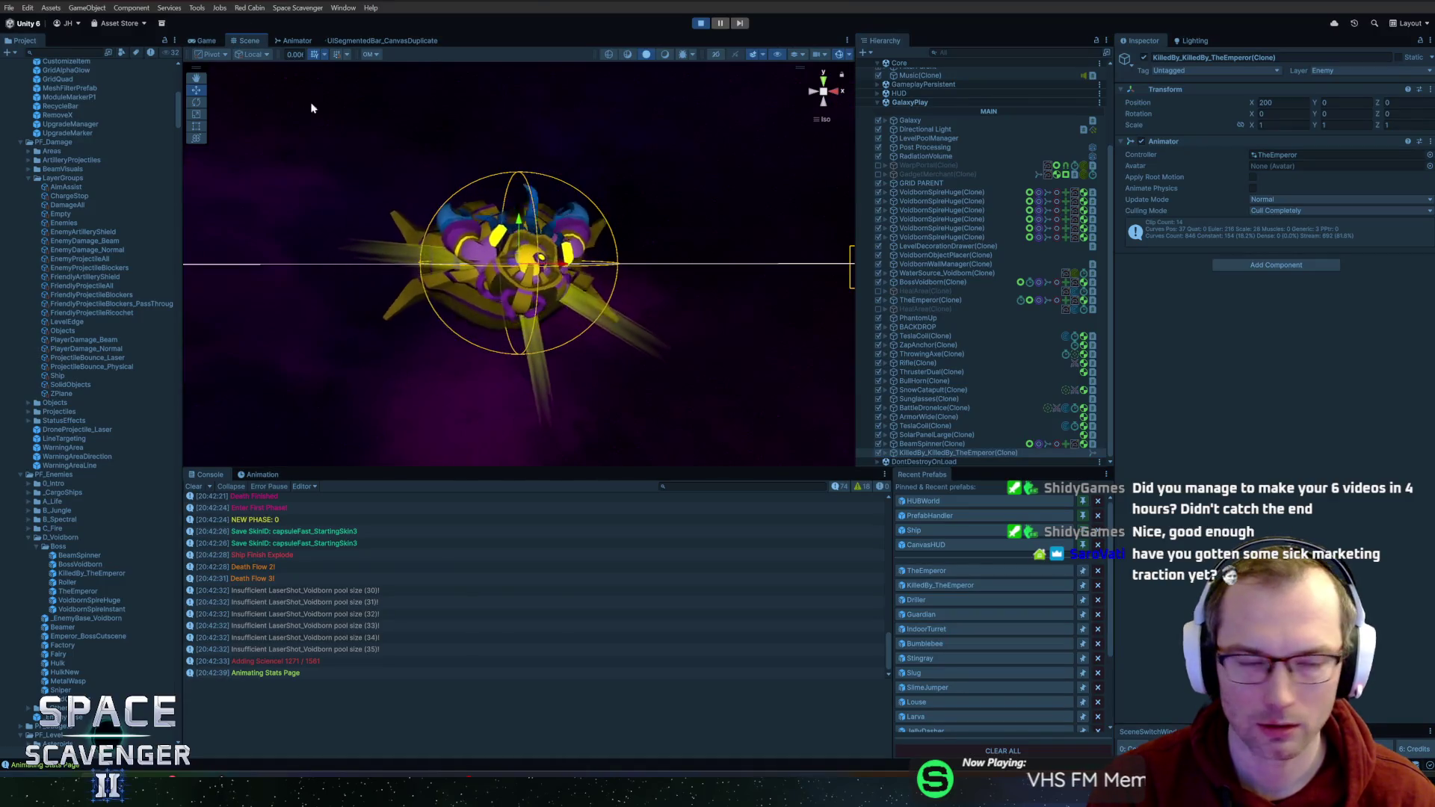
- In the Game view, set the KilledBy_KilledBy_TheEmperor(Clone) Transform scale to 0.35
left_click(205, 40)
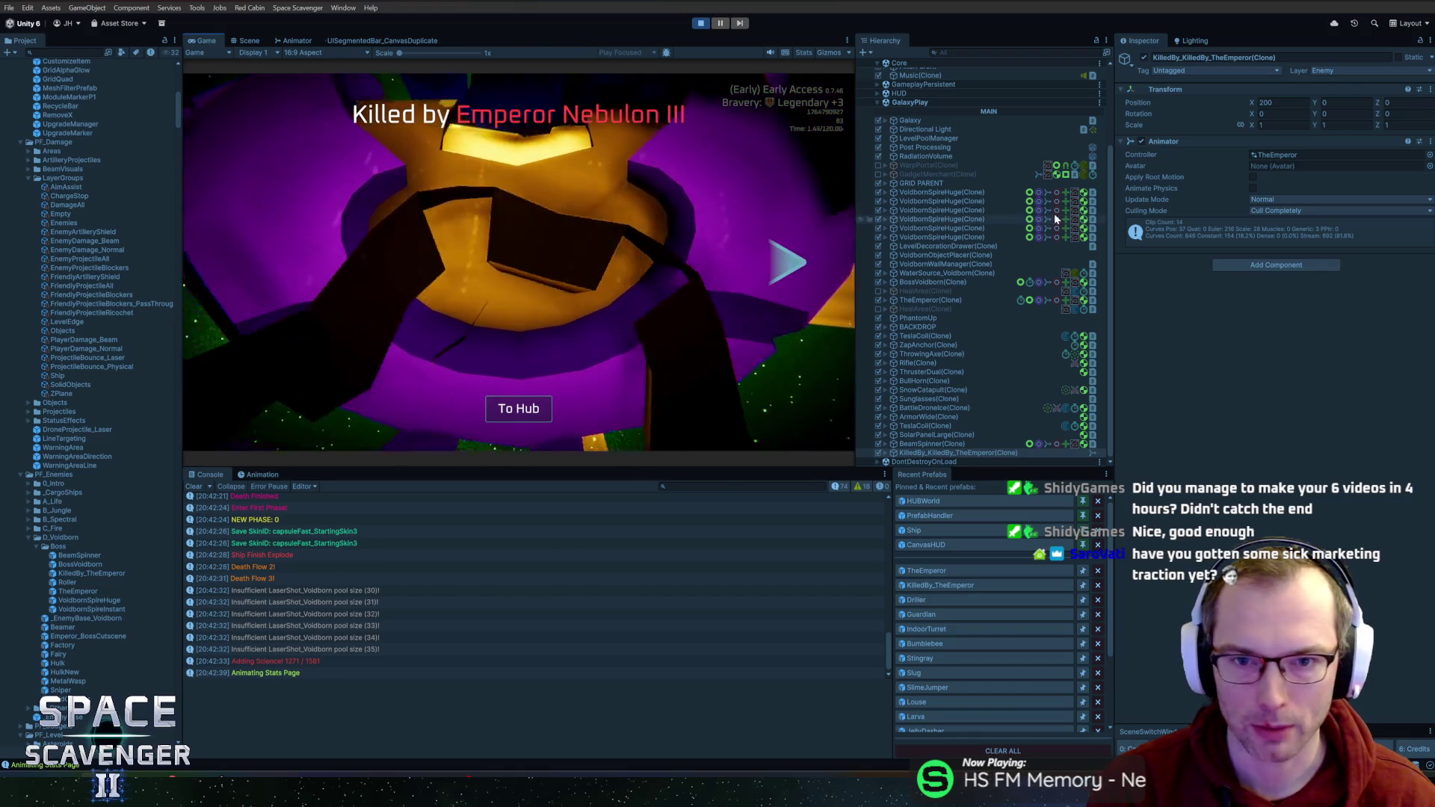
left_click(953, 452)
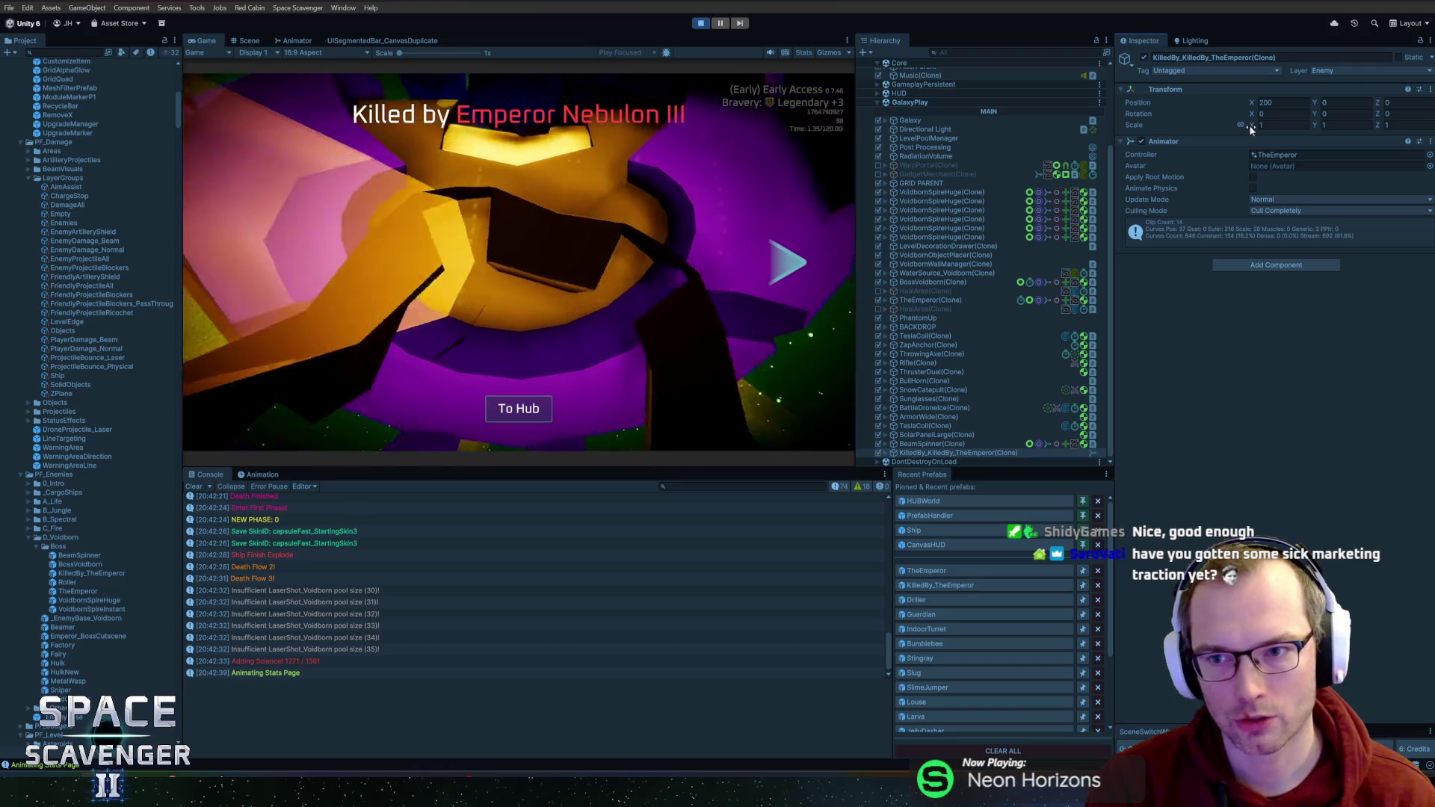
left_click(1250, 124)
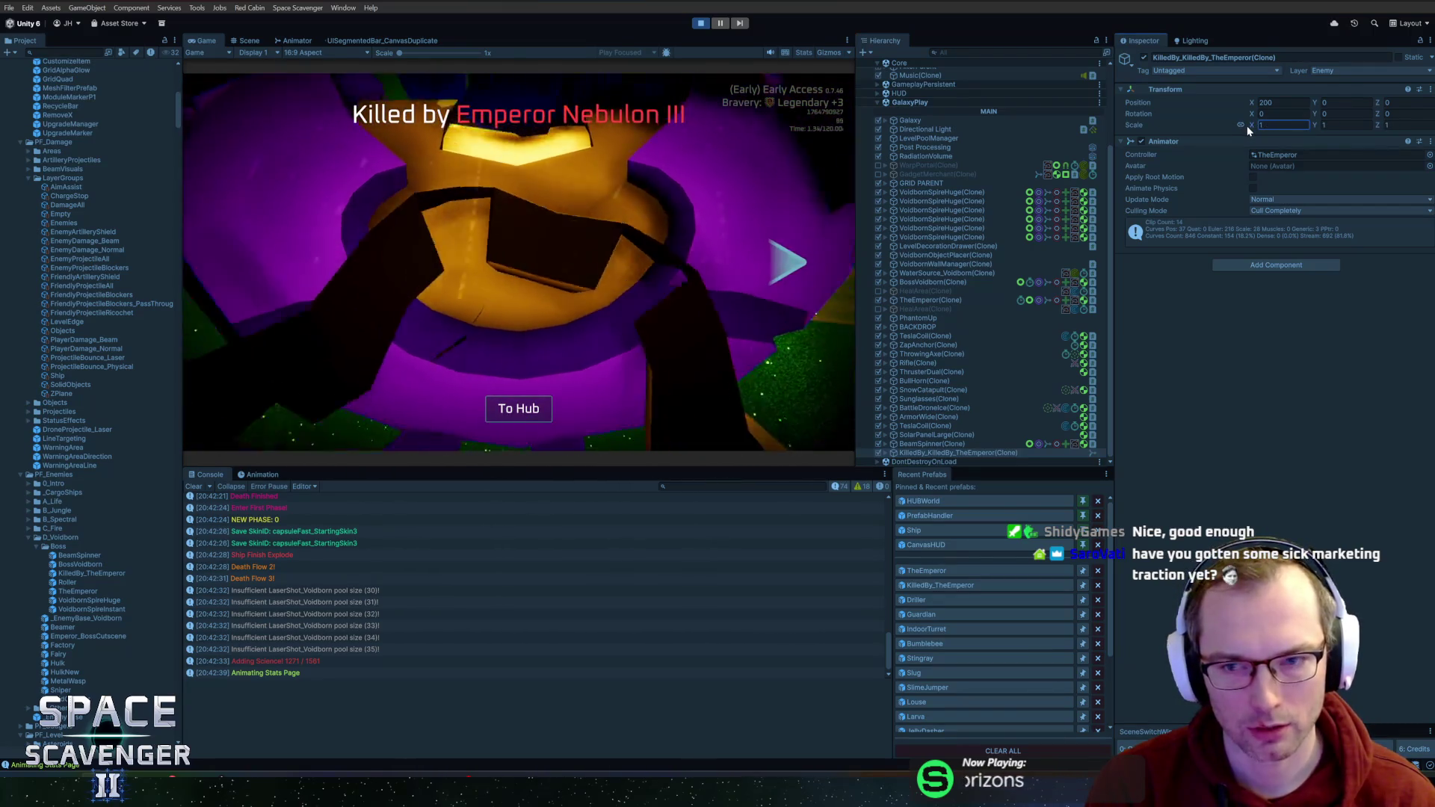
type("0.6")
key("BackSpace")
type("3")
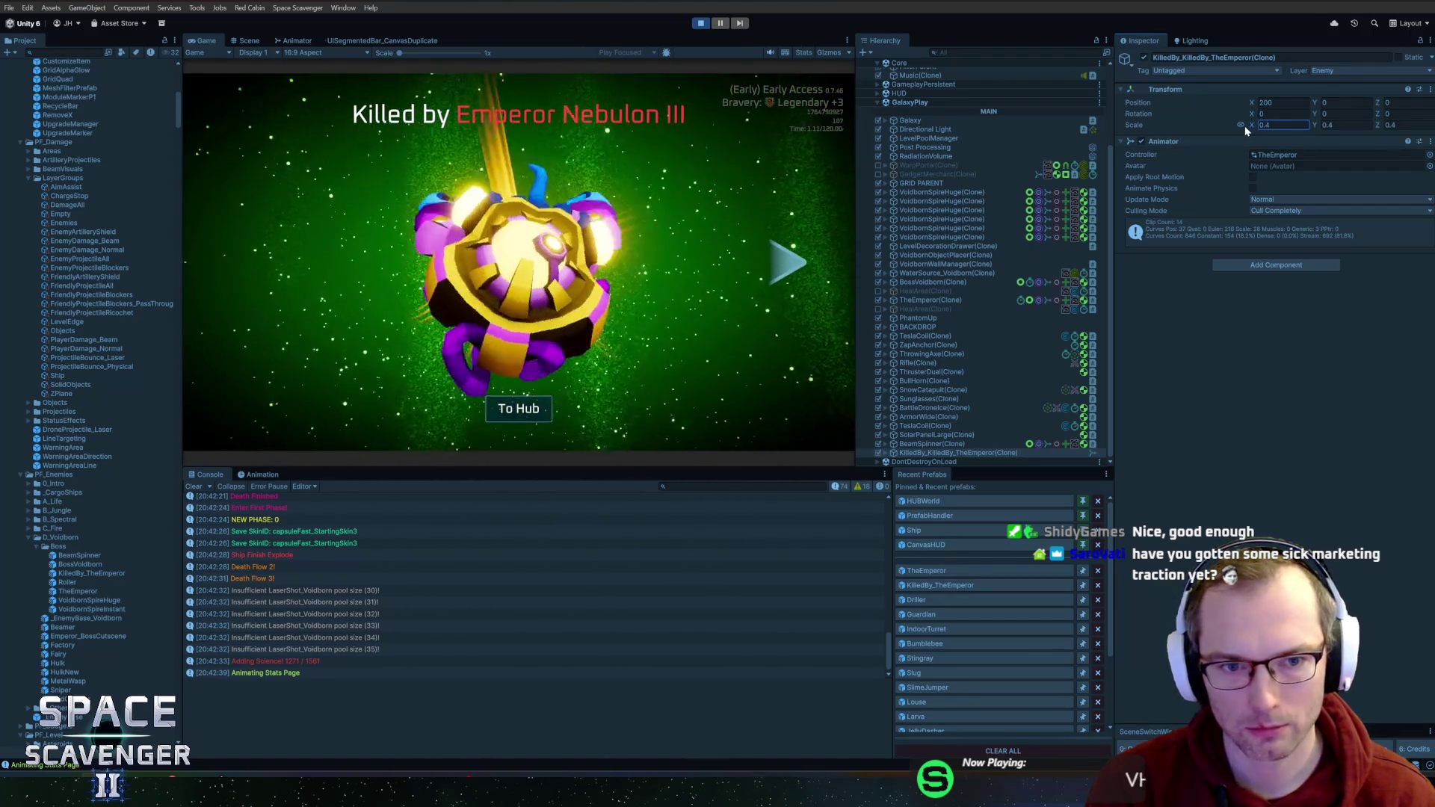
key("BackSpace")
type("2")
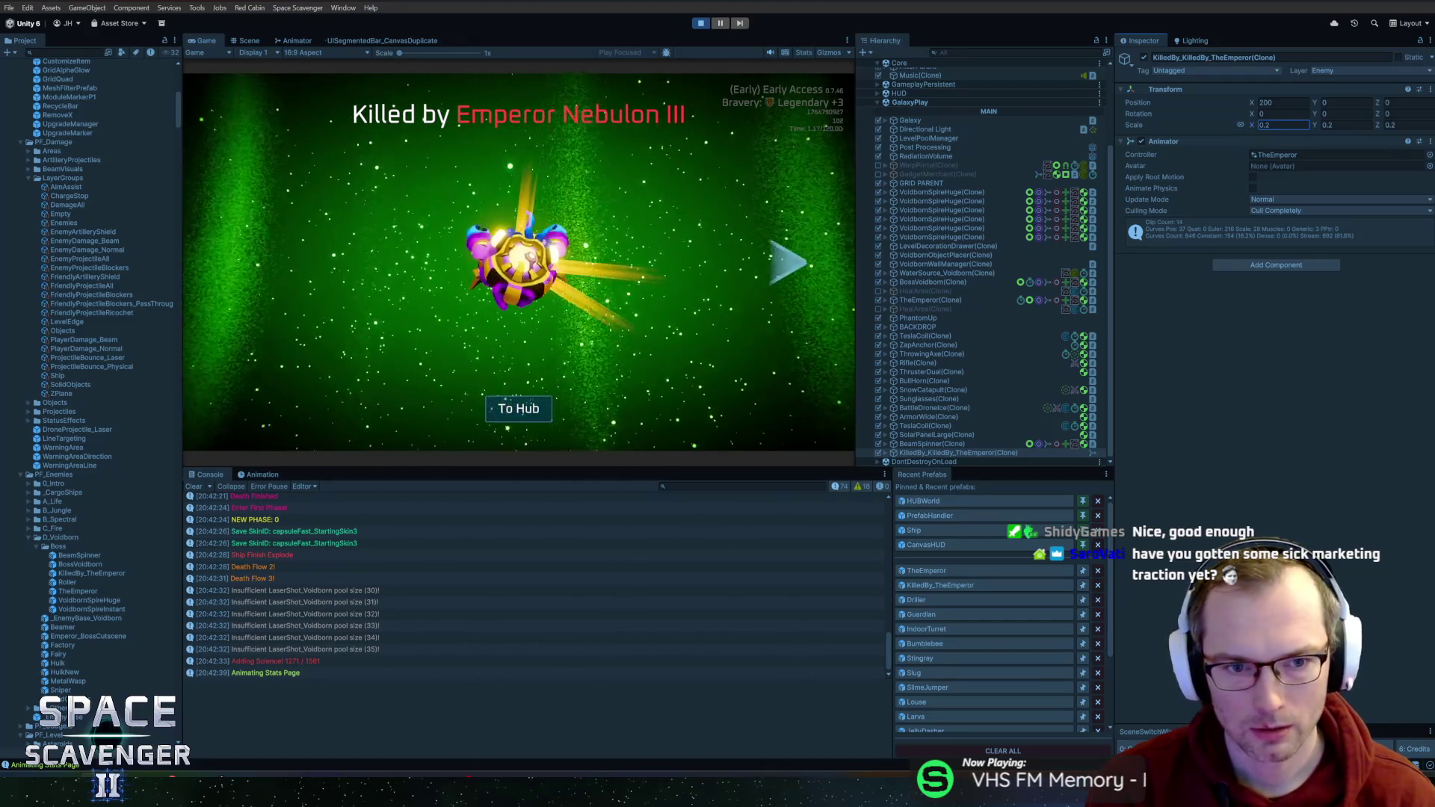
type("5")
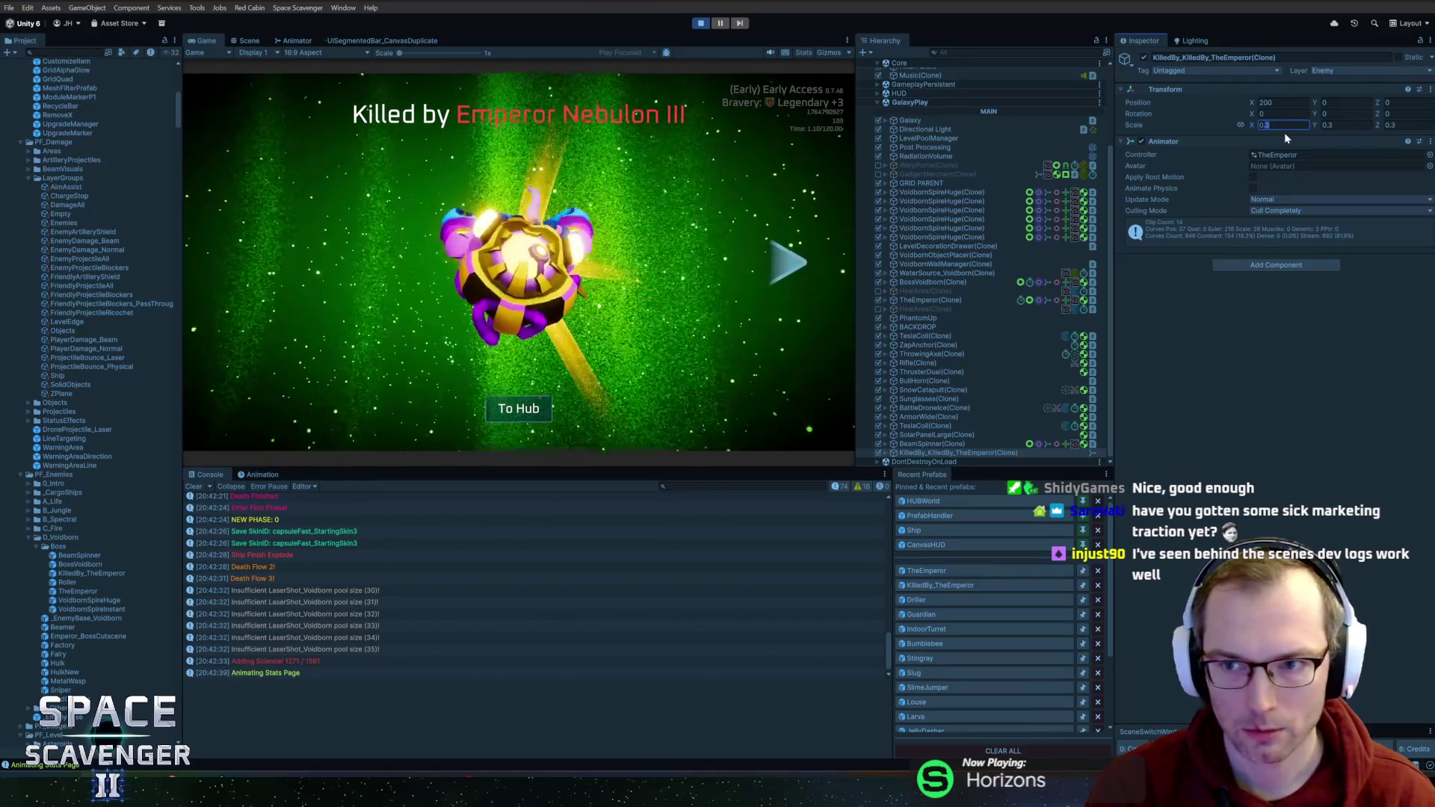
type("5")
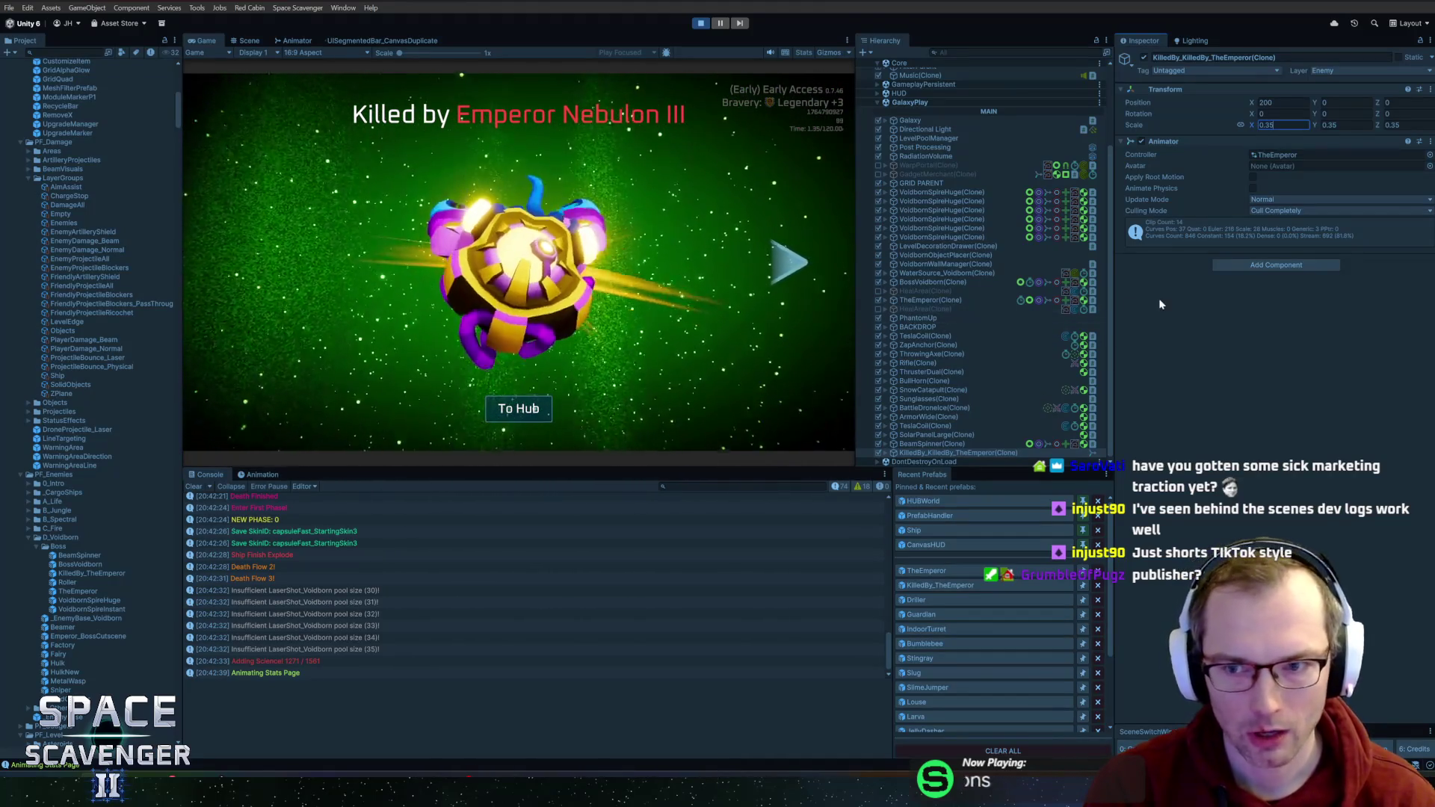
key("Return")
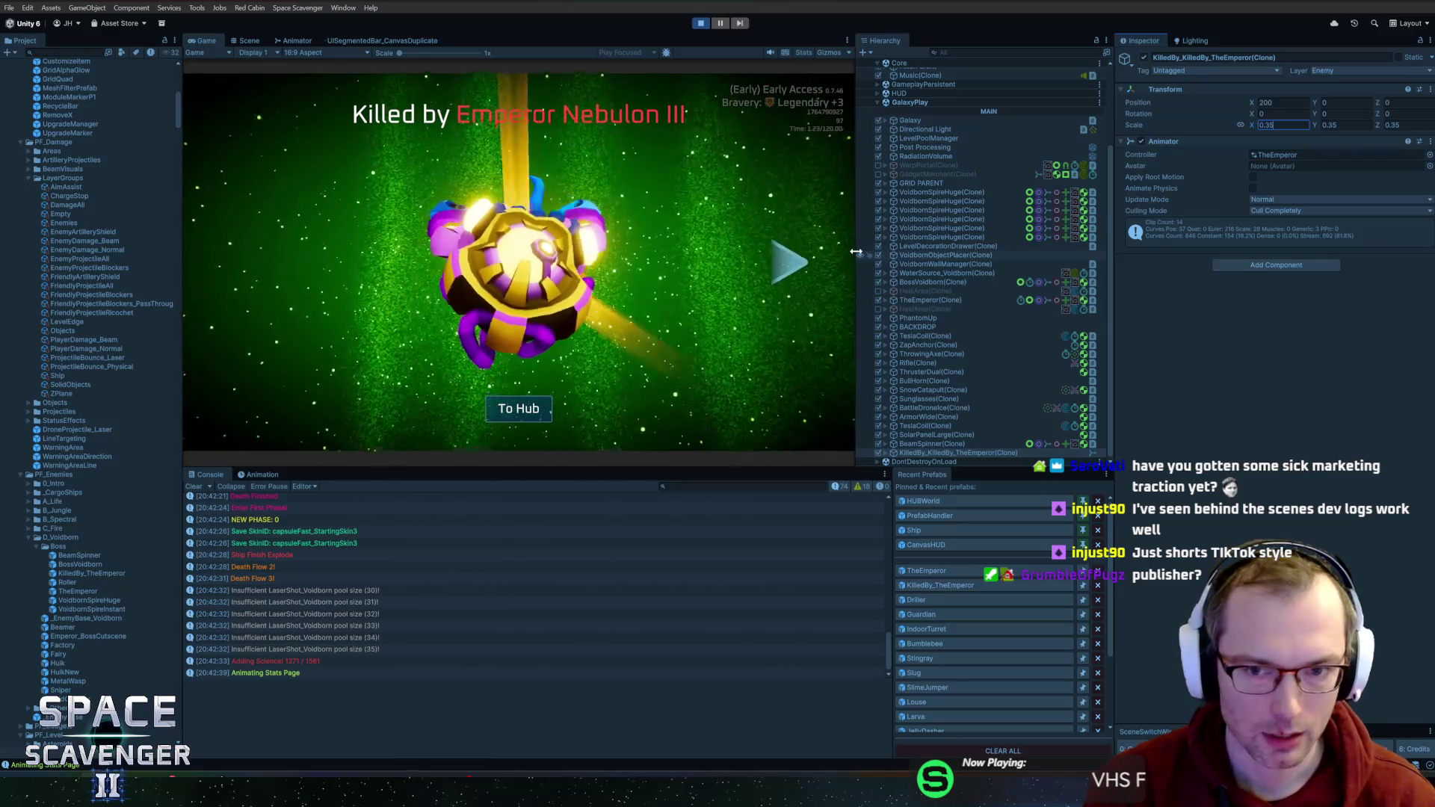
- Narrow the Hierarchy panel and reselect the KilledBy_KilledBy_TheEmperor(Clone) object
left_click_drag(1115, 427, 1104, 428)
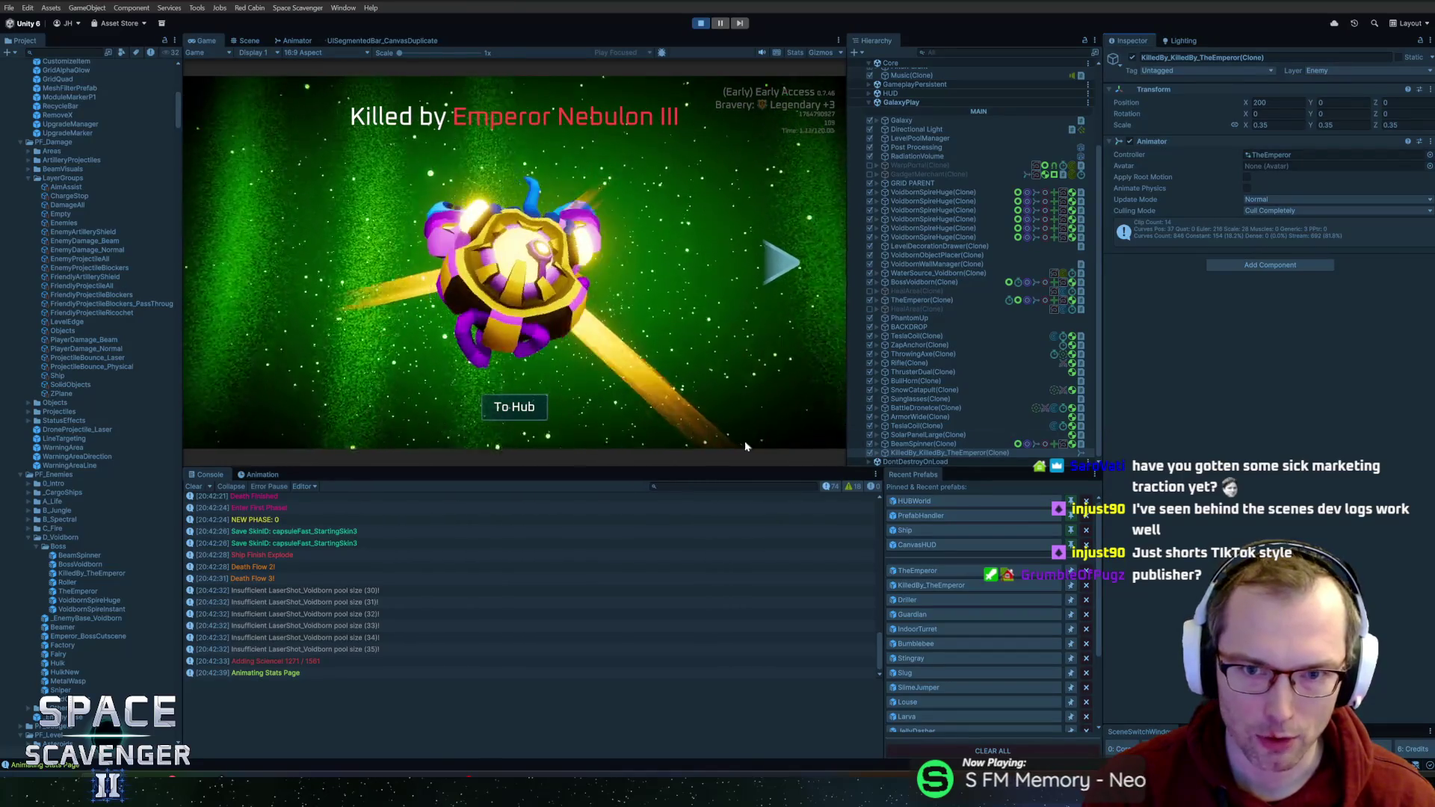
left_click_drag(852, 396, 858, 396)
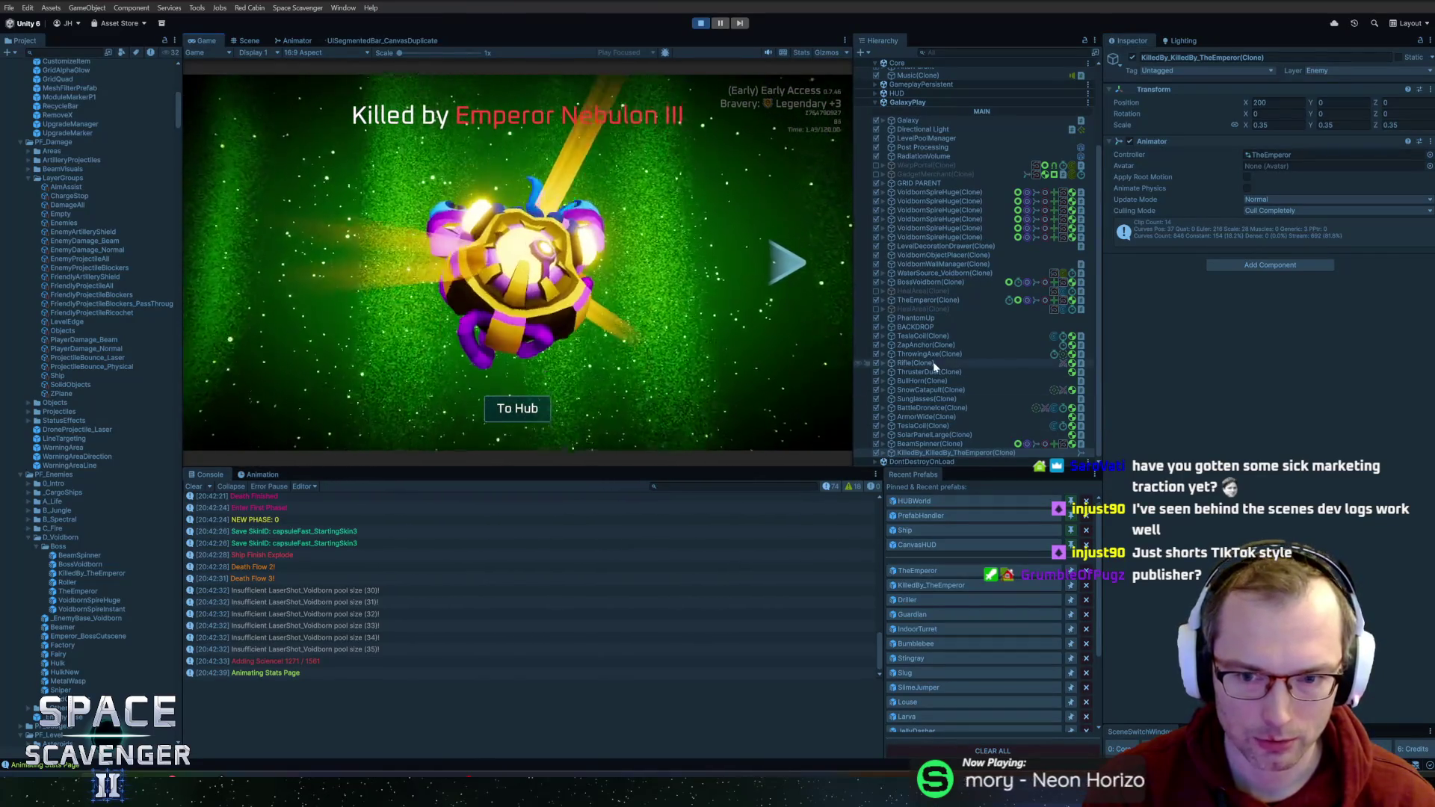
left_click(930, 454)
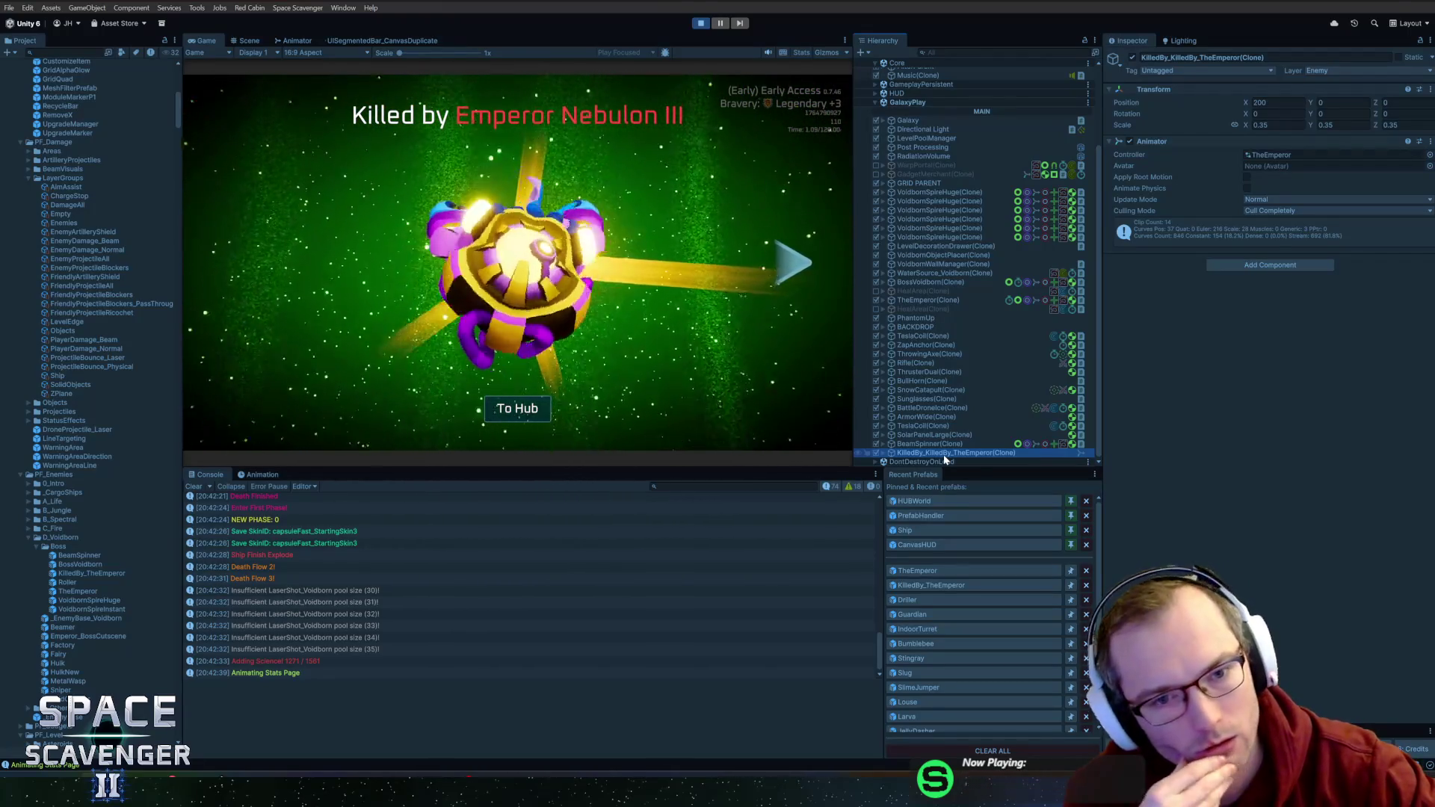
- Expand the clone's Graphics, Model and MoveToSpawnGraphics children, and enlarge the Game view over the Console
left_click(884, 453)
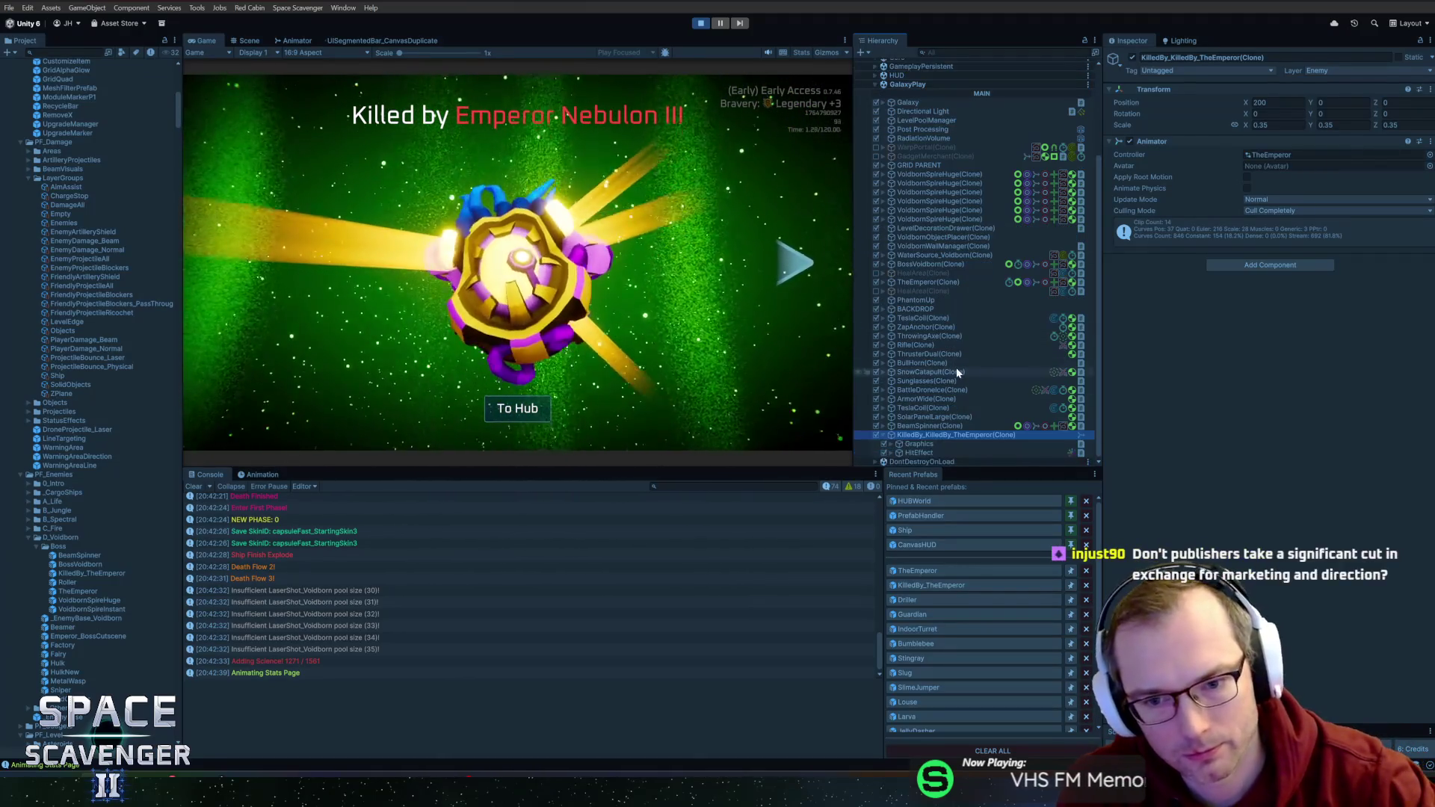
left_click(917, 445)
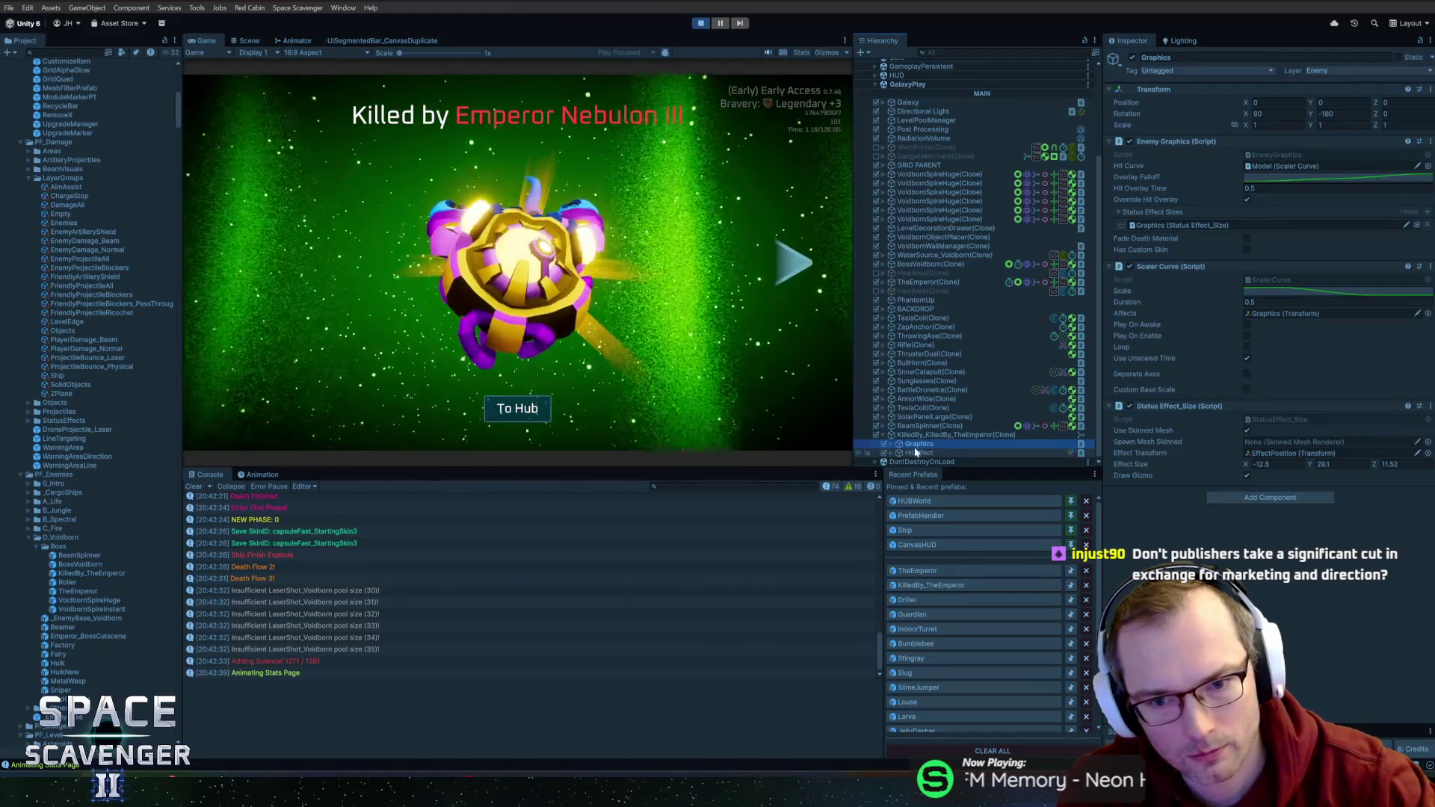
left_click(892, 444)
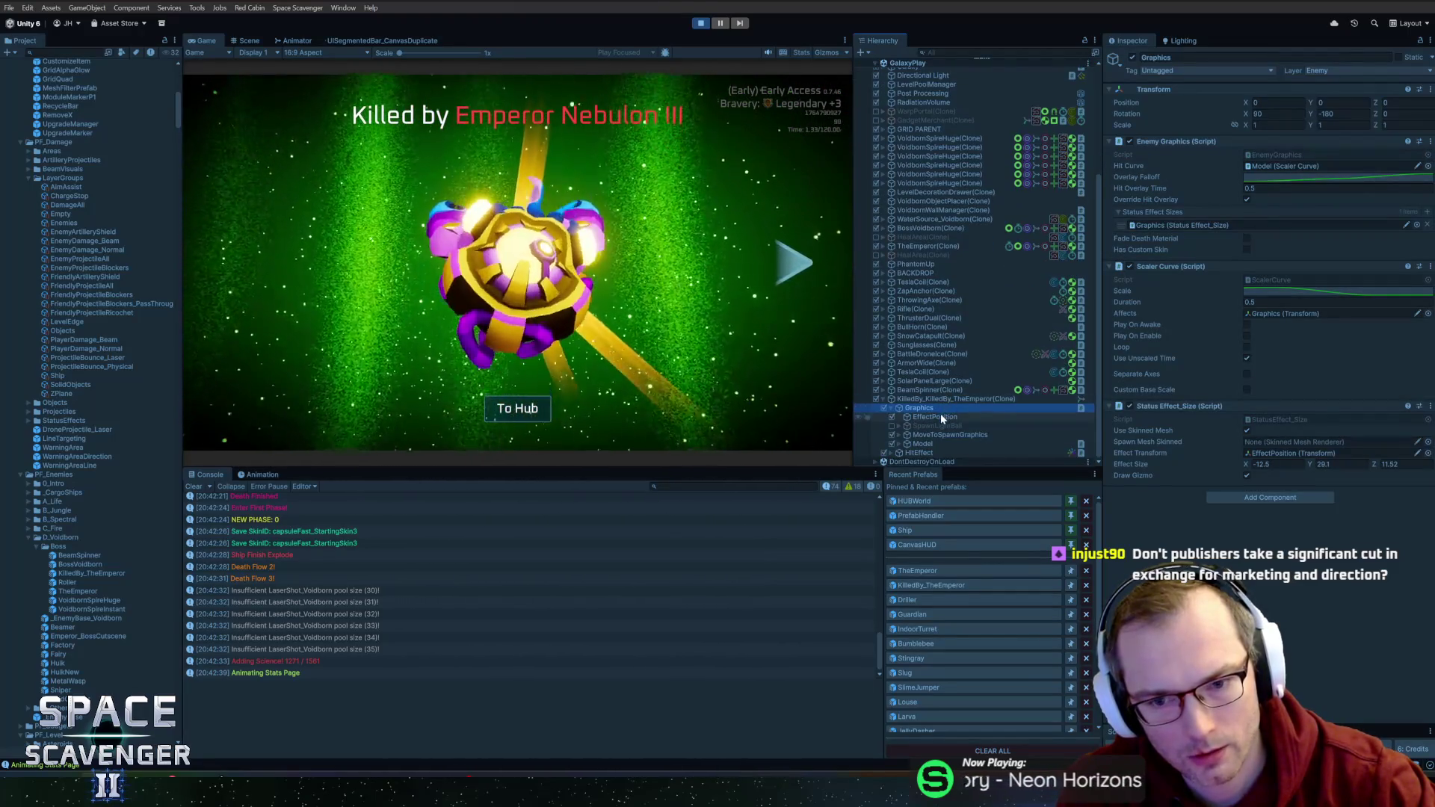
left_click(921, 443)
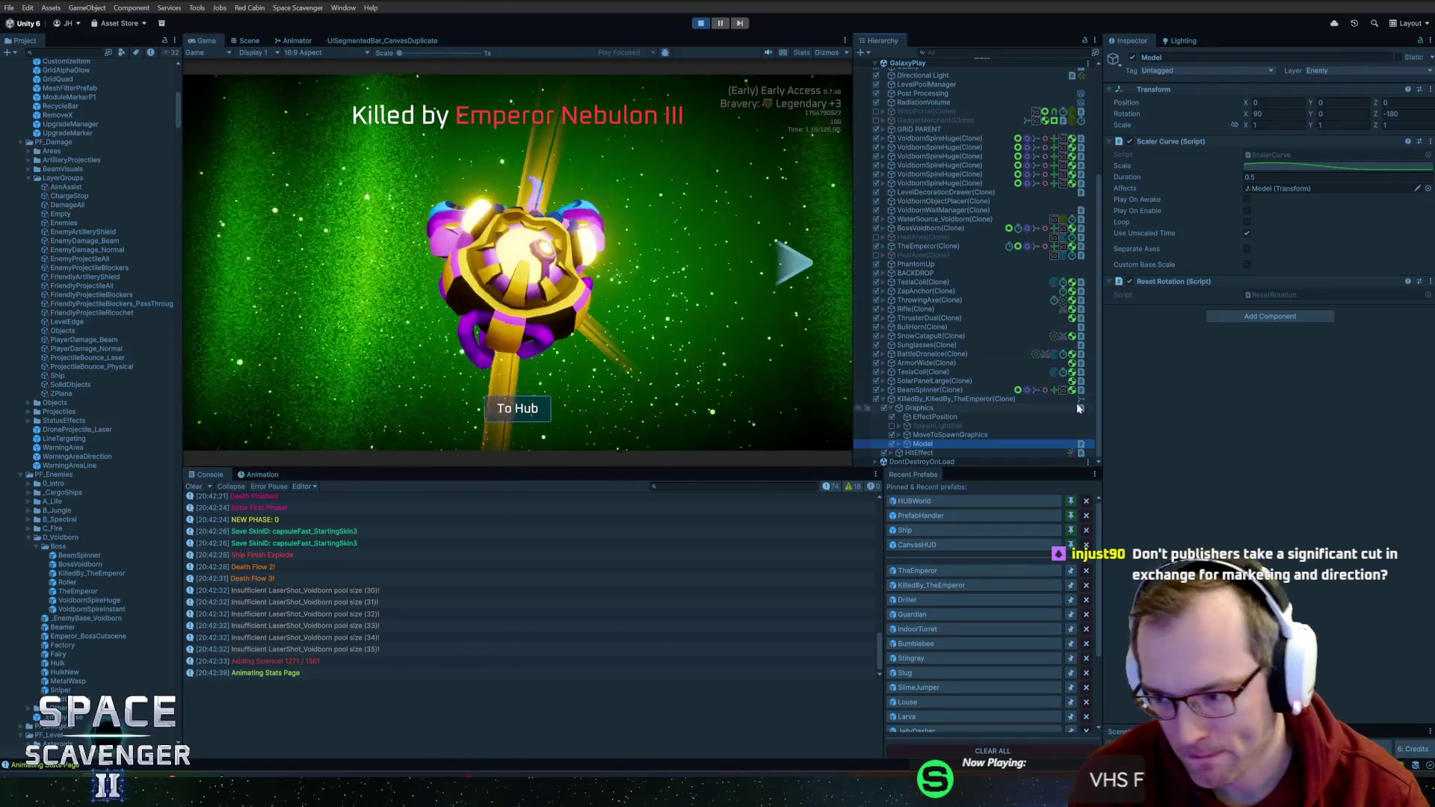
left_click_drag(827, 465, 825, 495)
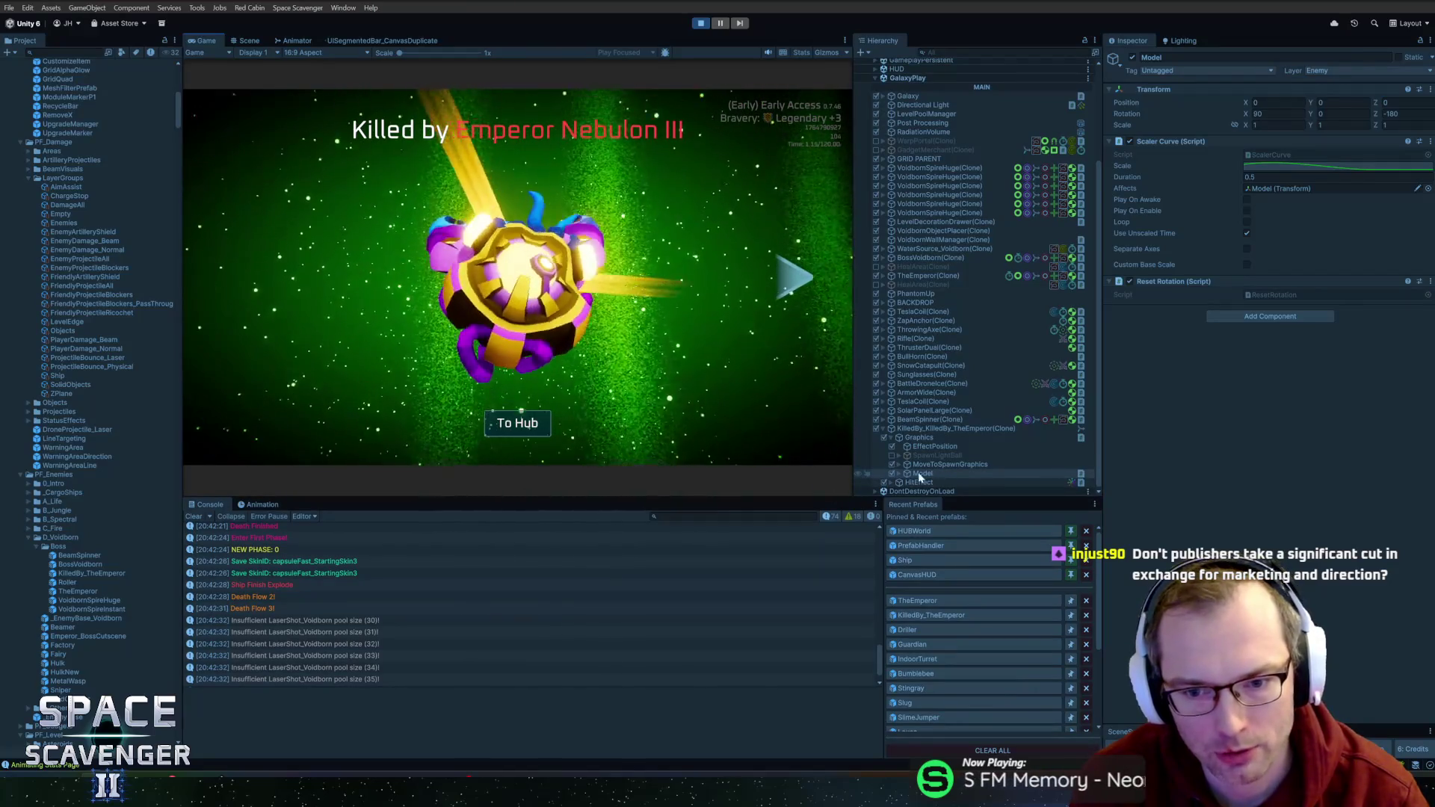
left_click(899, 473)
left_click(899, 464)
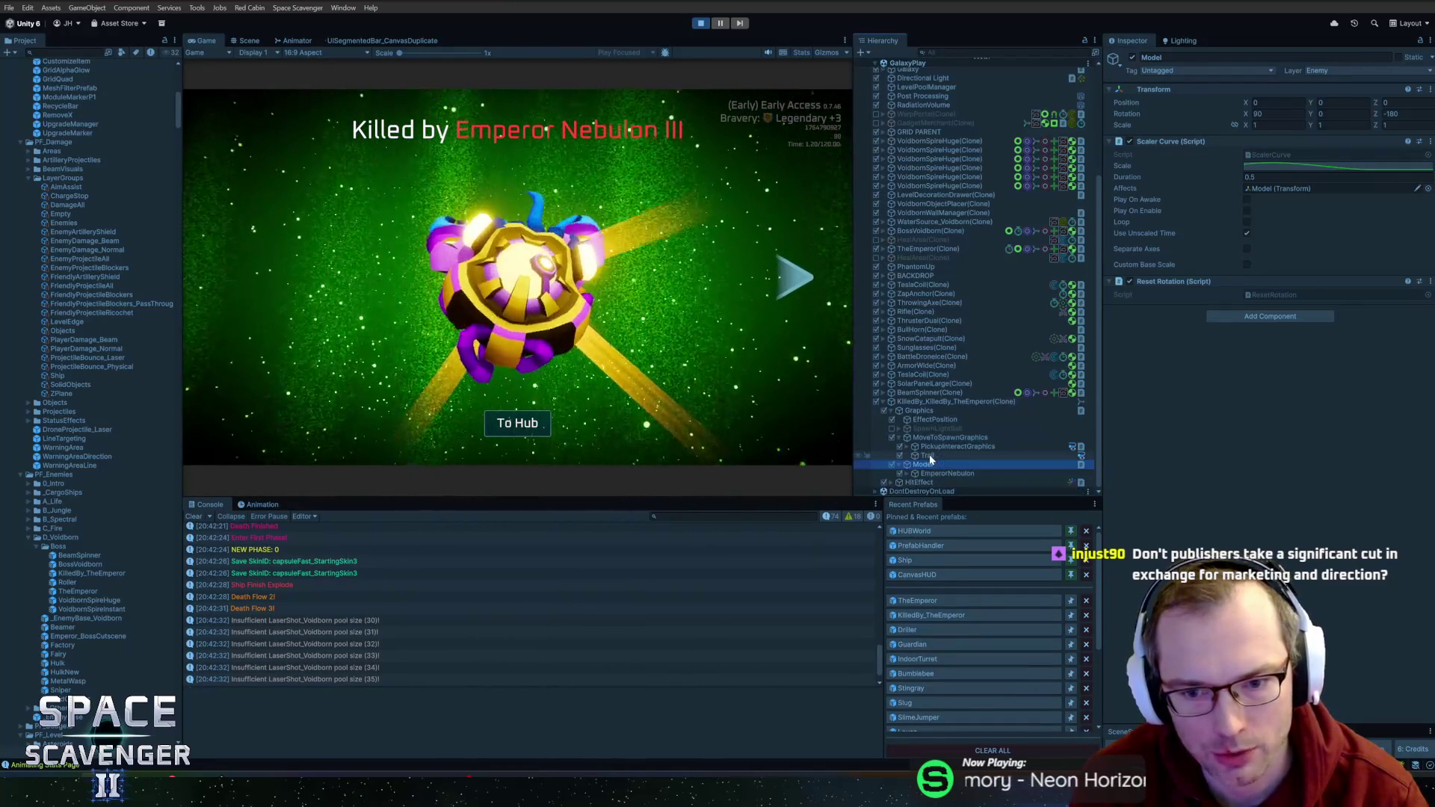
scroll(930, 455, "down", 1)
- Inspect PickupInteractGraphics, Model, and EmperorNebulon's ArmatureBody, ArmatureHead, Nebulon and NebulonHead parts
left_click(944, 446)
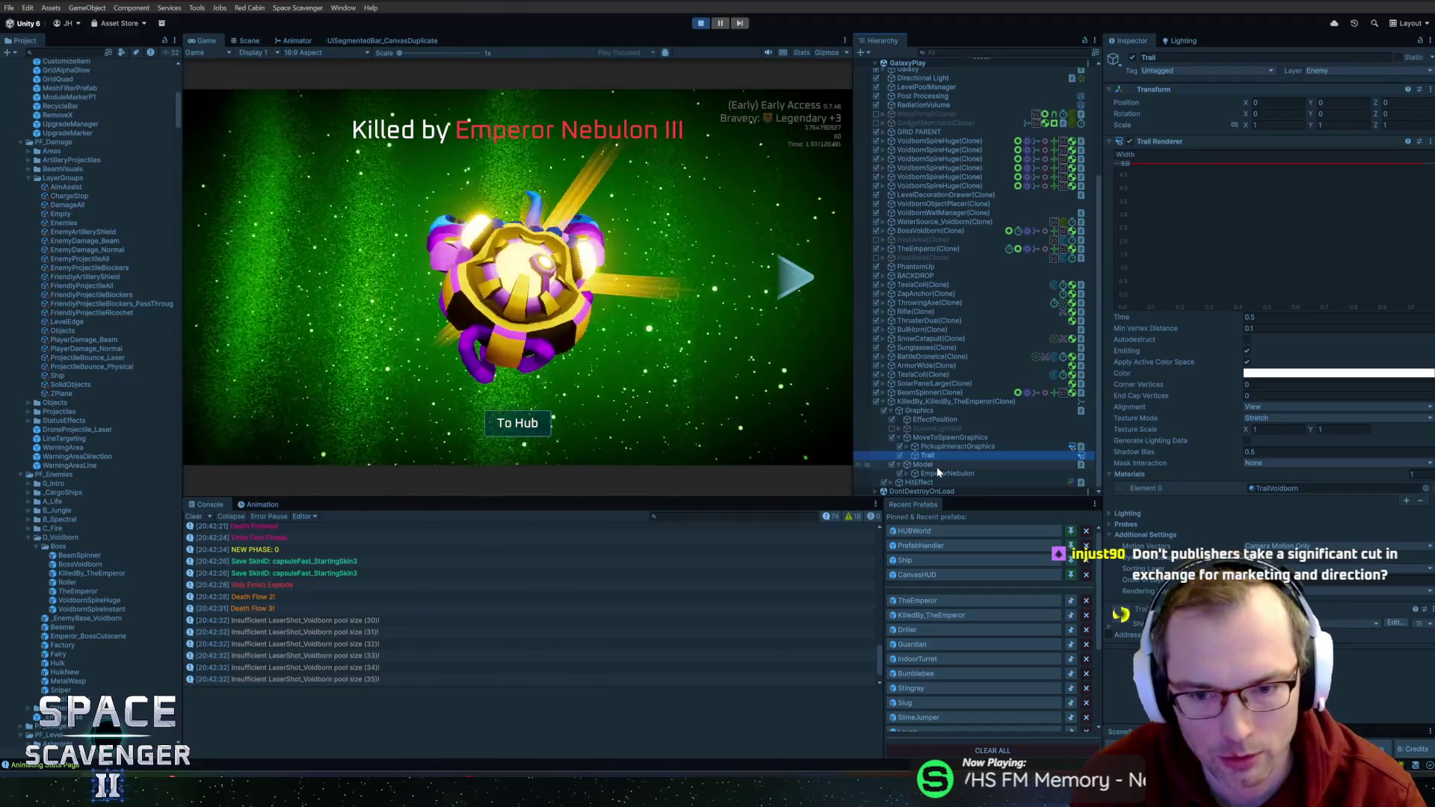
left_click(936, 465)
left_click(936, 474)
key("Right")
scroll(962, 411, "down", 2)
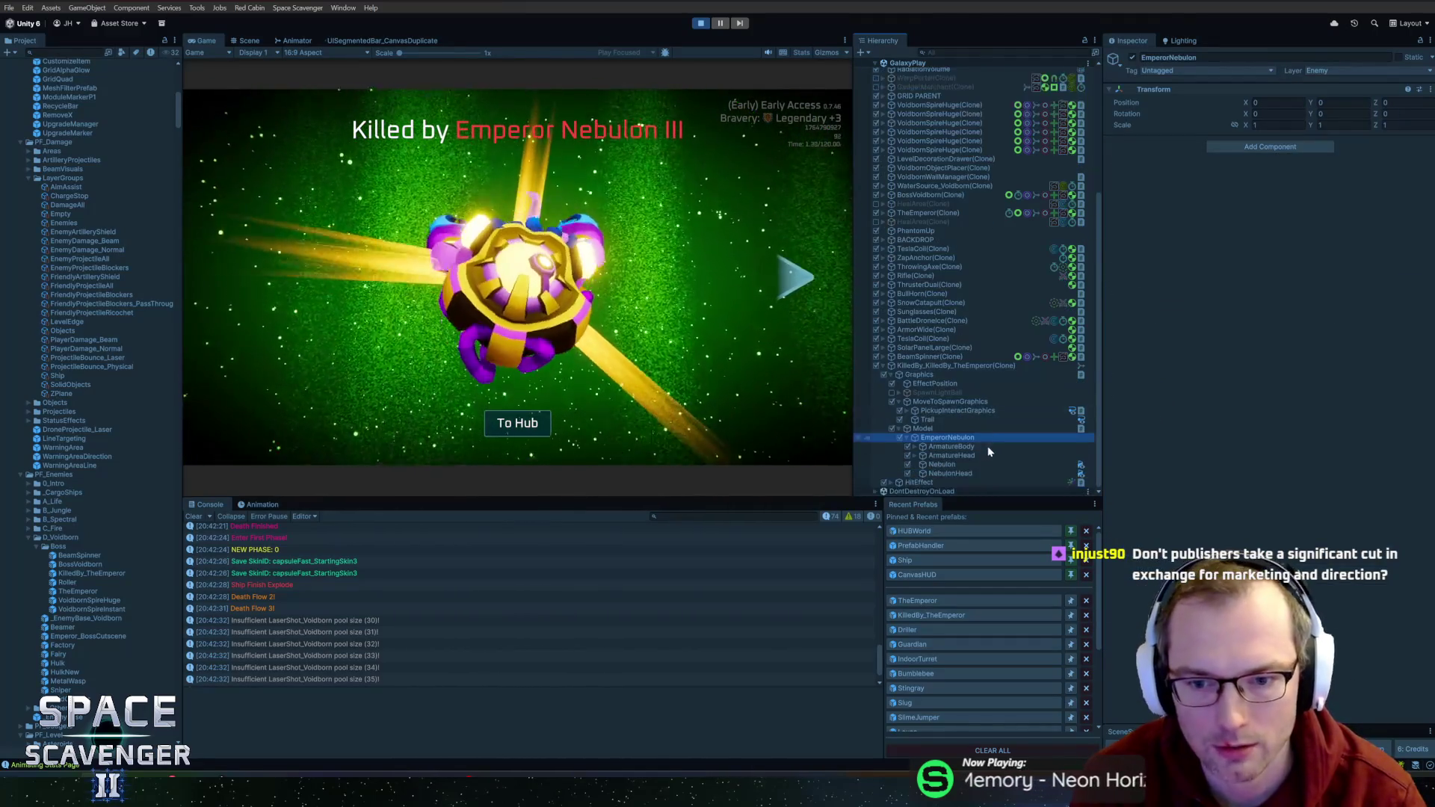
left_click(970, 446)
left_click(970, 456)
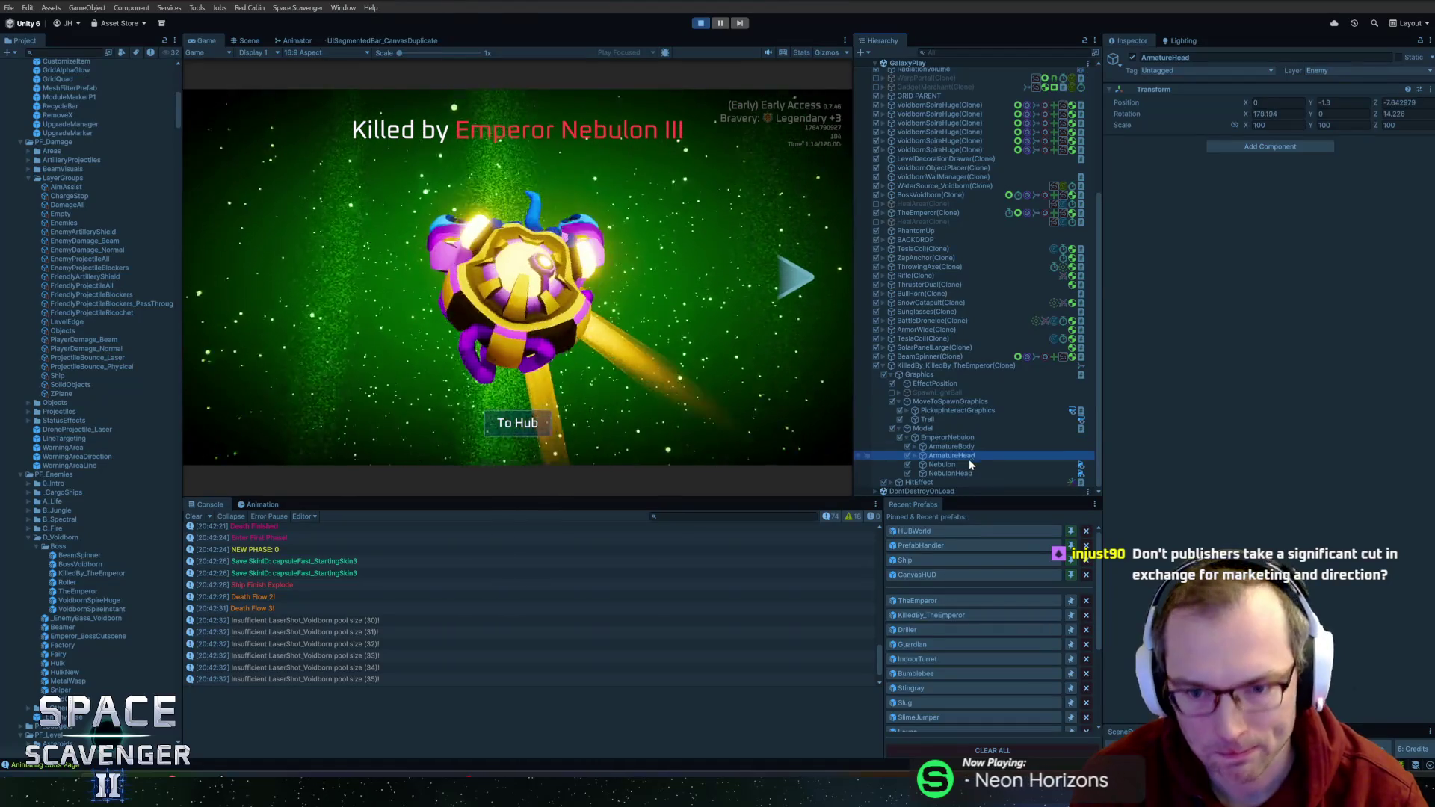
left_click(968, 464)
left_click(967, 474)
- Step back up through the emperor's parts to select EmperorNebulon
left_click(967, 464)
left_click(964, 455)
left_click(961, 446)
left_click(954, 437)
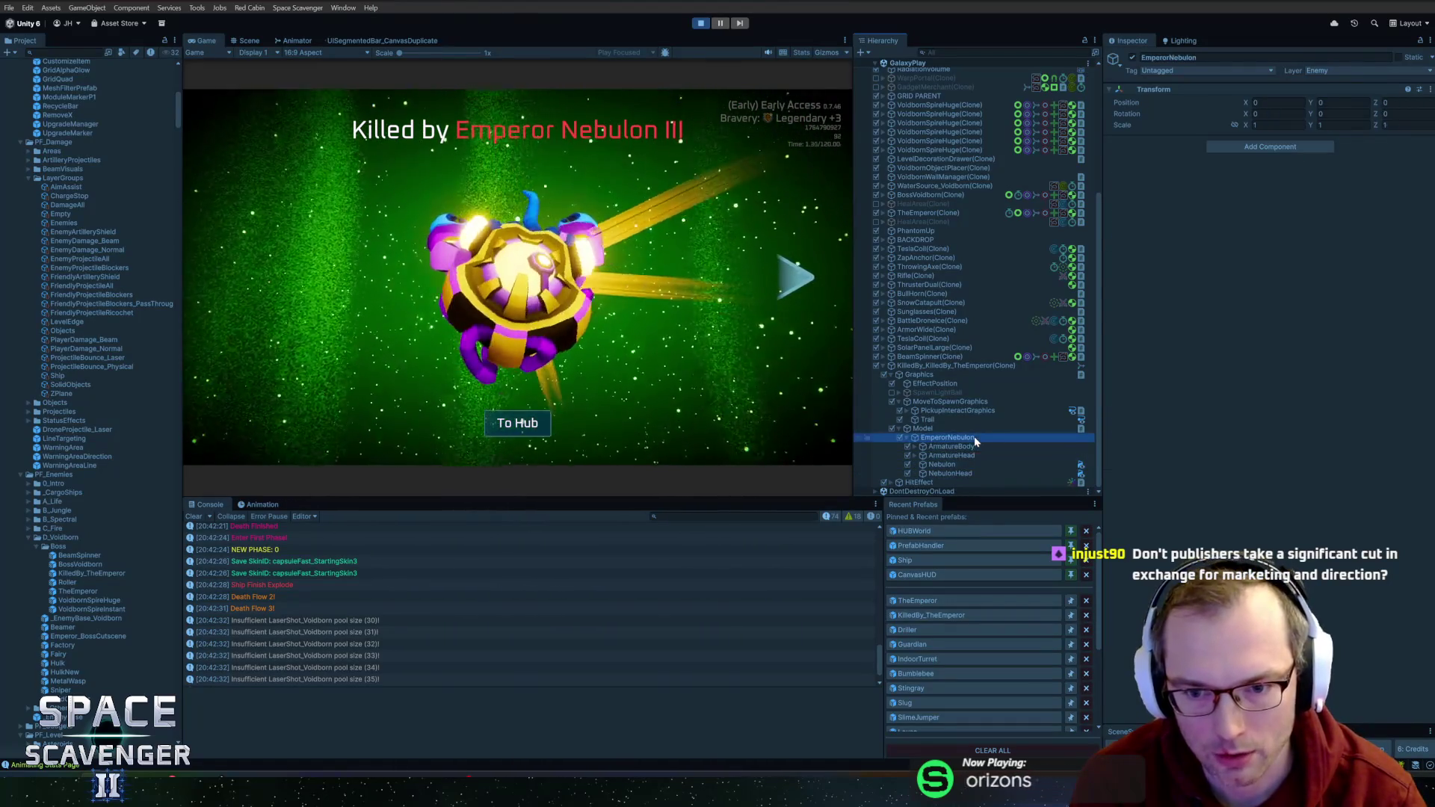
scroll(941, 434, "up", 1)
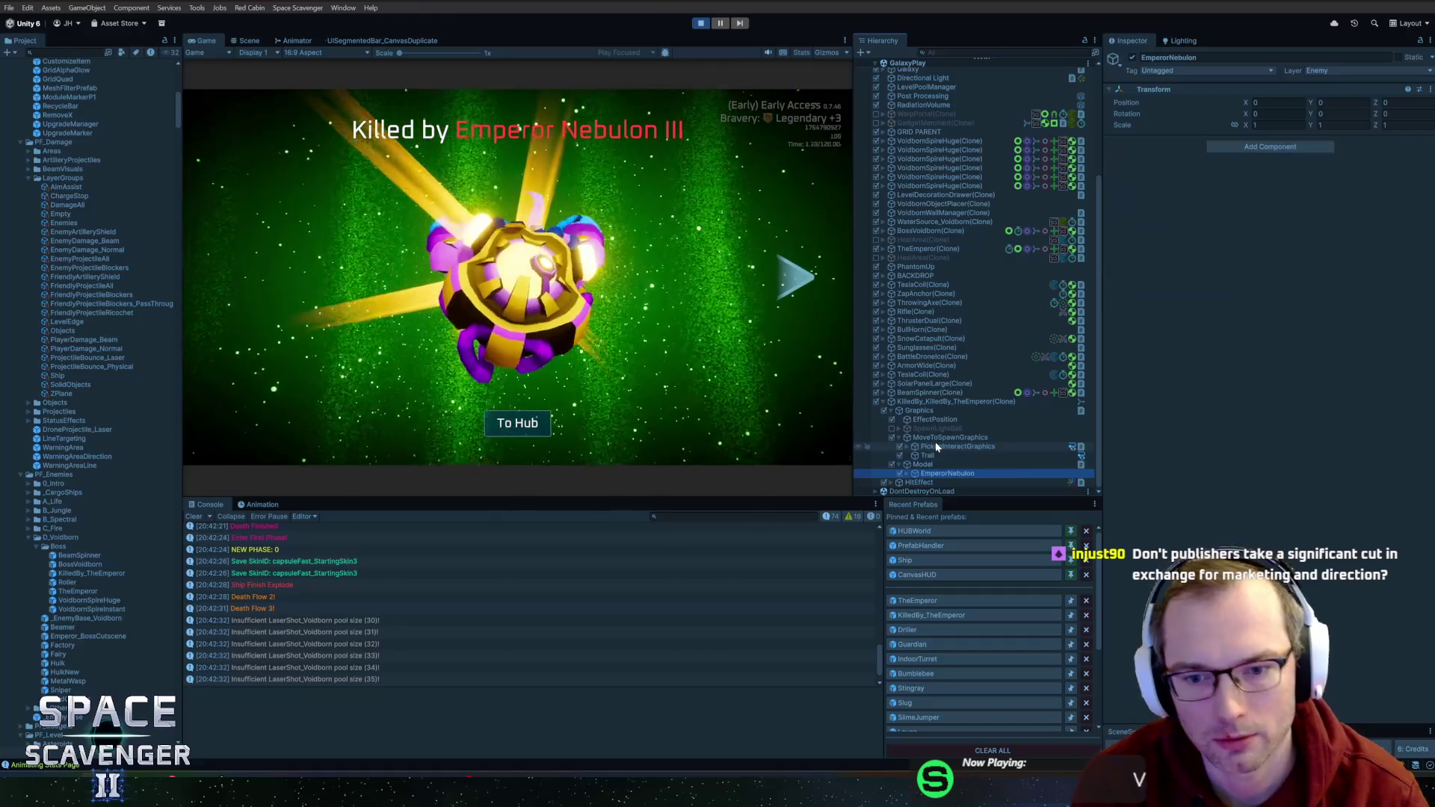
scroll(935, 430, "down", 2)
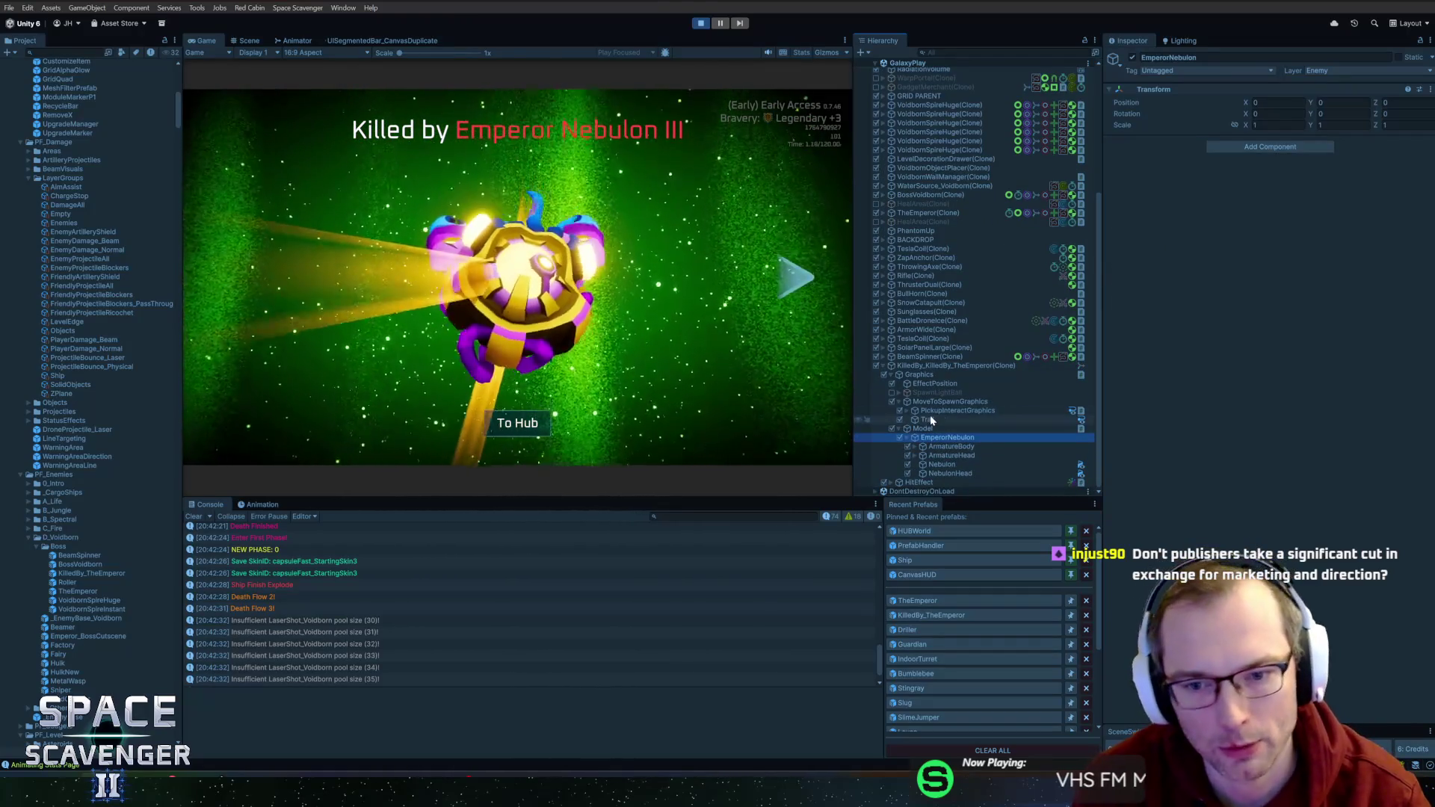
- Disable MoveToSpawnGraphics, inspect SpawnLightBall, and stop Play mode
left_click(954, 411)
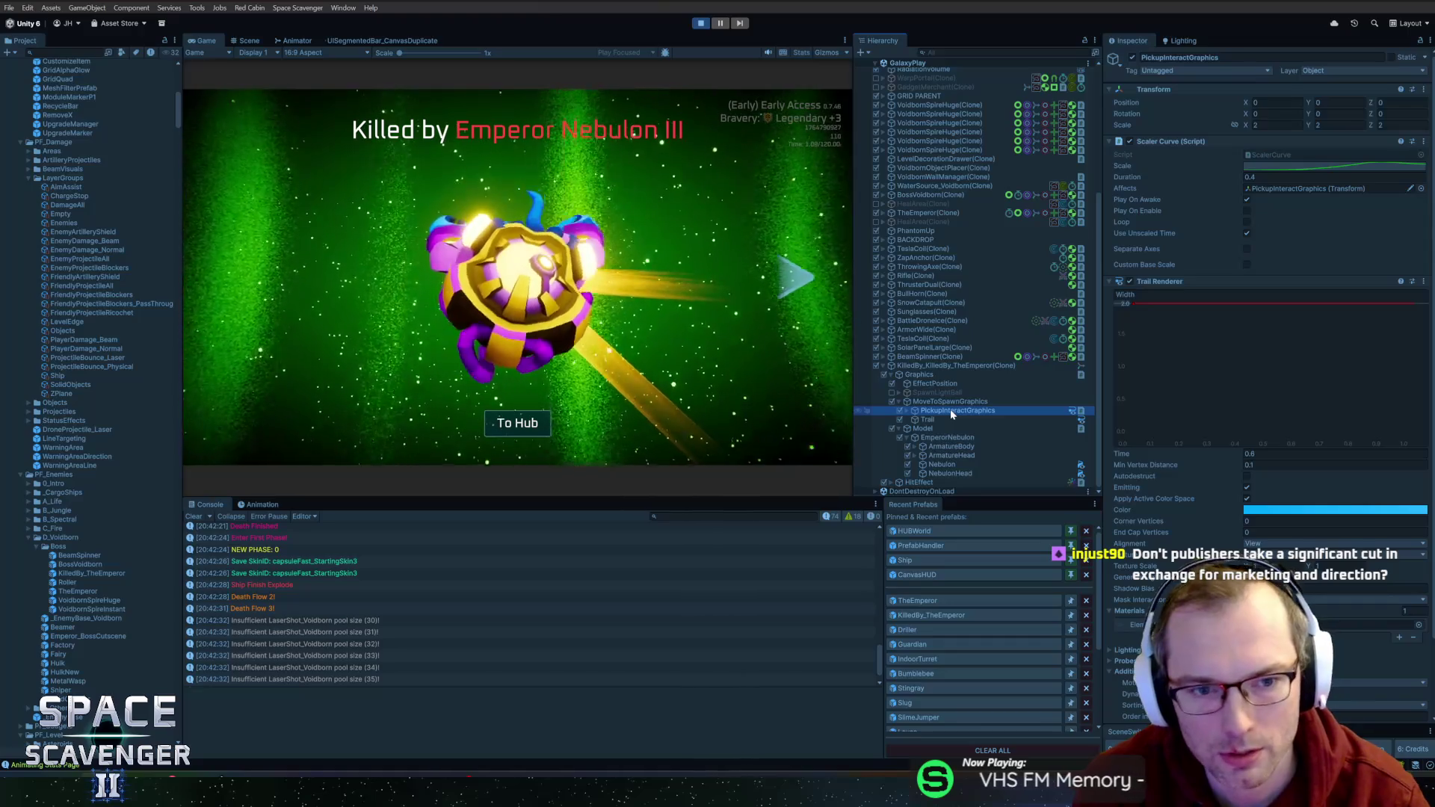
key("Right")
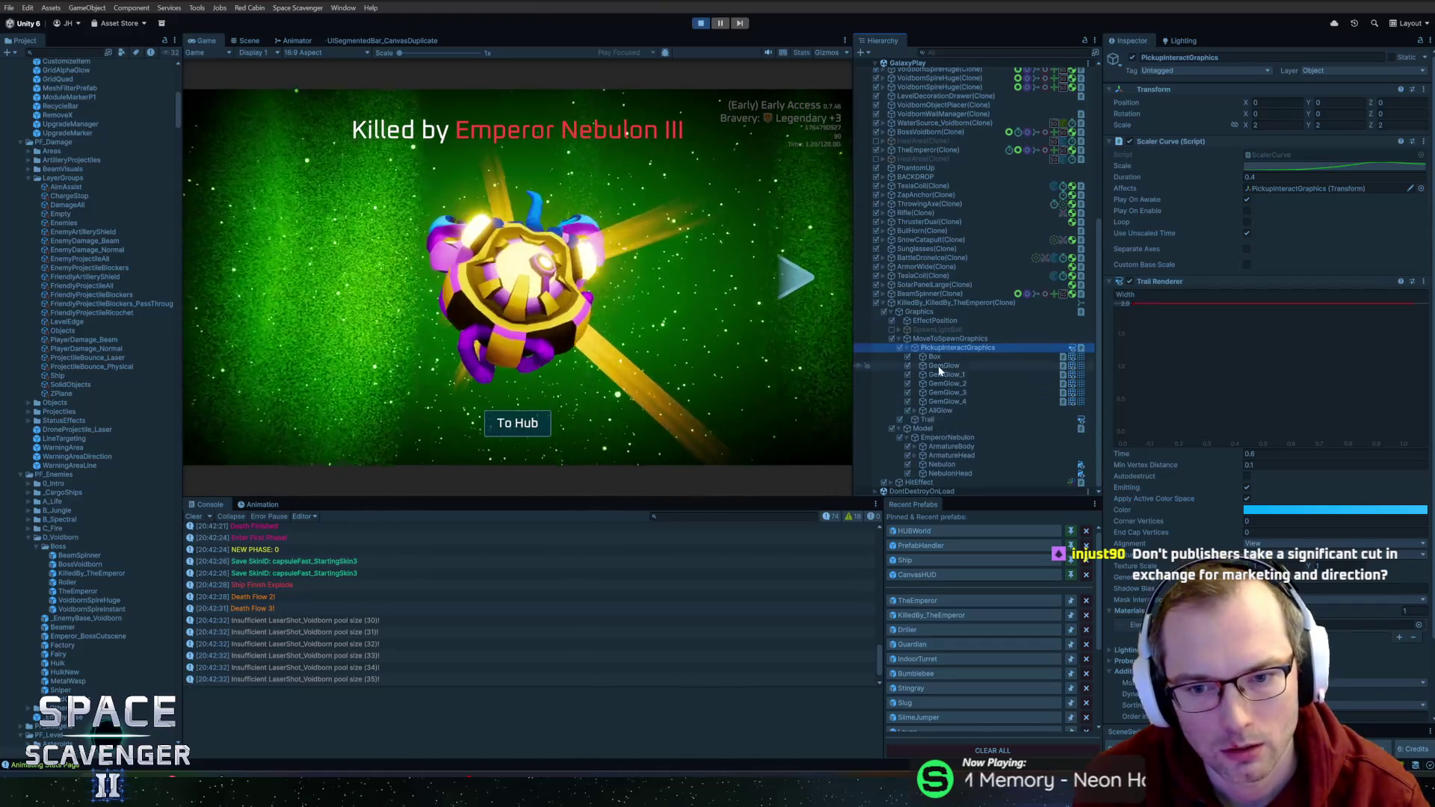
key("Left")
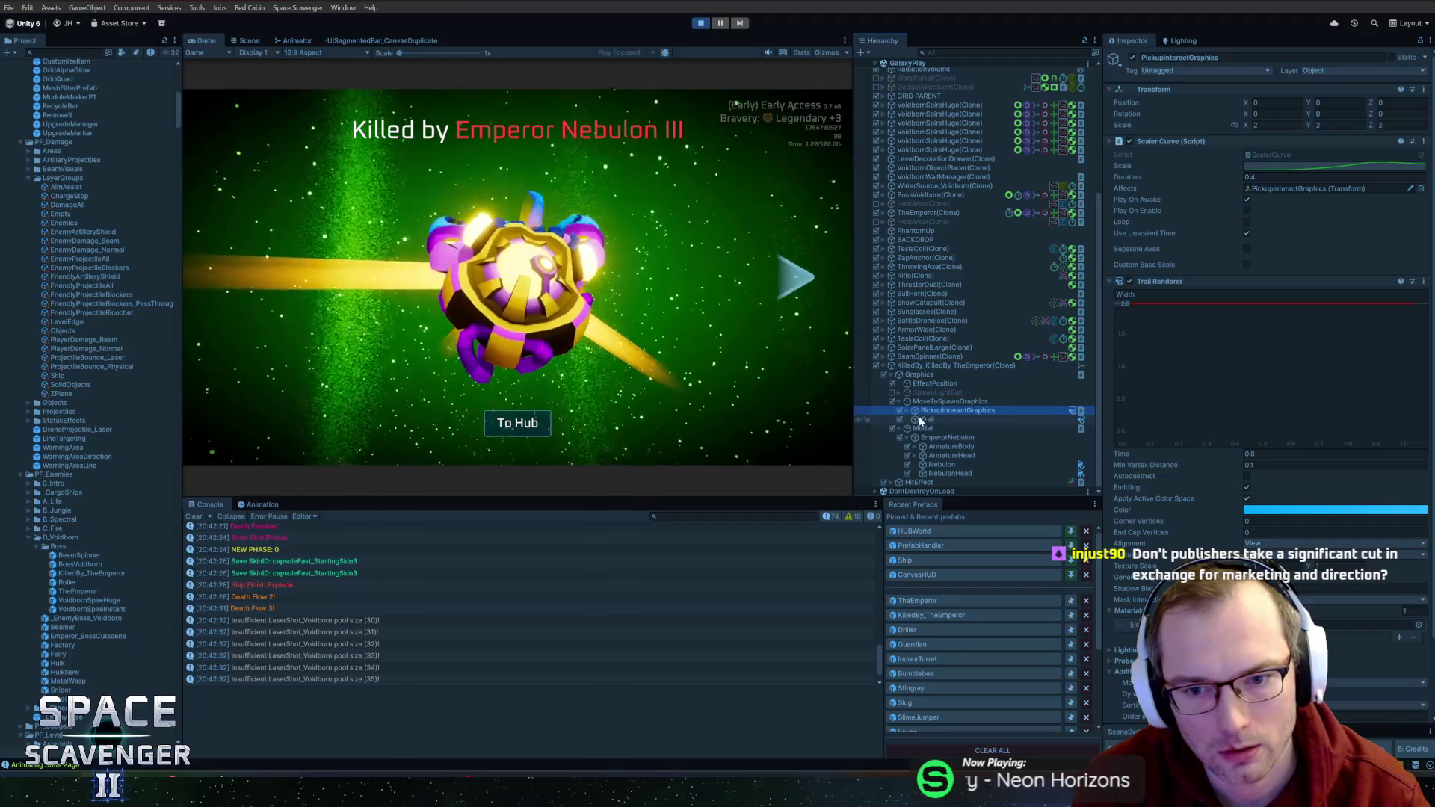
left_click(891, 402)
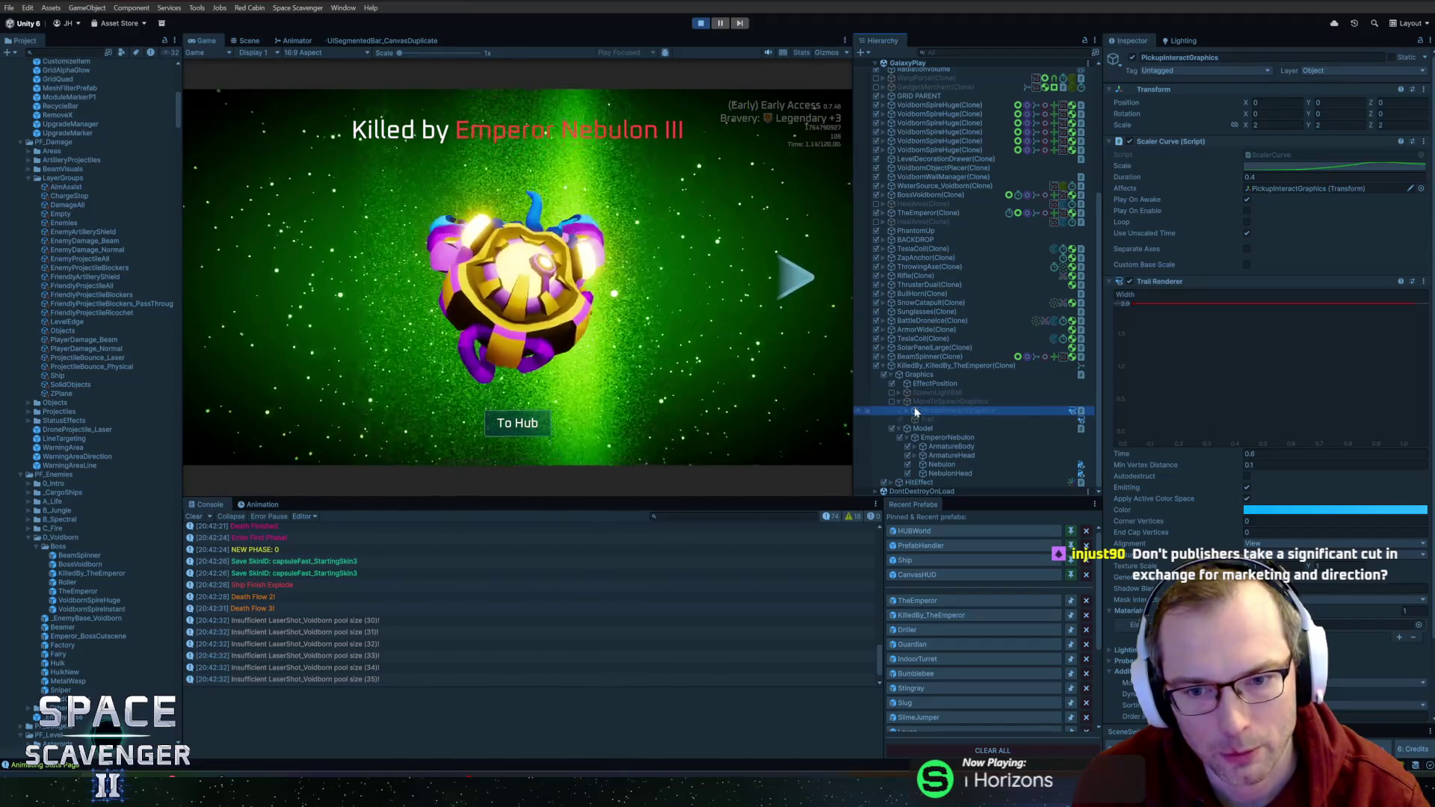
left_click(934, 393)
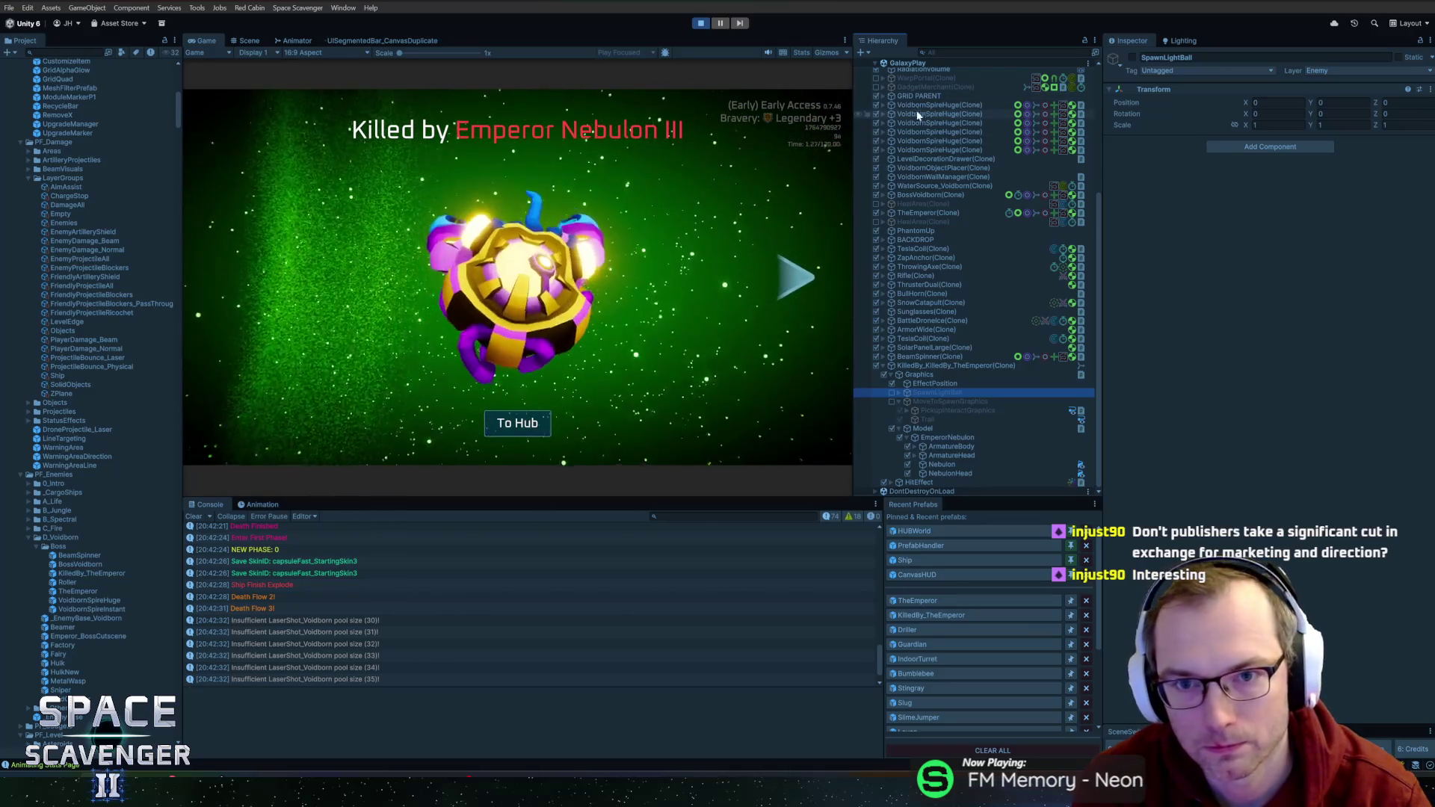
key("ctrl+p")
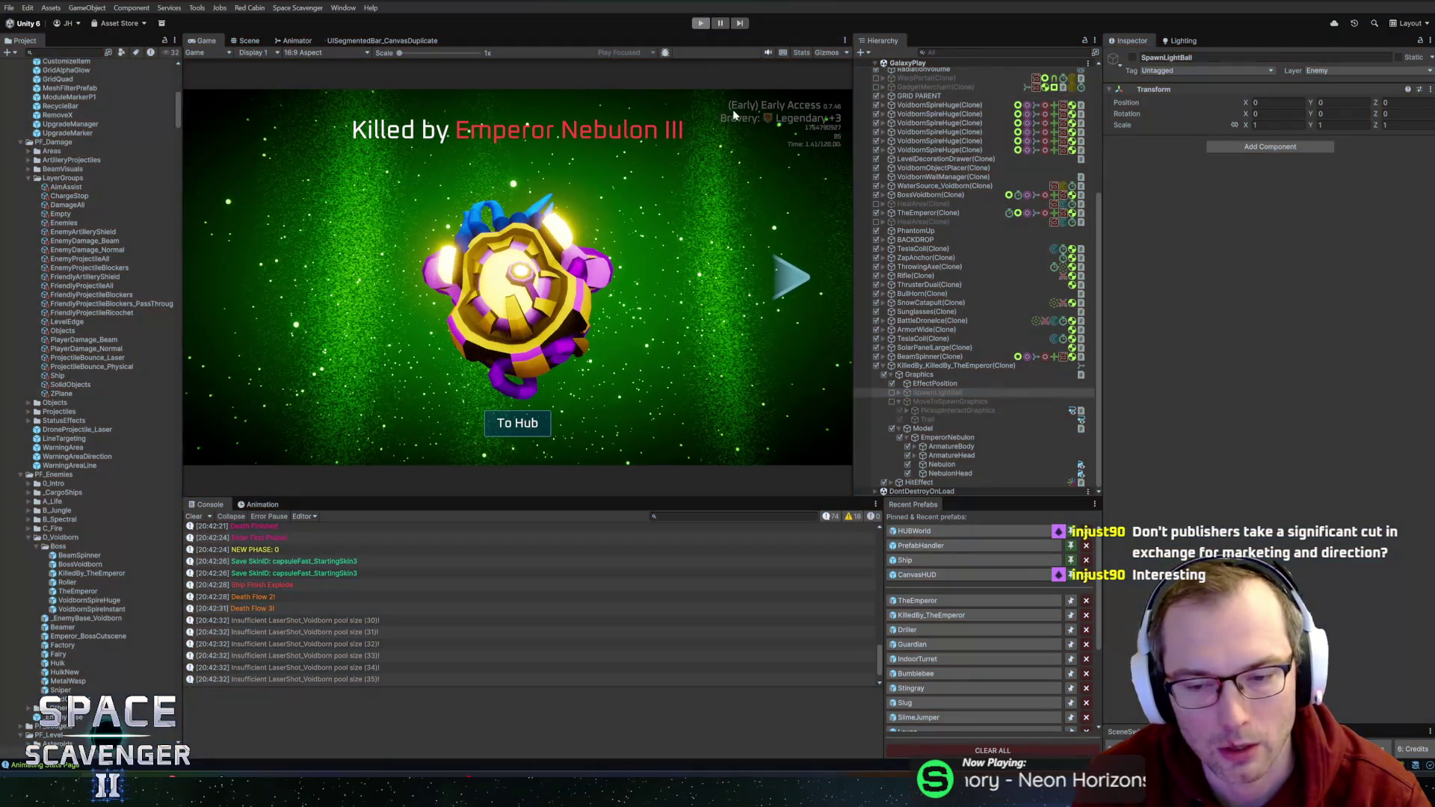
- Delete SpawnLightBall and MoveToSpawnGraphics from the KilledBy_TheEmperor prefab and save it
left_click(937, 603)
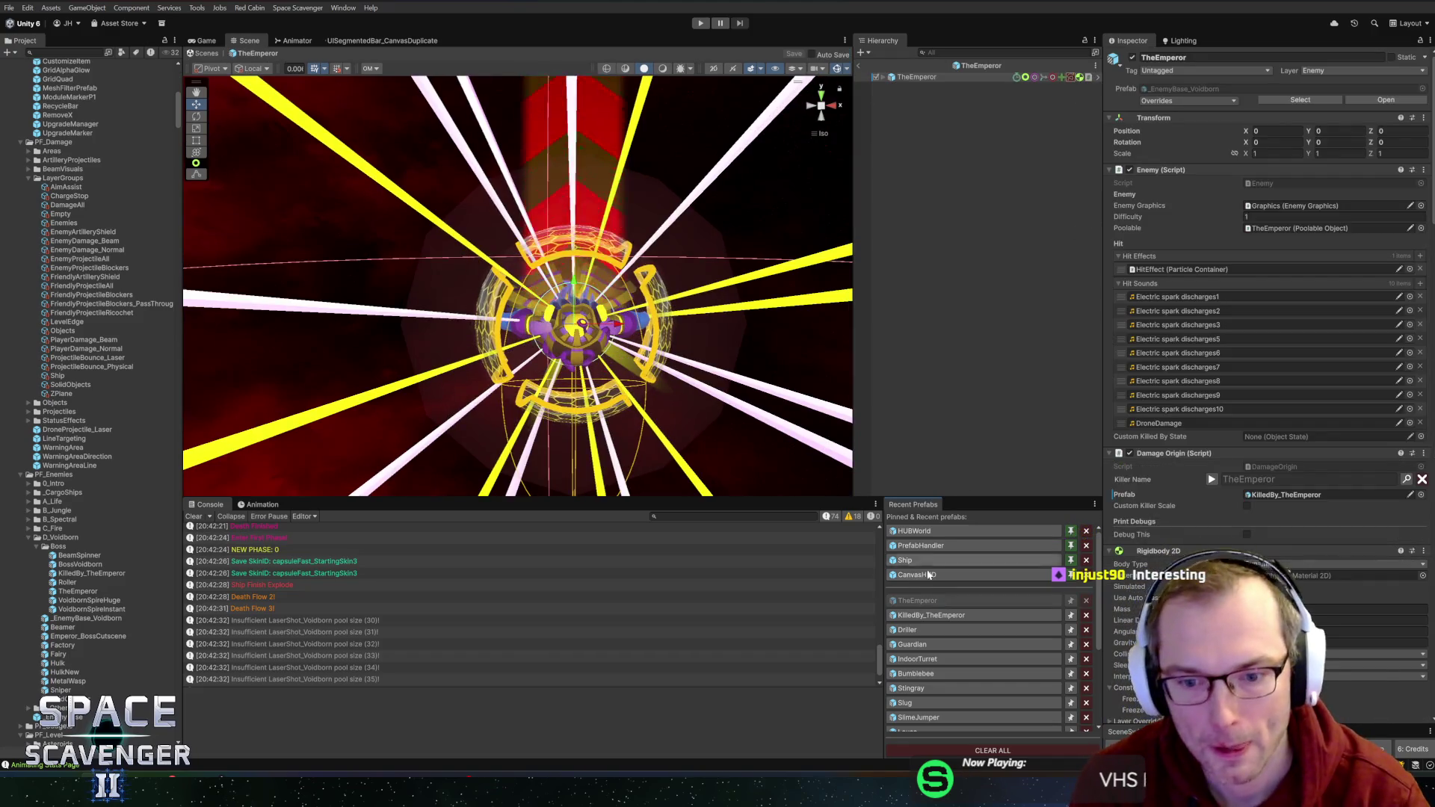
left_click(939, 615)
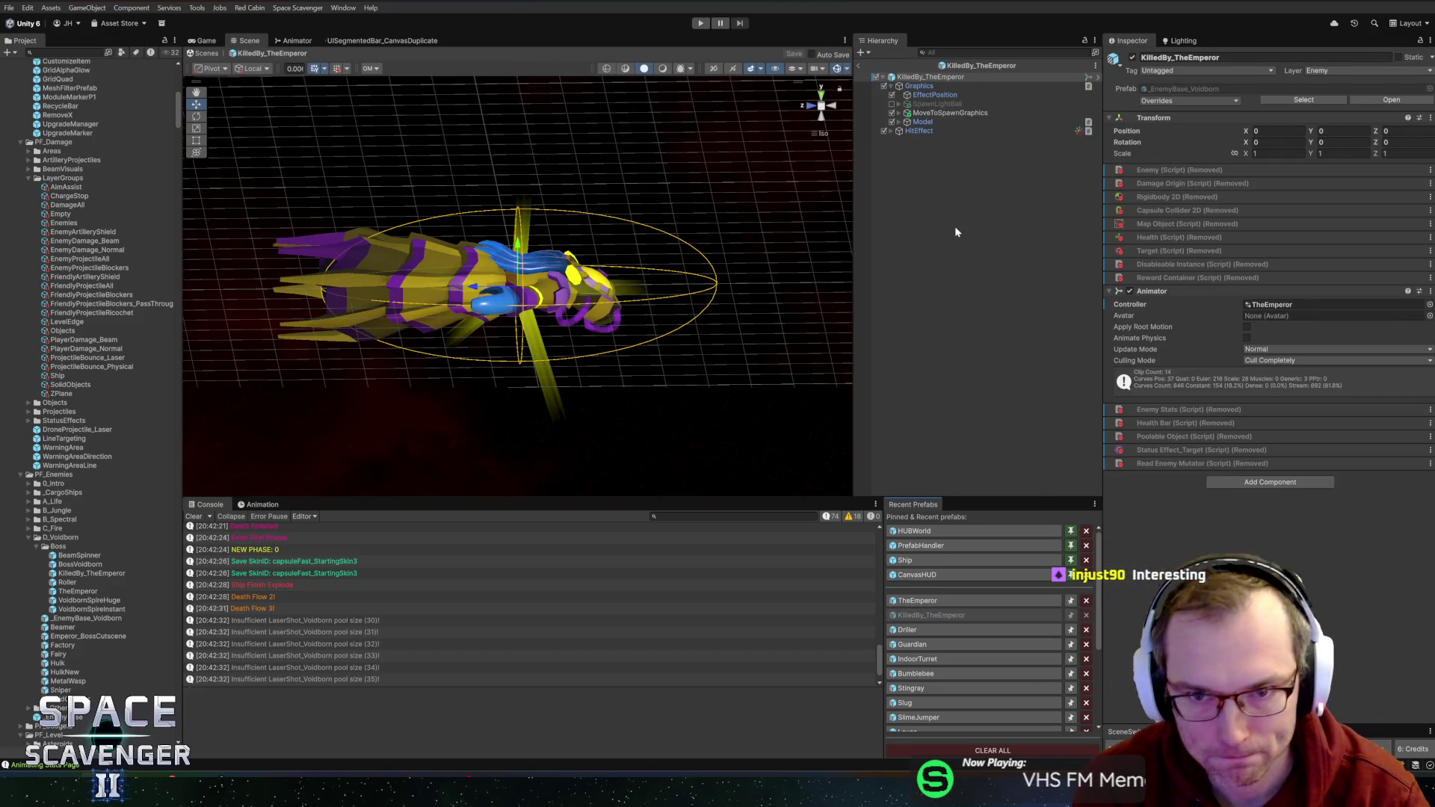
left_click(933, 104)
key("Delete")
left_click(934, 104)
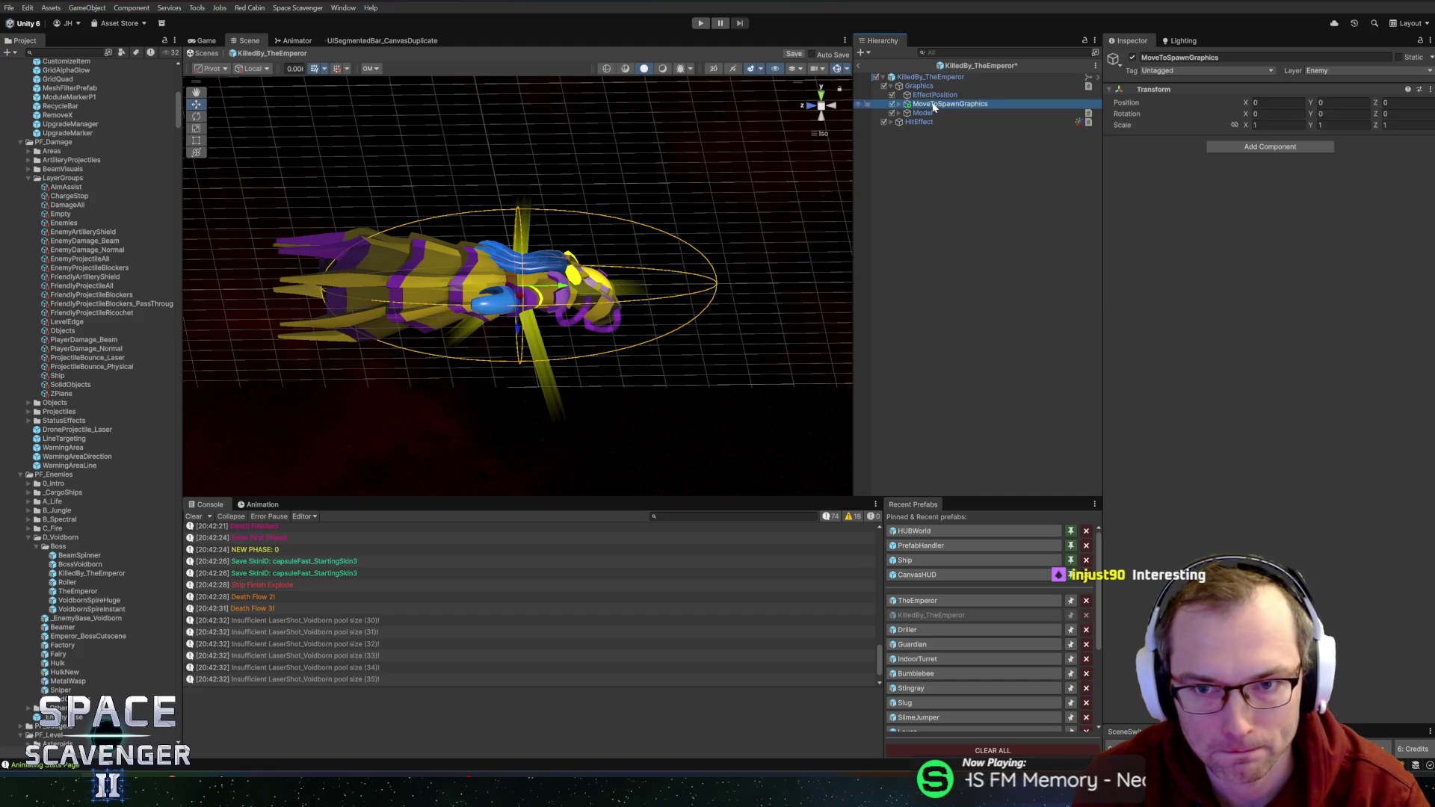
key("Delete")
left_click(933, 78)
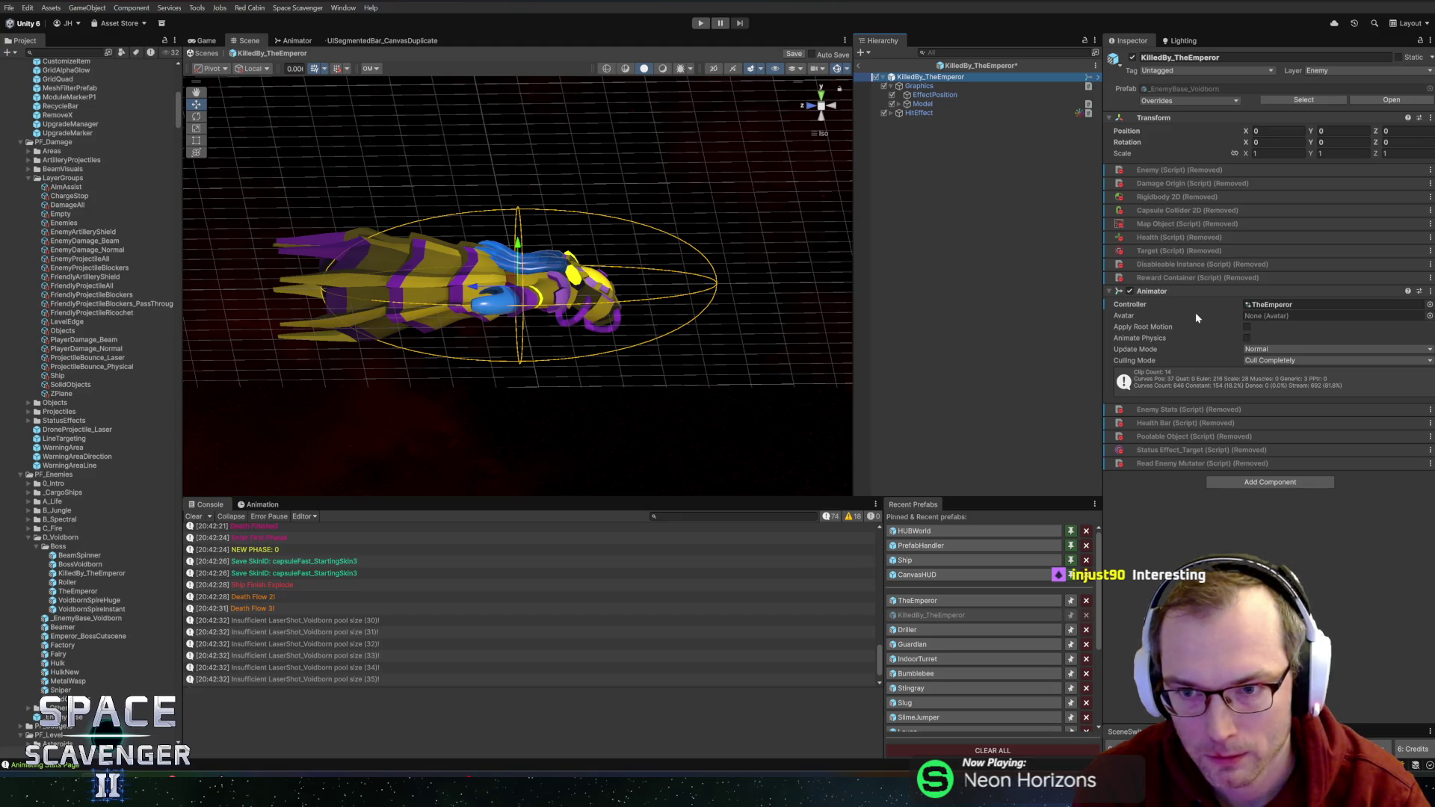
key("ctrl+s")
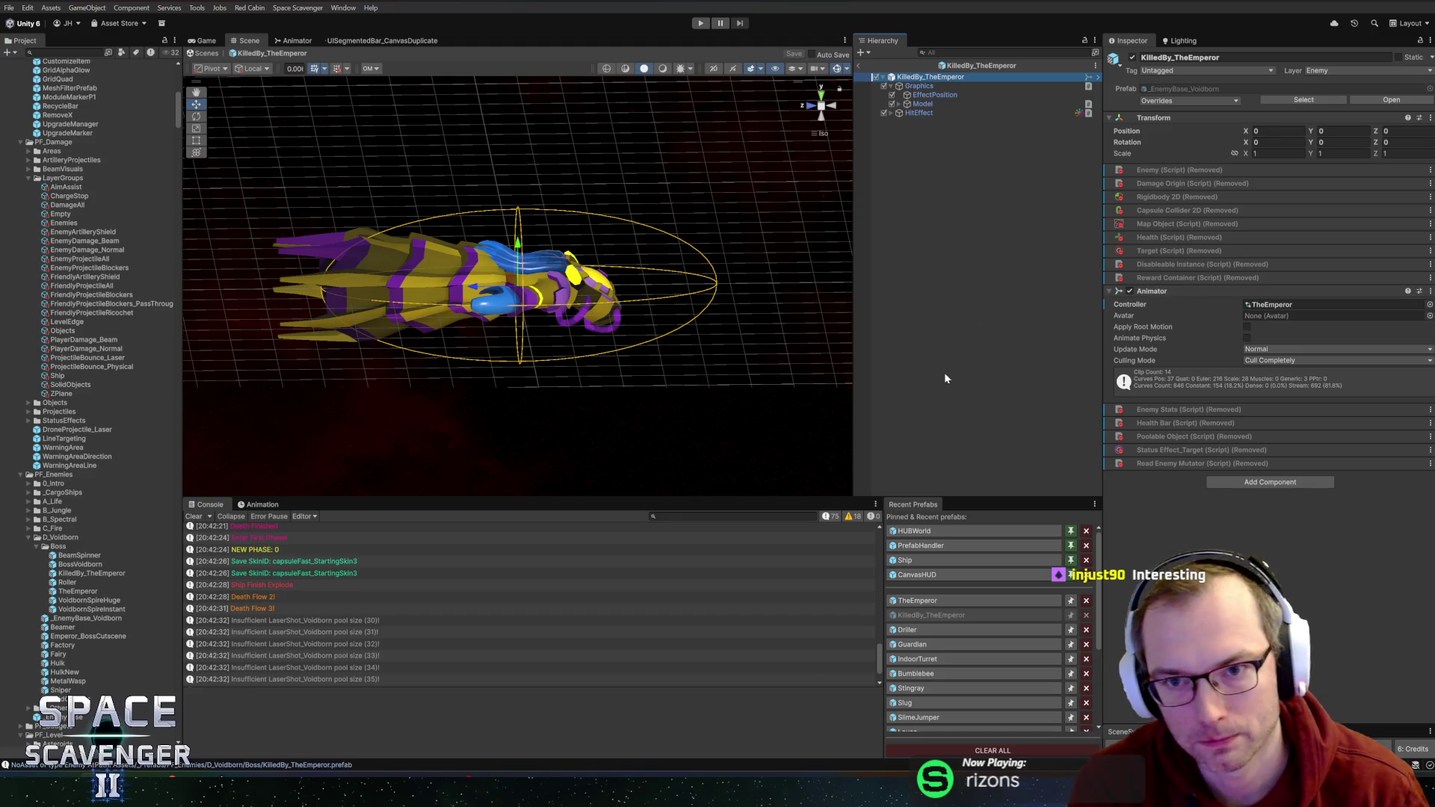
- Enable TheEmperor's Custom Killer Scale and set Killer Scale to 0.35, 0.35, 0.35
left_click(917, 600)
scroll(1165, 454, "down", 5)
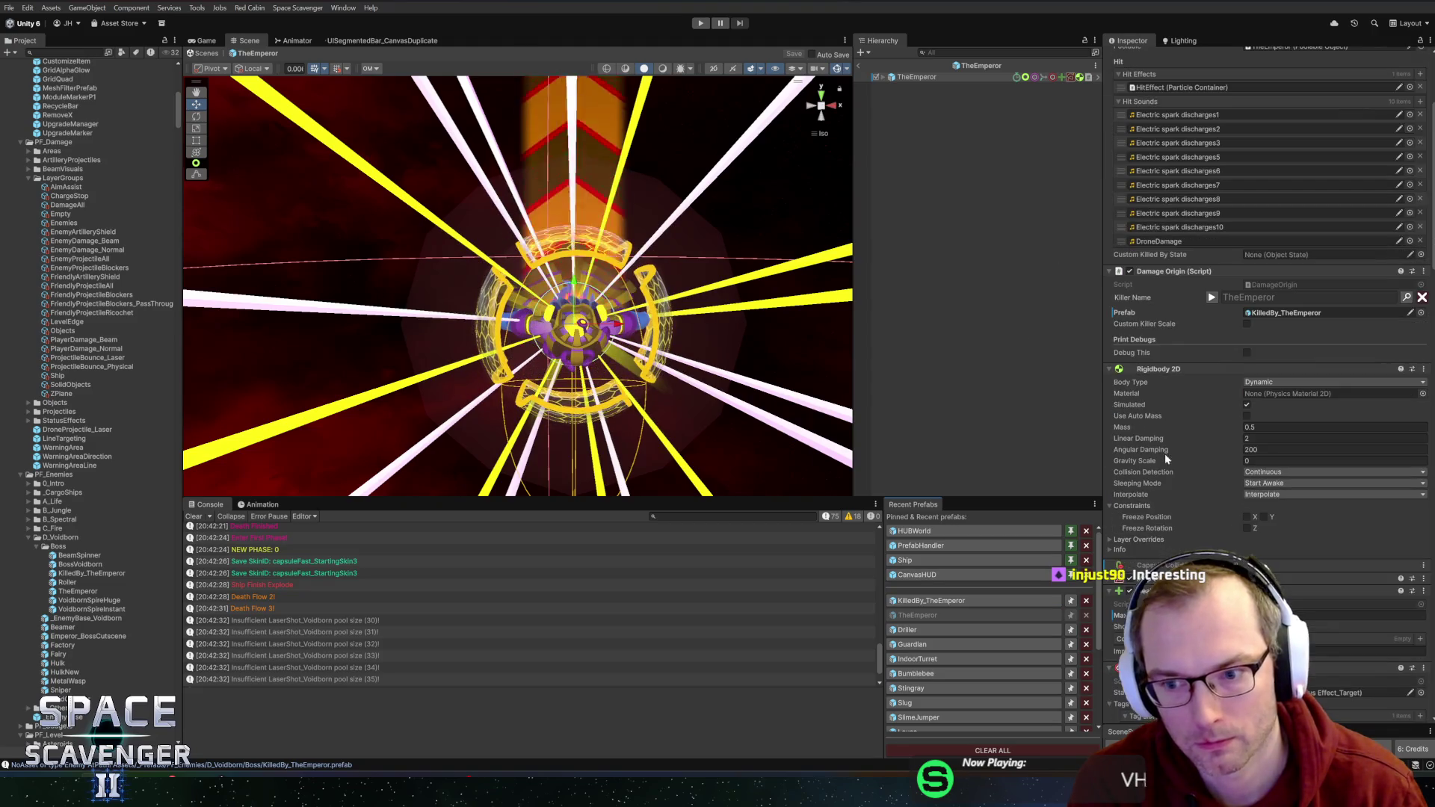
left_click(1247, 325)
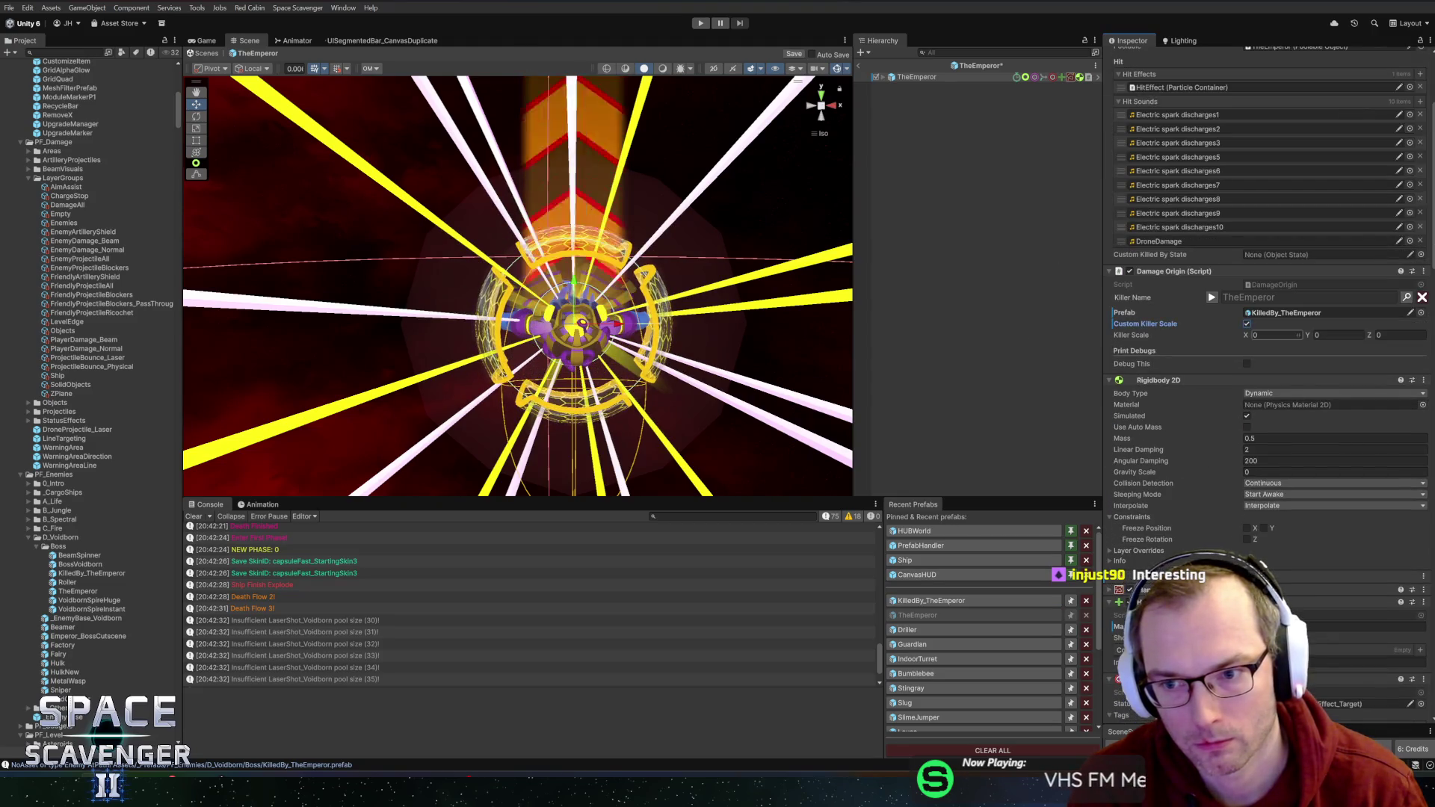
type("0.35")
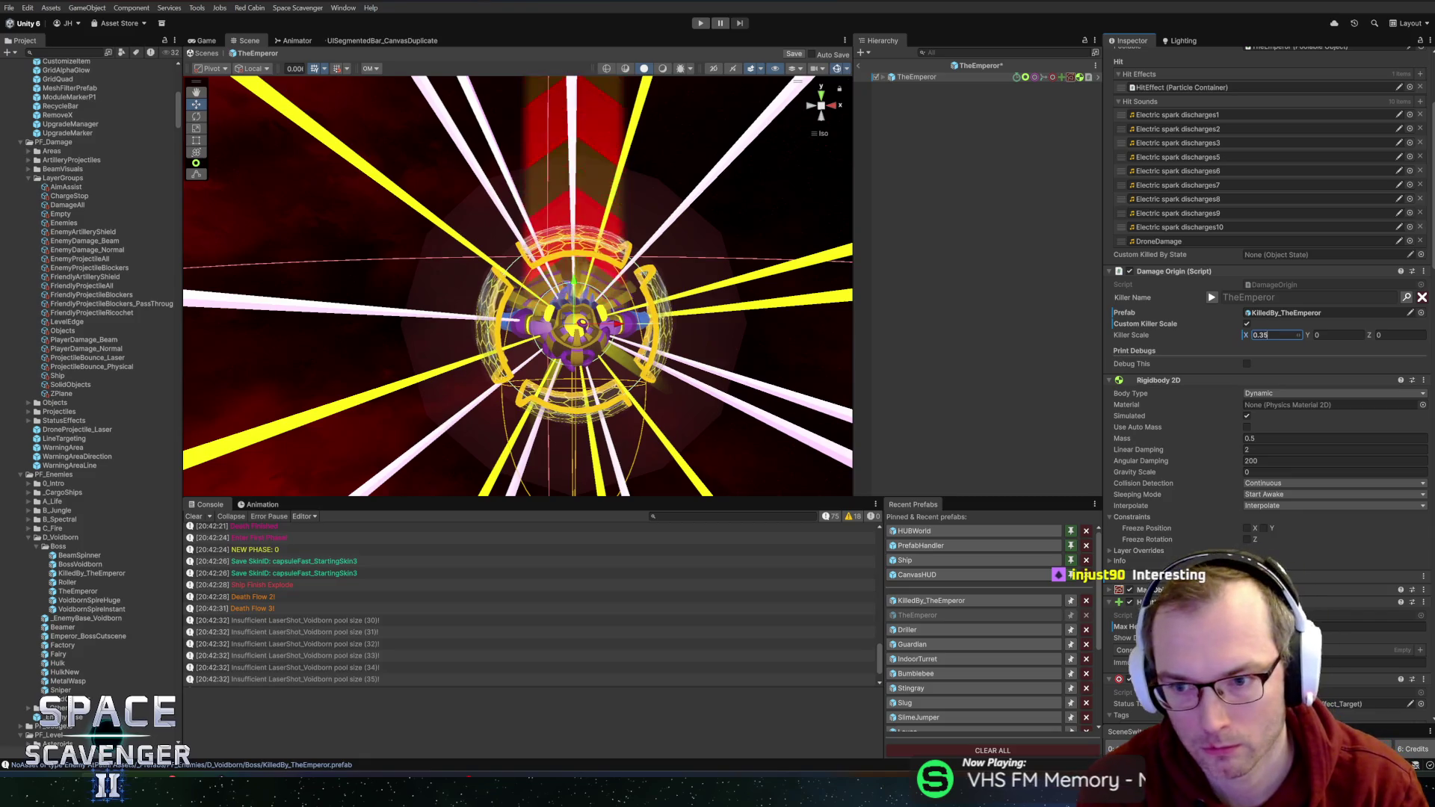
key("Tab")
type("0.35")
key("Tab")
type("0.35")
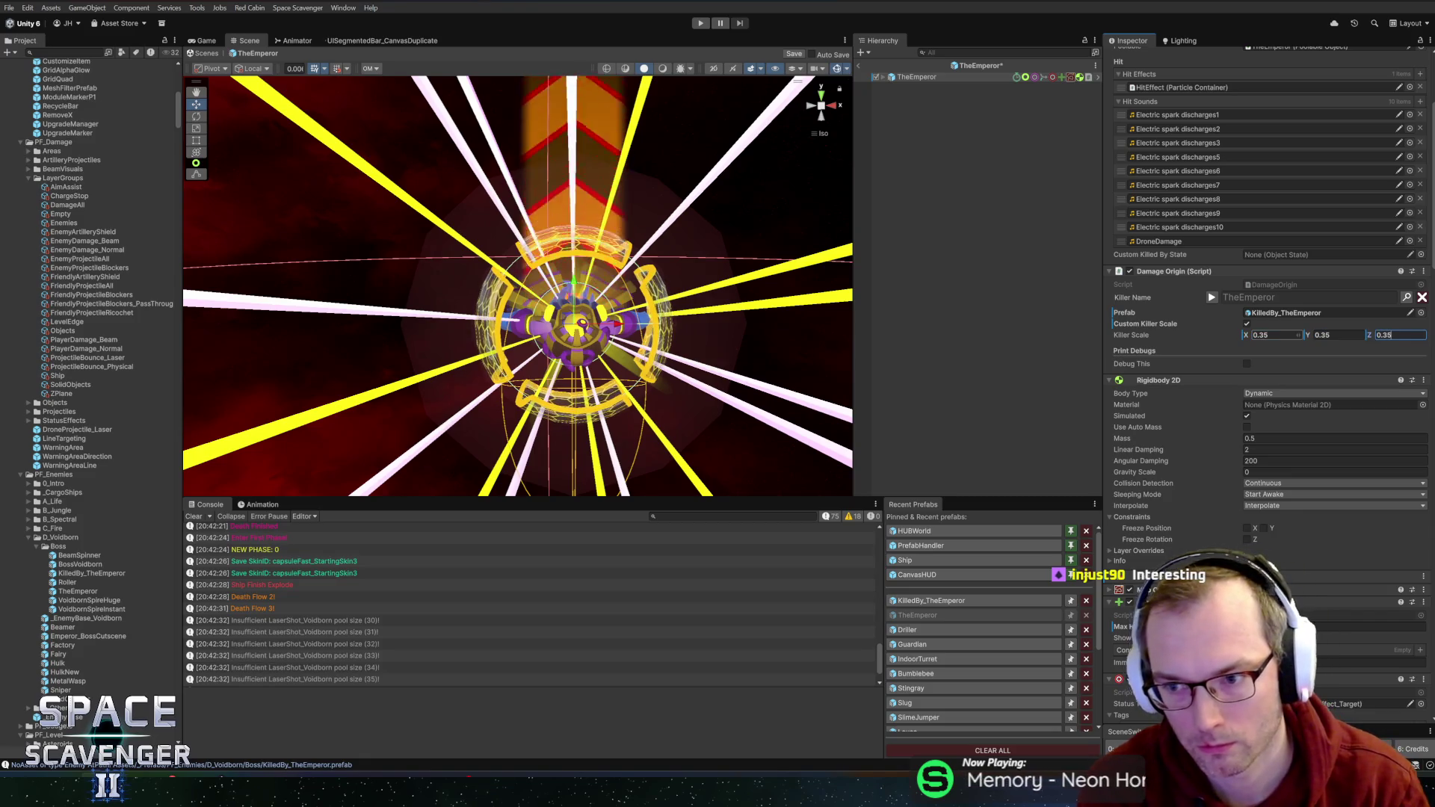
left_click(915, 600)
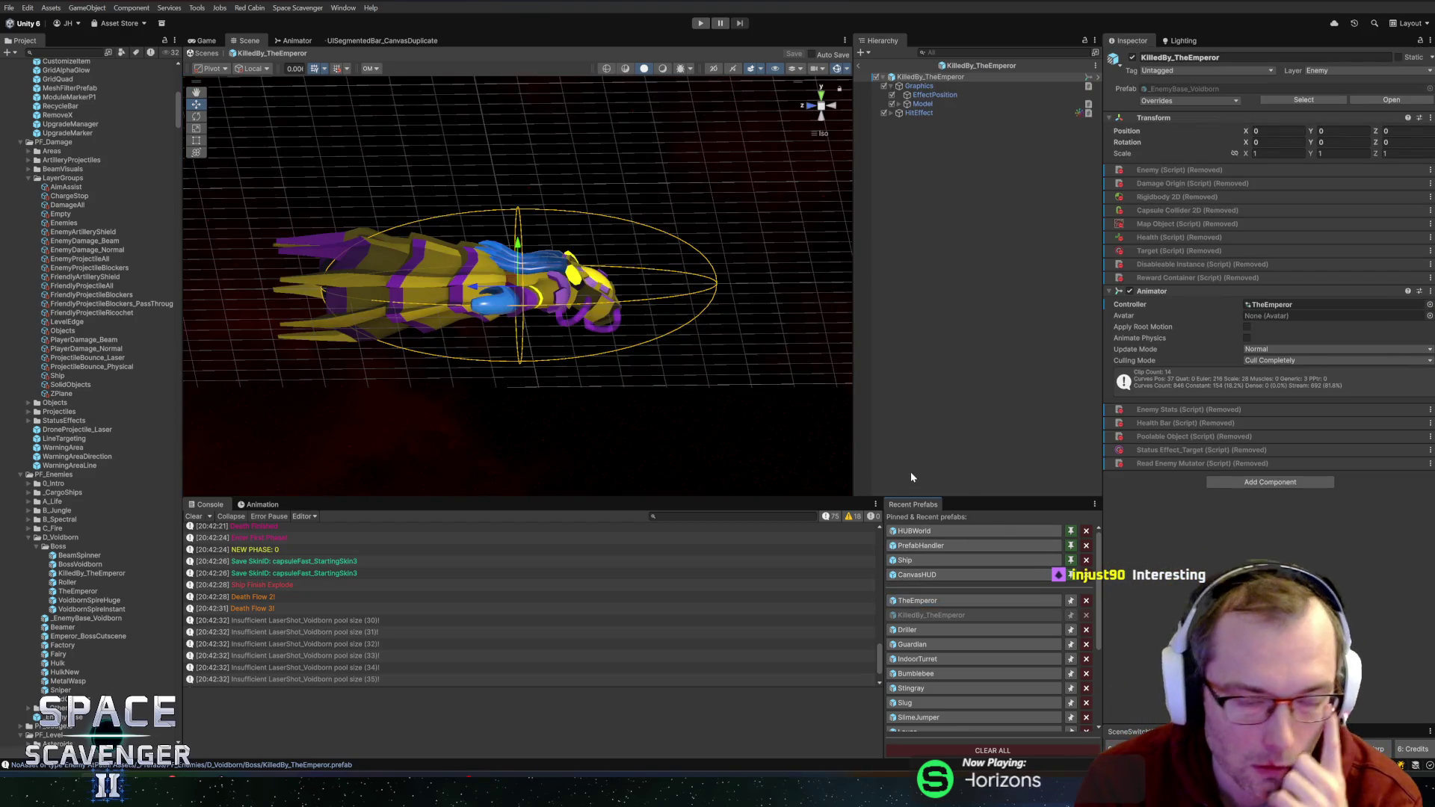
- Check HitEffect's SmokeCircle and SmokeUp effects, then delete HitEffect and save the prefab
left_click(944, 114)
key("Right")
left_click(943, 122)
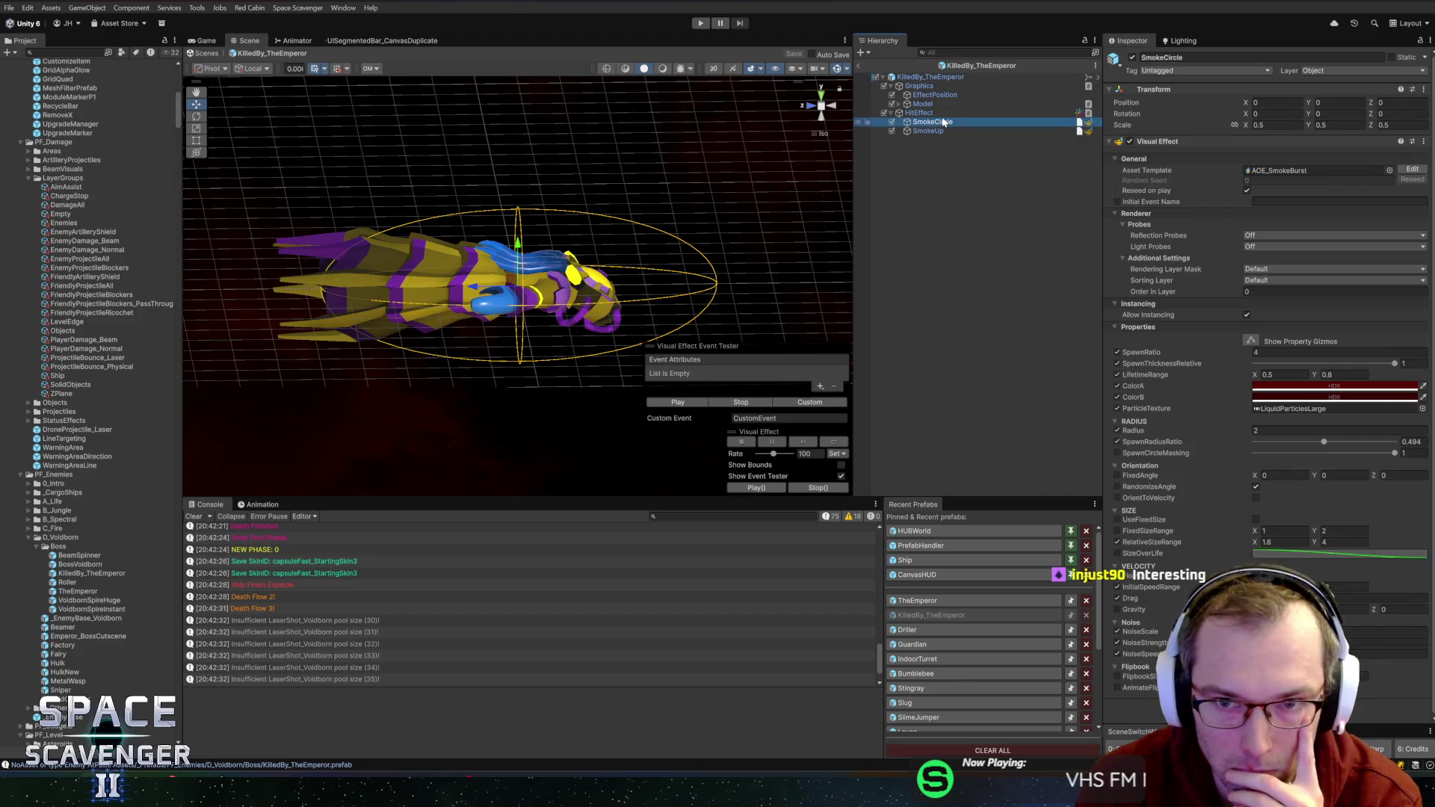
key("Down")
key("Up")
key("Up")
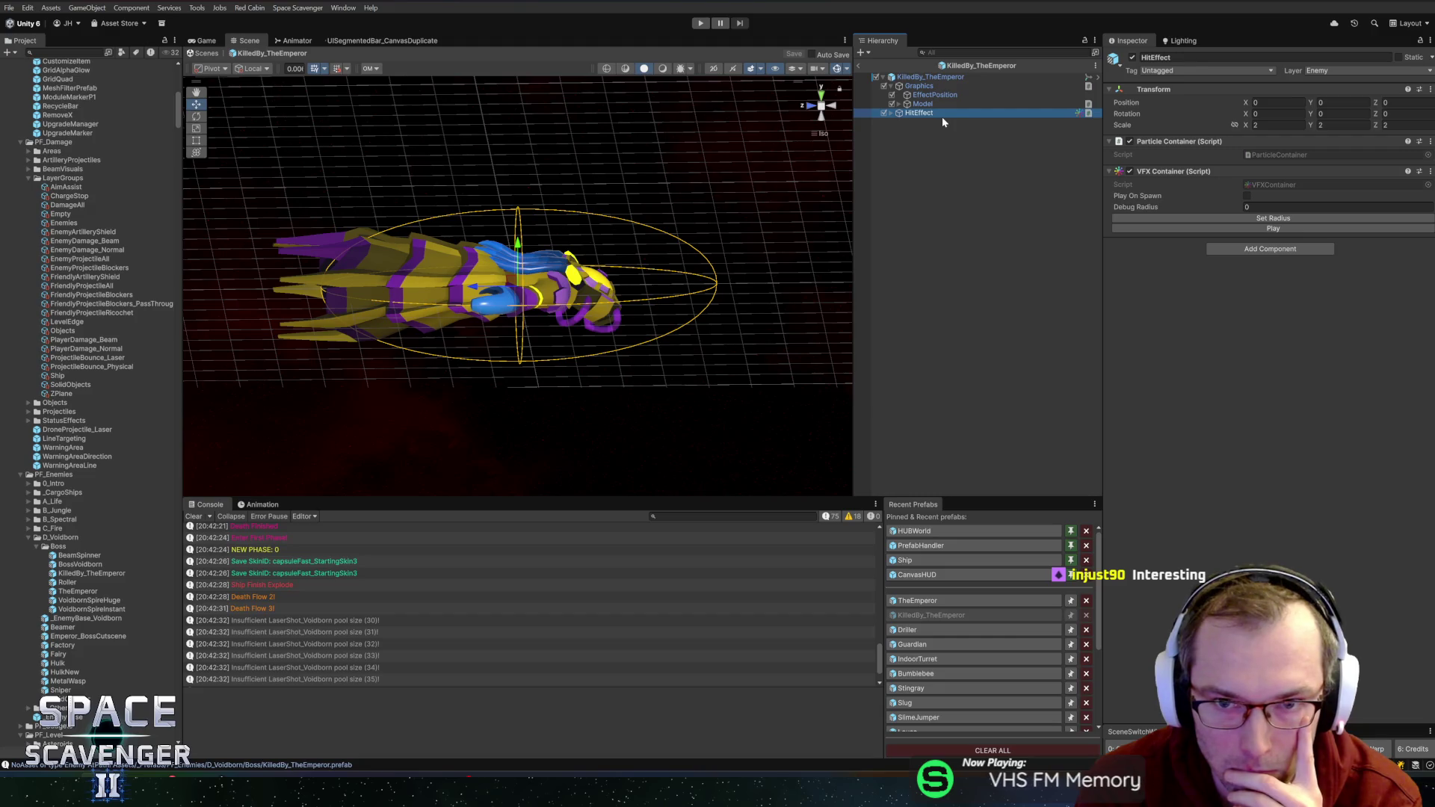
key("Delete")
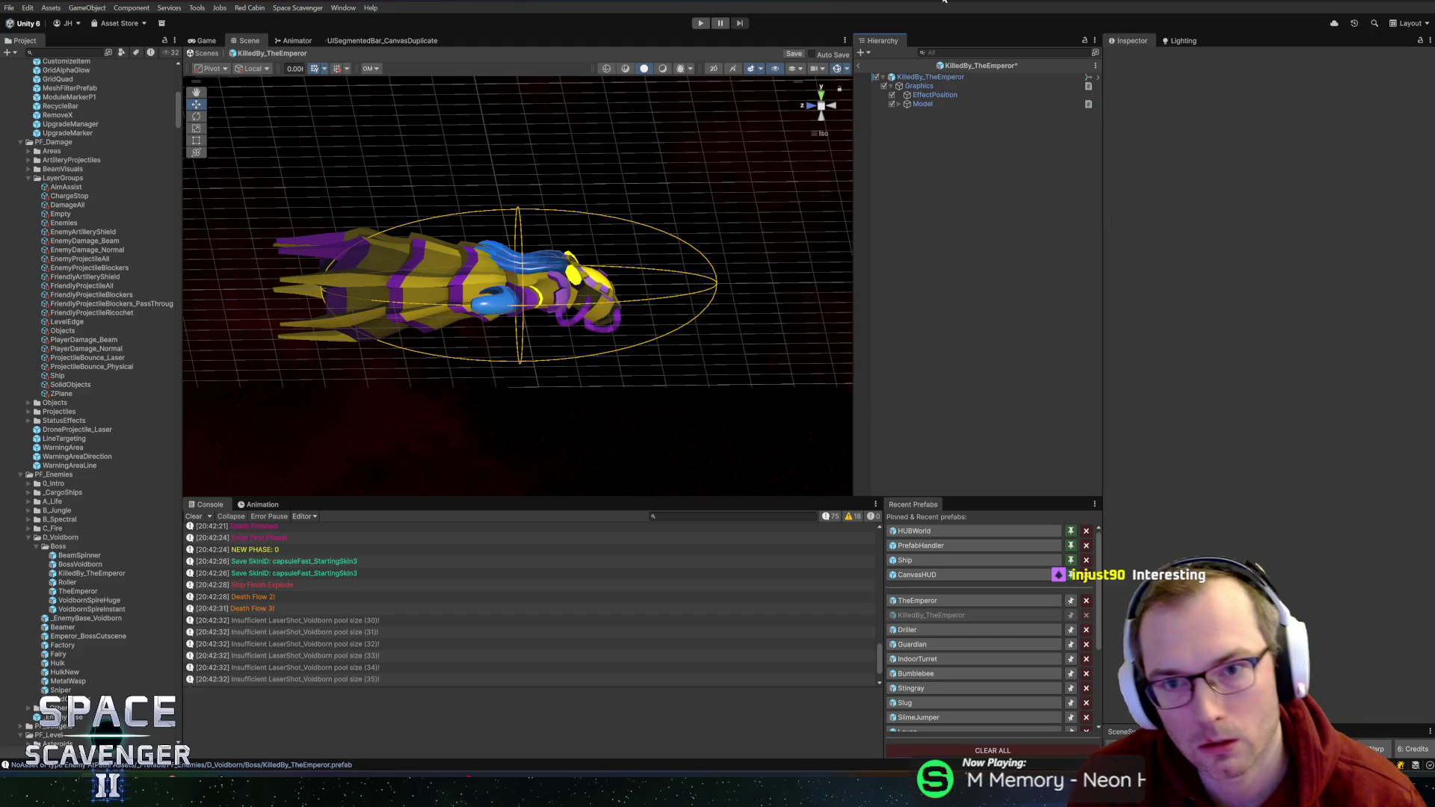
key("ctrl+s")
- Move the EffectPosition marker to Y -11.39 along the emperor model
left_click(923, 103)
key("Right")
key("Down")
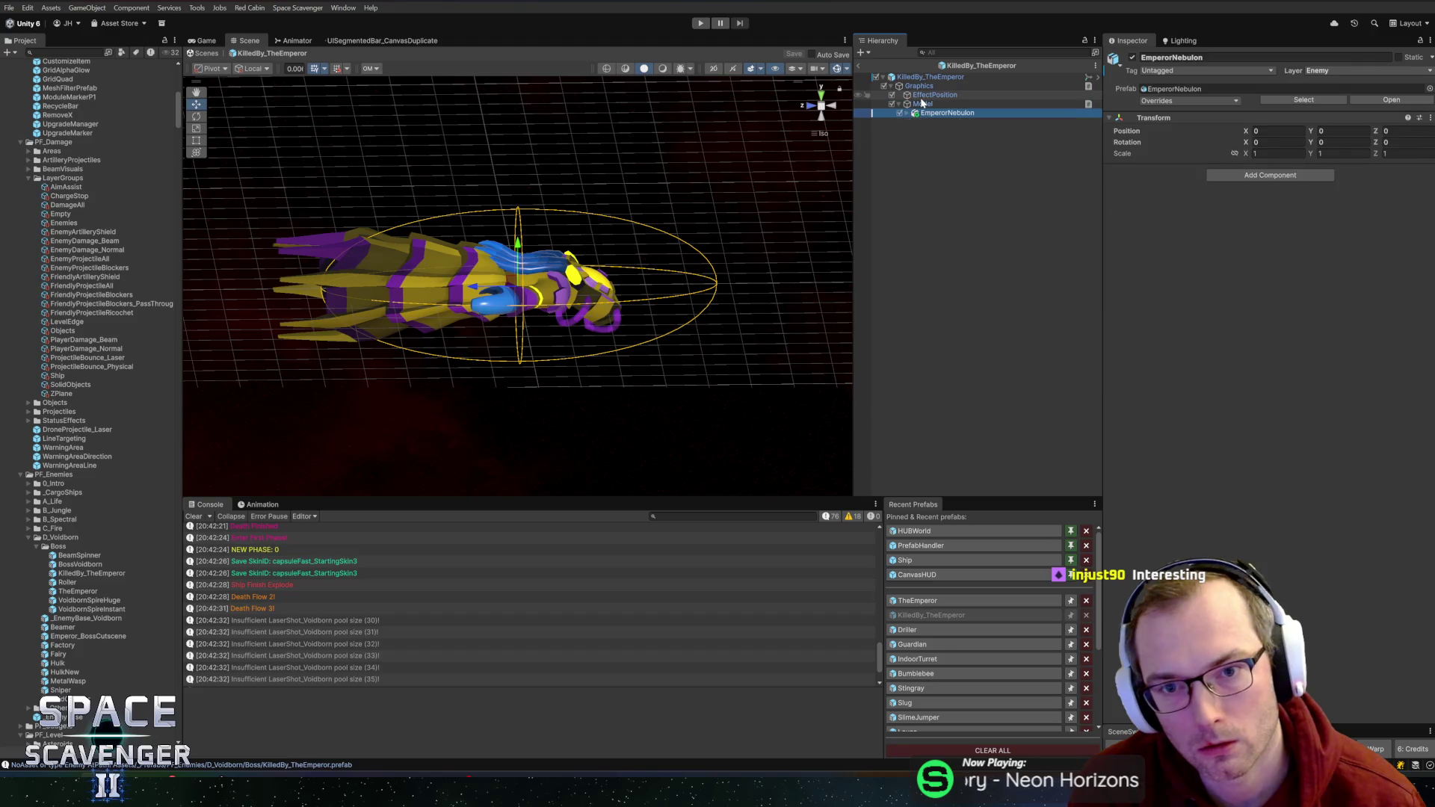
left_click(930, 77)
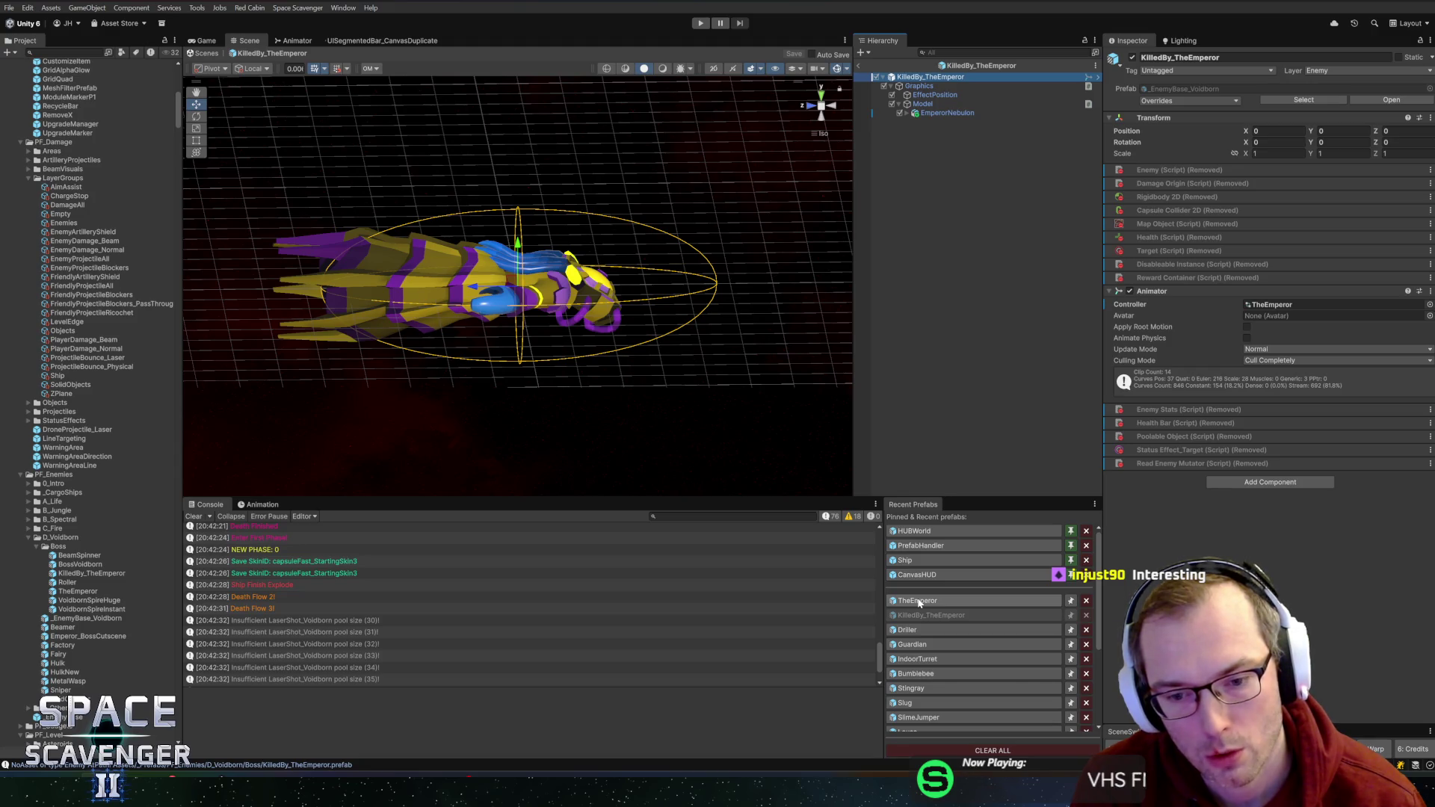
left_click(936, 95)
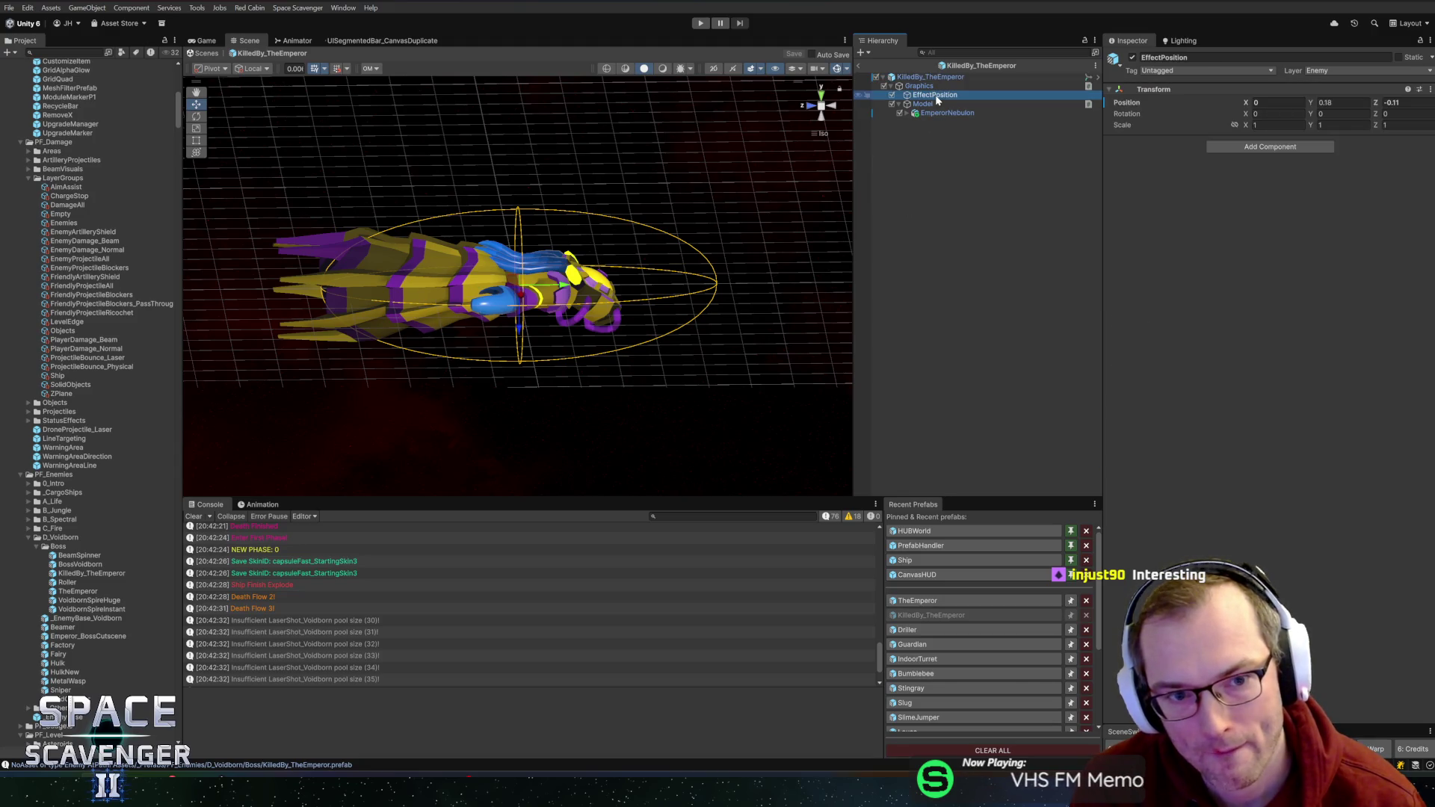
left_click_drag(568, 286, 491, 286)
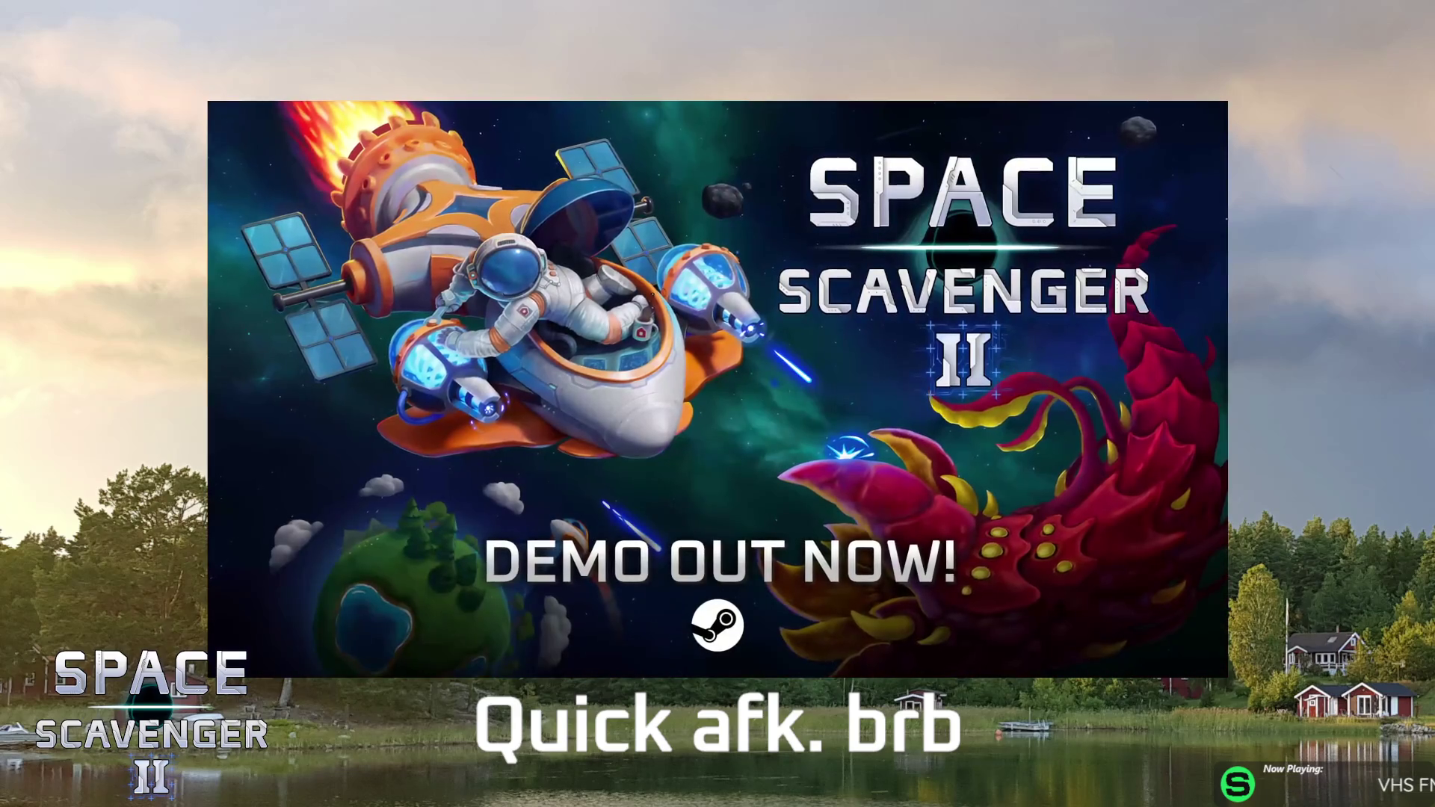
- Save the KilledBy_TheEmperor prefab after the break
key("ctrl+s")
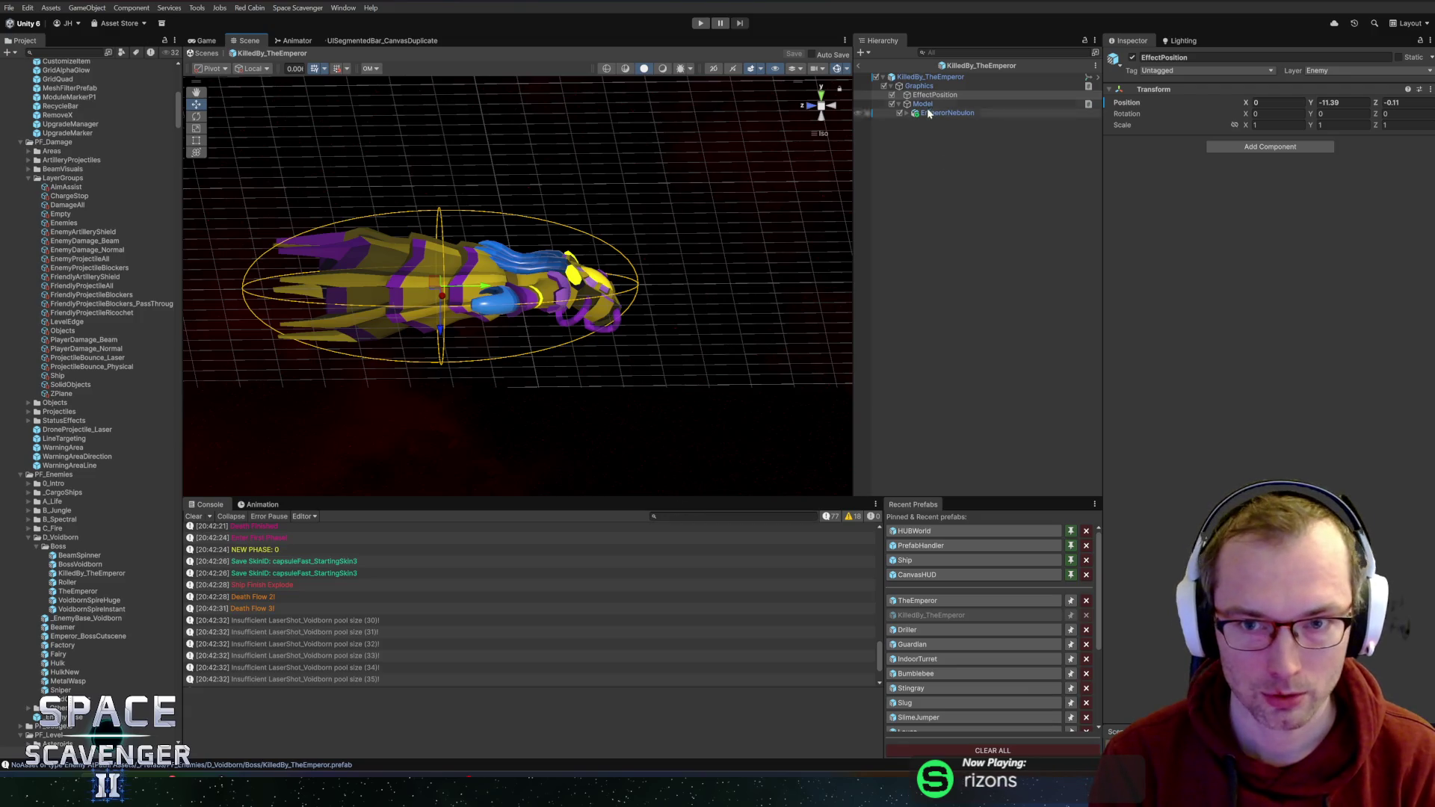
- Test-rotate the Graphics object, undo it, and exit prefab editing back to the Core scene
left_click(930, 77)
left_click(919, 86)
left_click(839, 105)
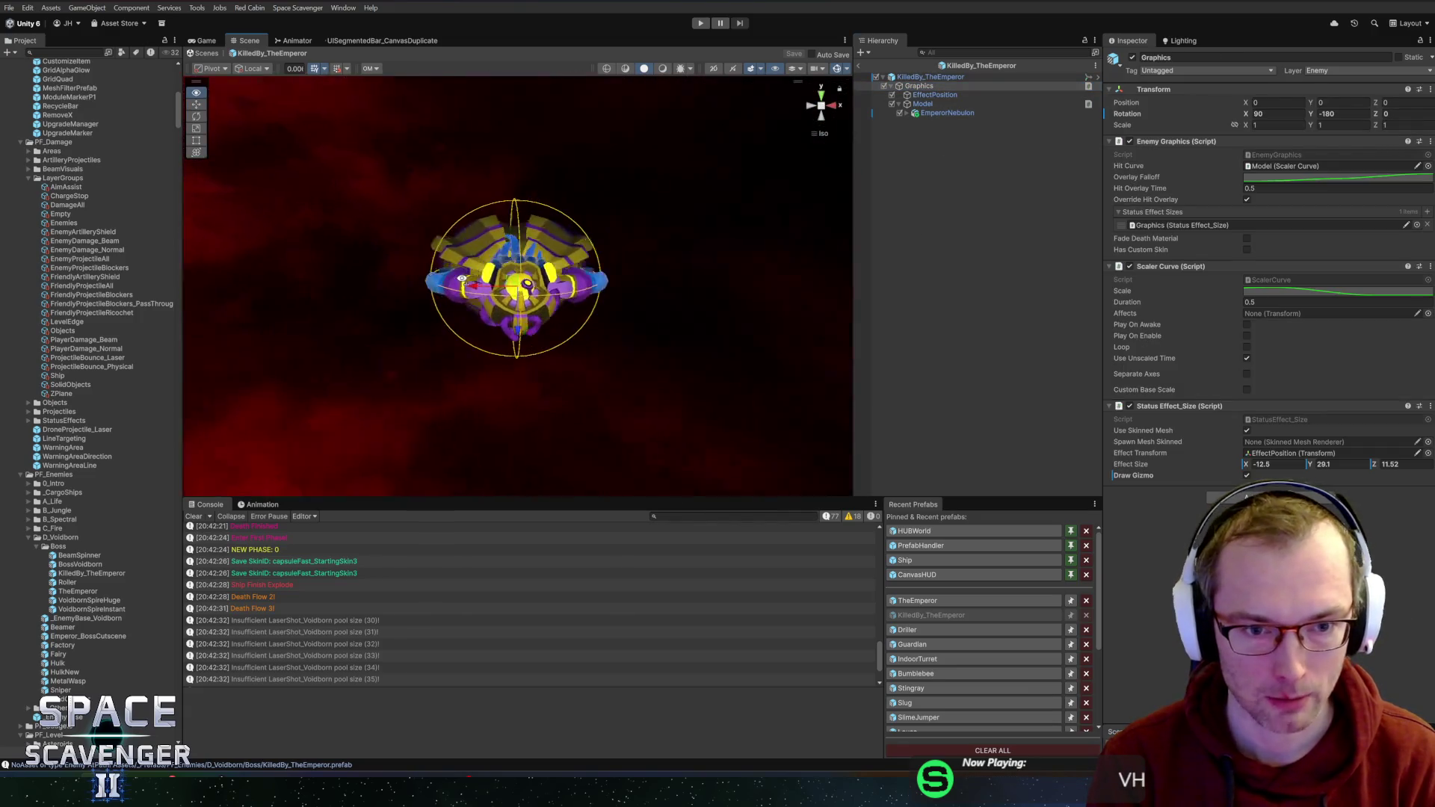
key("e")
left_click_drag(598, 216, 908, 194)
key("ctrl+z")
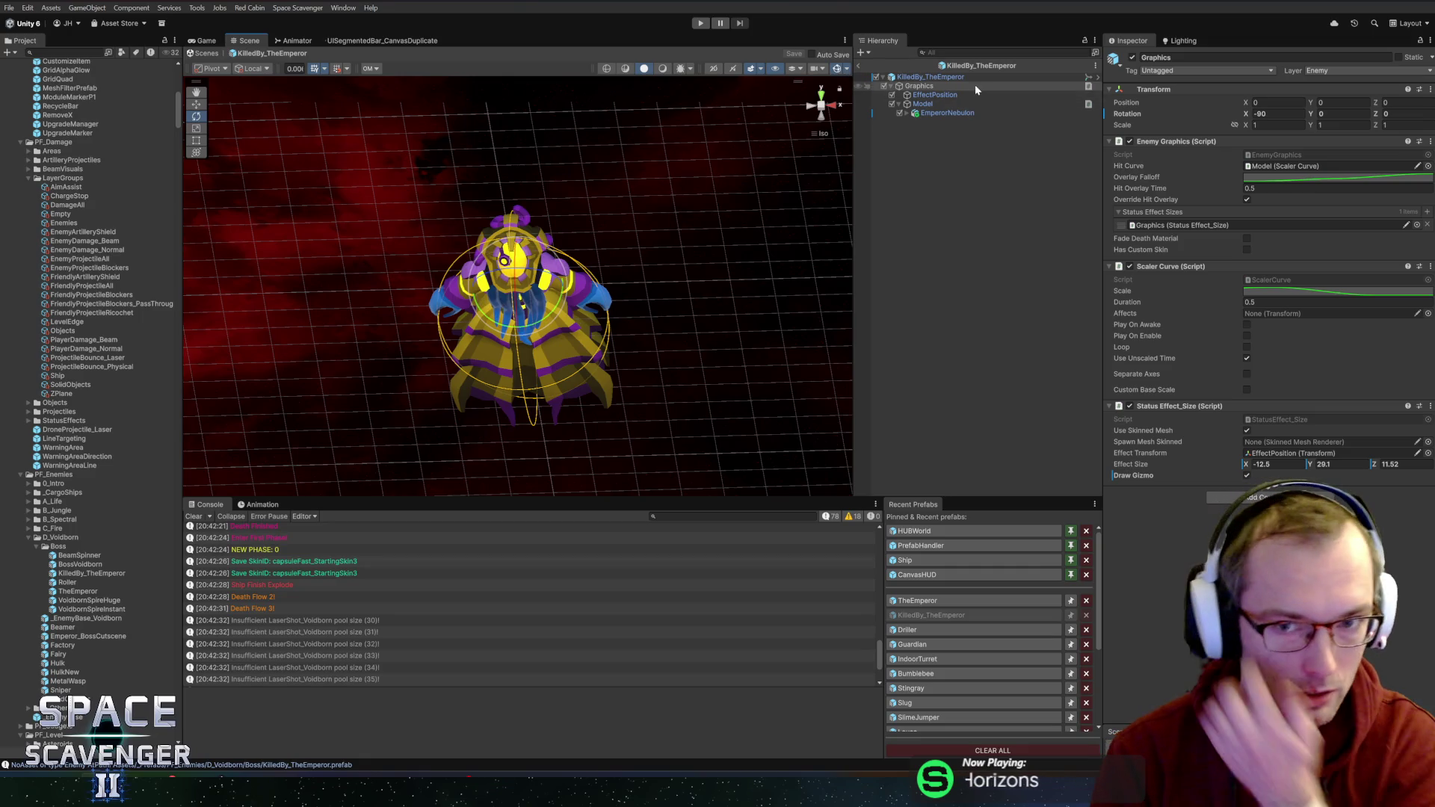
left_click(964, 67)
left_click(859, 70)
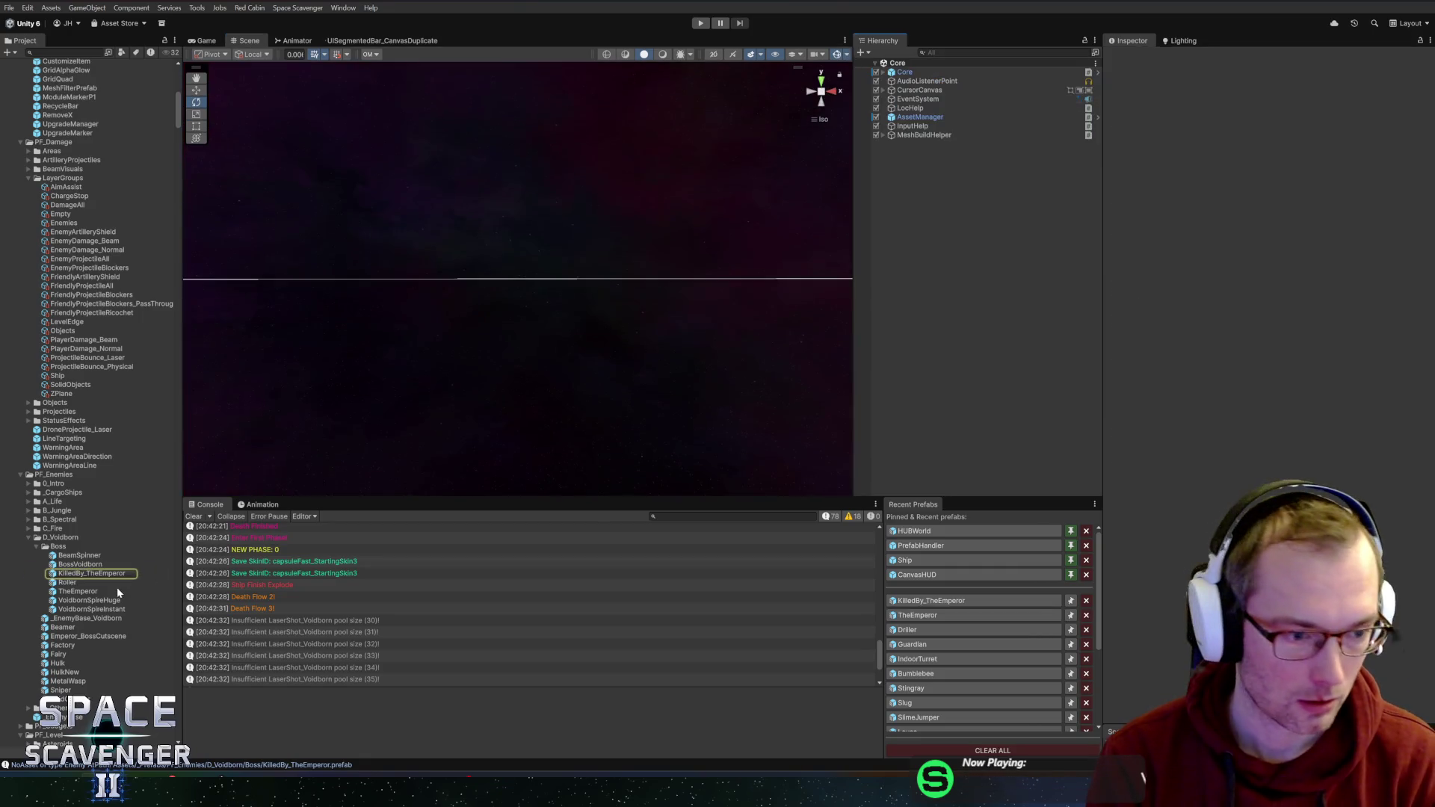
- Open the BossVoidborn prefab, then enter Play mode to test the fix
double_click(75, 565)
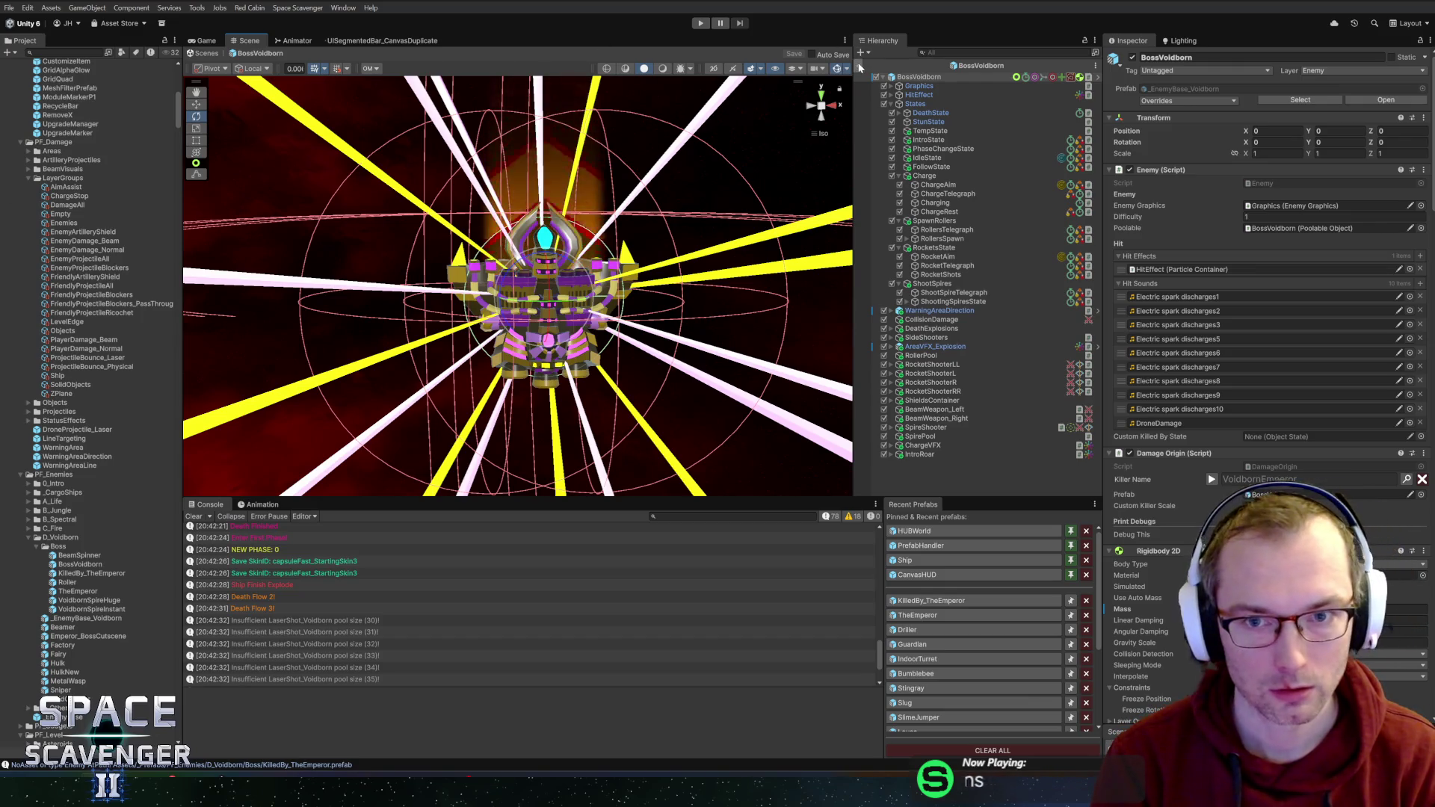
left_click(699, 23)
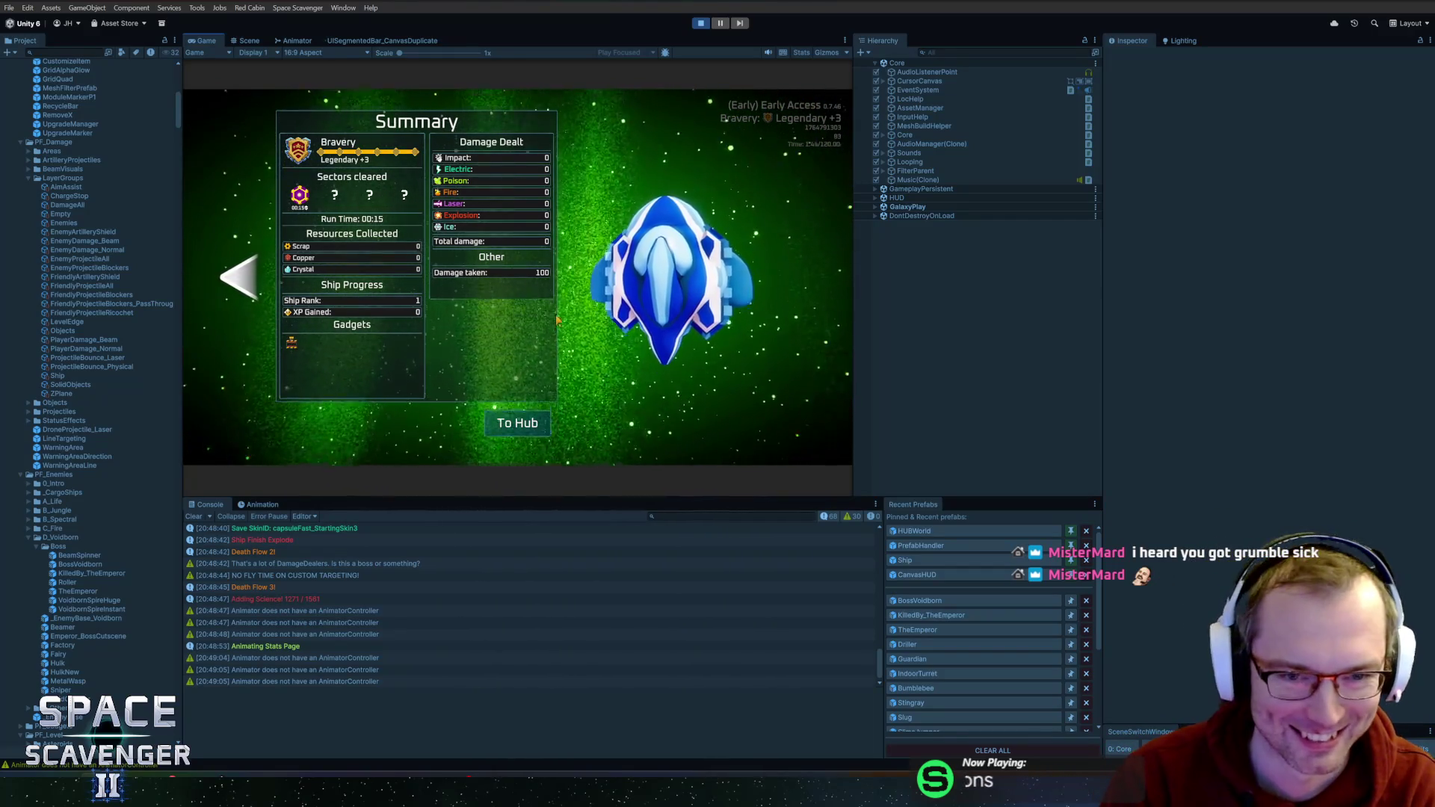
- Page through the results via Progression to the Killed by The Emperor screen
key("Left")
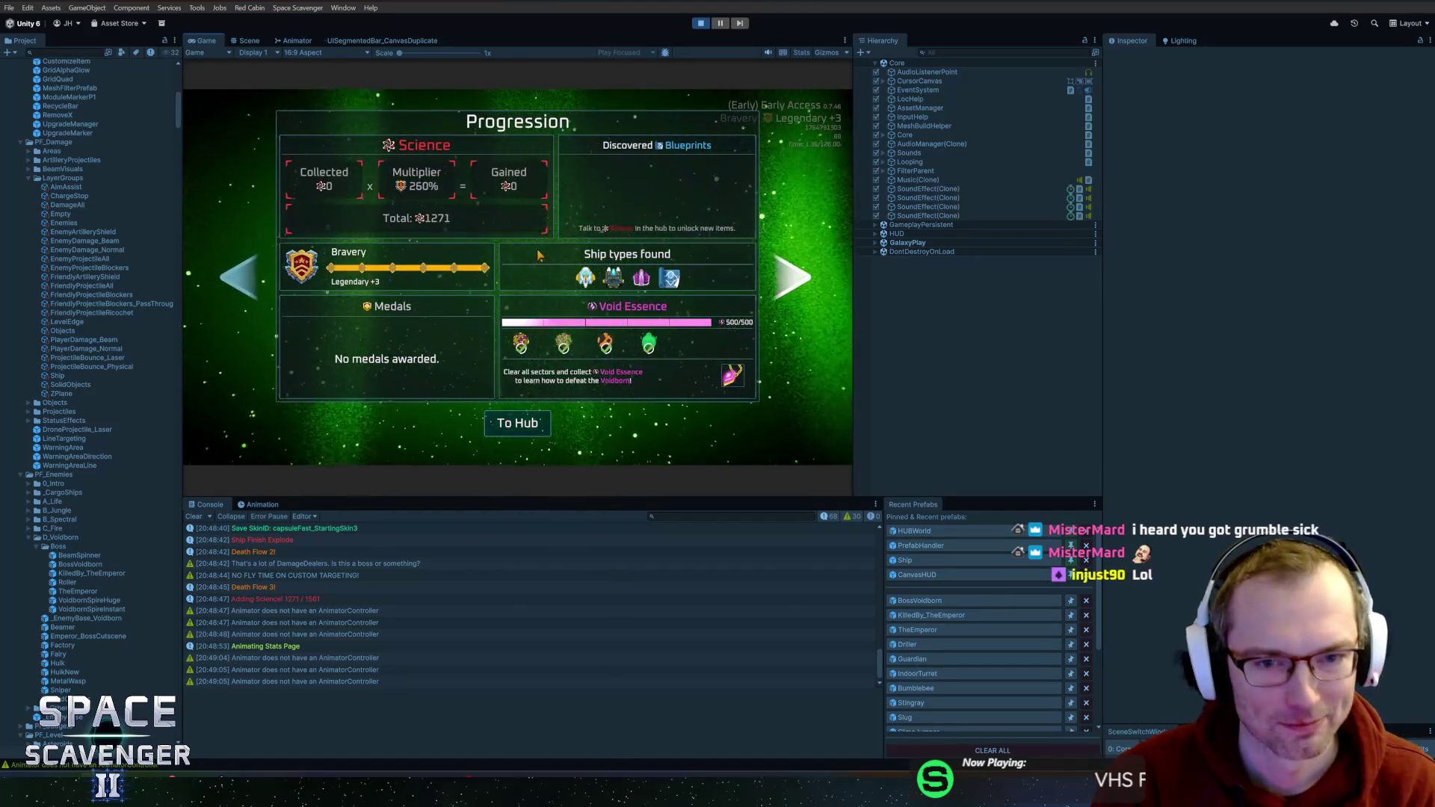
key("Left")
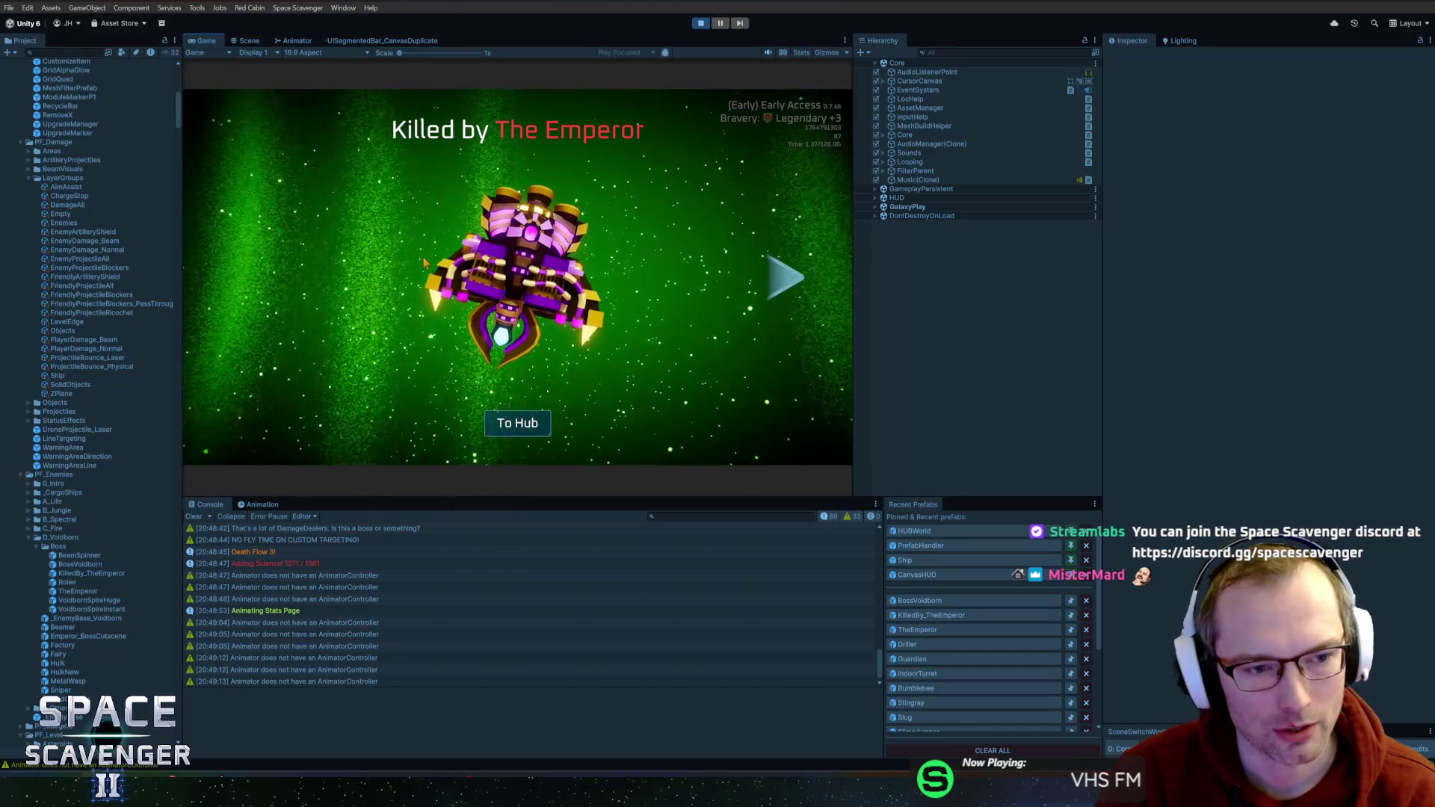
- Find 'killedby' to inspect KilledBy_BossVoidborn(Clone), widen the hierarchy, and stop the game
key("ctrl+f")
type("k")
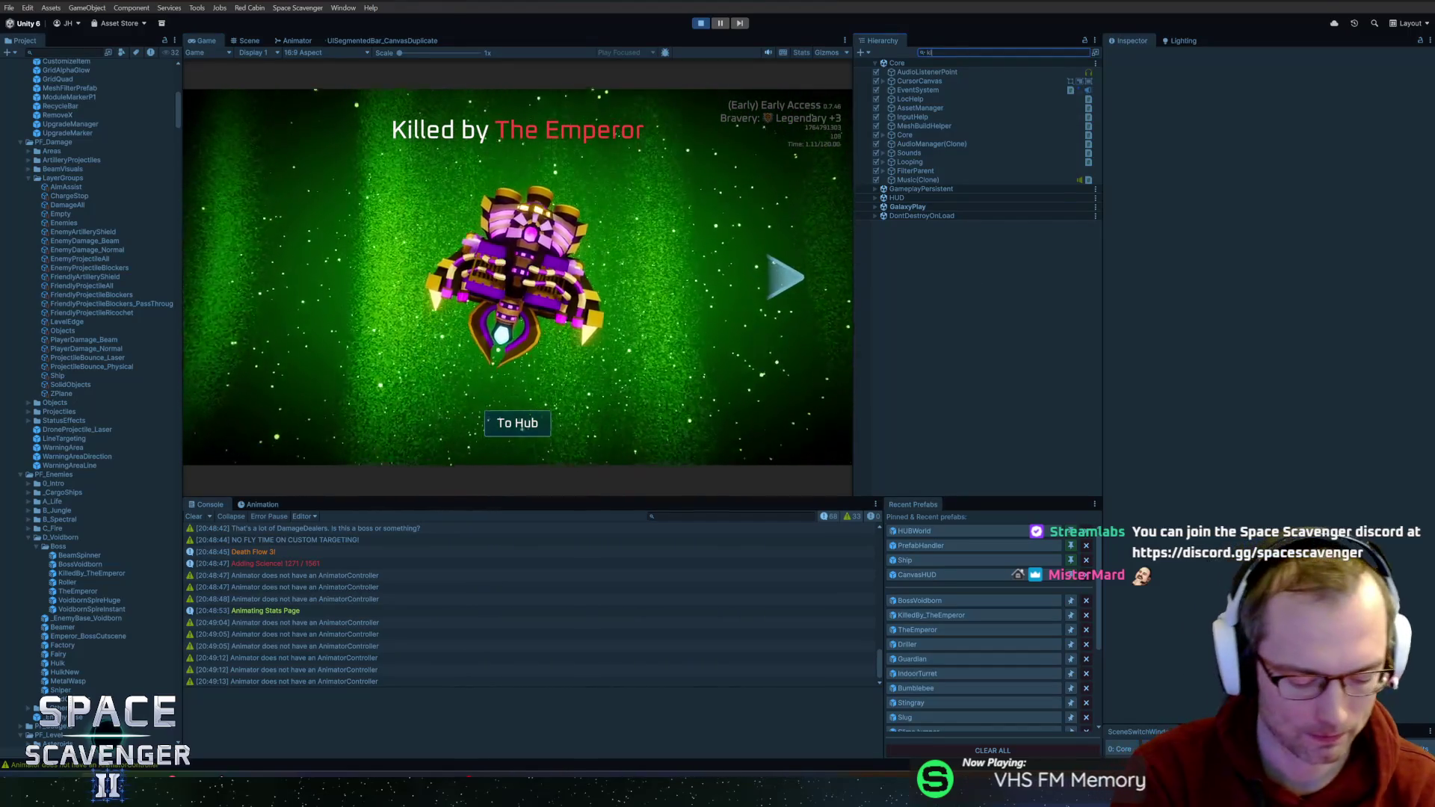
type("illedby")
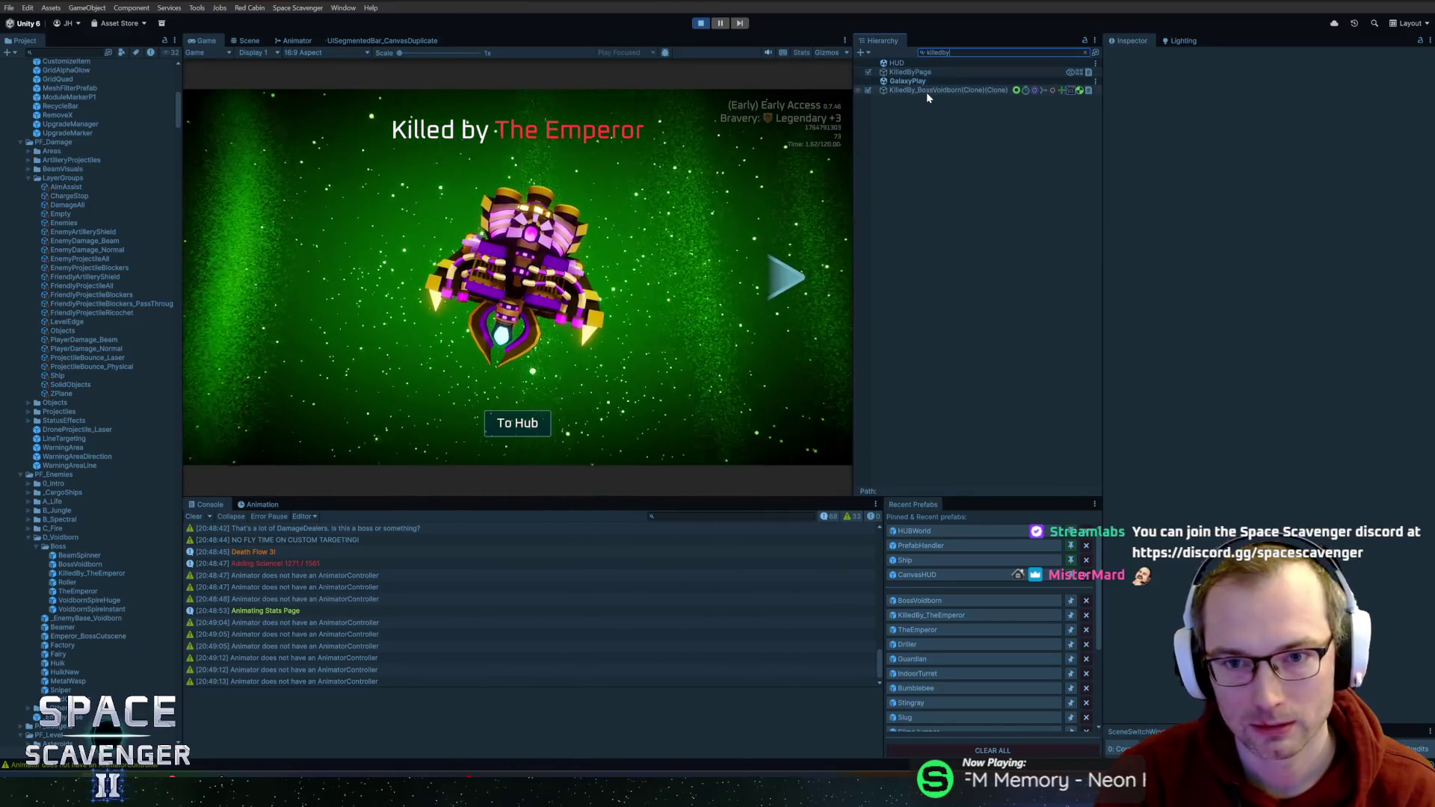
left_click(926, 92)
key("Escape")
key("Right")
key("Down")
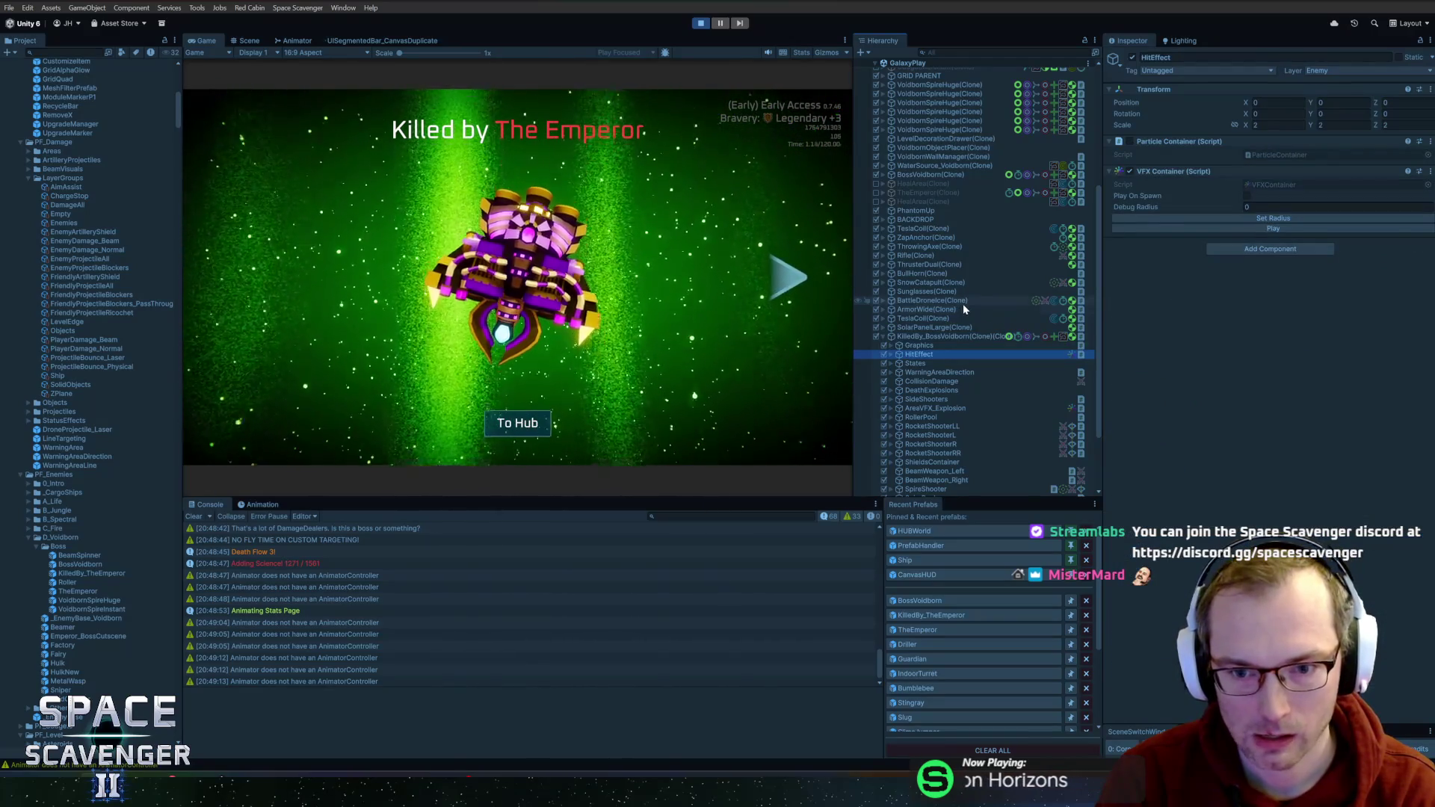
key("Up")
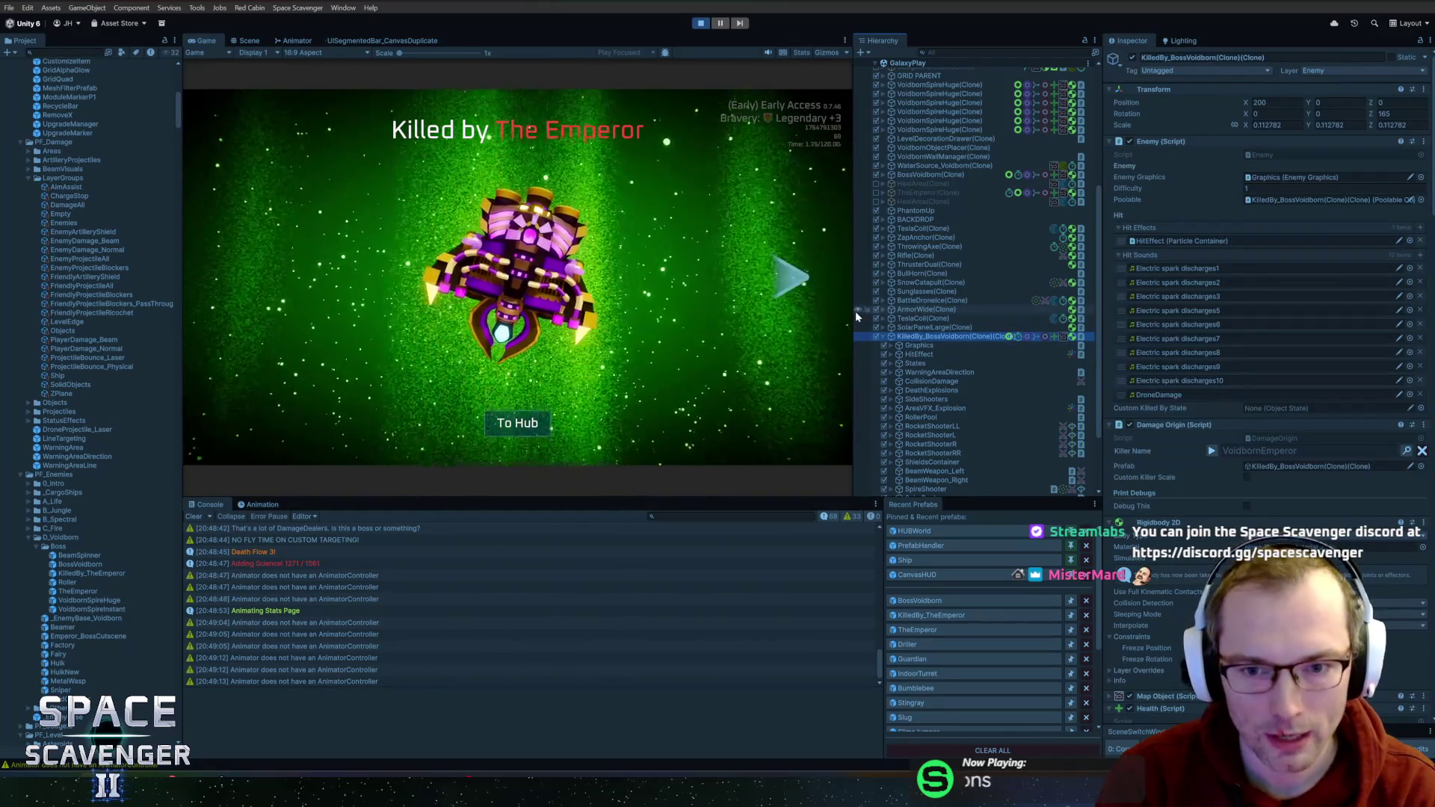
mouse_move(854, 313)
left_mouse_down()
mouse_move(790, 320)
mouse_move(806, 269)
left_mouse_up()
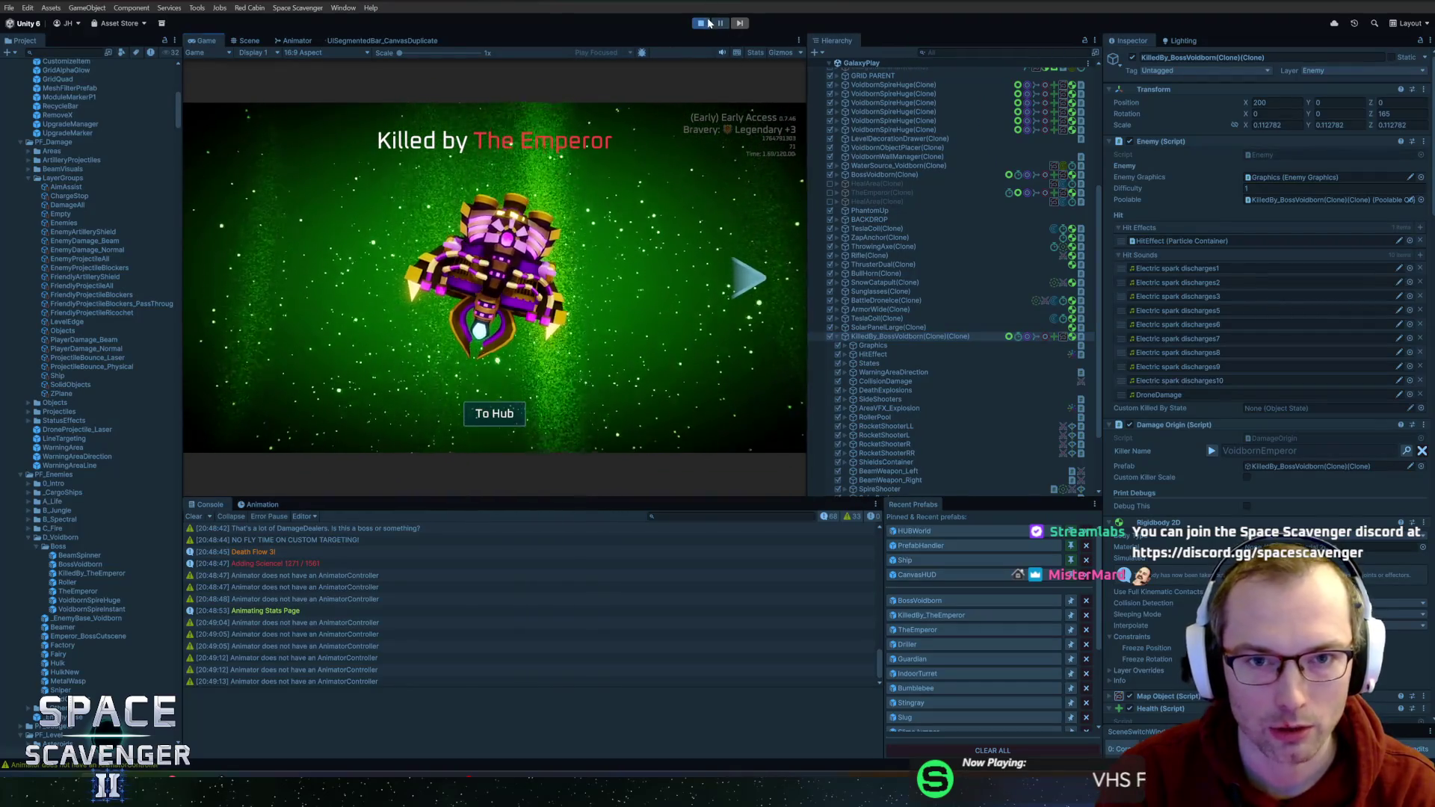
left_click(704, 24)
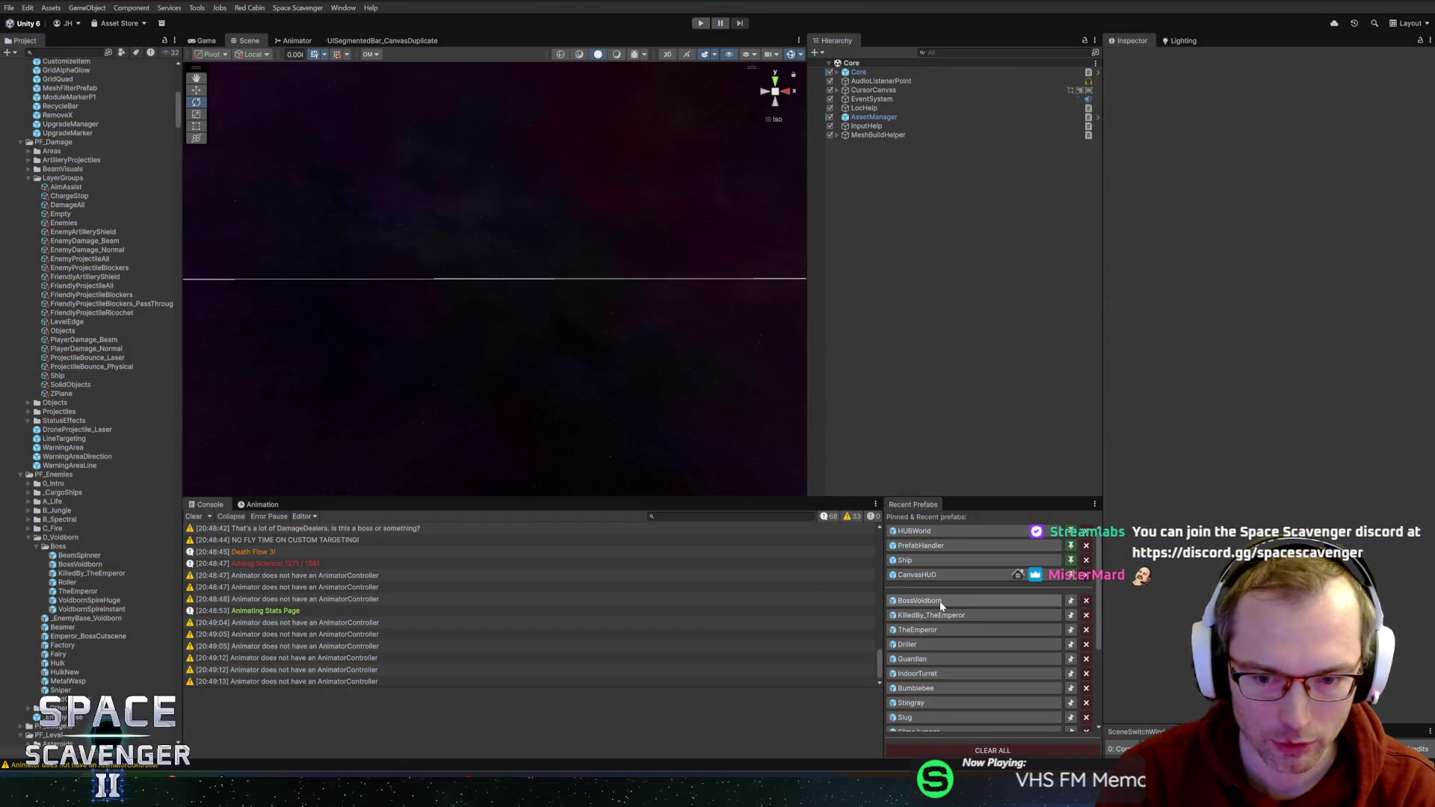
- Point BossVoidborn's Damage Origin prefab reference at itself and save the prefab
left_click(939, 604)
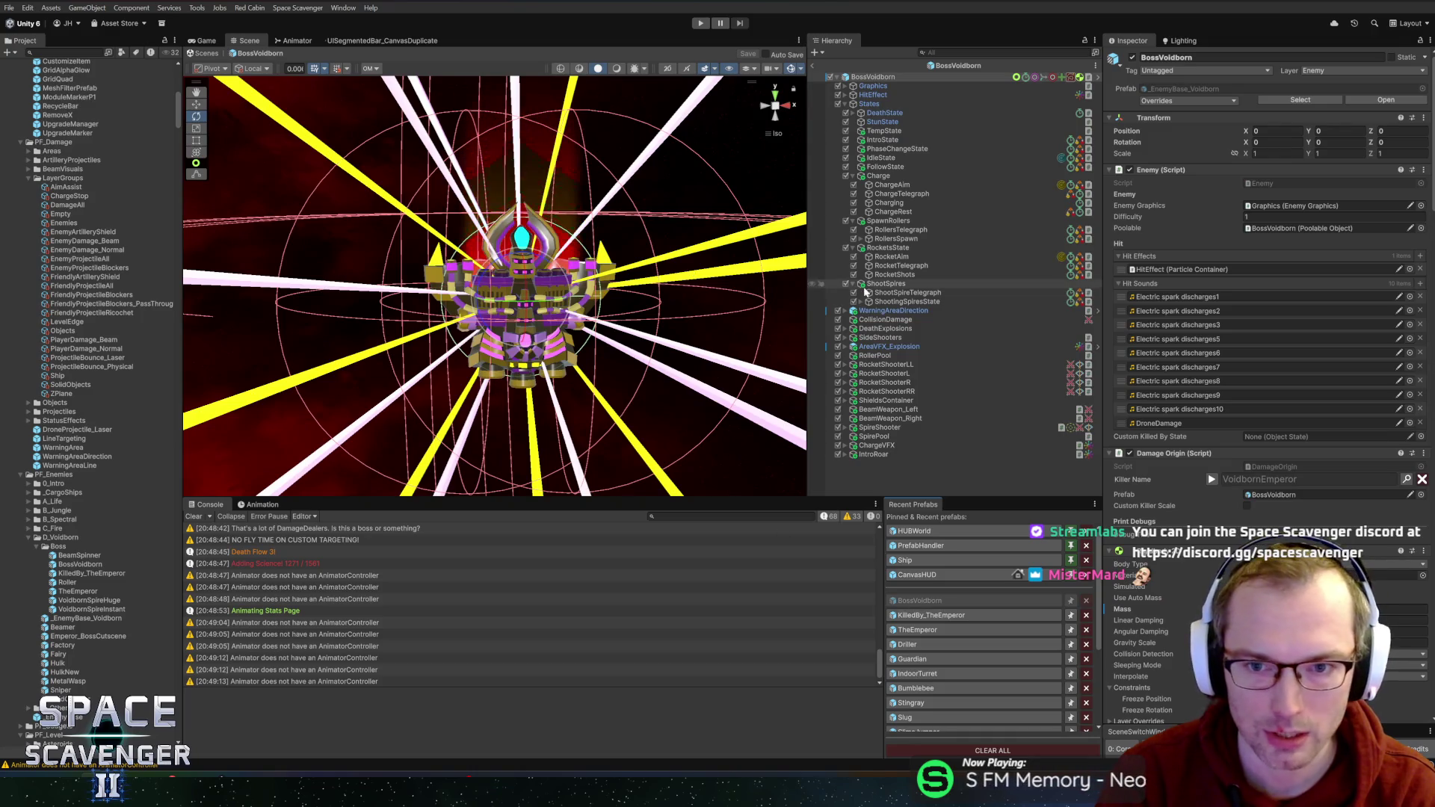
scroll(1189, 400, "down", 5)
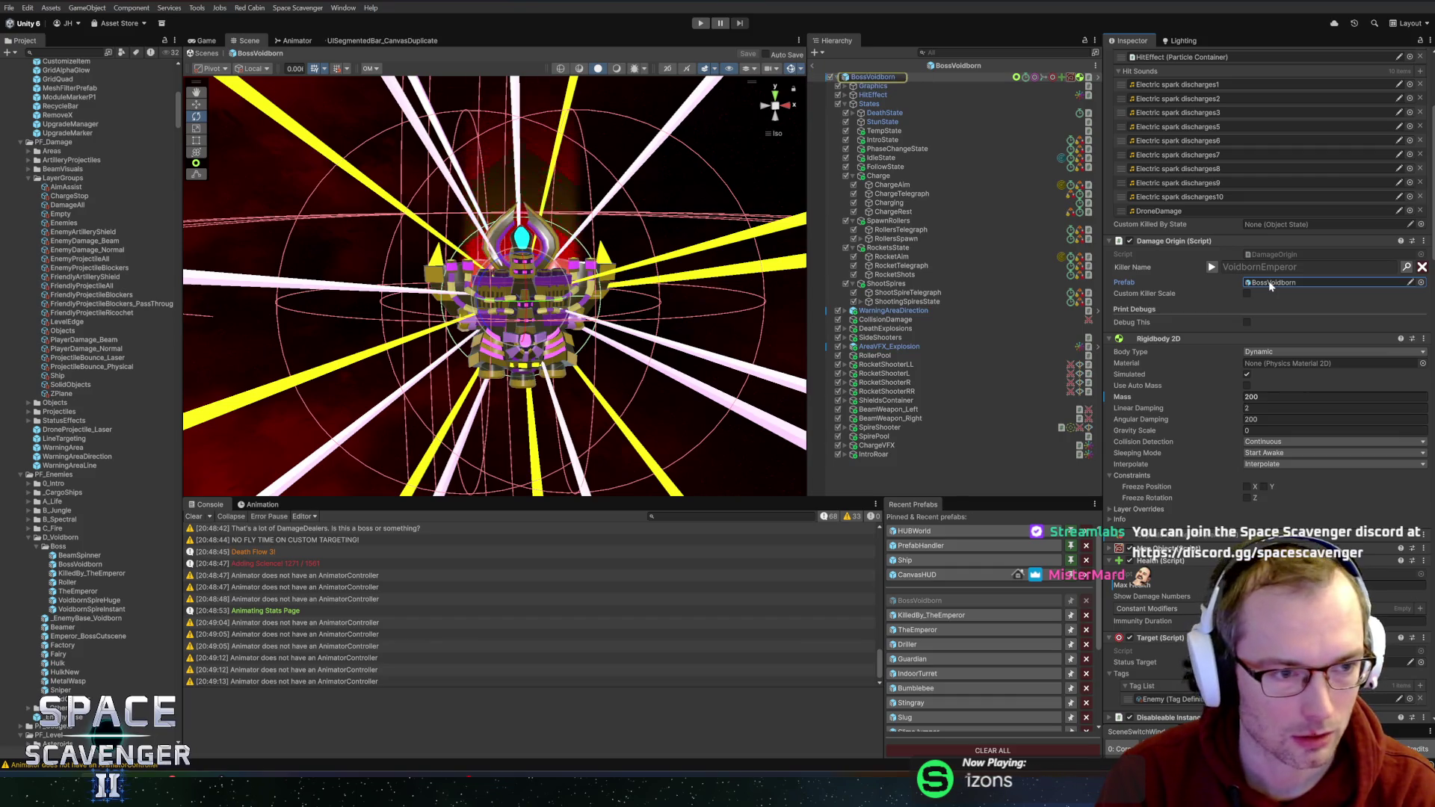
left_click(1270, 285)
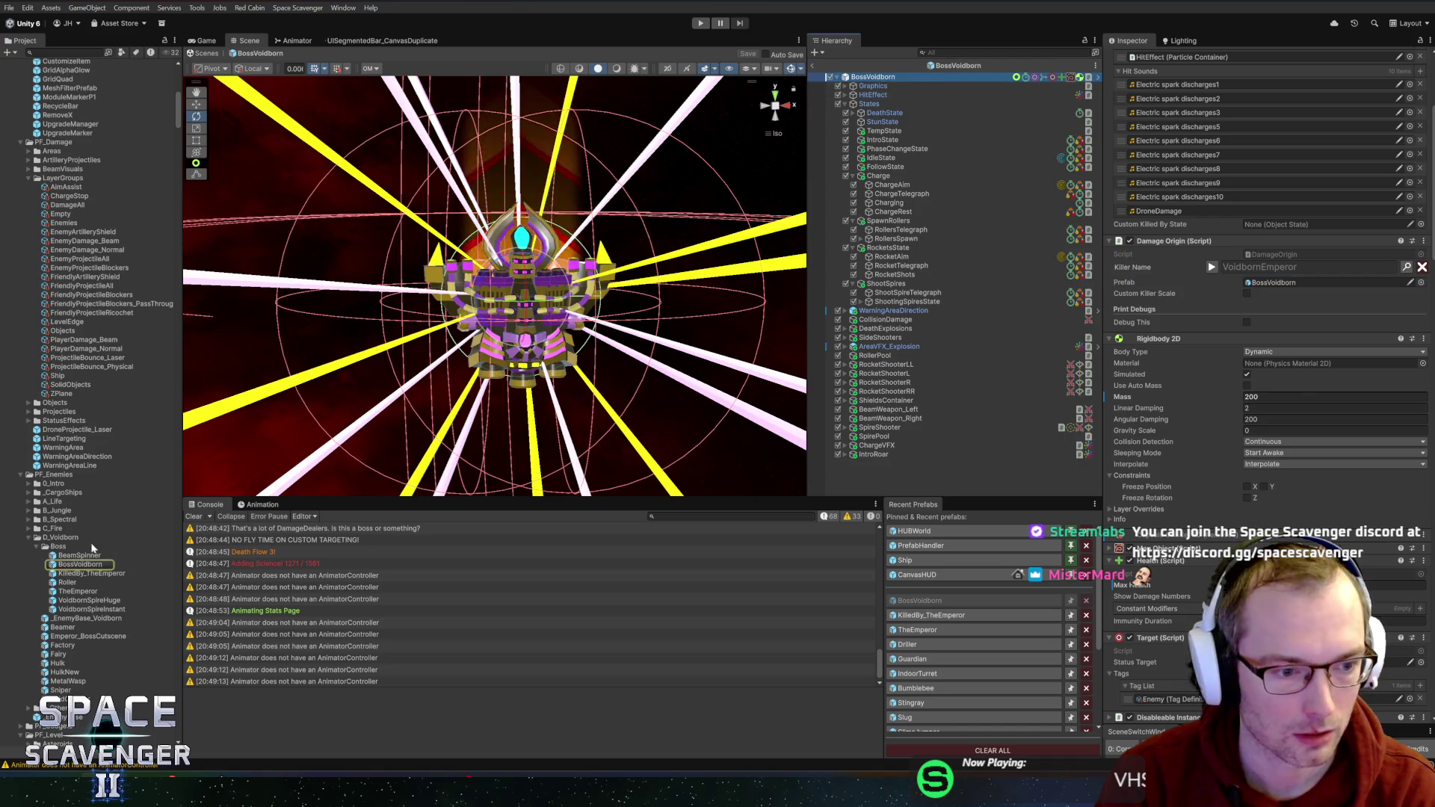
left_click(1270, 284)
key("ctrl+s")
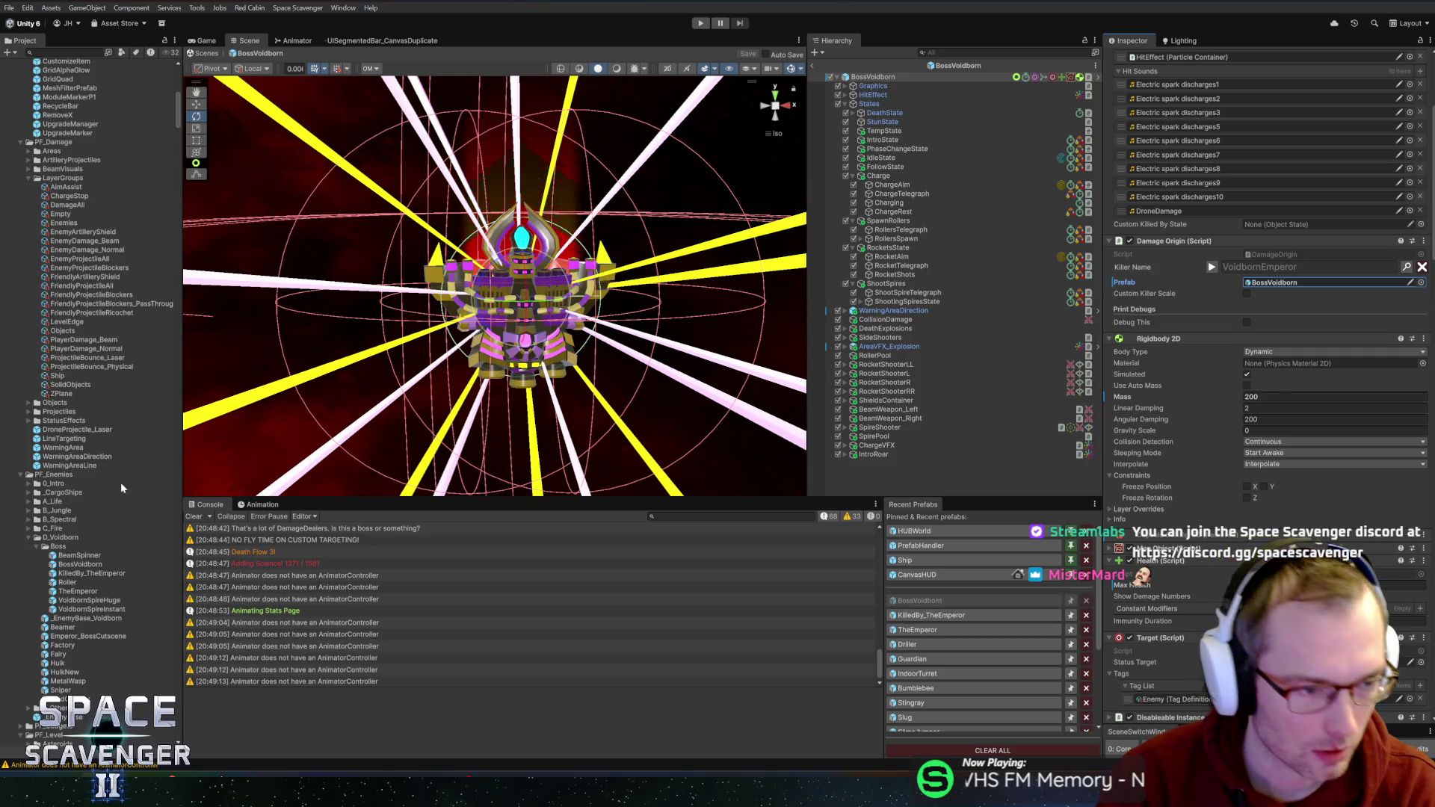
- Make BeamSpinner its own Damage Origin prefab and save it, then open _EnemyBase
left_click(68, 571)
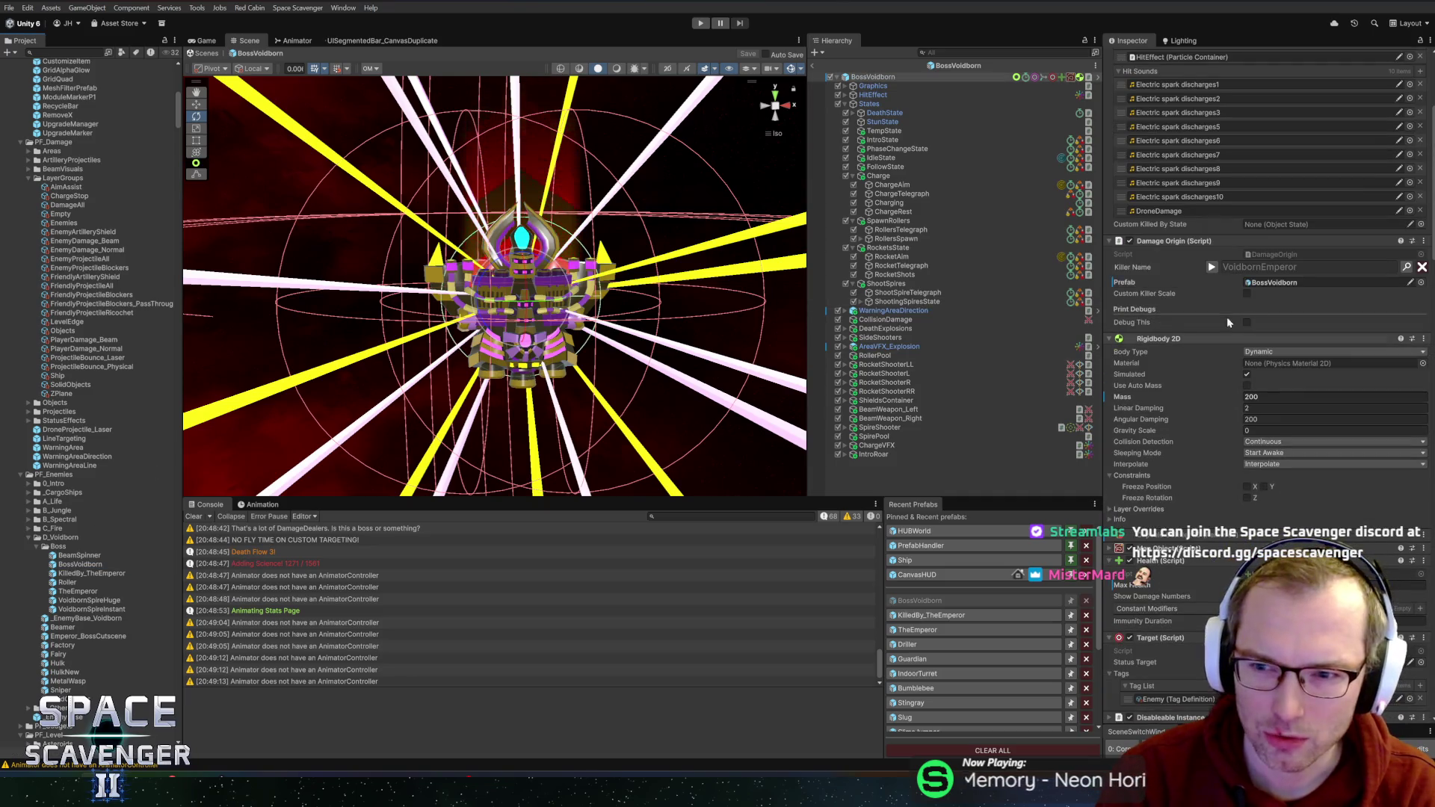
left_click(1274, 283)
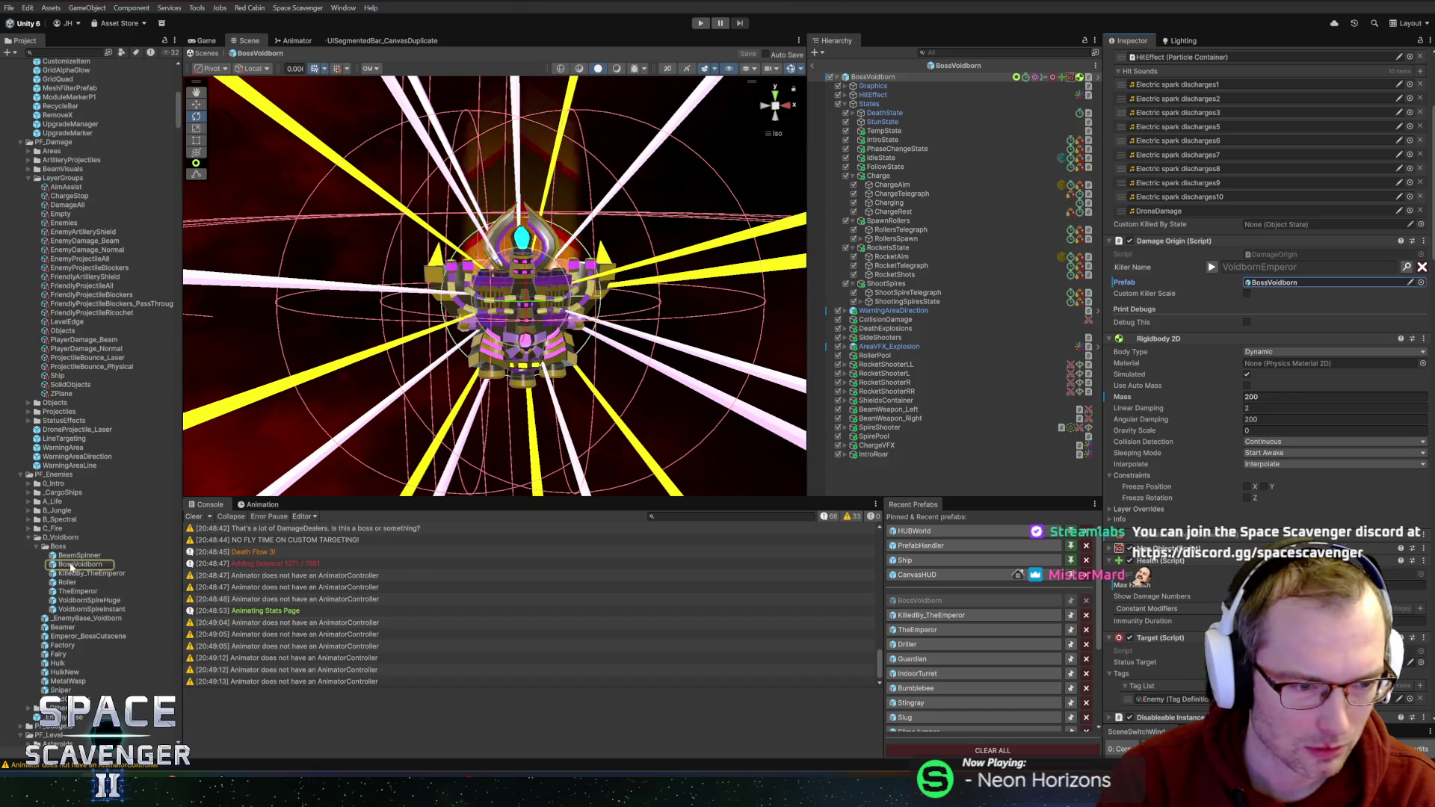
double_click(75, 556)
left_click(1269, 285)
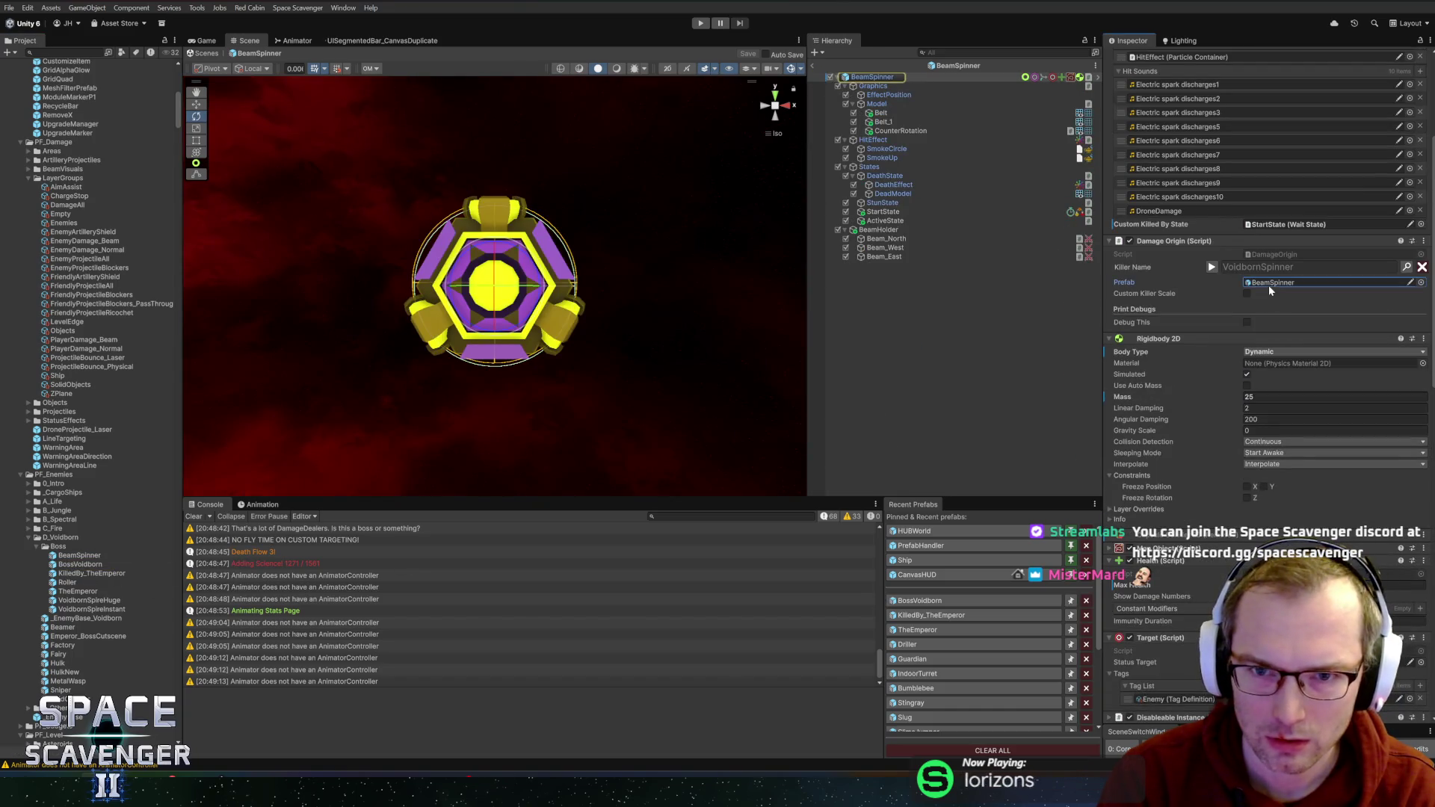
left_click_drag(65, 559, 1271, 283)
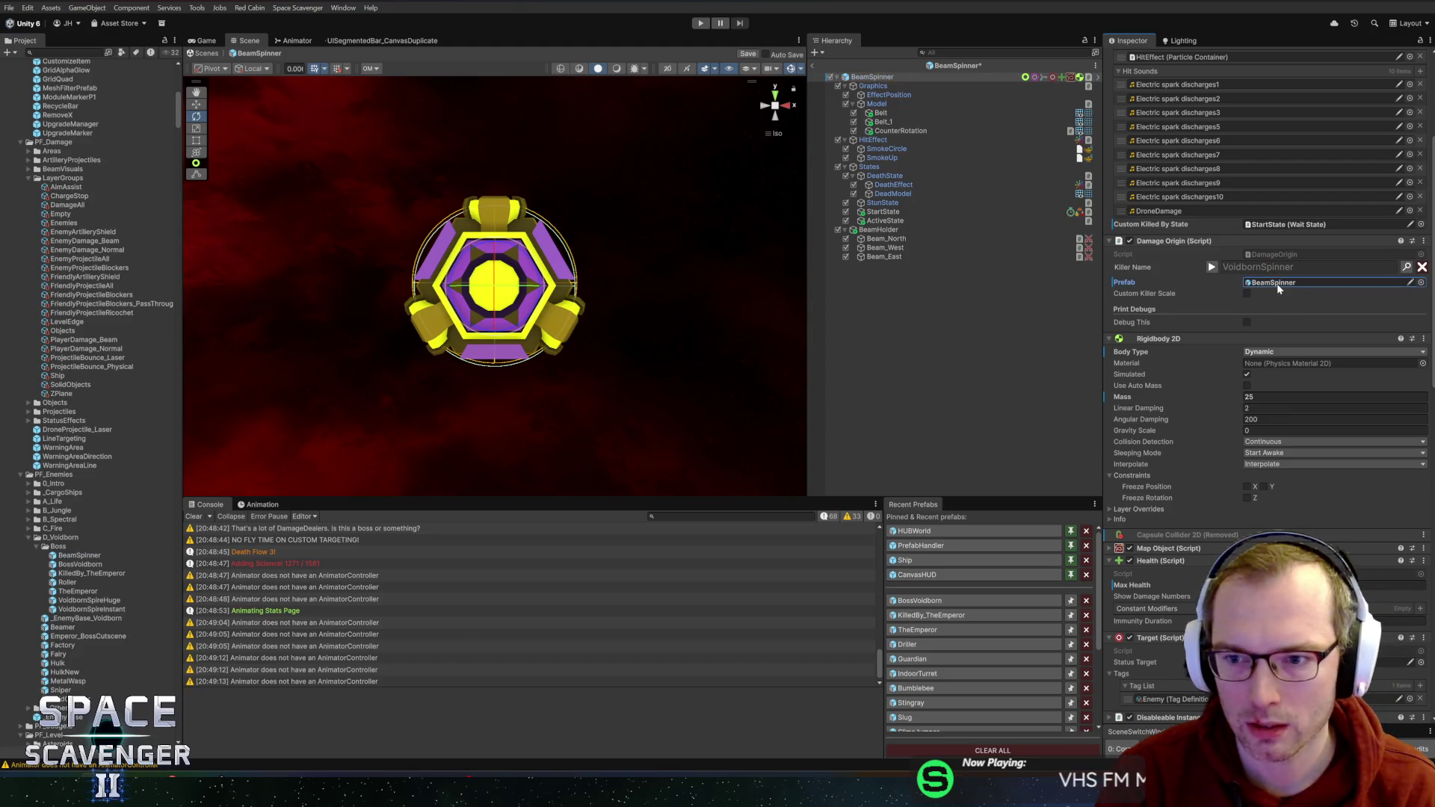
key("ctrl+s")
left_click(1276, 284)
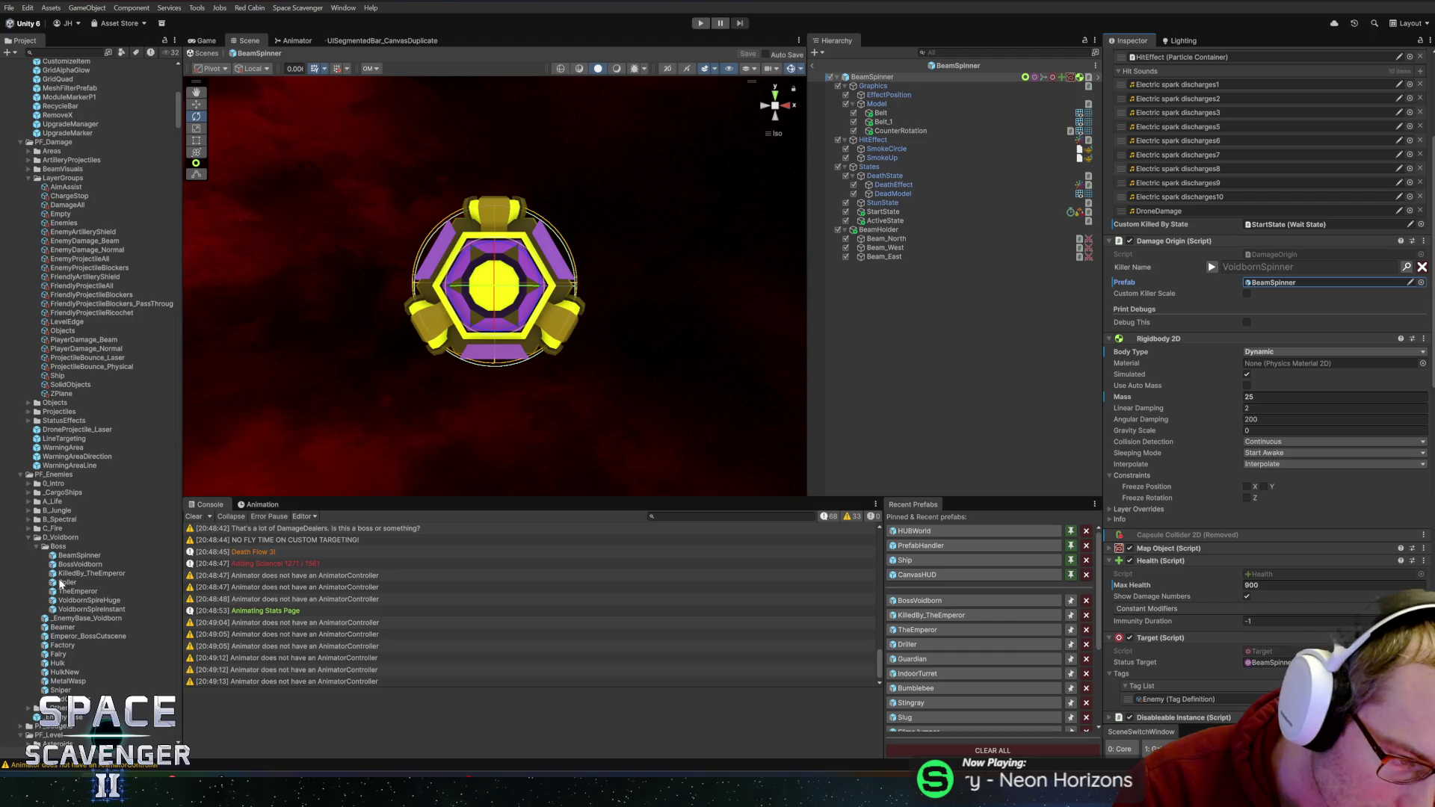
scroll(61, 584, "down", 5)
double_click(54, 617)
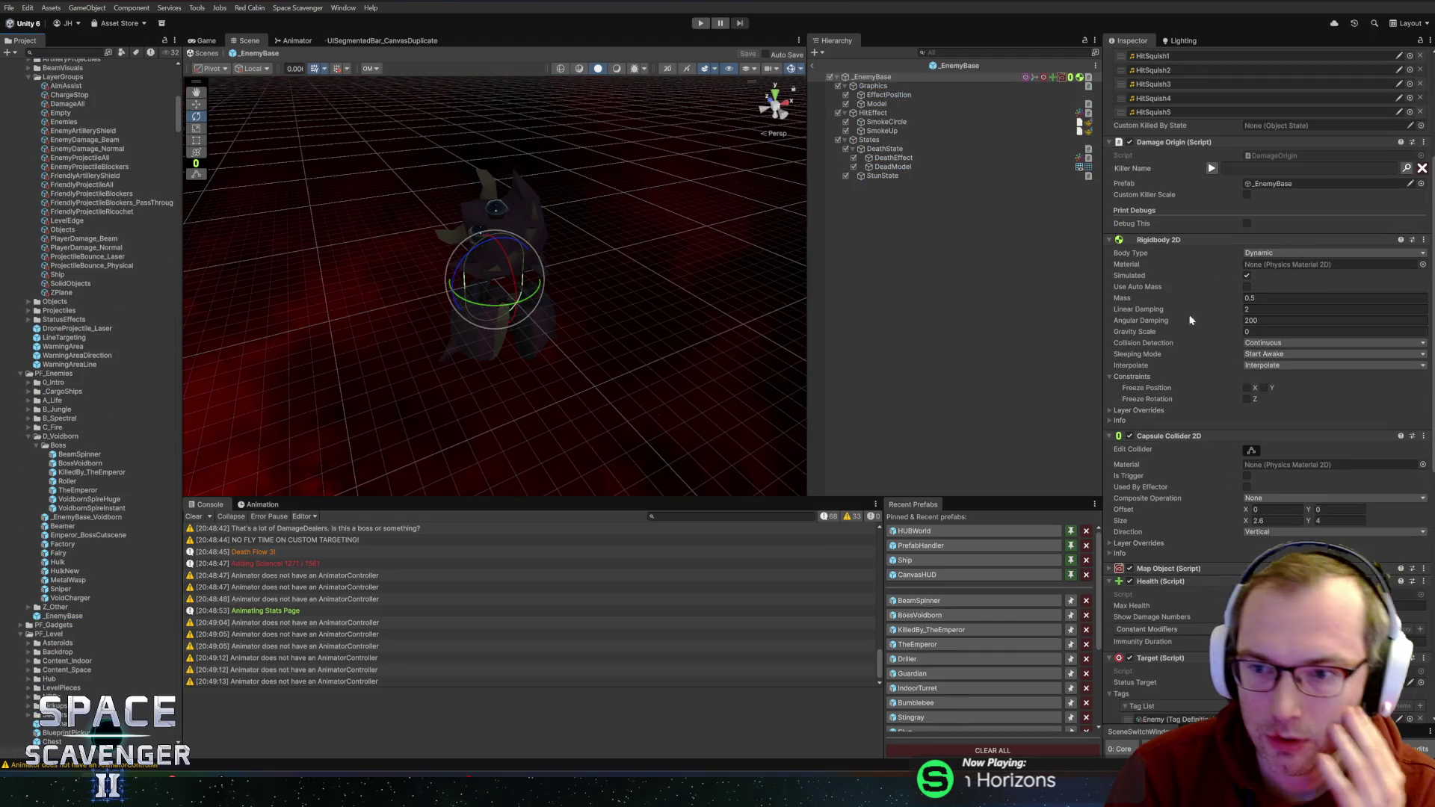
- Set _EnemyBase's Damage Origin Prefab to _EnemyBase itself, save with Ctrl+S, and reopen BossVoidborn
left_click(1276, 185)
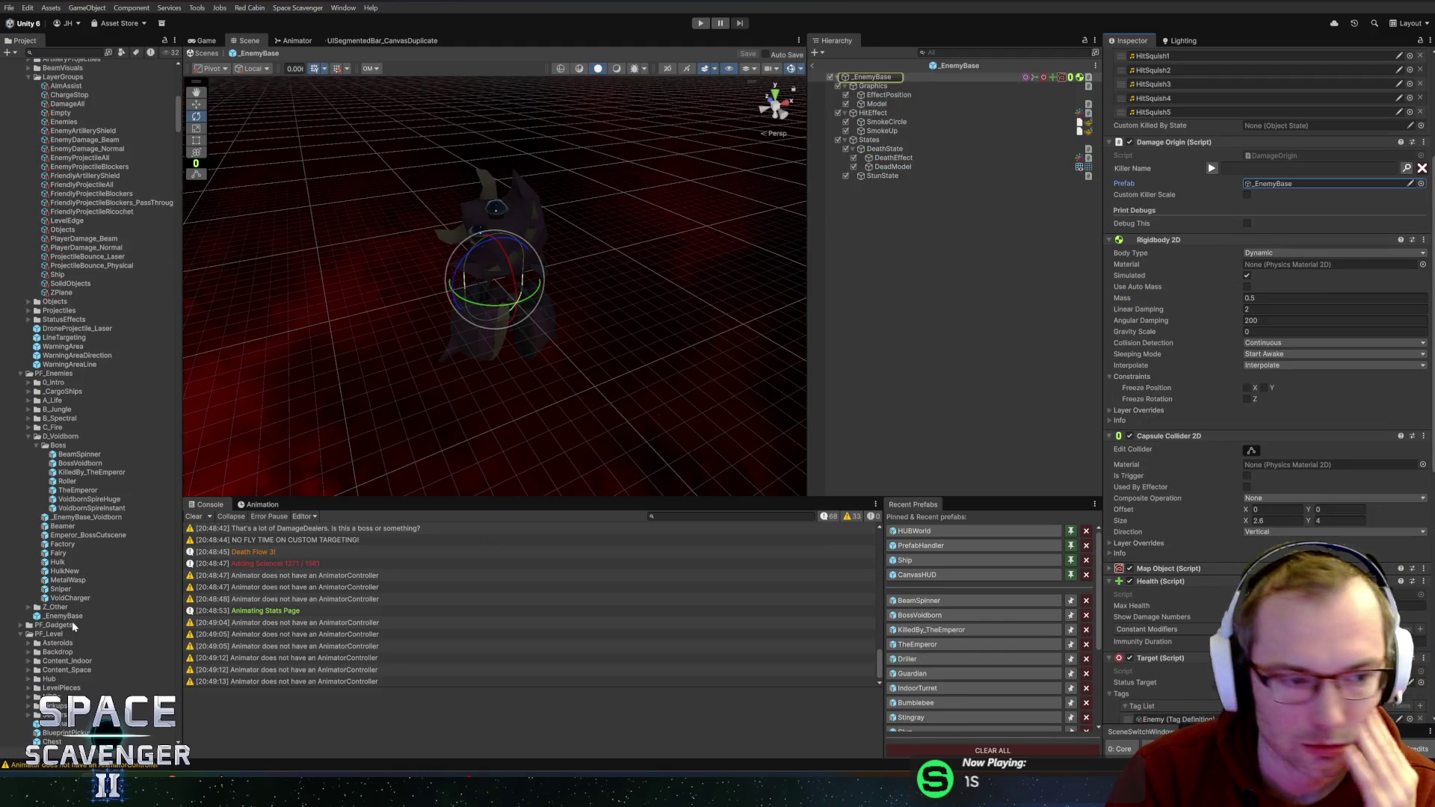
left_click_drag(47, 625, 1259, 182)
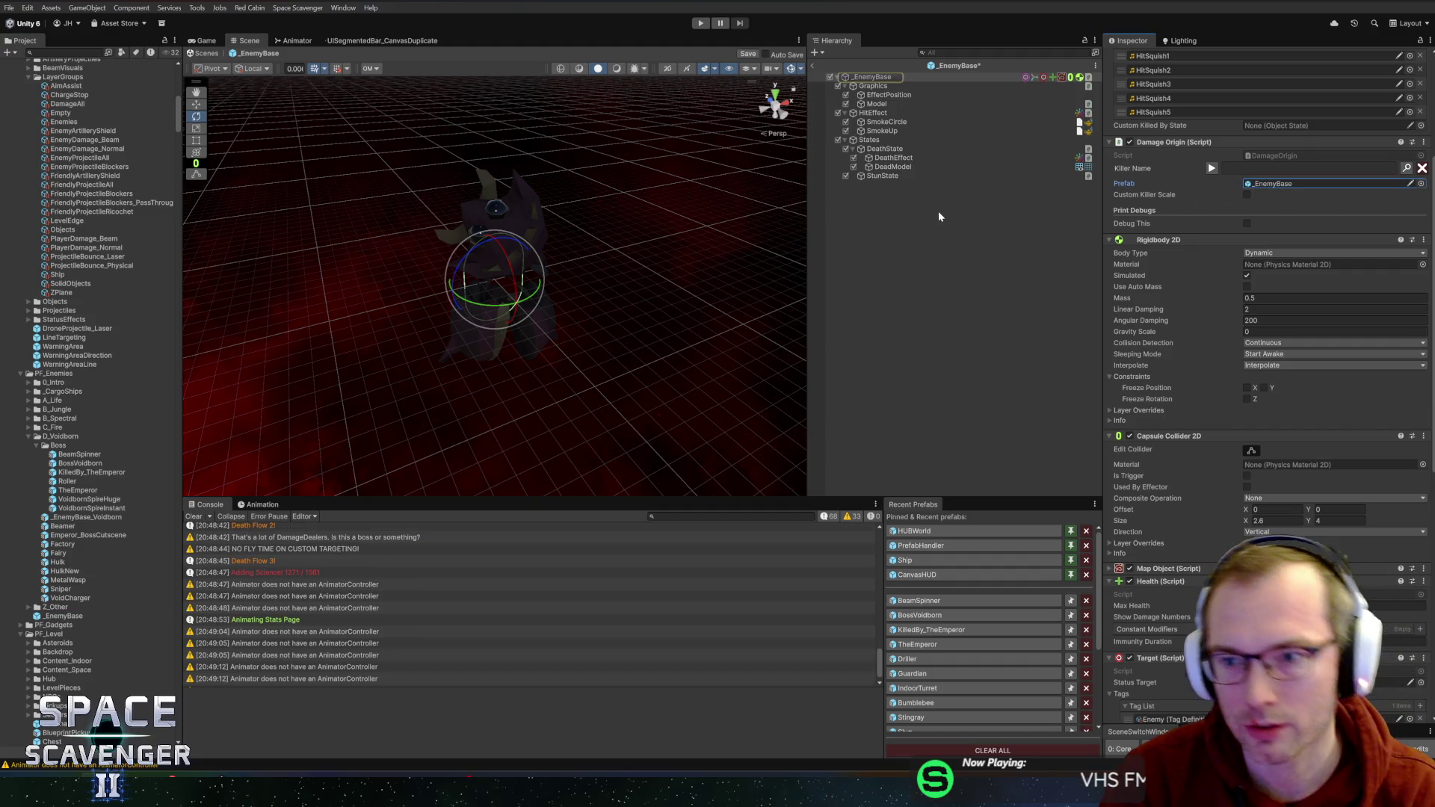
key("ctrl+s")
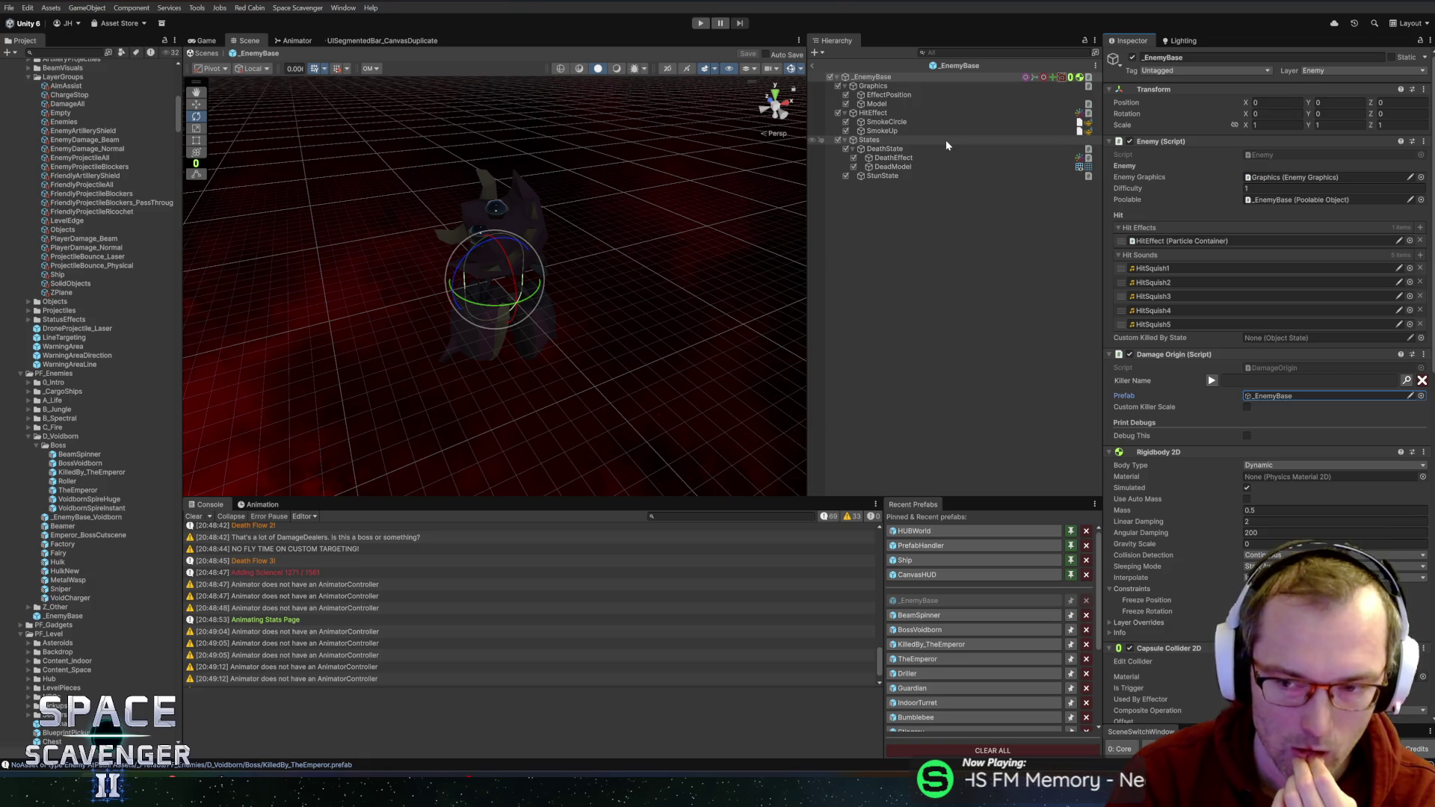
double_click(62, 463)
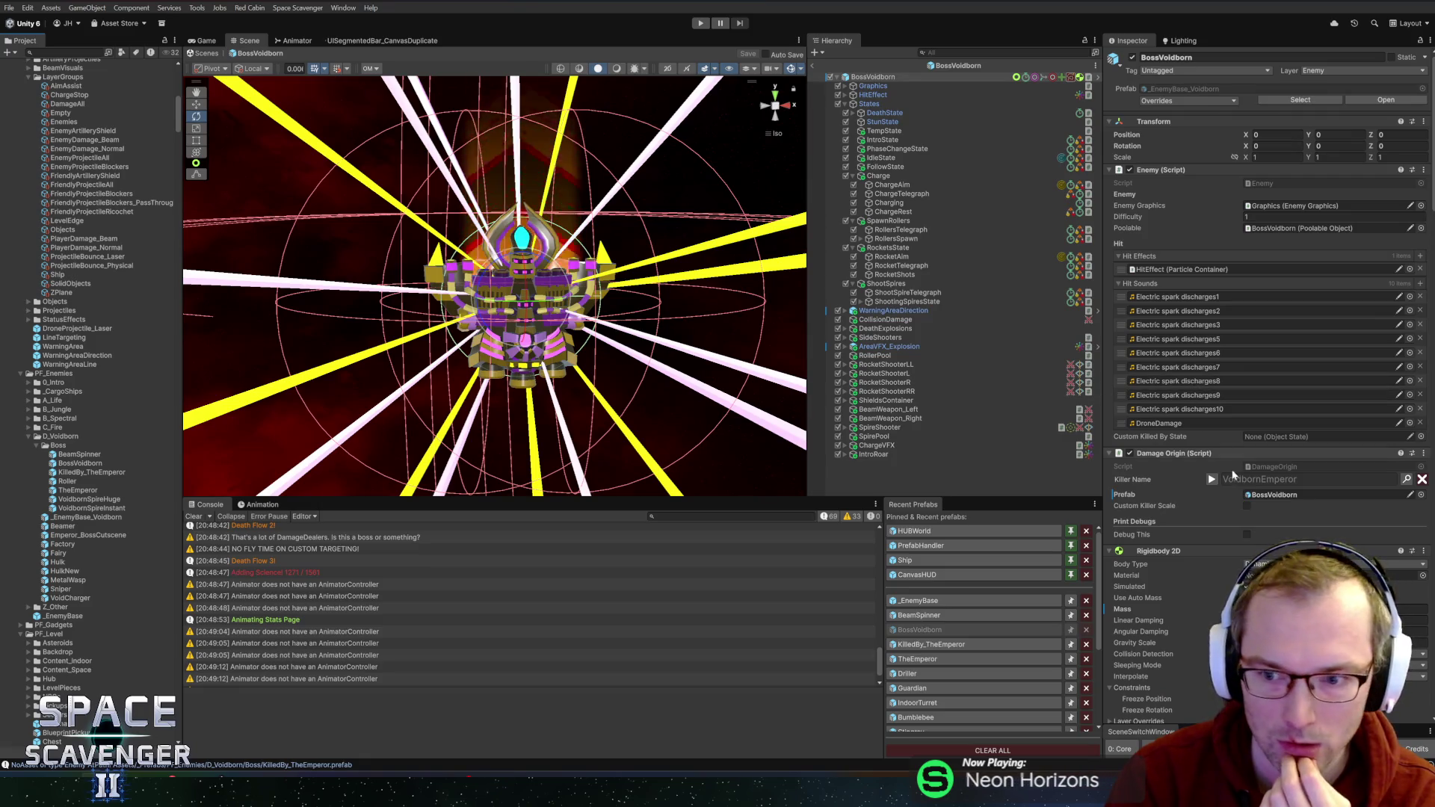
- Check BossVoidborn's Damage Origin prefab reference, then exit Prefab Mode back to the Core scene
left_click(1276, 496)
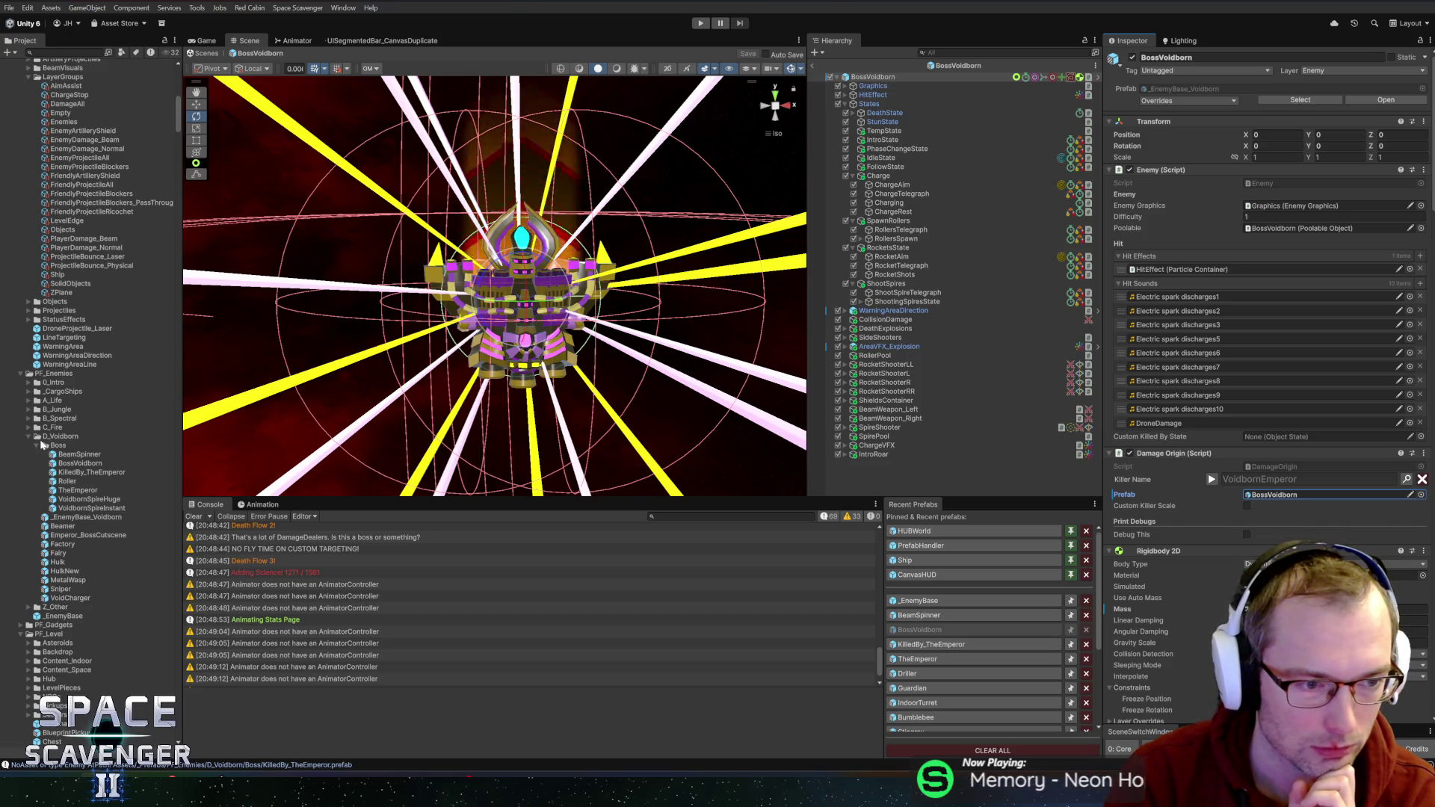
left_click(36, 446)
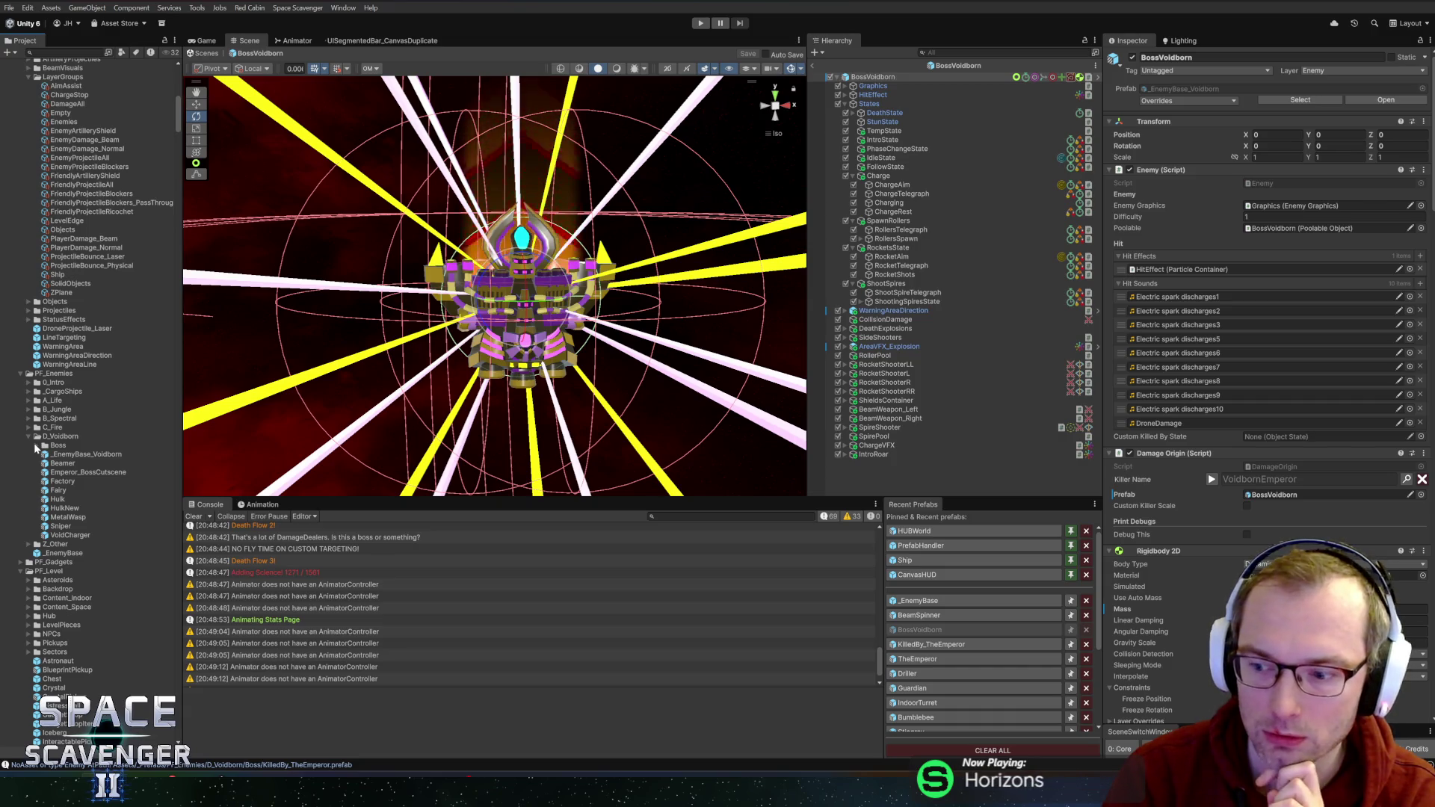
left_click(35, 446)
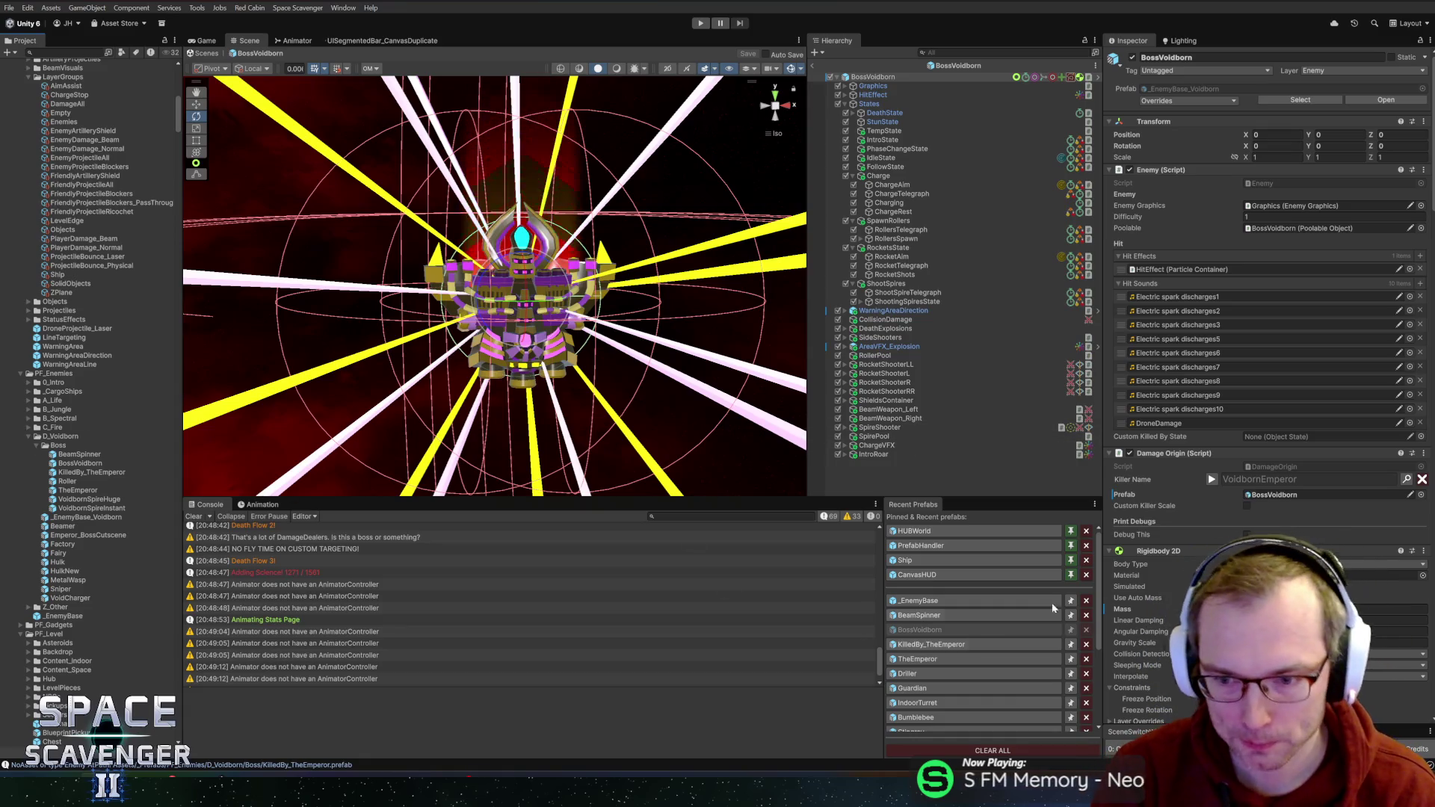
scroll(1263, 374, "down", 5)
scroll(1264, 299, "up", 5)
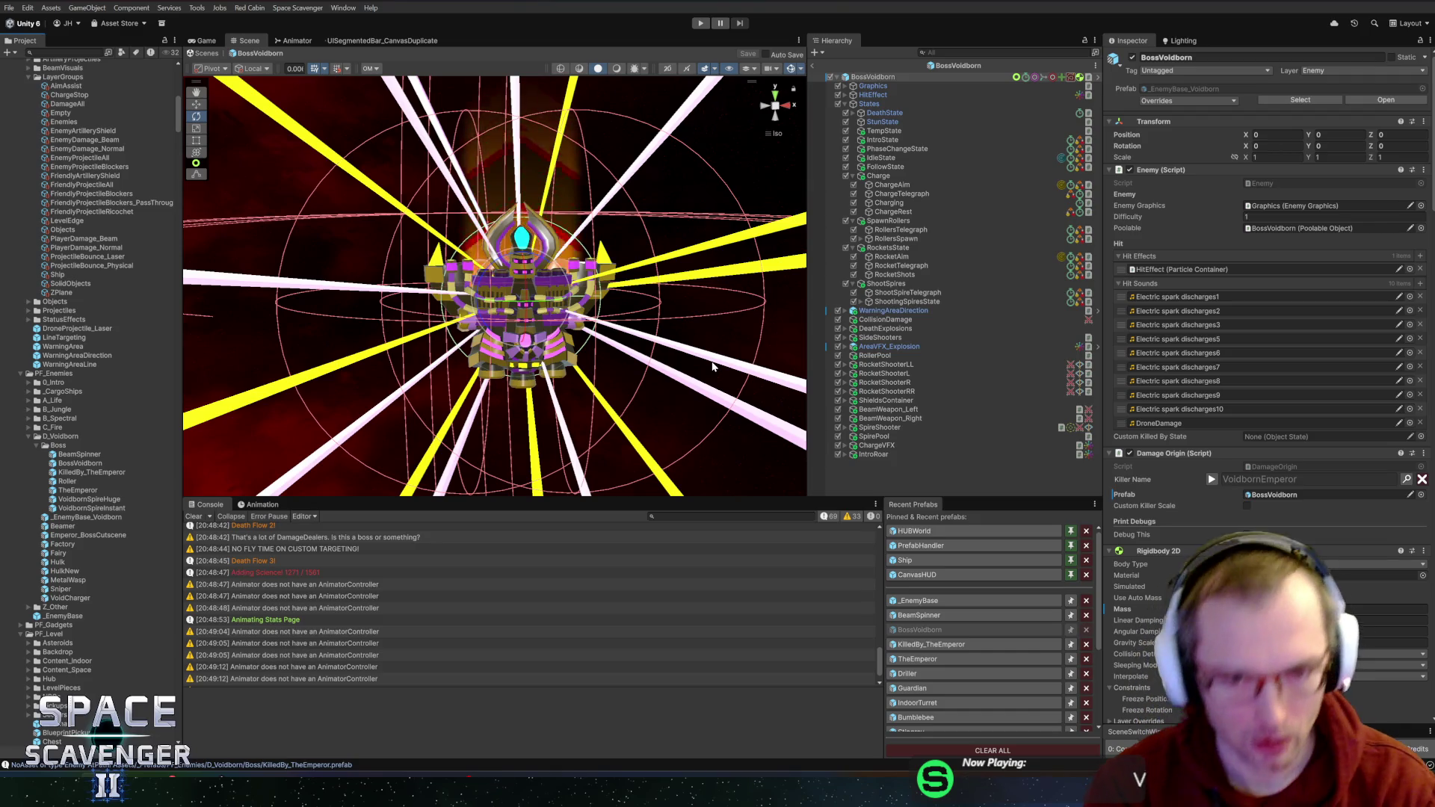
left_click(812, 65)
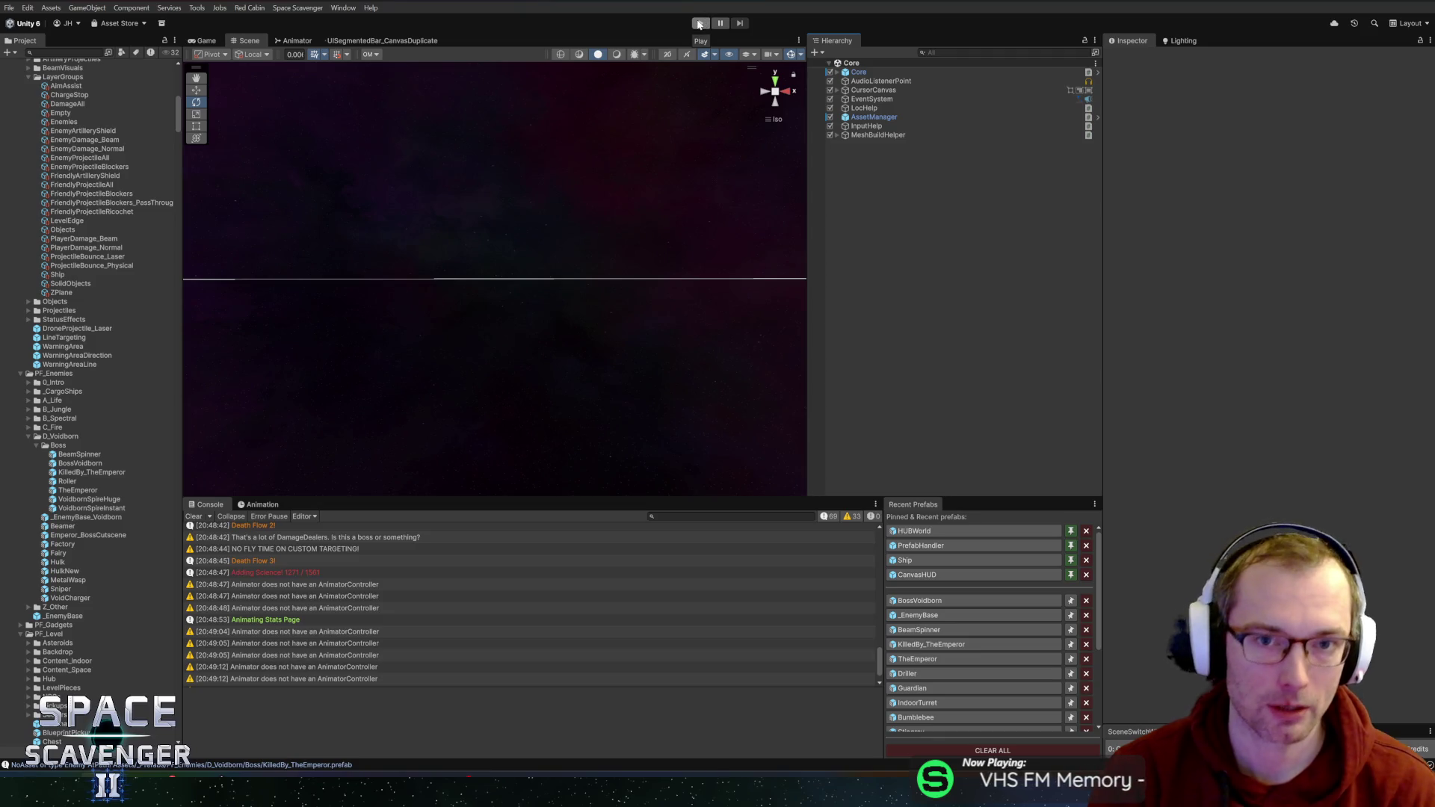
- Start Play mode with the Game view maximized and run 'debug d' in the console
left_click(699, 24)
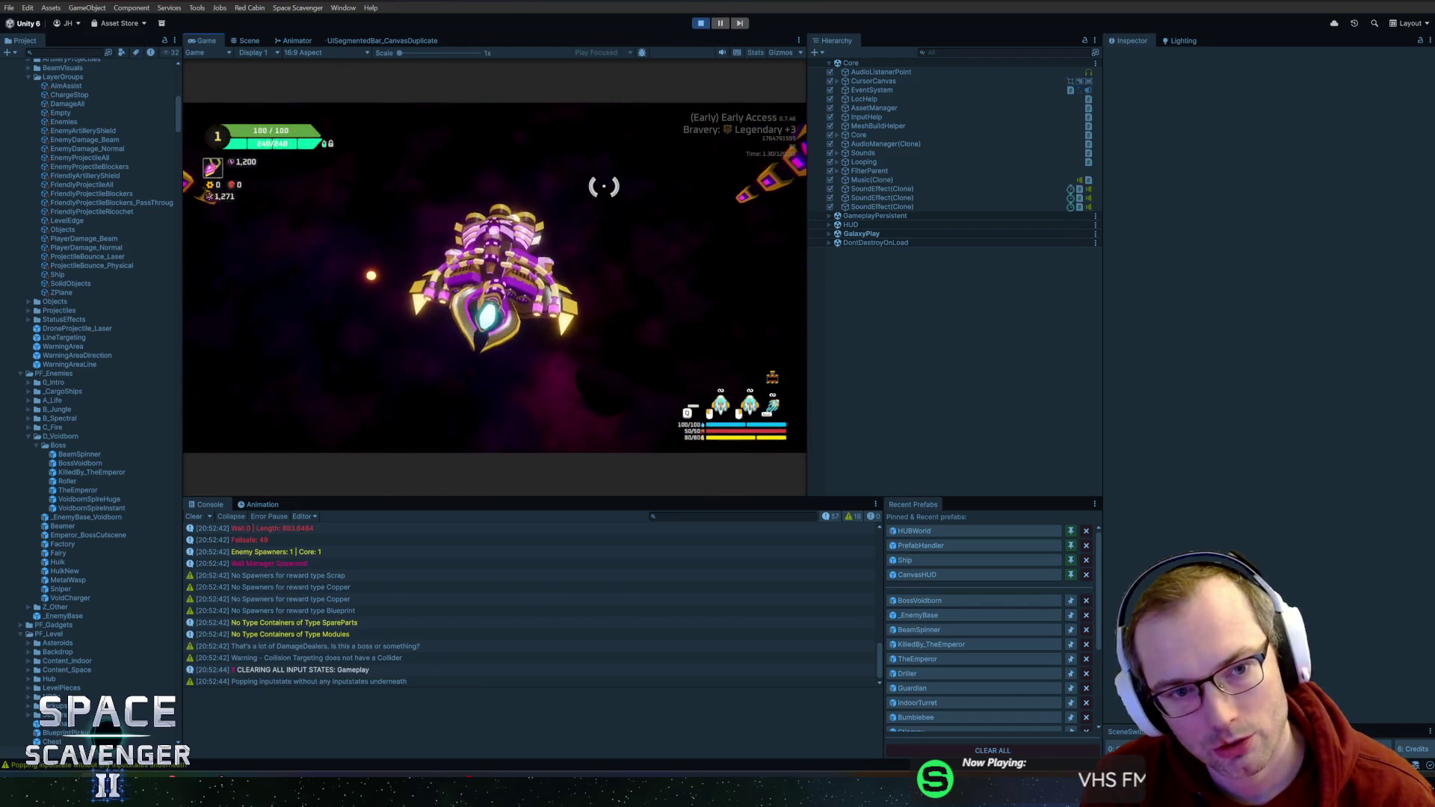
double_click(204, 39)
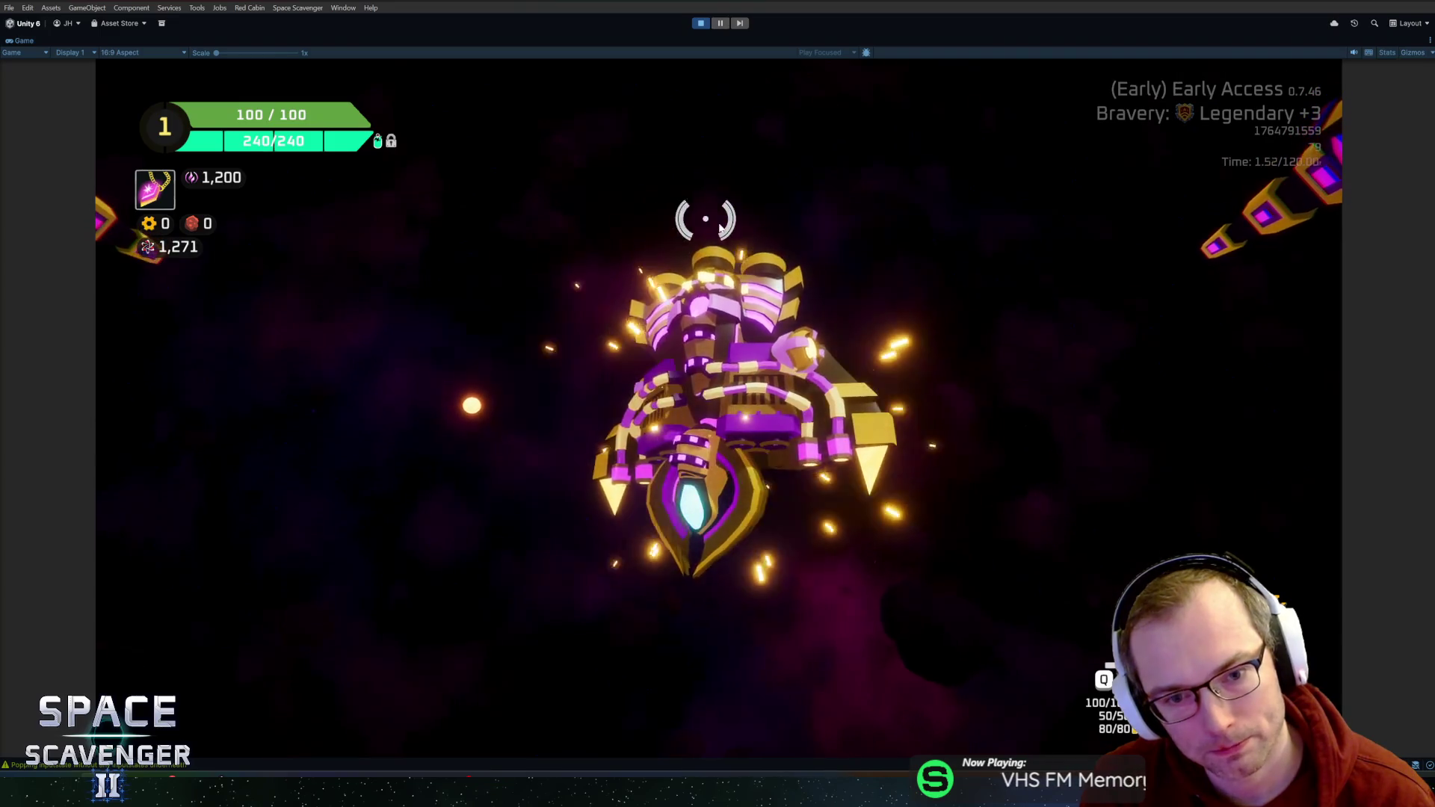
key("grave")
type("debug damage")
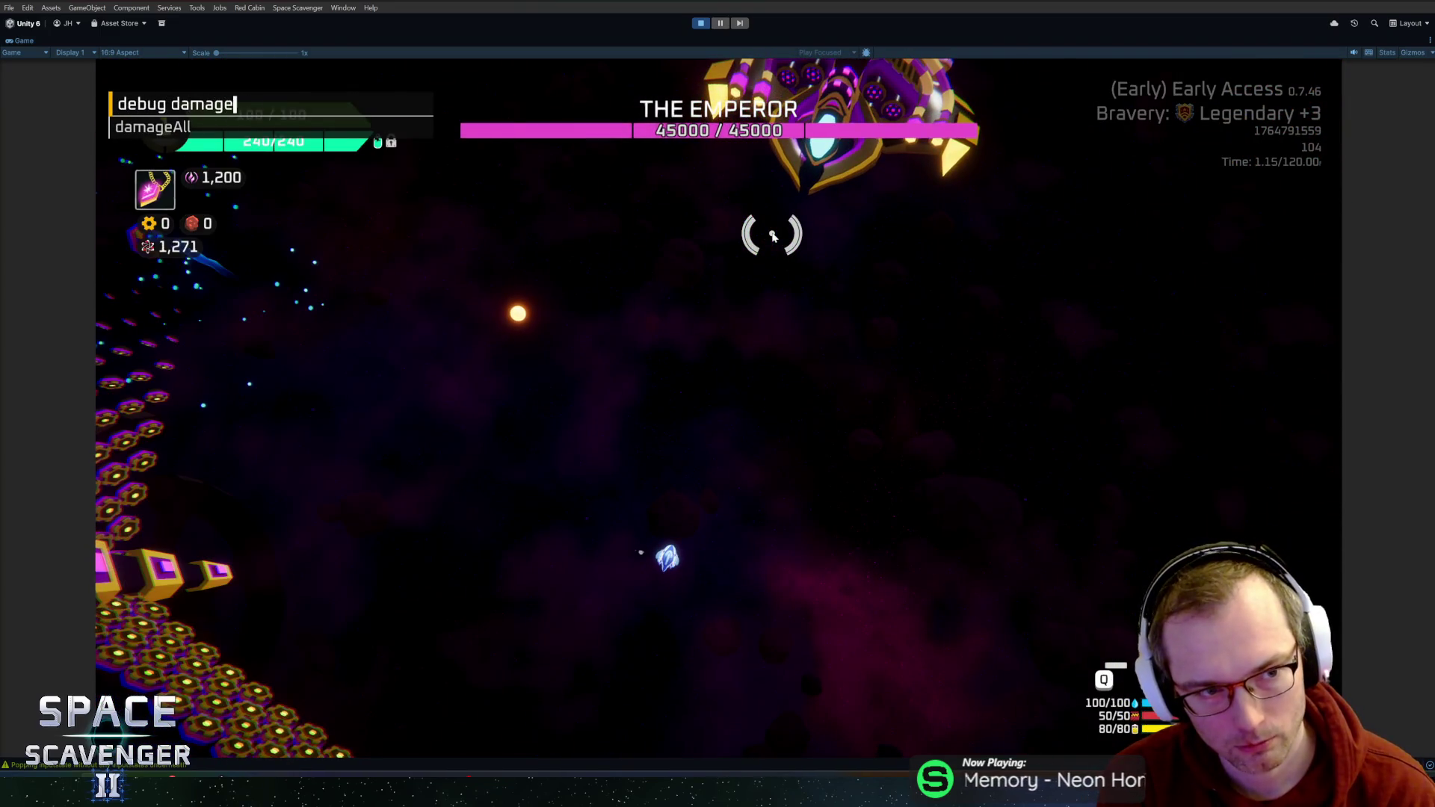
key("Return")
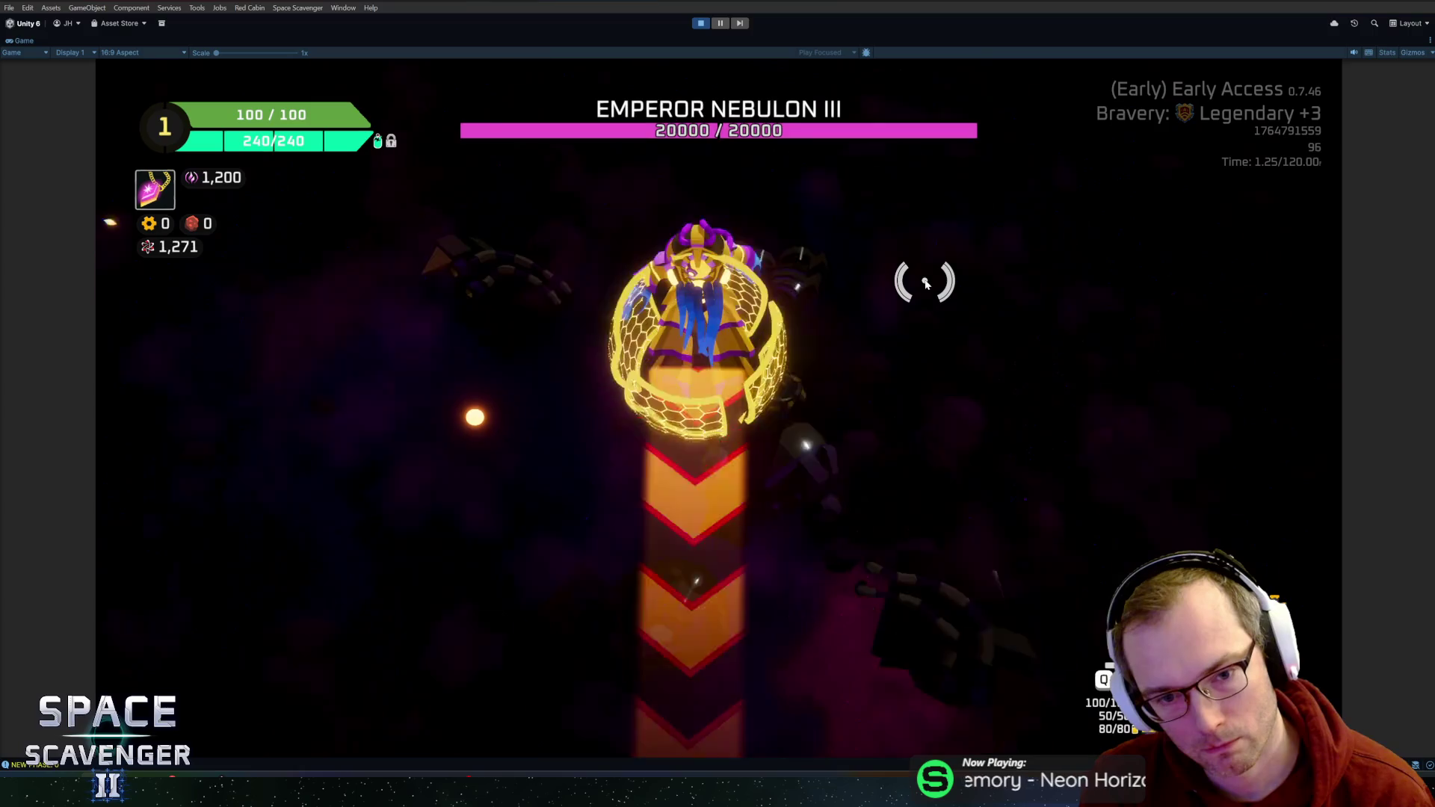
- Run 'debug damageAll' from the console to destroy both Emperor boss phases
key("grave")
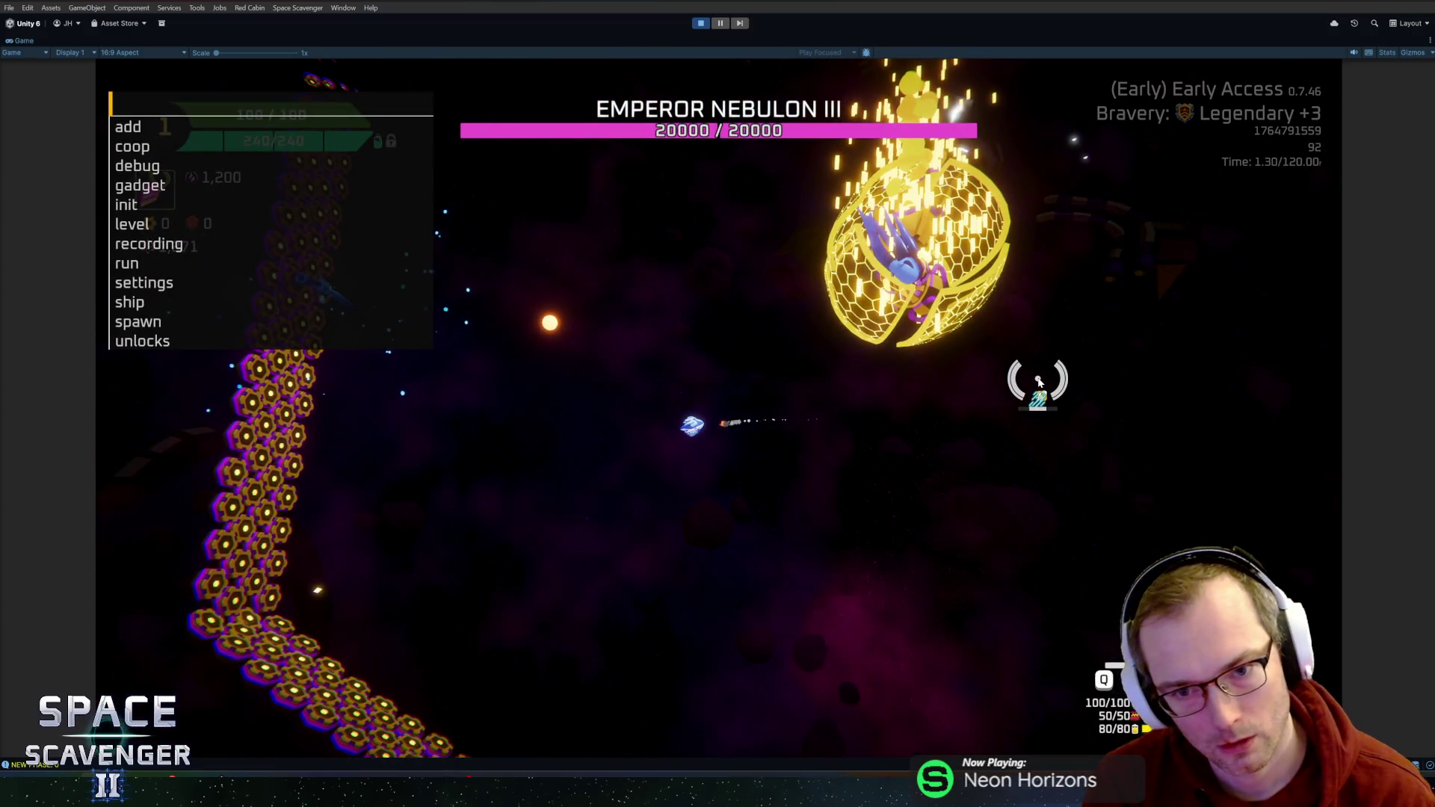
type("debug damageAll")
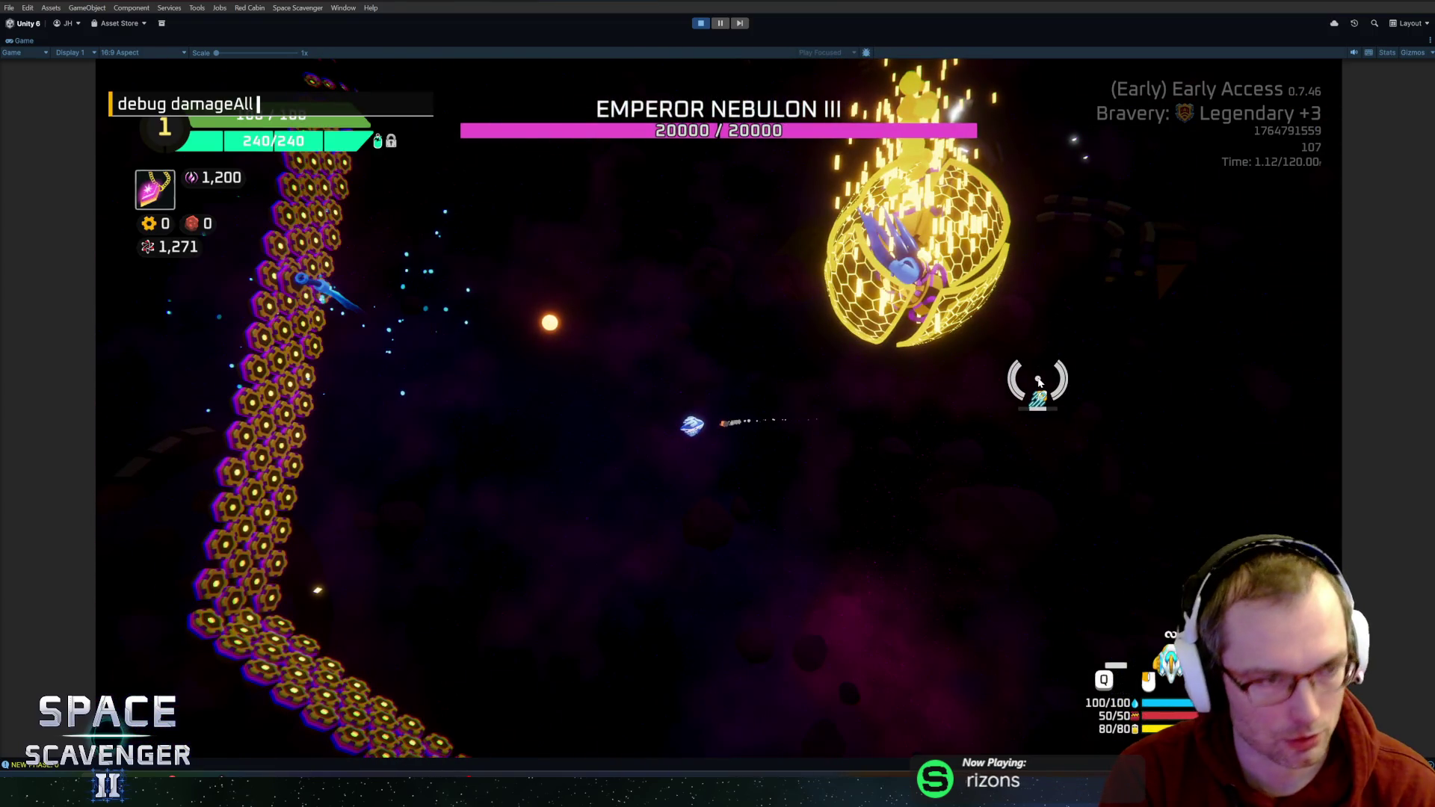
key("Return")
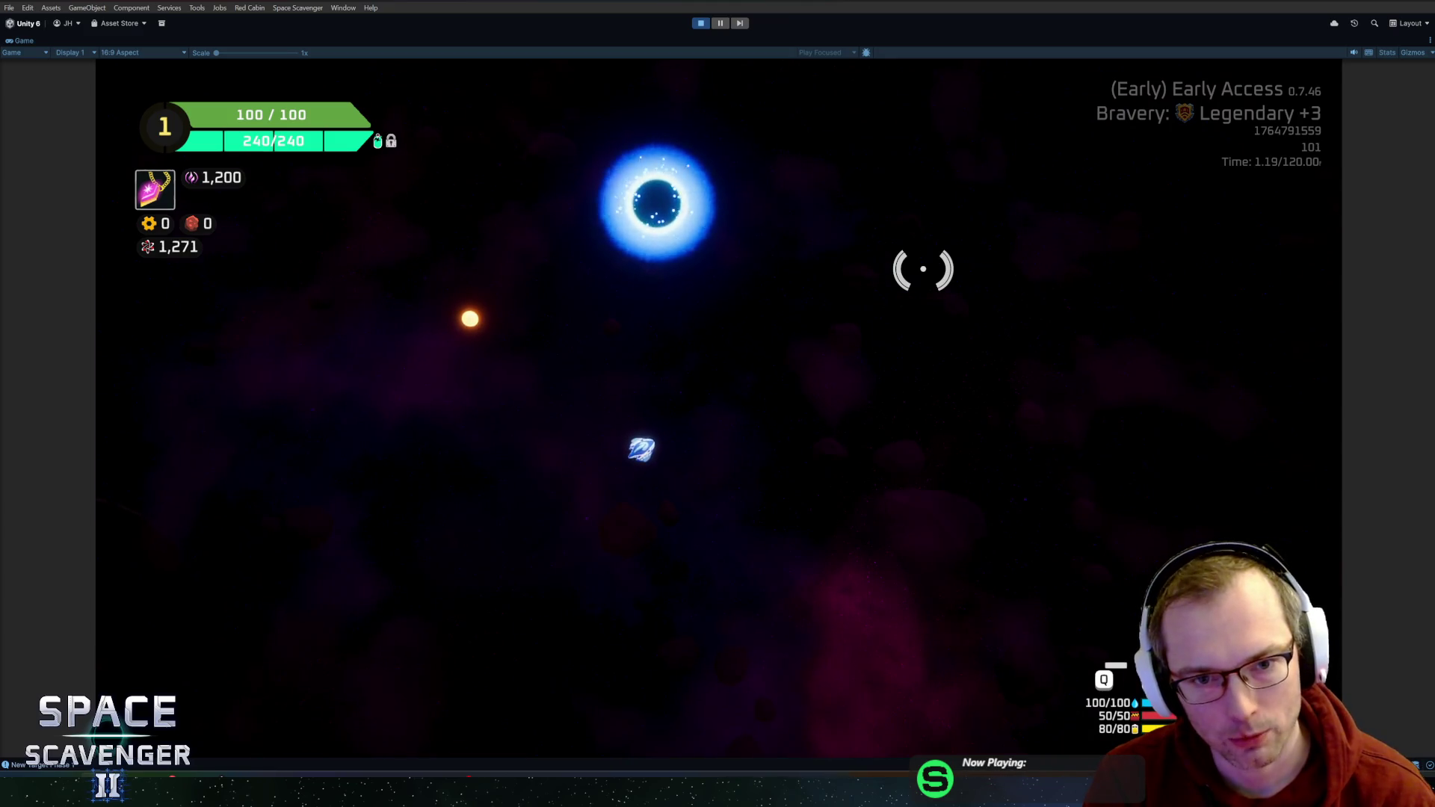
- Fly the ship right and warp through the portal to the next area
key("d")
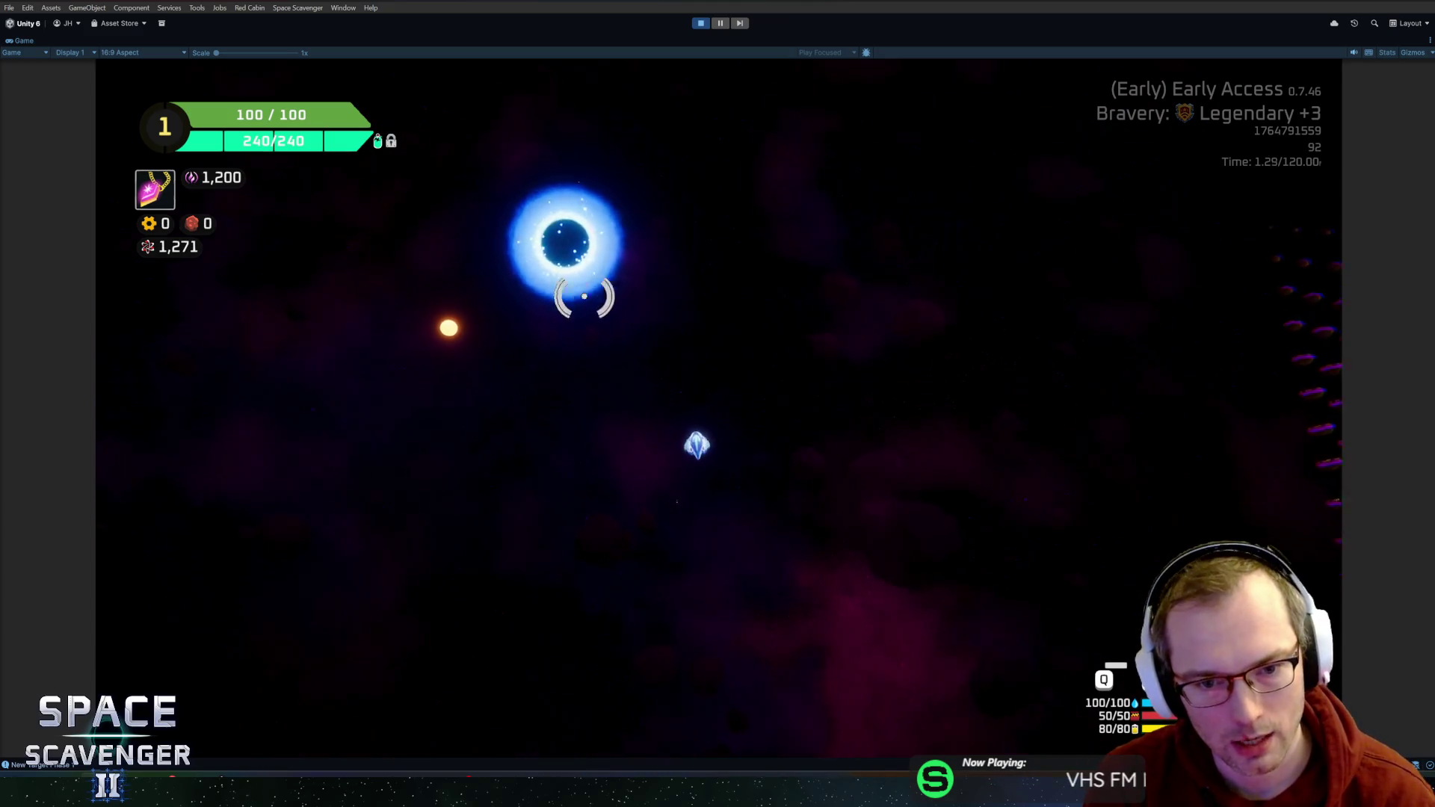
key("grave")
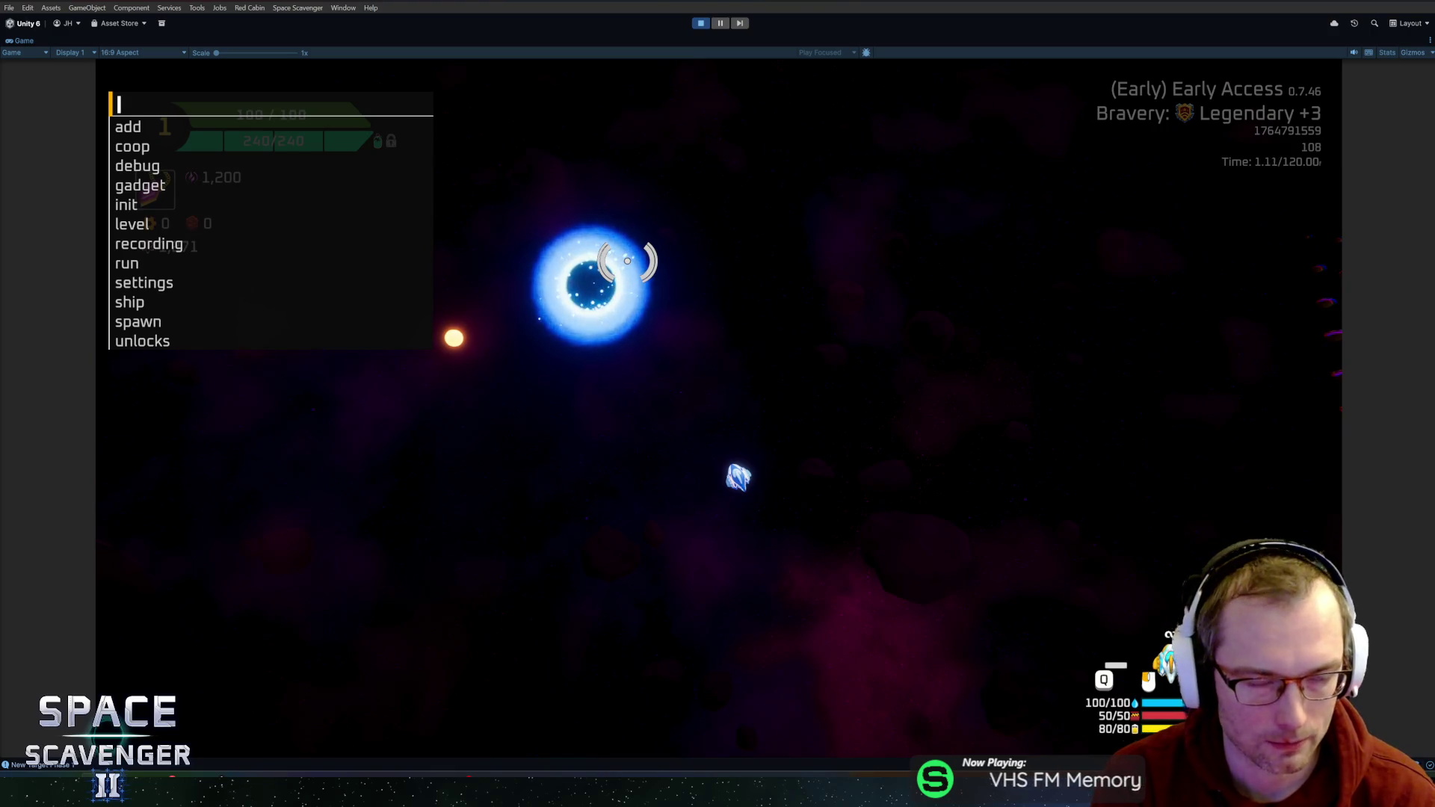
key("grave")
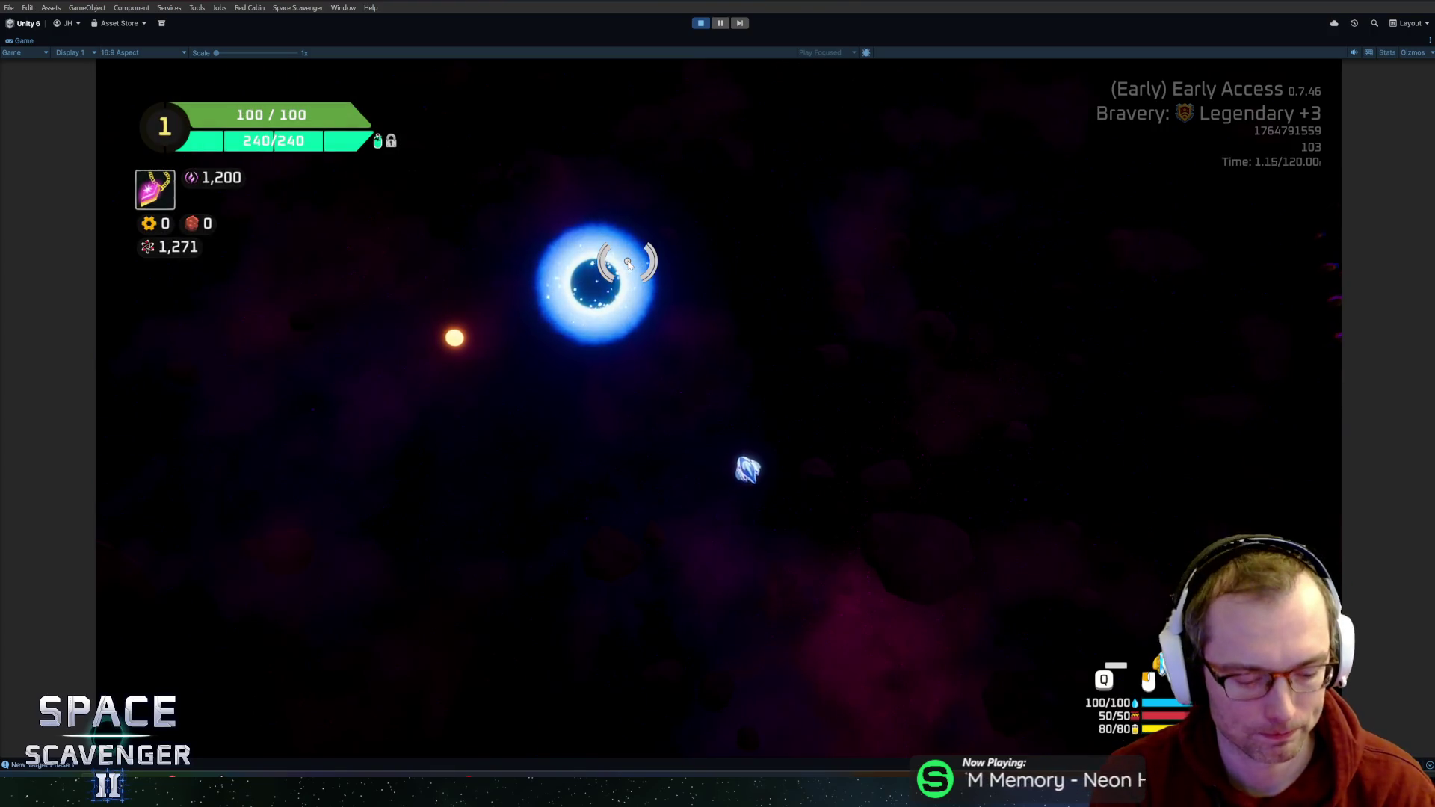
key("e")
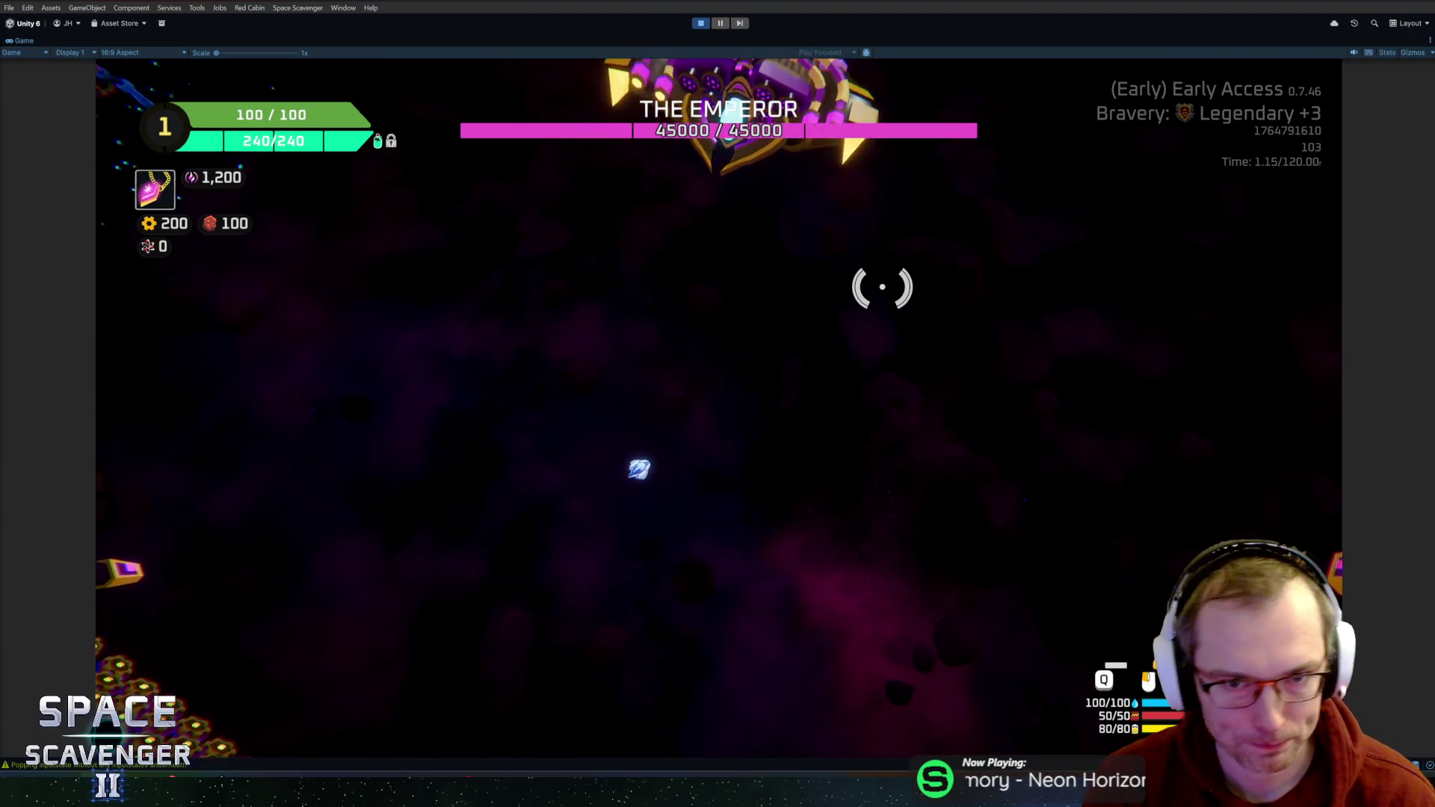
- Run the debug damageAll console command to break the boss apart
key("grave")
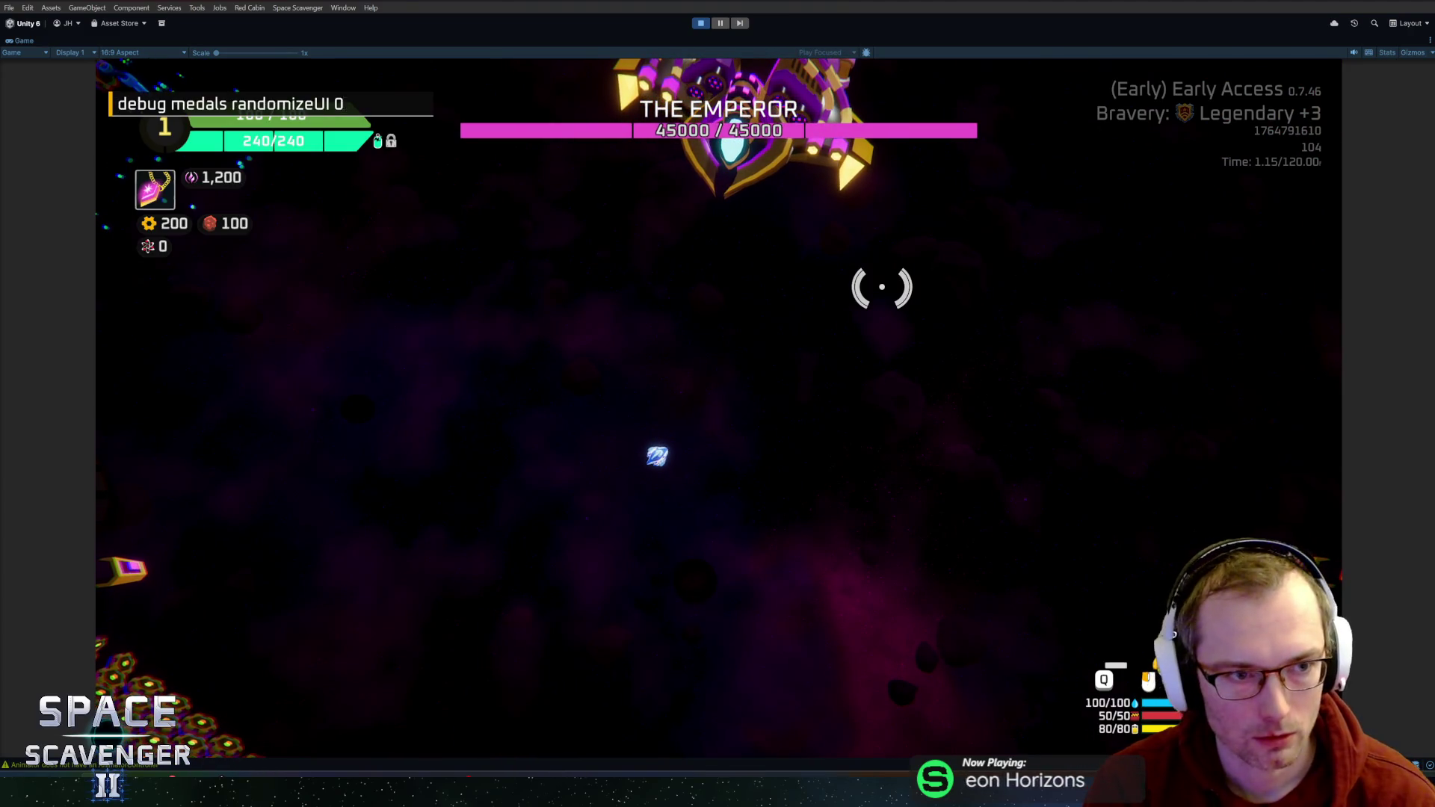
key("Return")
type("debug damage")
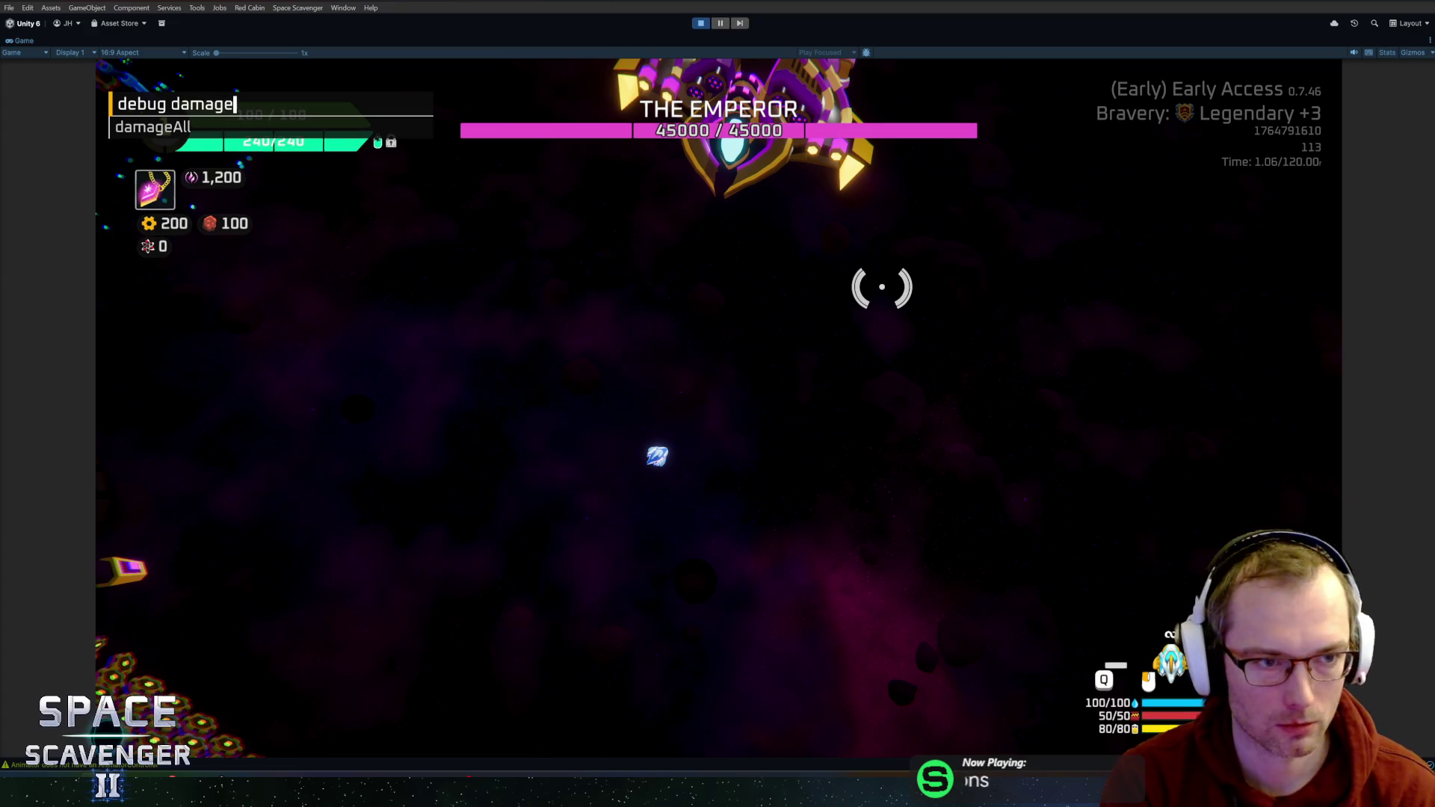
key("Tab")
key("Return")
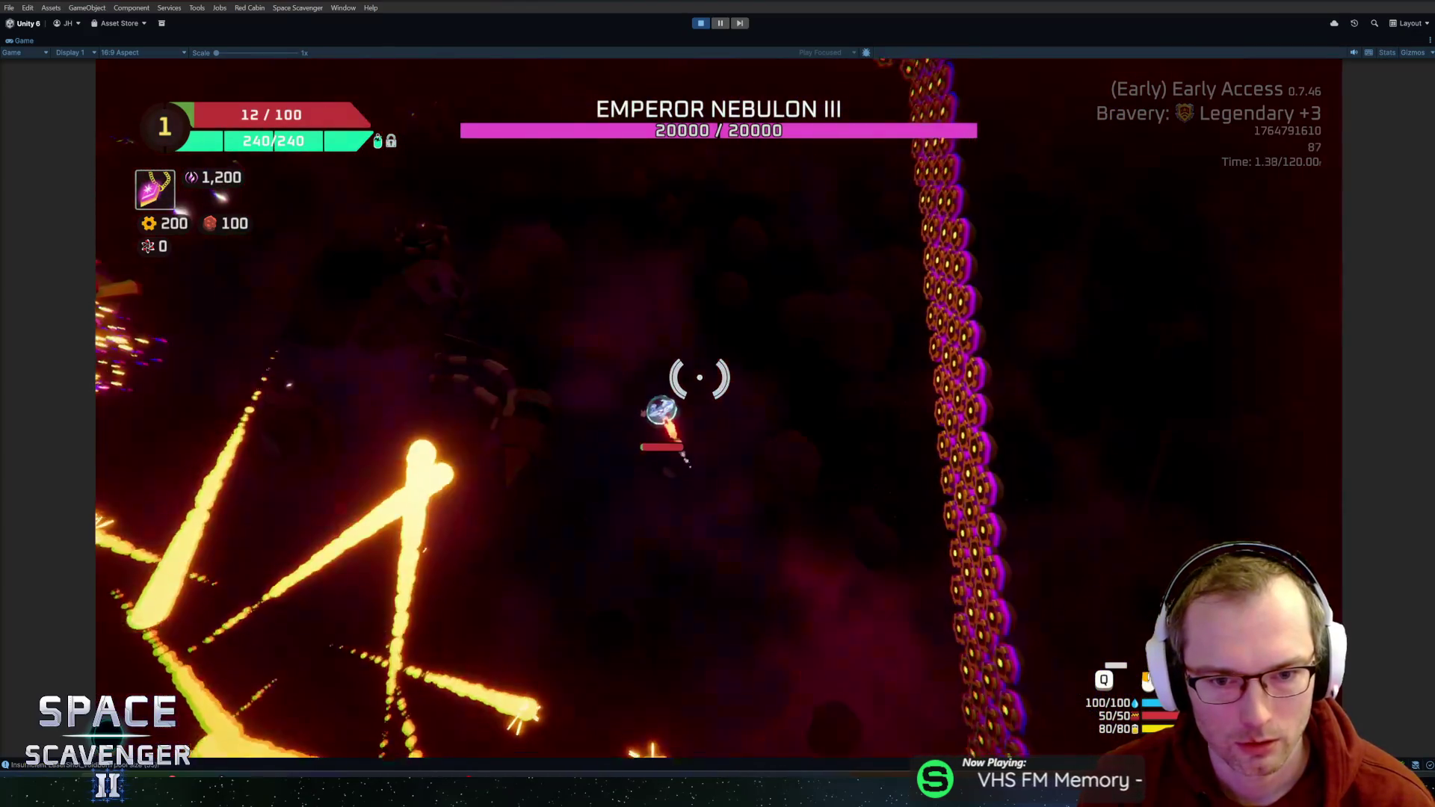
- Pause and resume, then after dying page through the results and choose To Hub
key("Escape")
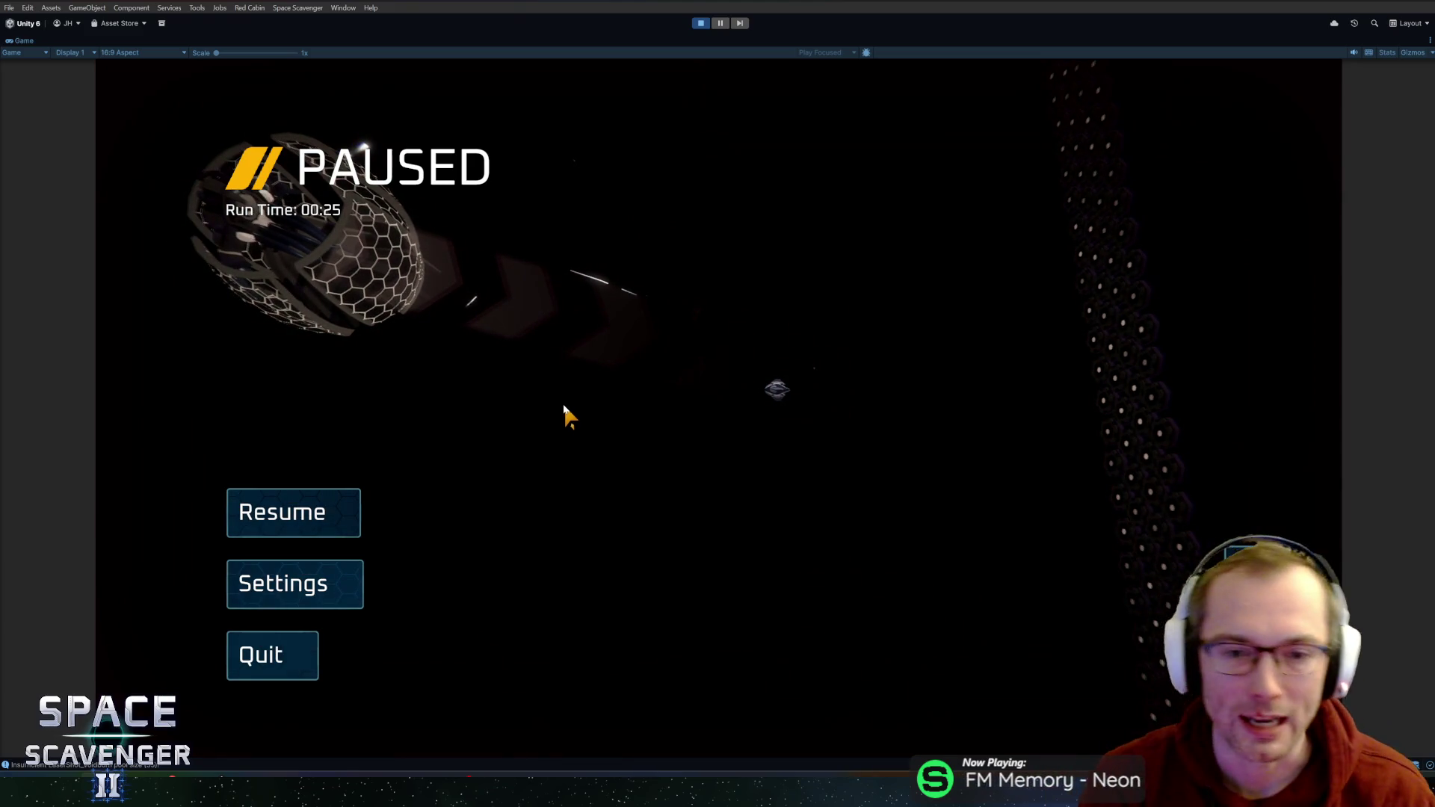
key("Escape")
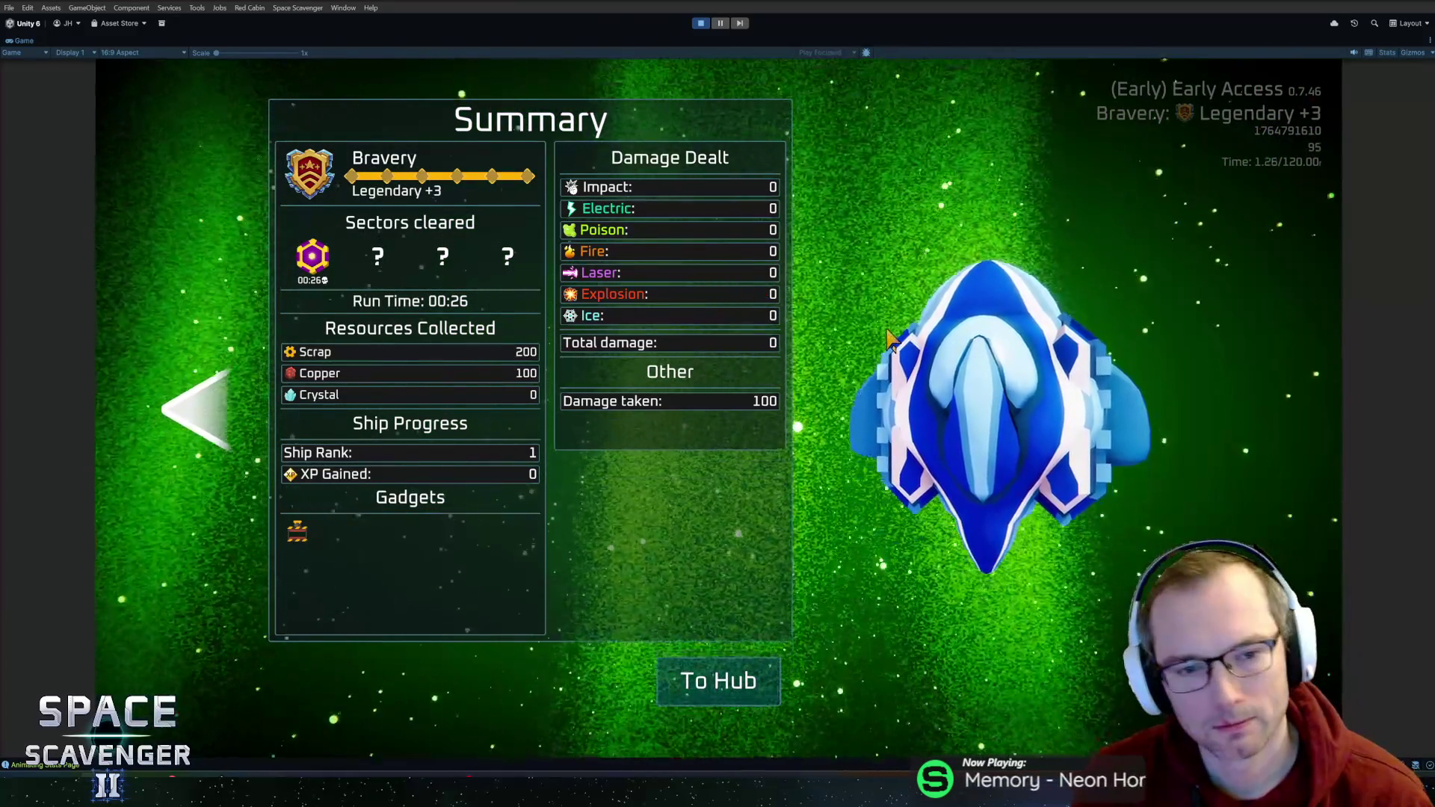
key("Left")
key("Left")
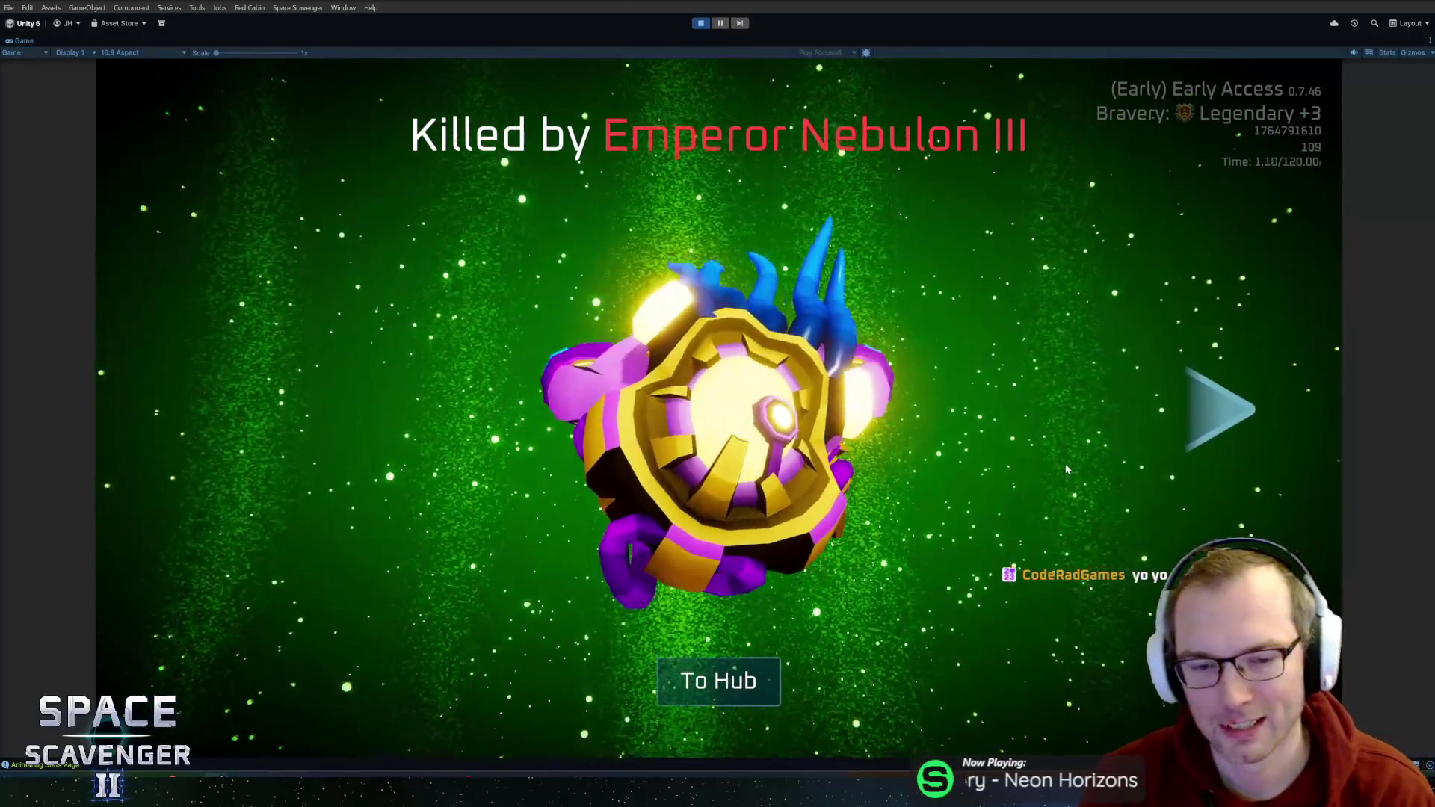
left_click(718, 681)
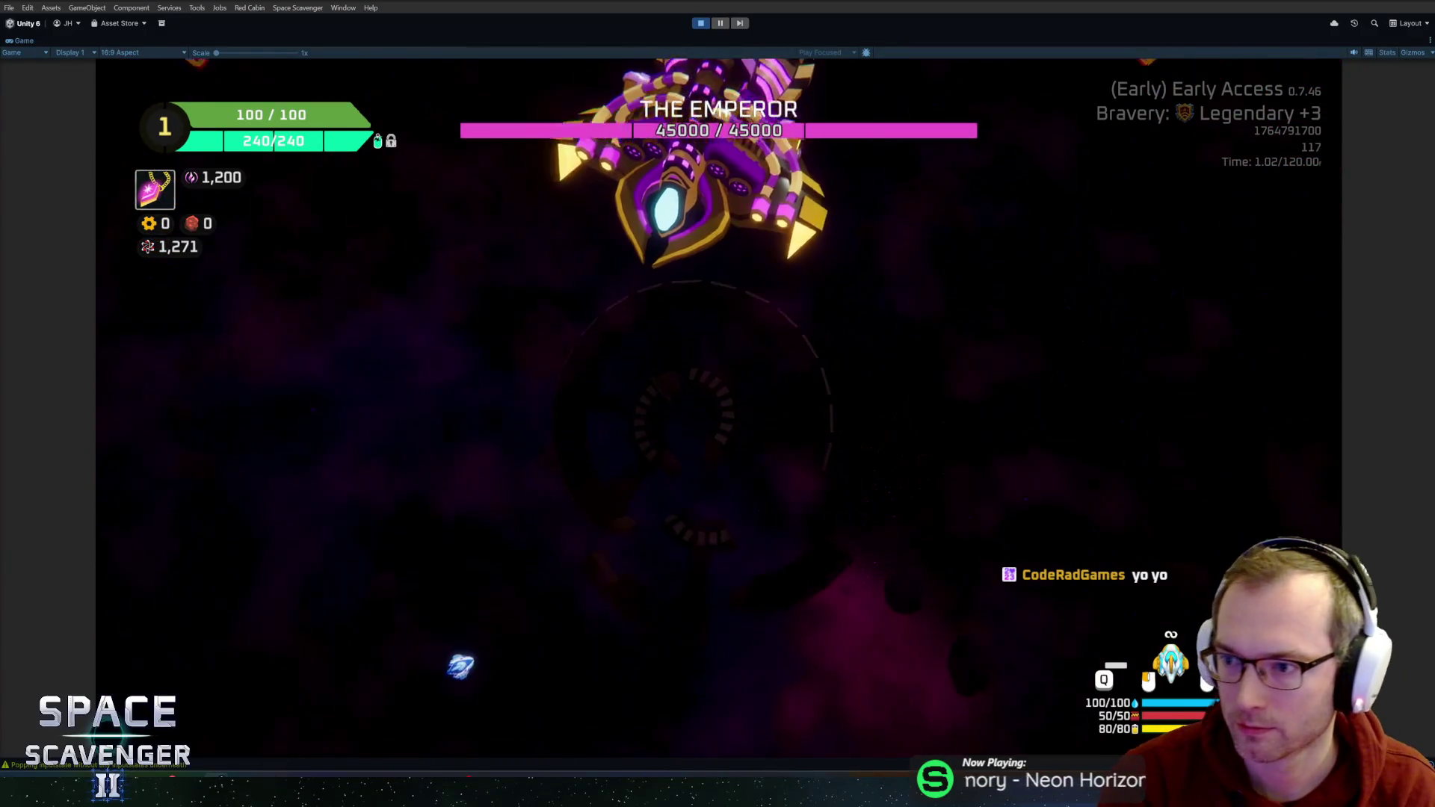
- Pause, resume and re-pause the new Emperor fight, then switch to the Rogue Blight store page
key("Escape")
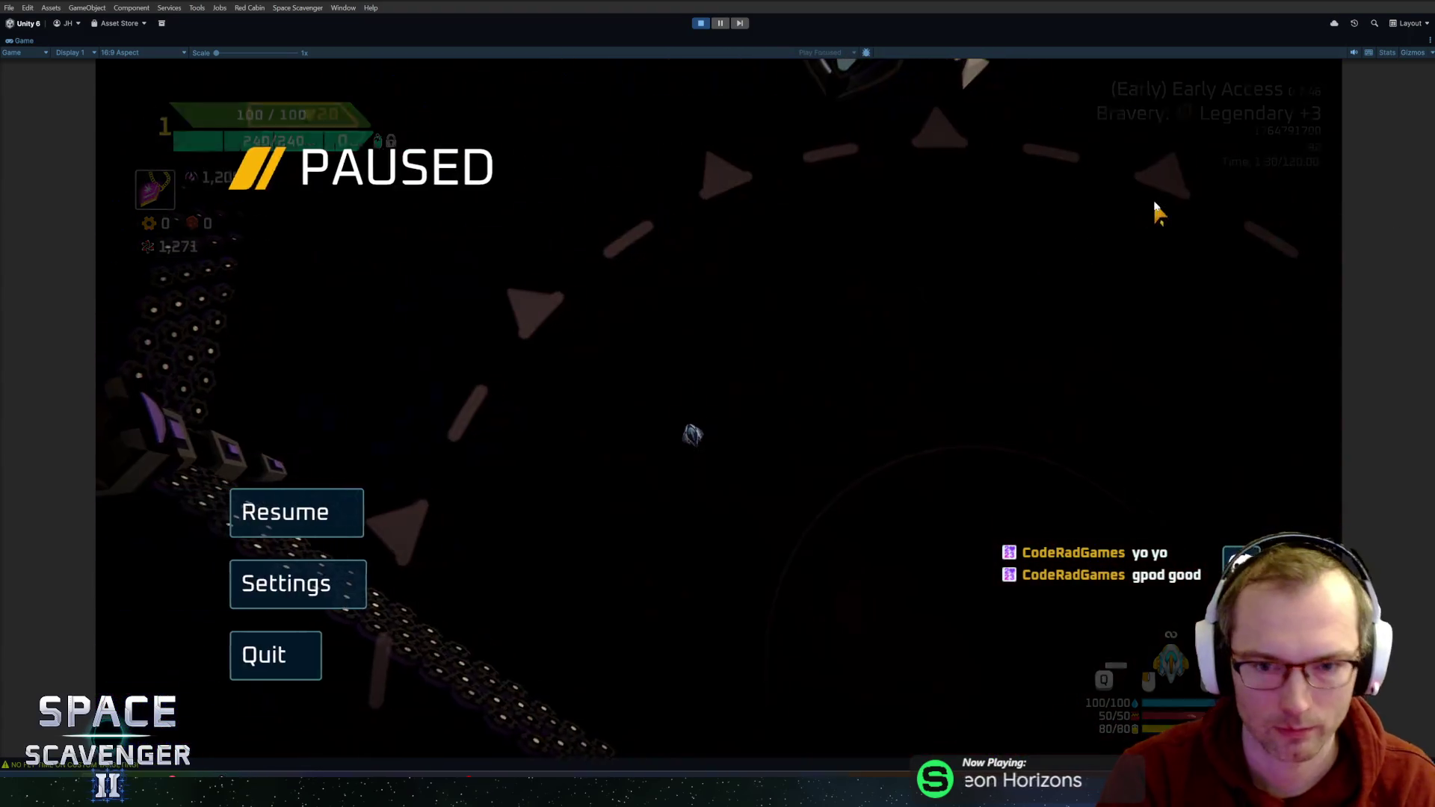
key("Escape")
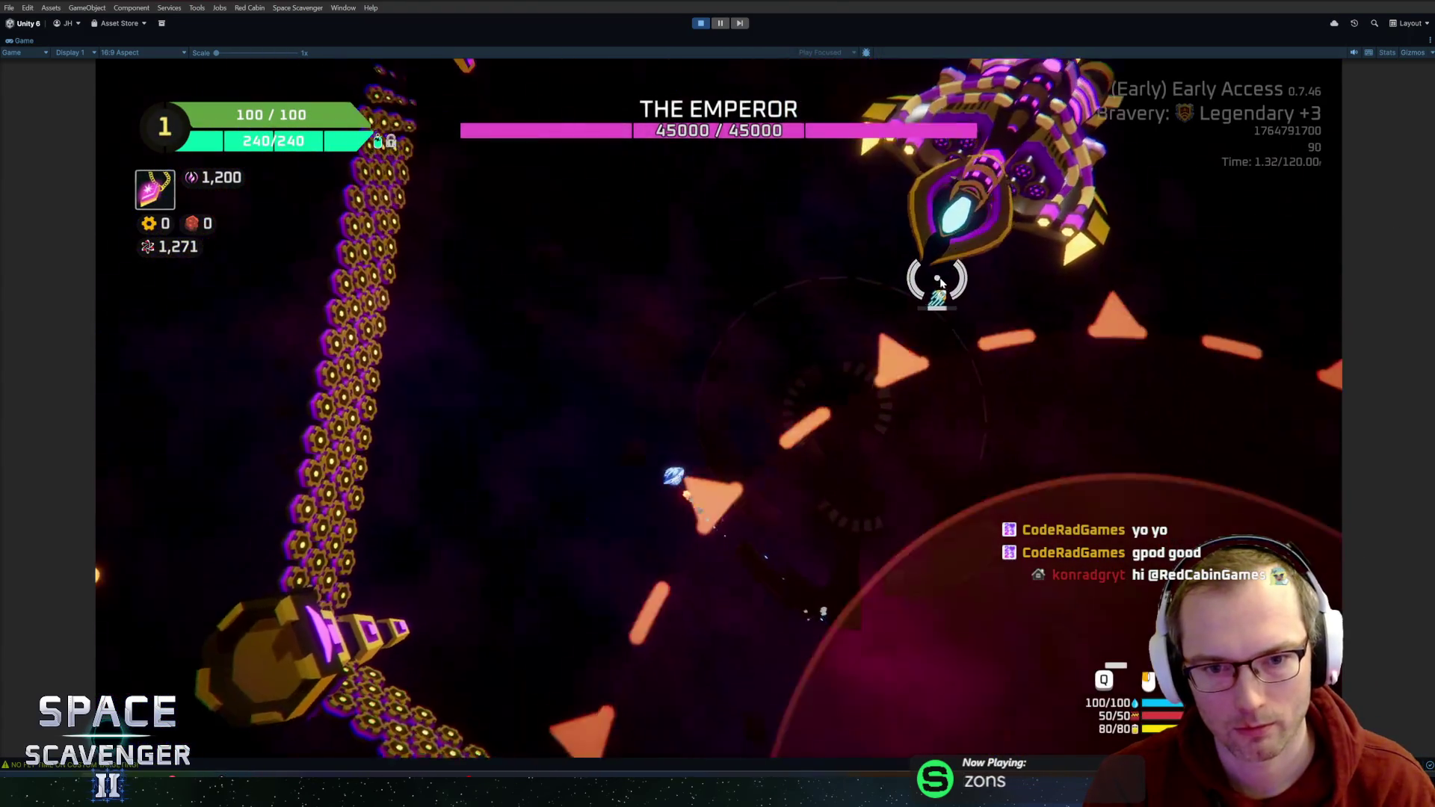
key("Escape")
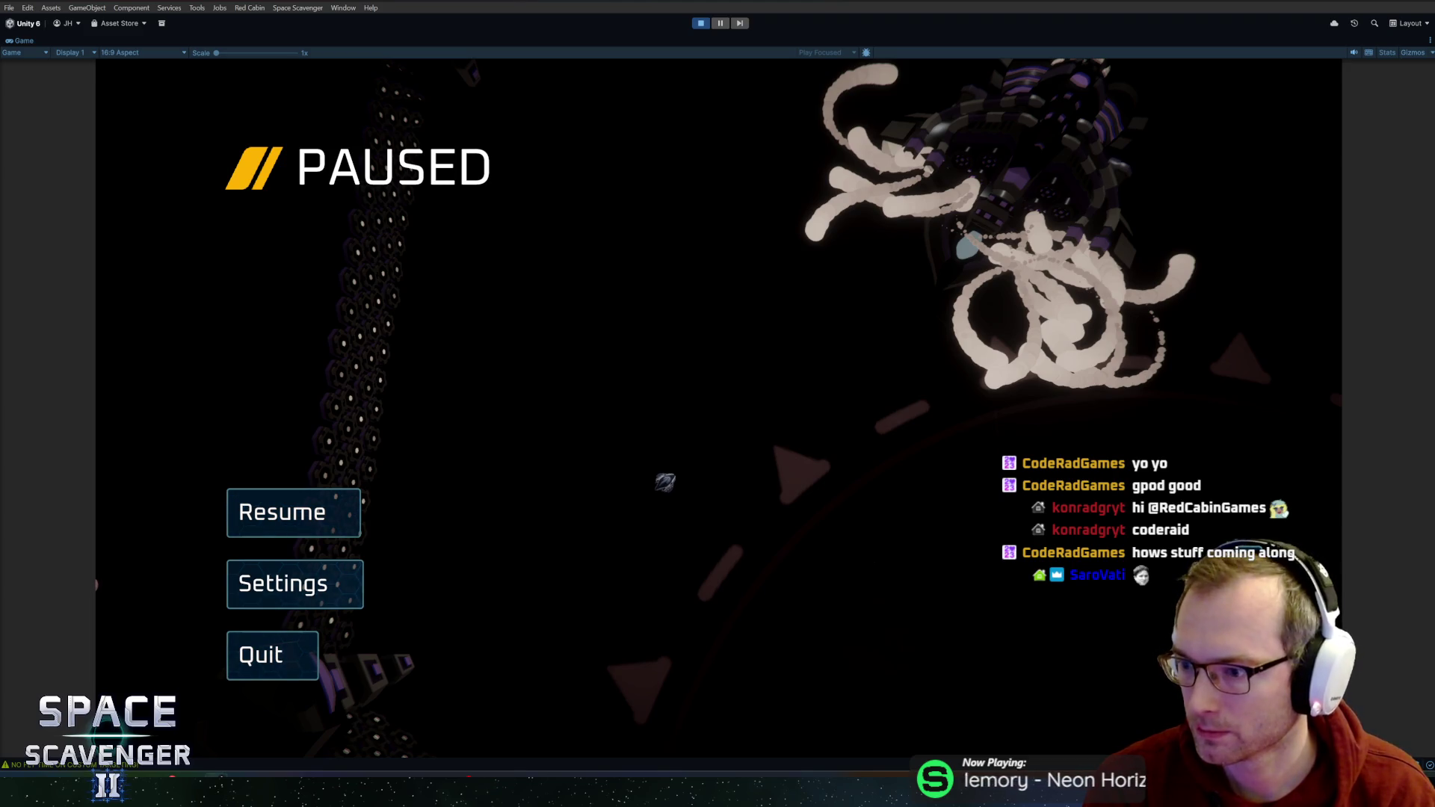
key("alt+Tab")
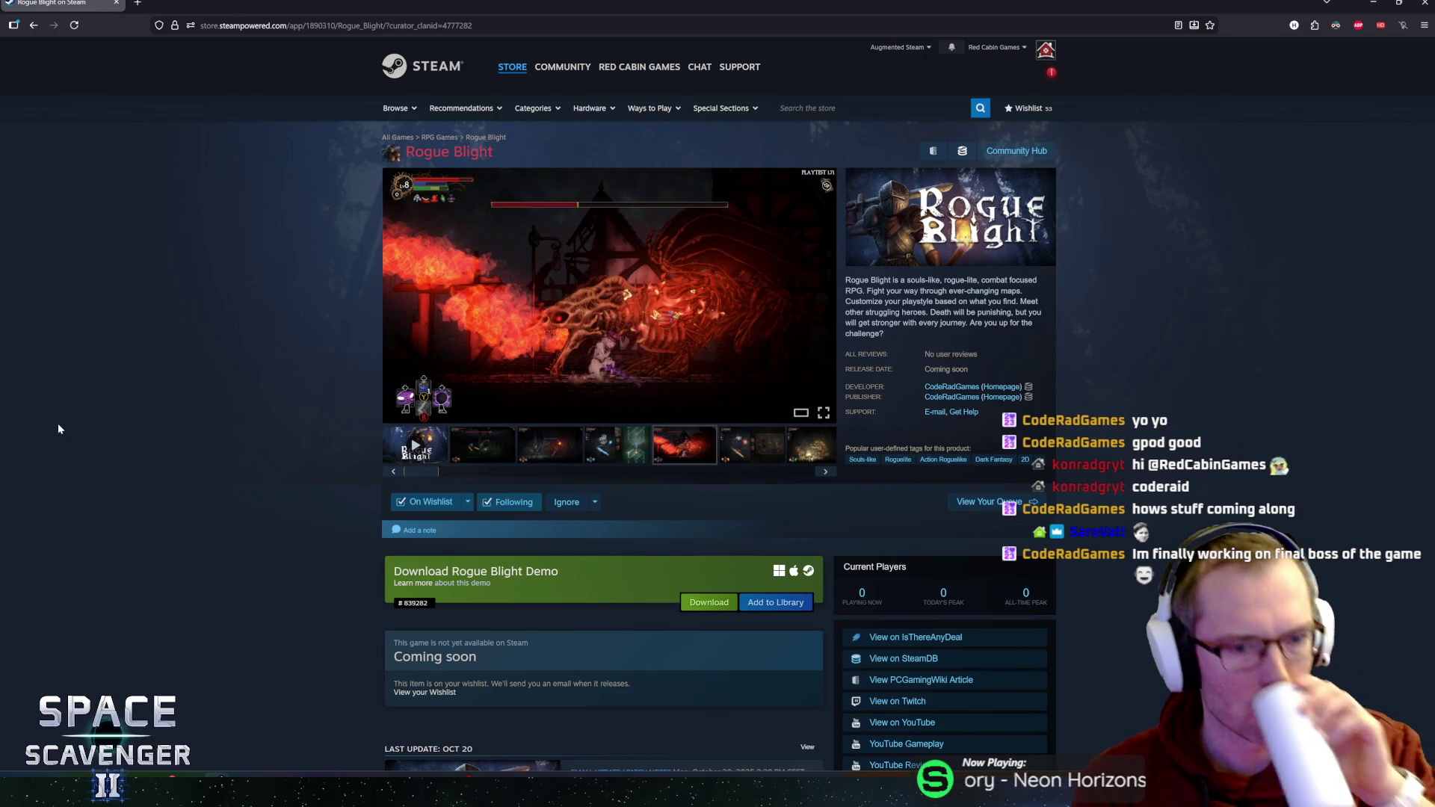
- View a Rogue Blight screenshot enlarged, then play, pause and resume the trailer and close it
left_click(562, 317)
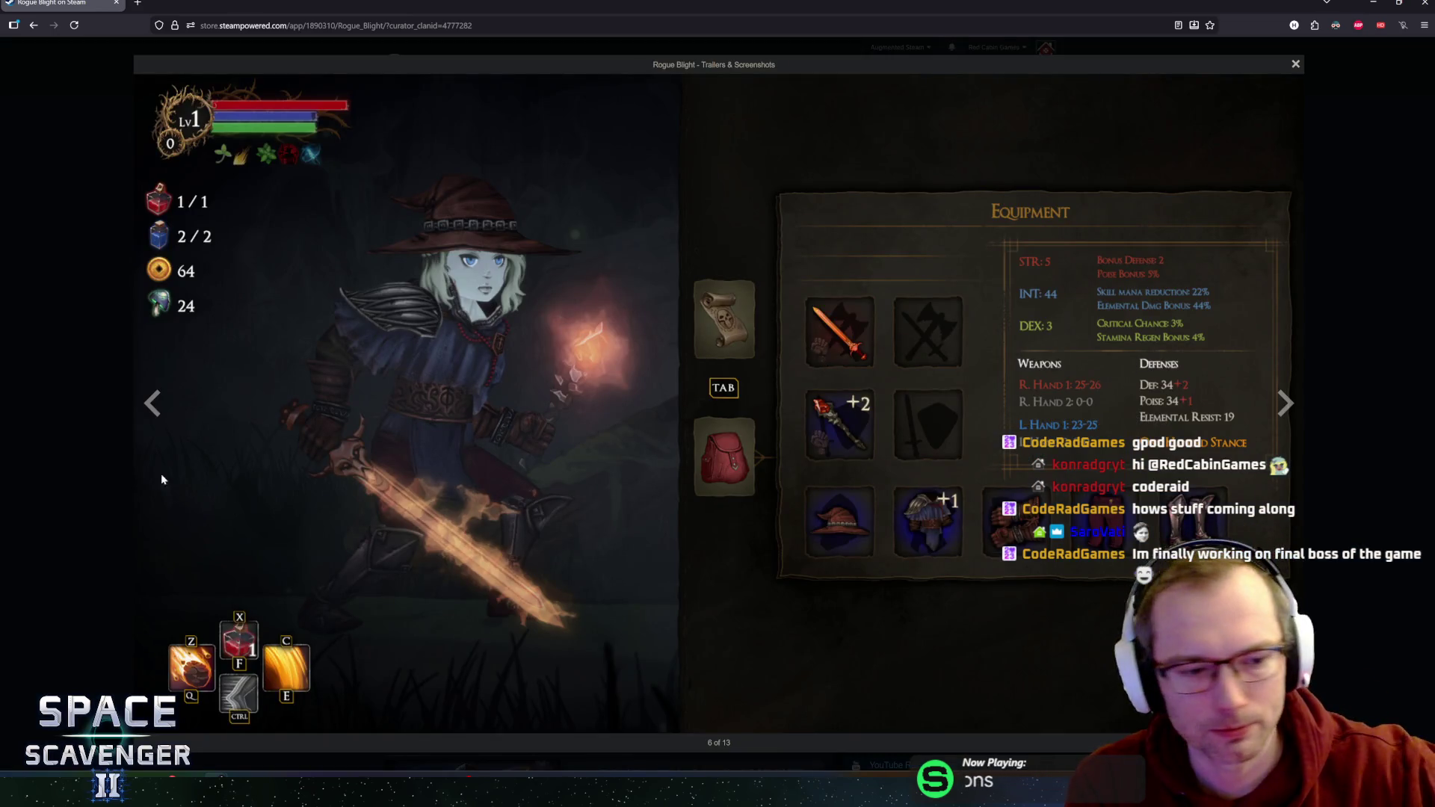
left_click(1295, 64)
left_click(416, 449)
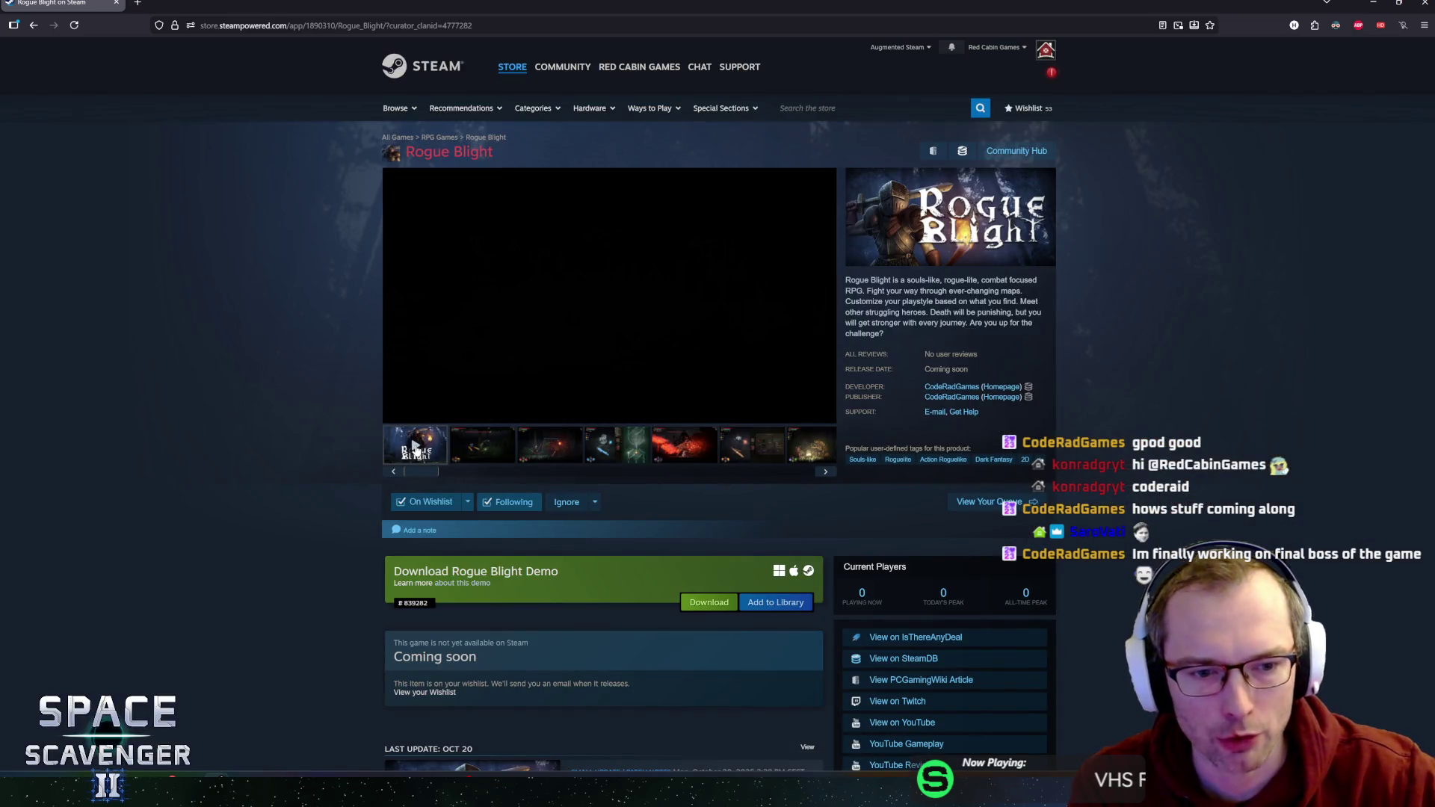
left_click(815, 337)
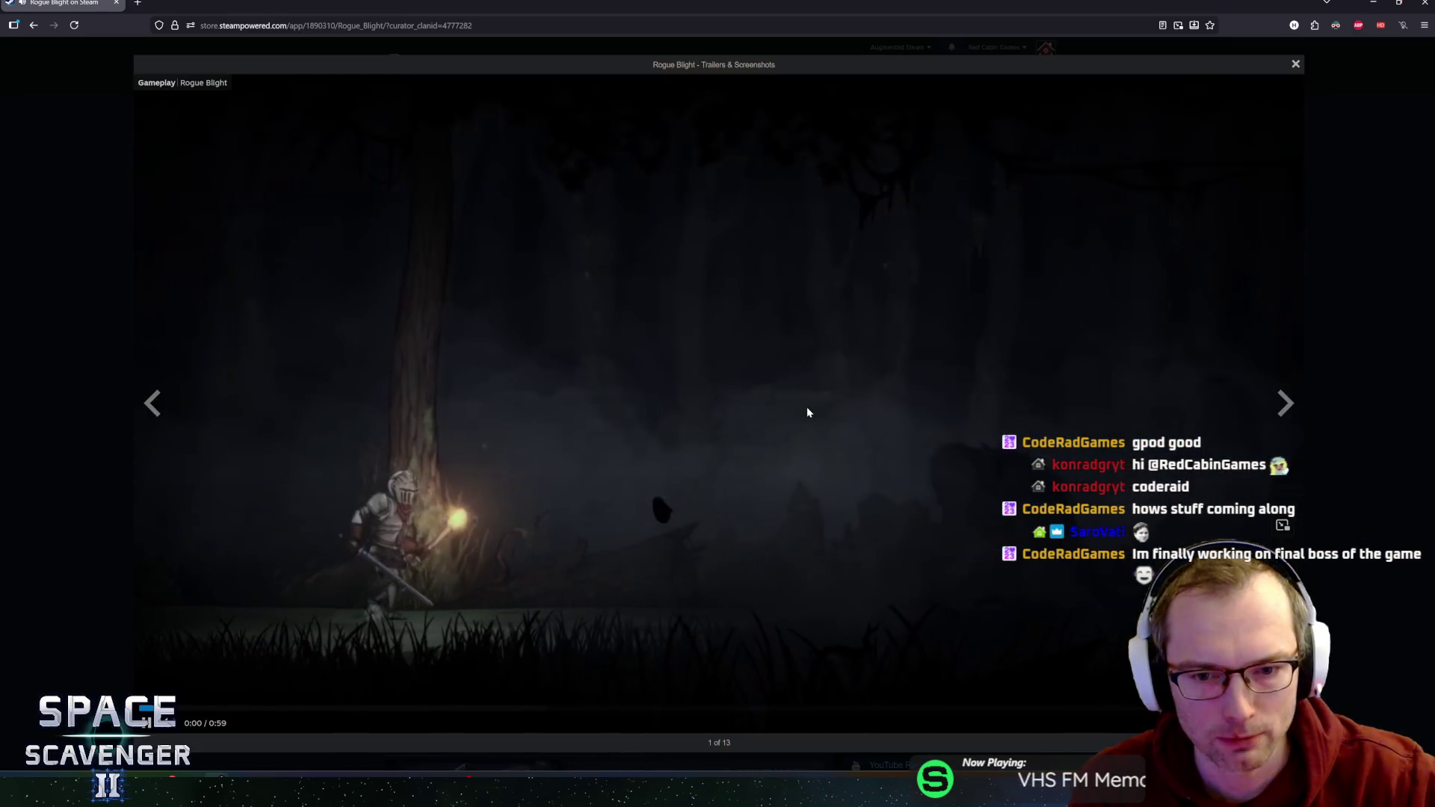
left_click(953, 415)
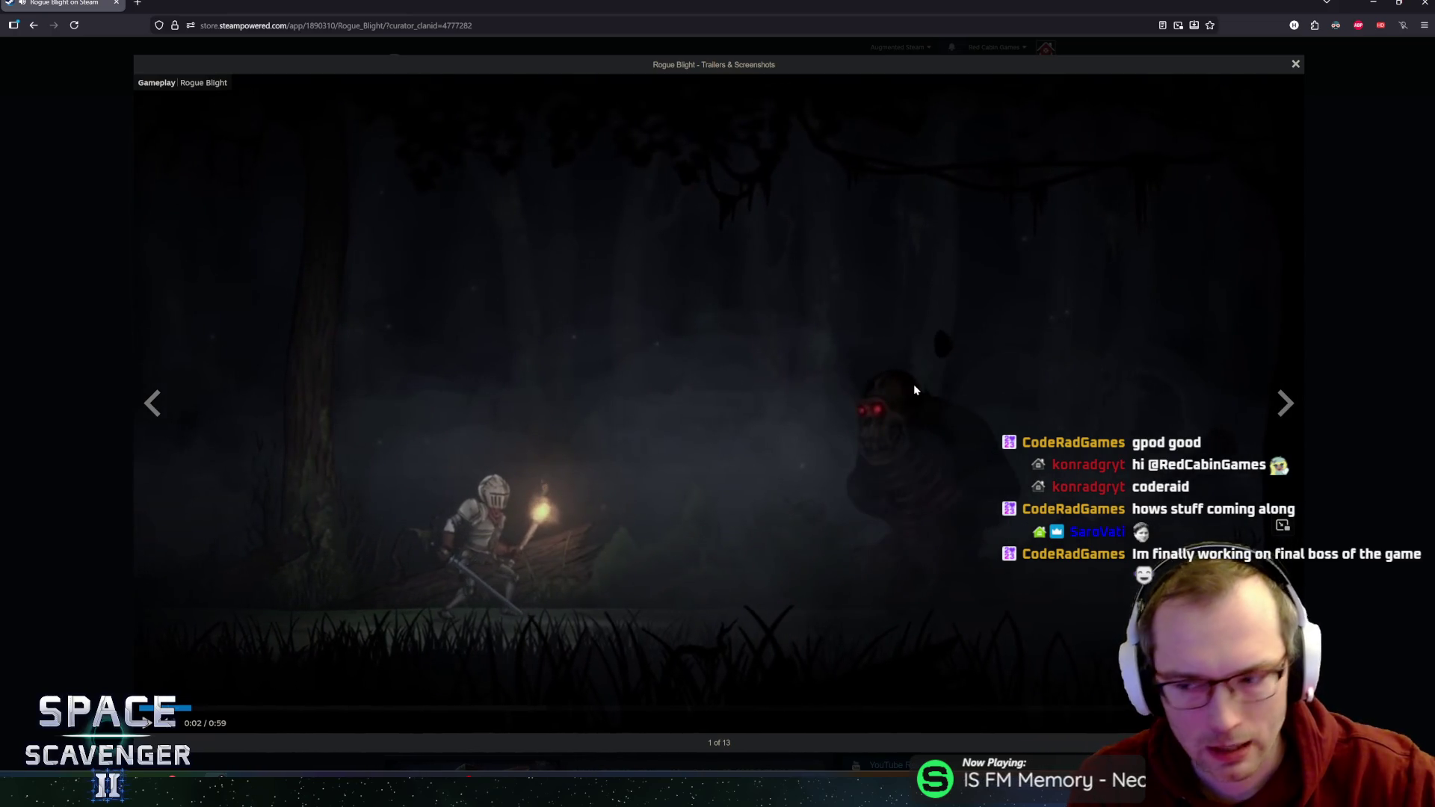
left_click(959, 252)
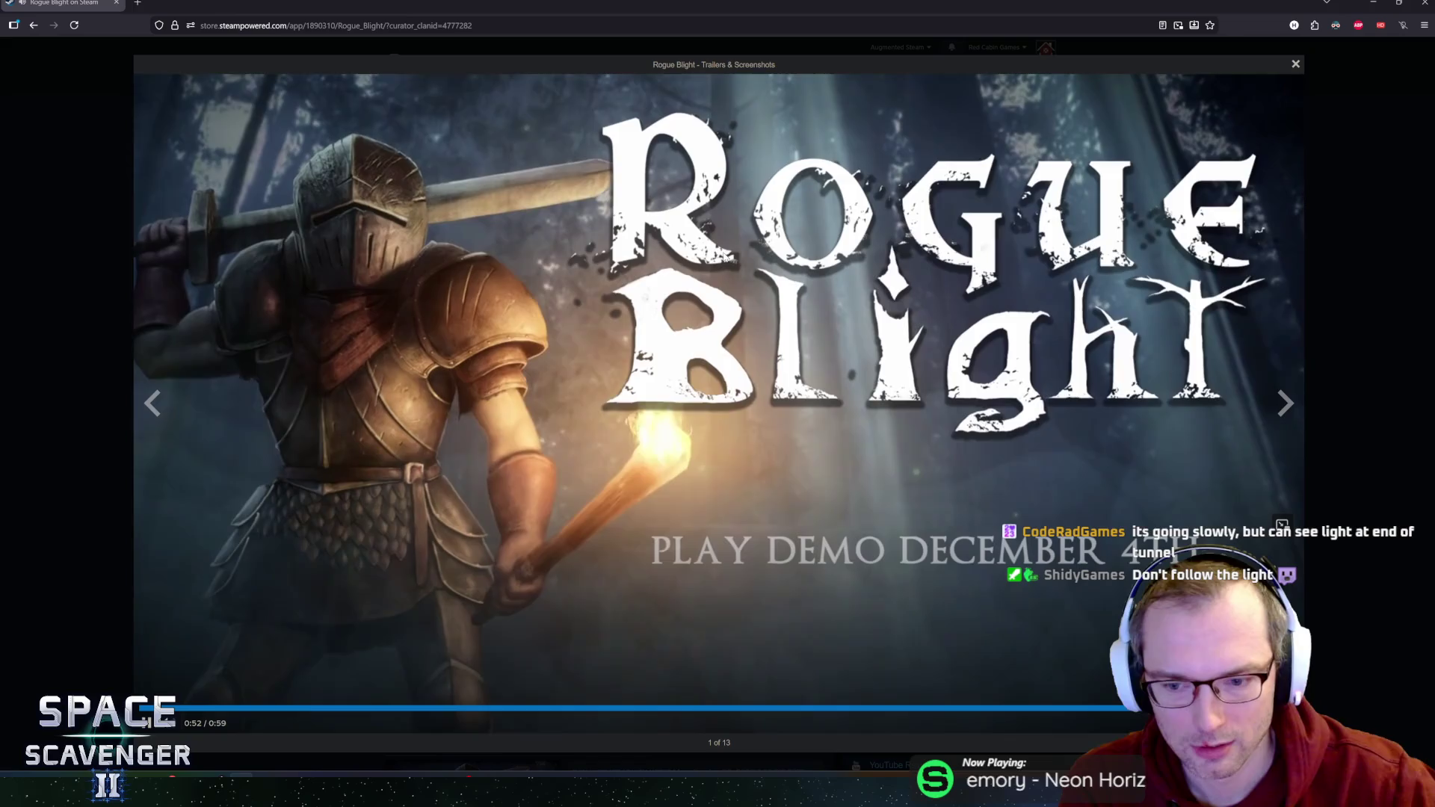
left_click(1297, 65)
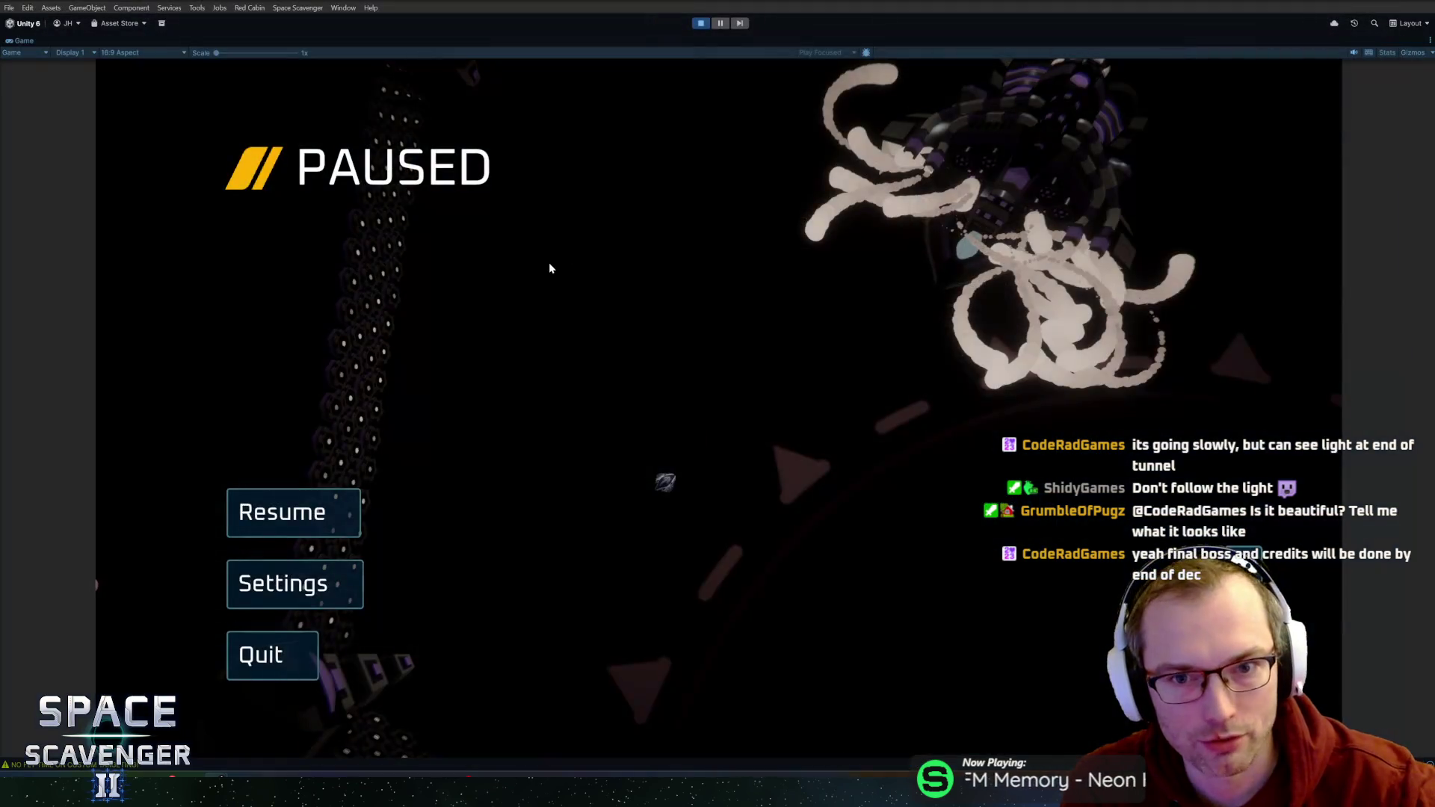
- Resume the game, and after dying flip between Summary and Progression pages, then confirm To Hub
left_click(320, 515)
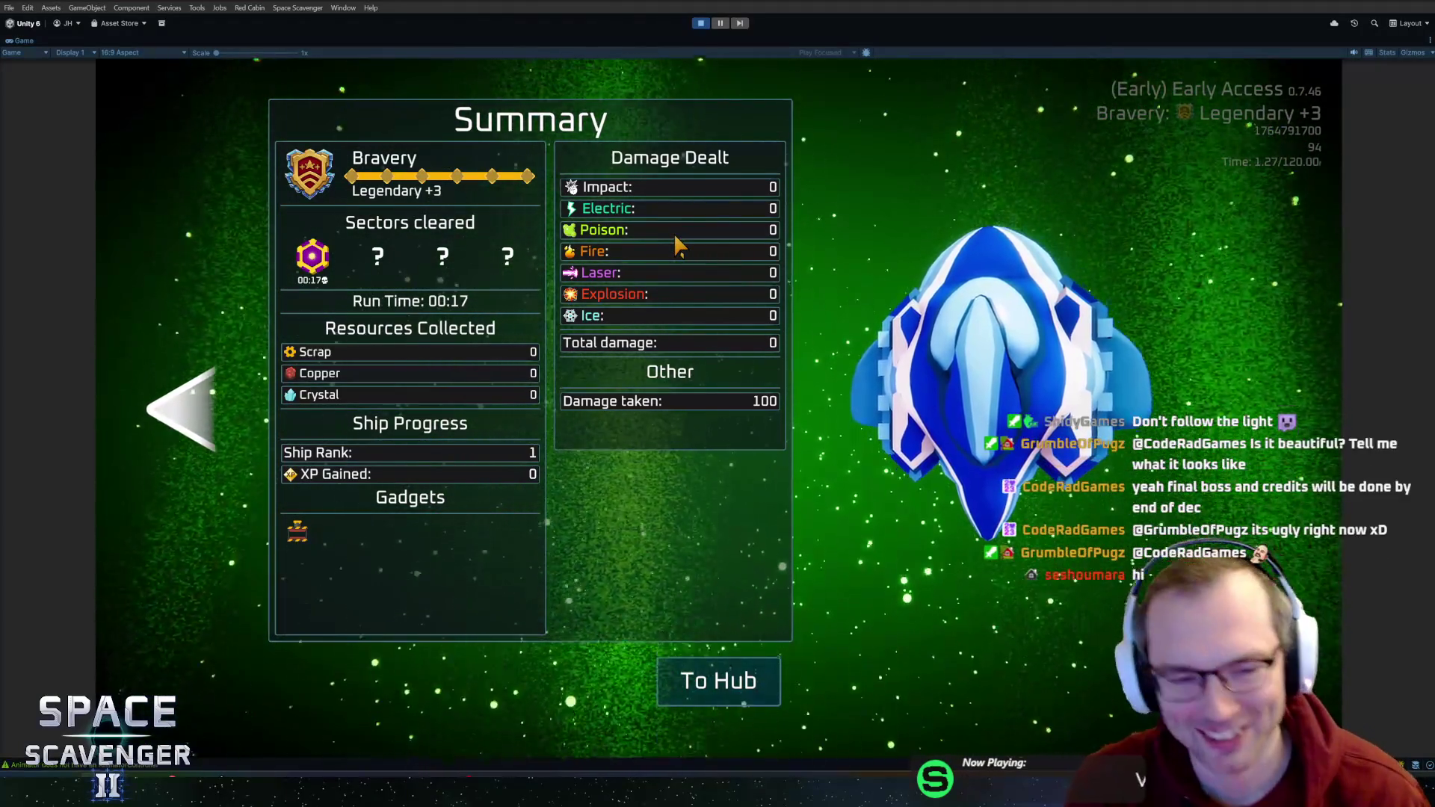
key("Right")
key("Right")
key("Right")
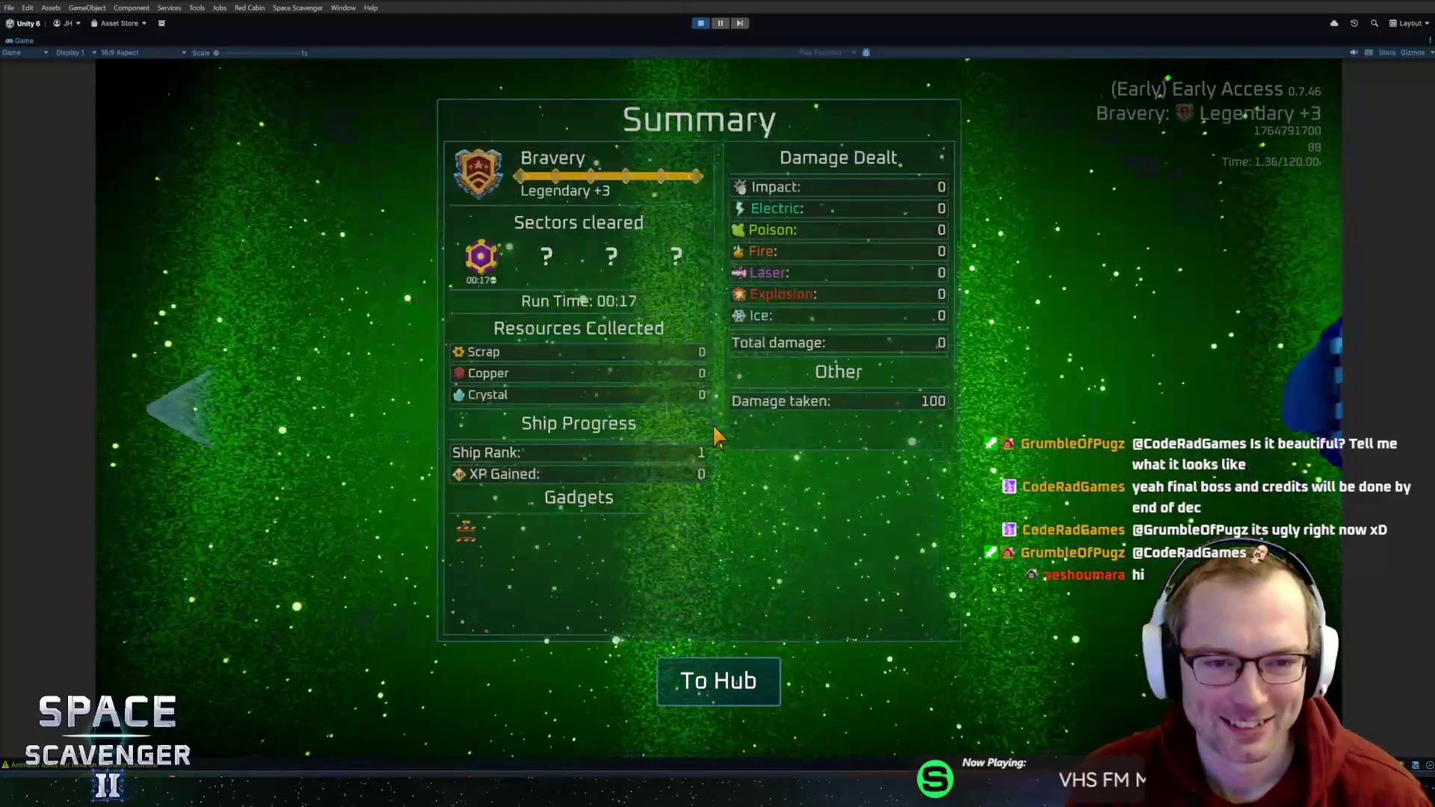
key("Left")
key("Left")
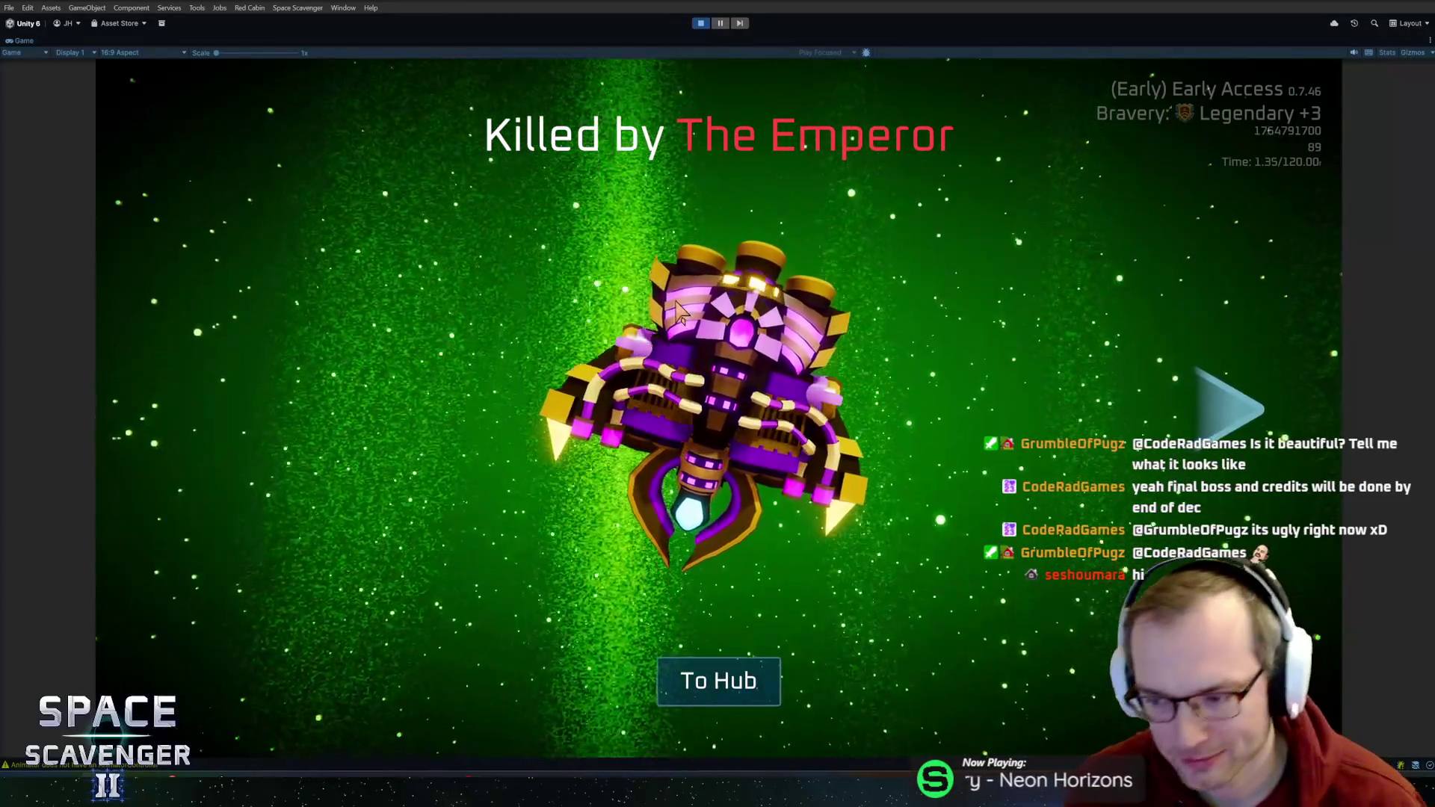
key("Left")
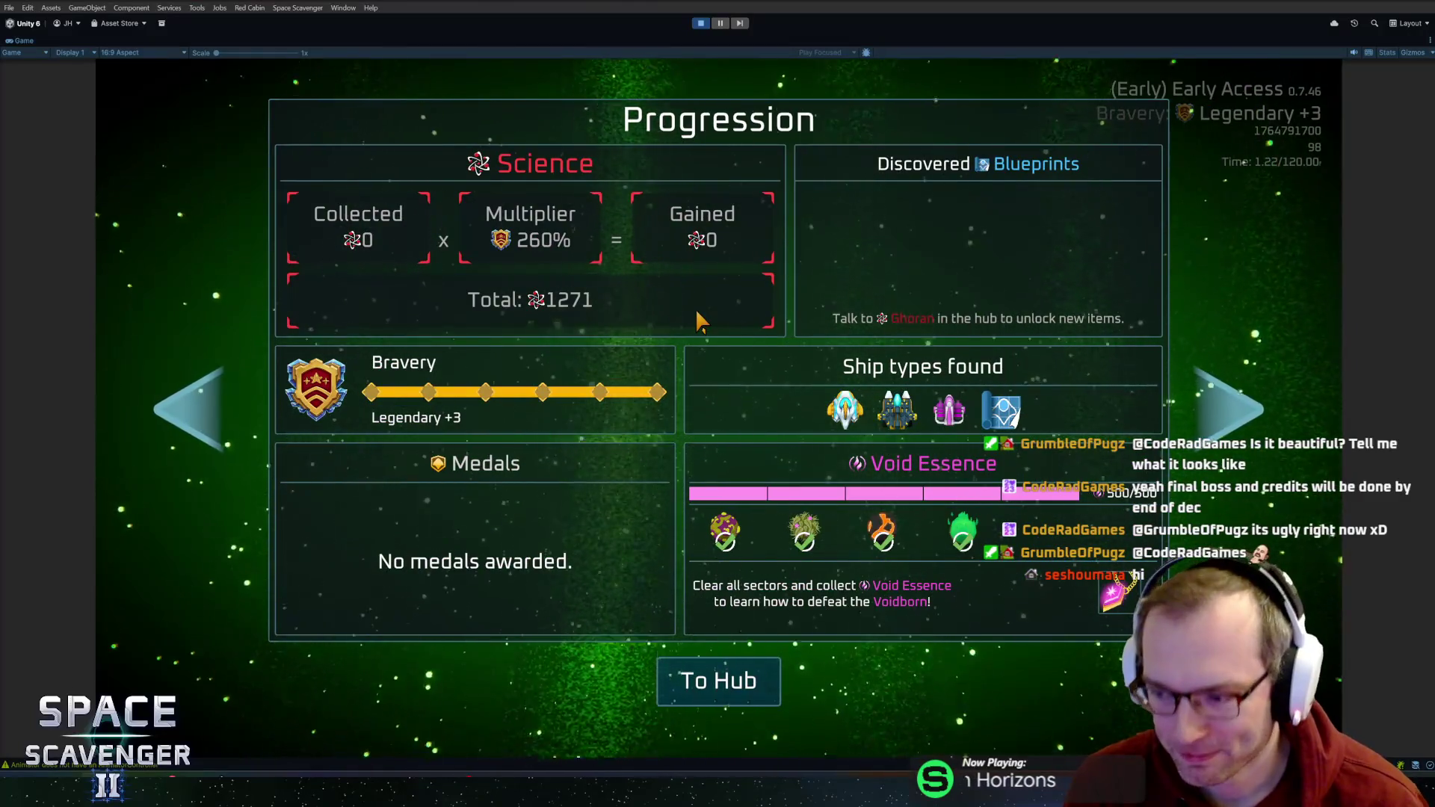
key("Right")
key("Left")
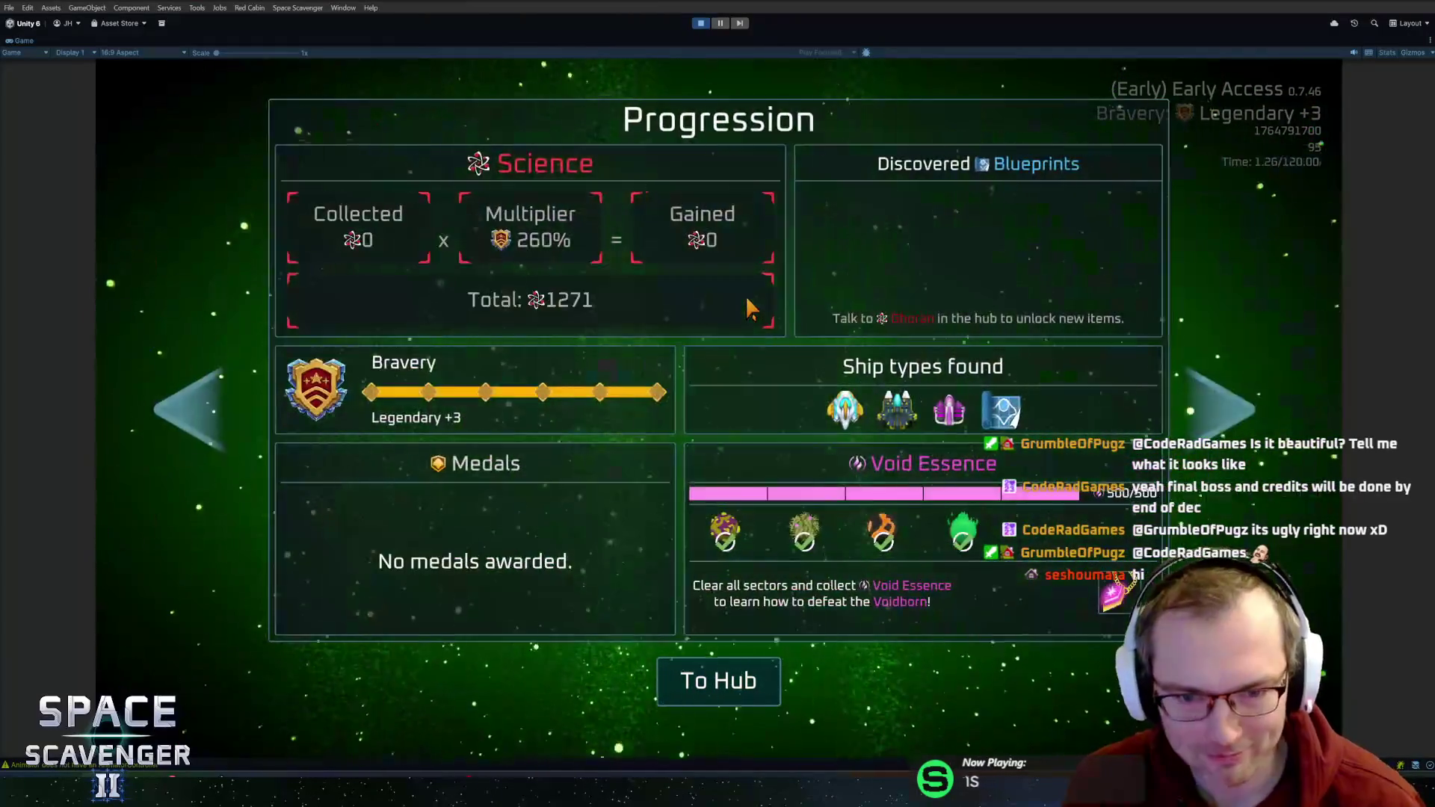
key("Right")
key("Down")
key("Return")
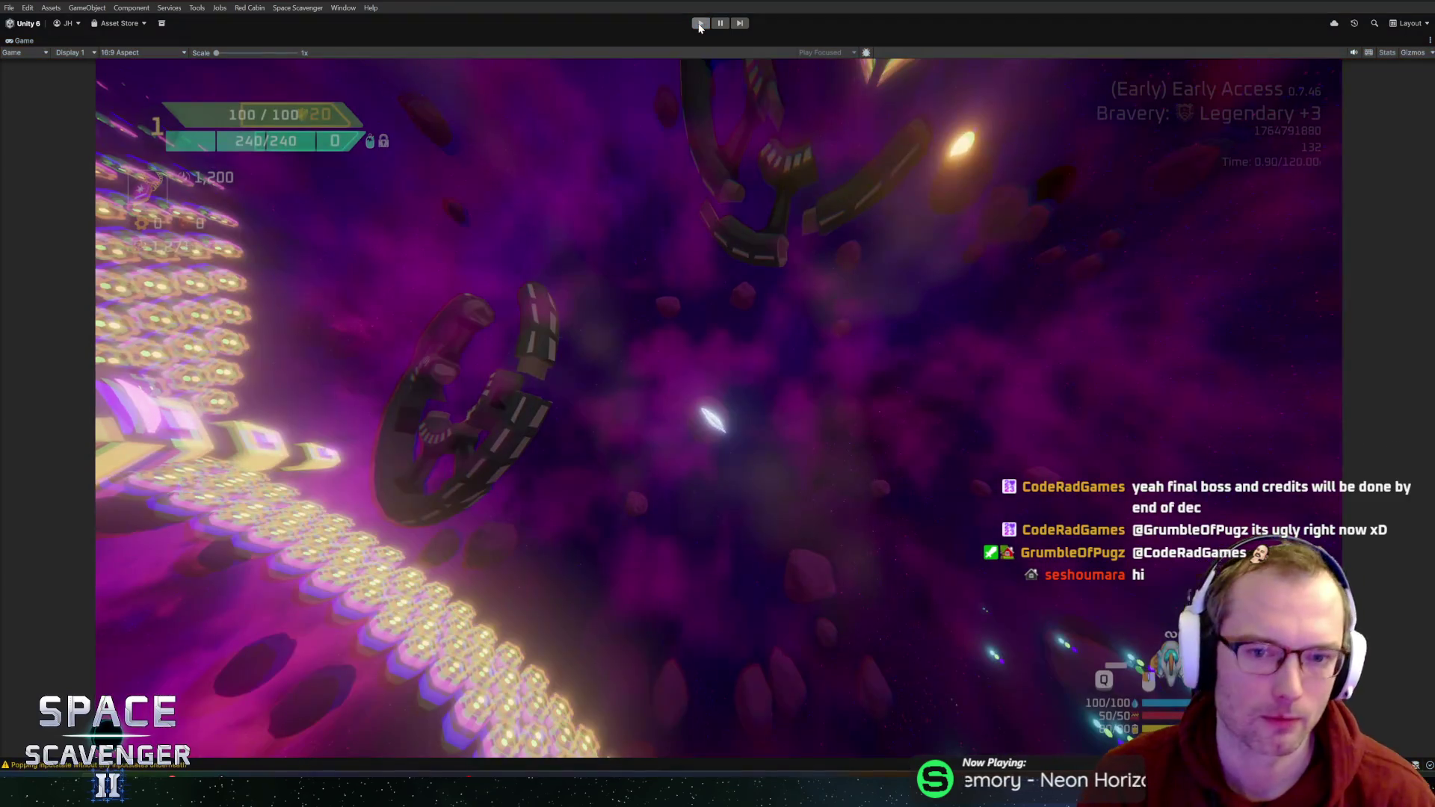
- Stop Play mode and open the TimeBubble prefab for editing
left_click(700, 24)
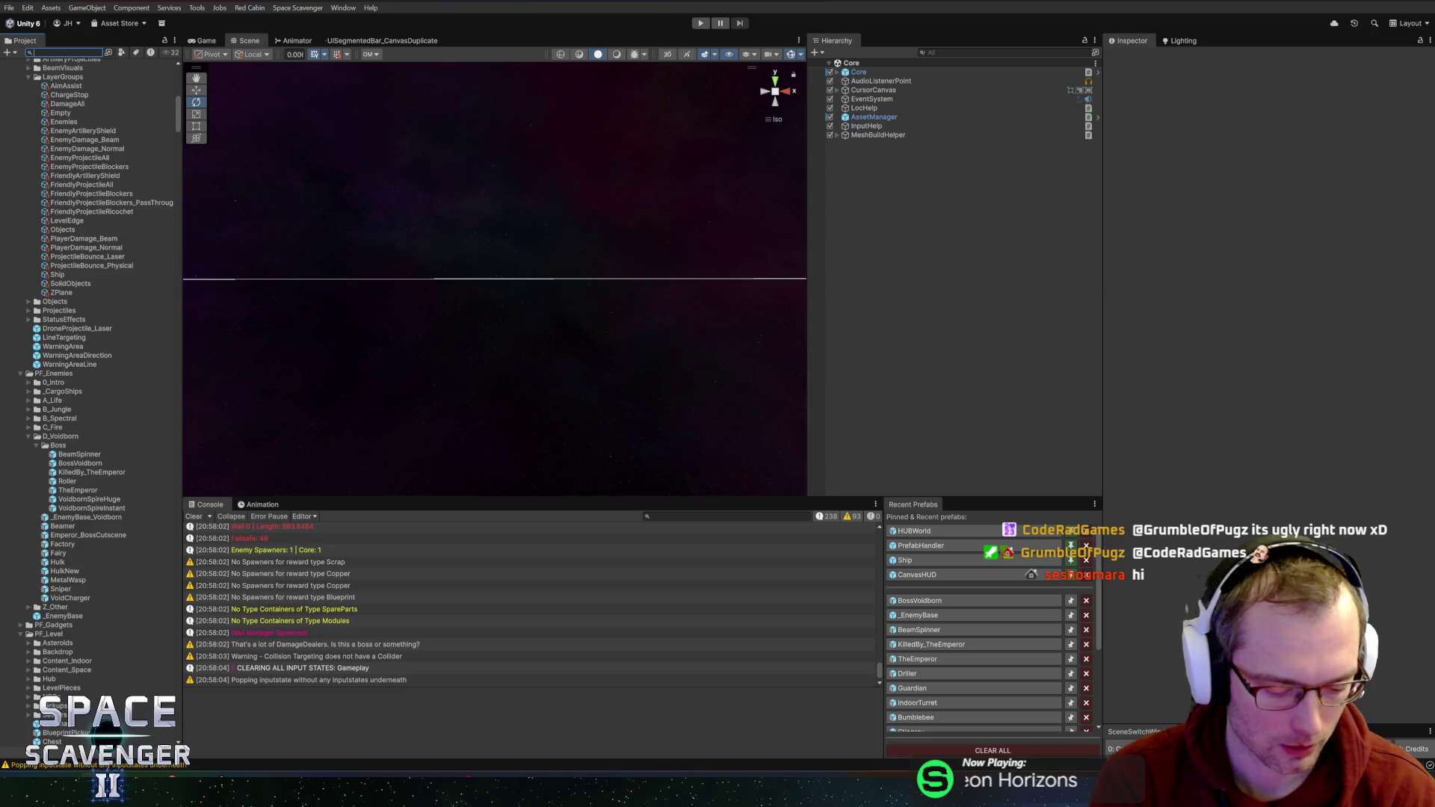
type("timewar")
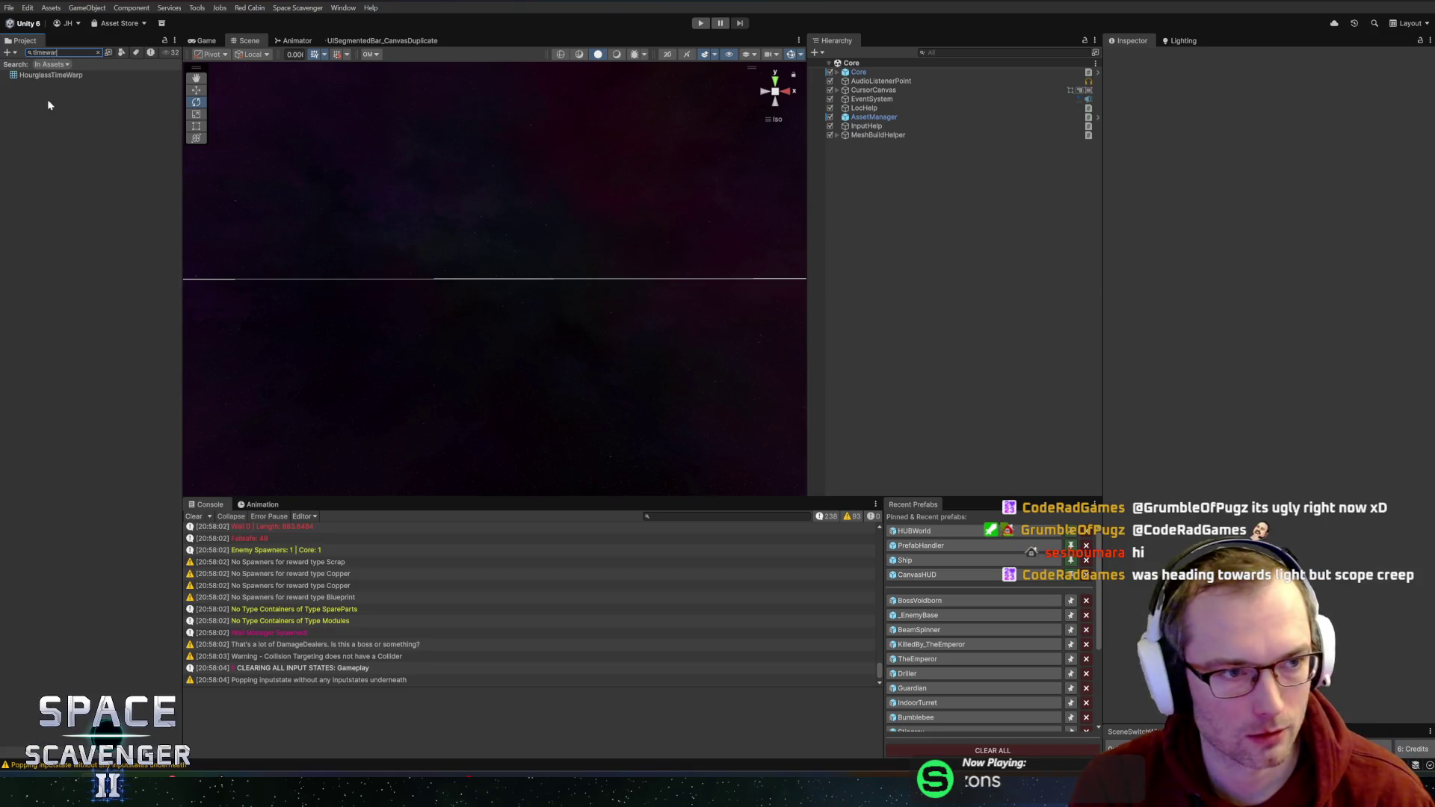
type("warp")
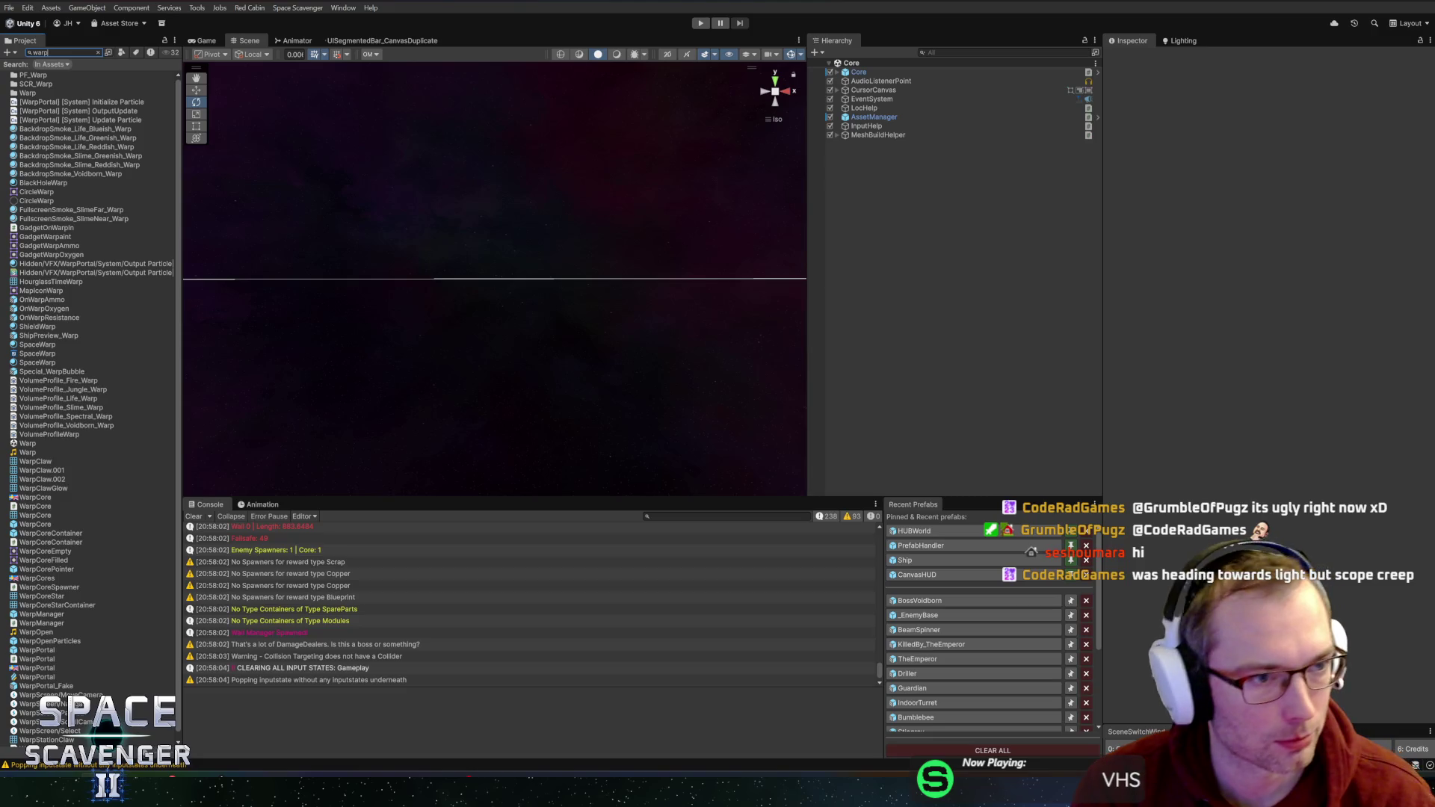
type("timeb")
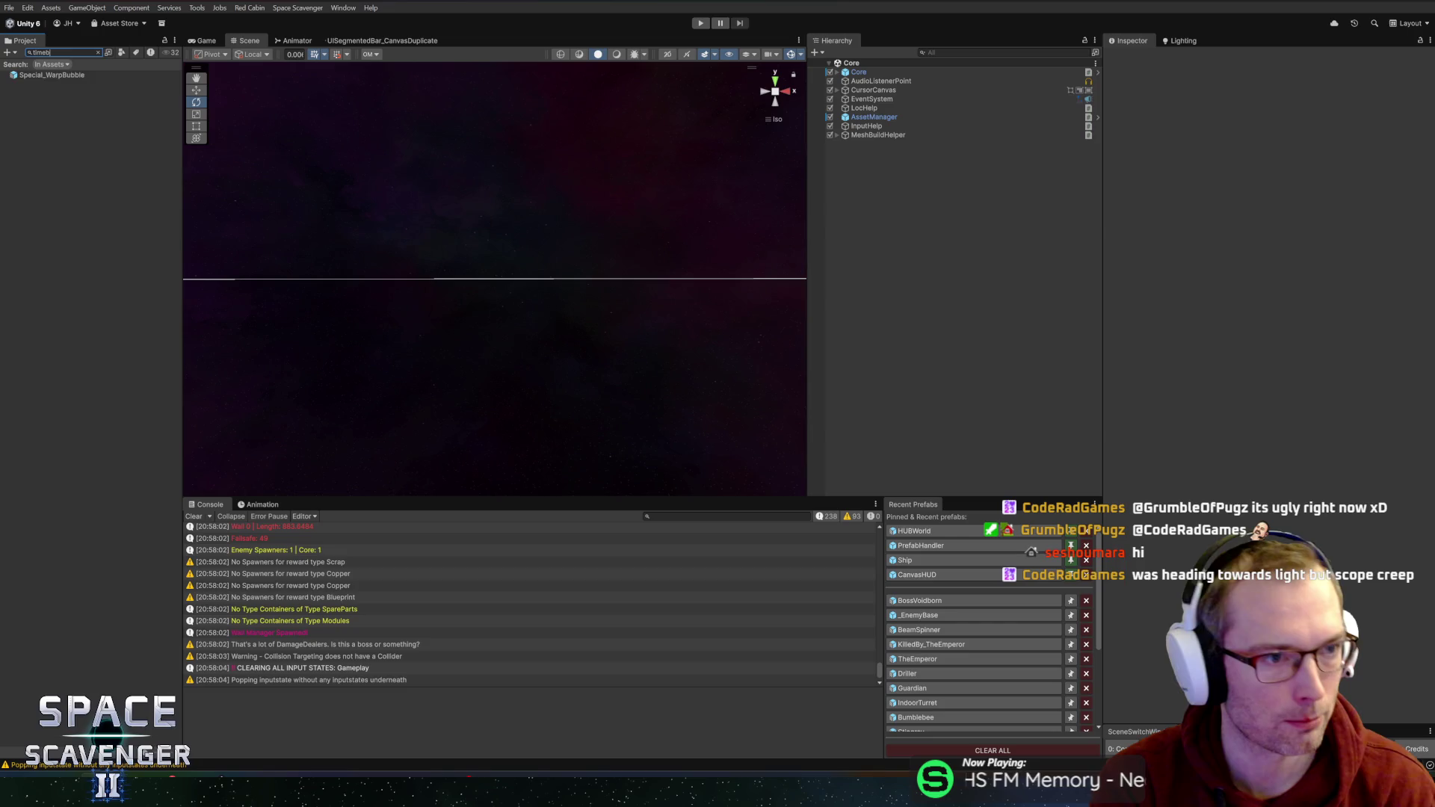
double_click(66, 76)
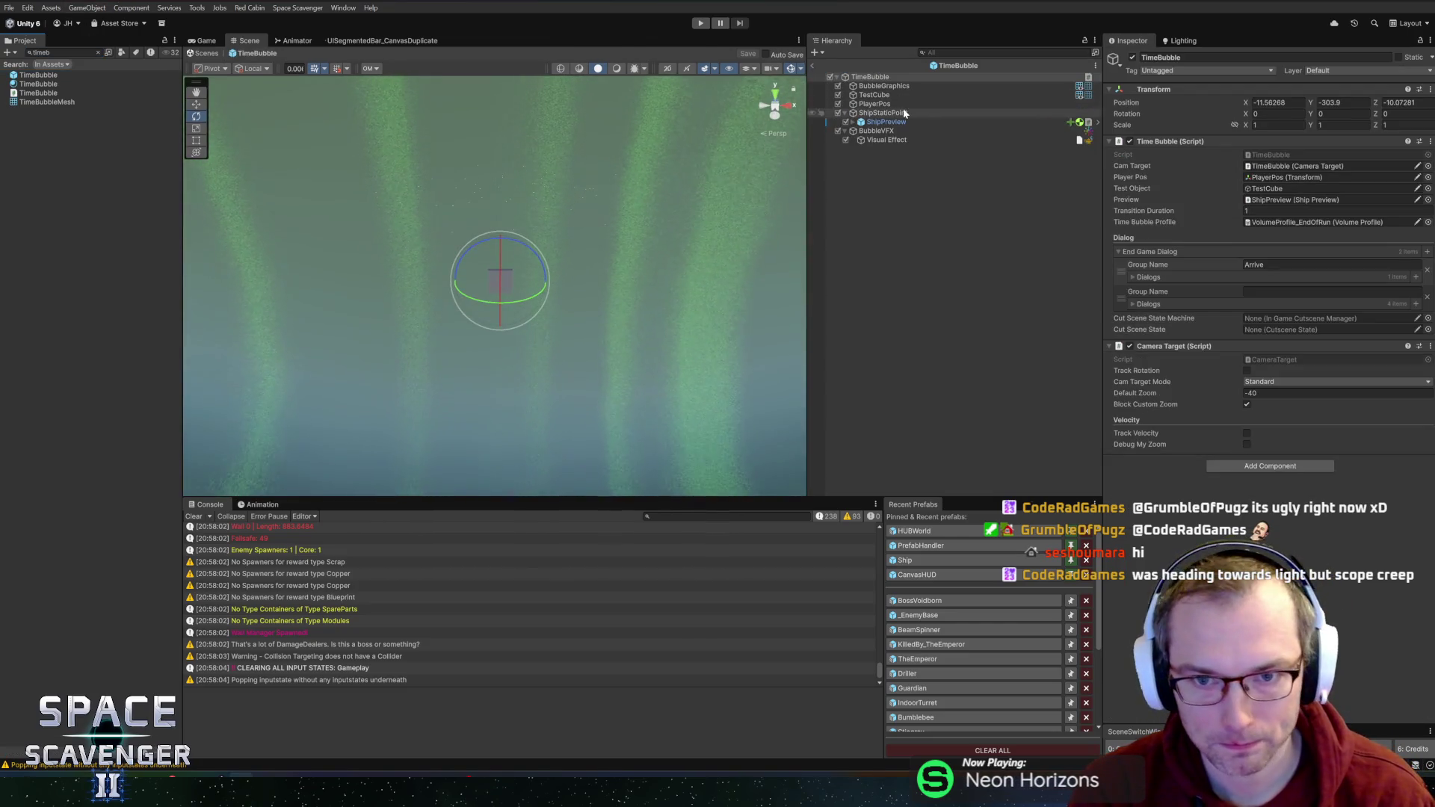
- Assign the TimeVoidBubble material to BubbleGraphics' Element 0, exit Prefab Mode, and press Play
left_click(900, 86)
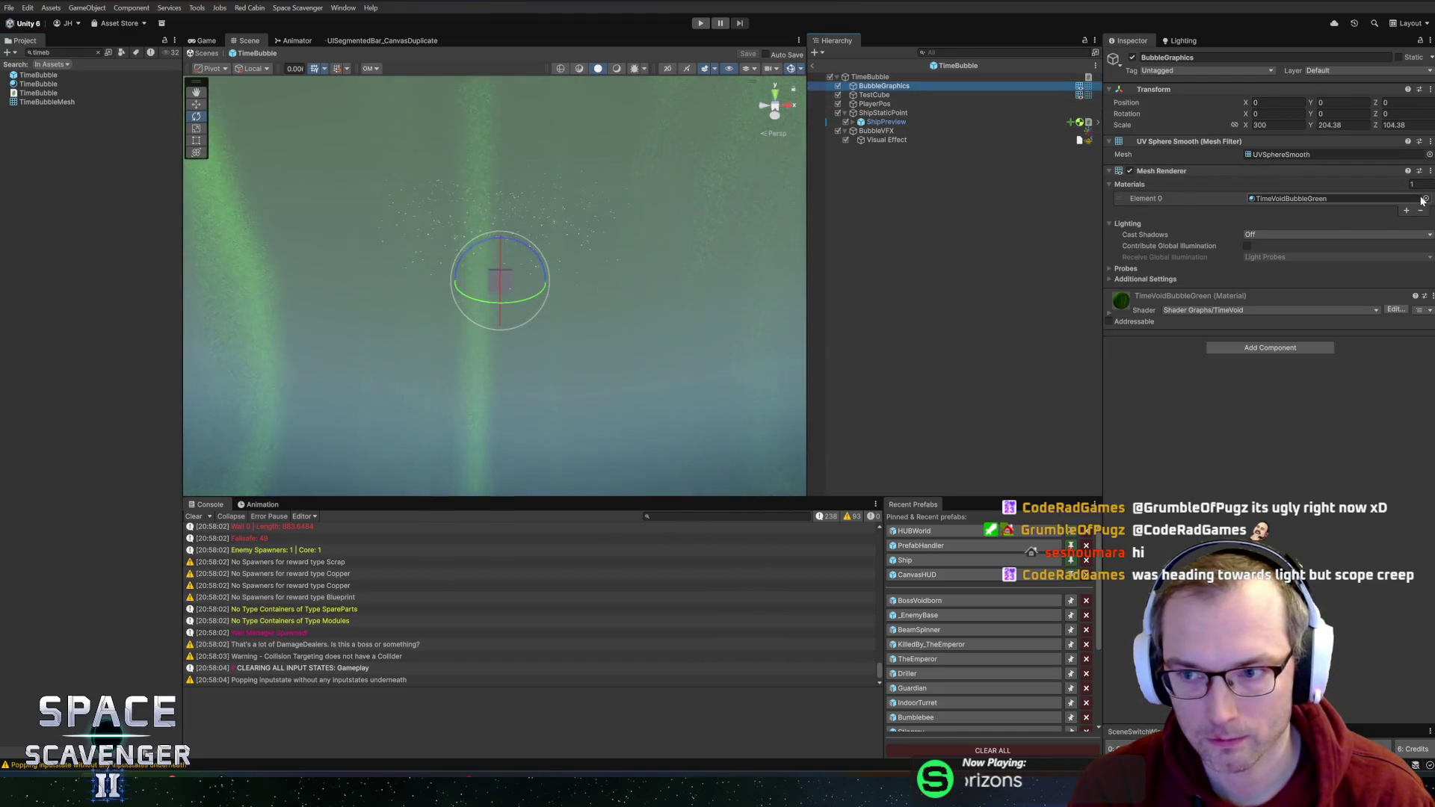
left_click(1419, 199)
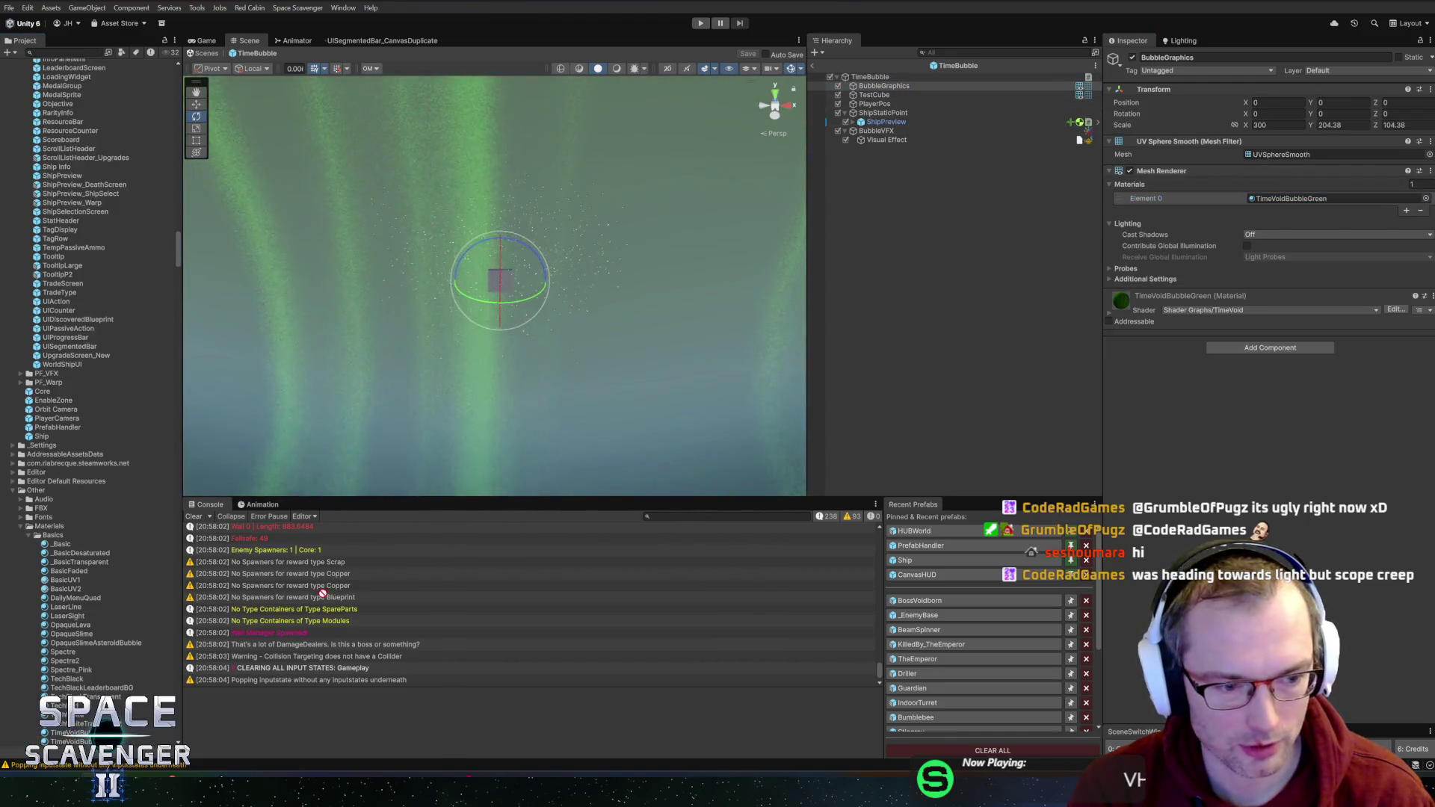
left_click_drag(1288, 202, 1287, 203)
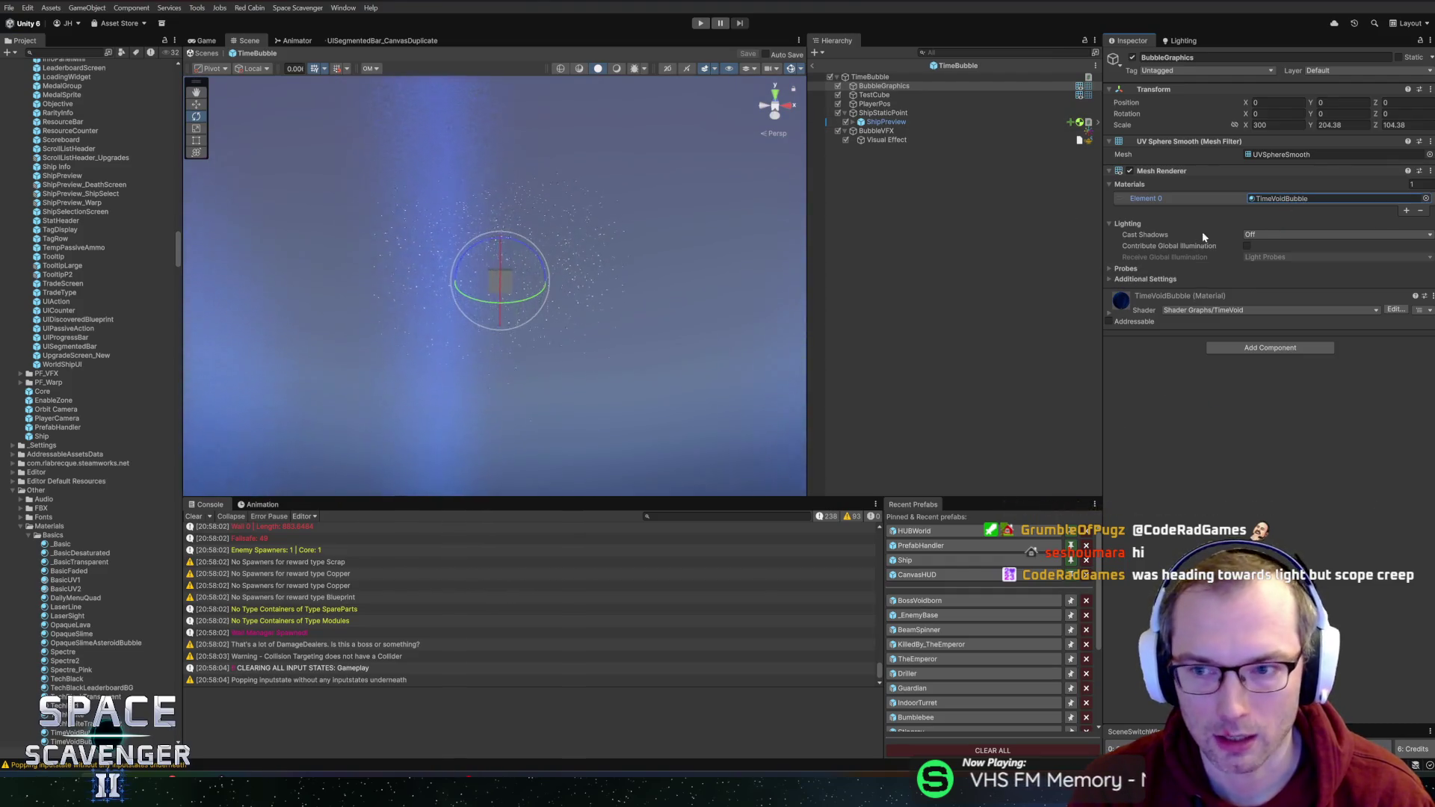
left_click(1111, 318)
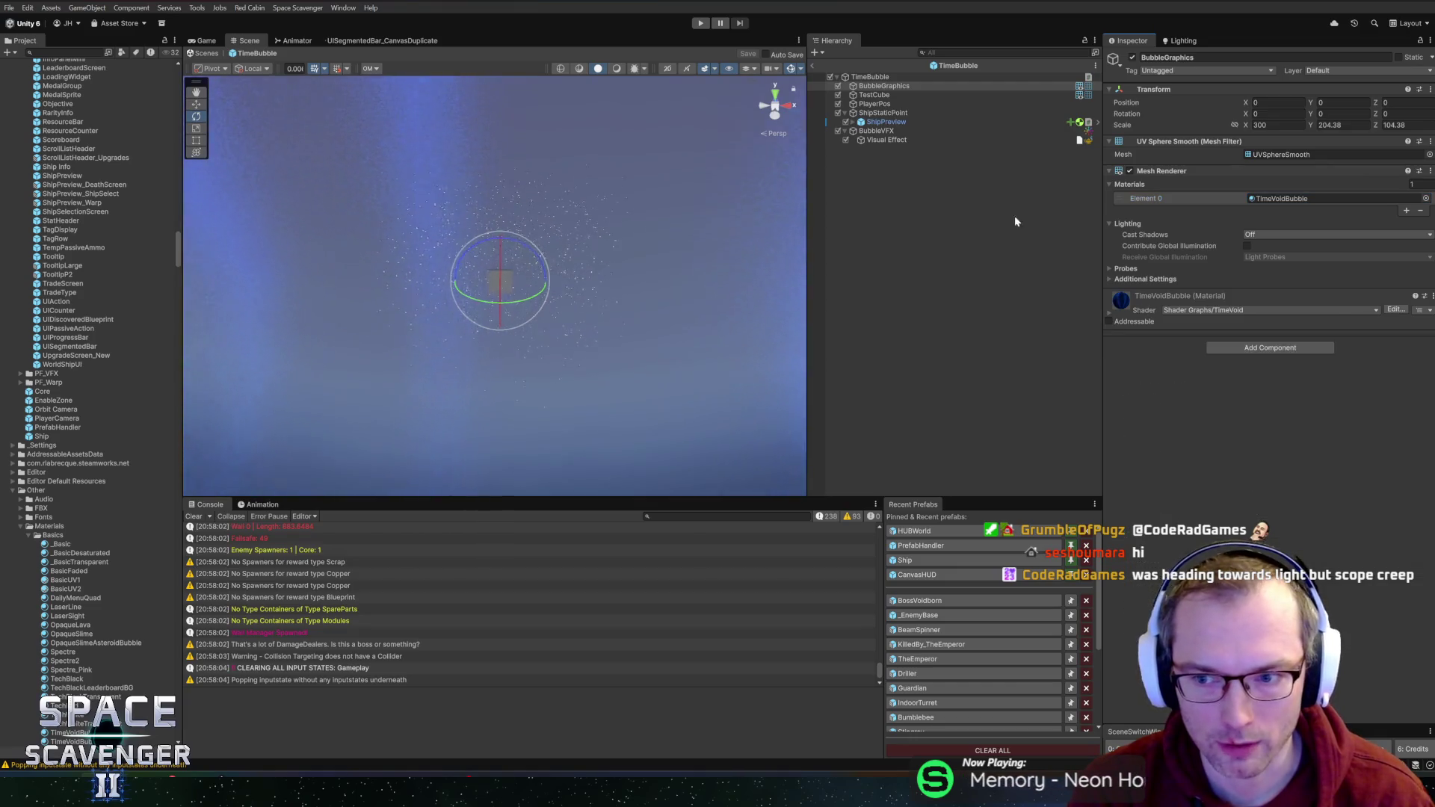
left_click(814, 66)
left_click(701, 24)
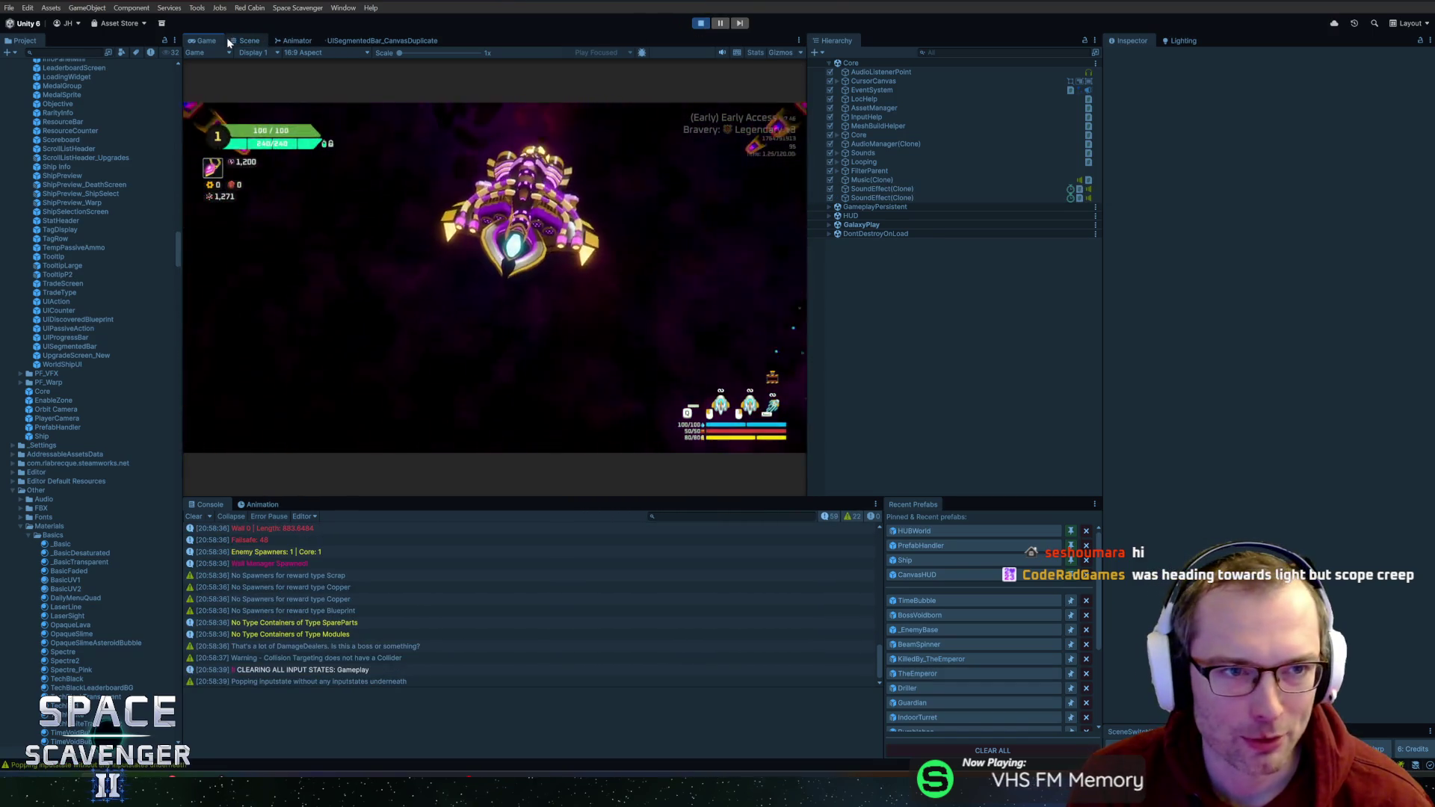
- Maximize the Game view, page the results to the Progression screen, then switch to Steam
left_click(228, 40)
key("shift+space")
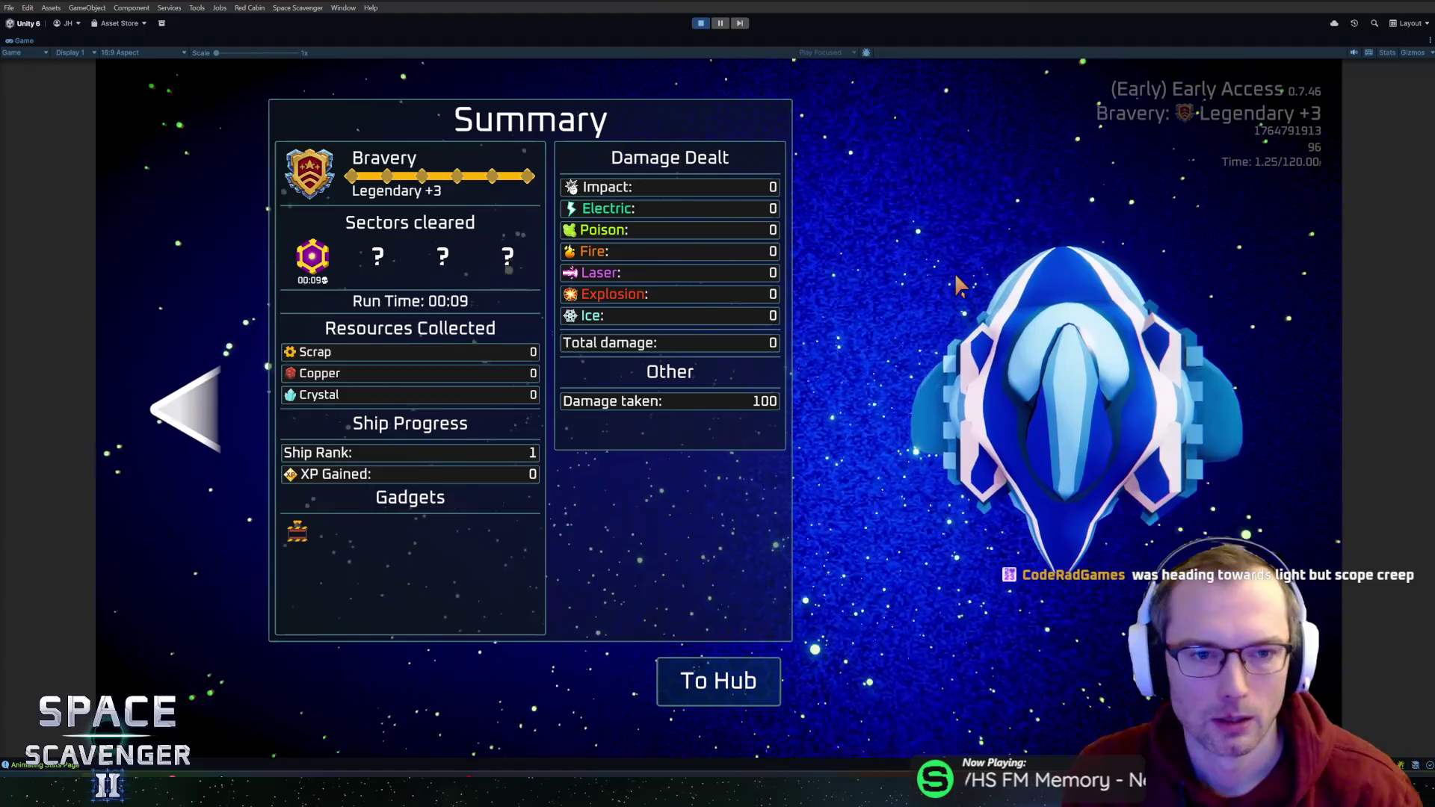
key("Left")
key("Left")
key("Right")
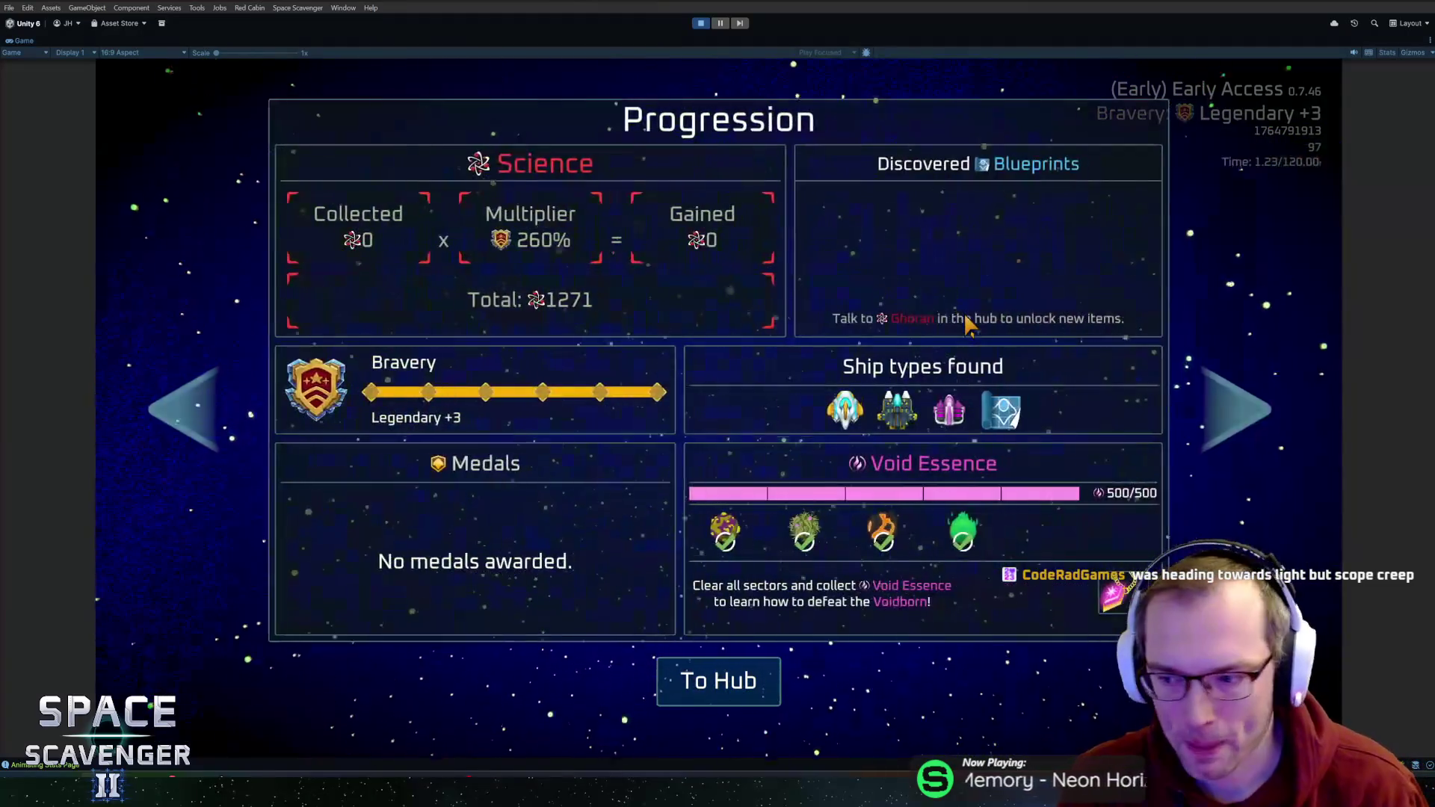
key("Right")
key("Left")
key("Left")
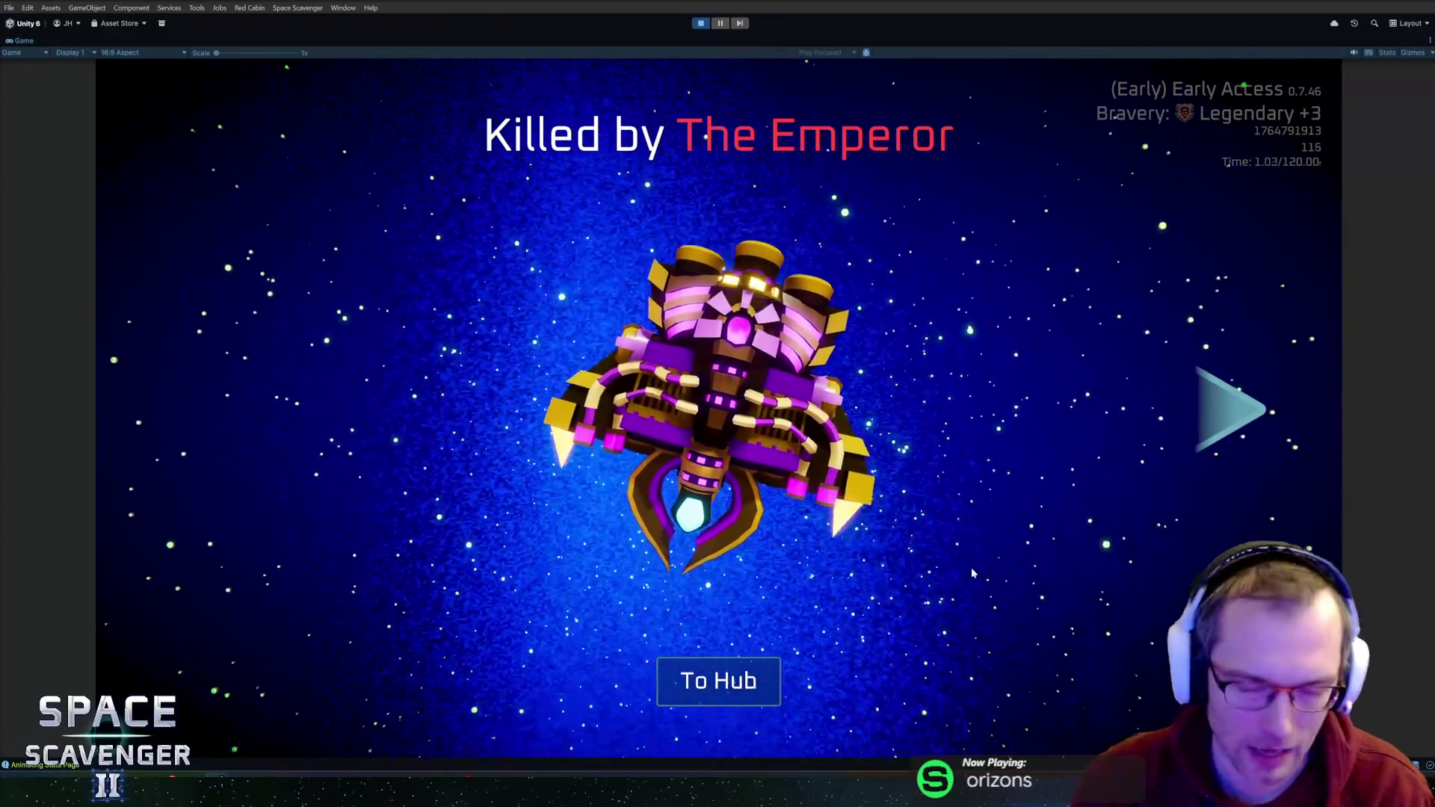
key("Right")
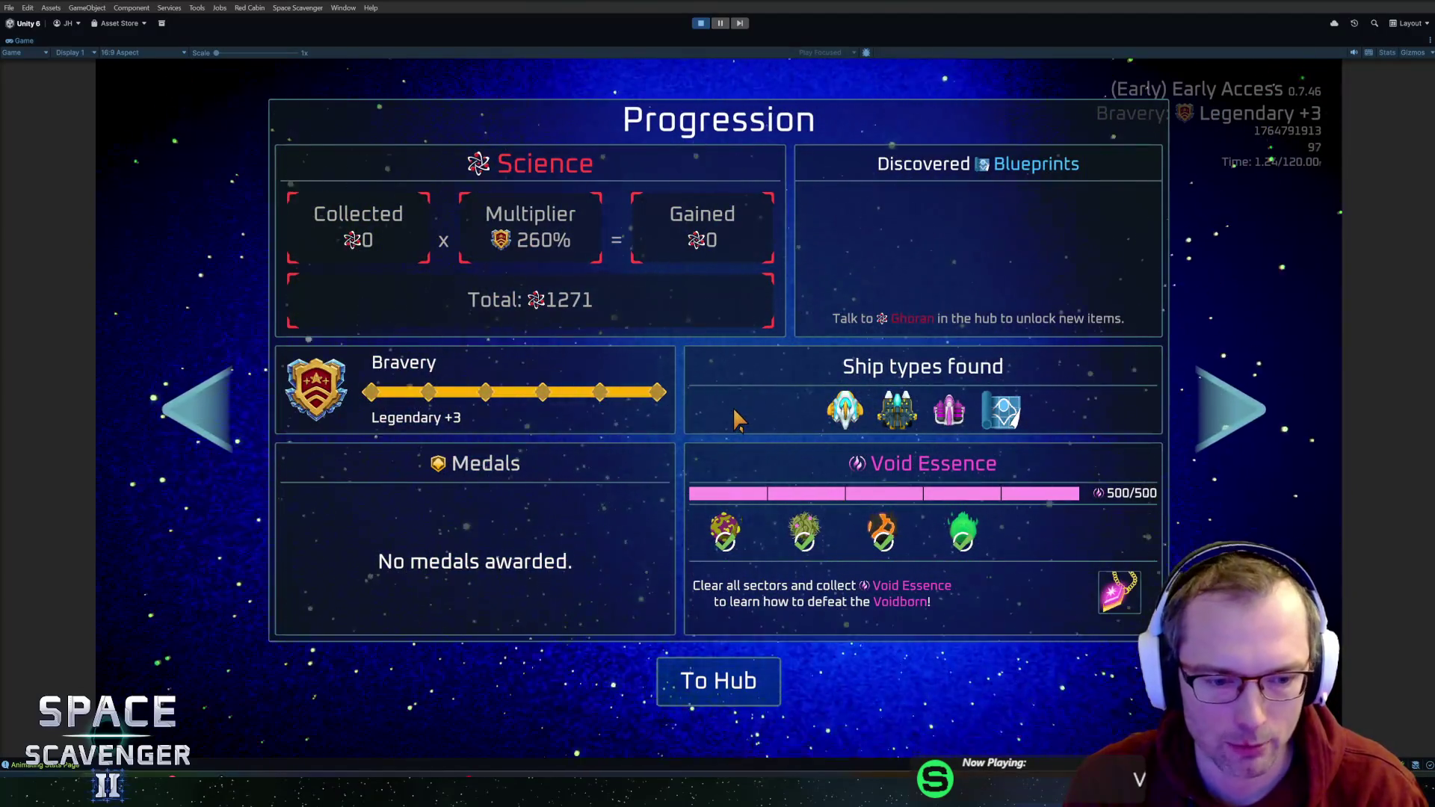
mouse_move(389, 789)
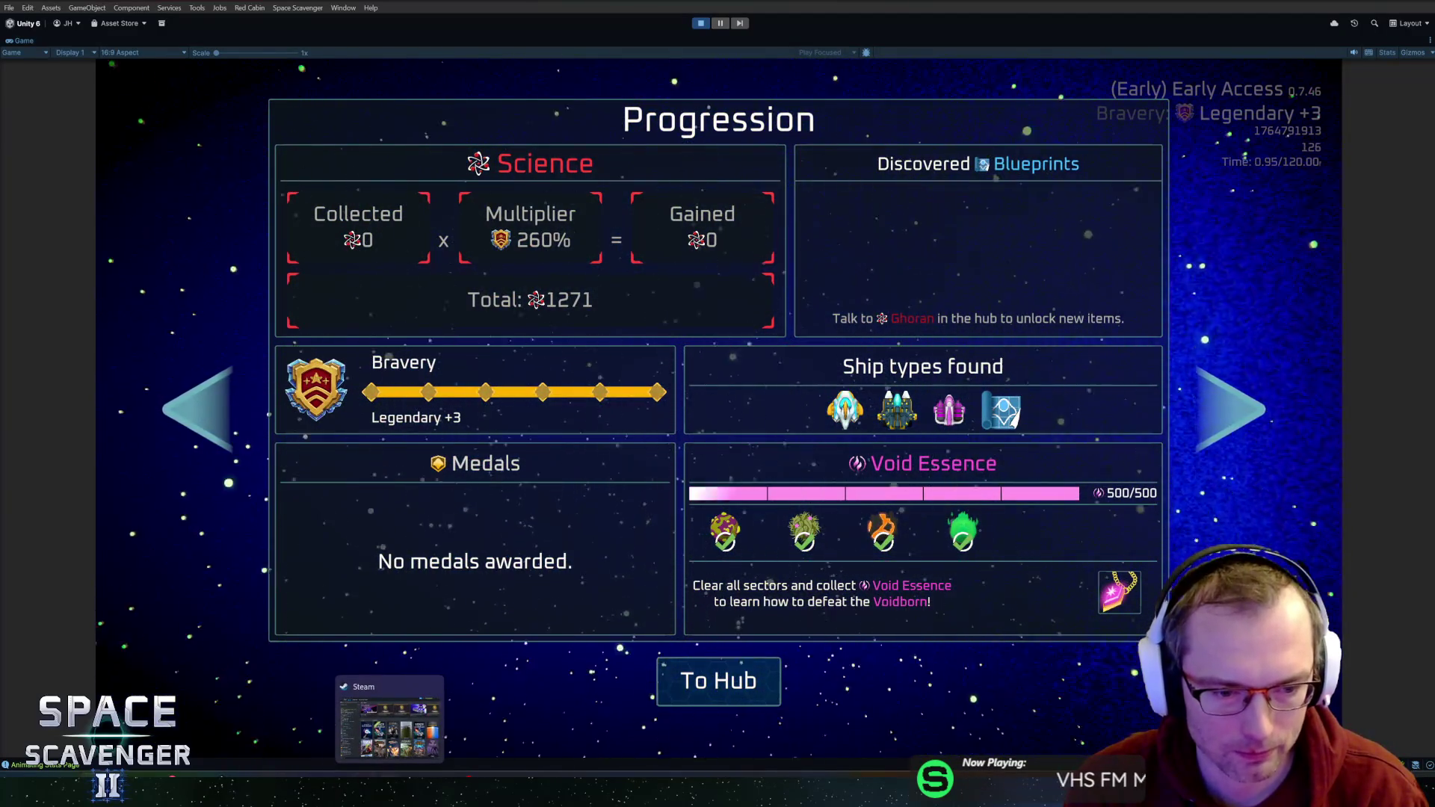
mouse_move(216, 788)
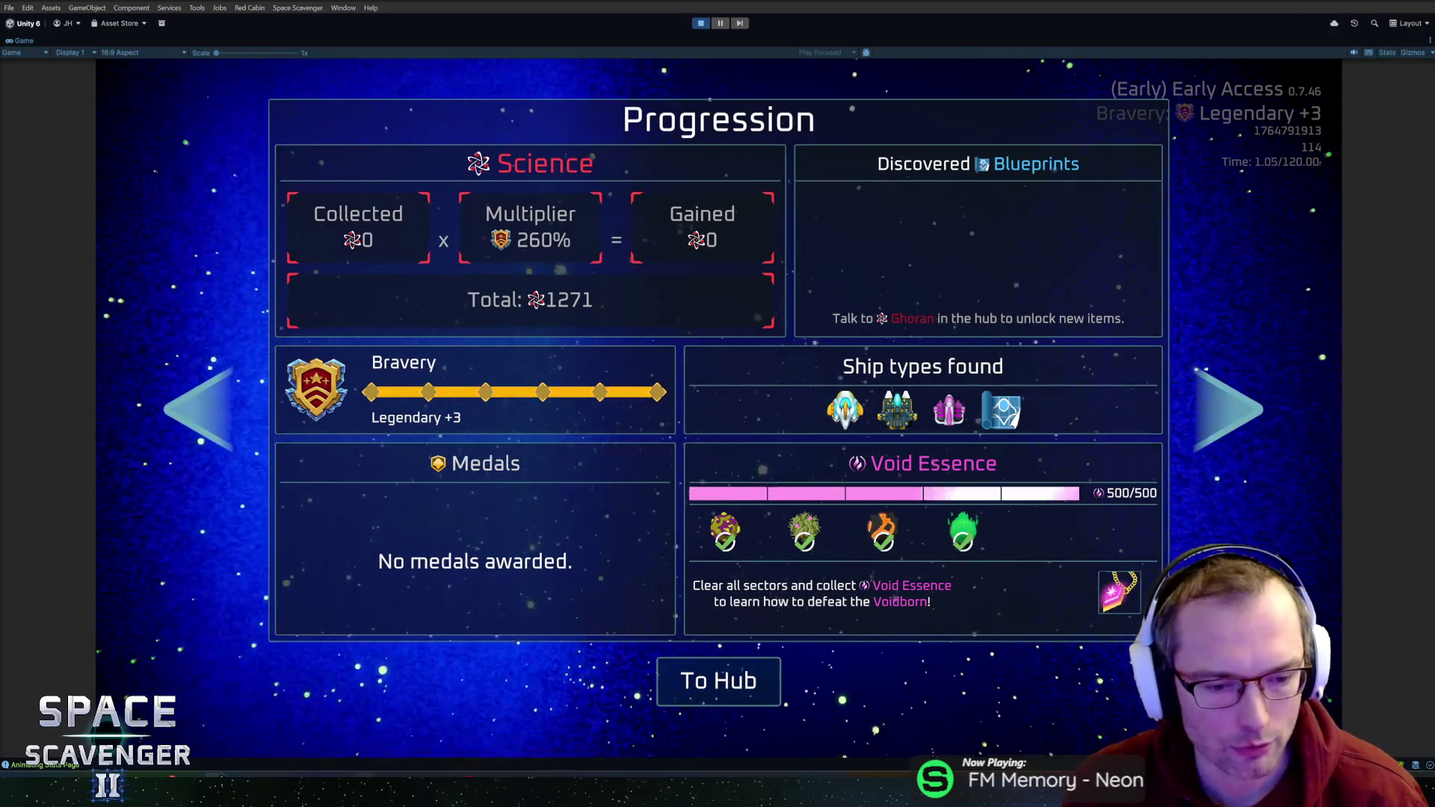
key("alt+Tab")
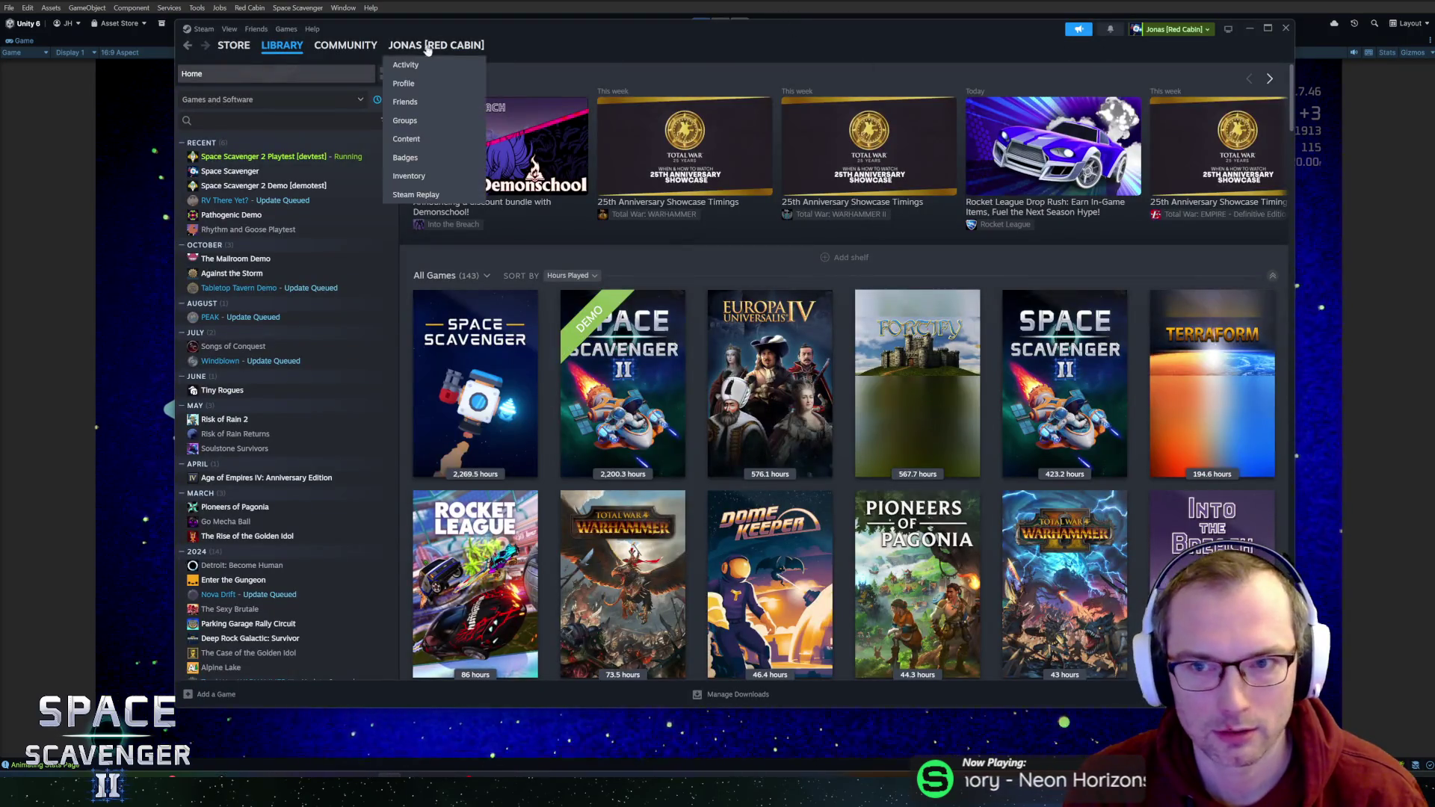
- Search the Steam store for Rogue Blight, open its page, and pause the trailer
left_click(234, 54)
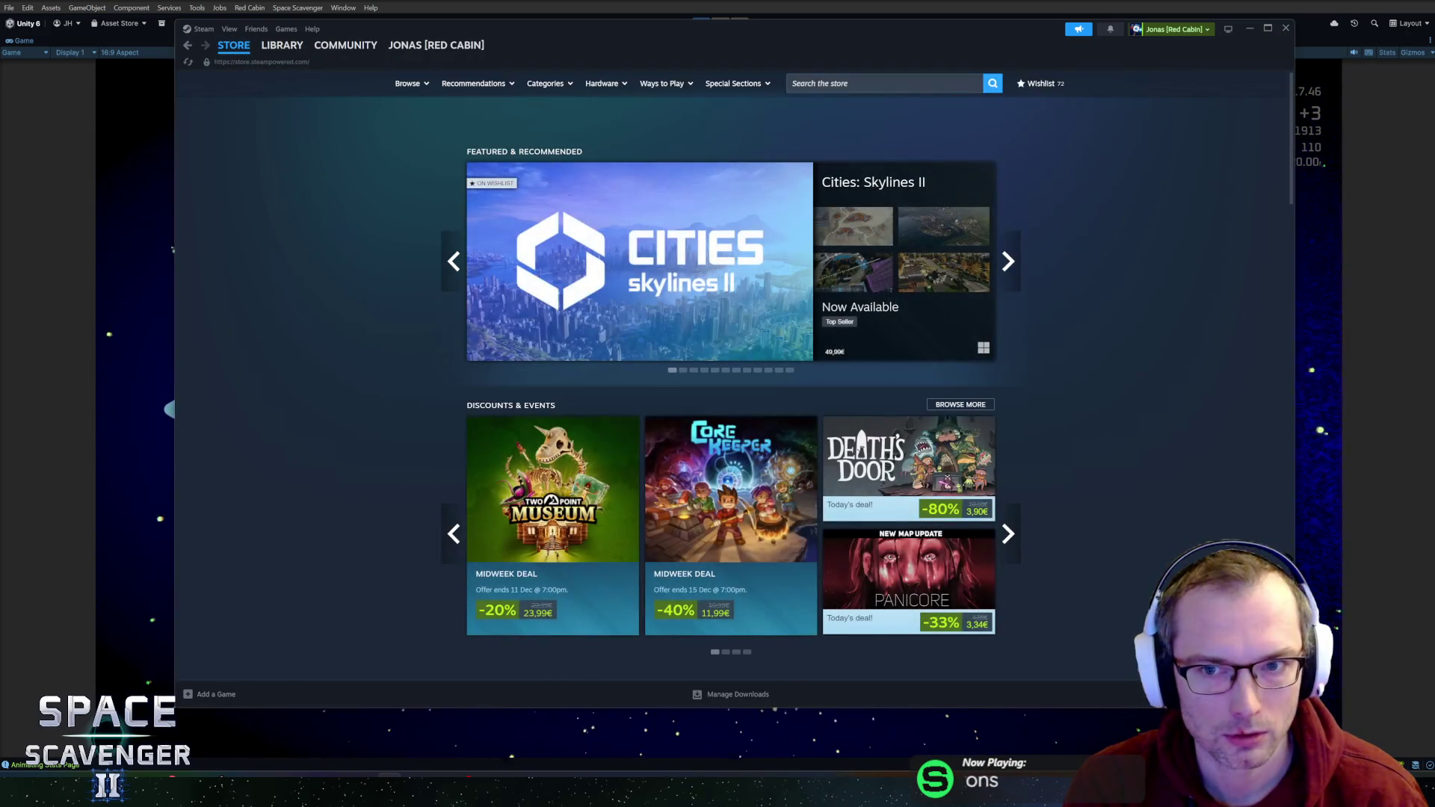
left_click(882, 83)
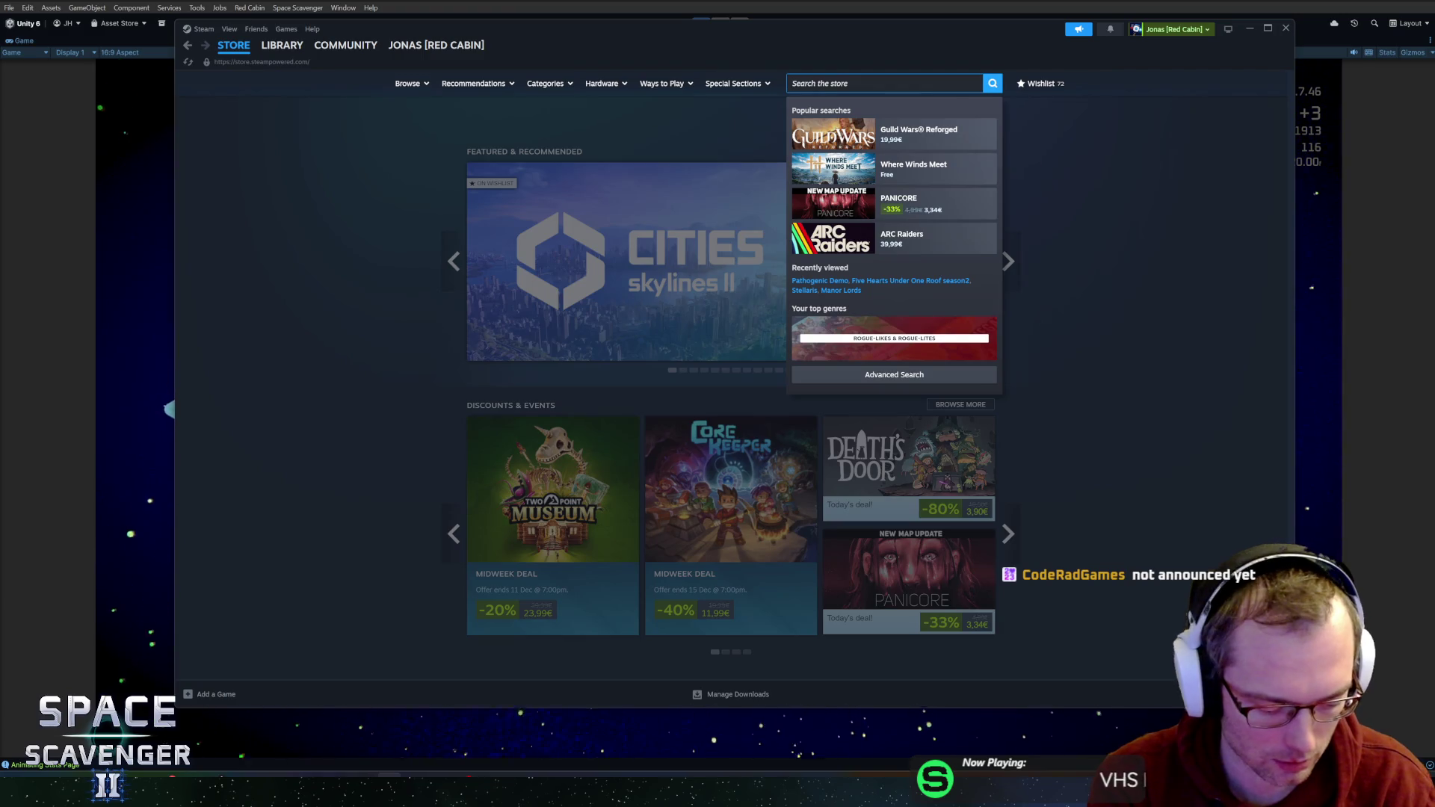
type("rogue bl")
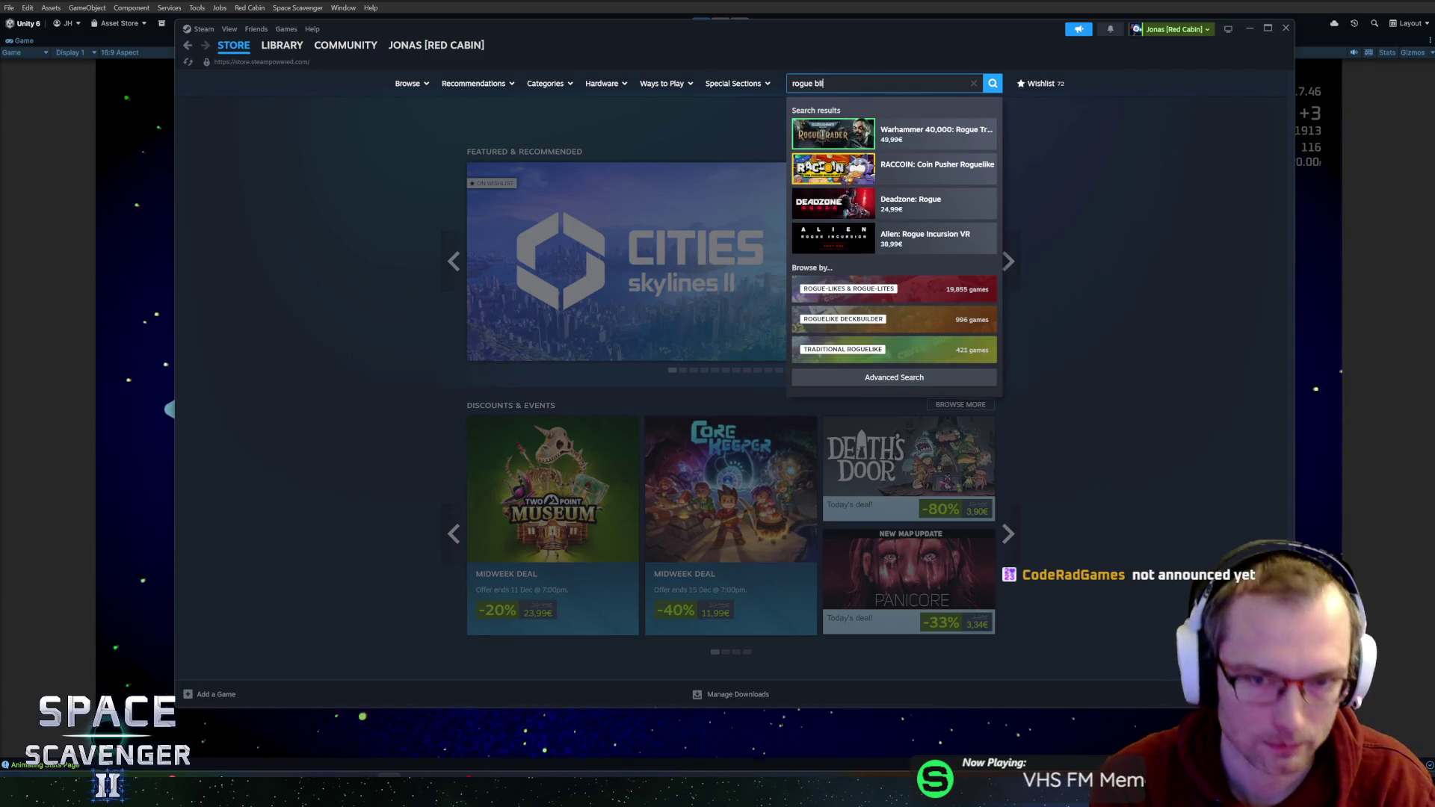
type("ight")
left_click(903, 131)
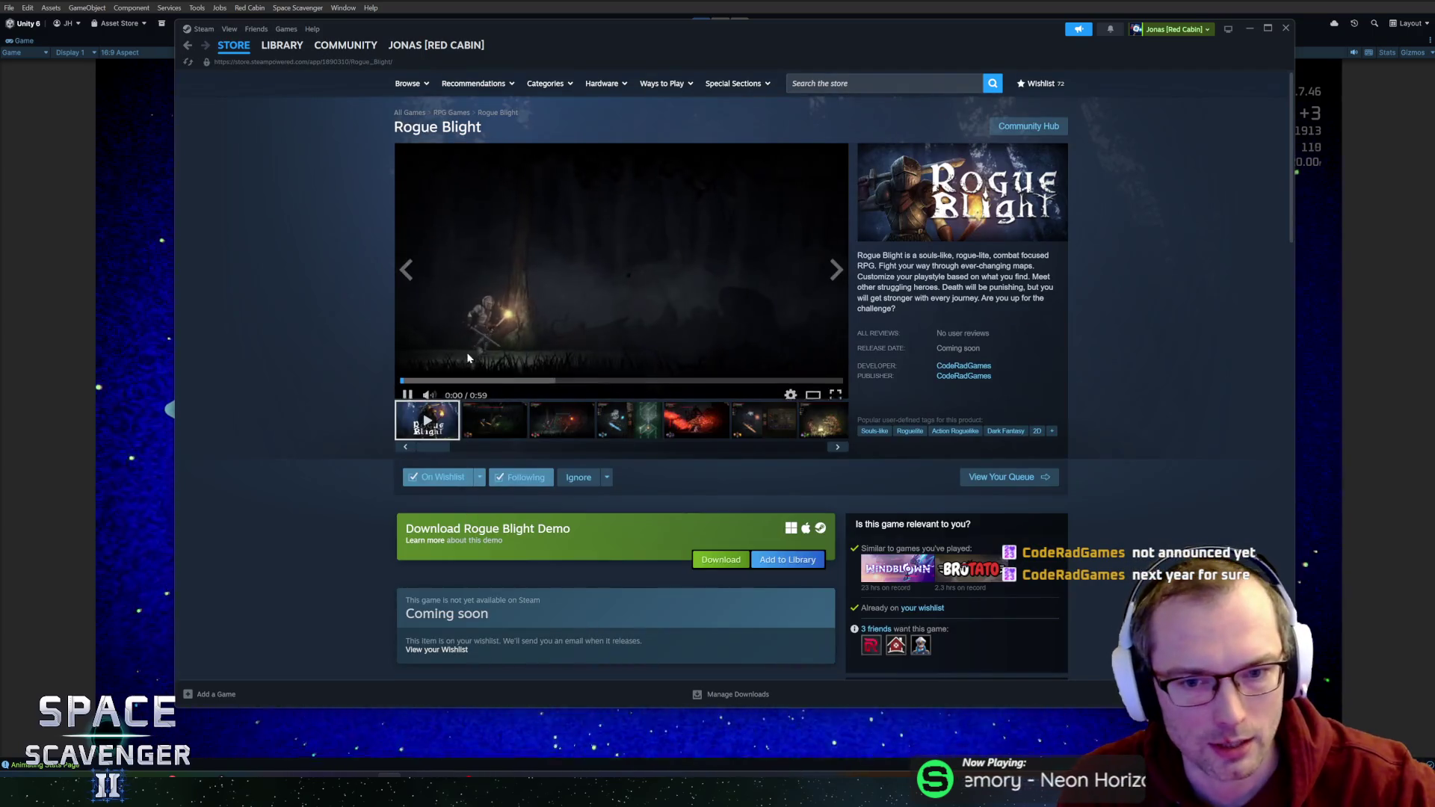
left_click(559, 293)
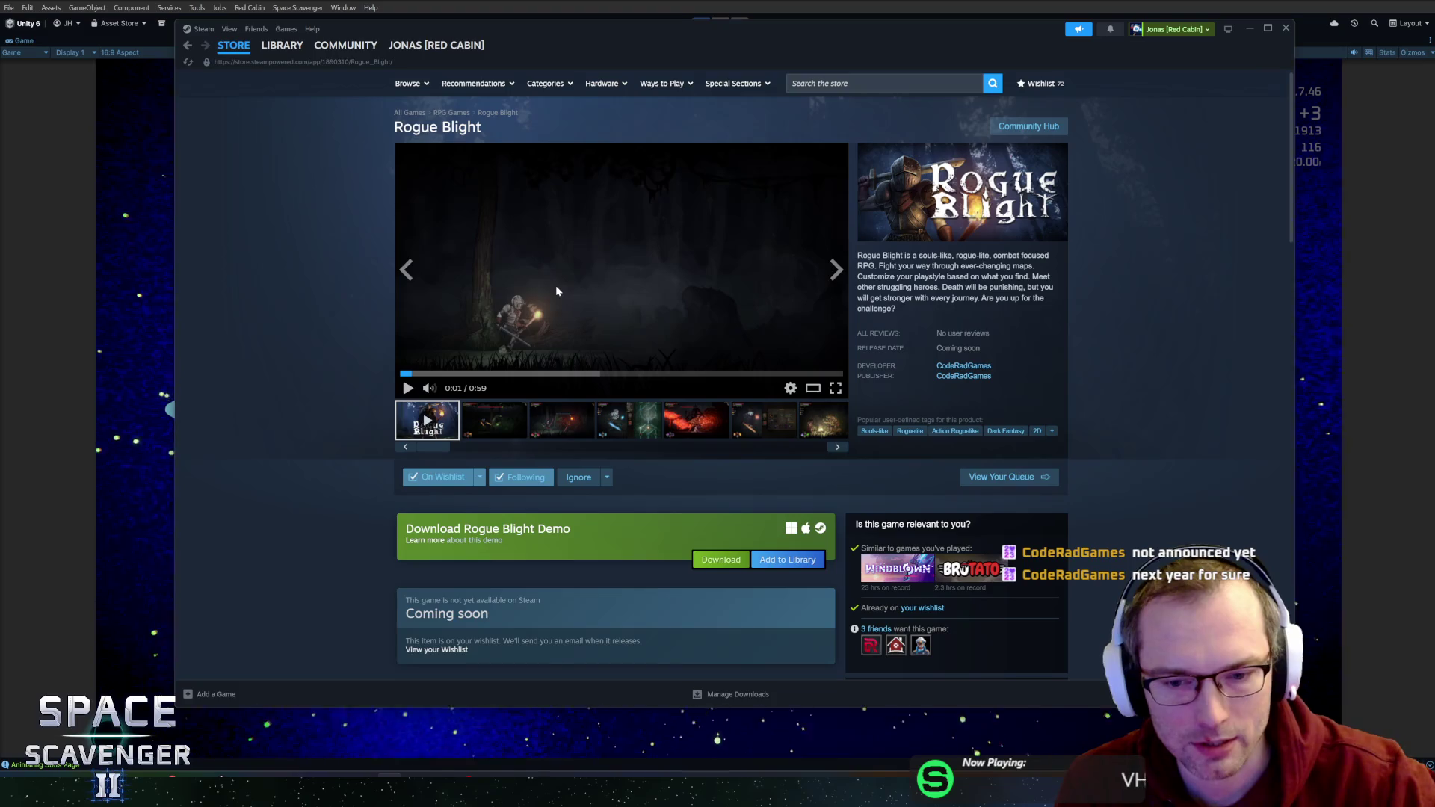
- Scroll through the Rogue Blight page and expand its full game description
scroll(556, 291, "down", 5)
scroll(438, 494, "down", 4)
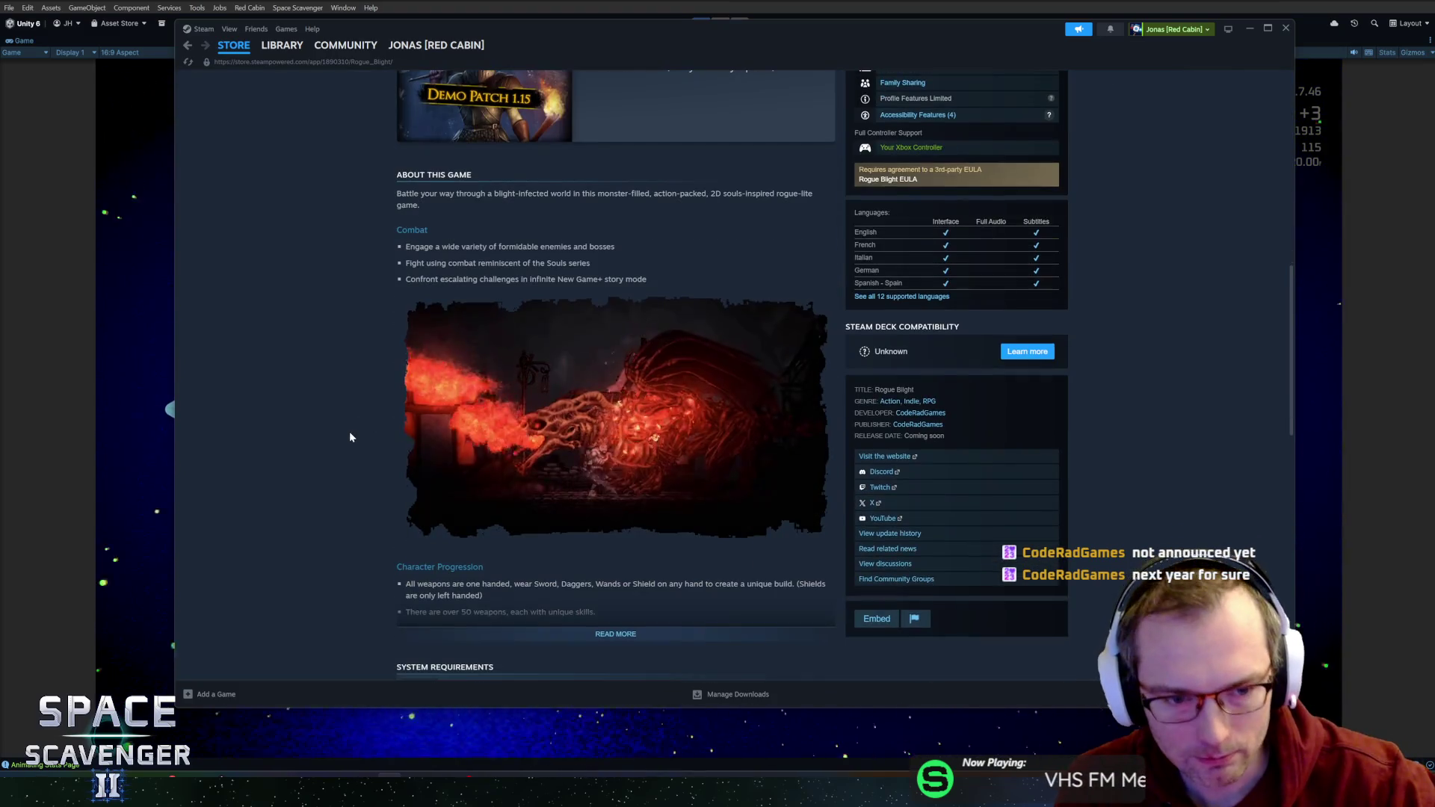
scroll(395, 346, "down", 1)
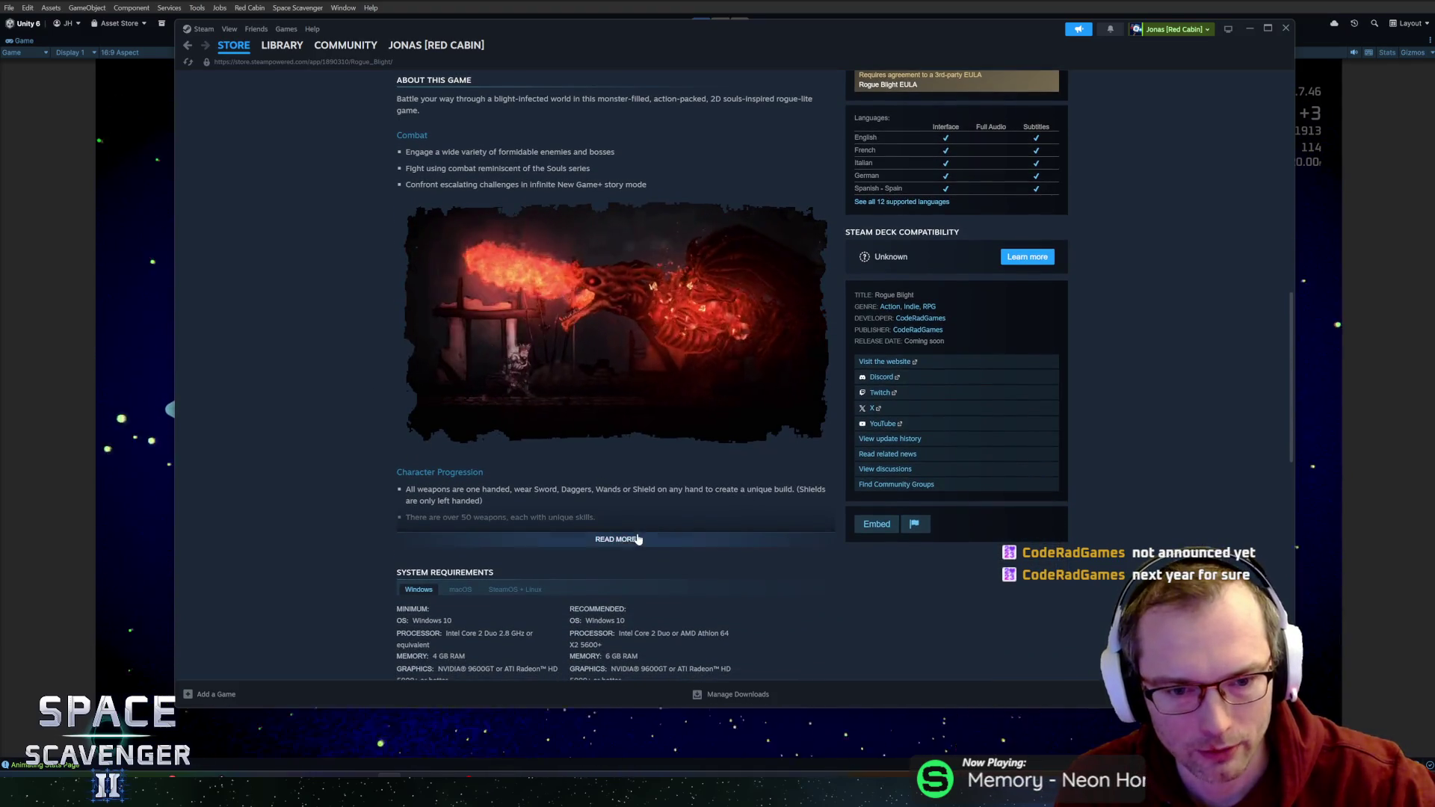
left_click(615, 539)
scroll(584, 503, "down", 5)
scroll(580, 502, "down", 9)
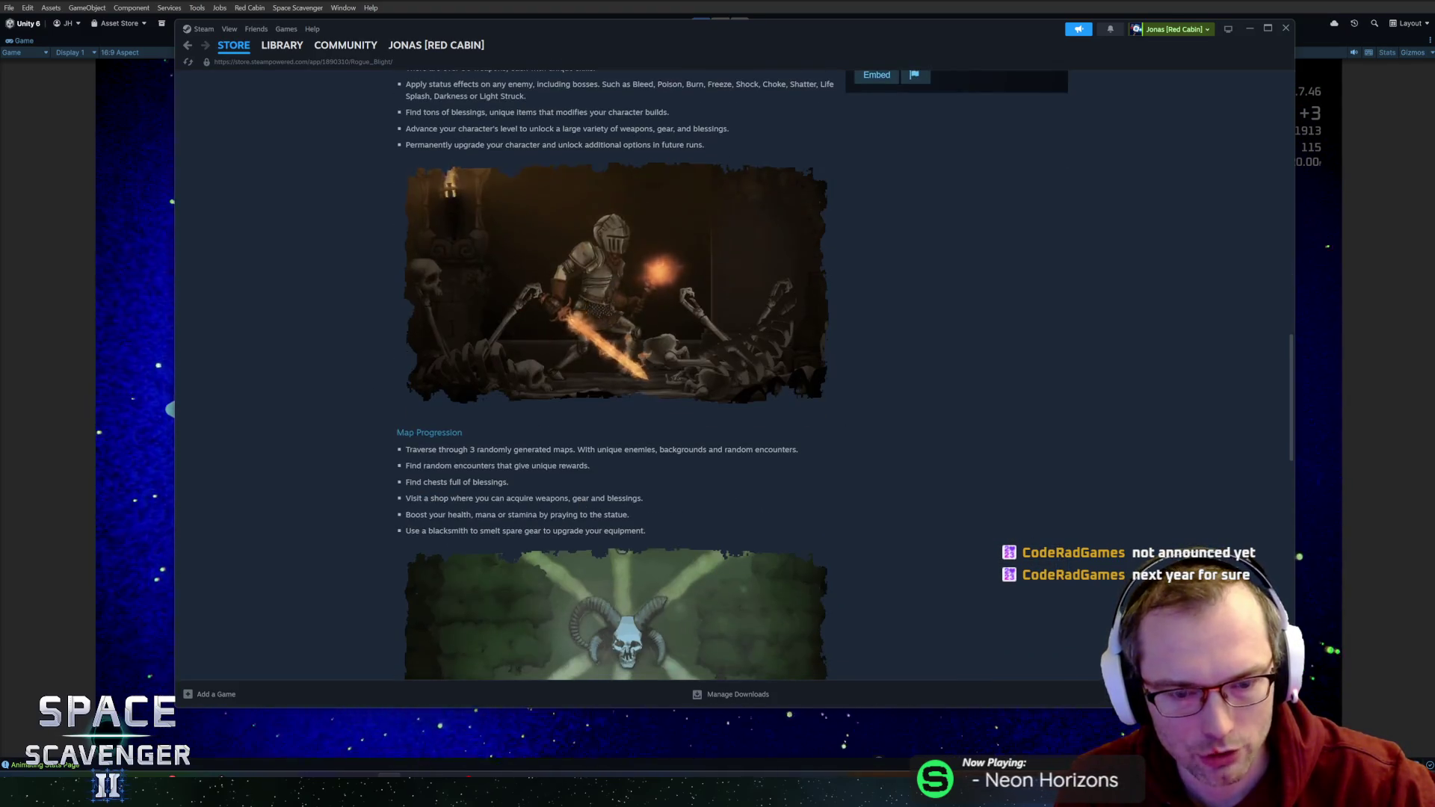
scroll(571, 500, "up", 3)
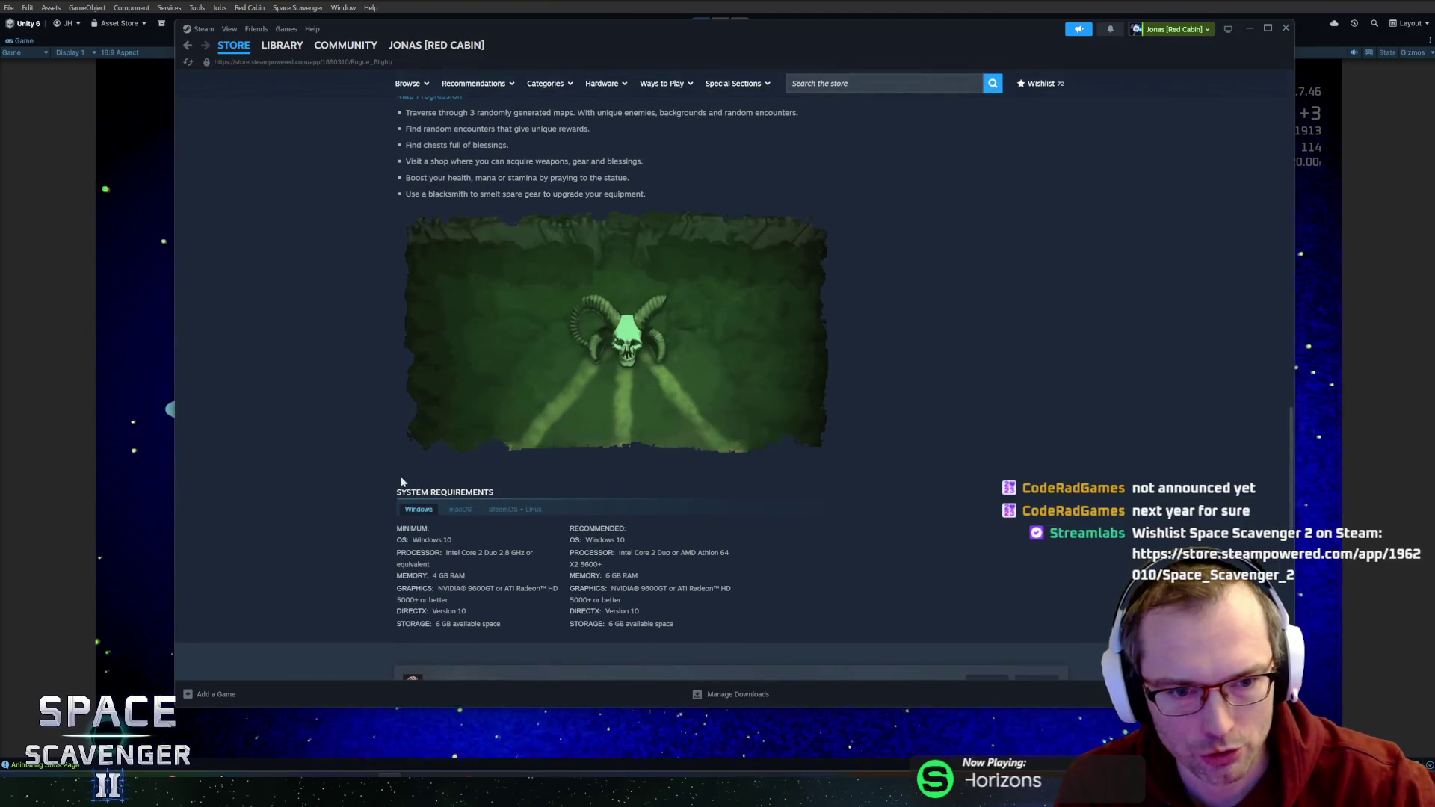
scroll(347, 455, "up", 10)
scroll(359, 258, "up", 10)
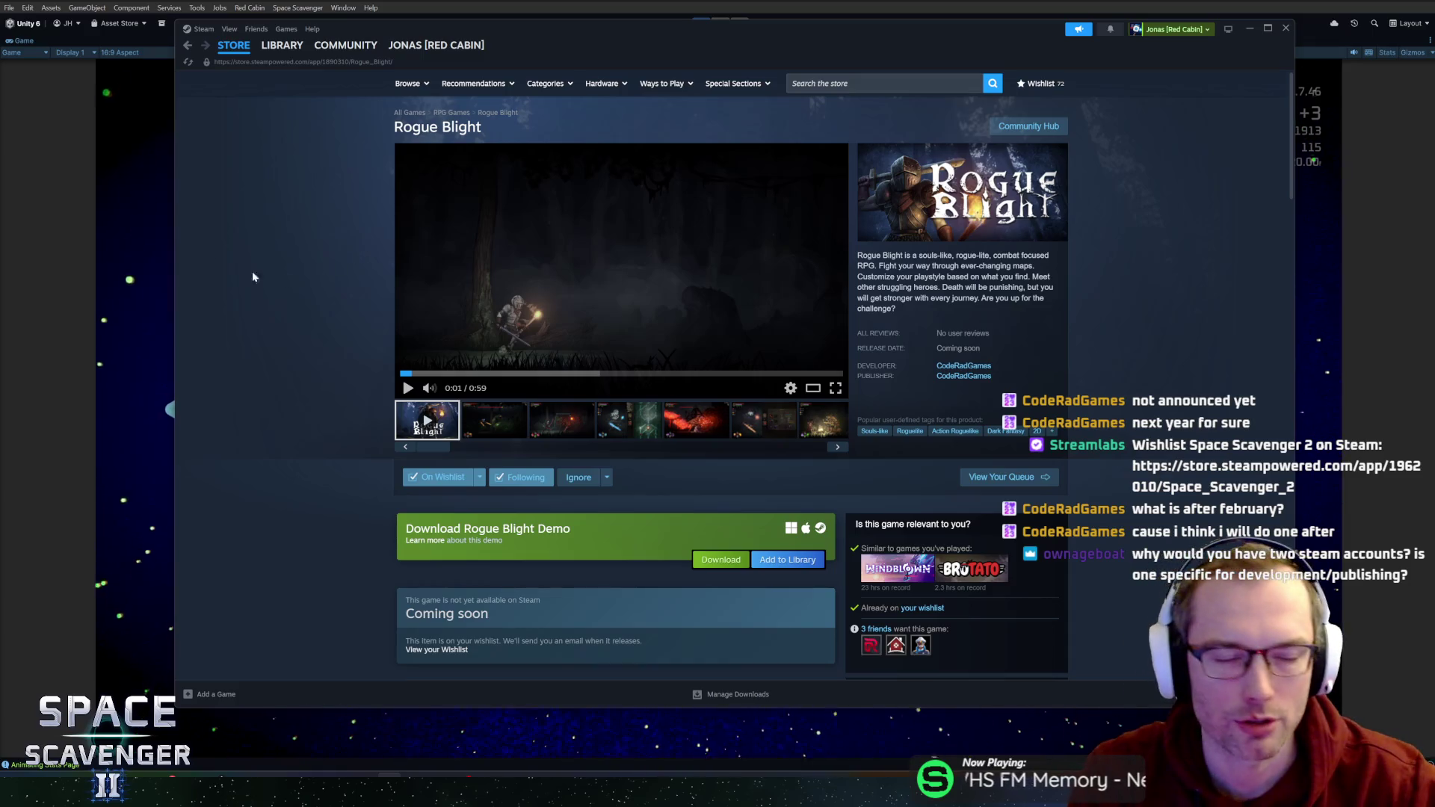
- Return to the Steam library, then minimize Steam to get back to the game
left_click(275, 65)
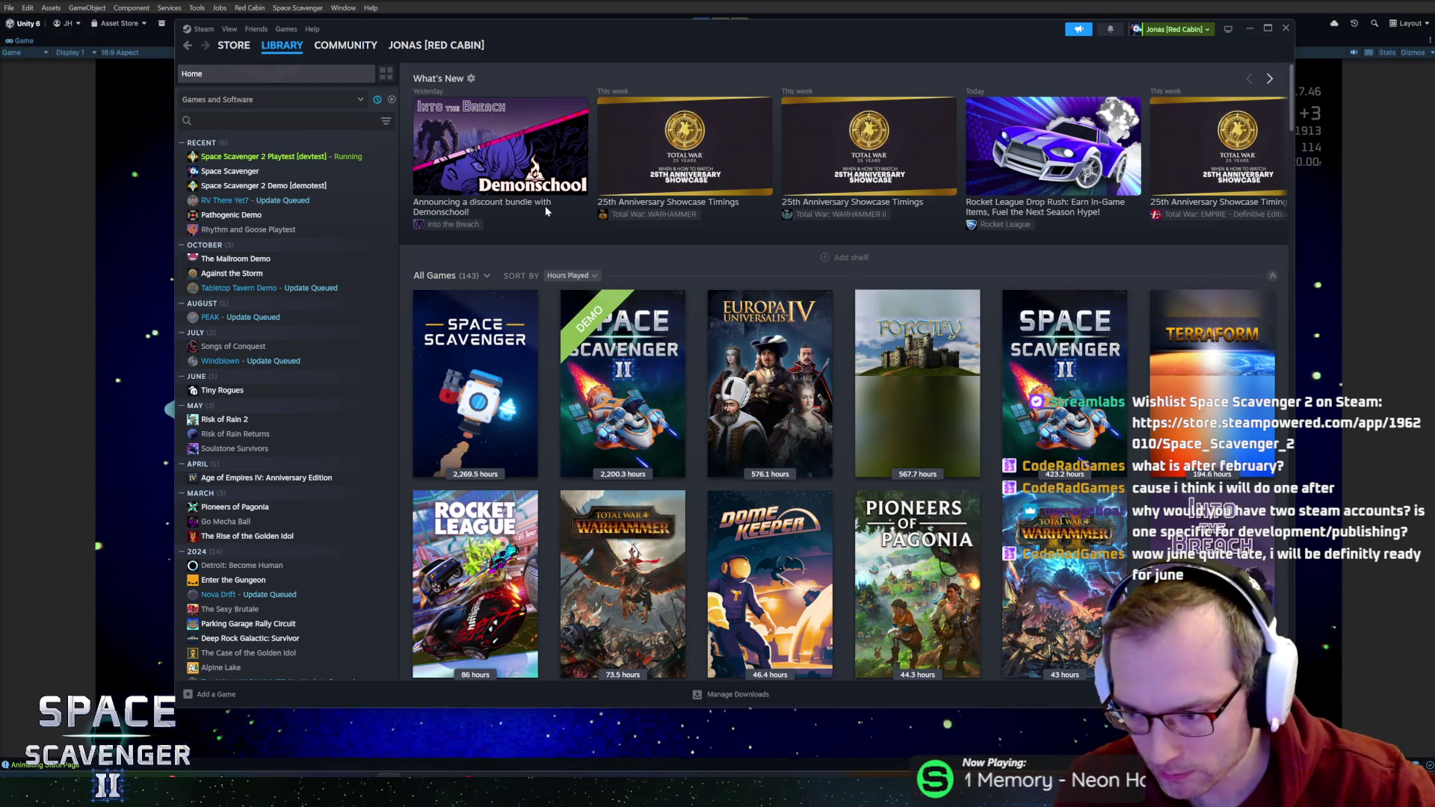
scroll(561, 216, "down", 3)
scroll(562, 220, "up", 3)
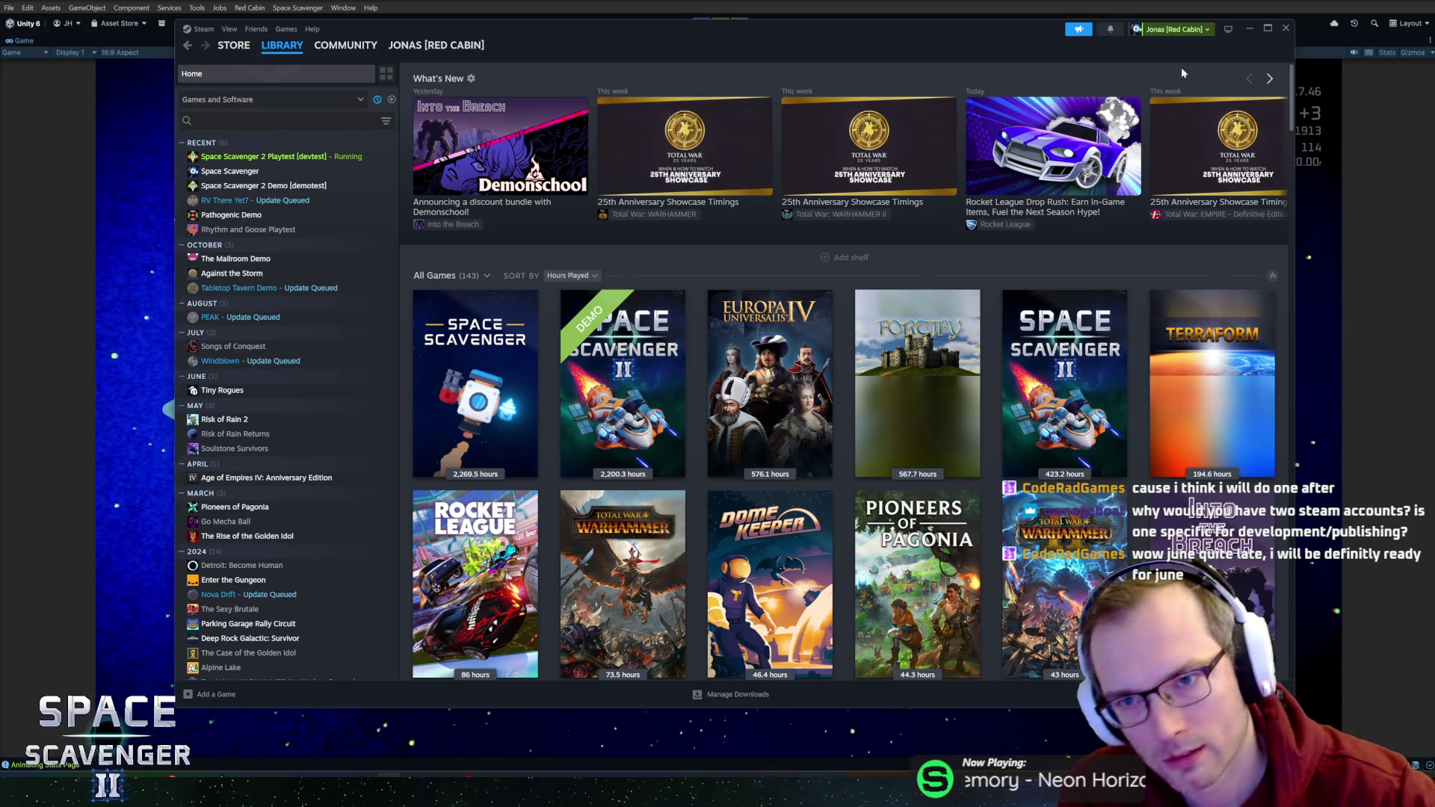
left_click(1250, 30)
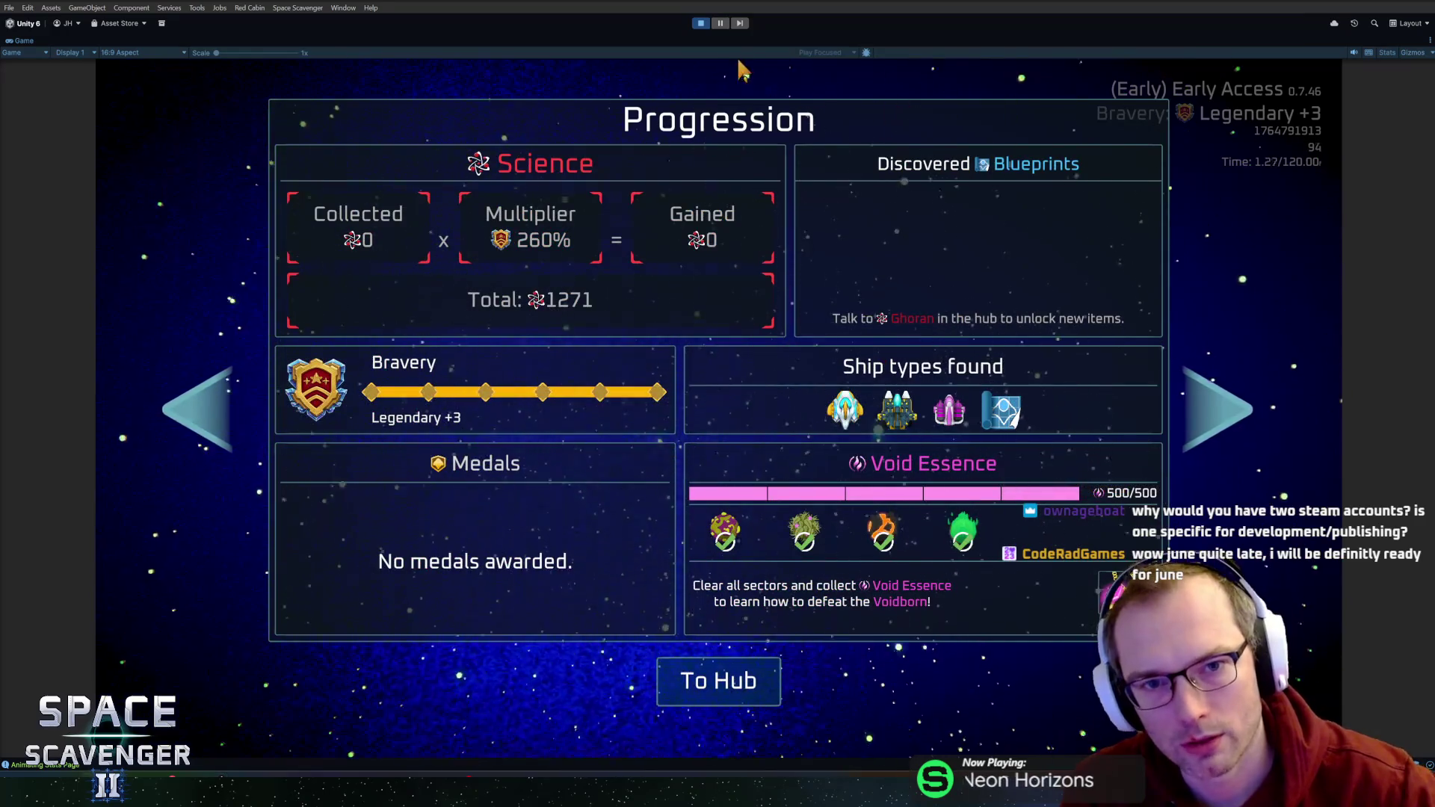
- Stop the running game in Unity and bring the browser window to the front
left_click(700, 23)
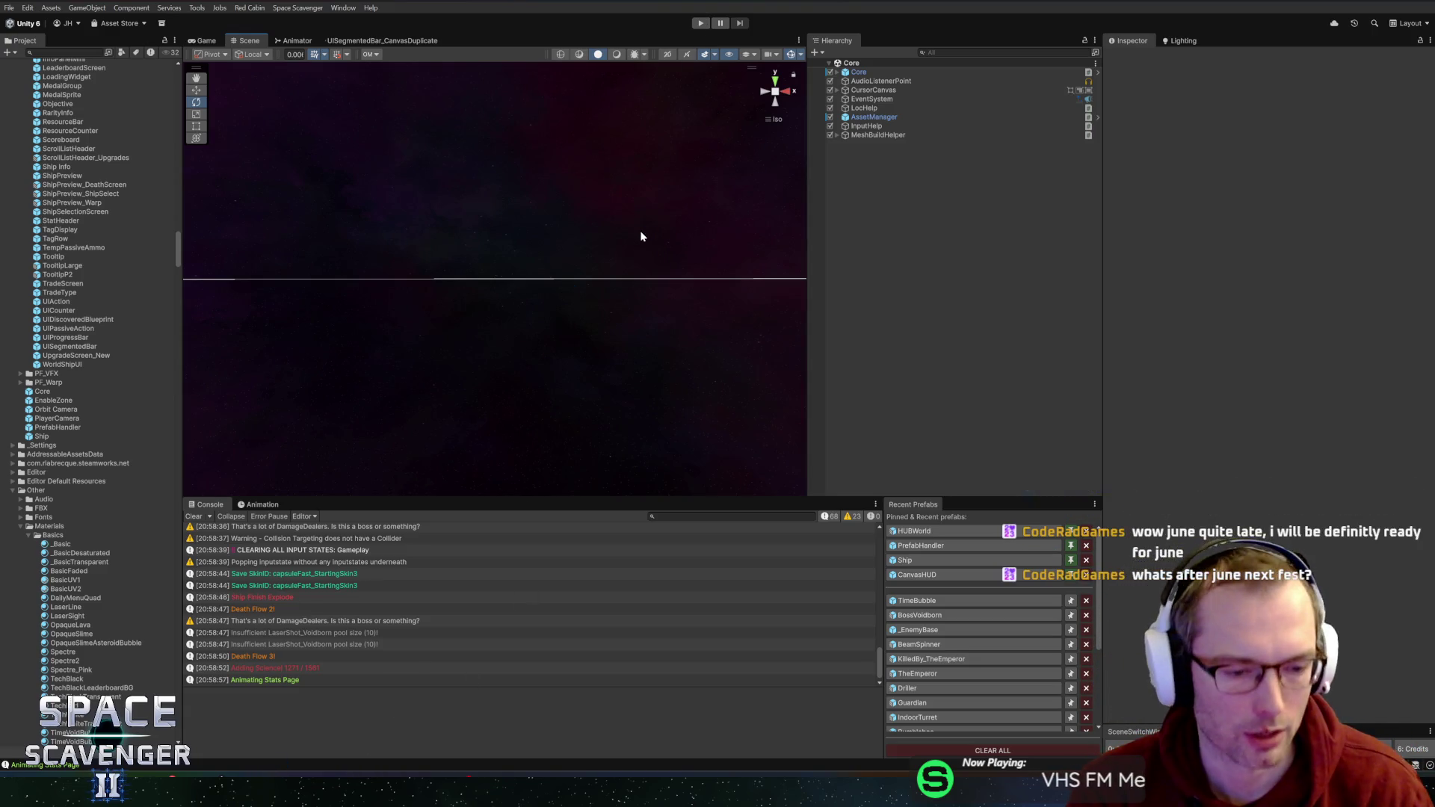
key("alt+Tab")
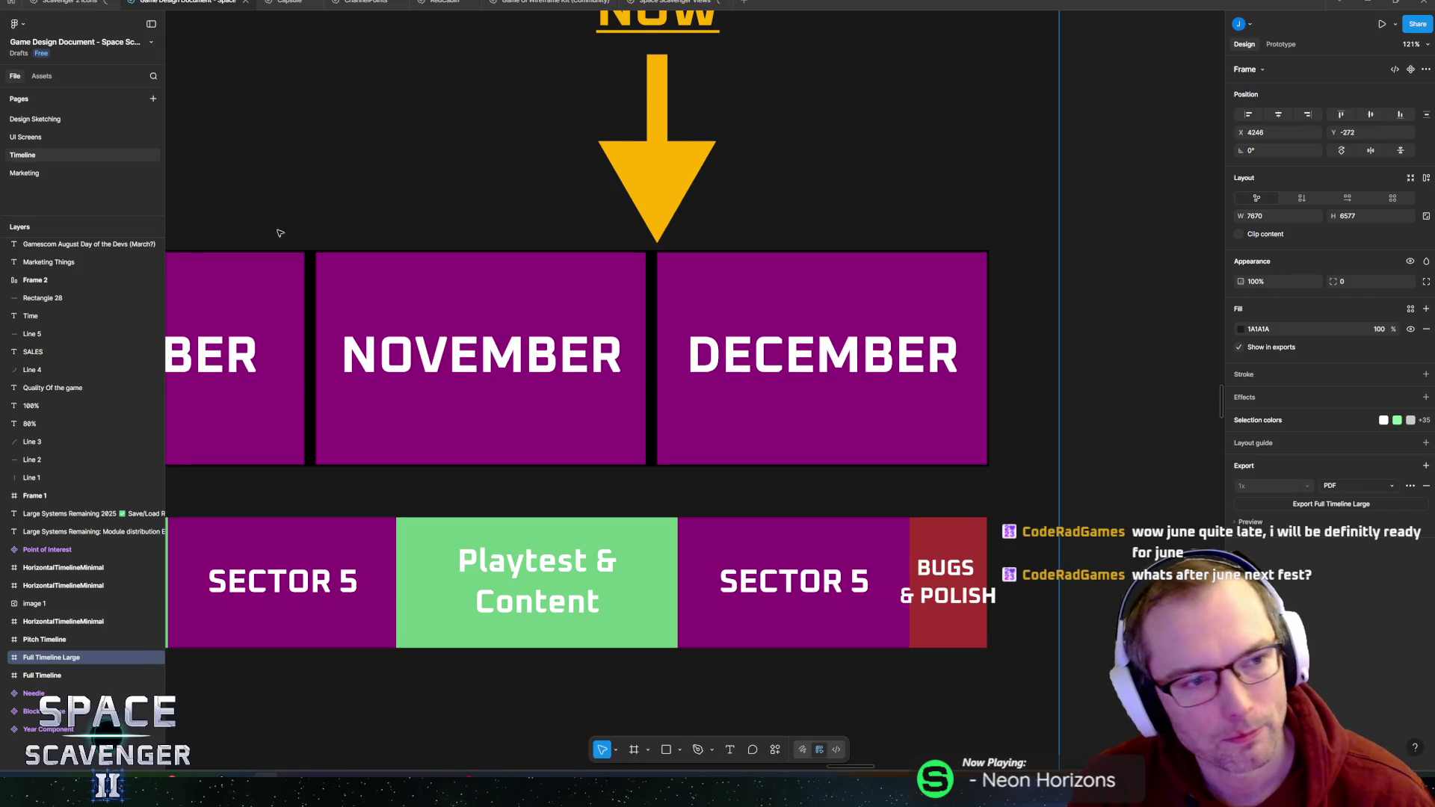
- Open the Marketing page and bring the February–August 2026 timeline into view
left_click(70, 176)
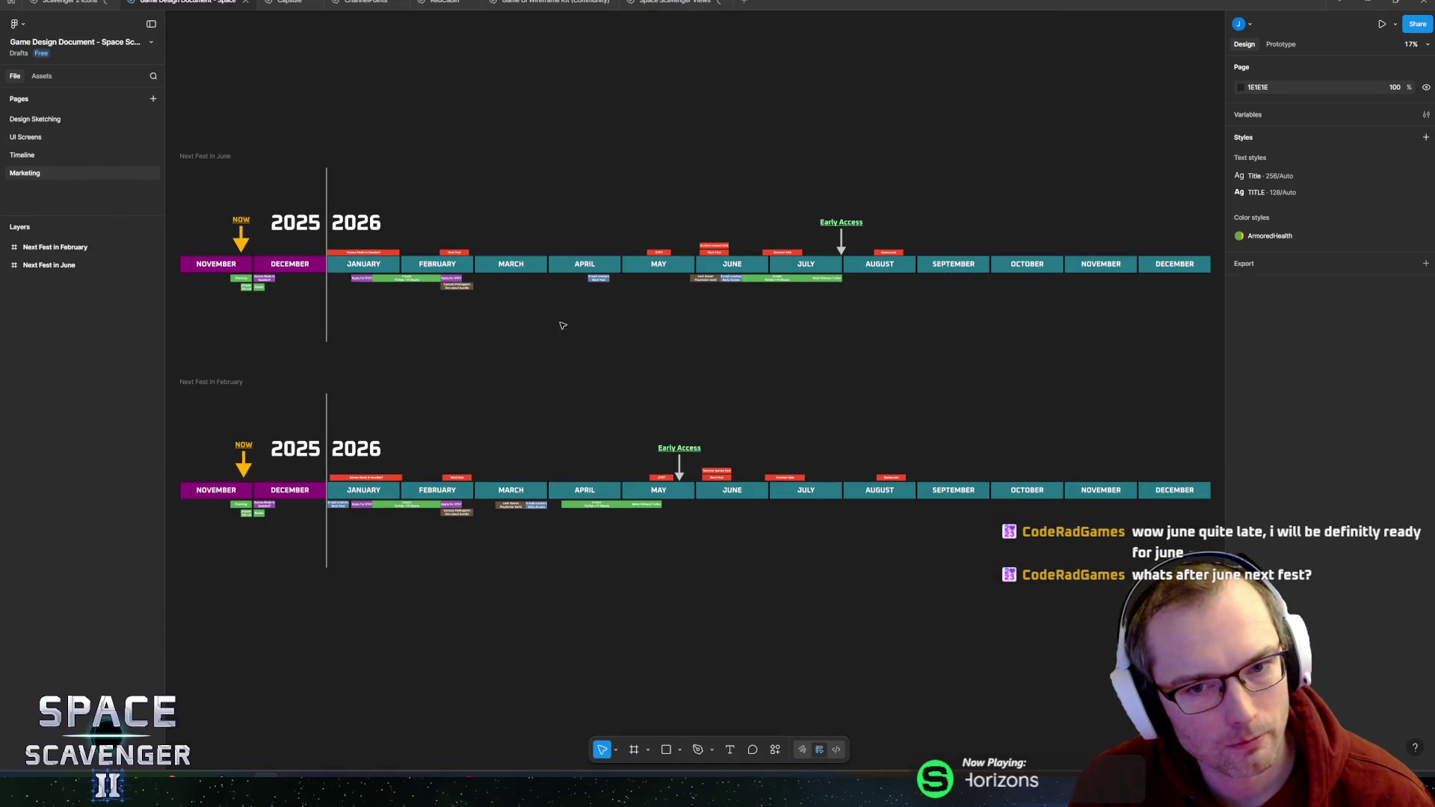
scroll(562, 326, "up", 5)
scroll(248, 245, "left", 8)
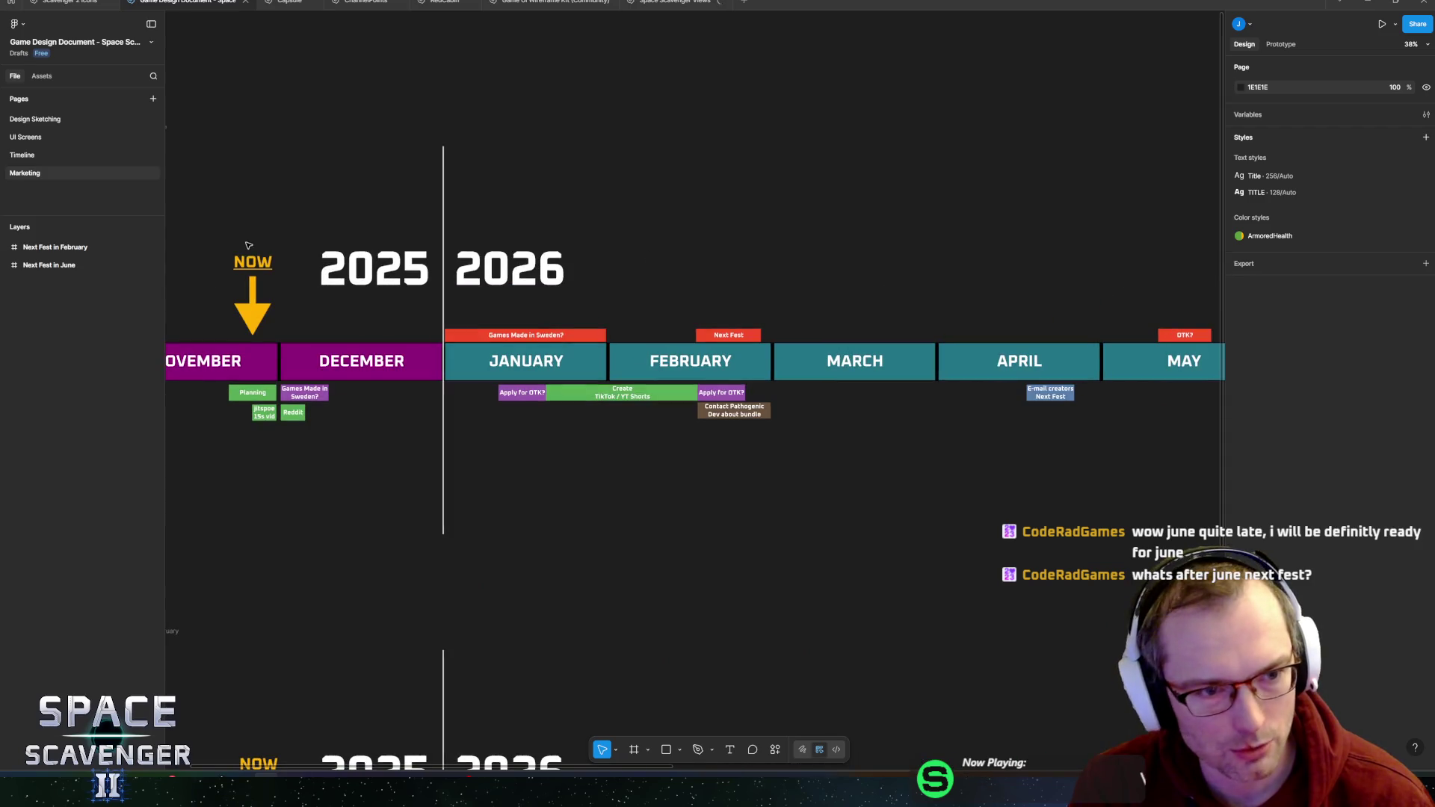
left_click_drag(249, 245, 701, 334)
left_click(503, 219)
scroll(411, 231, "right", 10)
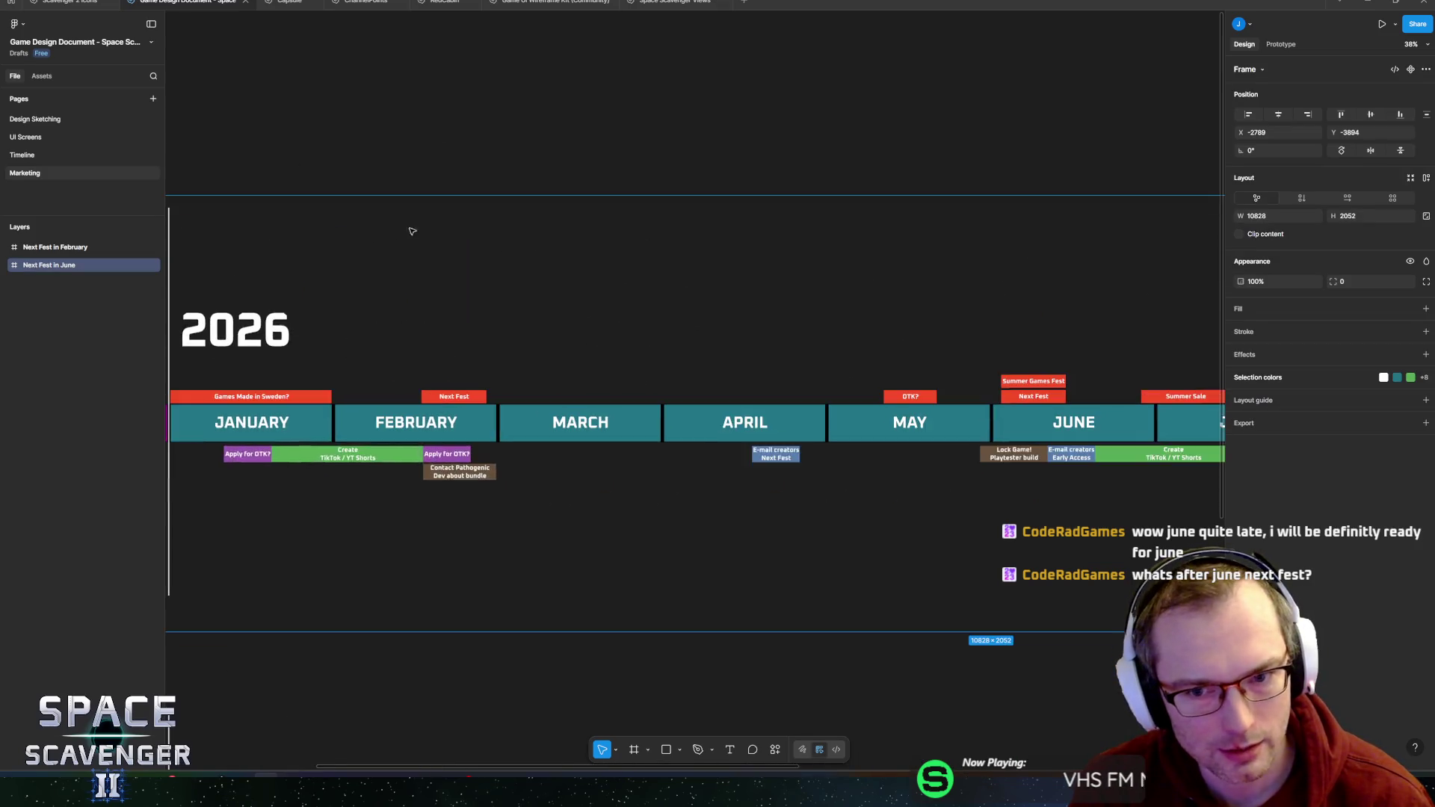
left_click_drag(595, 287, 655, 301)
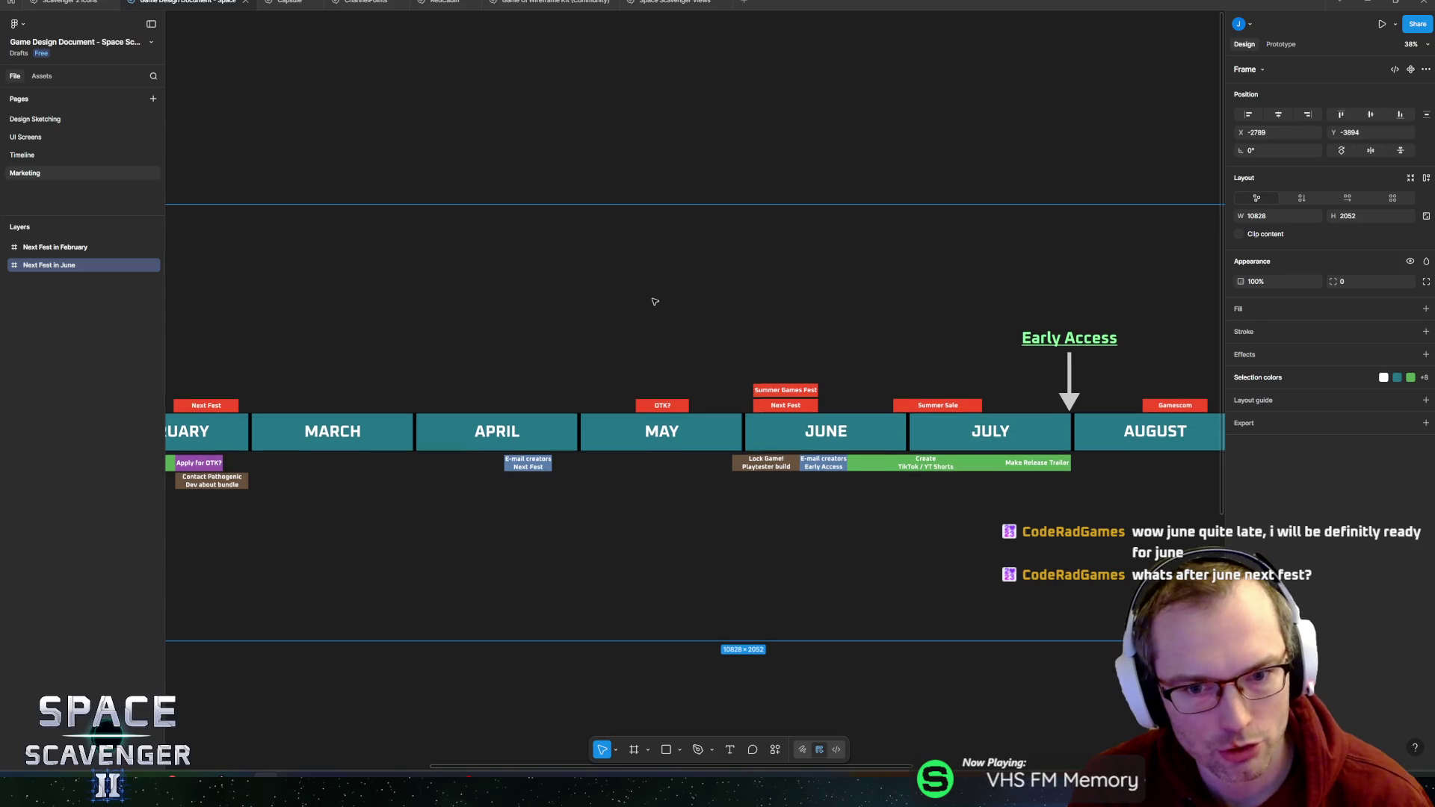
- Inspect the Next Fest, OTK?, Summer Games Fest and Summer Sale blocks around May–July
double_click(759, 411)
scroll(612, 310, "left", 5)
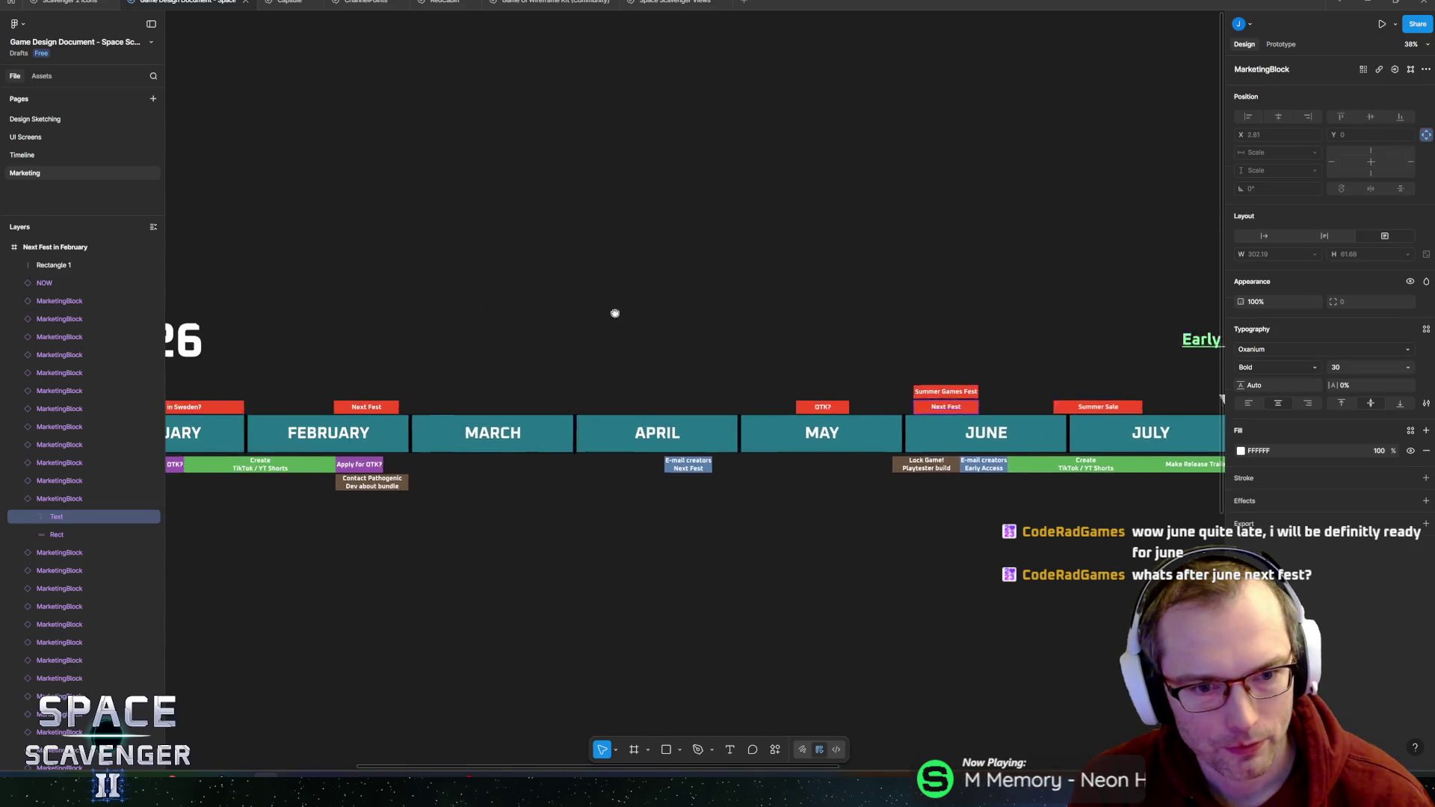
scroll(397, 396, "right", 10)
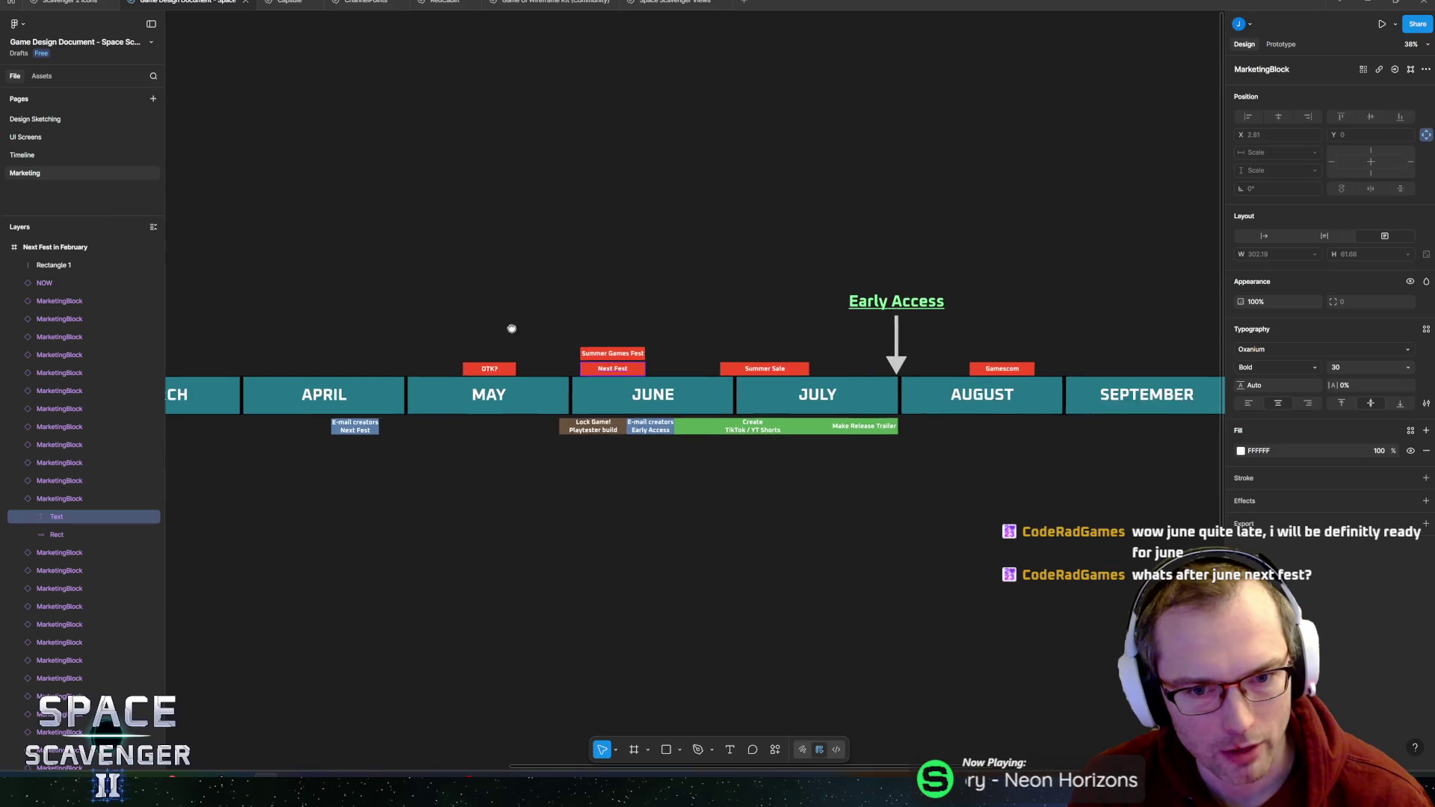
left_click(479, 369)
scroll(719, 345, "up", 5)
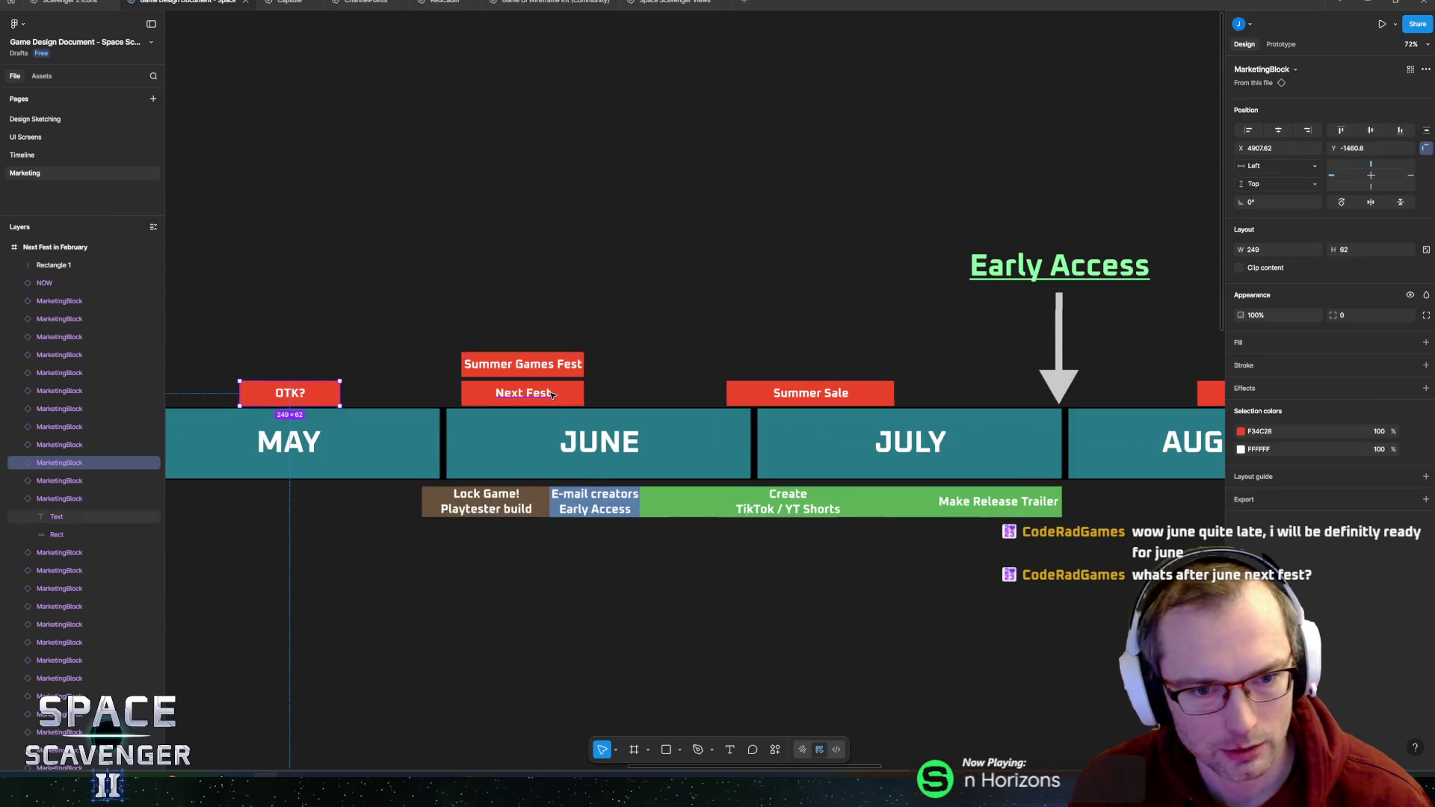
double_click(553, 366)
left_click(807, 394)
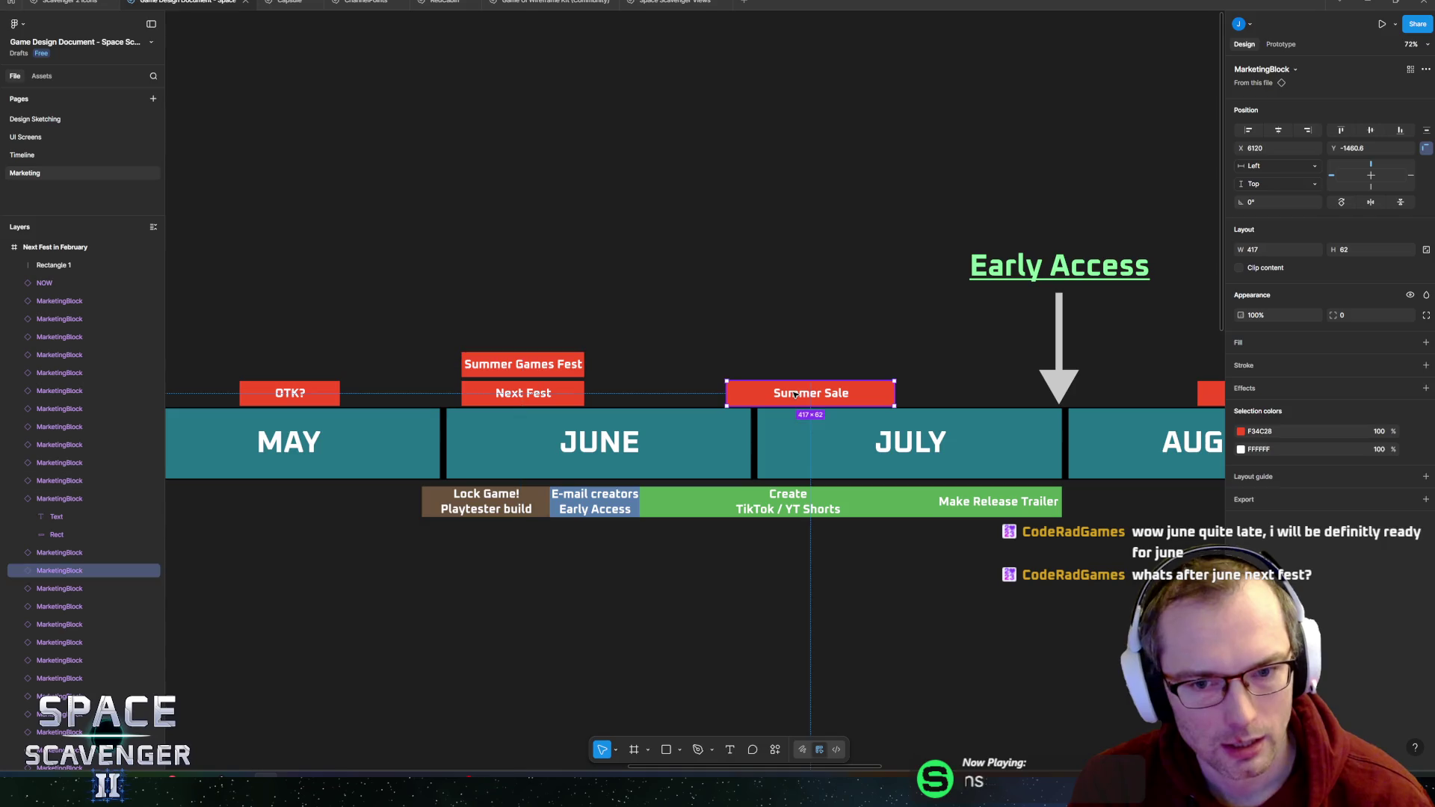
scroll(625, 370, "right", 1)
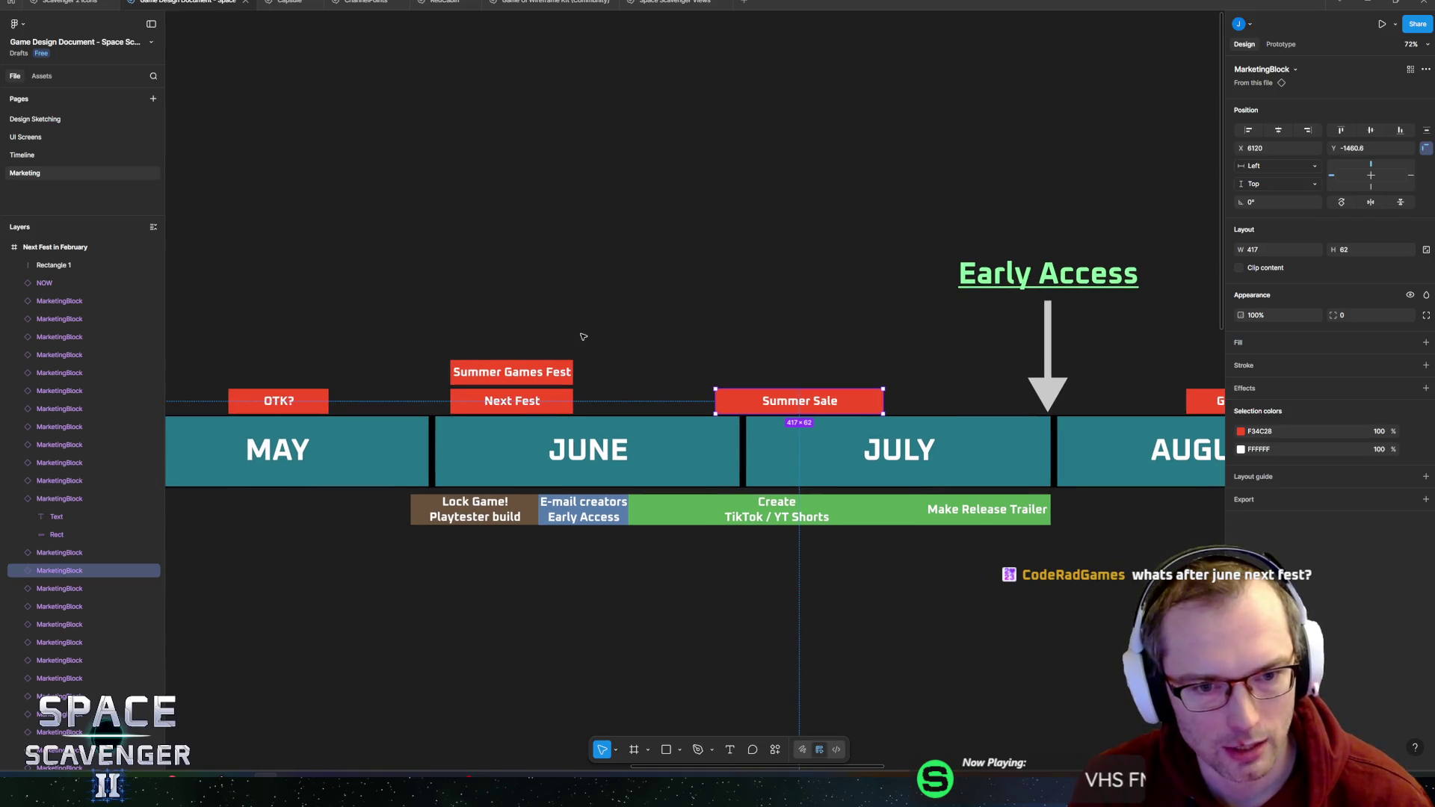
mouse_move(569, 217)
left_mouse_down()
mouse_move(602, 256)
mouse_move(1080, 597)
mouse_move(1098, 644)
mouse_move(1119, 637)
left_mouse_up()
left_click(778, 399)
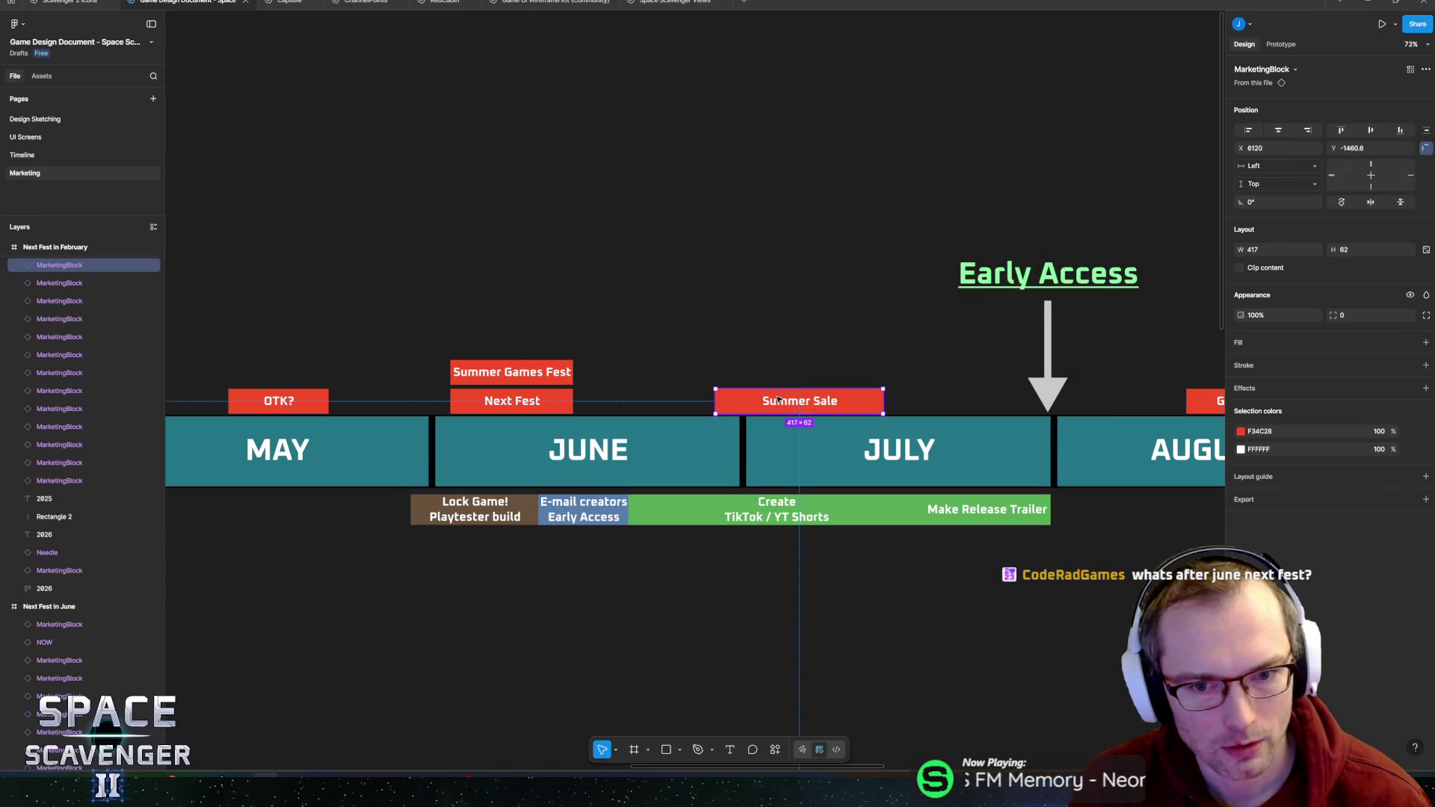
- Move the Early Access needle from July's end back to late June (X 5890)
left_click(1062, 339)
mouse_move(1062, 338)
left_mouse_down()
mouse_move(666, 336)
mouse_move(682, 341)
left_mouse_up()
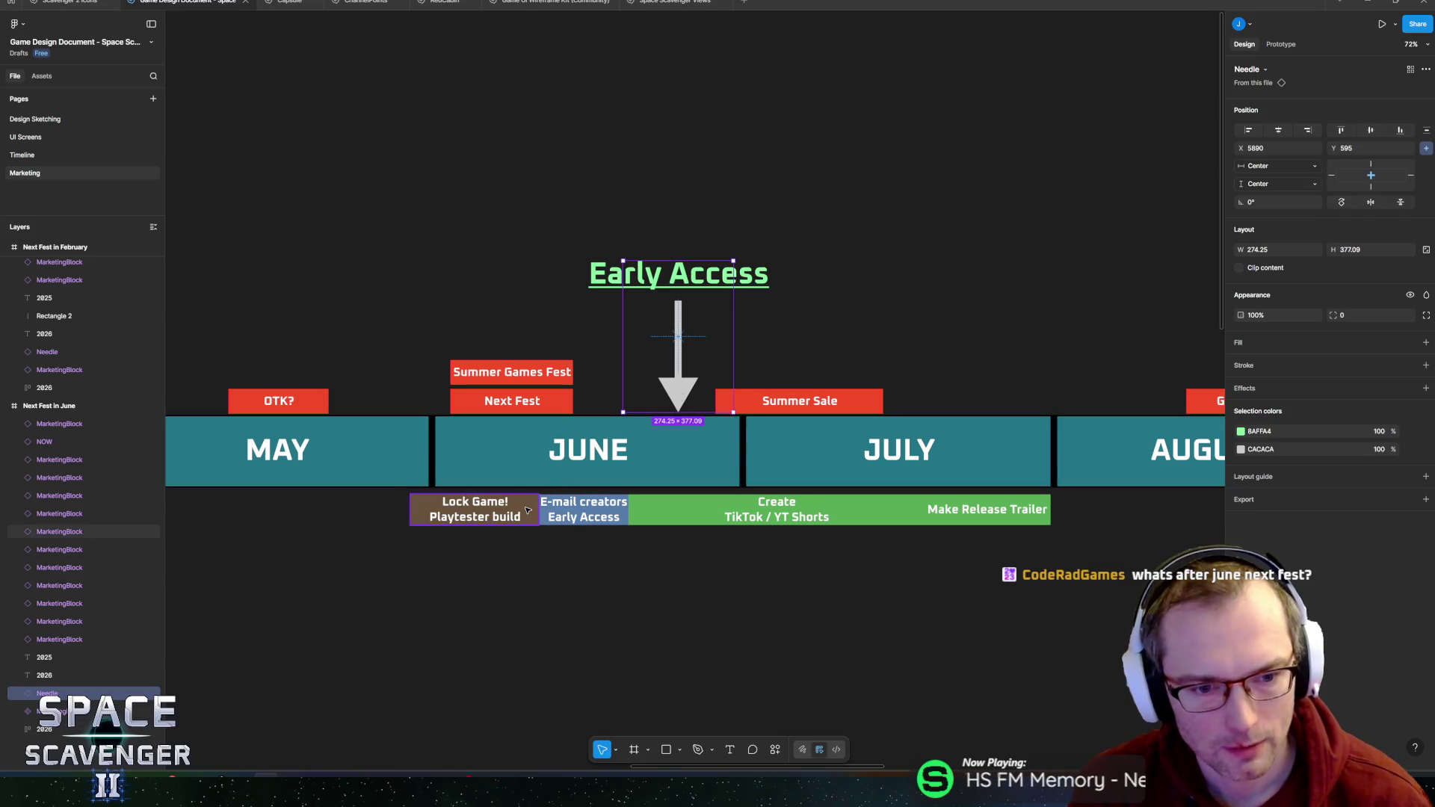
scroll(748, 463, "left", 4)
- Try moving the Lock Game and E-mail creators blocks under May, then undo it
left_click(780, 503)
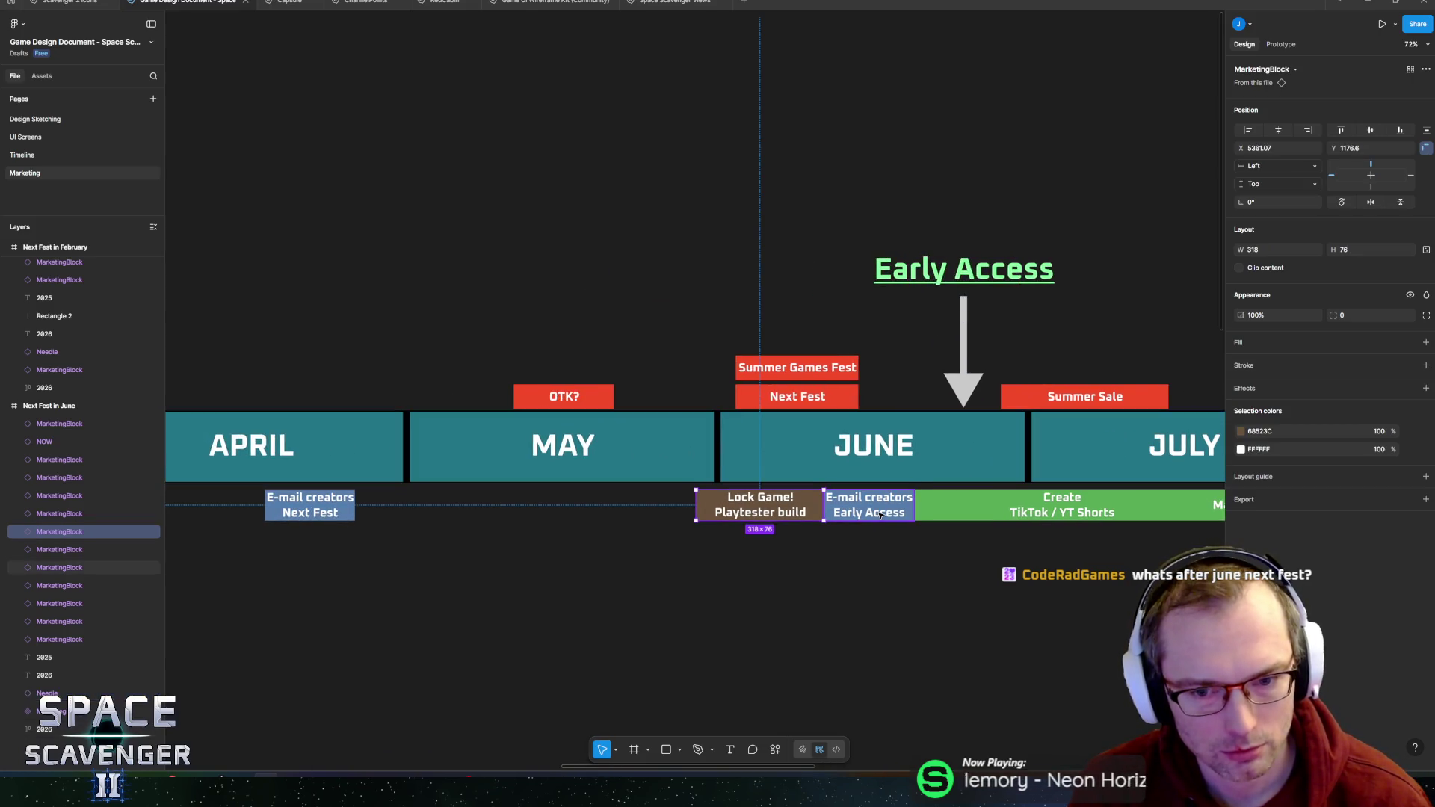
left_click(876, 511, "shift")
left_click_drag(876, 511, 604, 516)
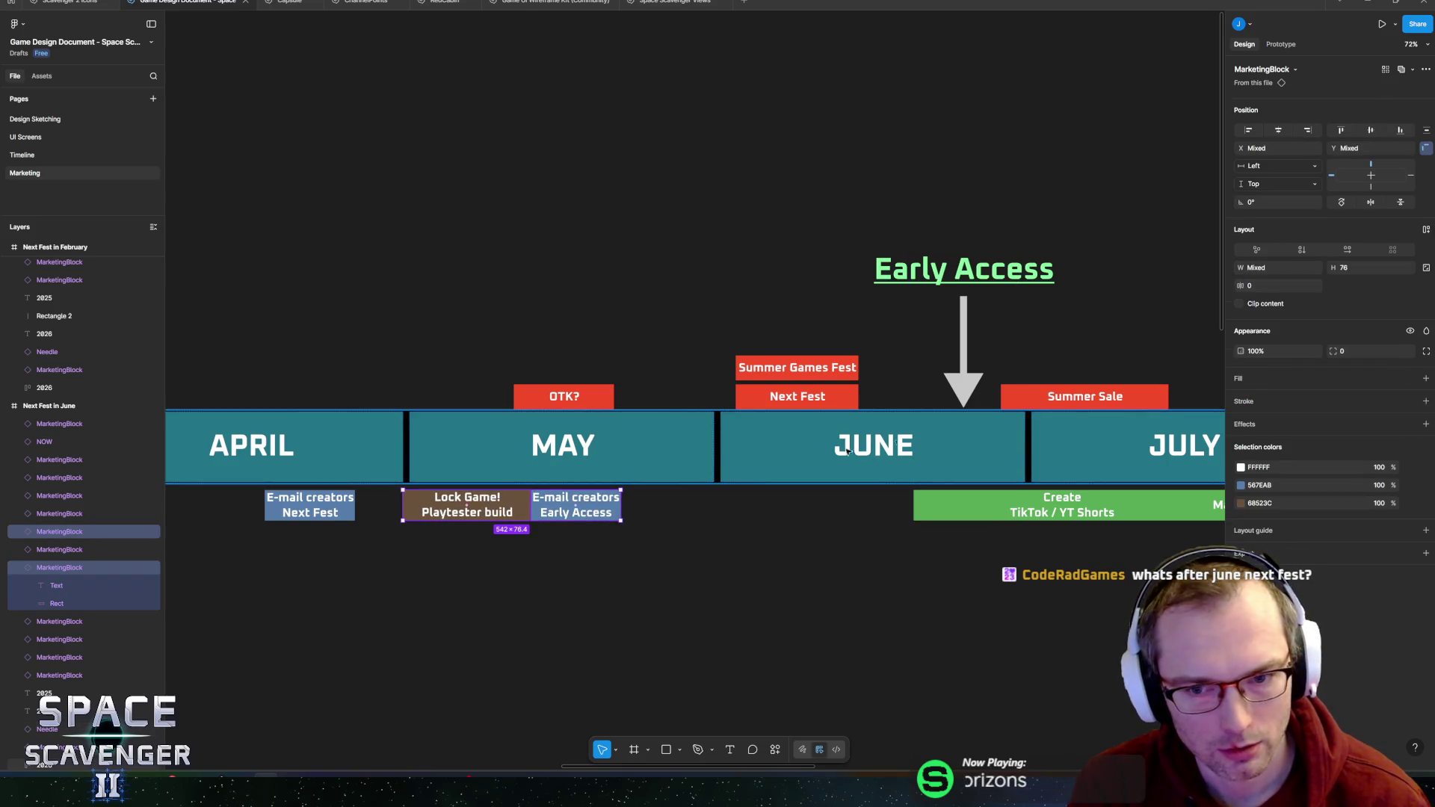
key("ctrl+z")
key("ctrl+z")
key("ctrl+z")
key("ctrl+z")
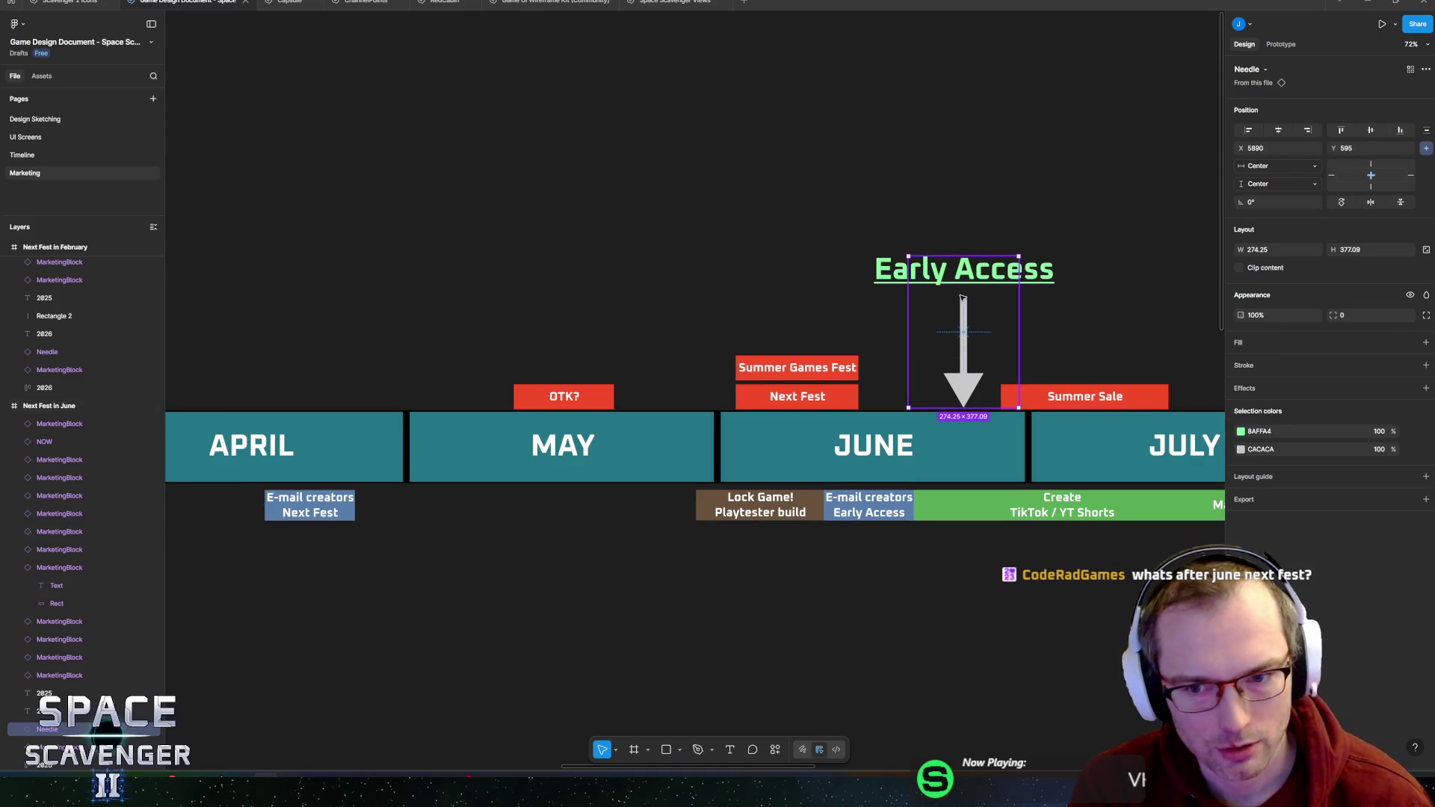
- Zoom around the timeline to inspect the Summer Sale block's text, then deselect it
scroll(934, 378, "right", 5)
scroll(940, 386, "down", 3)
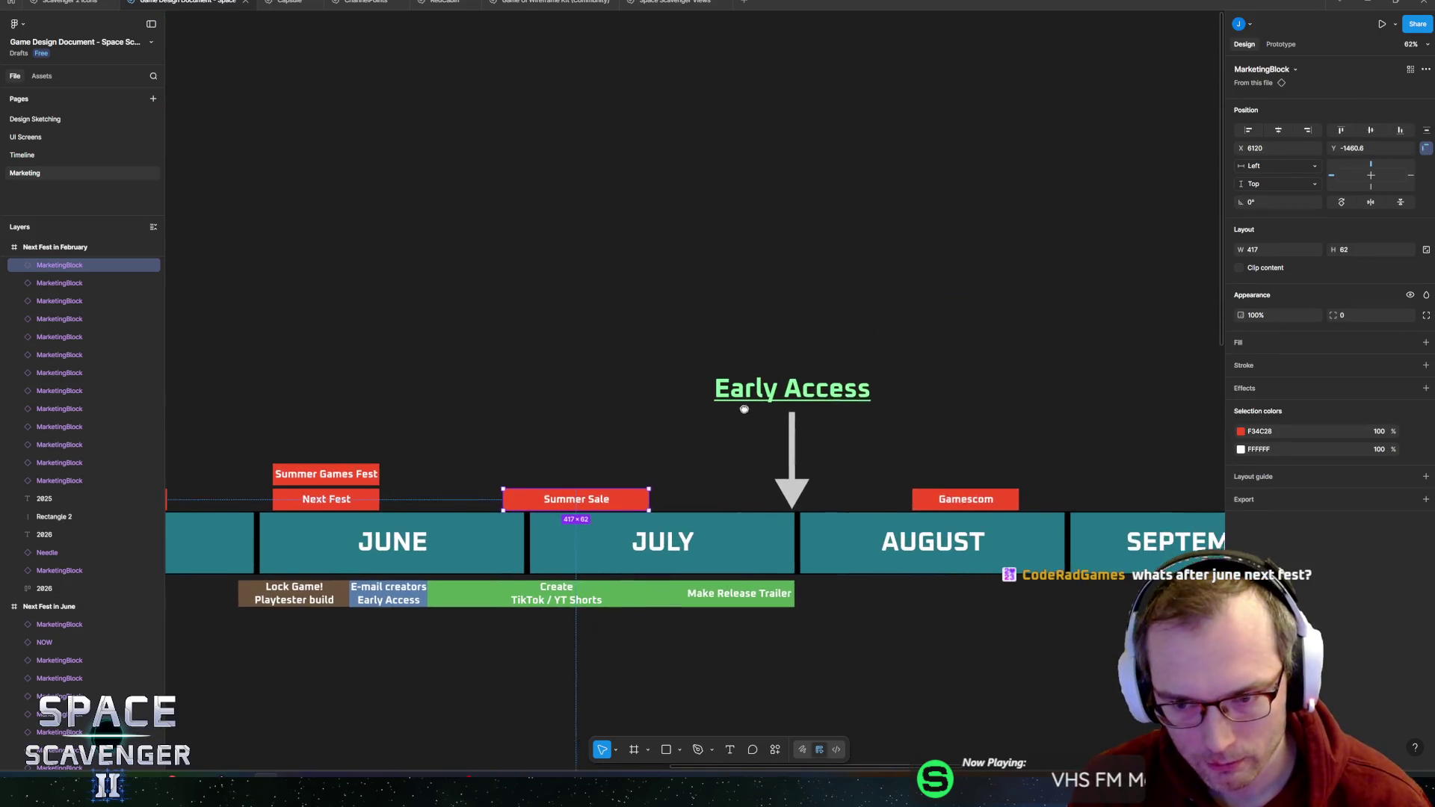
scroll(703, 400, "left", 3)
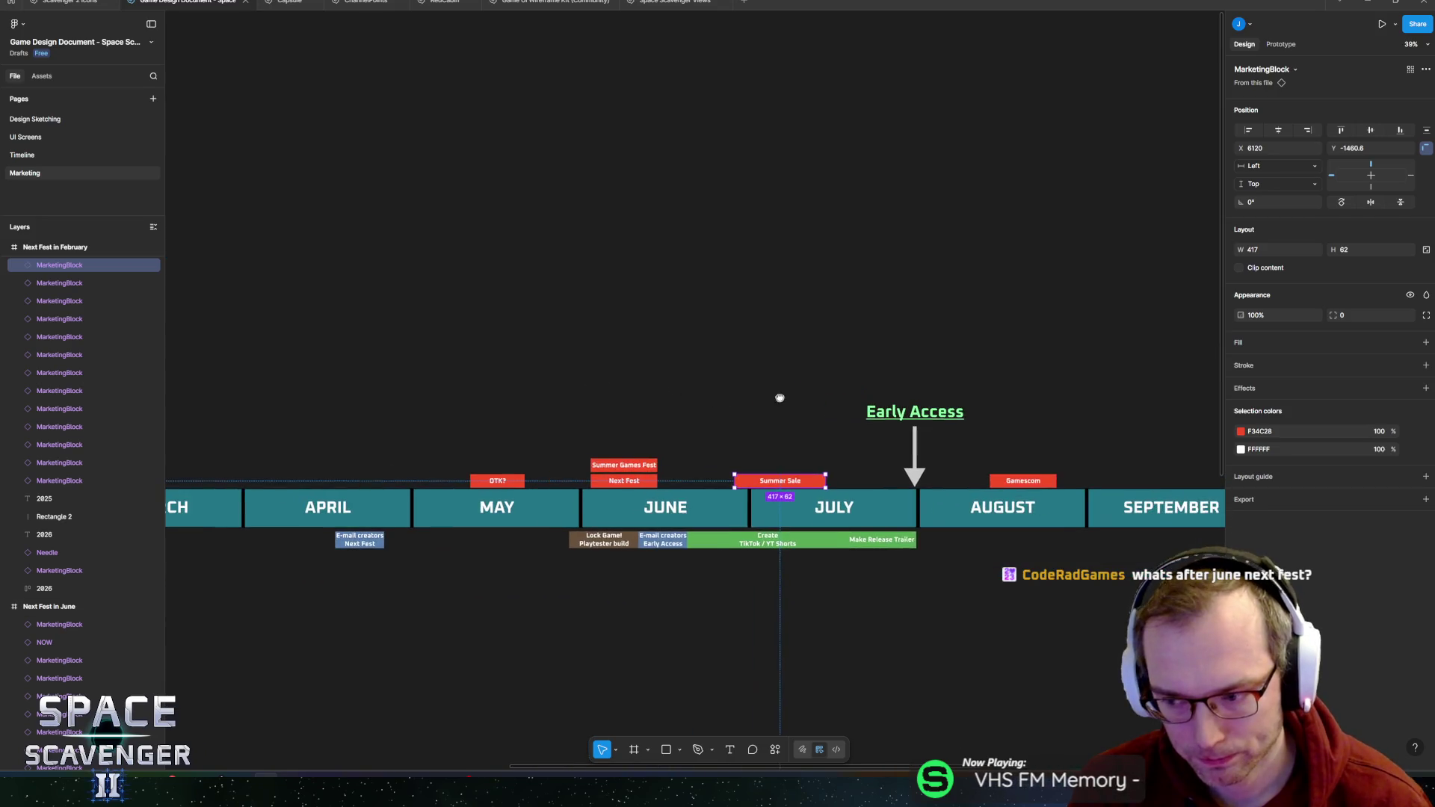
scroll(770, 471, "up", 3)
double_click(746, 499)
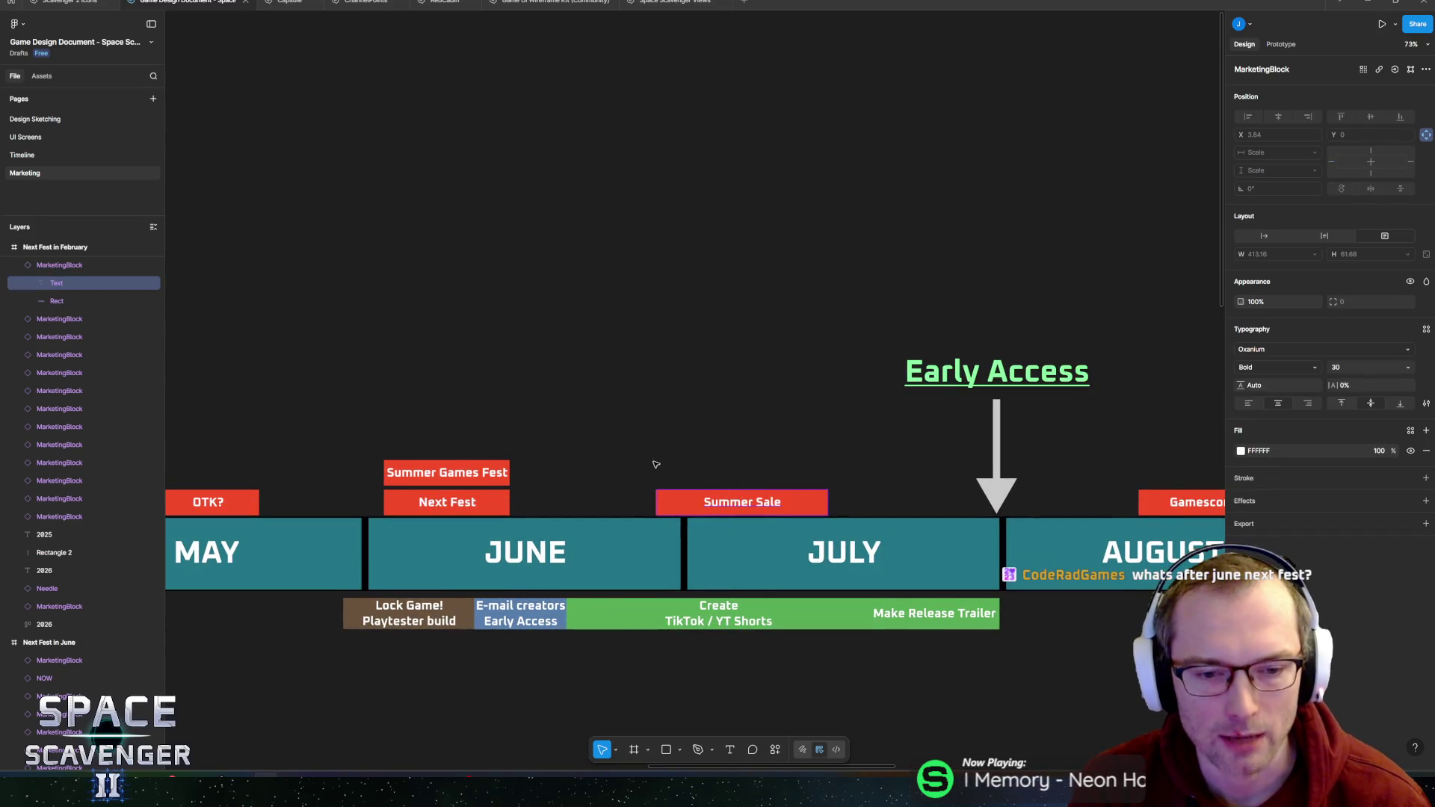
scroll(747, 480, "left", 3)
key("Escape")
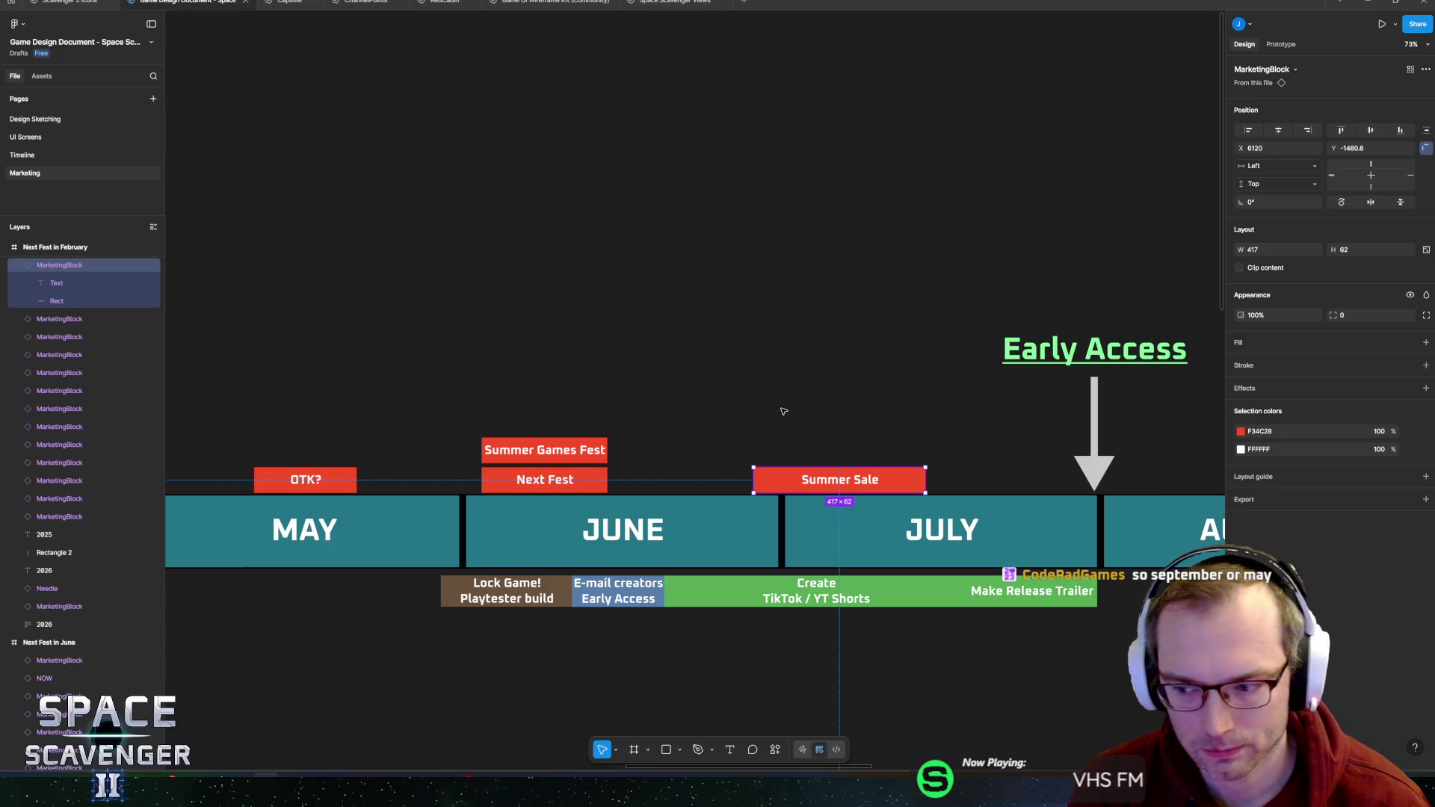
scroll(811, 404, "down", 5)
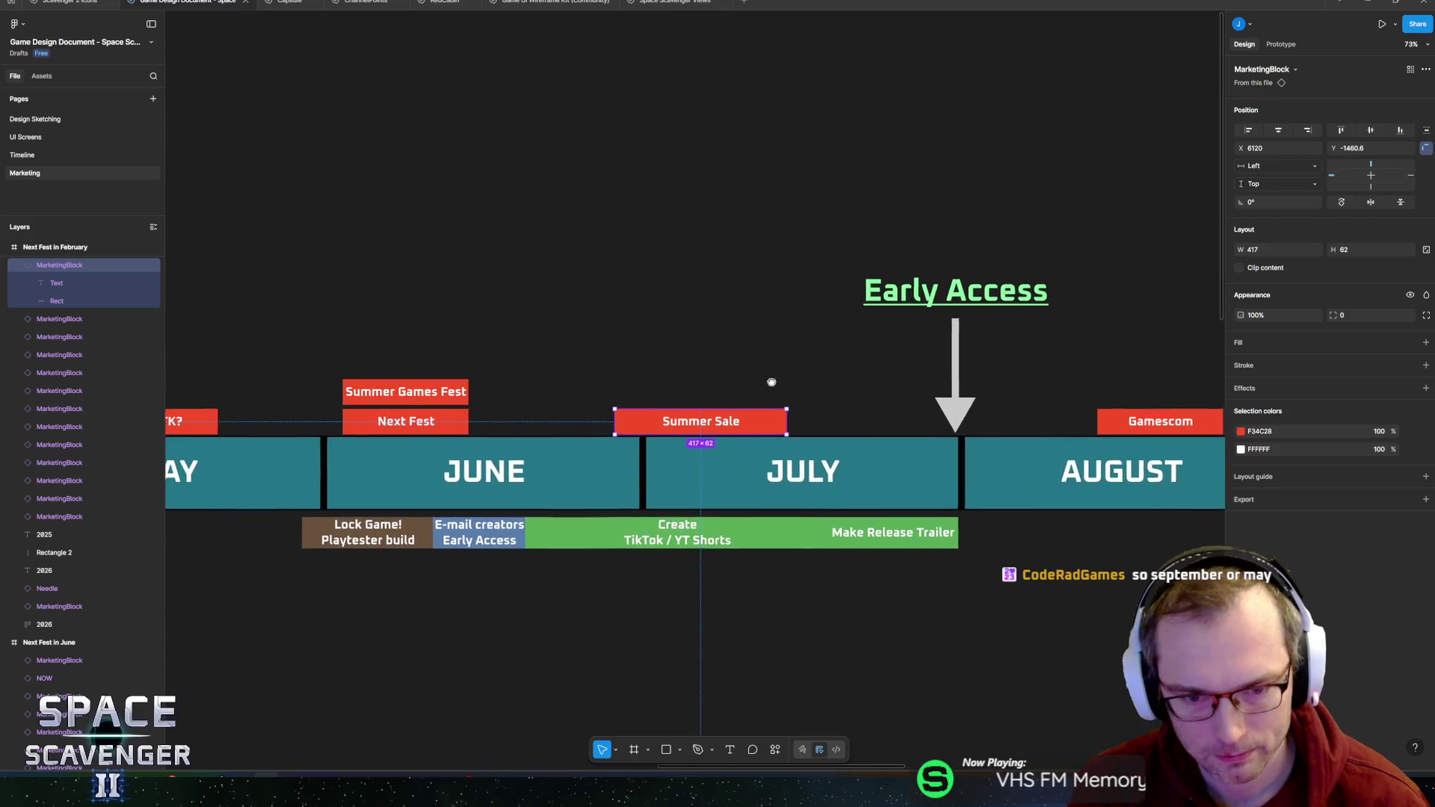
scroll(737, 358, "left", 2)
scroll(737, 358, "up", 1)
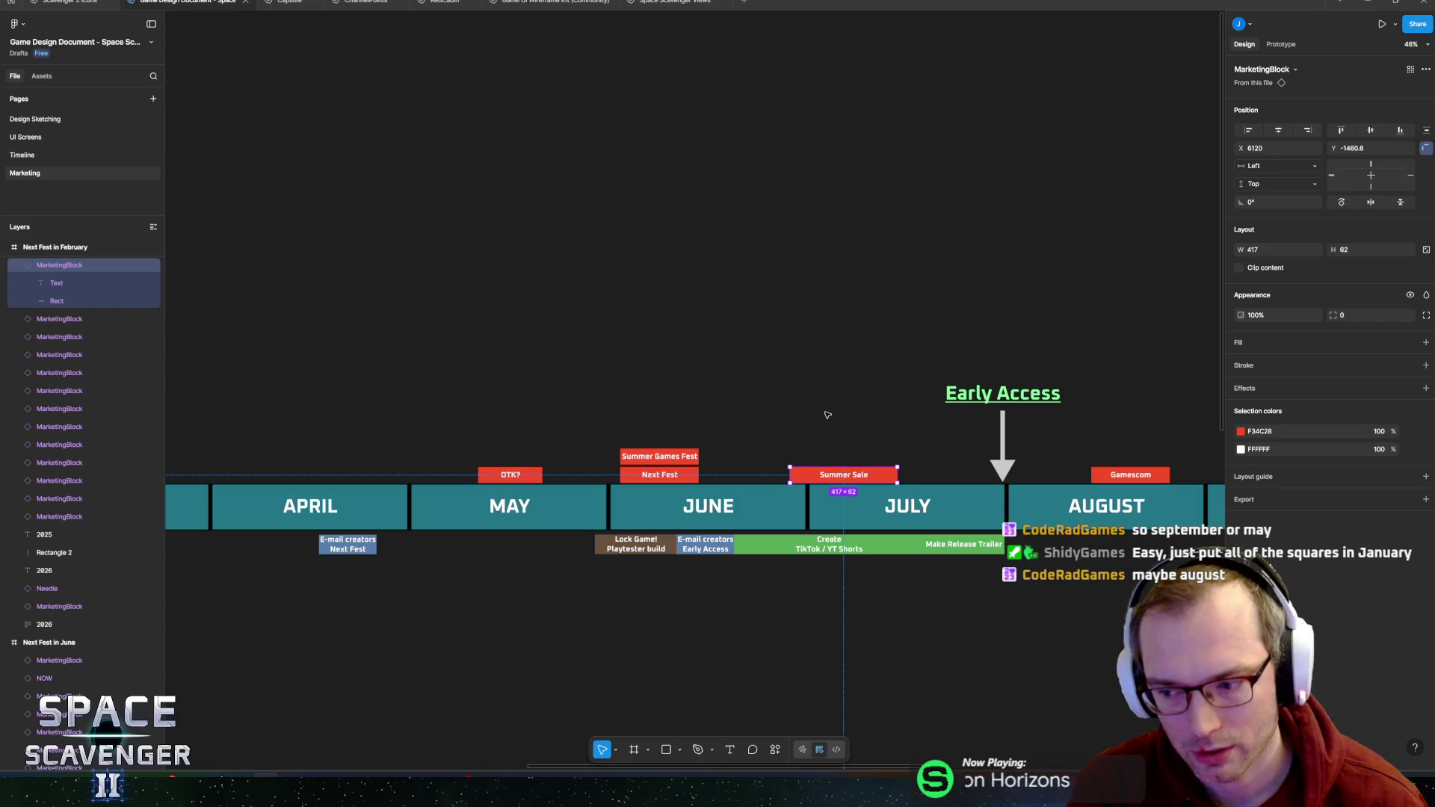
scroll(827, 410, "up", 3)
left_click(759, 384)
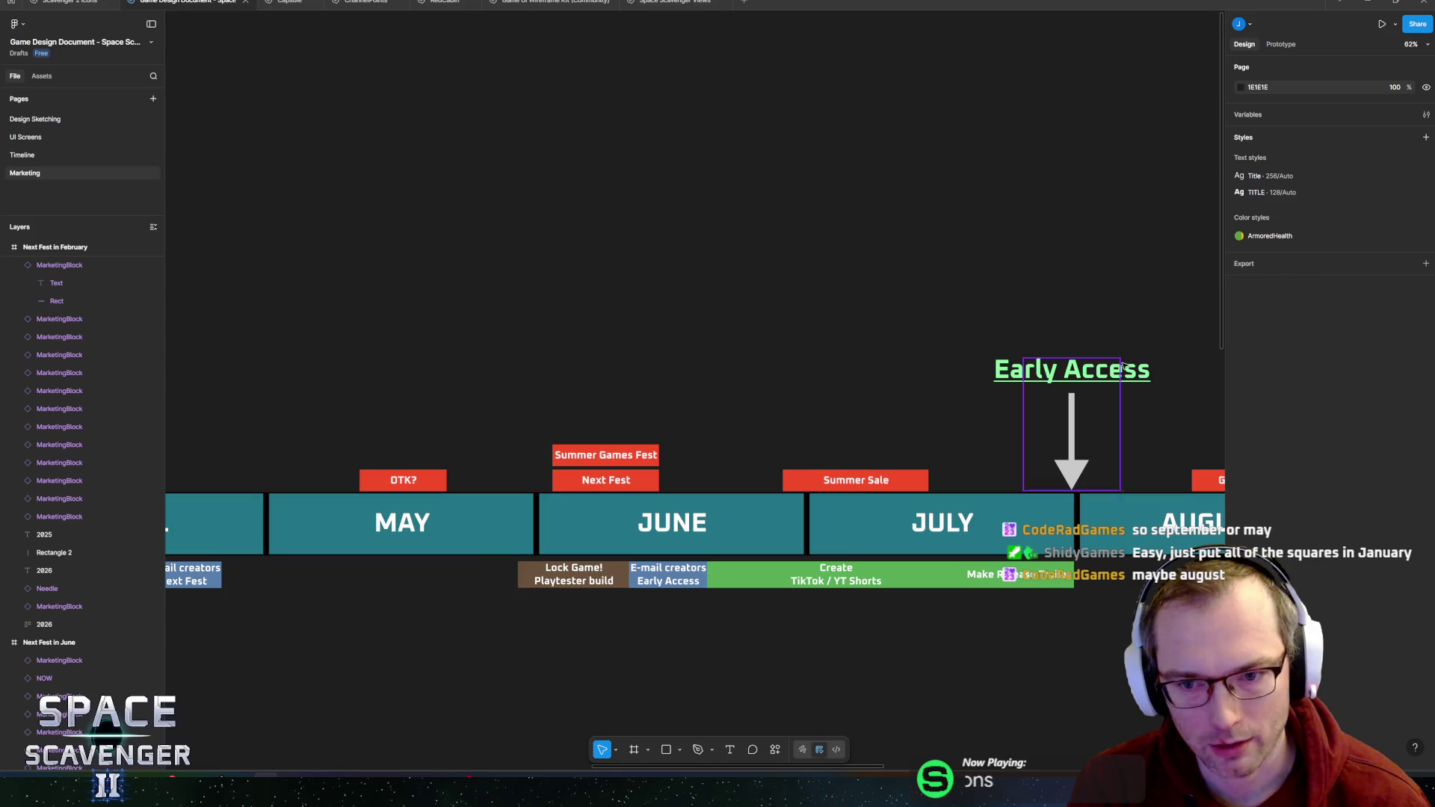
- Test the Early Access needle at other months, leaving it at the end of July
left_click(1068, 382)
mouse_move(1075, 393)
left_mouse_down()
mouse_move(691, 395)
mouse_move(903, 399)
mouse_move(742, 406)
mouse_move(1080, 432)
left_mouse_up()
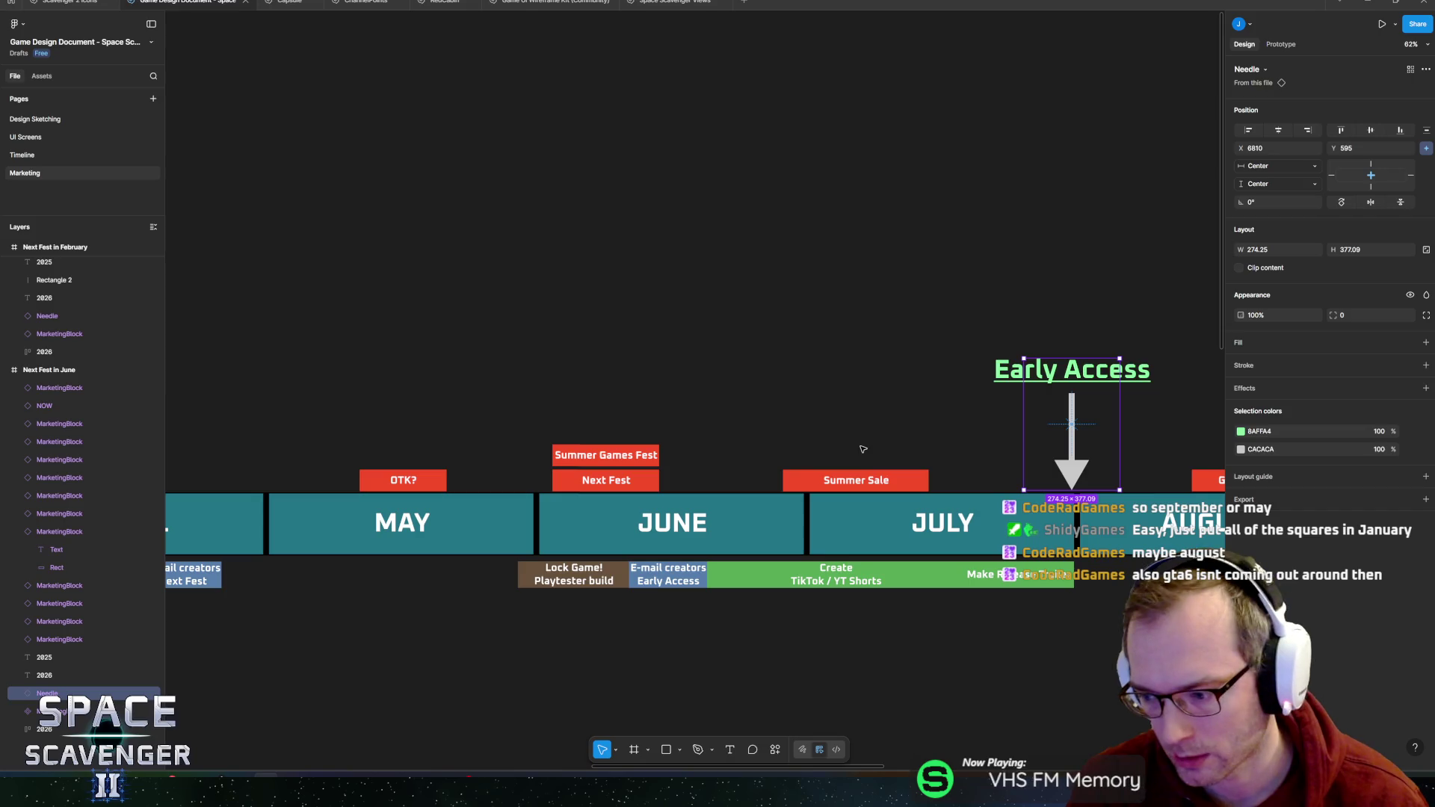
scroll(863, 449, "down", 5, "ctrl")
scroll(655, 329, "down", 3)
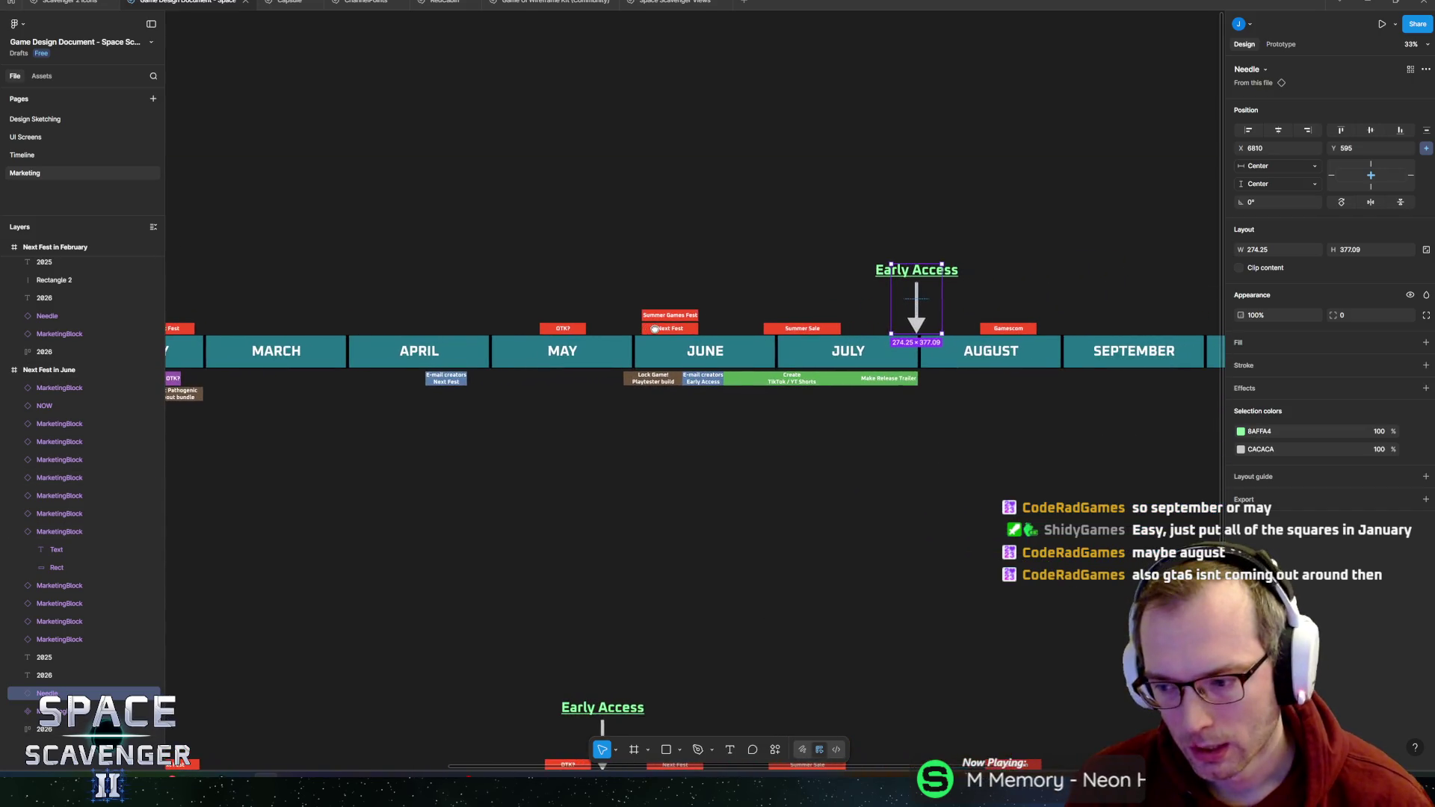
scroll(655, 329, "right", 3)
scroll(710, 374, "left", 5)
scroll(791, 426, "up", 2)
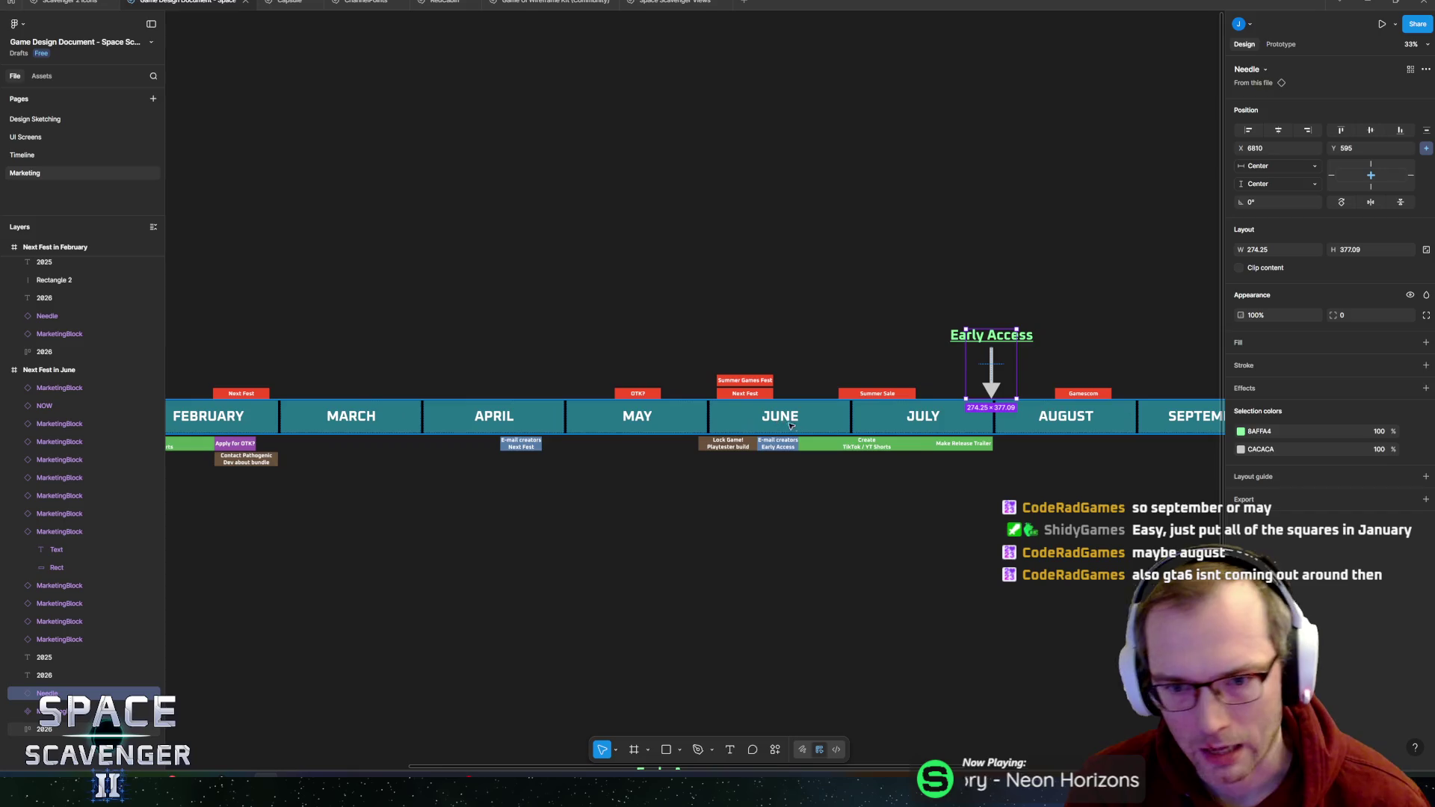
- Zoom the timeline out to 17% and minimize the Figma window
scroll(791, 426, "left", 2)
scroll(791, 426, "right", 3)
scroll(1154, 434, "left", 6)
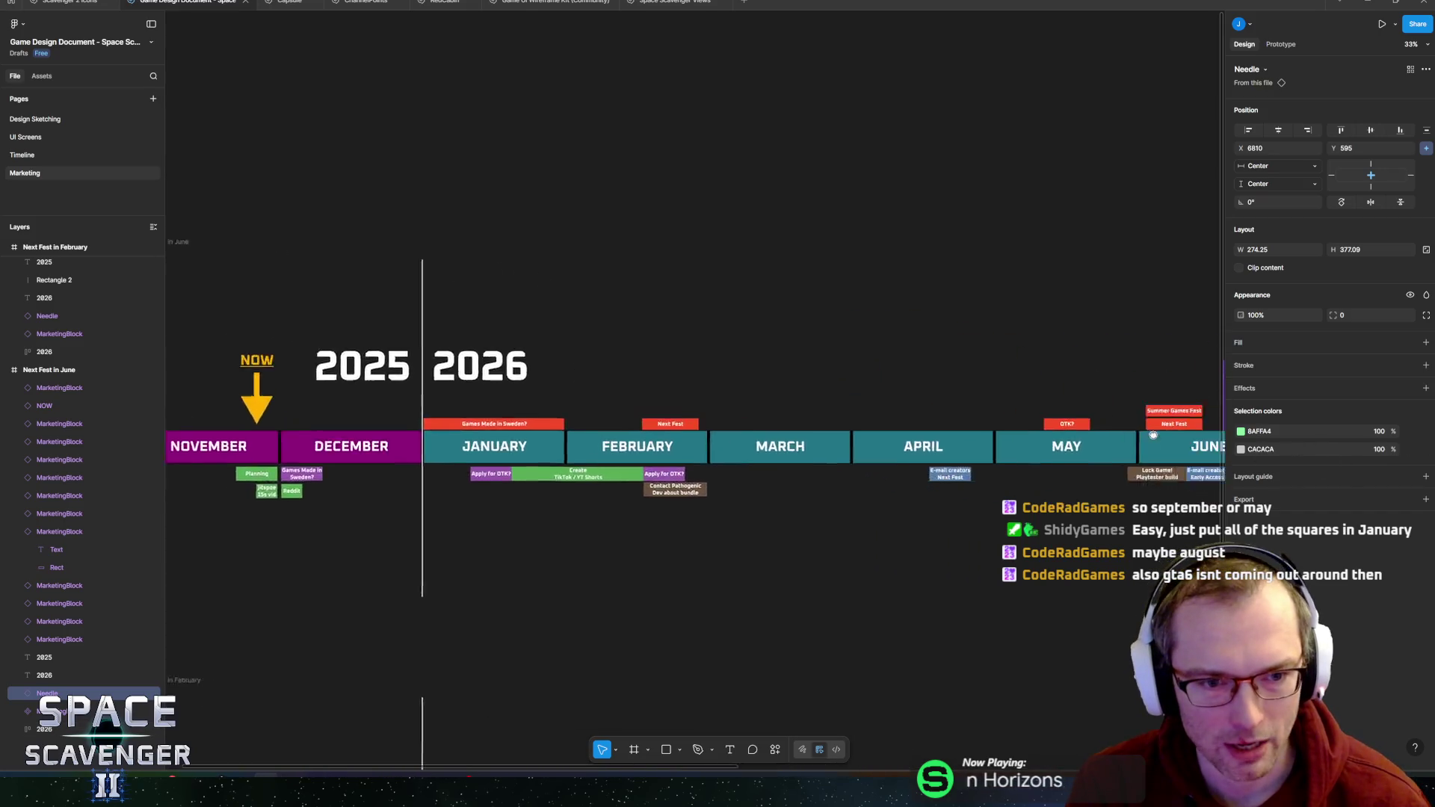
scroll(1153, 434, "right", 4)
scroll(822, 419, "down", 5, "ctrl")
scroll(673, 418, "right", 2)
scroll(570, 411, "up", 2, "ctrl")
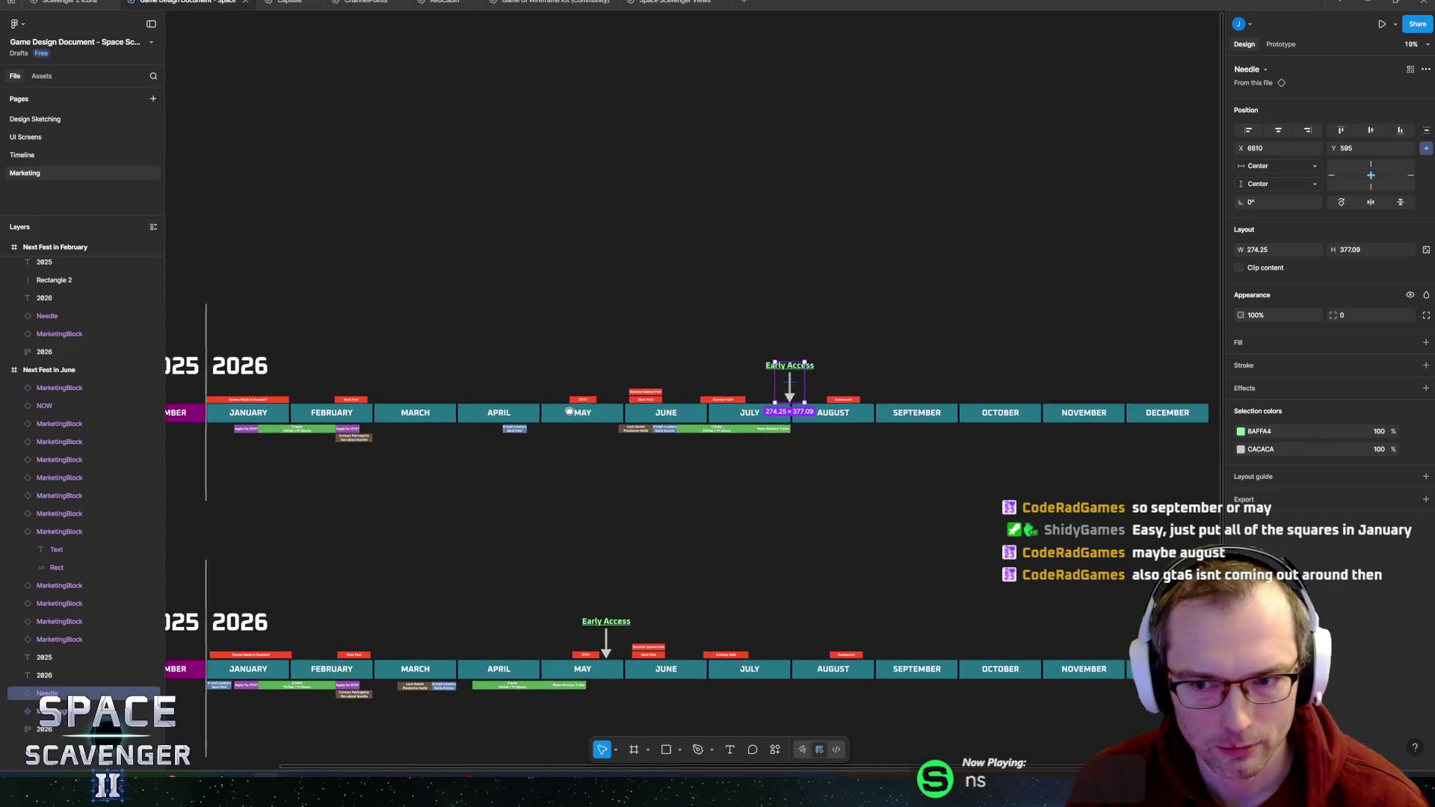
scroll(570, 412, "right", 1)
scroll(747, 388, "down", 2, "ctrl")
scroll(832, 375, "left", 2)
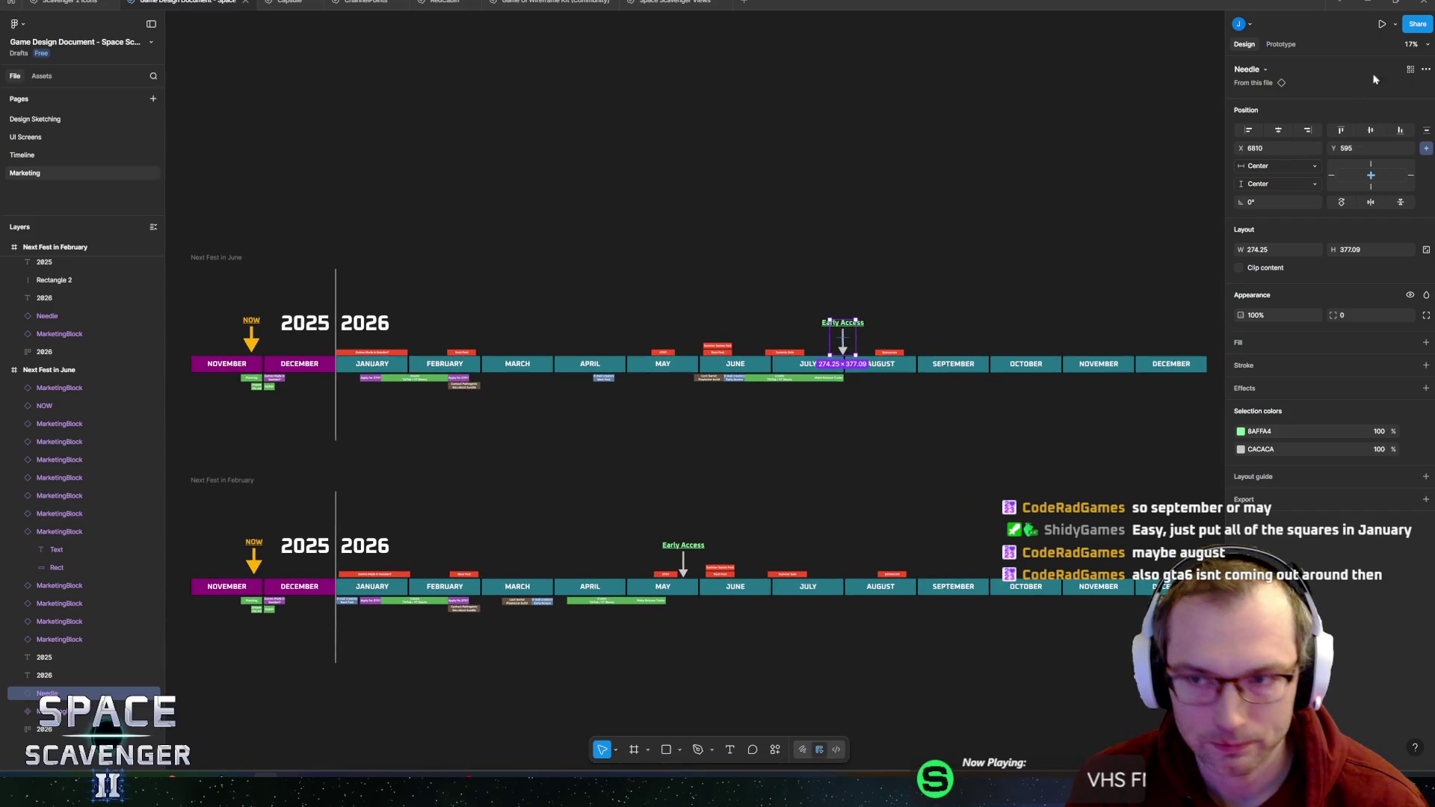
left_click(1368, 3)
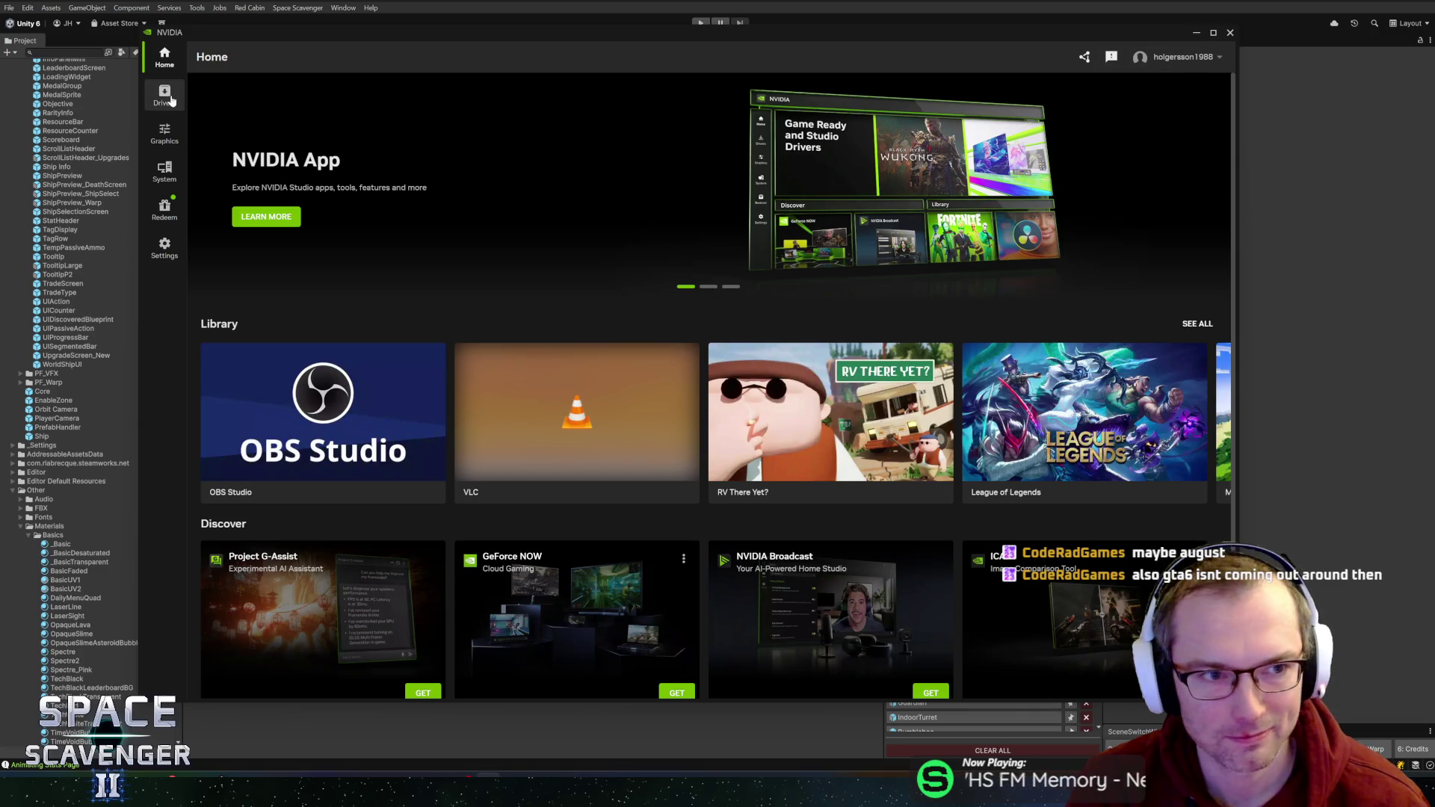
- Open the NVIDIA App drivers page, move its window aside, and return to Figma
left_click(164, 95)
left_click_drag(585, 37, 1434, 38)
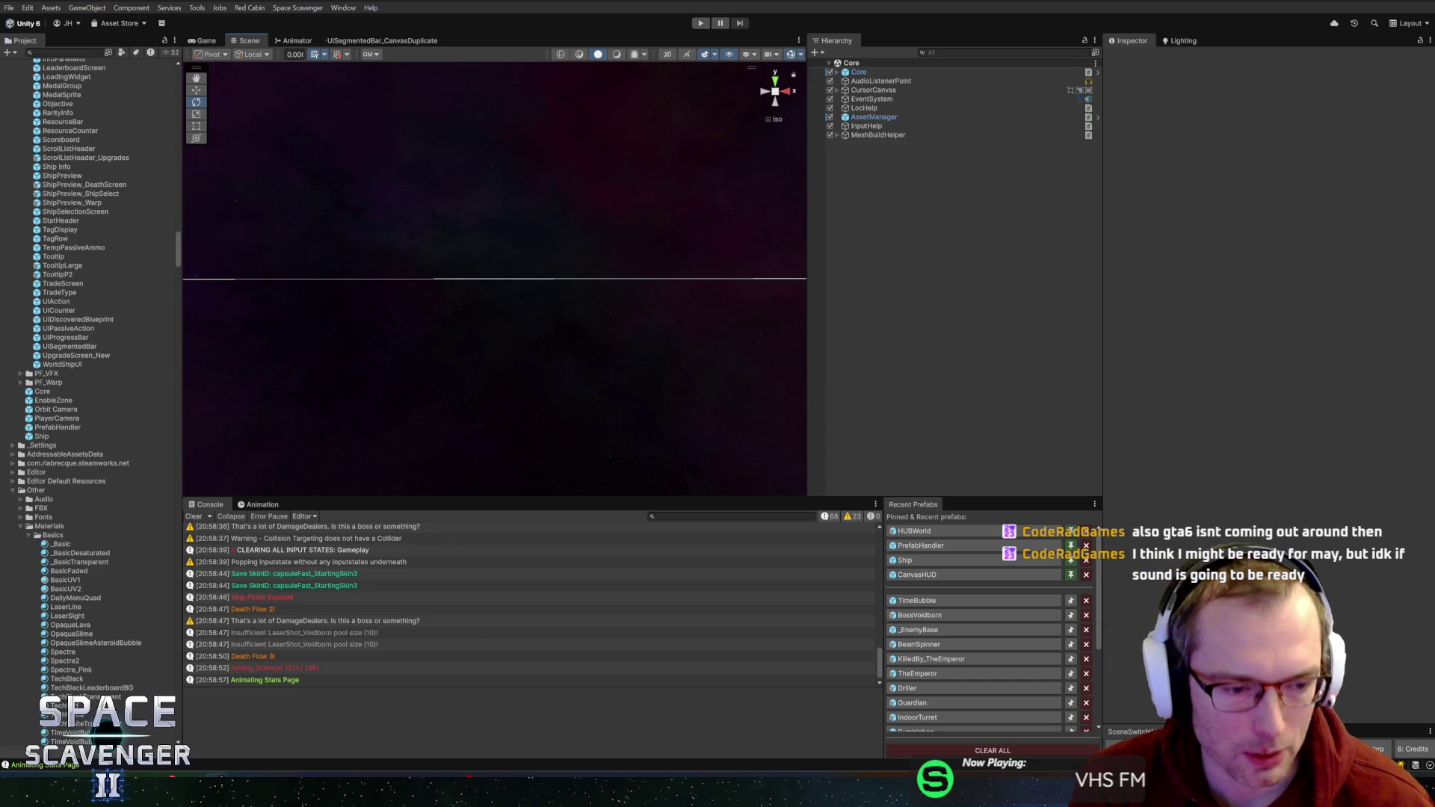
mouse_move(166, 781)
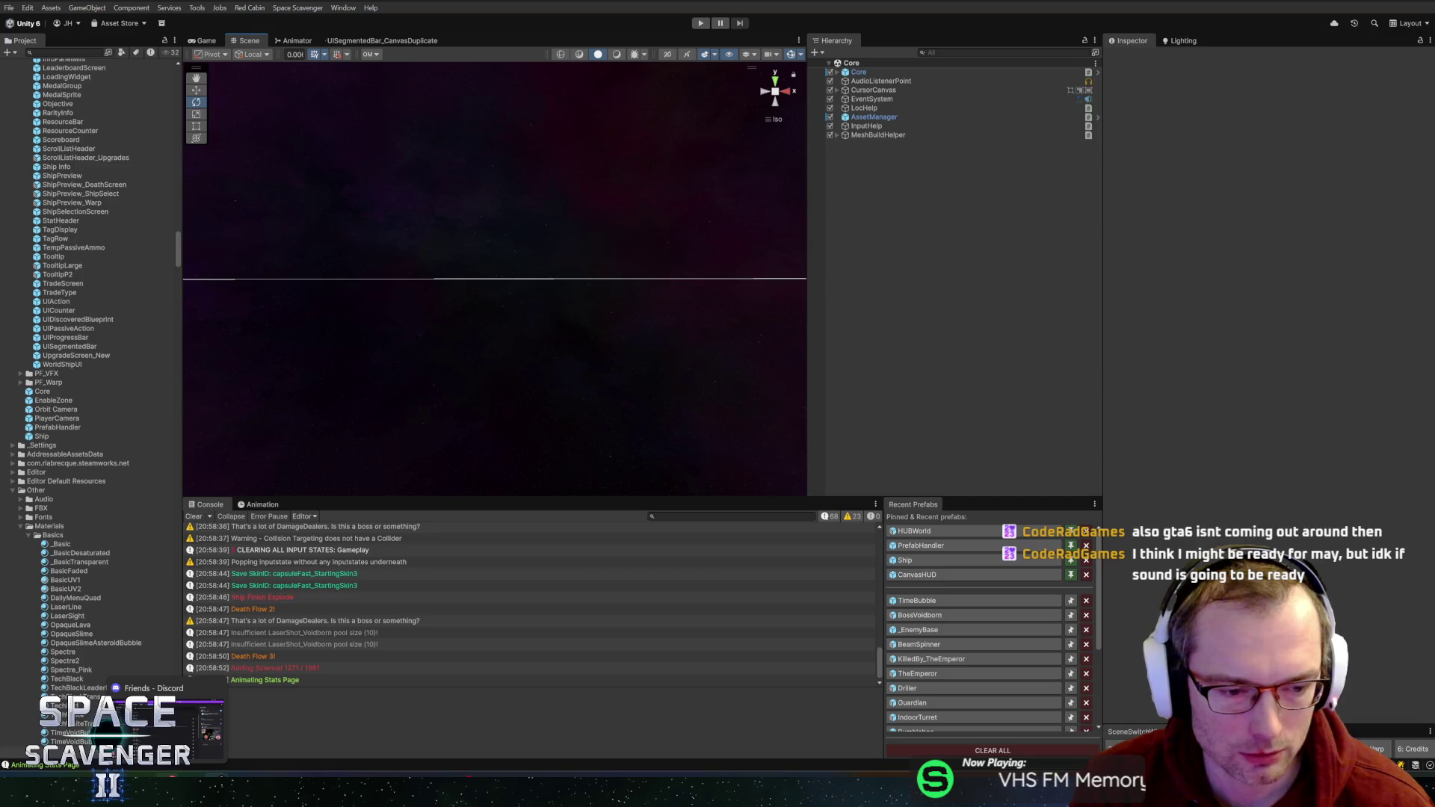
key("alt+Tab")
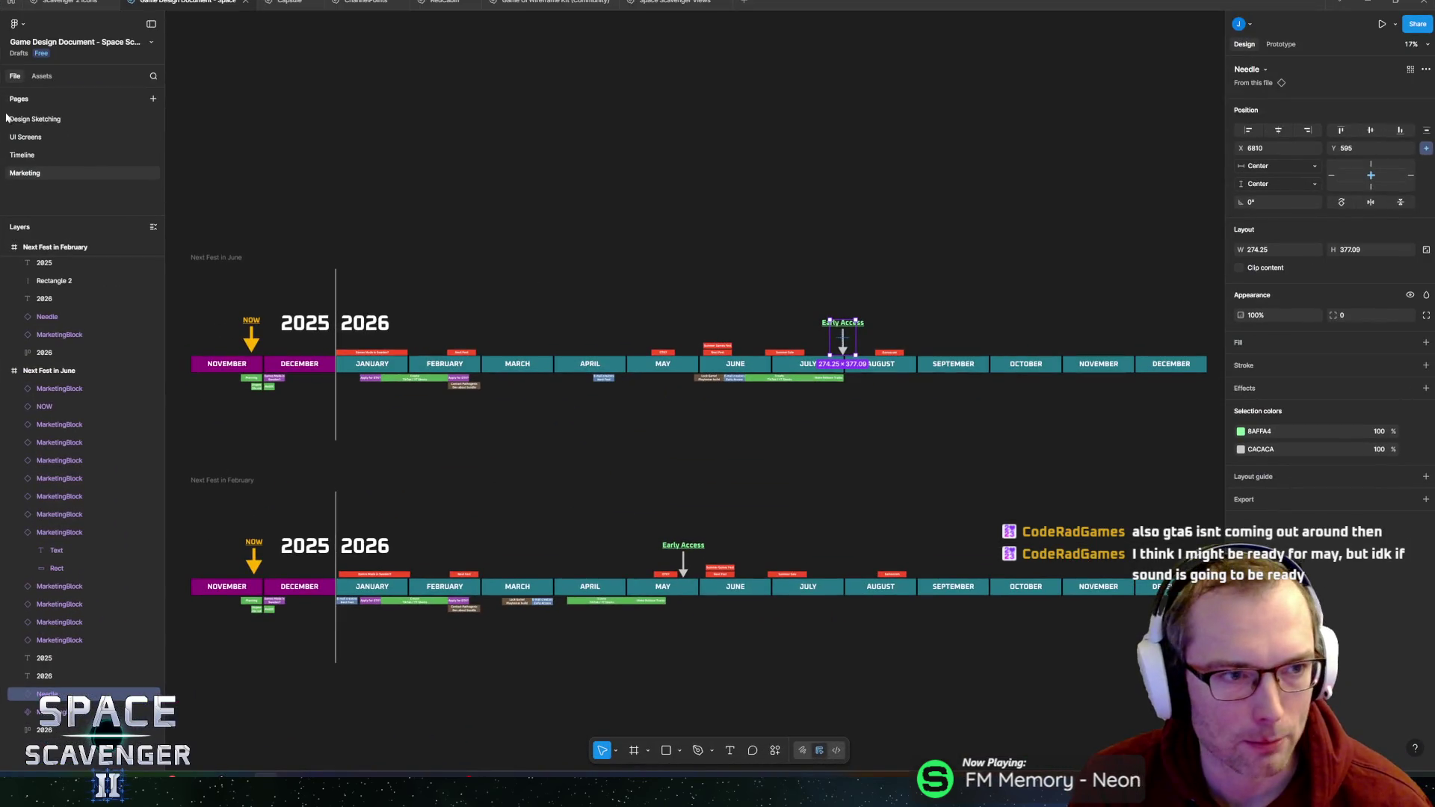
- Open the Timeline page and select the whole GAMESCOM PREP! block in the 2025 row
left_click(32, 154)
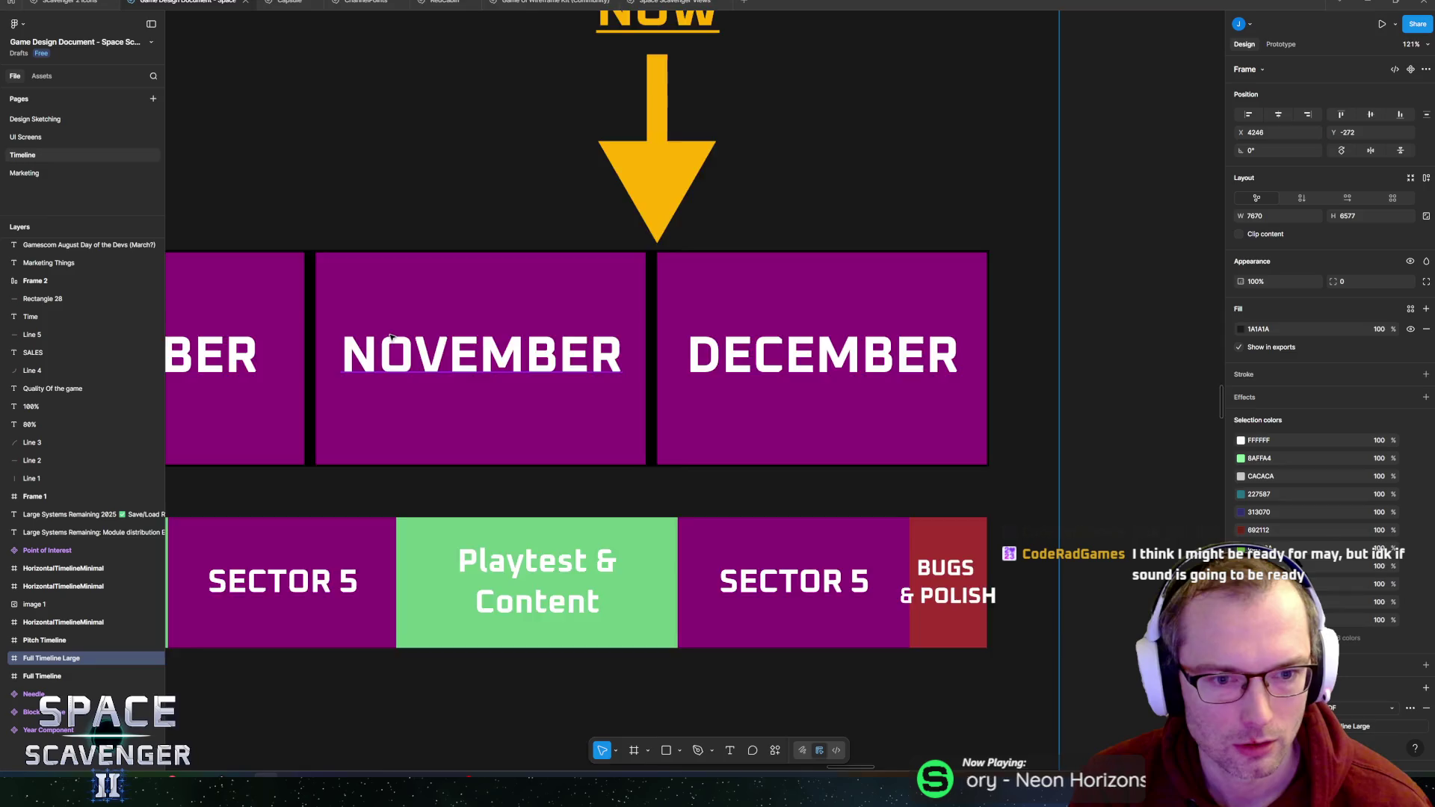
scroll(817, 347, "up", 10)
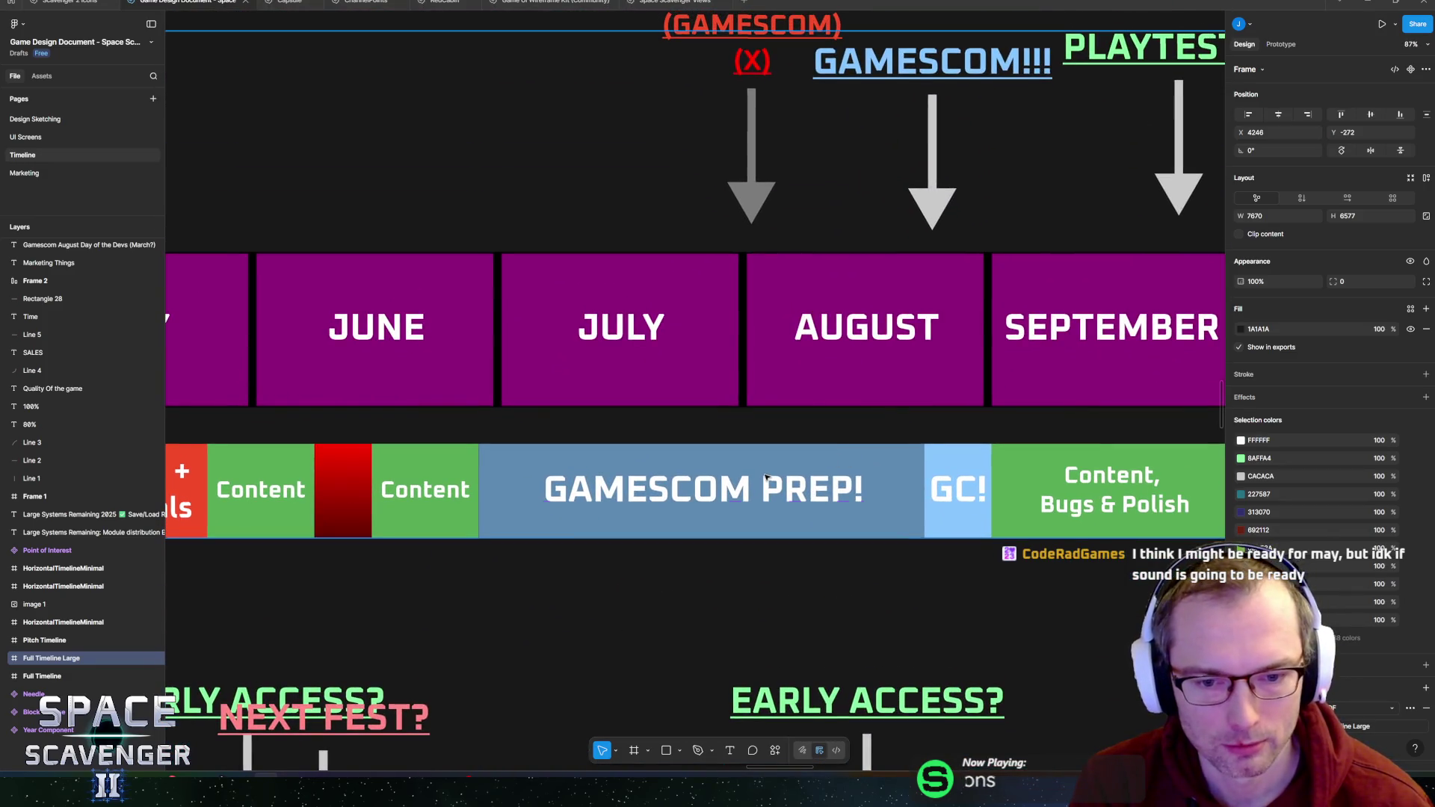
left_click(759, 469, "ctrl")
left_click(773, 487)
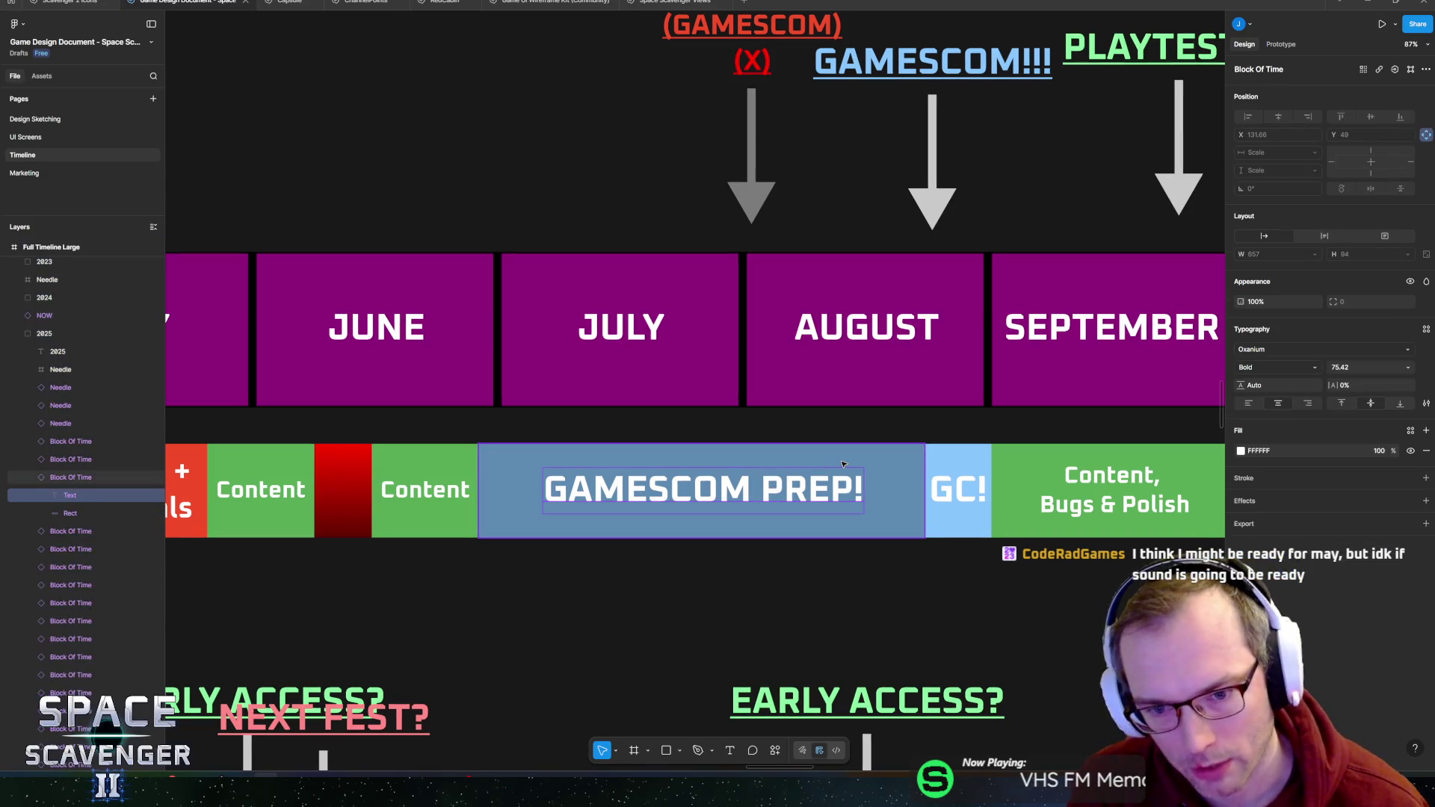
key("Escape")
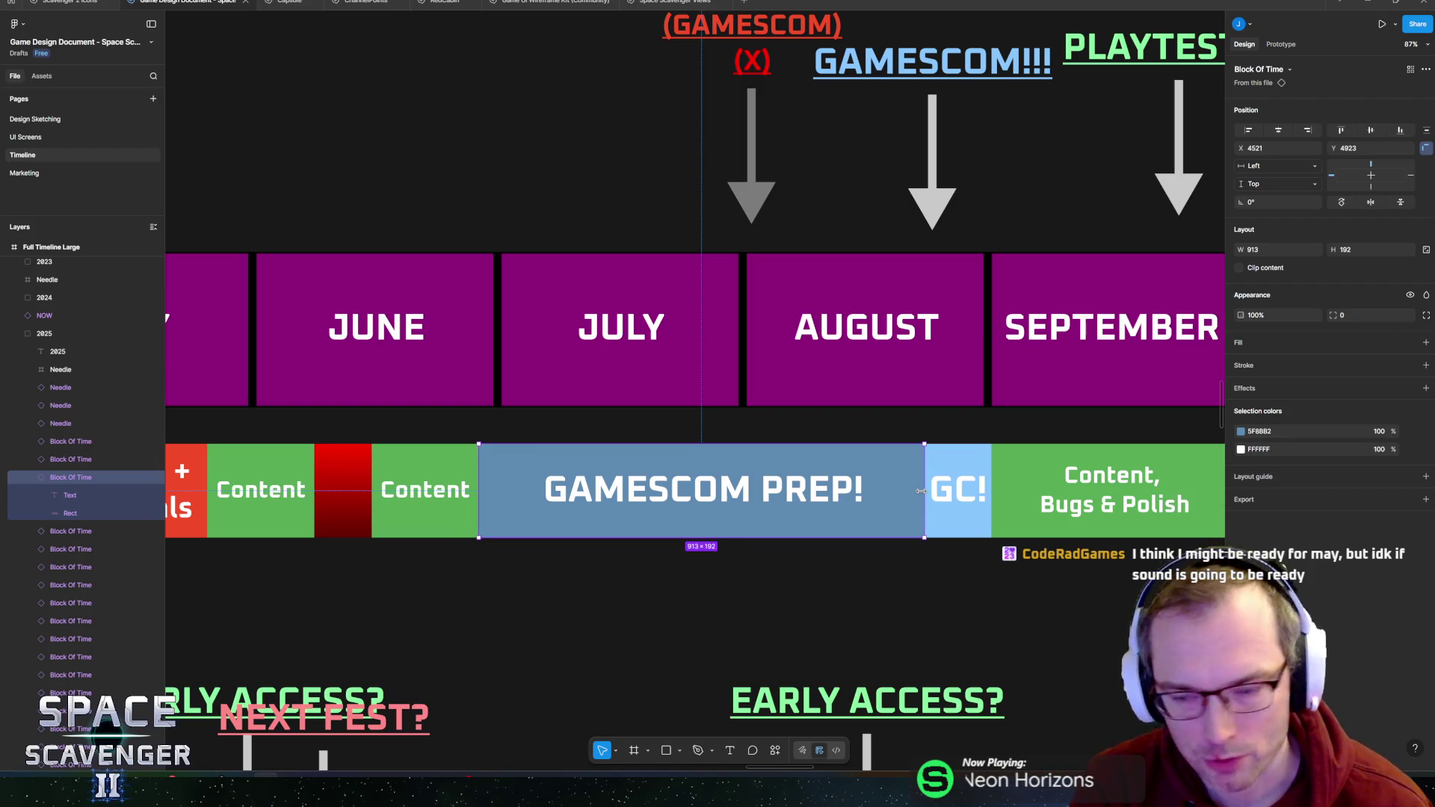
double_click(797, 495)
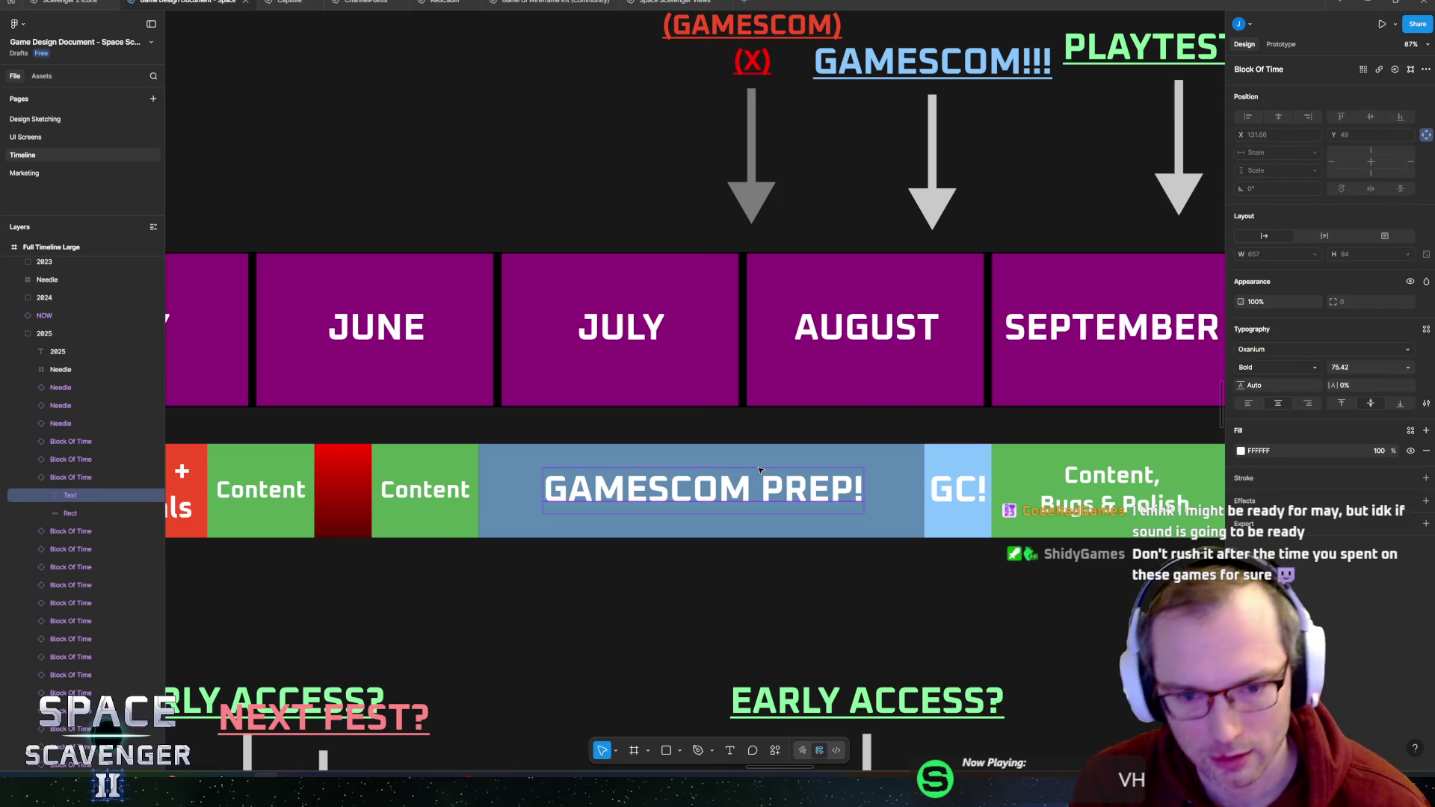
key("Escape")
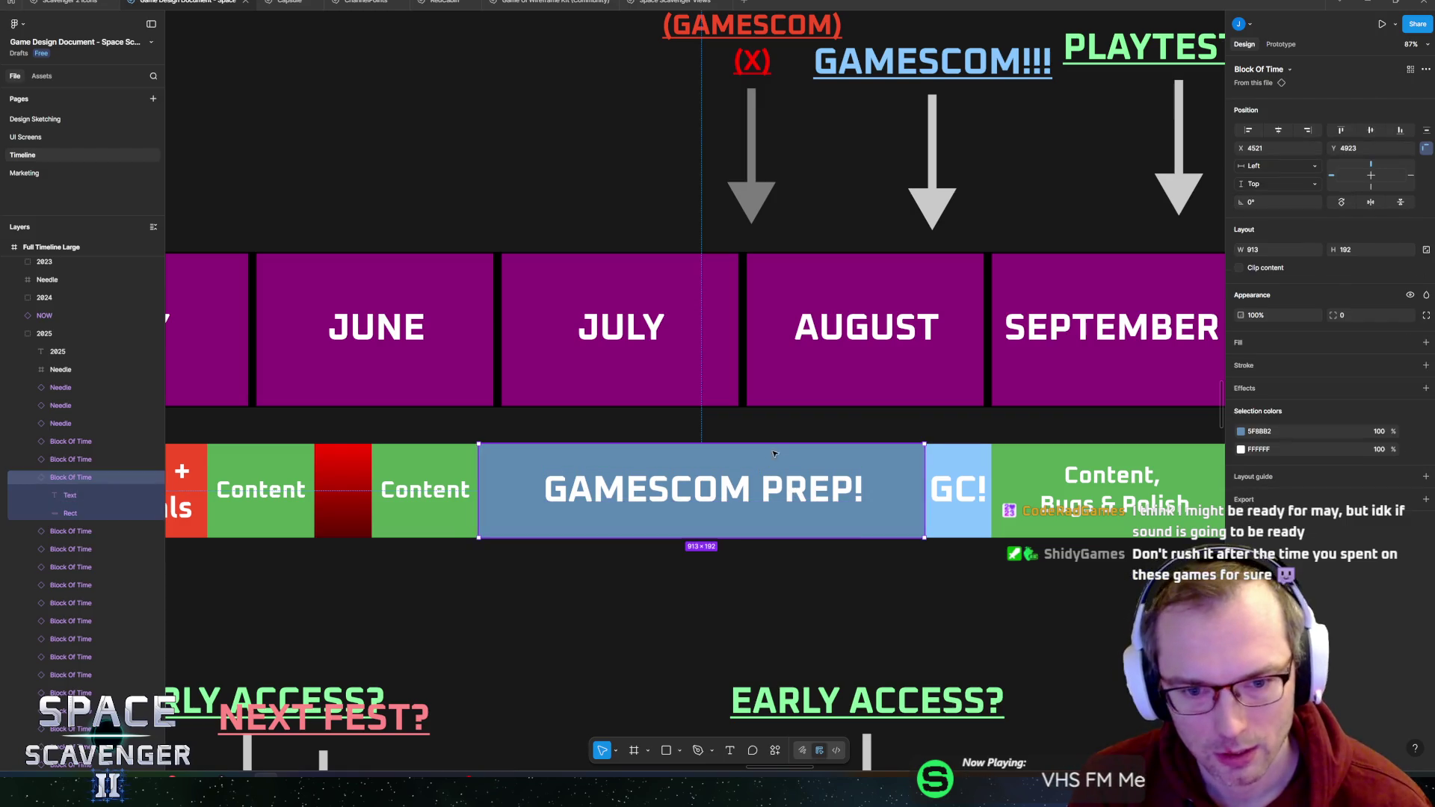
scroll(774, 453, "right", 5)
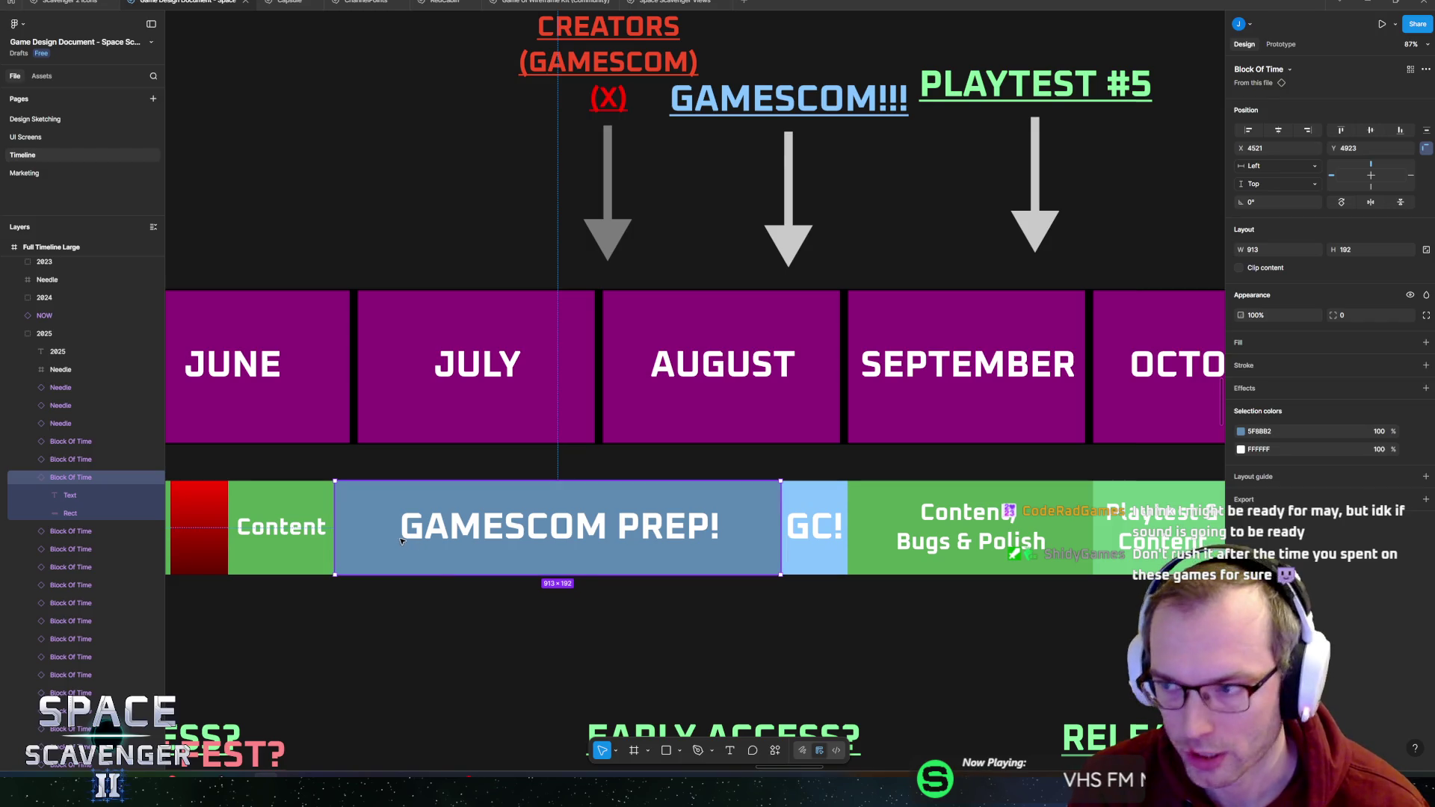
scroll(402, 541, "down", 5)
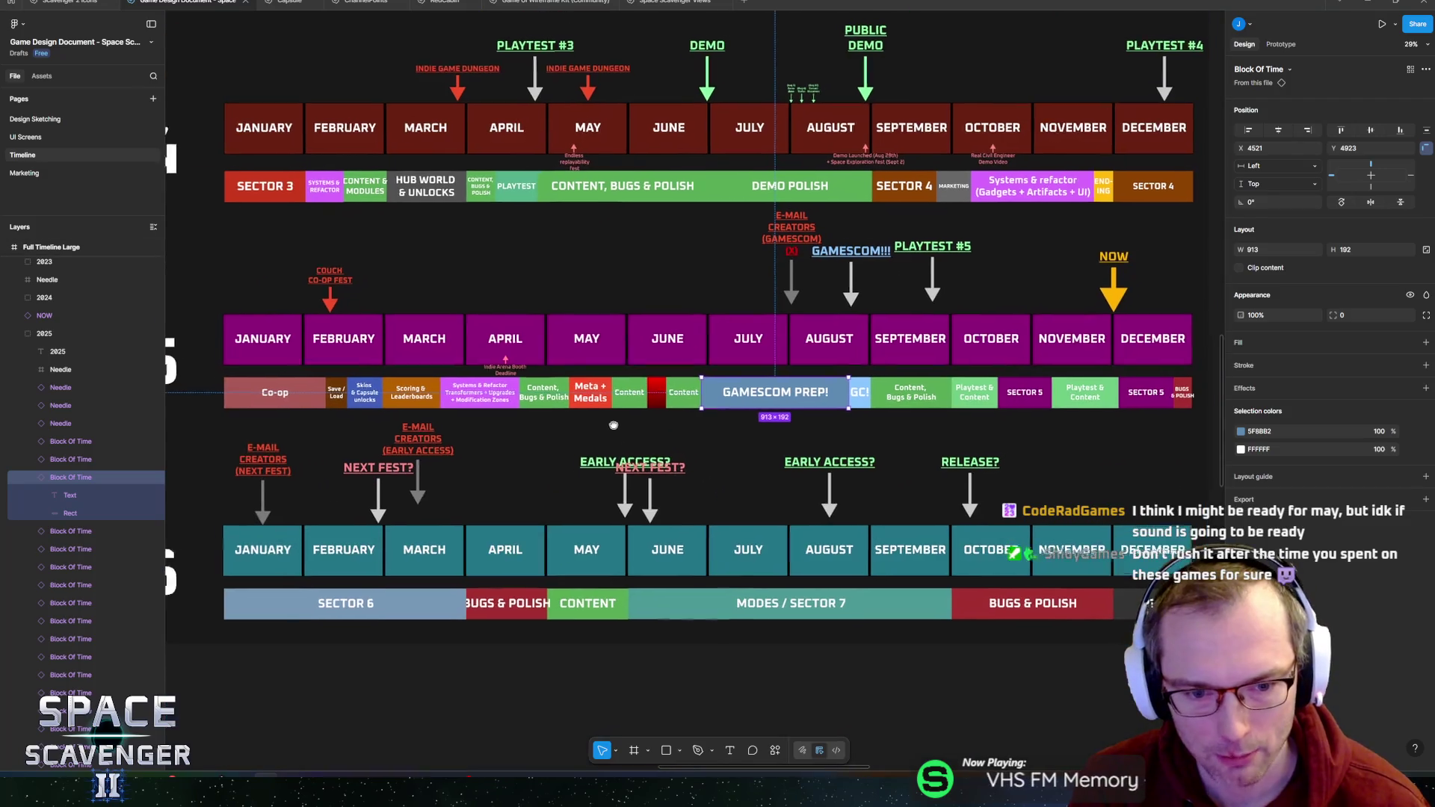
scroll(613, 425, "up", 5)
scroll(491, 504, "down", 3)
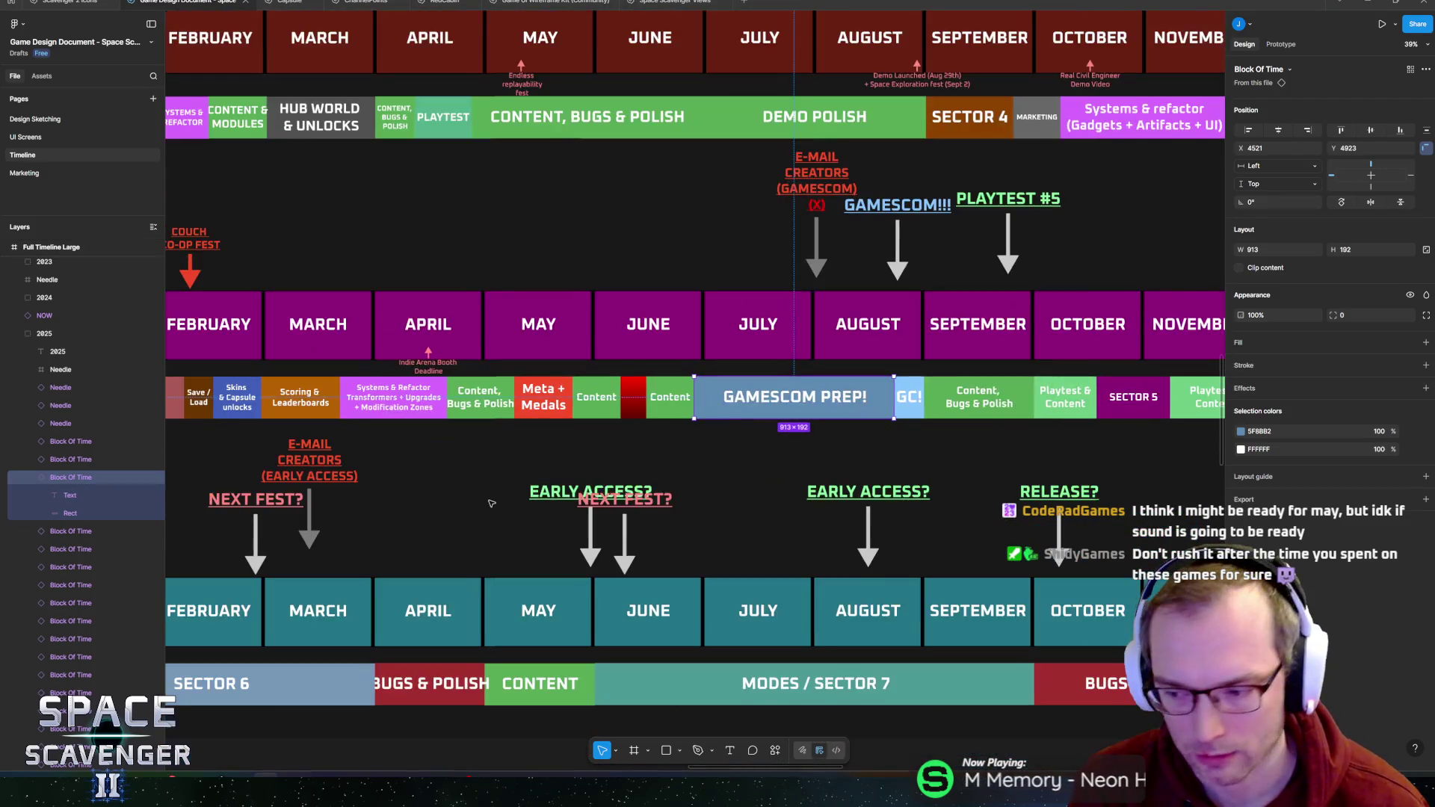
scroll(491, 504, "down", 2)
scroll(410, 439, "up", 2)
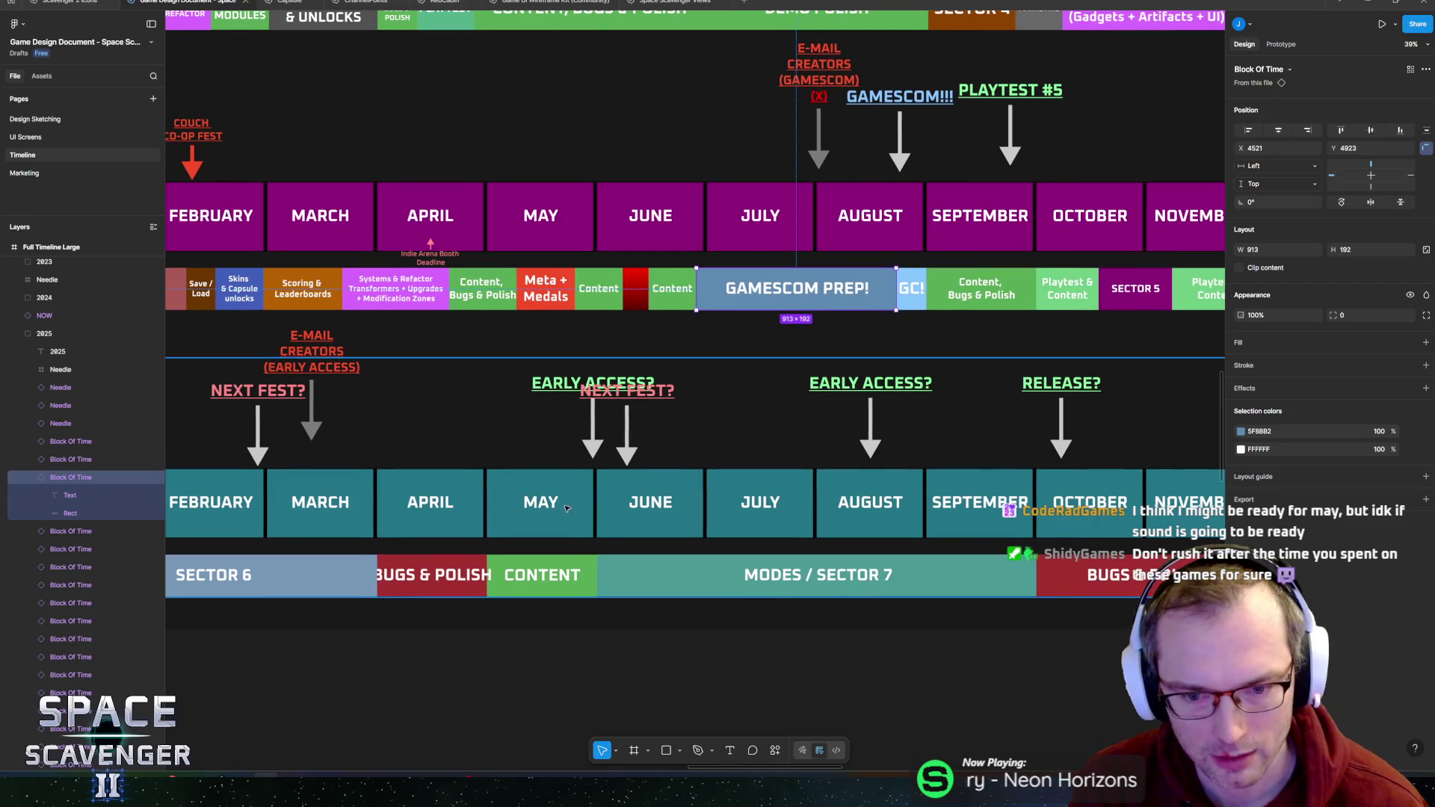
scroll(790, 529, "right", 1)
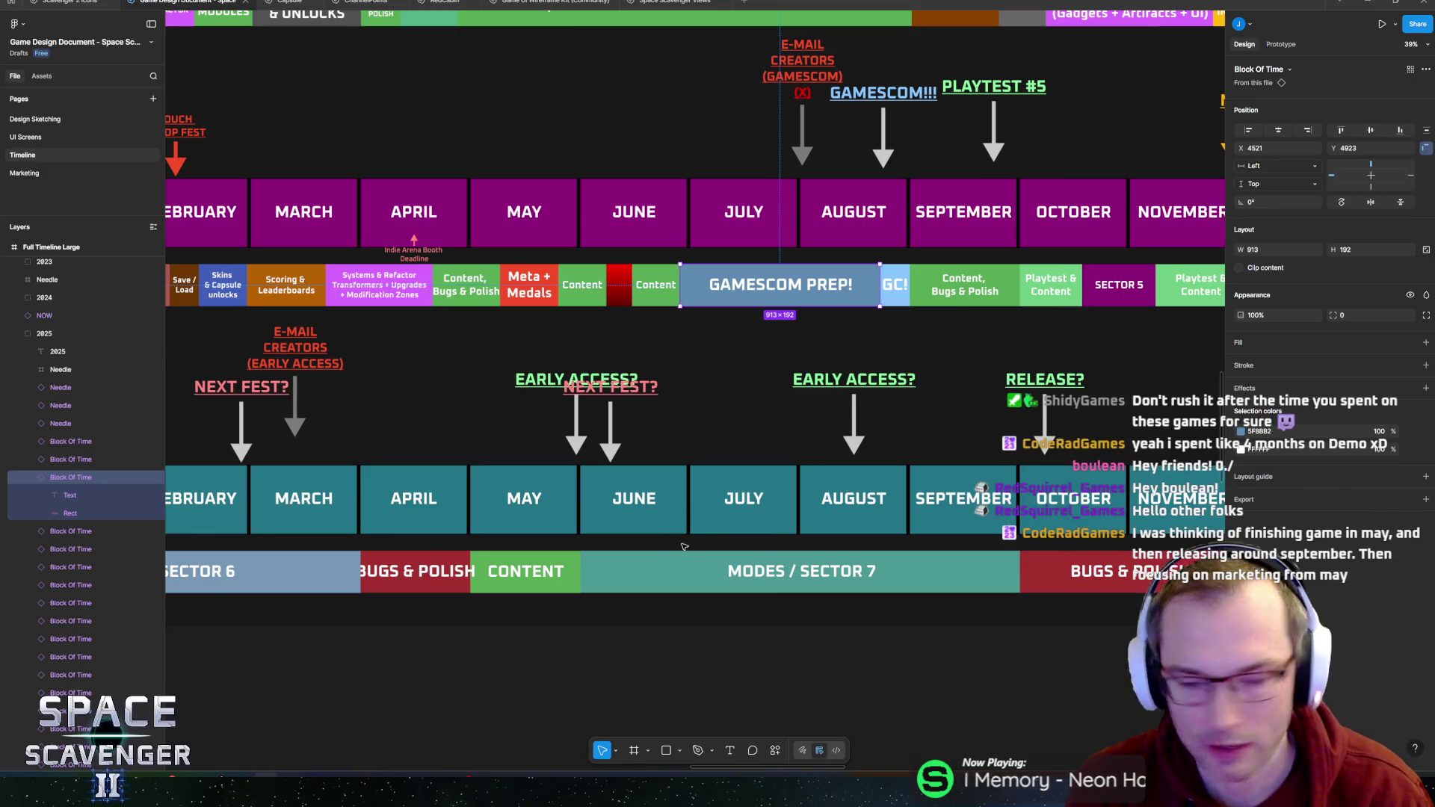
left_click(559, 575)
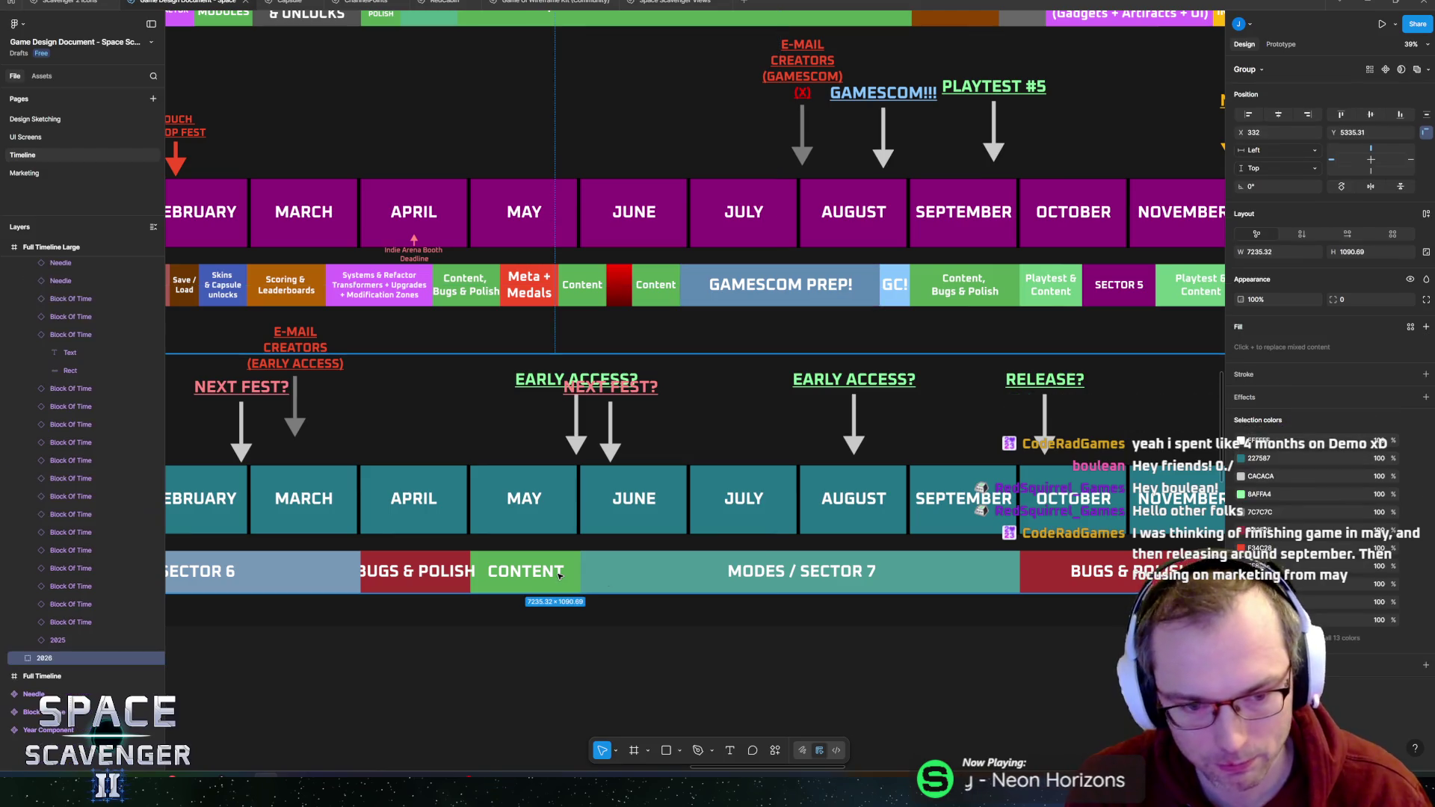
double_click(583, 573)
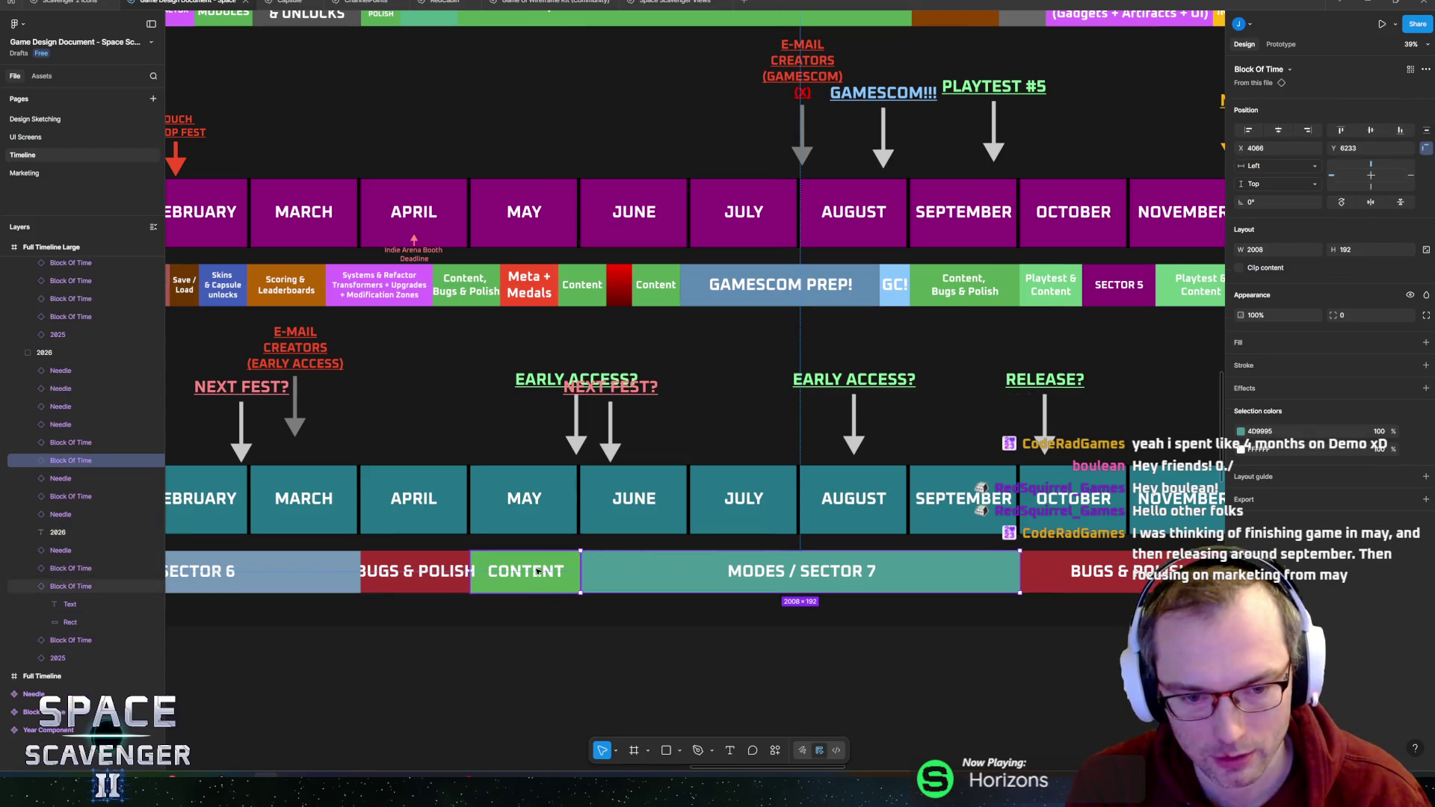
scroll(909, 593, "left", 4)
scroll(909, 594, "down", 5)
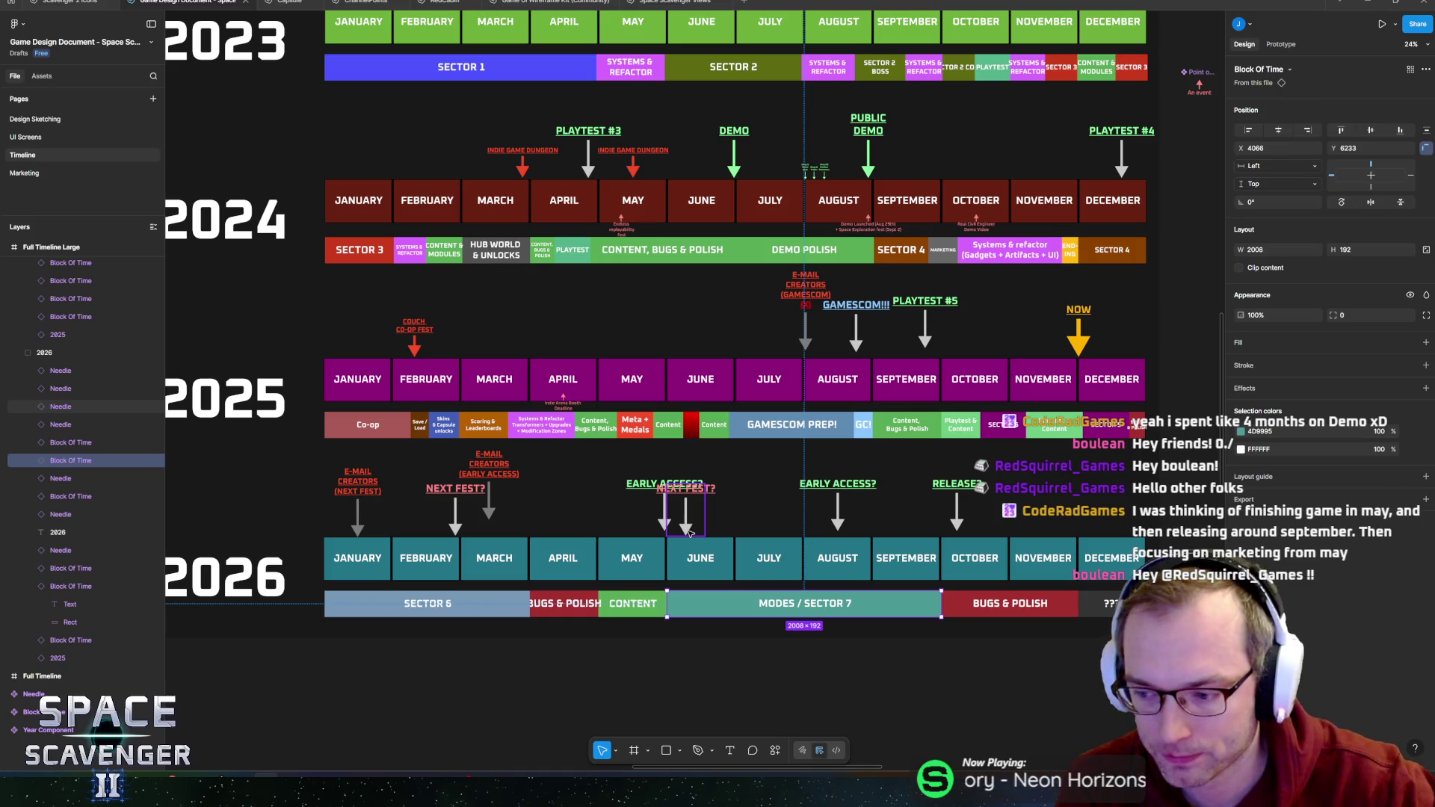
scroll(554, 534, "up", 5)
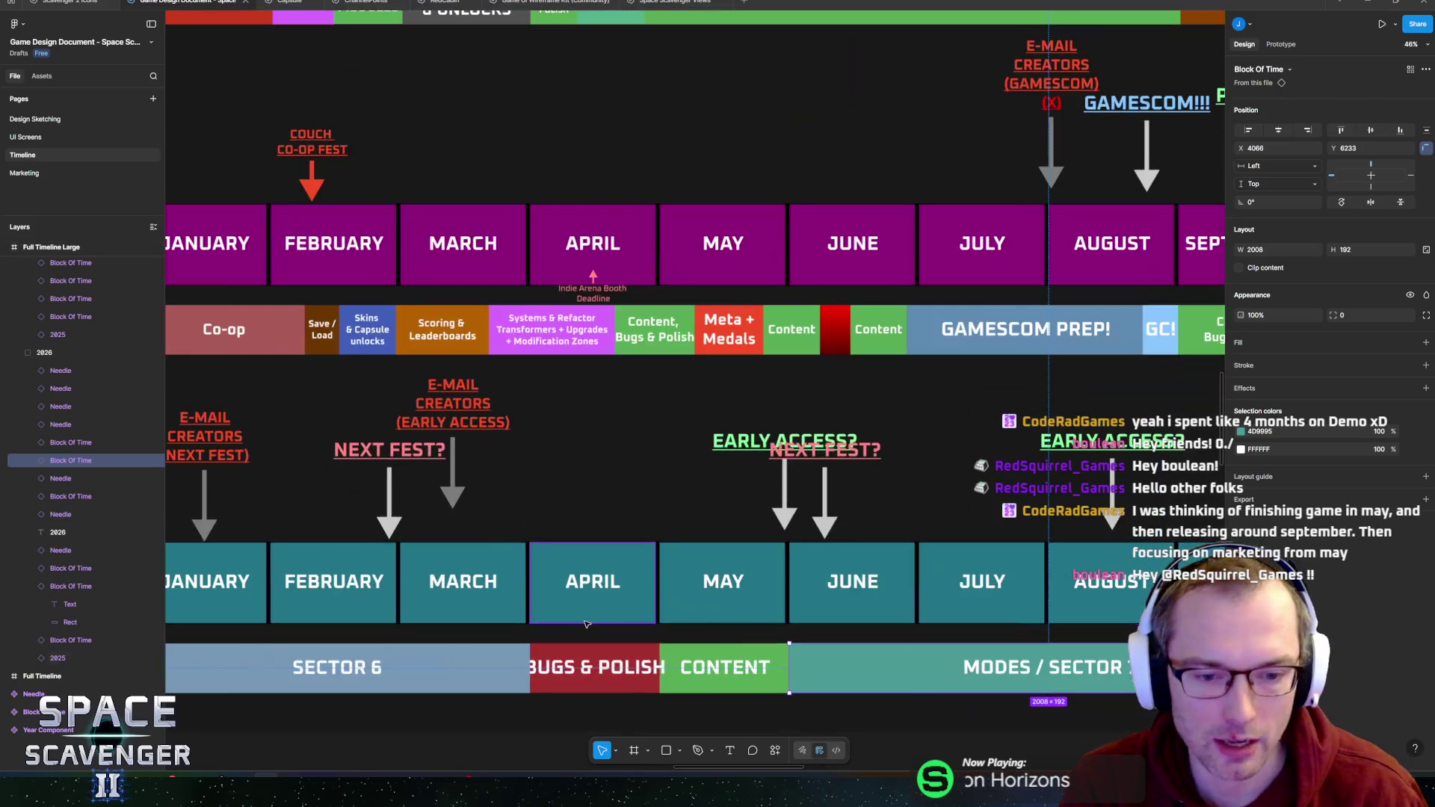
scroll(664, 507, "down", 1)
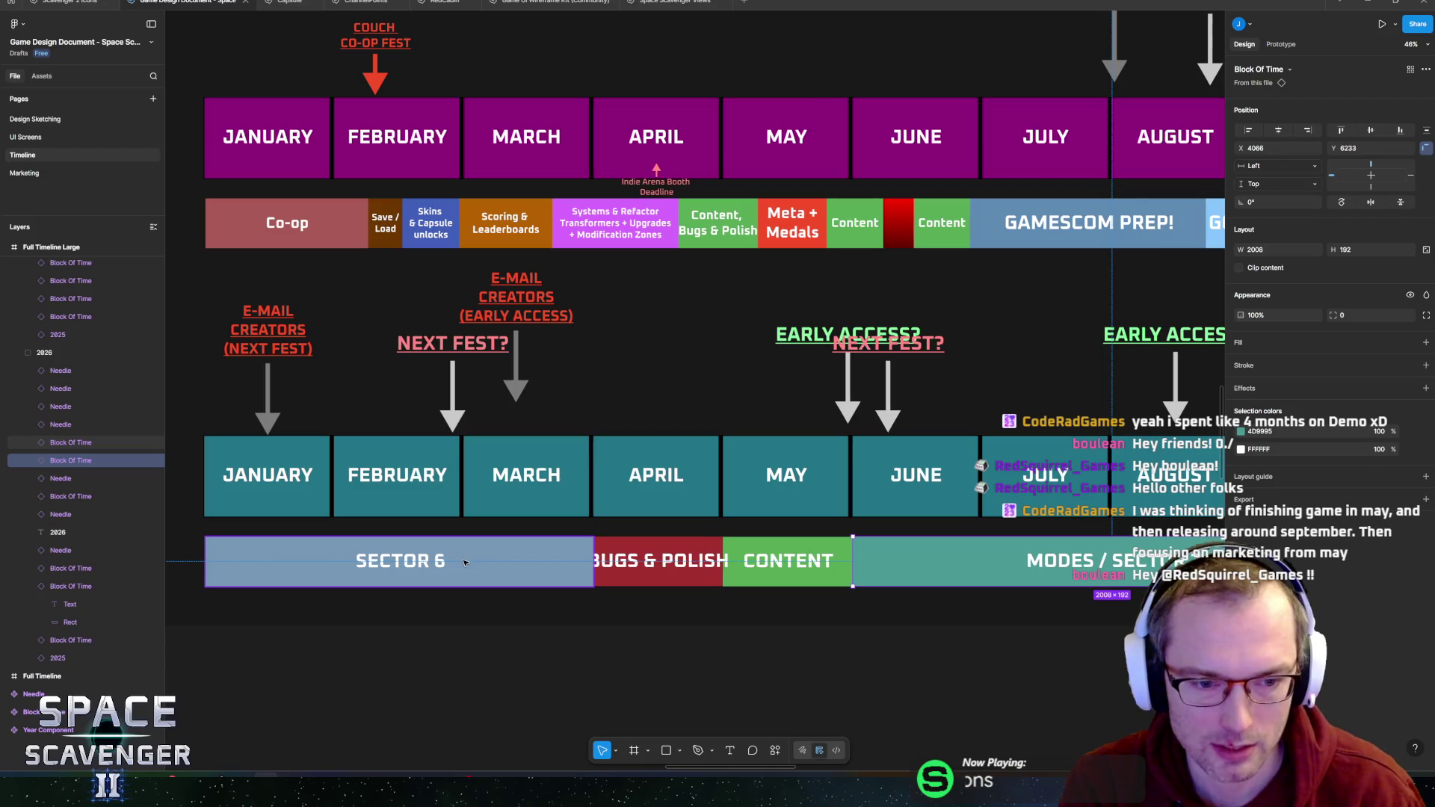
left_click(475, 565)
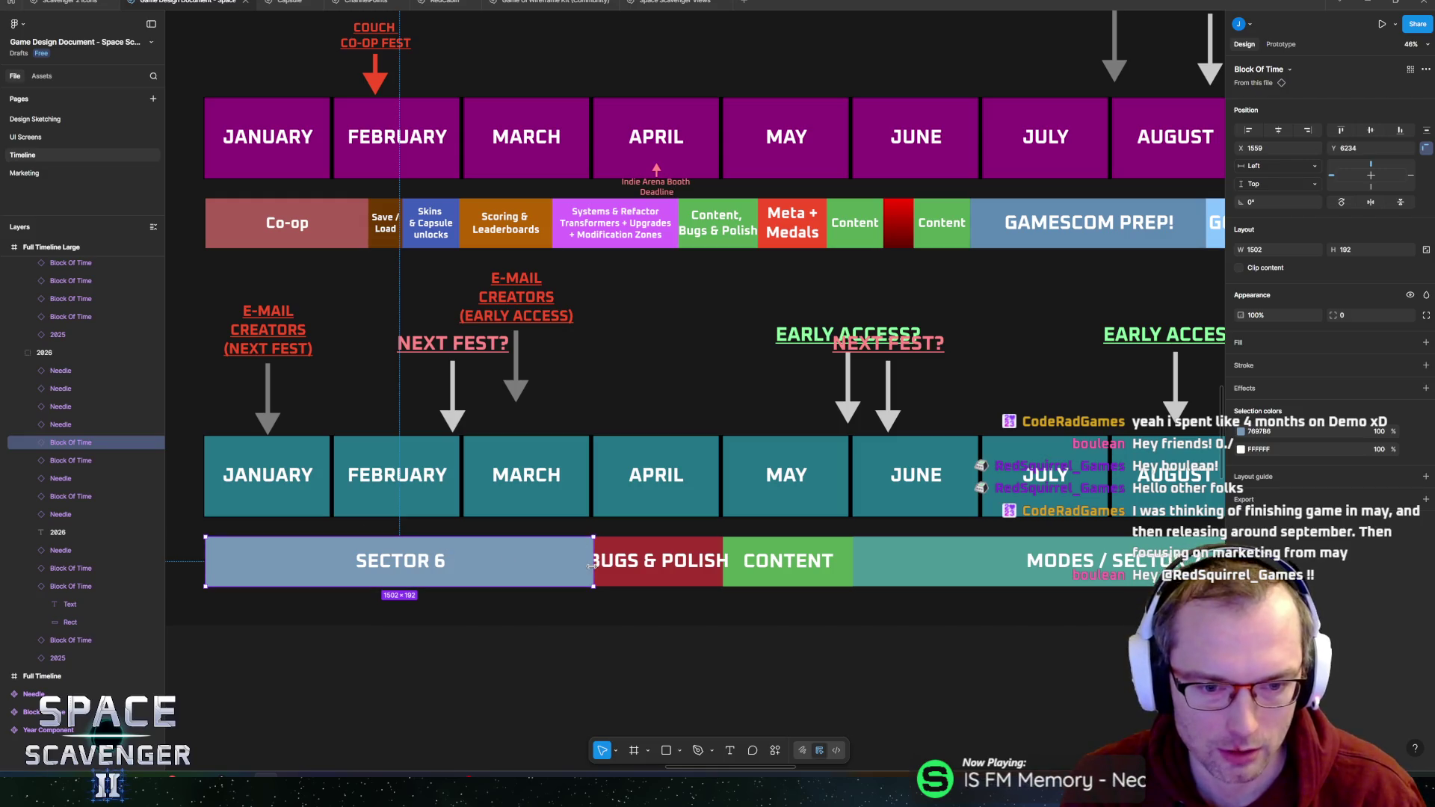
left_click_drag(588, 568, 454, 565)
key("ctrl+z")
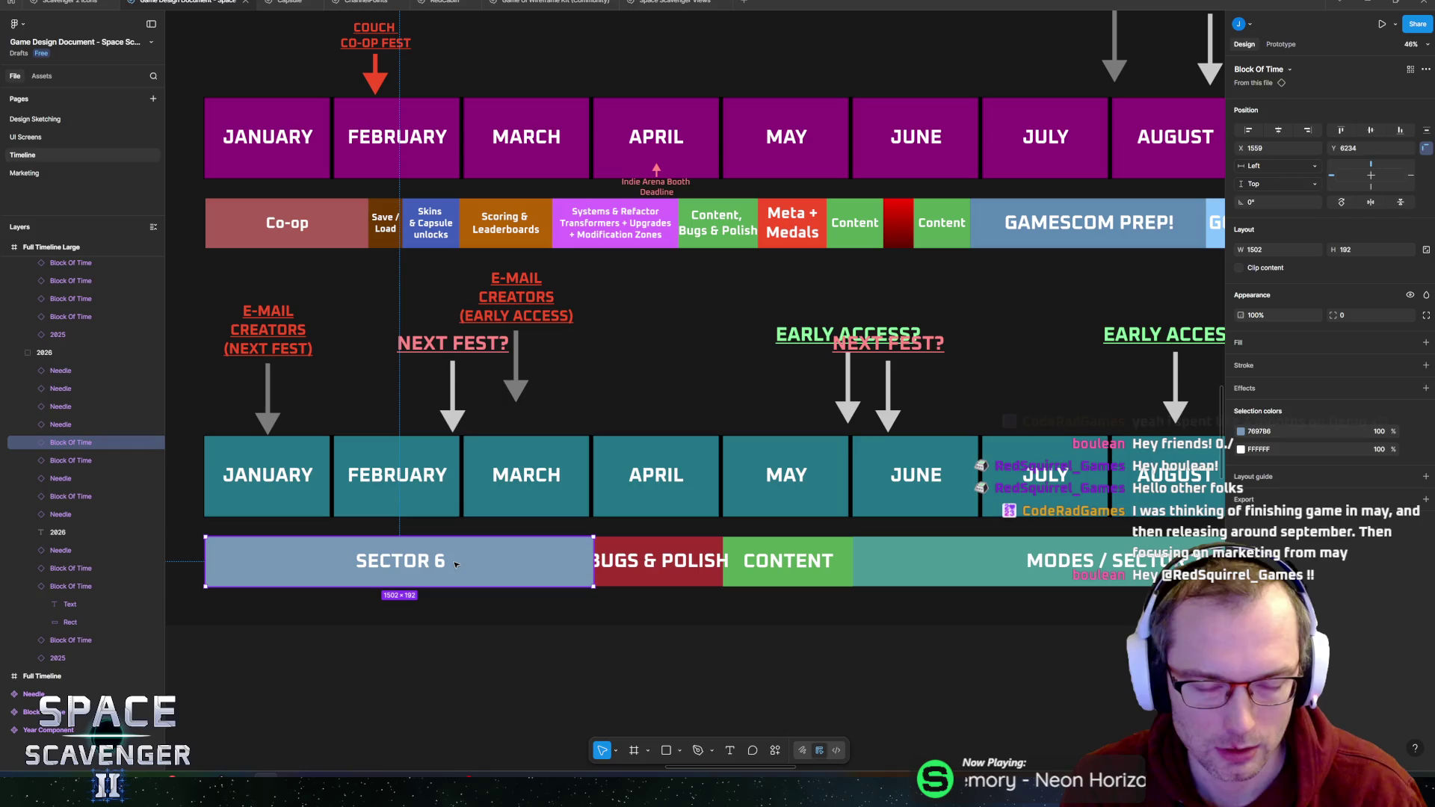
key("shift+1")
scroll(926, 439, "up", 5)
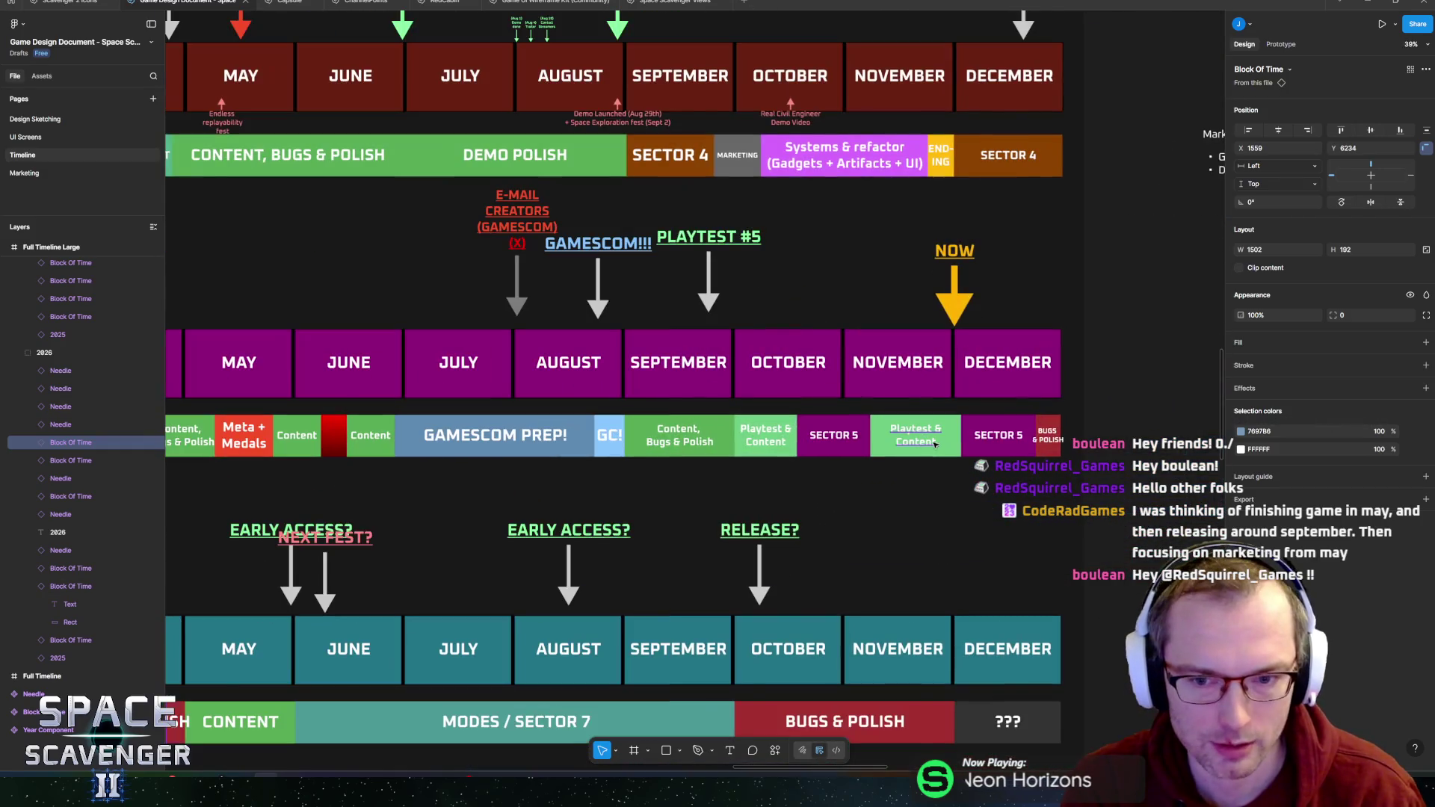
scroll(744, 493, "left", 5)
scroll(745, 493, "right", 5)
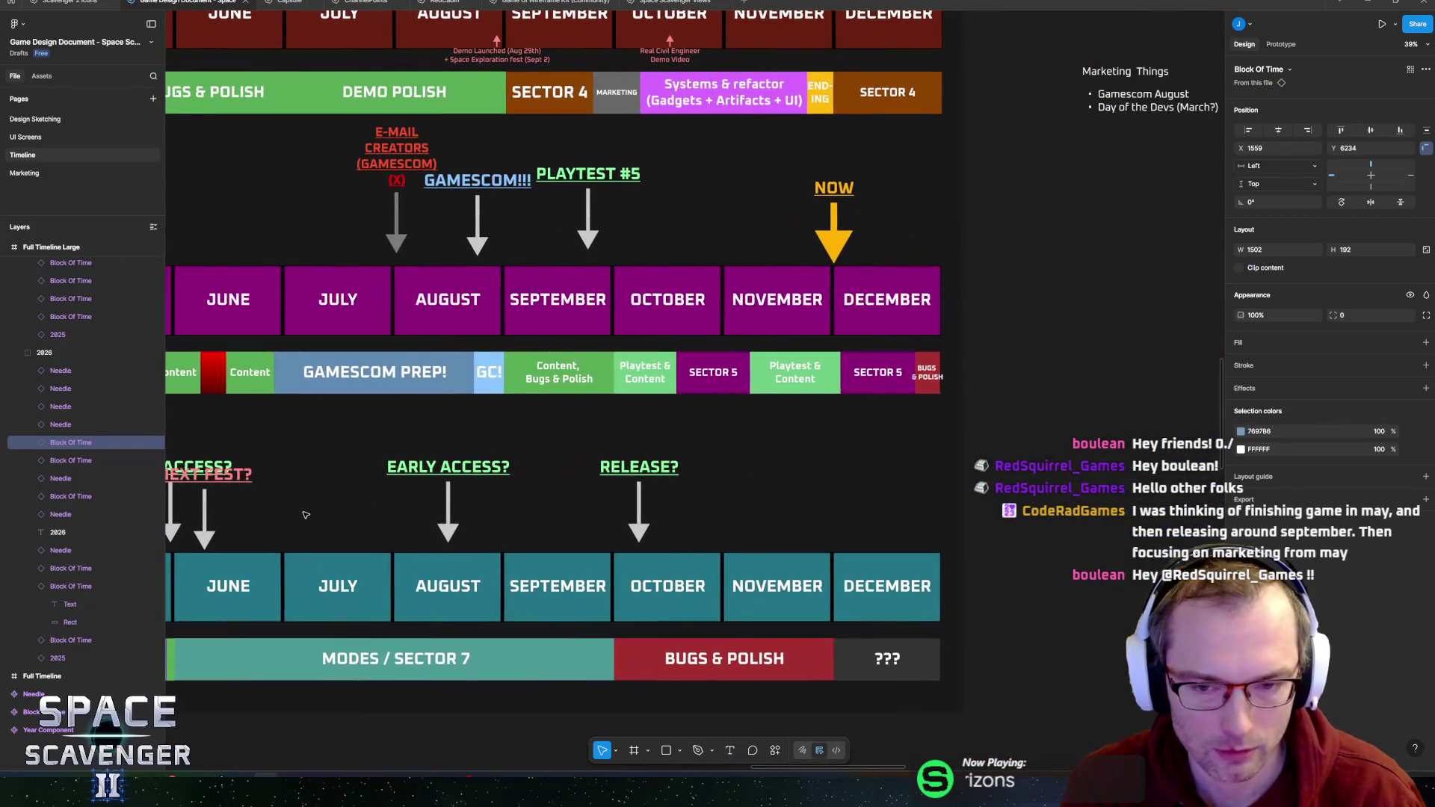
scroll(607, 432, "left", 6)
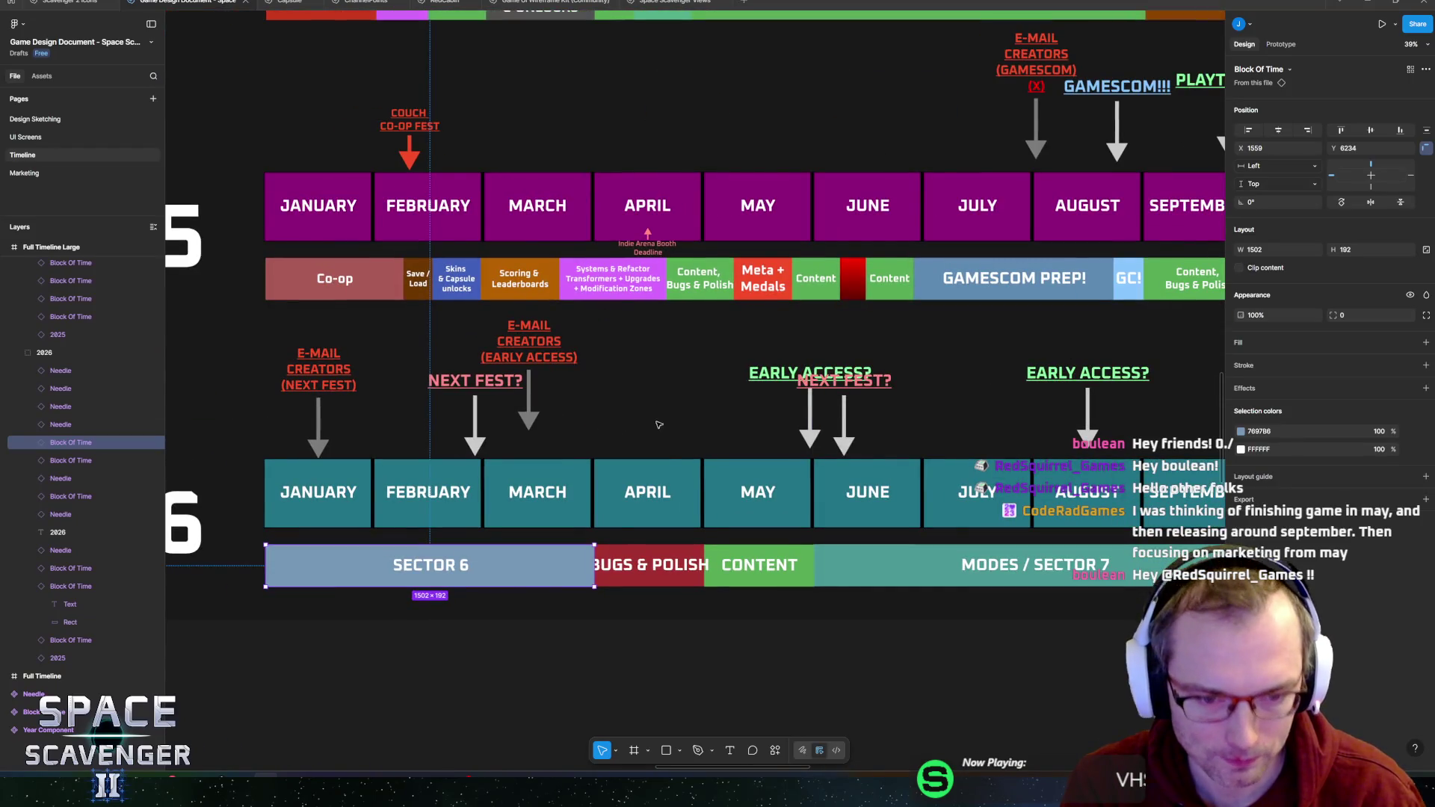
left_click(630, 563)
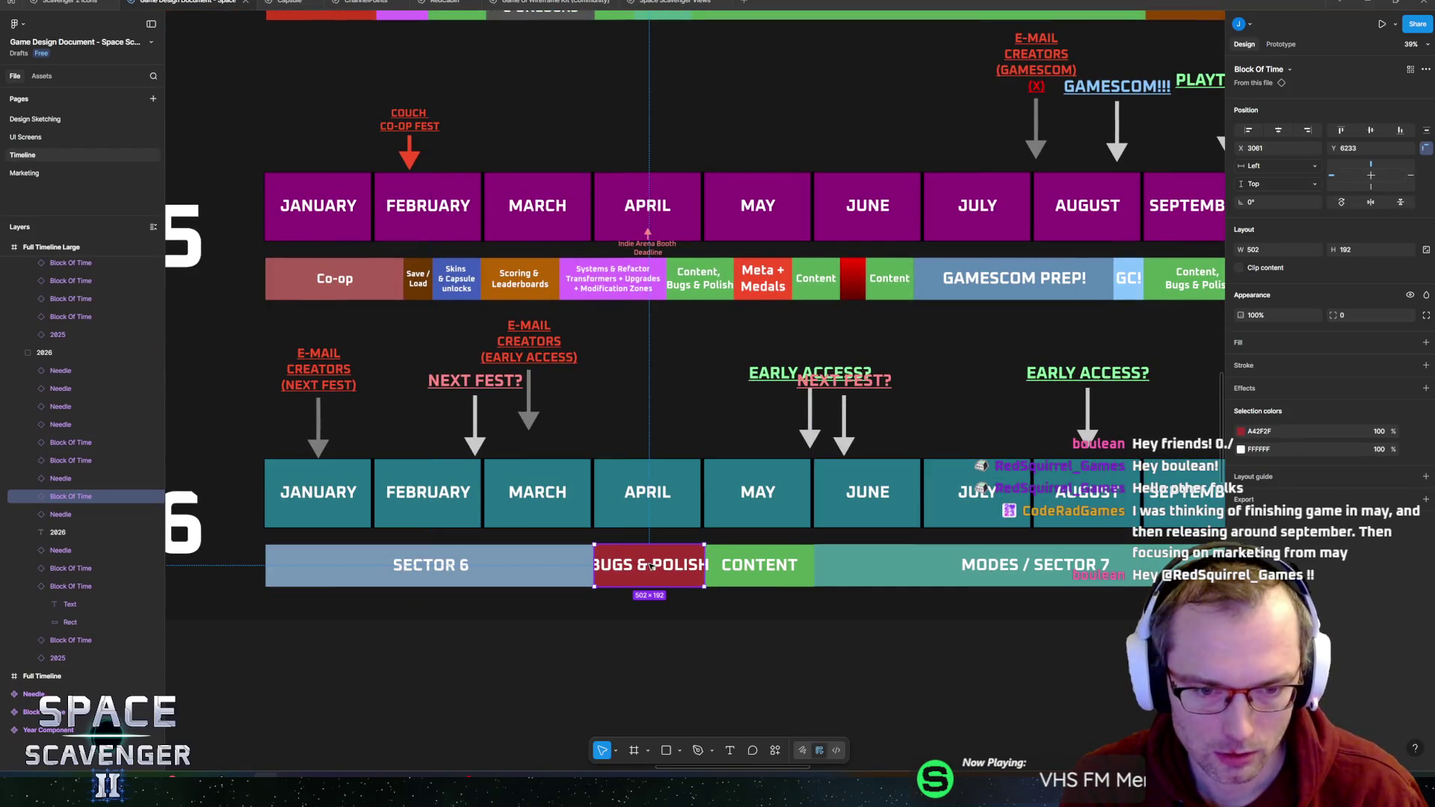
scroll(577, 536, "right", 3)
left_click(464, 562)
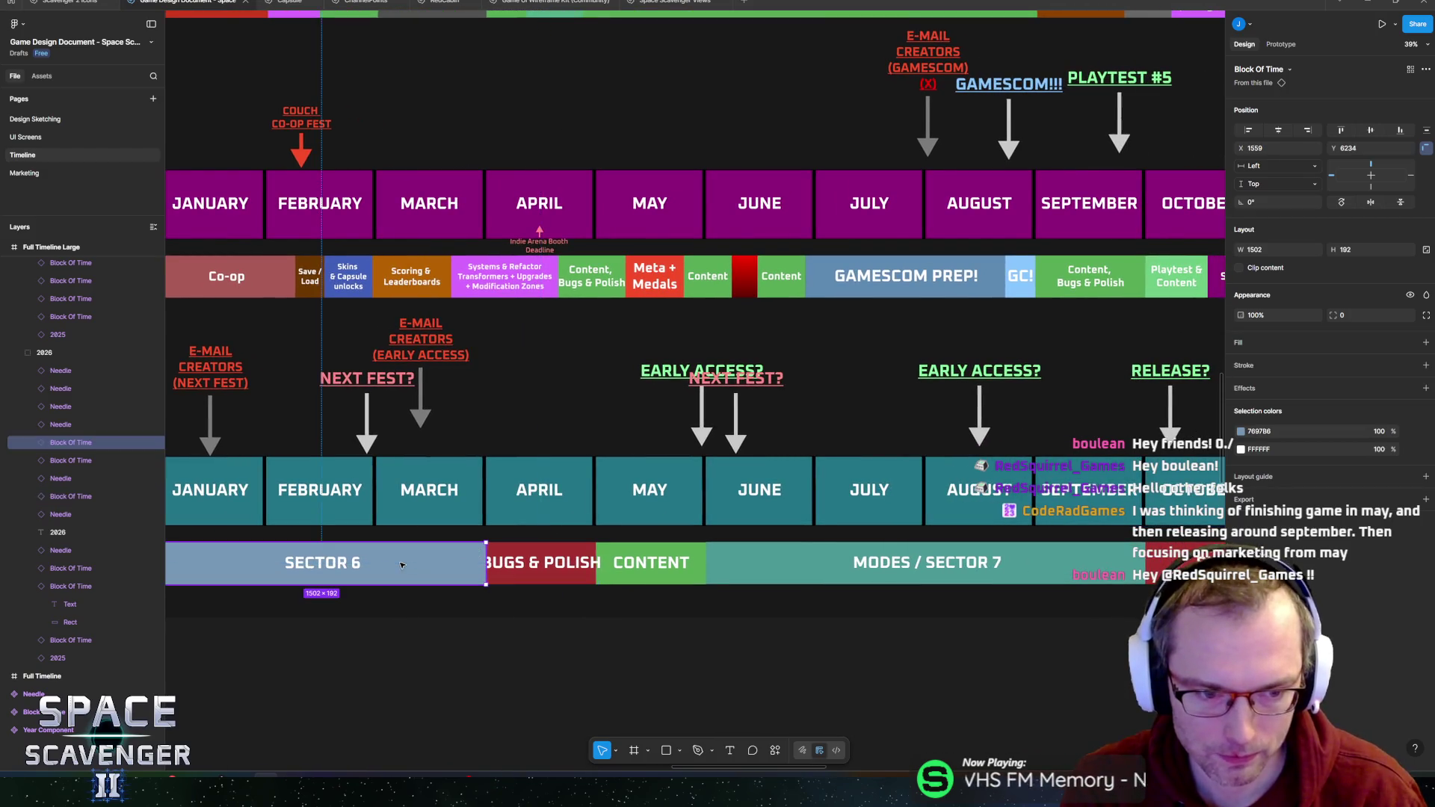
scroll(473, 540, "left", 3)
scroll(473, 539, "up", 5)
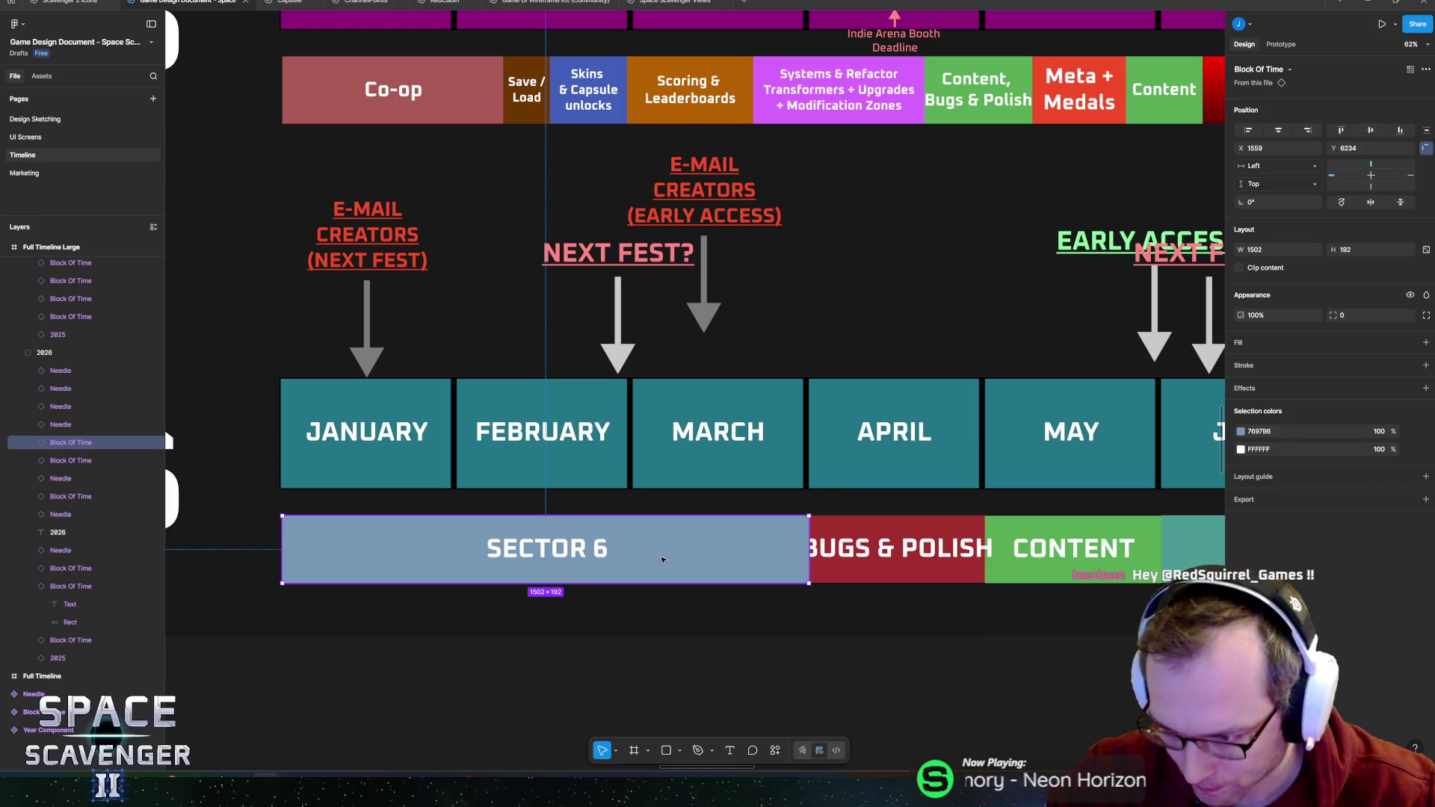
scroll(661, 559, "right", 3)
scroll(661, 559, "down", 1)
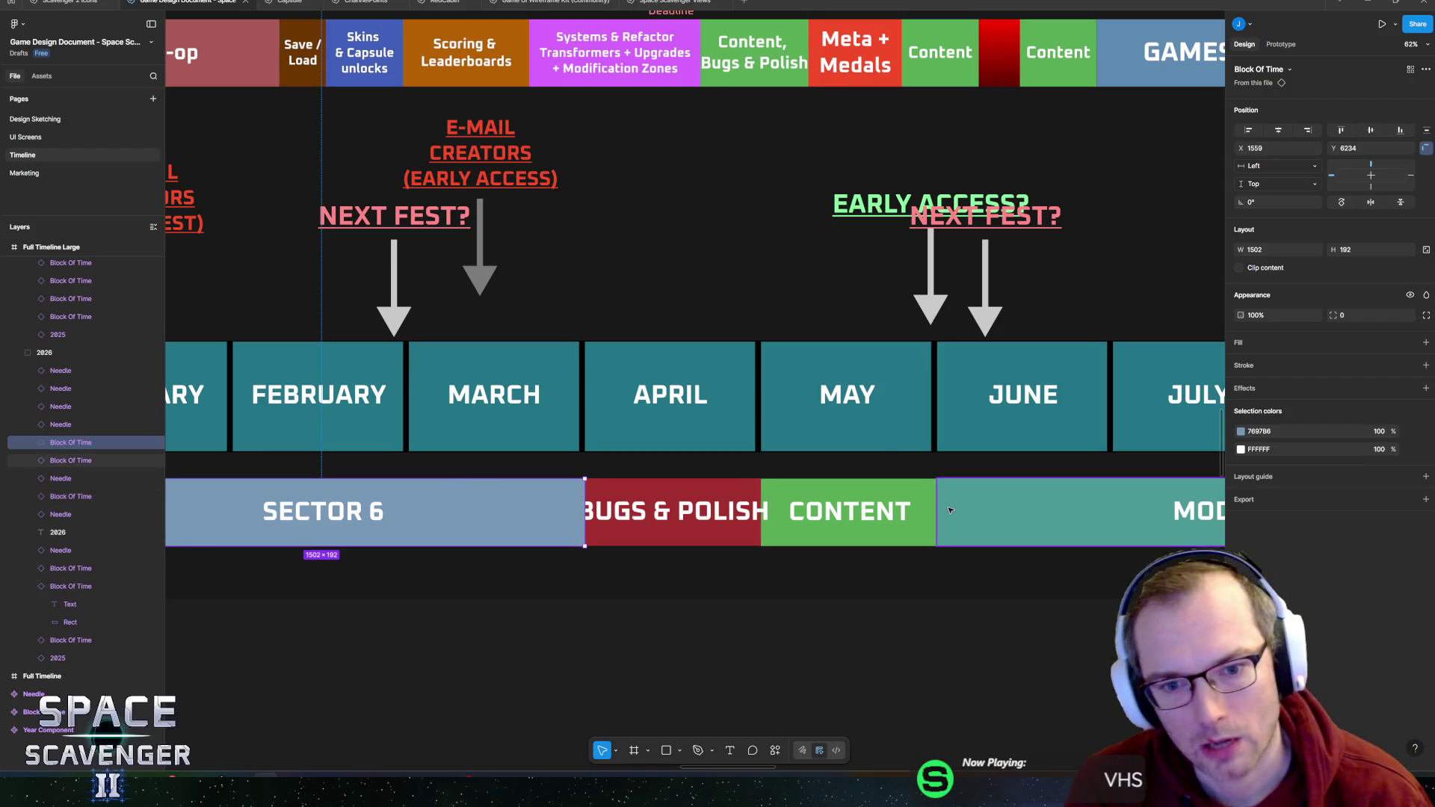
- Inspect the EARLY ACCESS?/NEXT FEST? arrows, the 2026 CONTENT block and the June needle
left_click(951, 313)
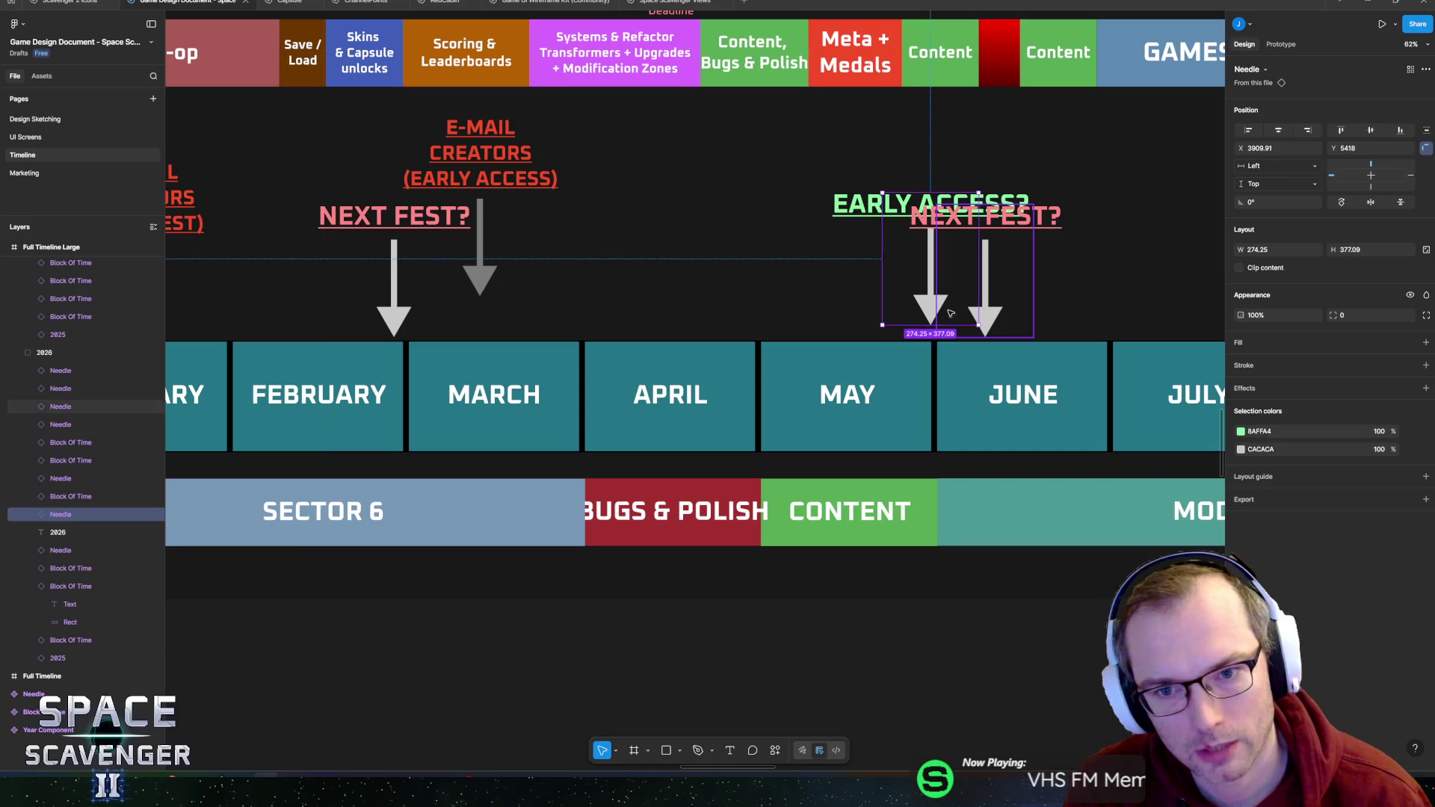
scroll(782, 509, "right", 1)
left_click(782, 509)
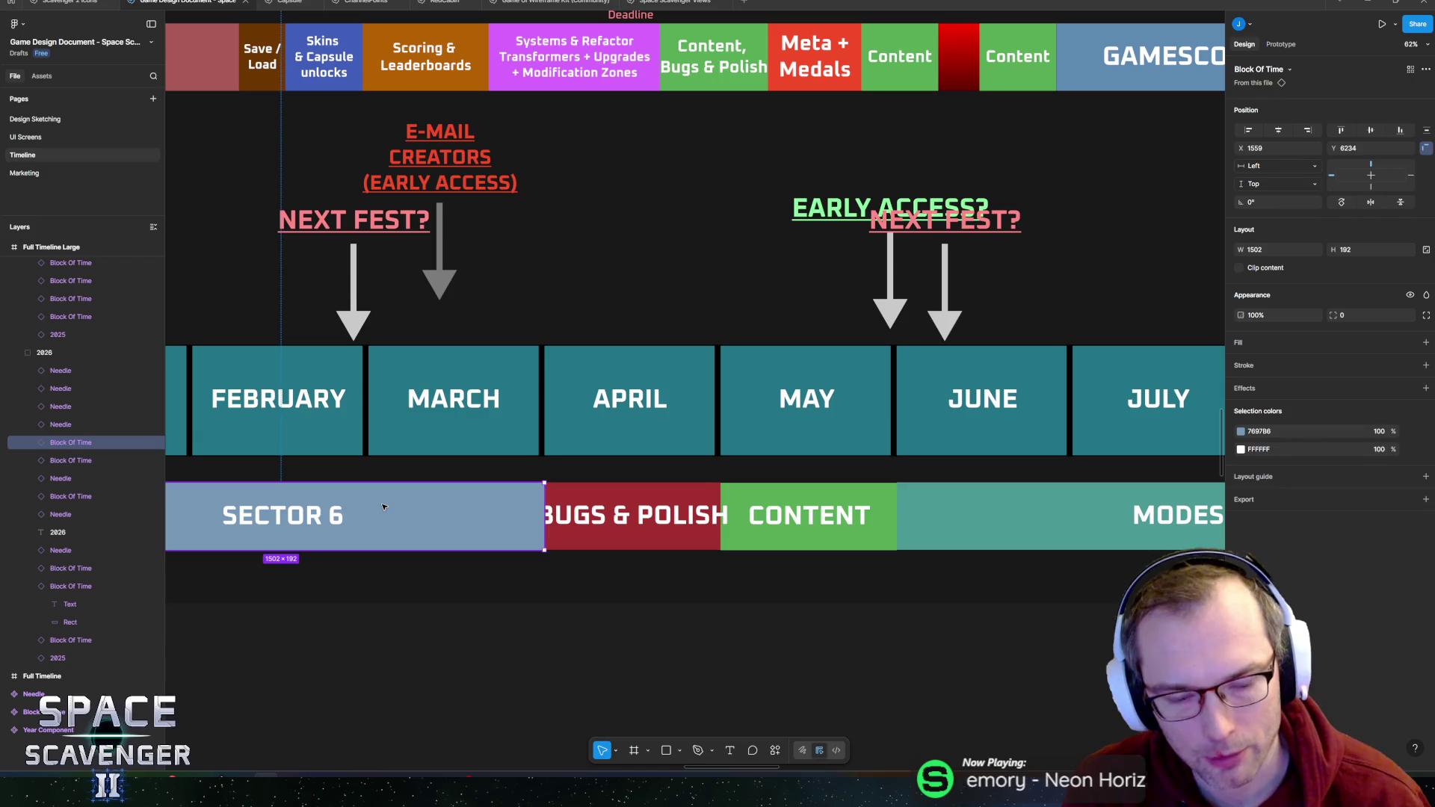
scroll(874, 513, "right", 5)
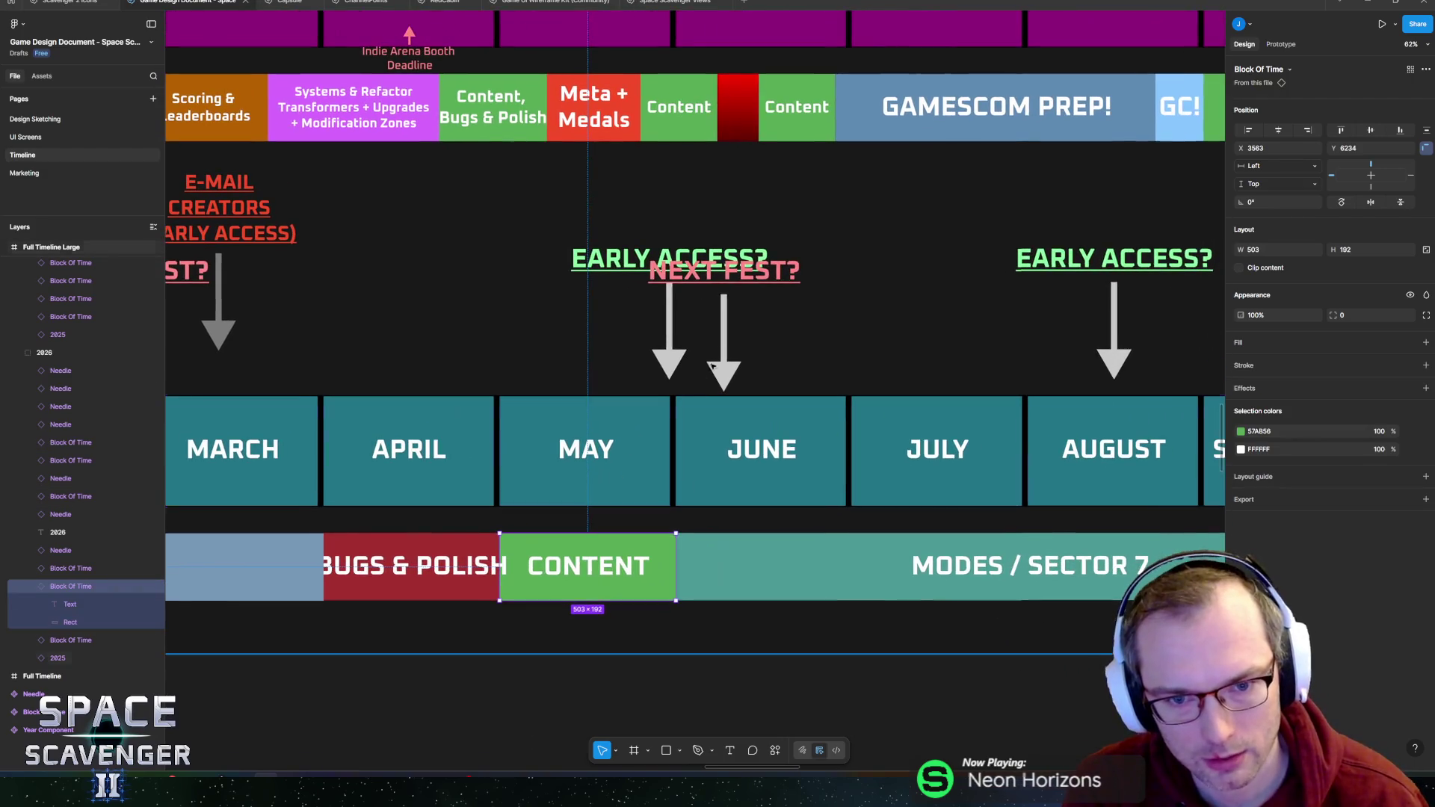
left_click(735, 346)
scroll(735, 346, "down", 5)
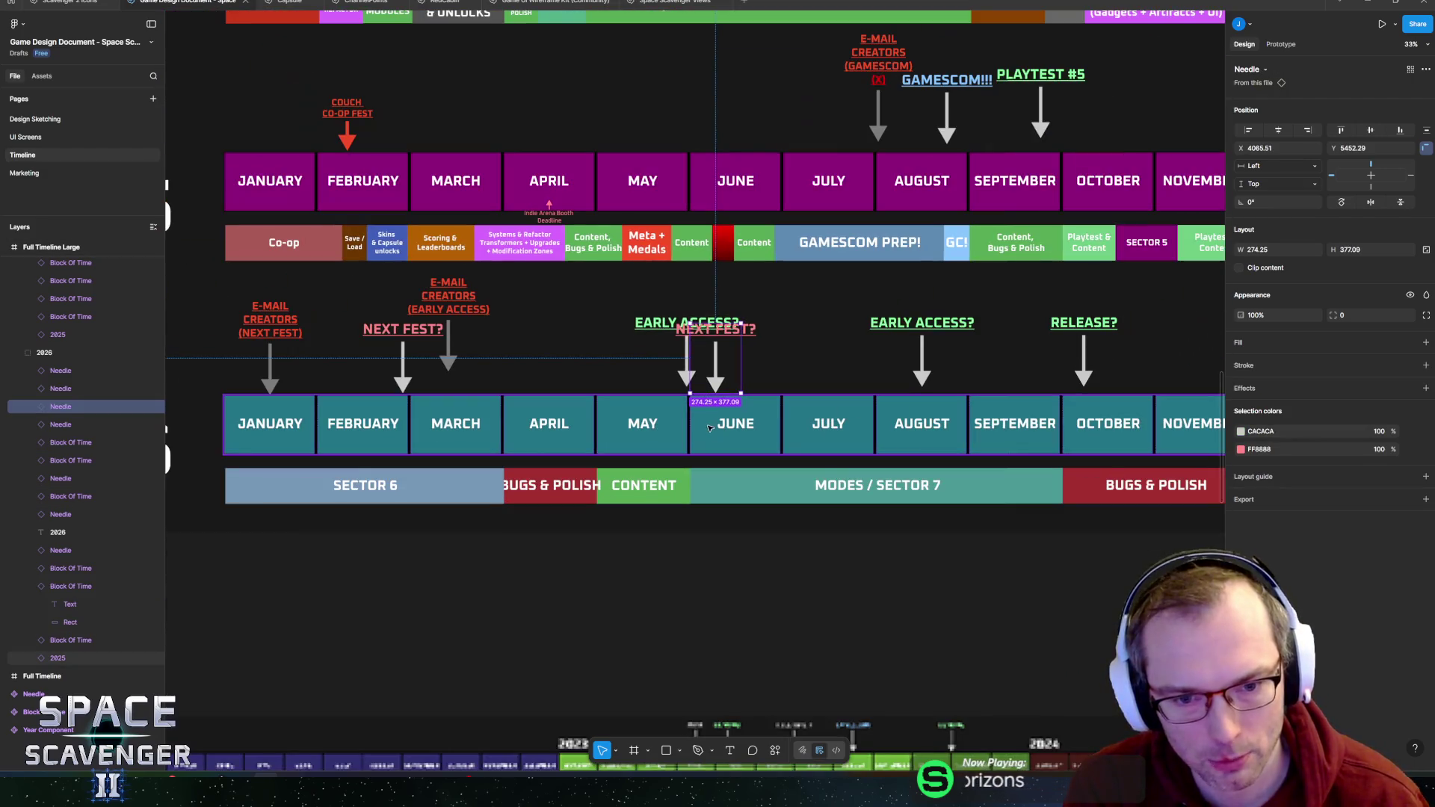
scroll(823, 486, "up", 2)
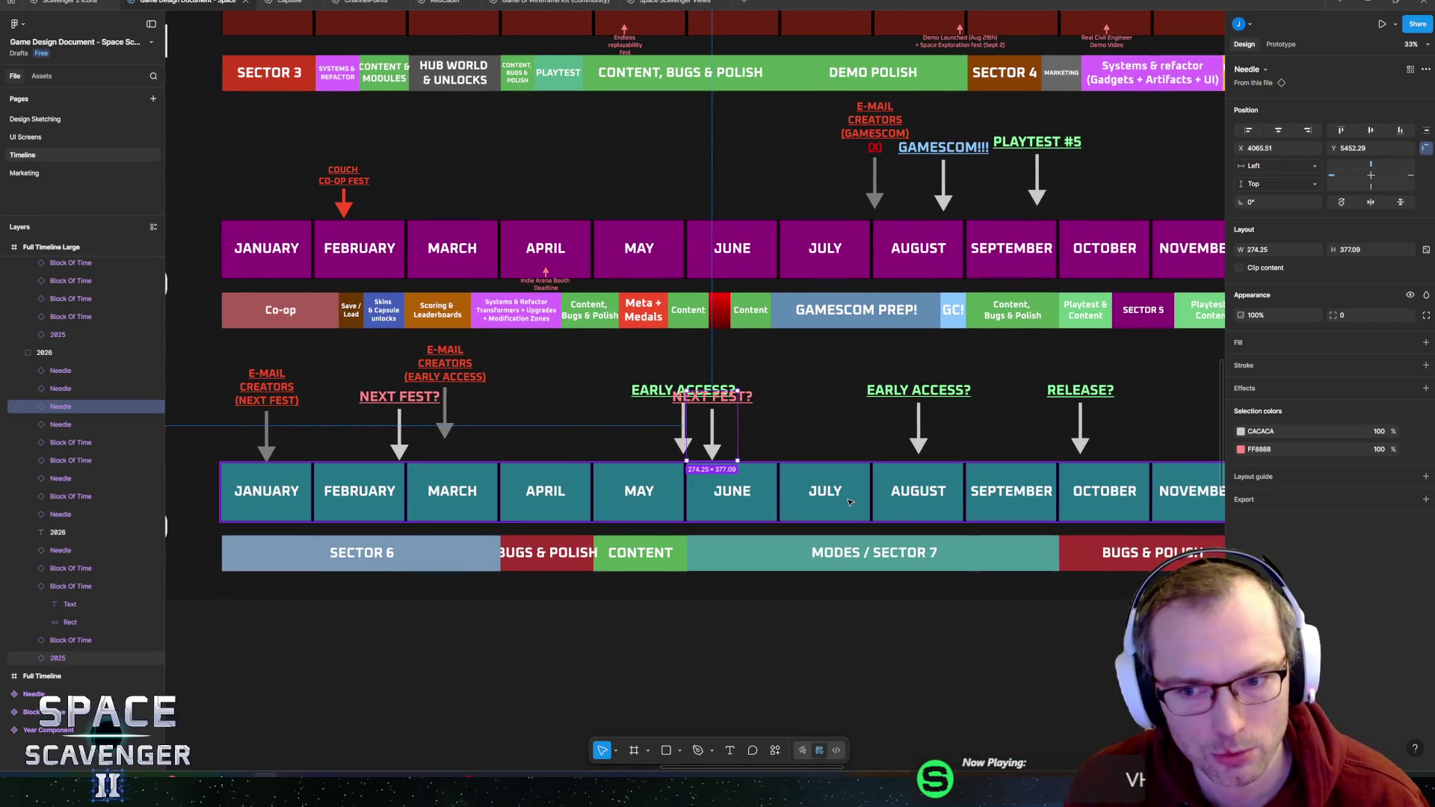
scroll(849, 502, "up", 5)
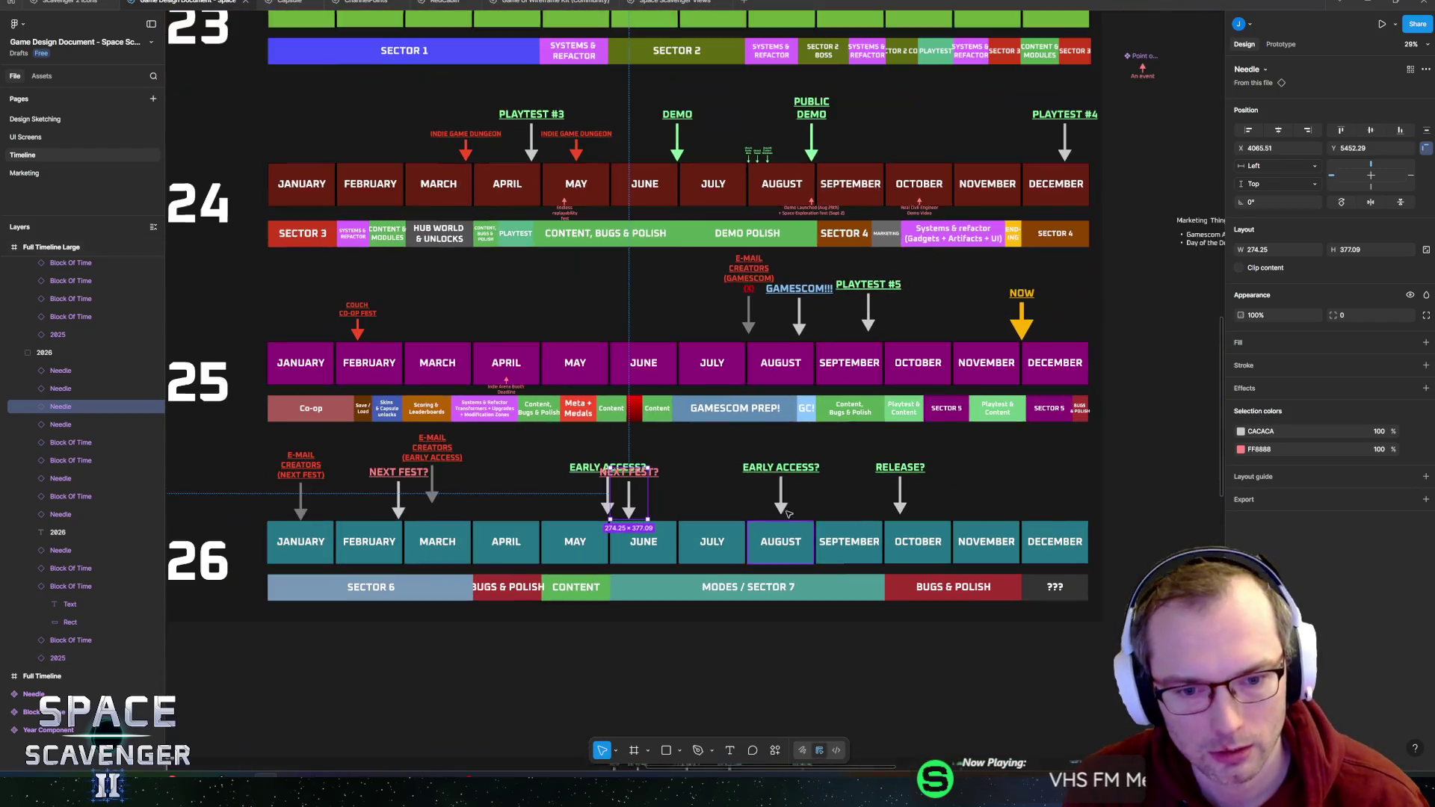
scroll(788, 514, "up", 3)
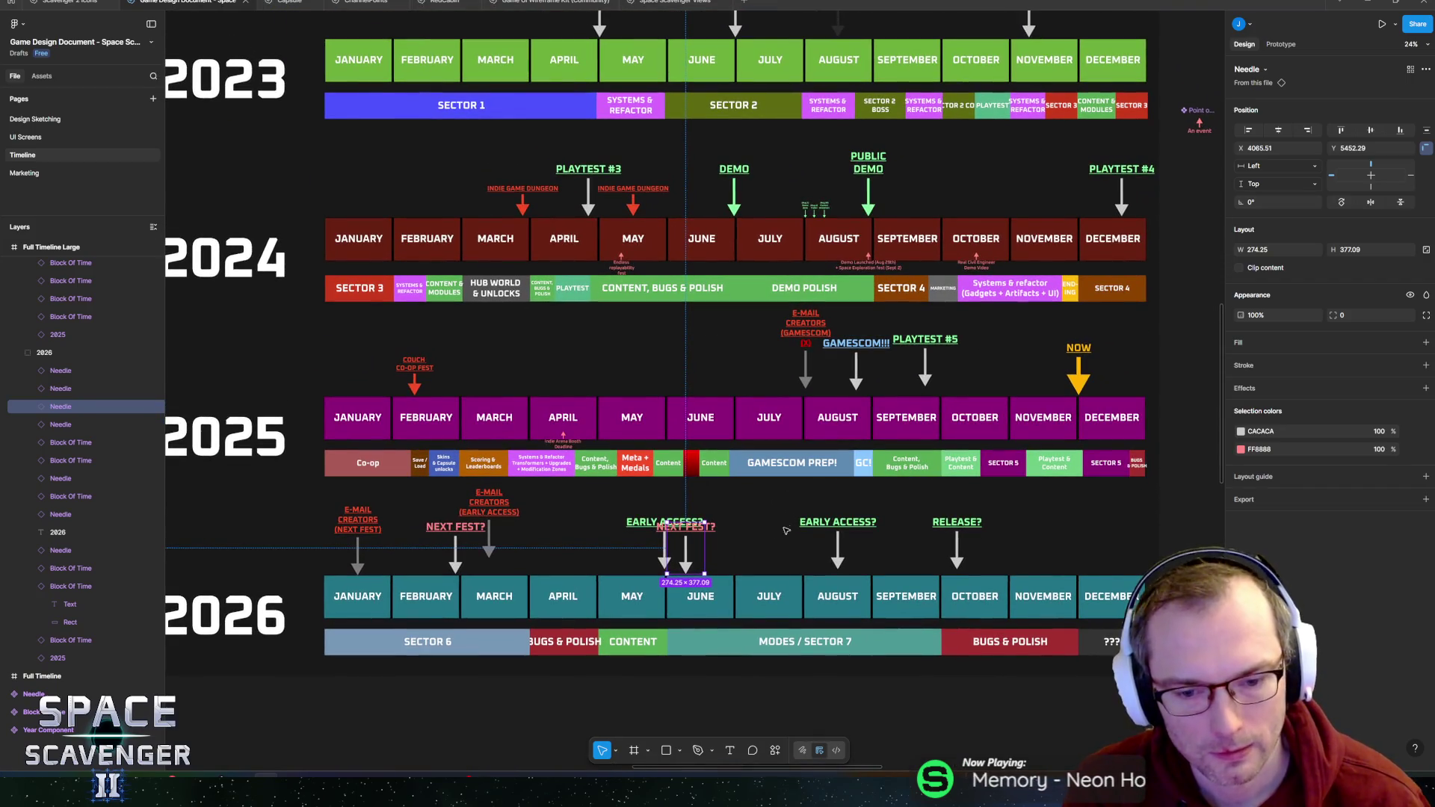
scroll(745, 633, "up", 5)
- Check the EARLY ACCESS? needle above August, then minimize the Figma roadmap window
left_click(898, 486)
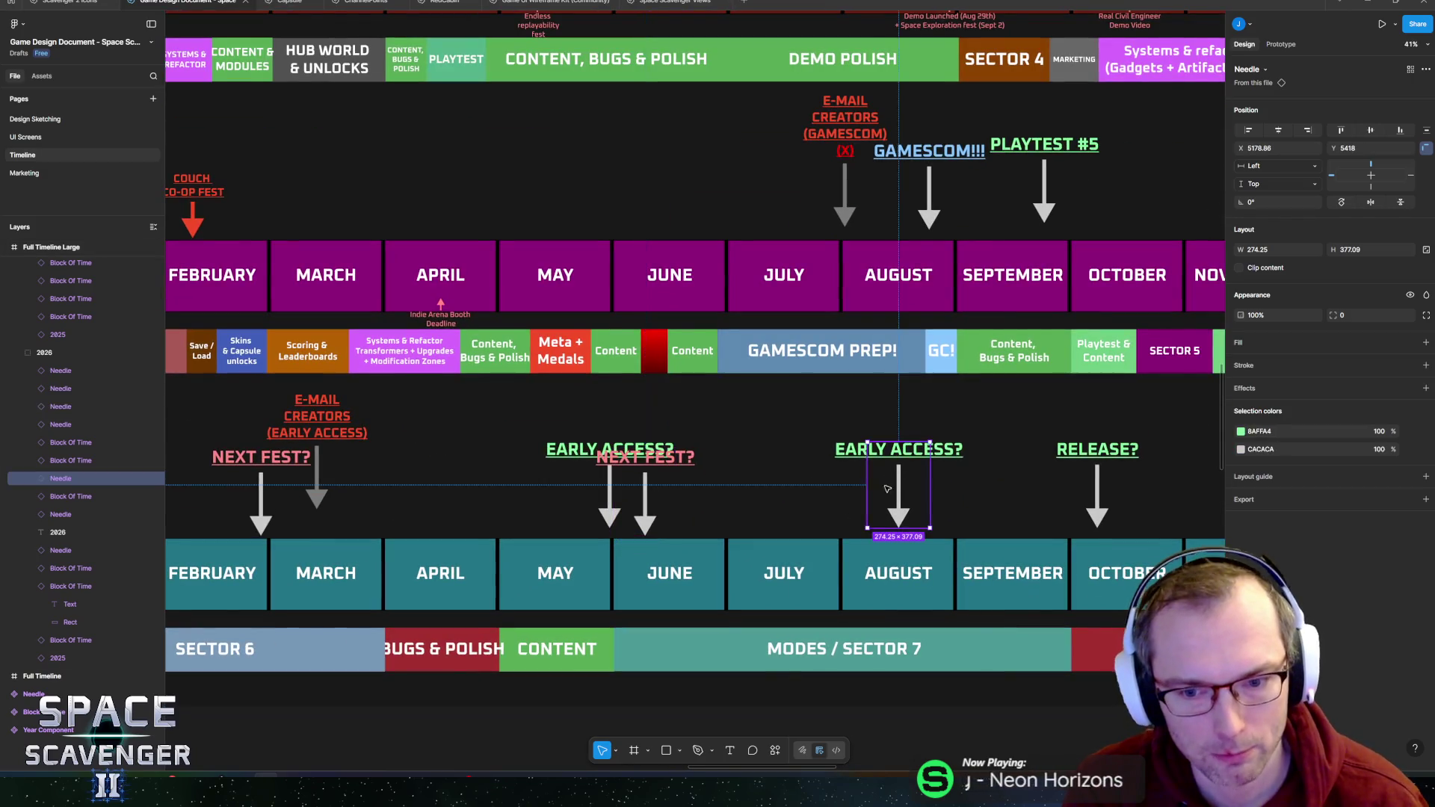
scroll(899, 486, "right", 3)
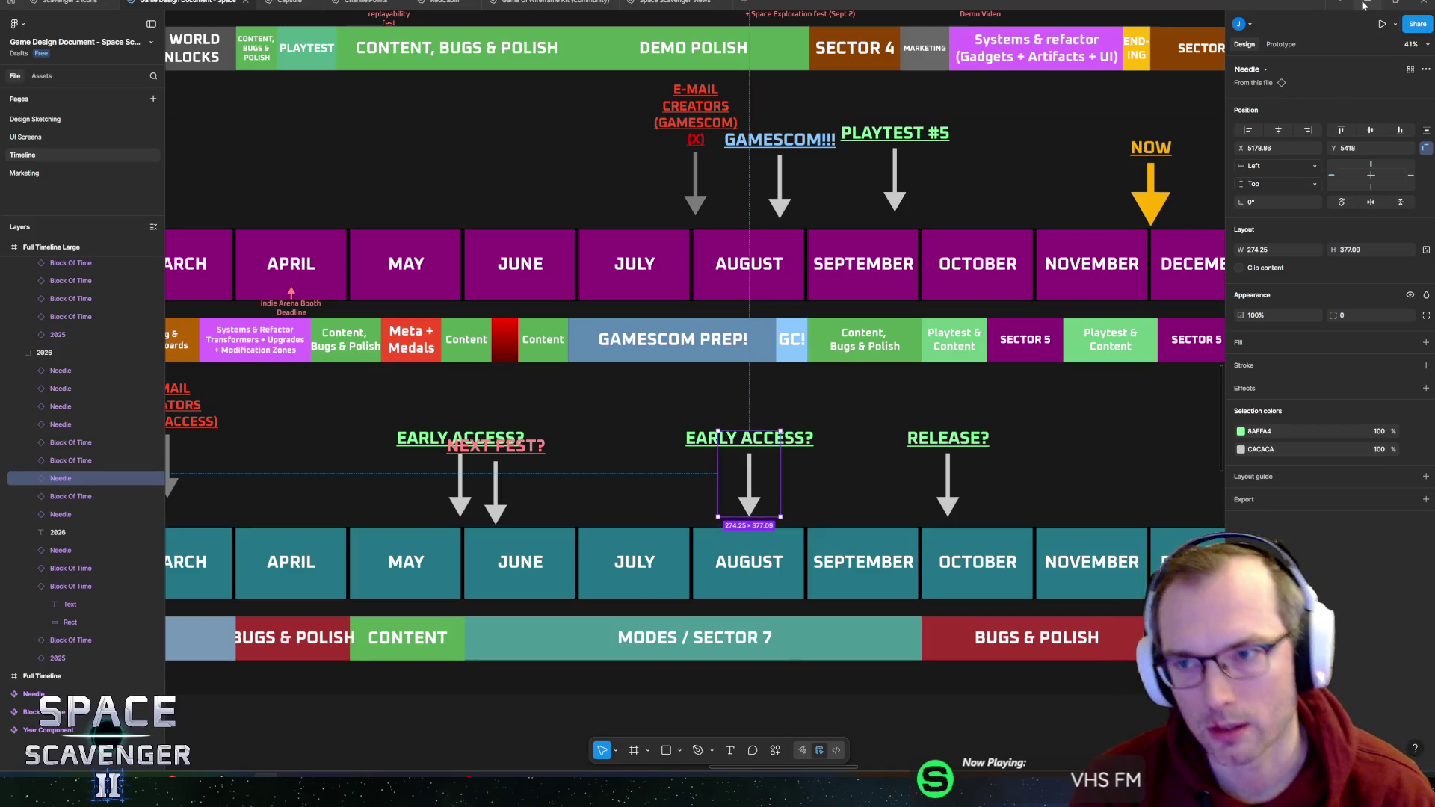
left_click(1364, 5)
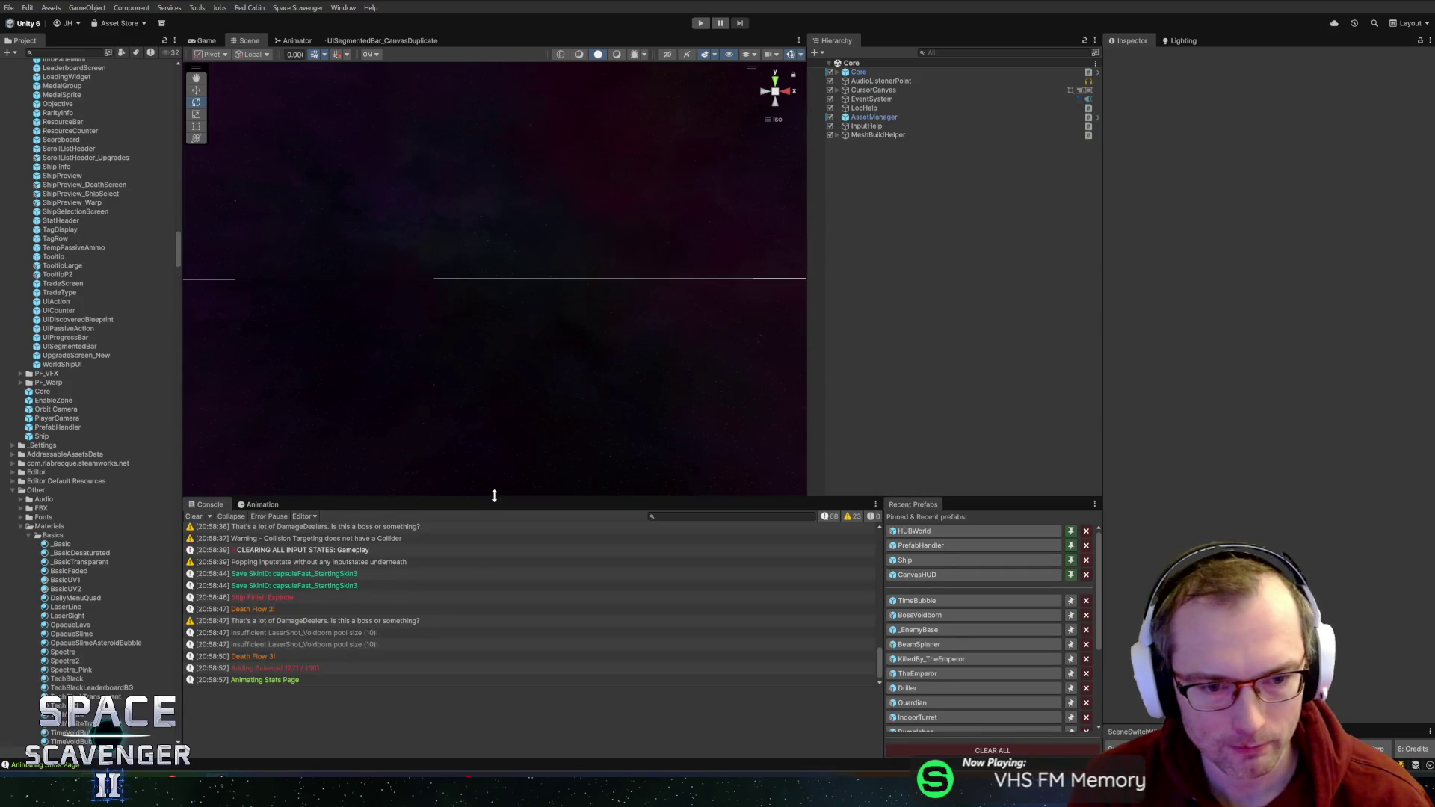
- Make the Unity scene view slightly taller and bring GitHub Desktop to the front
mouse_move(494, 496)
left_mouse_down()
mouse_move(494, 516)
mouse_move(505, 505)
left_mouse_up()
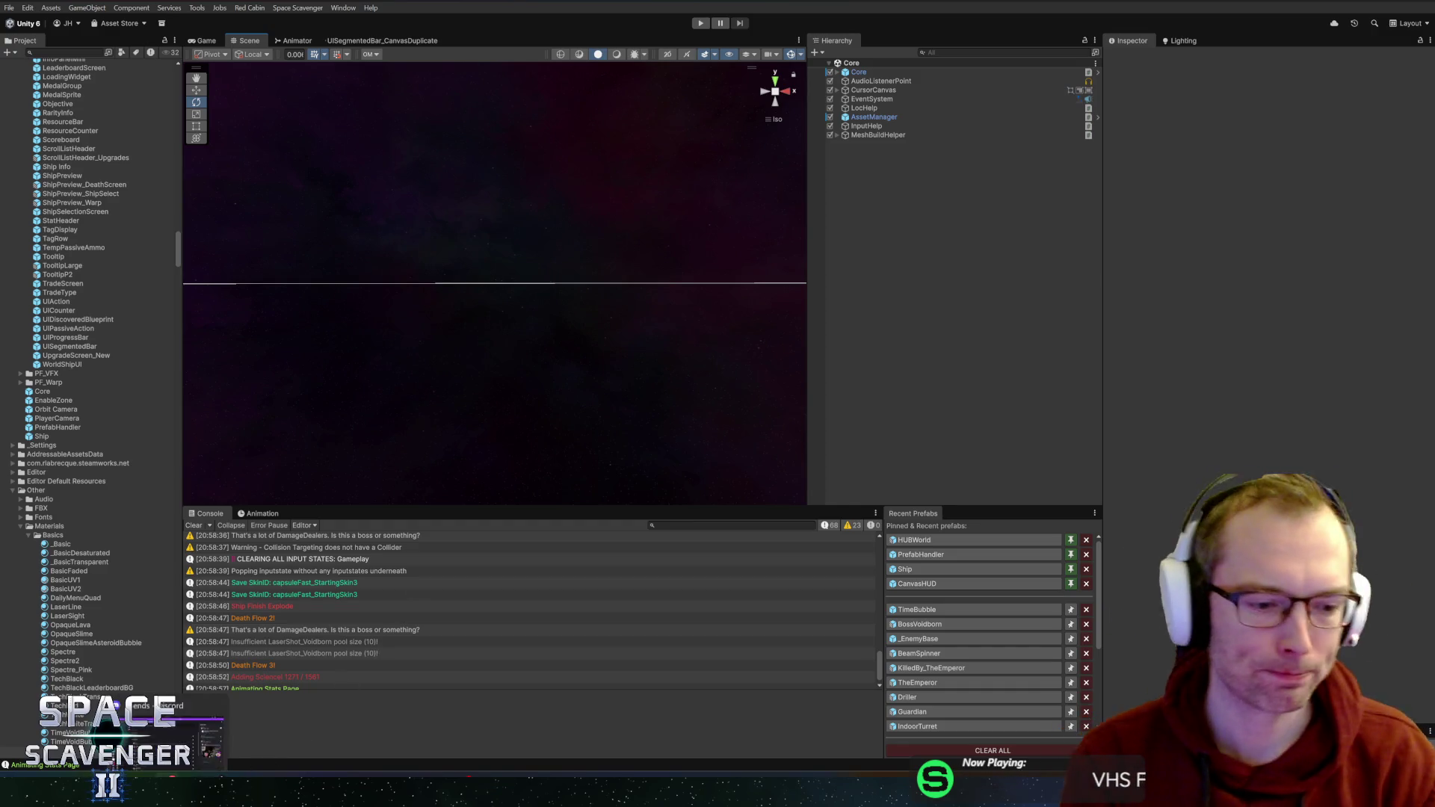
key("alt+Tab")
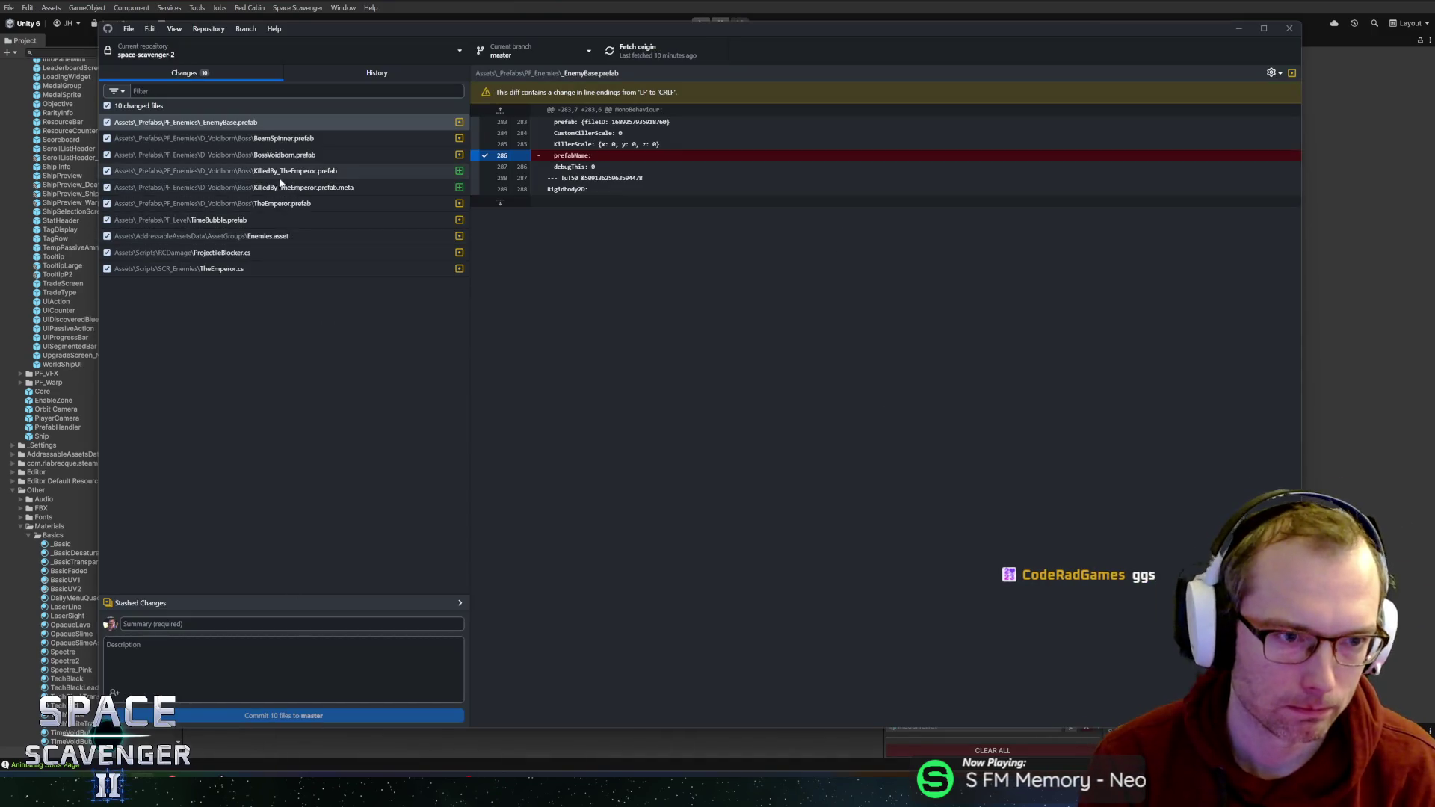
- Write a commit summary fixing the boss health bar showing up in the End of Run screen
left_click(124, 625)
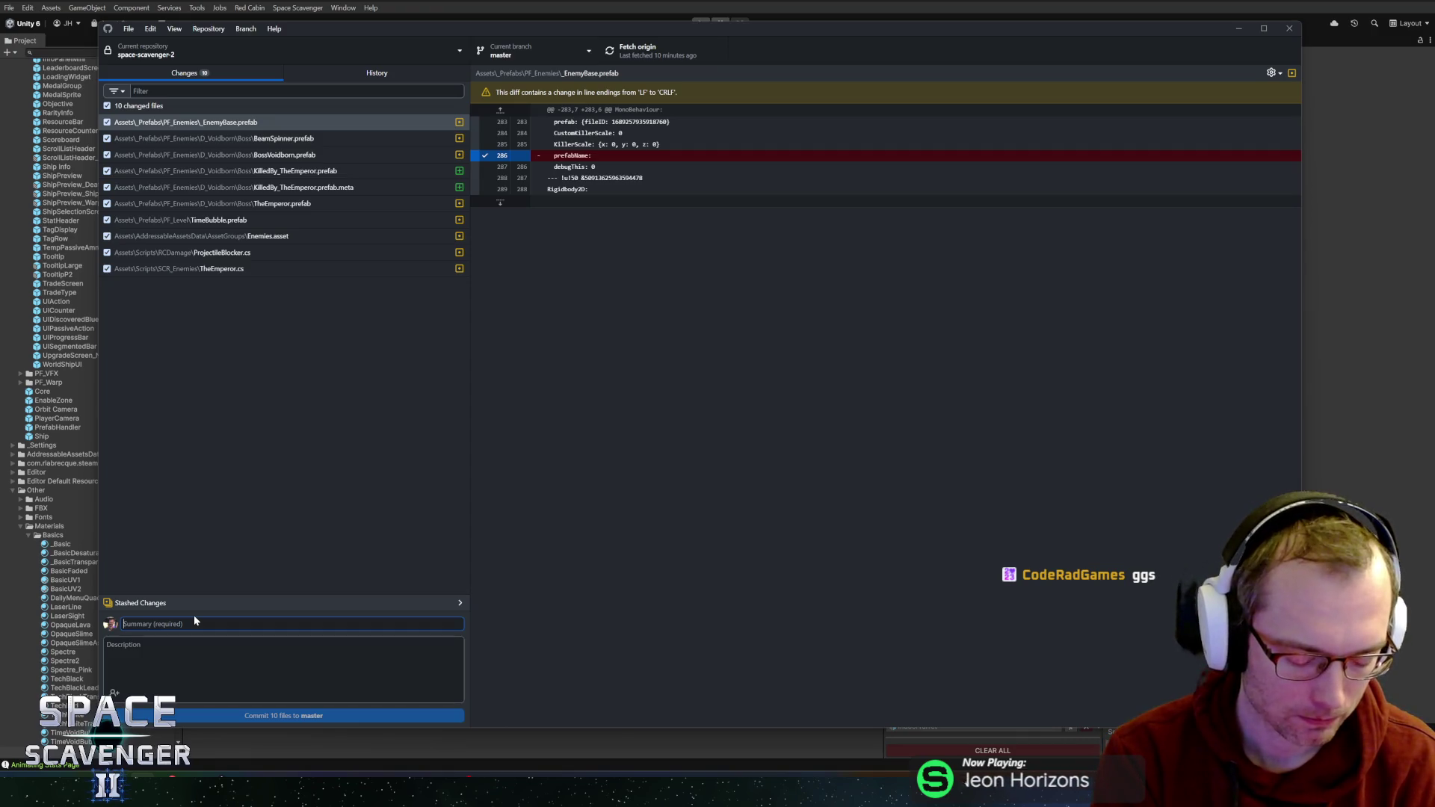
type("Fix for")
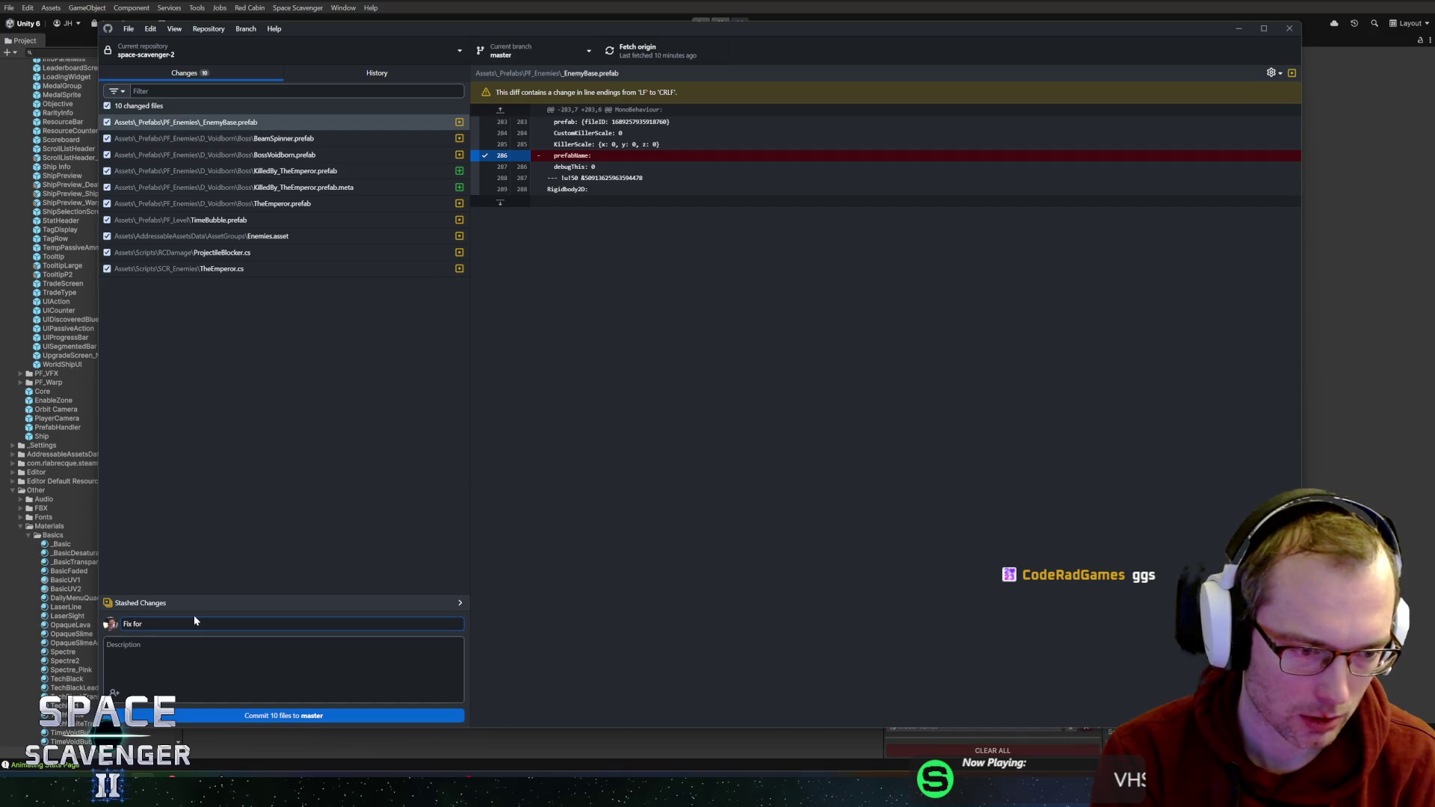
type("bar showing up in")
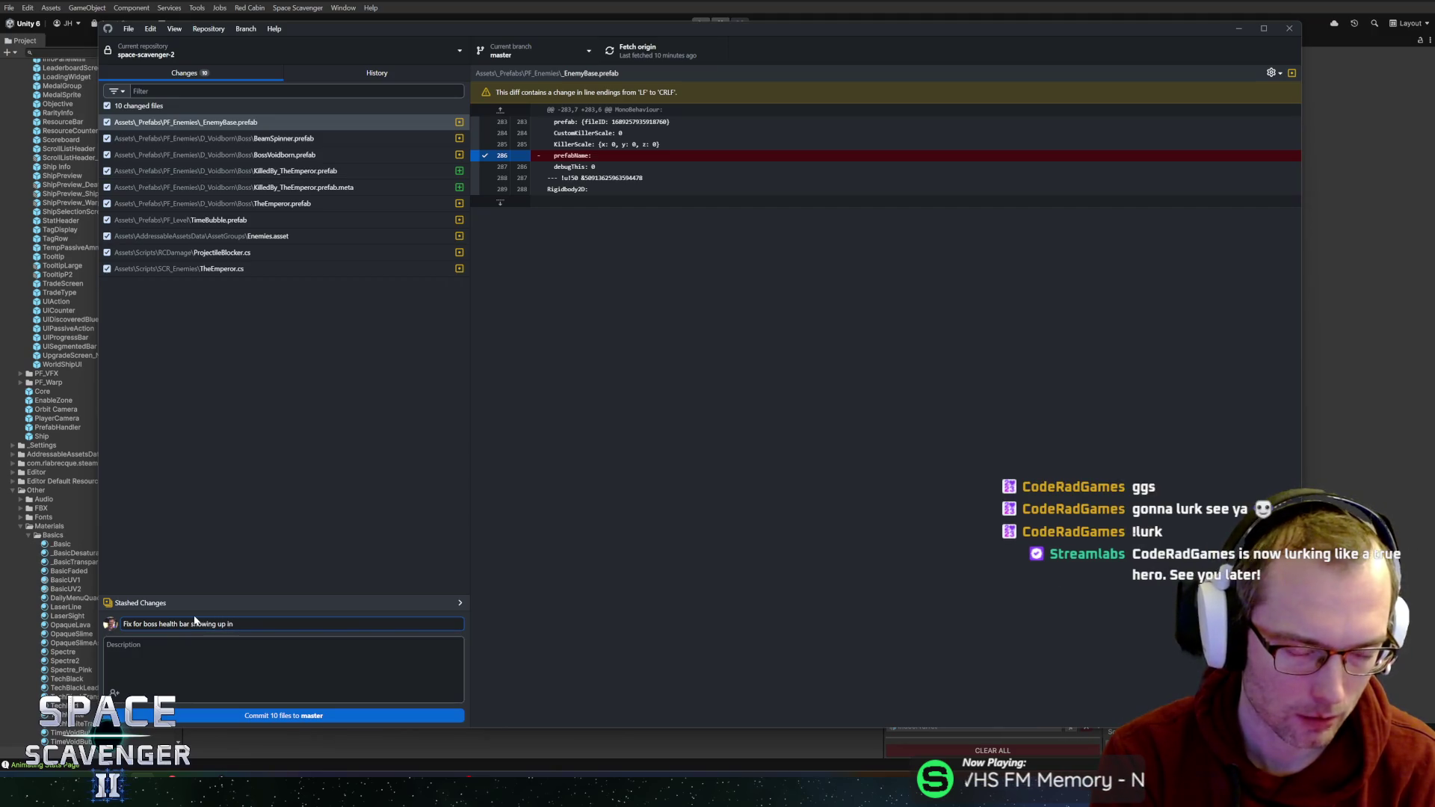
type(" Death scre")
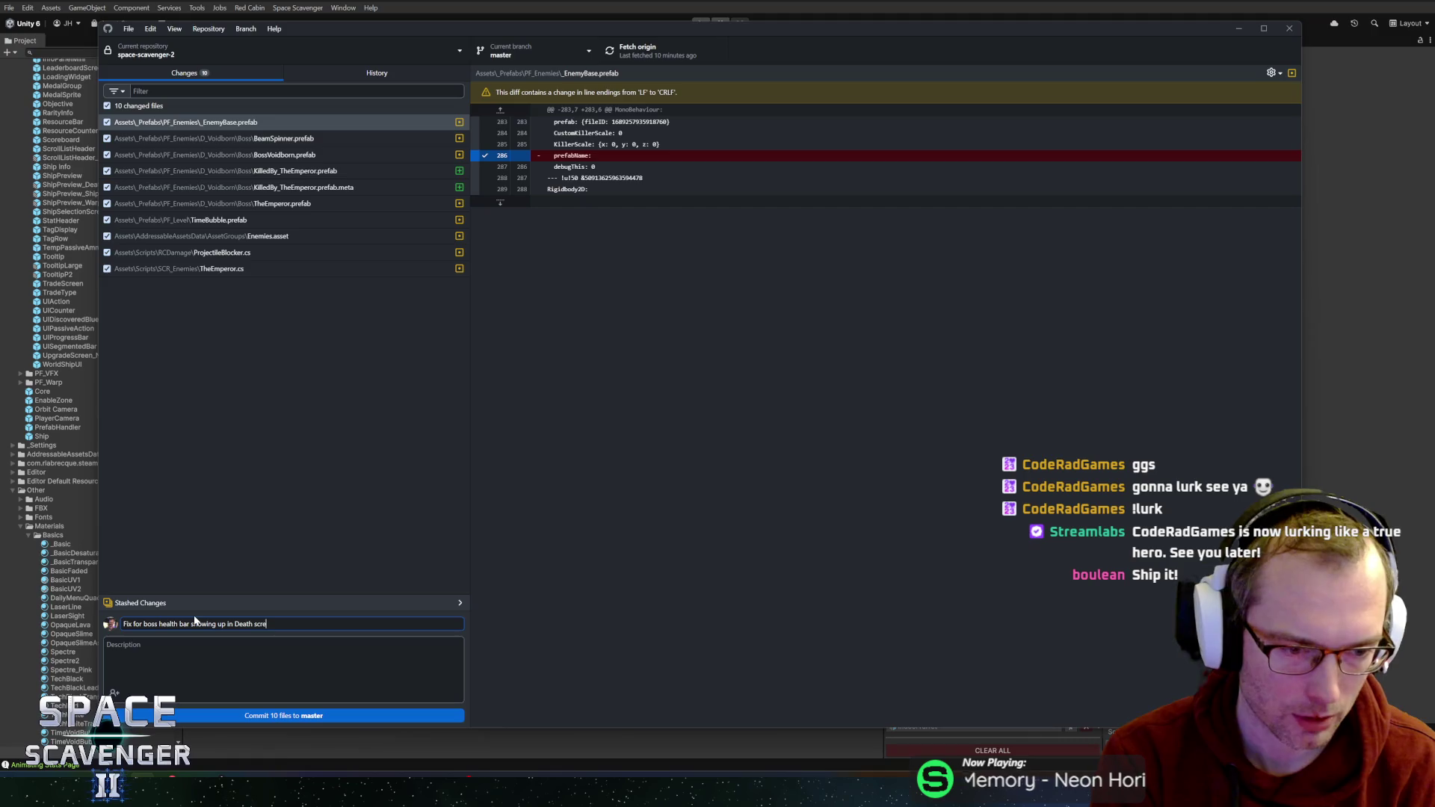
key("ctrl+shift+Left")
key("ctrl+shift+Left")
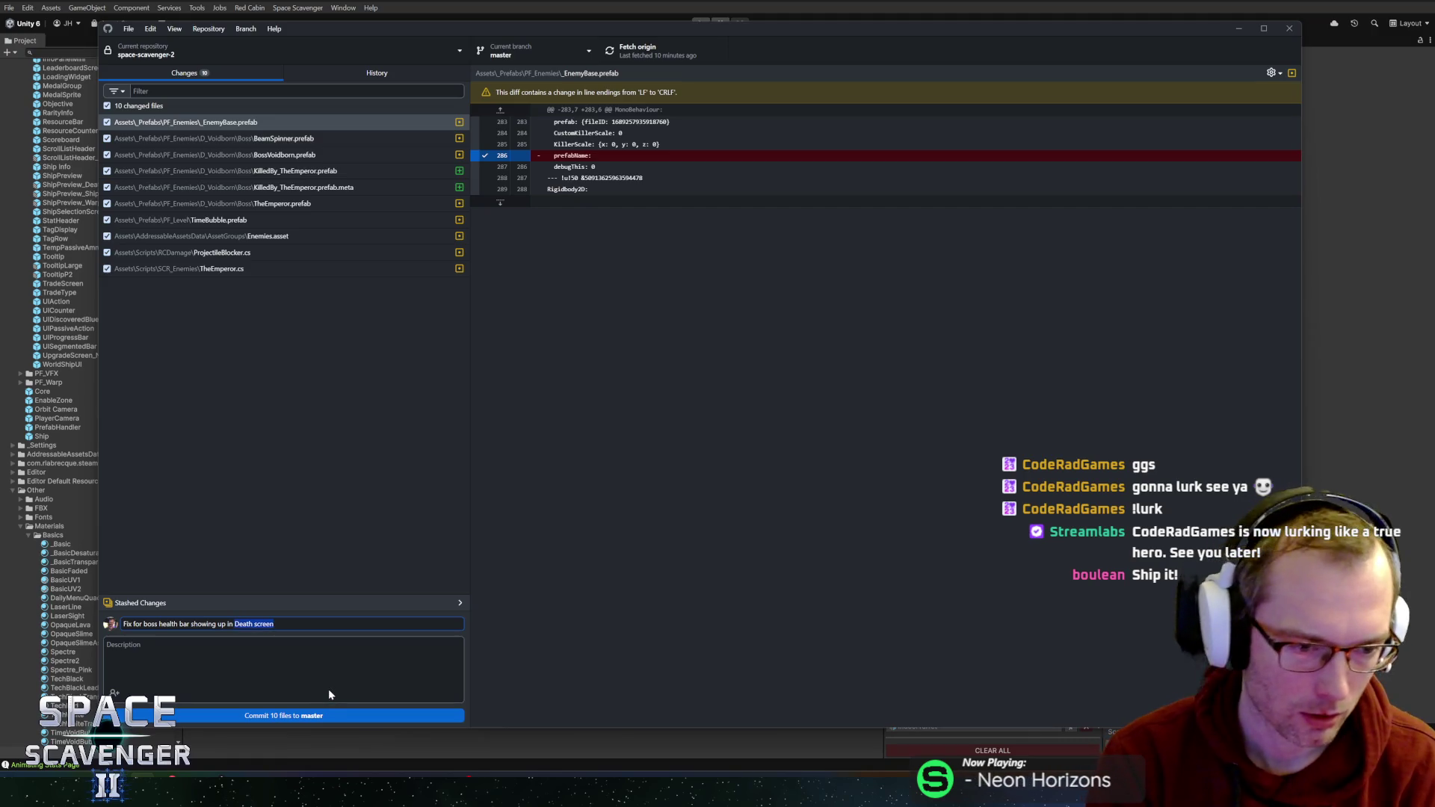
type("End ")
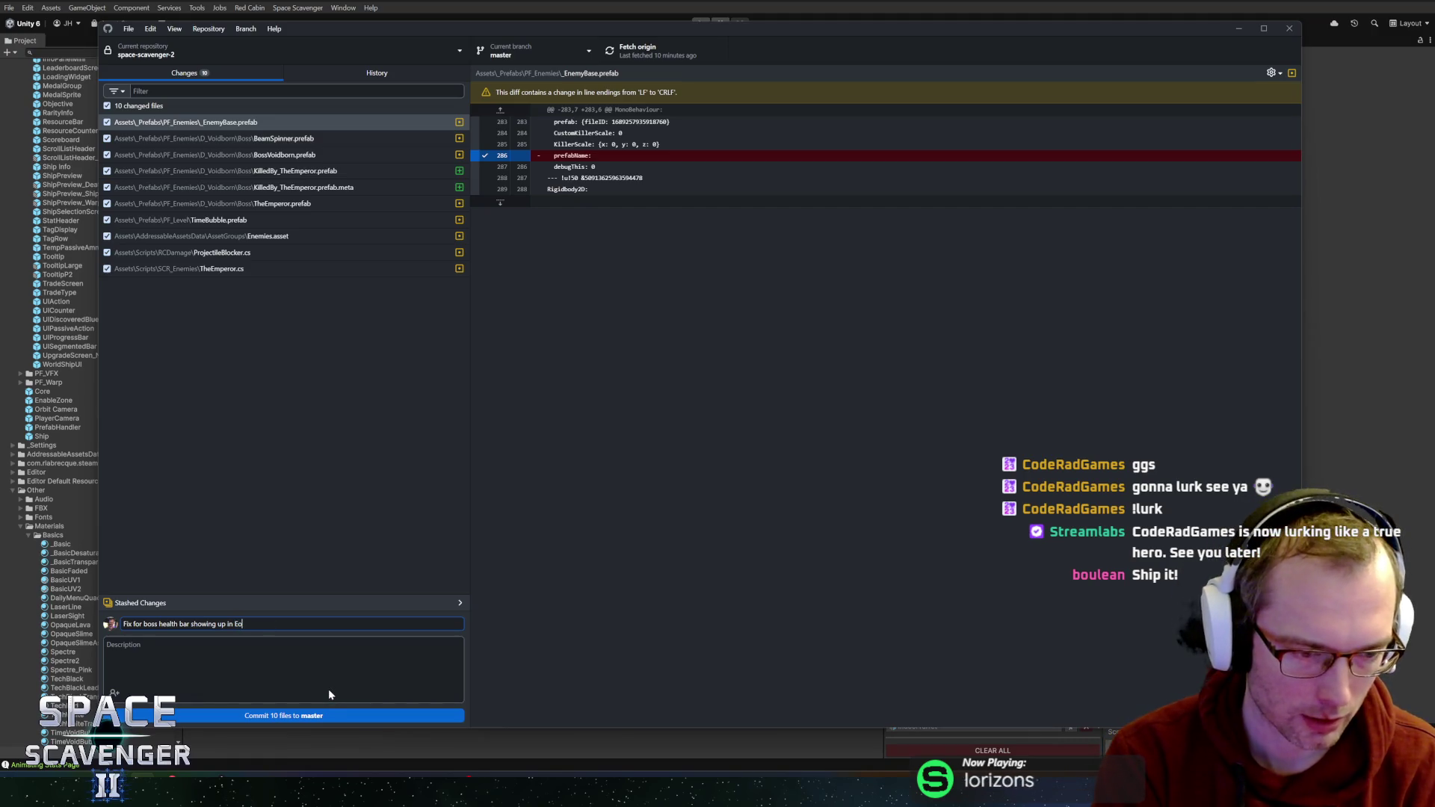
type("of Run screen")
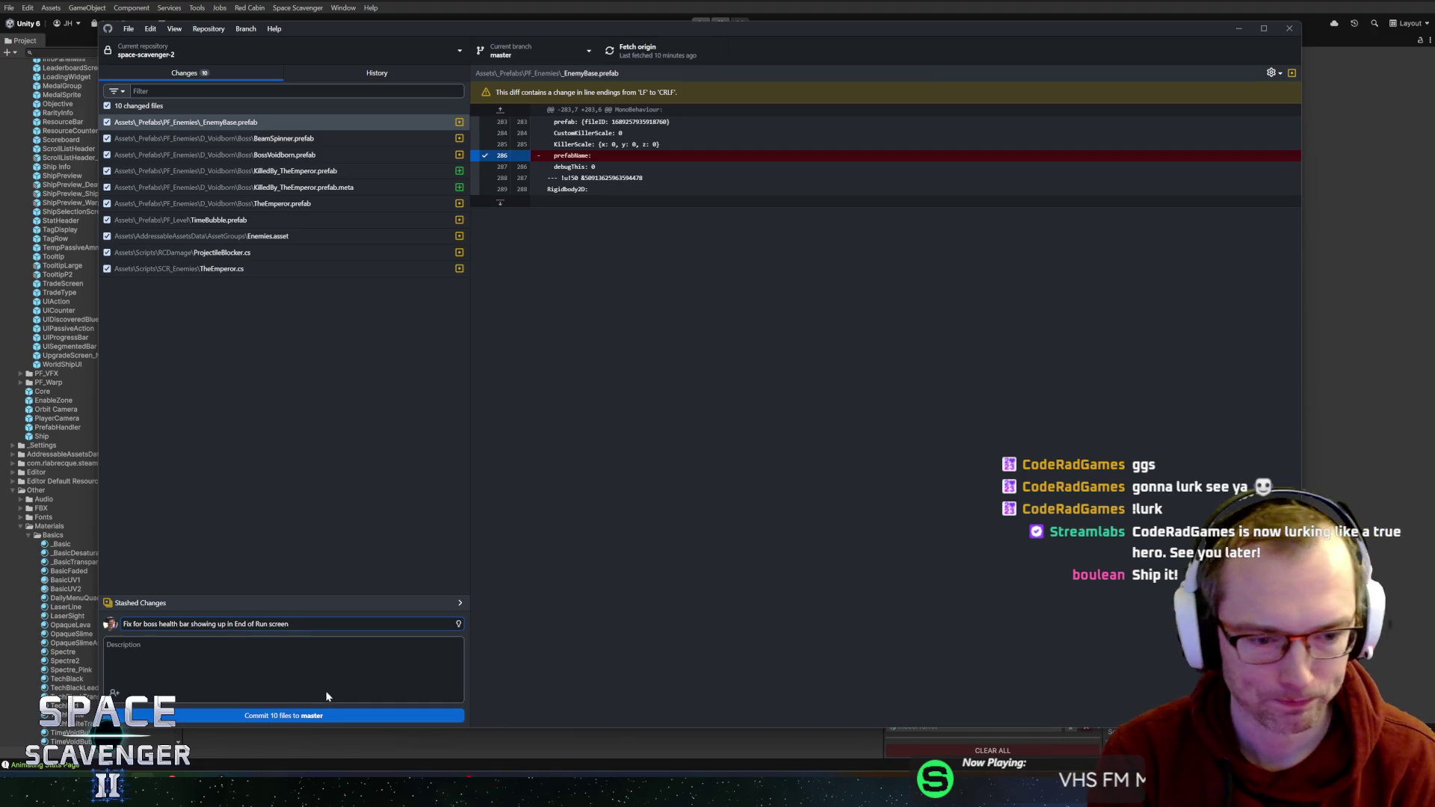
- Commit the 10 changed files to master and hide GitHub Desktop
left_click(298, 715)
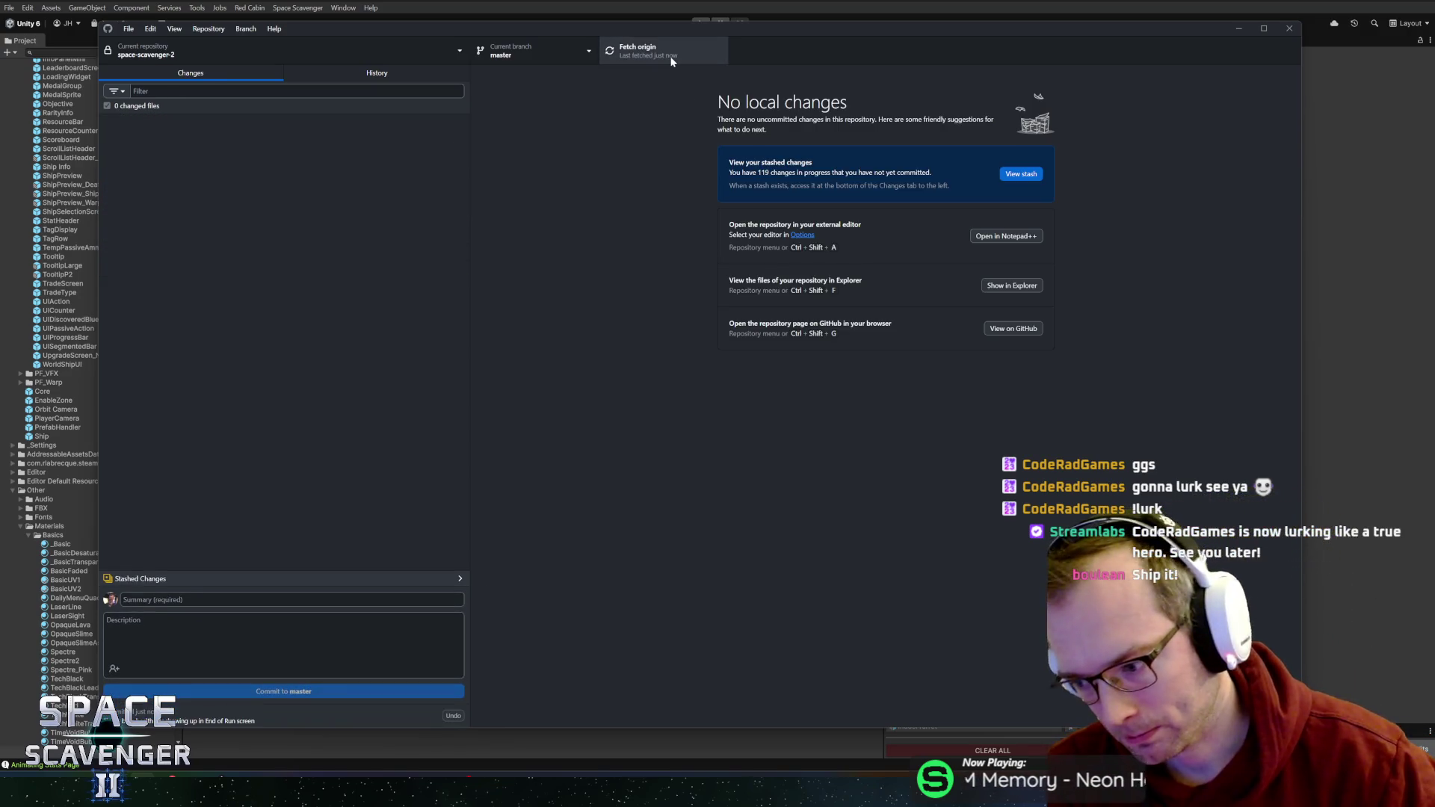
left_click(597, 11)
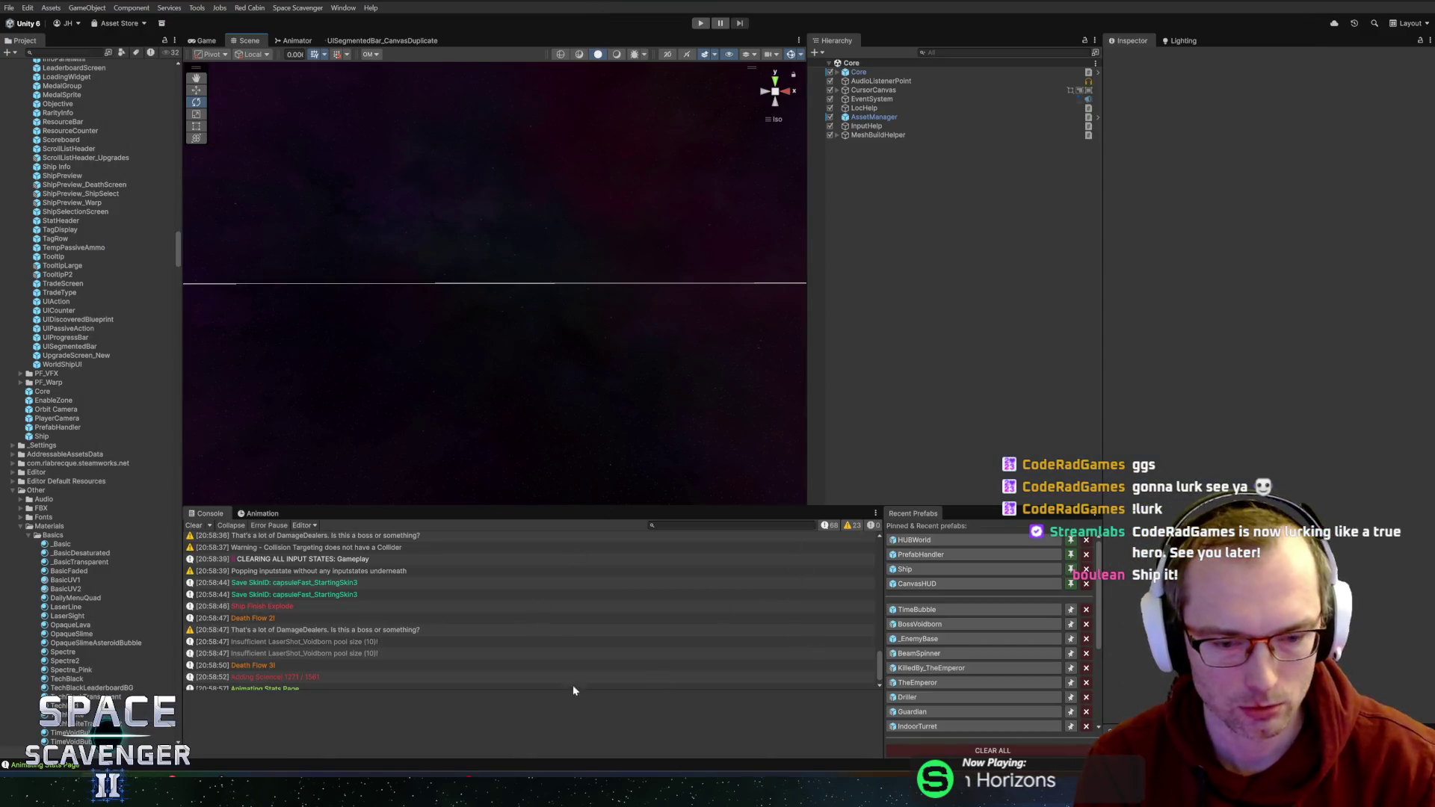
left_click(270, 718)
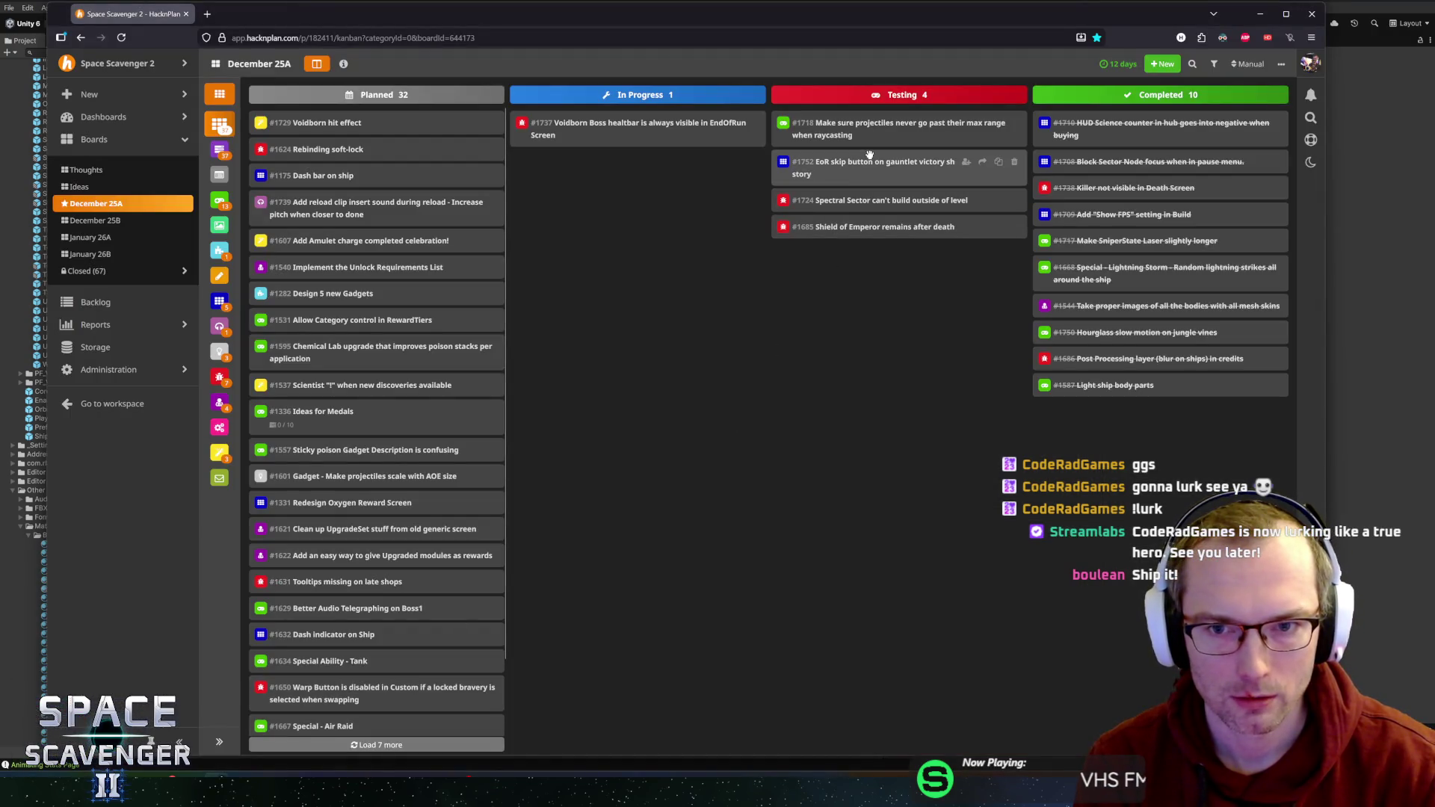
- Move task #1738 back to Testing and the Voidborn Boss healthbar task #1737 to Completed
mouse_move(1121, 188)
left_mouse_down()
mouse_move(848, 273)
mouse_move(1121, 127)
left_mouse_up()
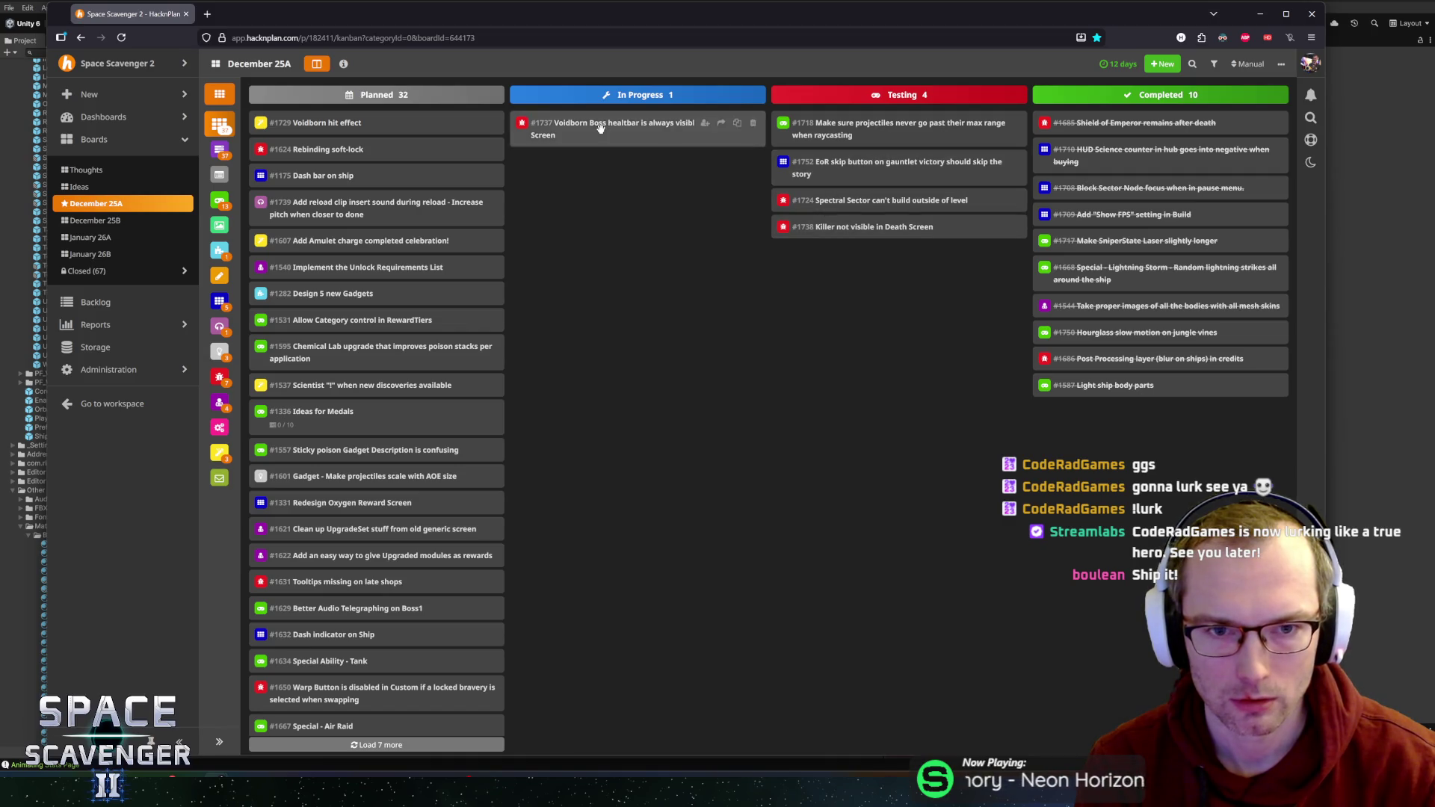
left_click_drag(600, 128, 1121, 127)
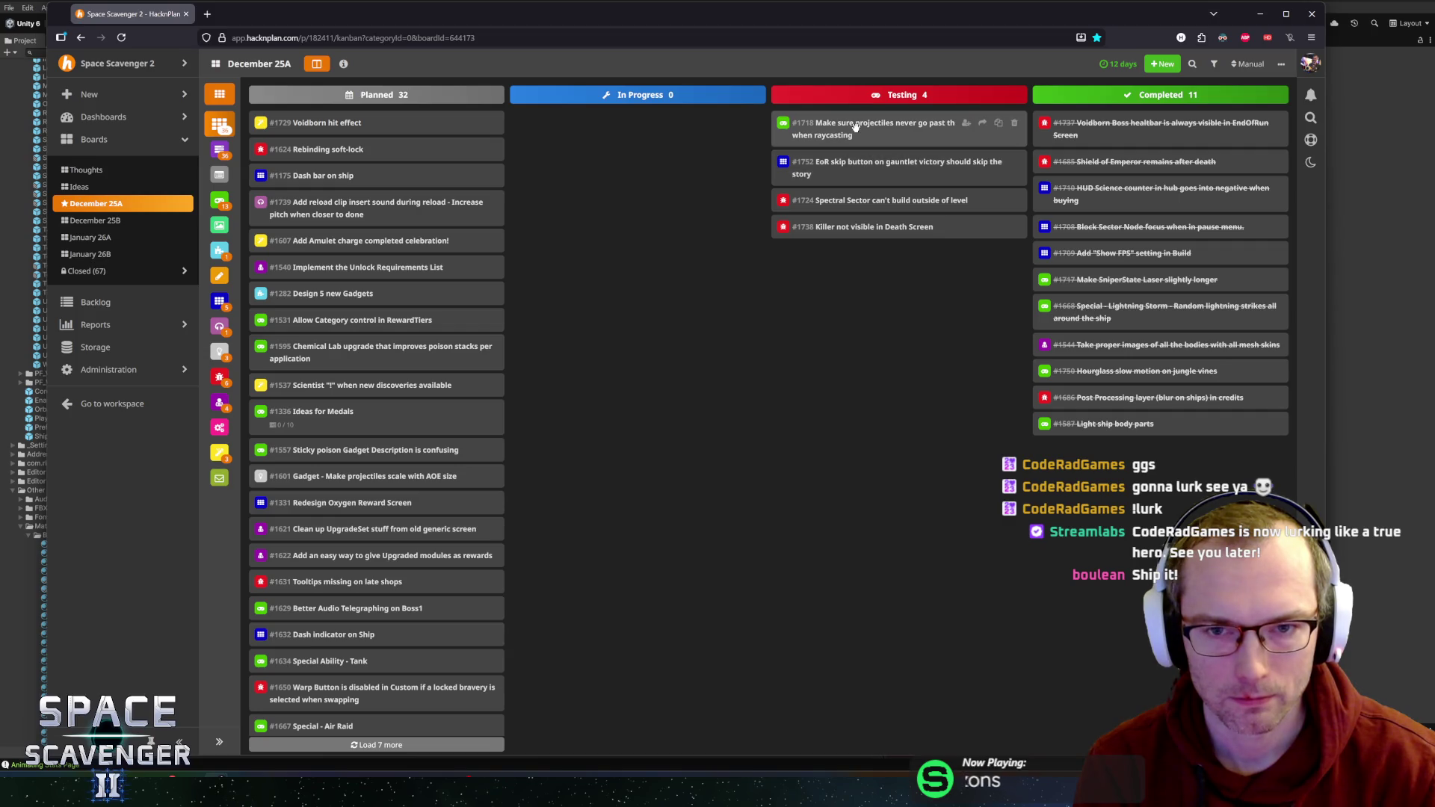
scroll(358, 613, "down", 1)
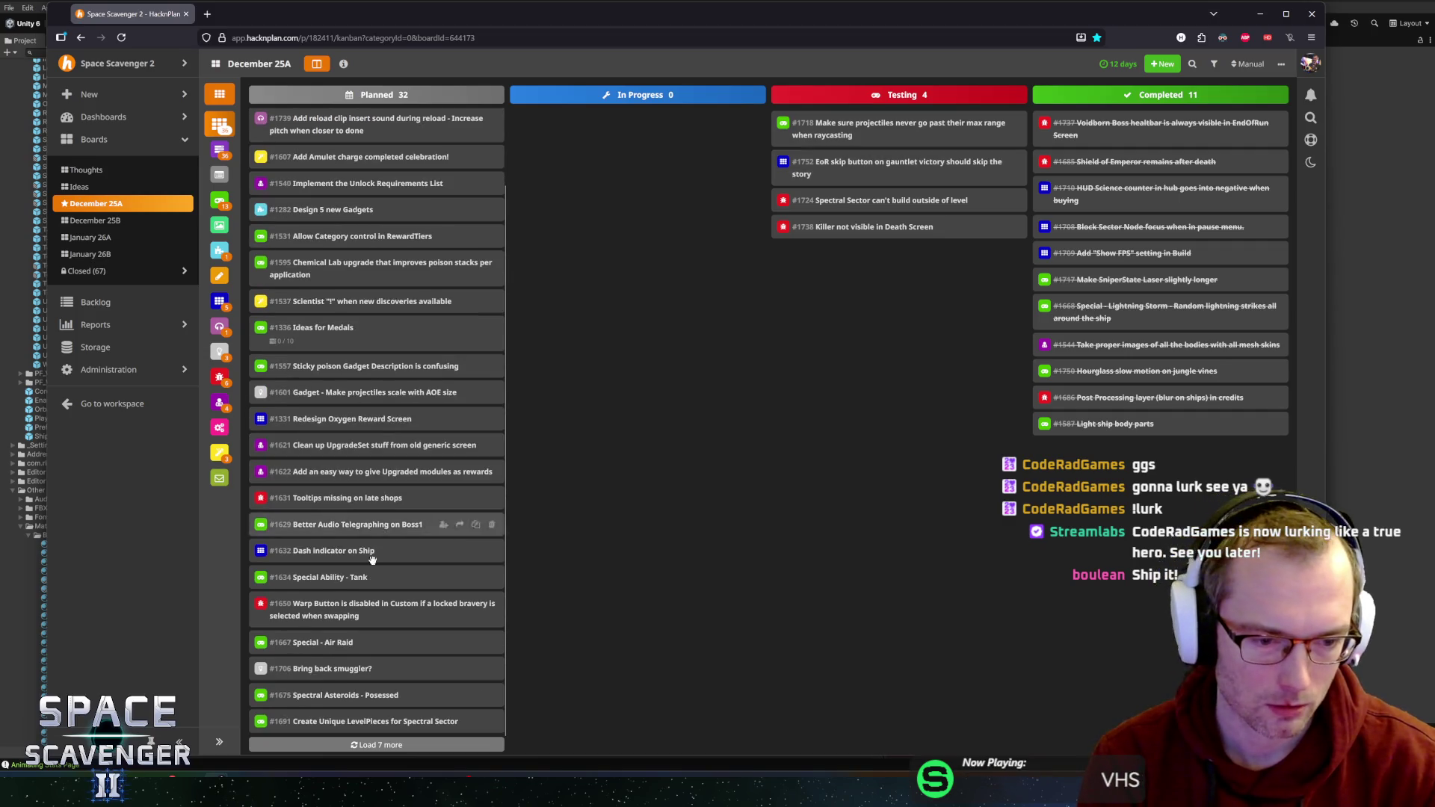
- Load the 7 remaining Planned tasks and move #1753 to just below #1331
left_click(347, 745)
scroll(348, 695, "down", 3)
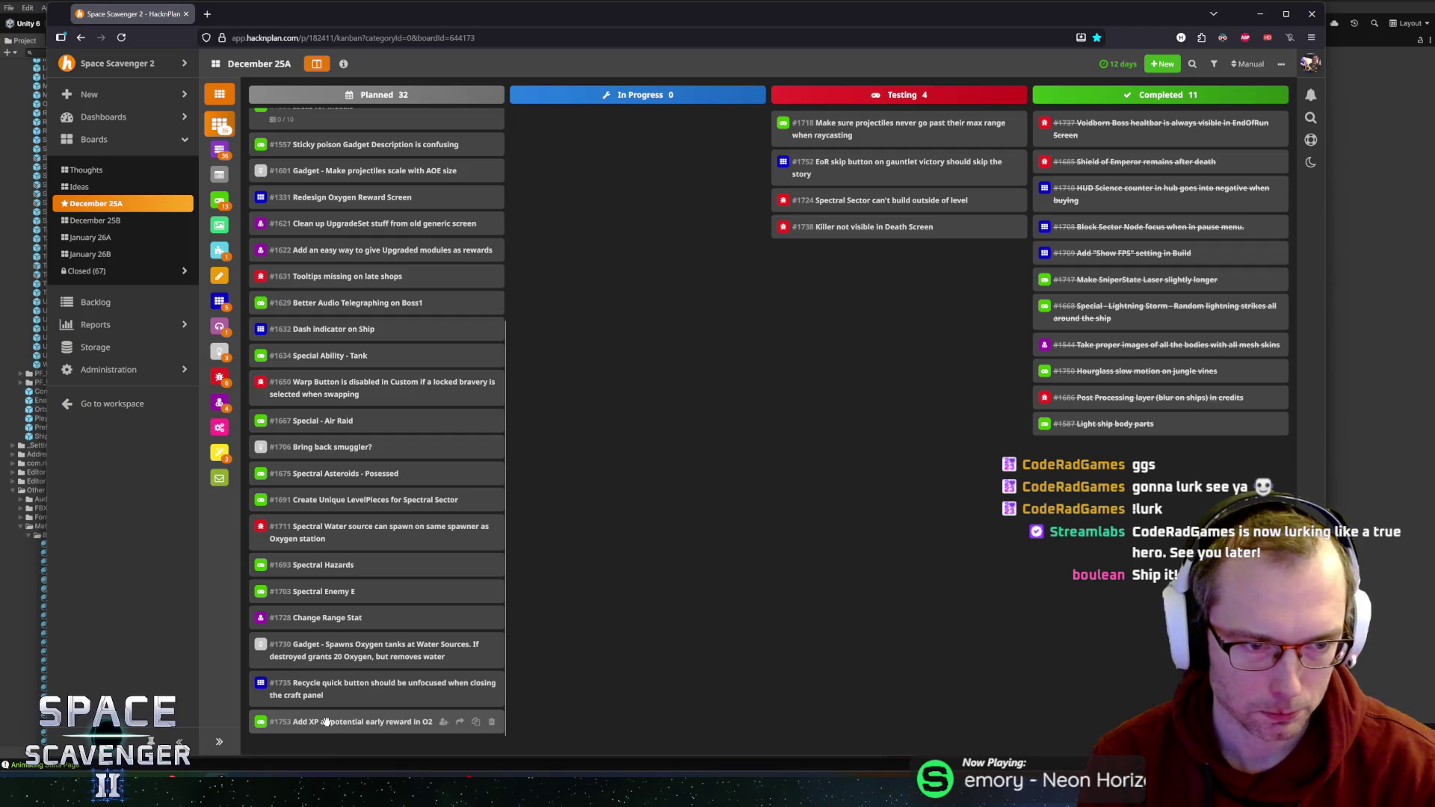
mouse_move(326, 721)
left_mouse_down()
mouse_move(328, 213)
mouse_move(331, 246)
left_mouse_up()
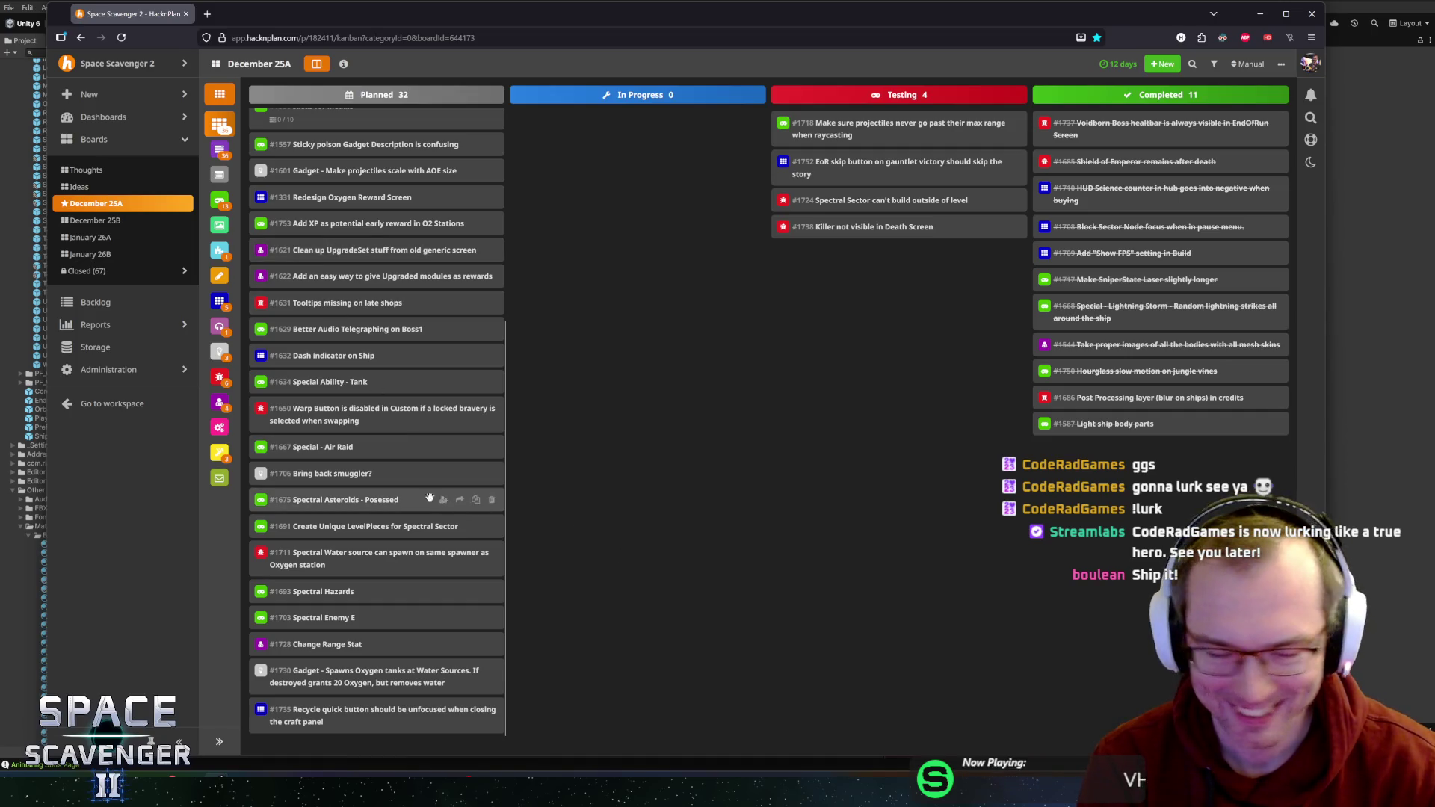
scroll(394, 541, "up", 5)
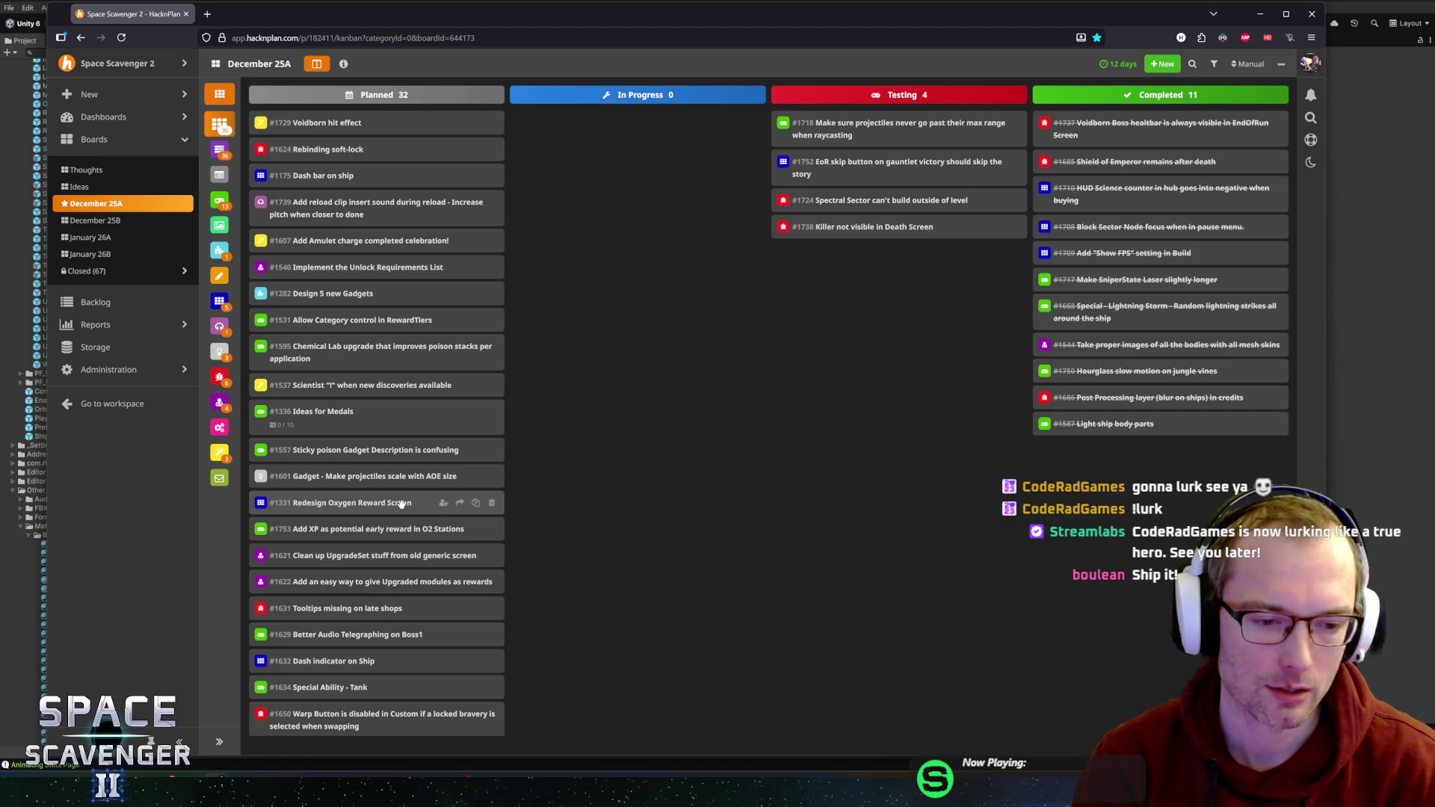
scroll(419, 505, "down", 4)
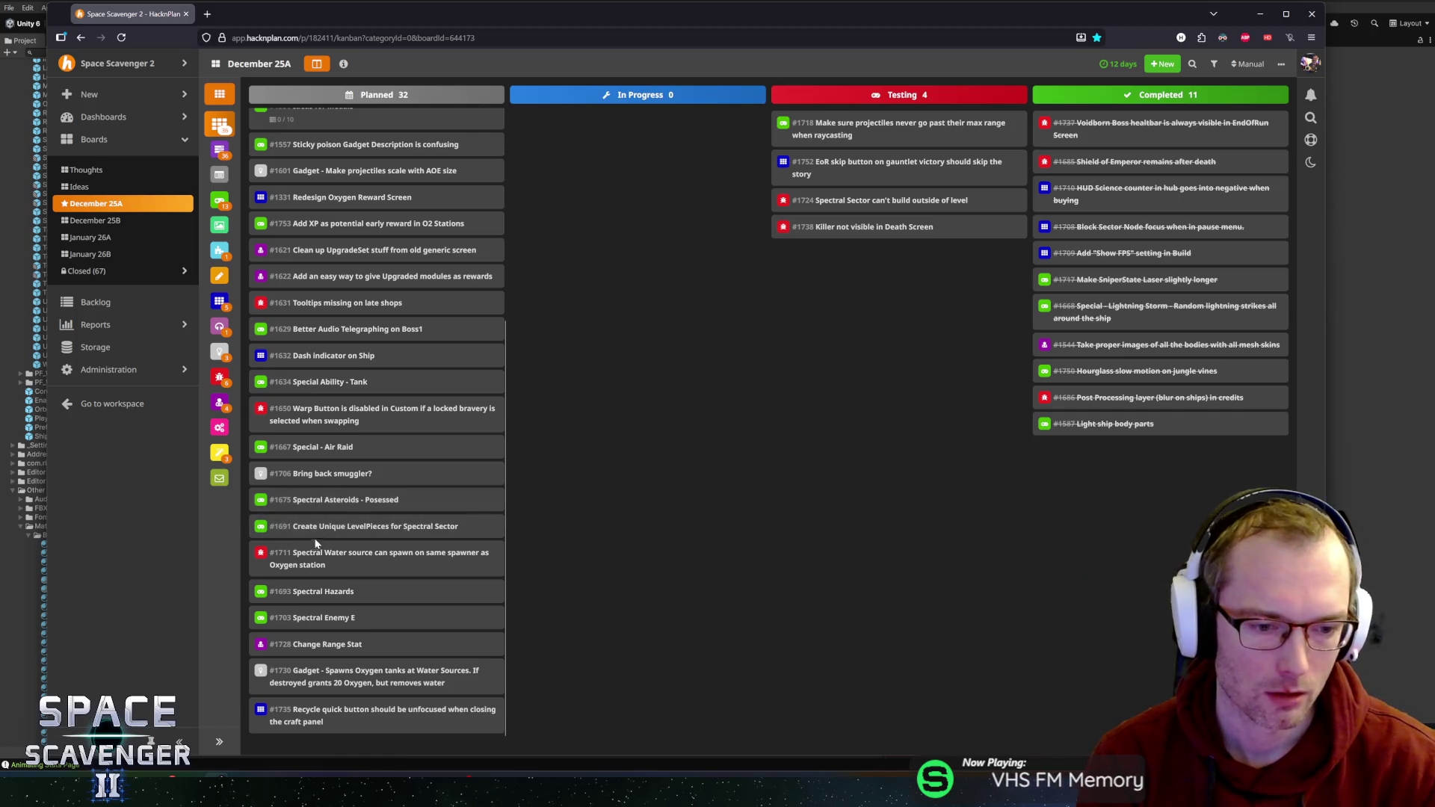
scroll(322, 539, "up", 4)
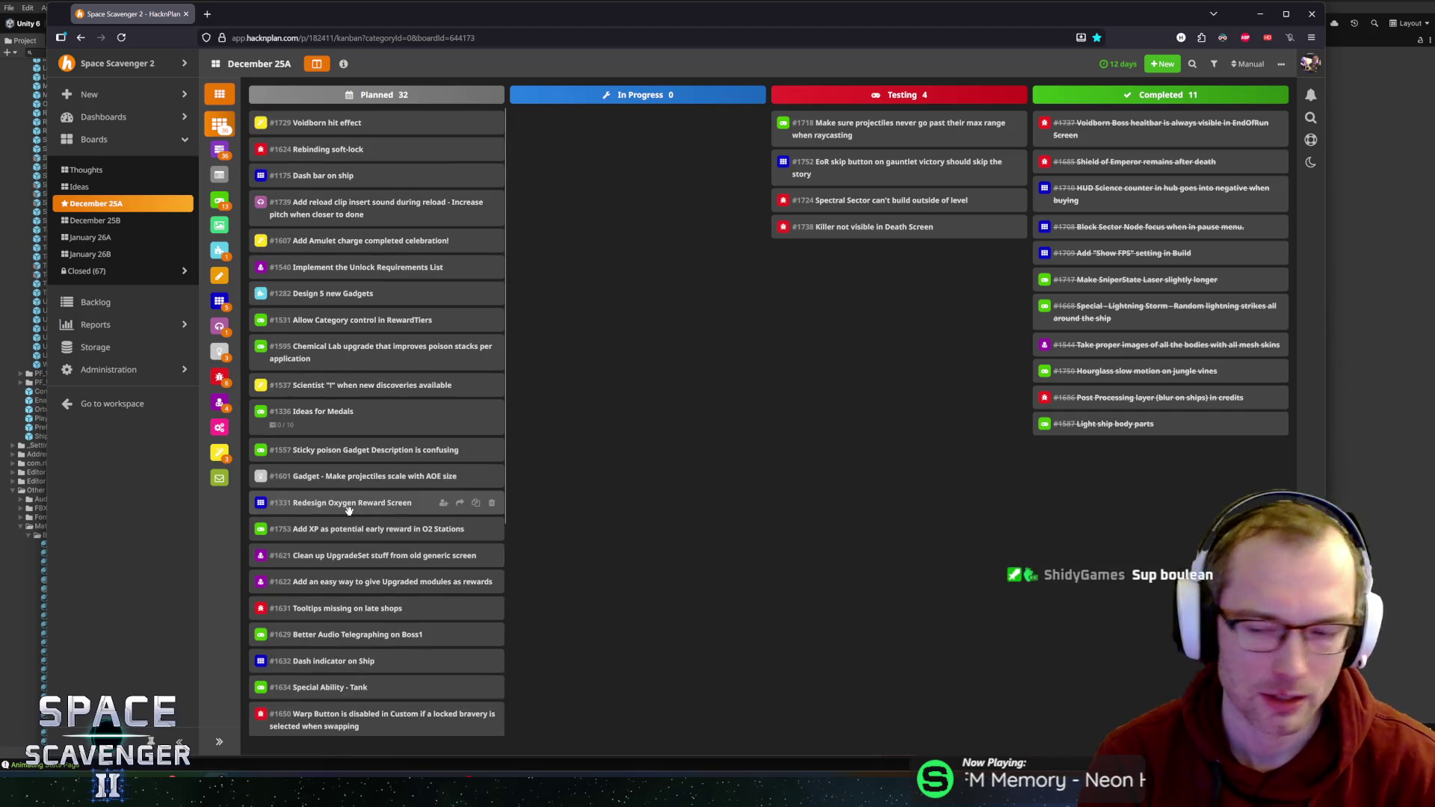
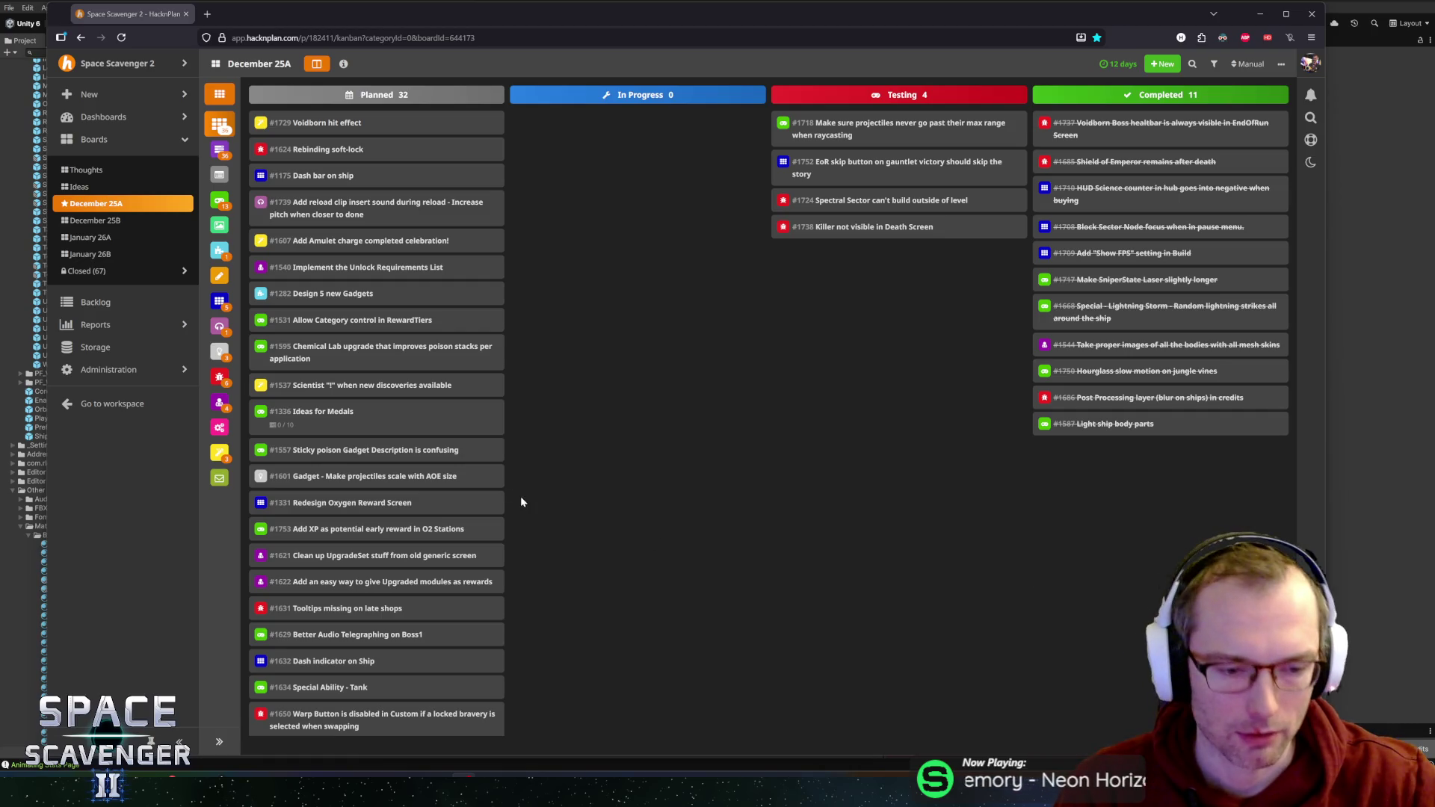
- Add a task titled Design Spectral Boss with the Design category to the board
scroll(449, 502, "down", 4)
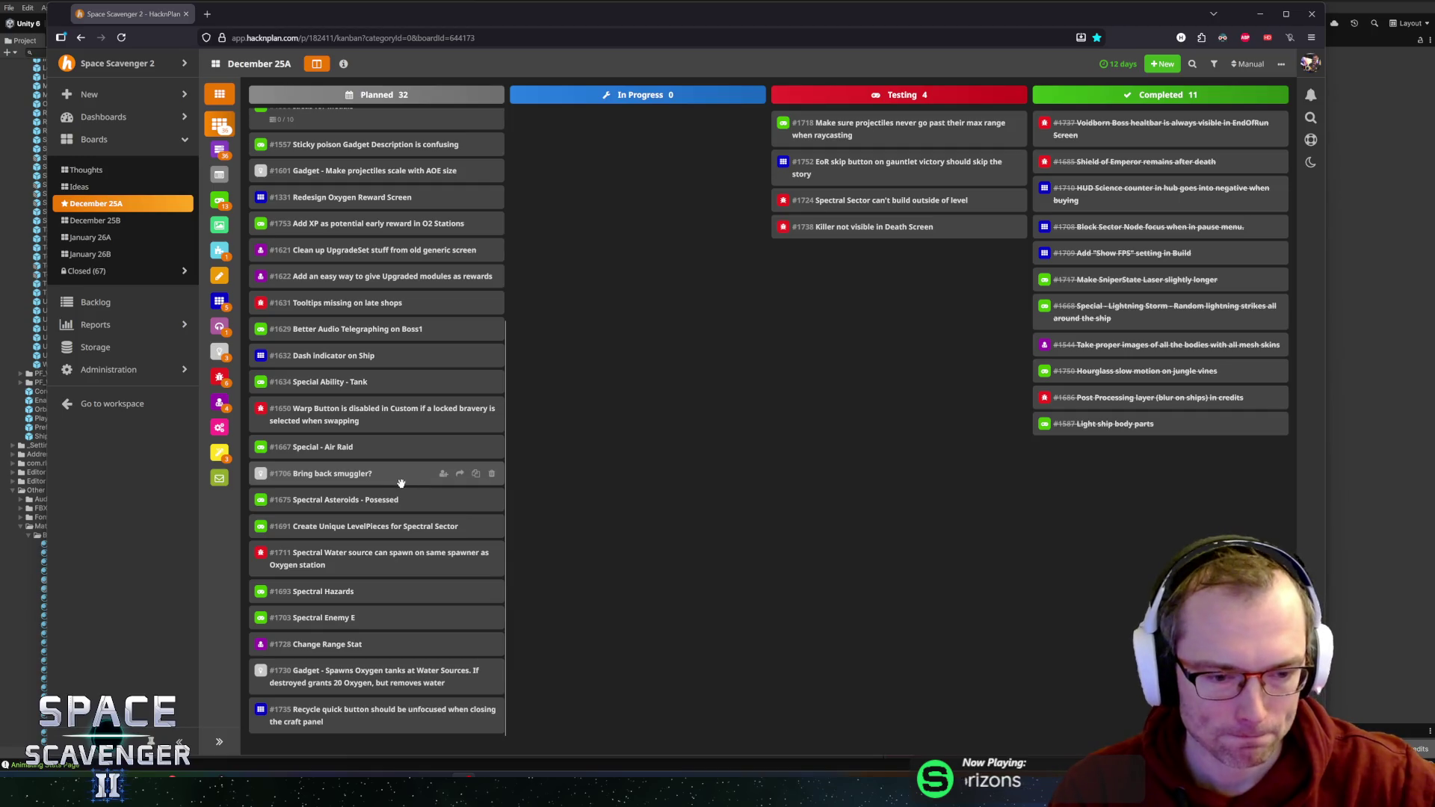
scroll(398, 483, "up", 4)
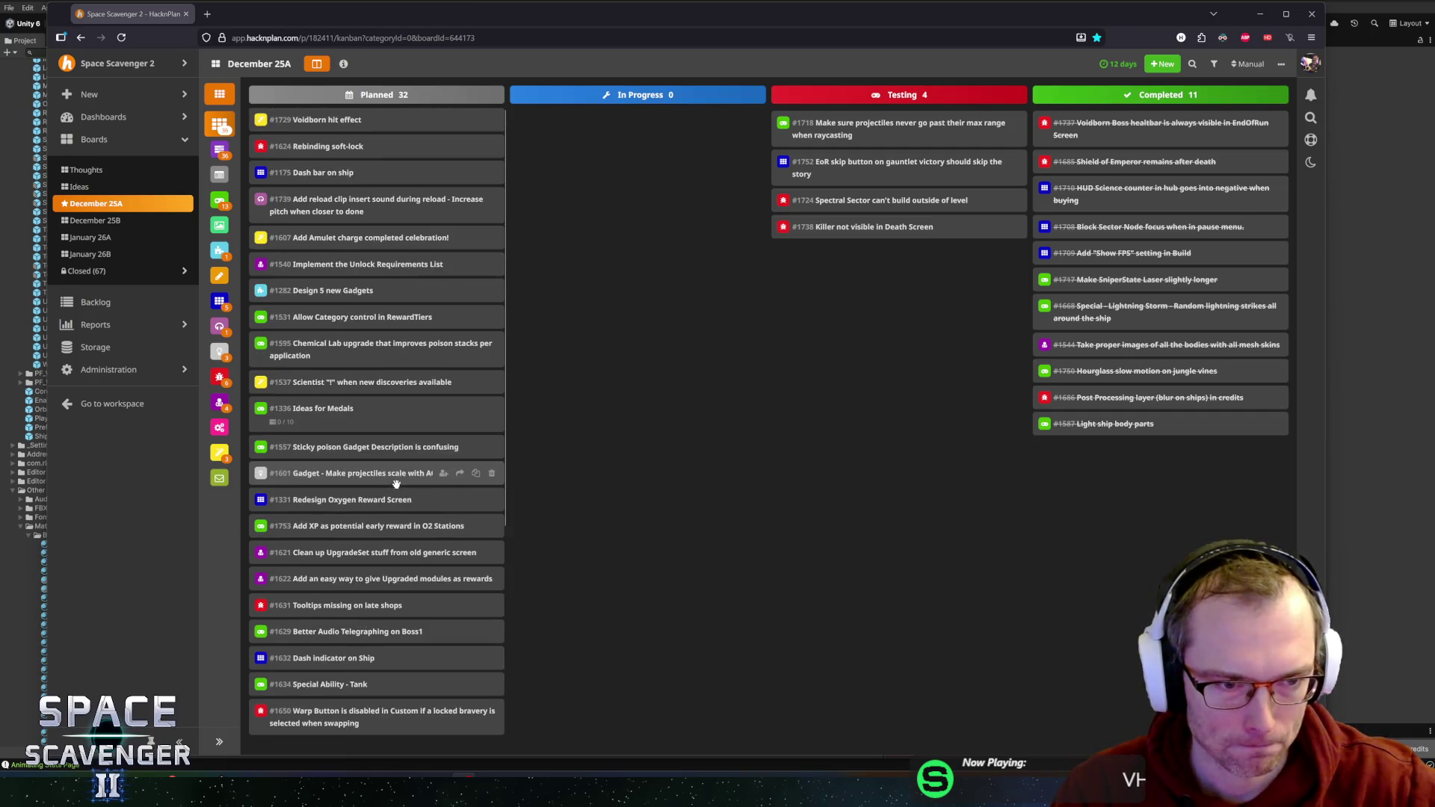
double_click(691, 319)
type("Design Spec")
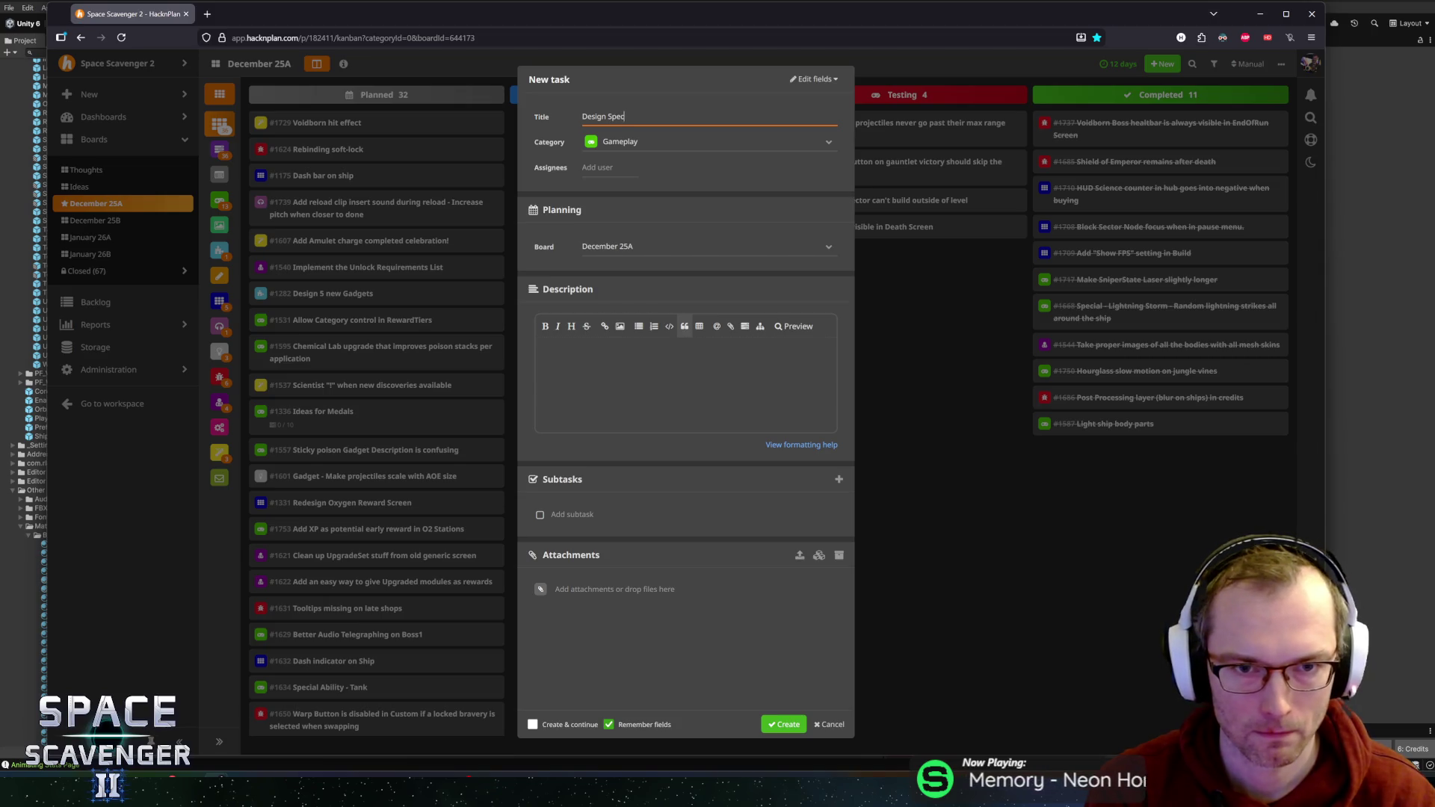
type("tral Bos")
key("Tab")
type("des")
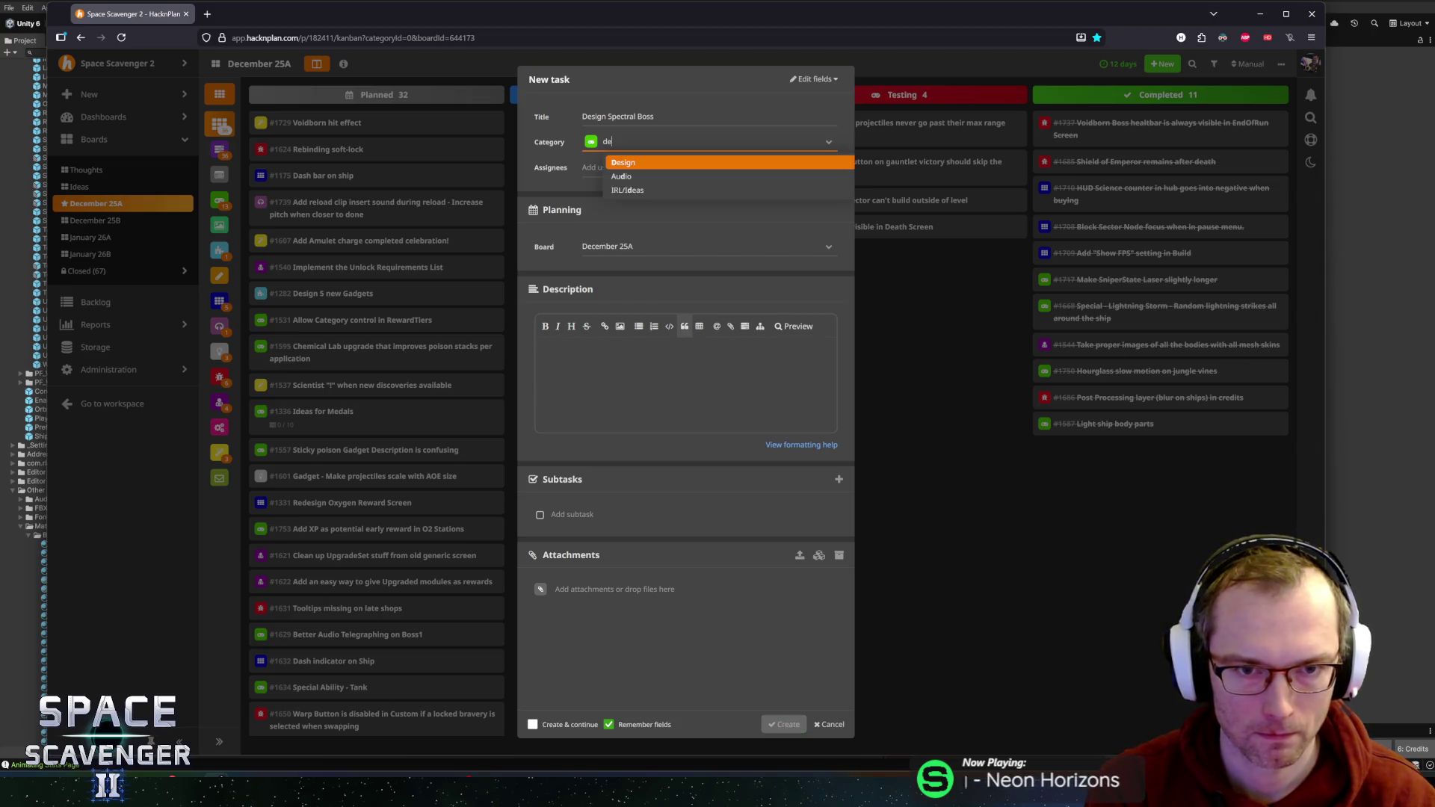
key("Return")
- Move the Design Spectral Boss task into the In Progress column
scroll(346, 500, "down", 5)
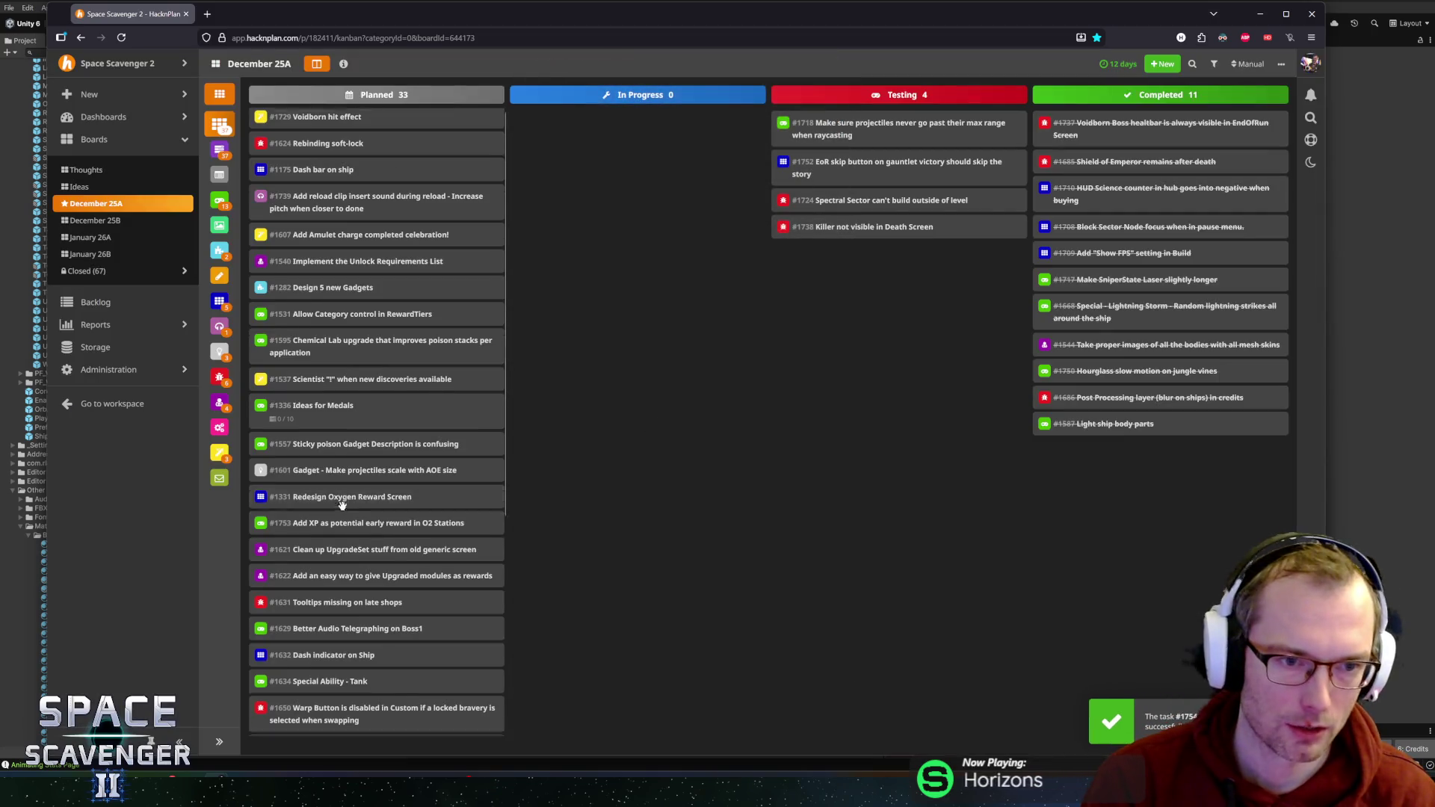
left_click_drag(334, 721, 621, 334)
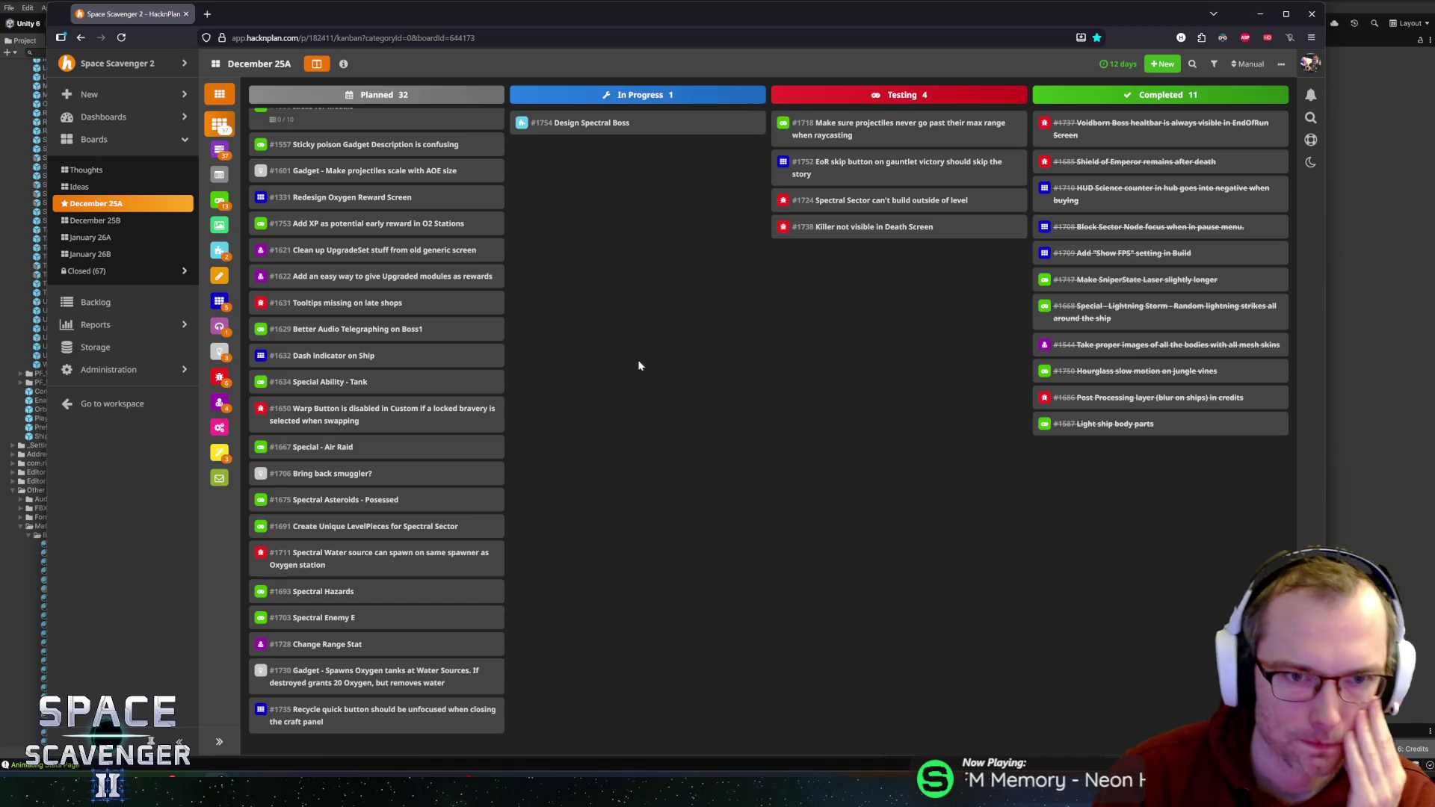
key("alt+Tab")
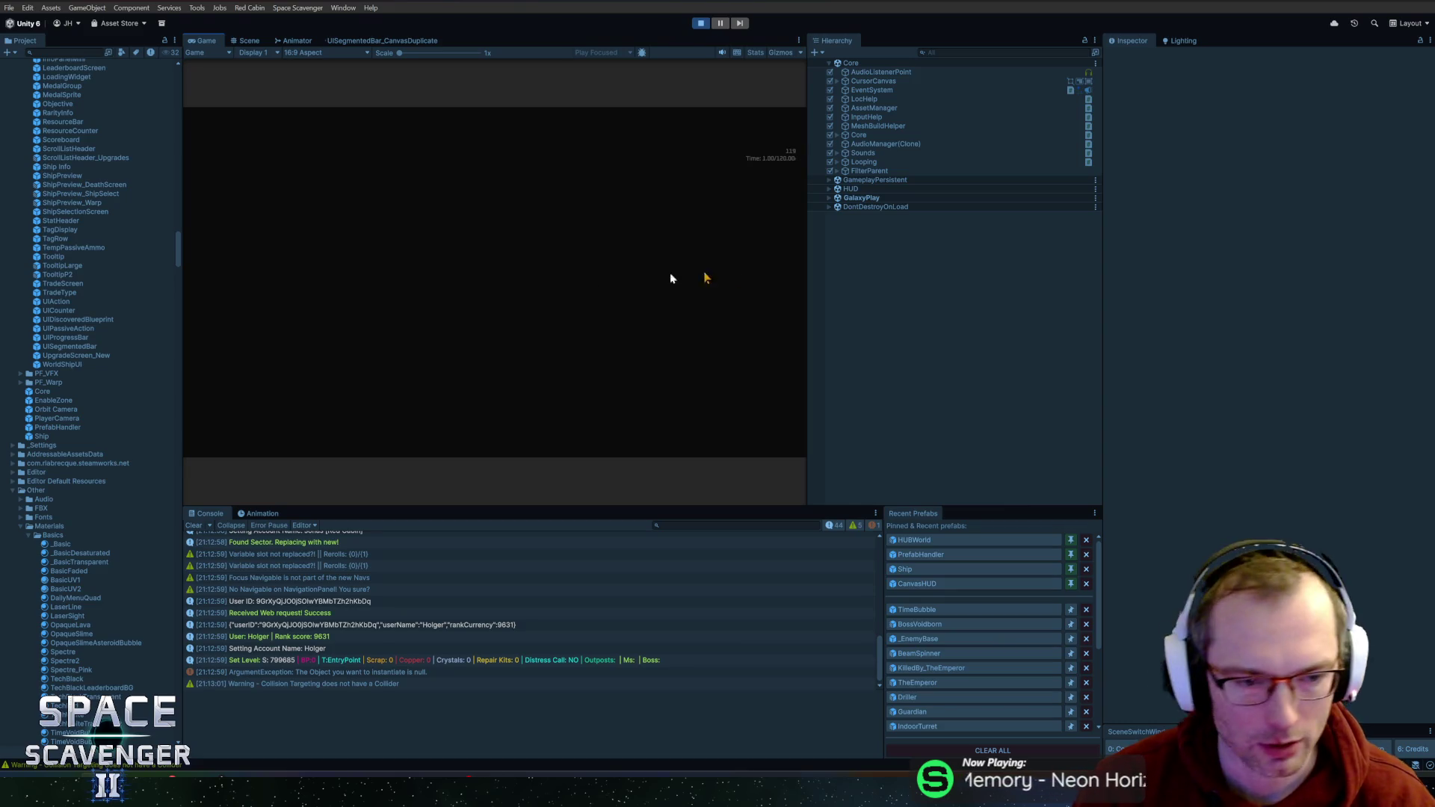
- Trace the ArgumentException to its source line in Core.cs, then stop and restart play mode
left_click(322, 671)
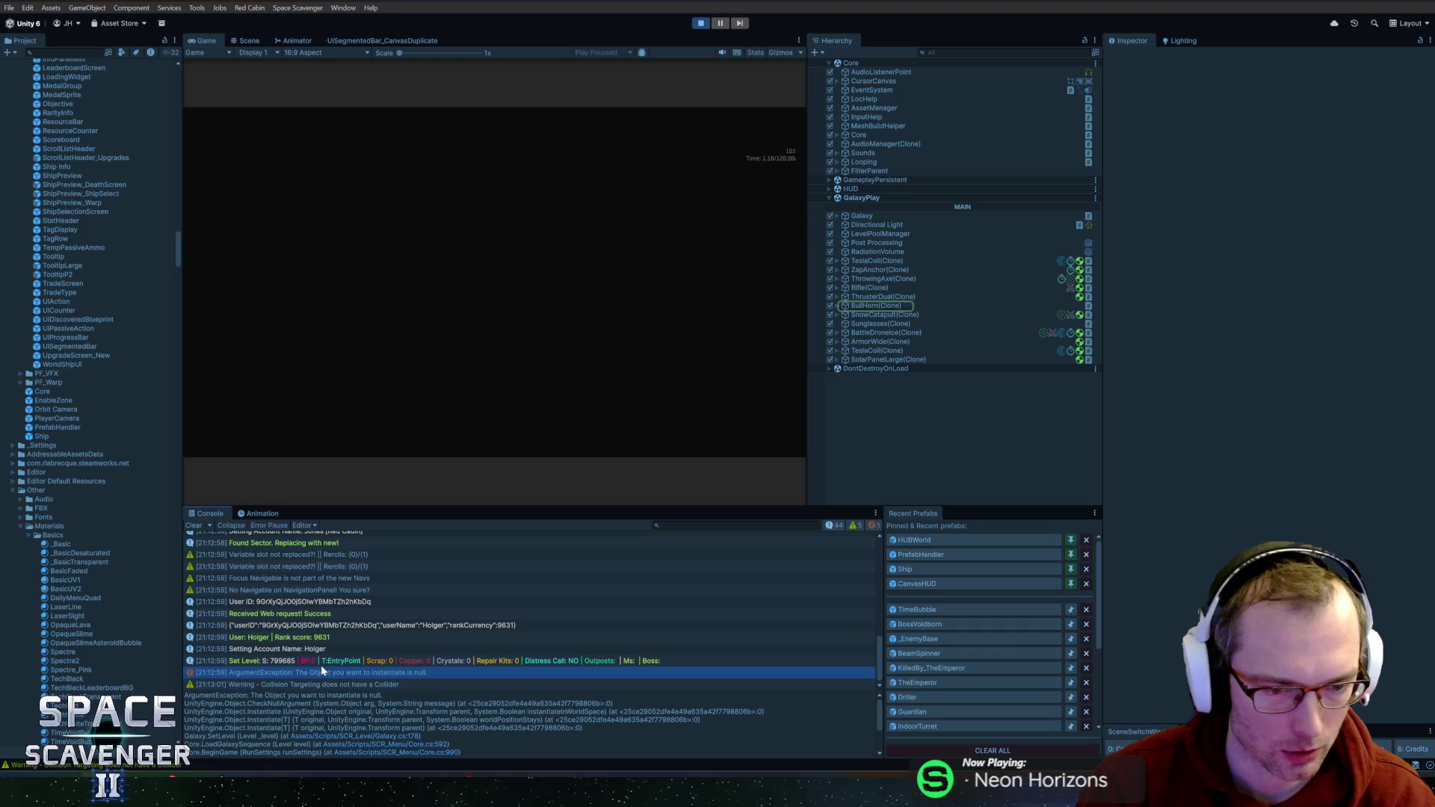
left_click(395, 744)
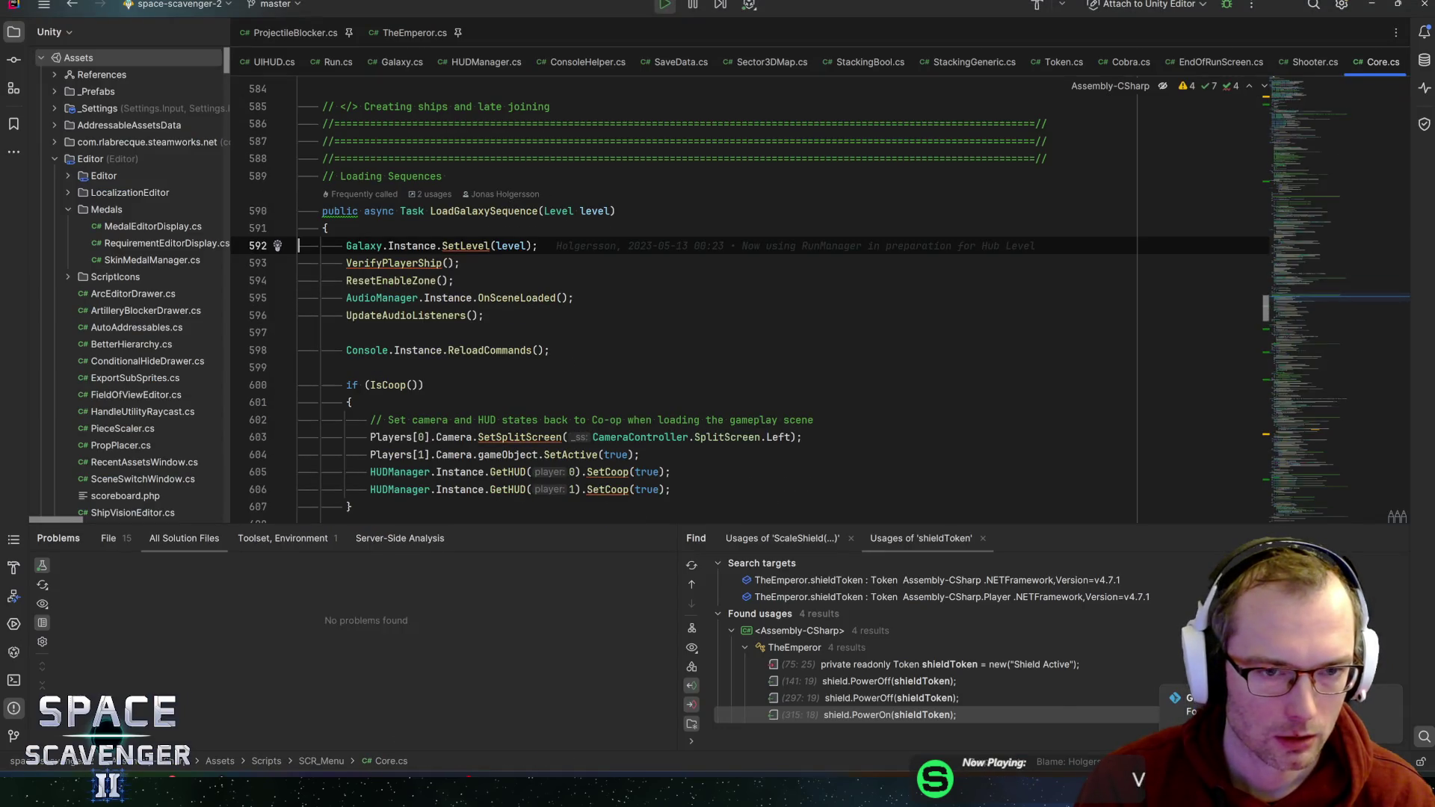
key("alt+Tab")
key("ctrl+p")
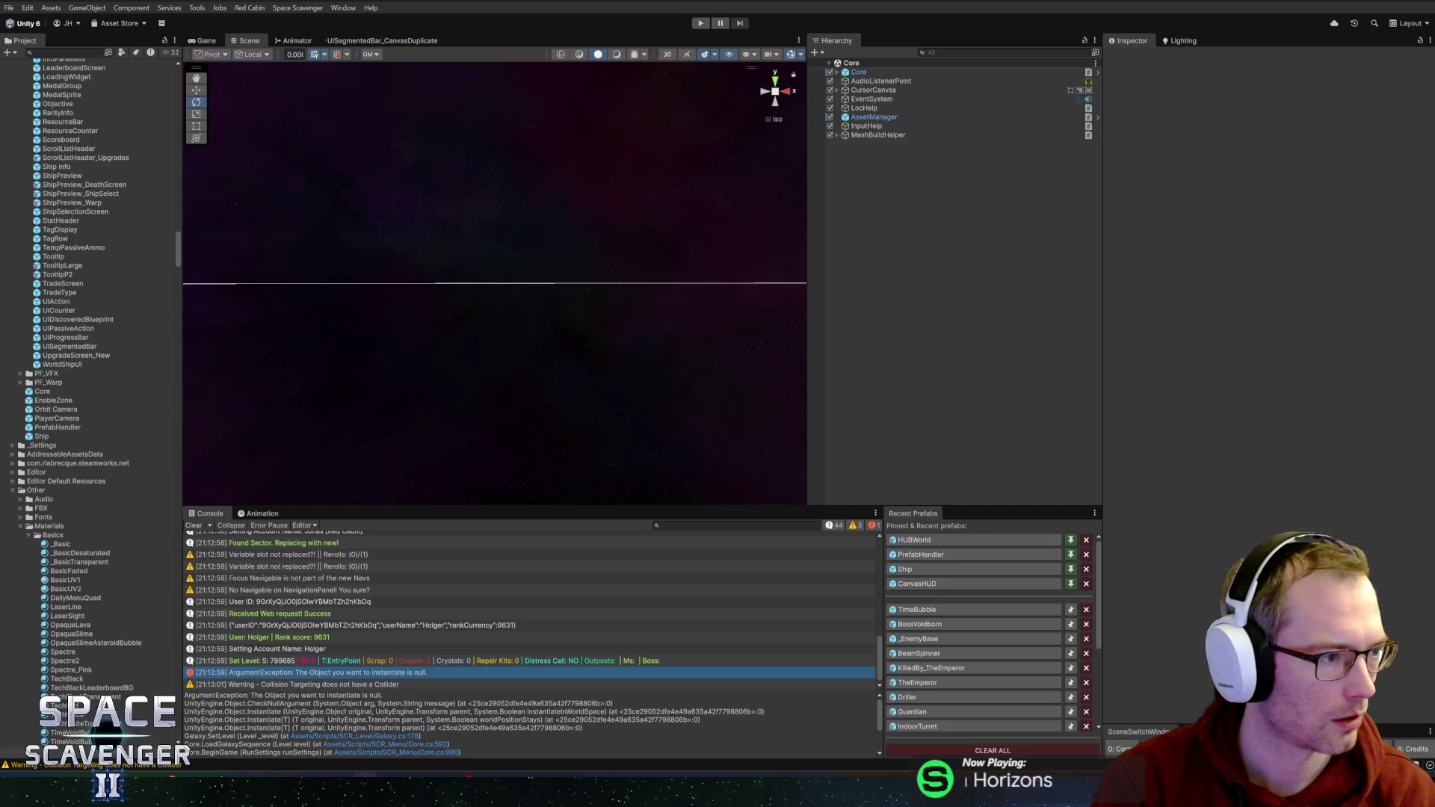
left_click(701, 23)
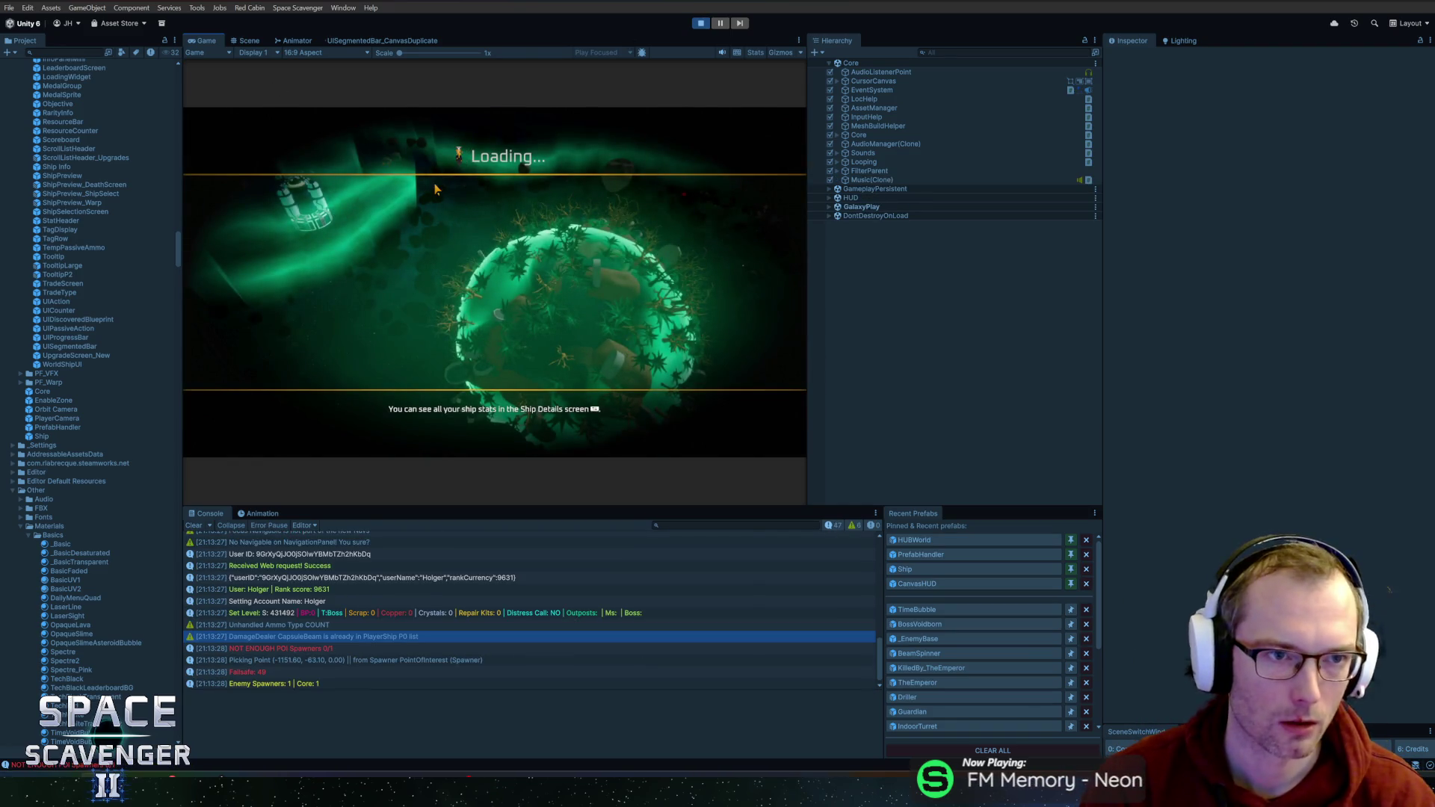
- Widen the Game view by dragging the panel dividers
key("super")
key("super")
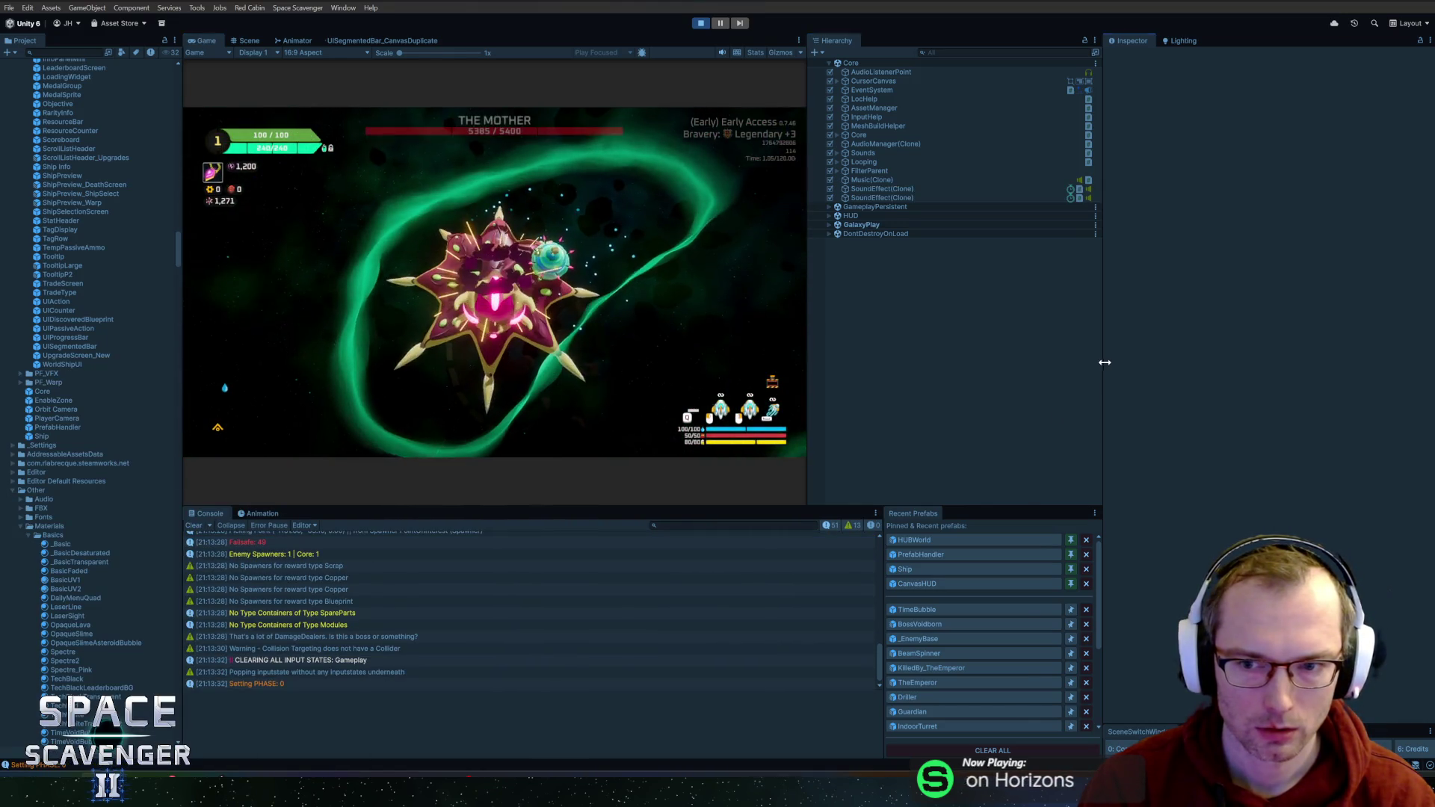
mouse_move(1105, 361)
left_mouse_down()
mouse_move(1241, 366)
mouse_move(1167, 372)
left_mouse_up()
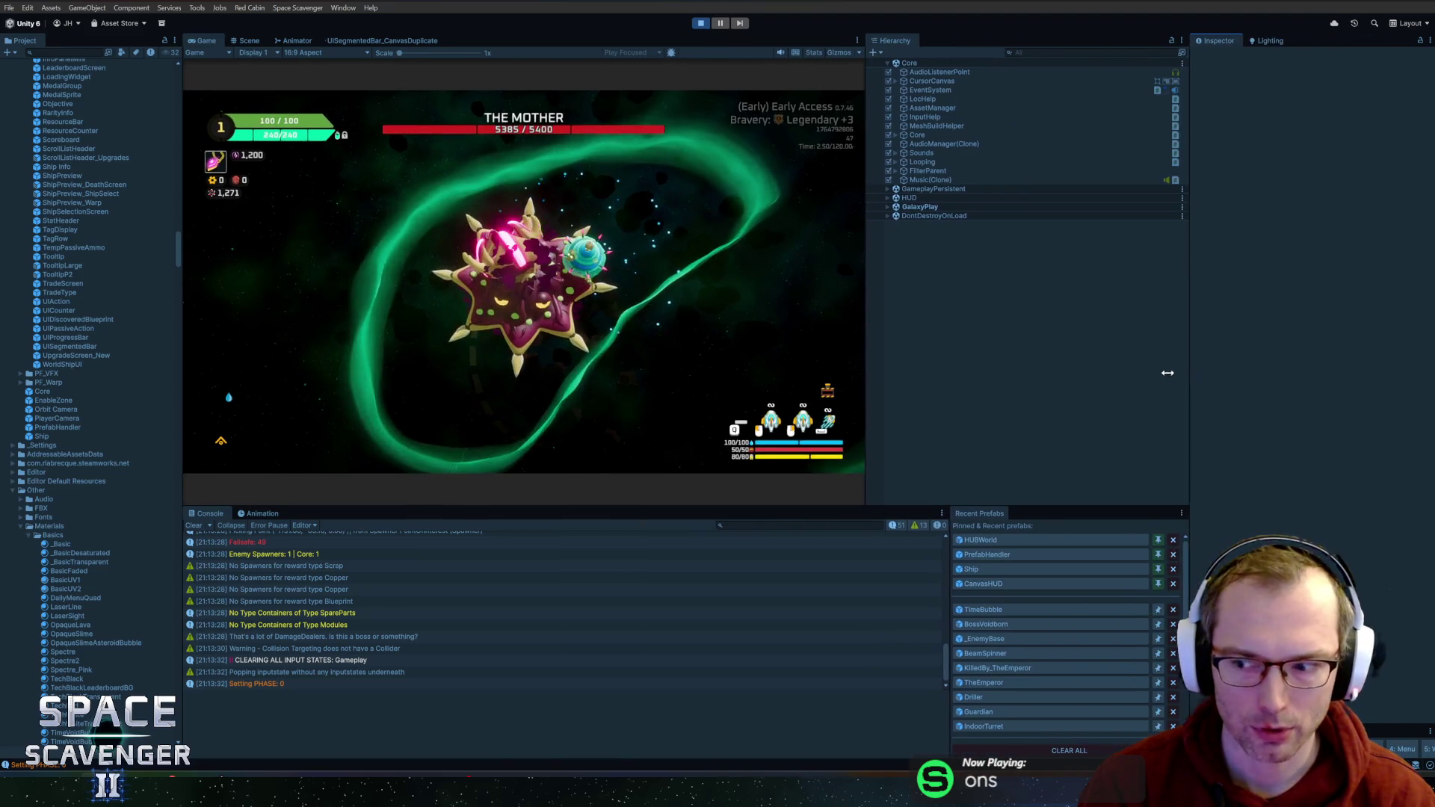
left_click_drag(865, 366, 1000, 366)
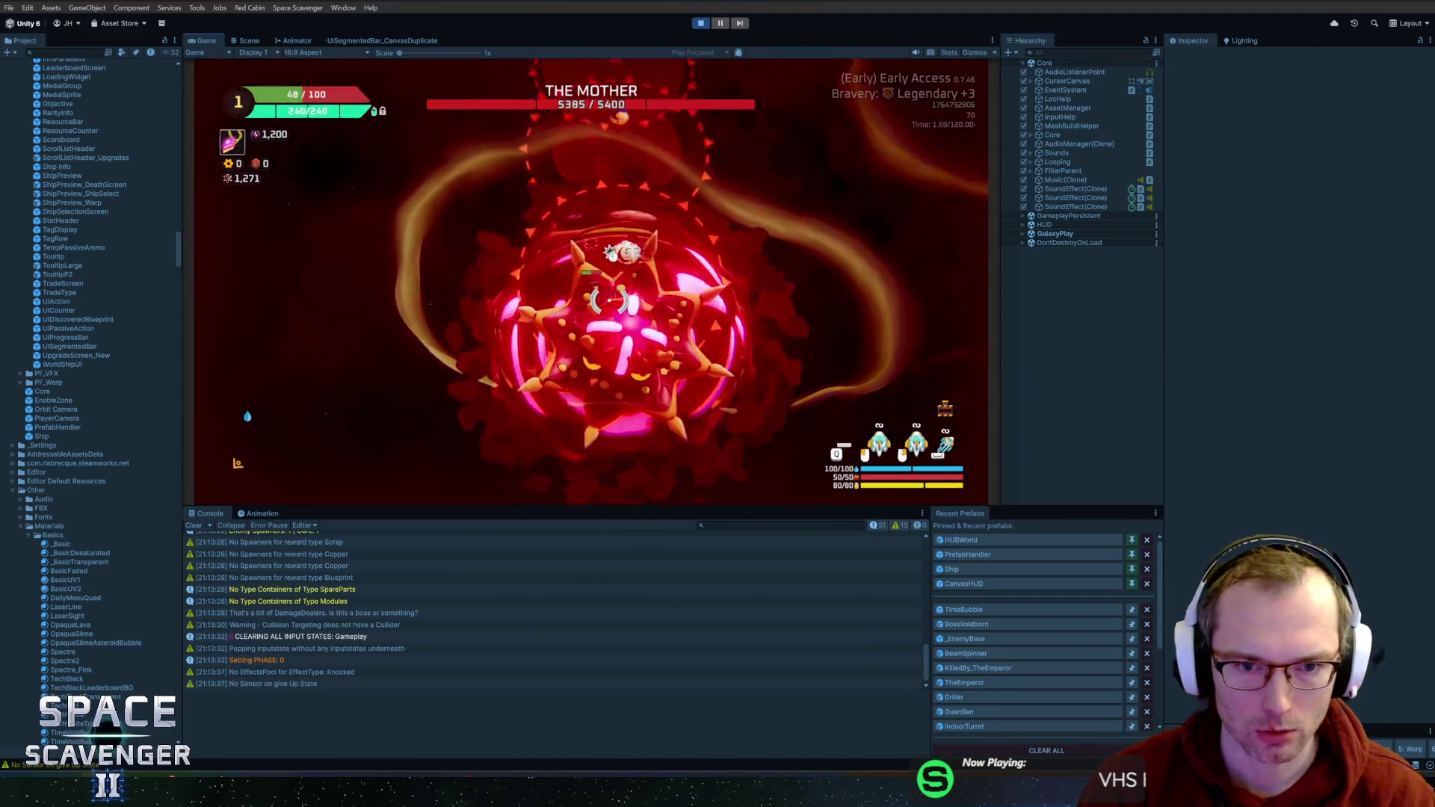
- Run the ship command from the in-game debug console
key("grave")
type("sh")
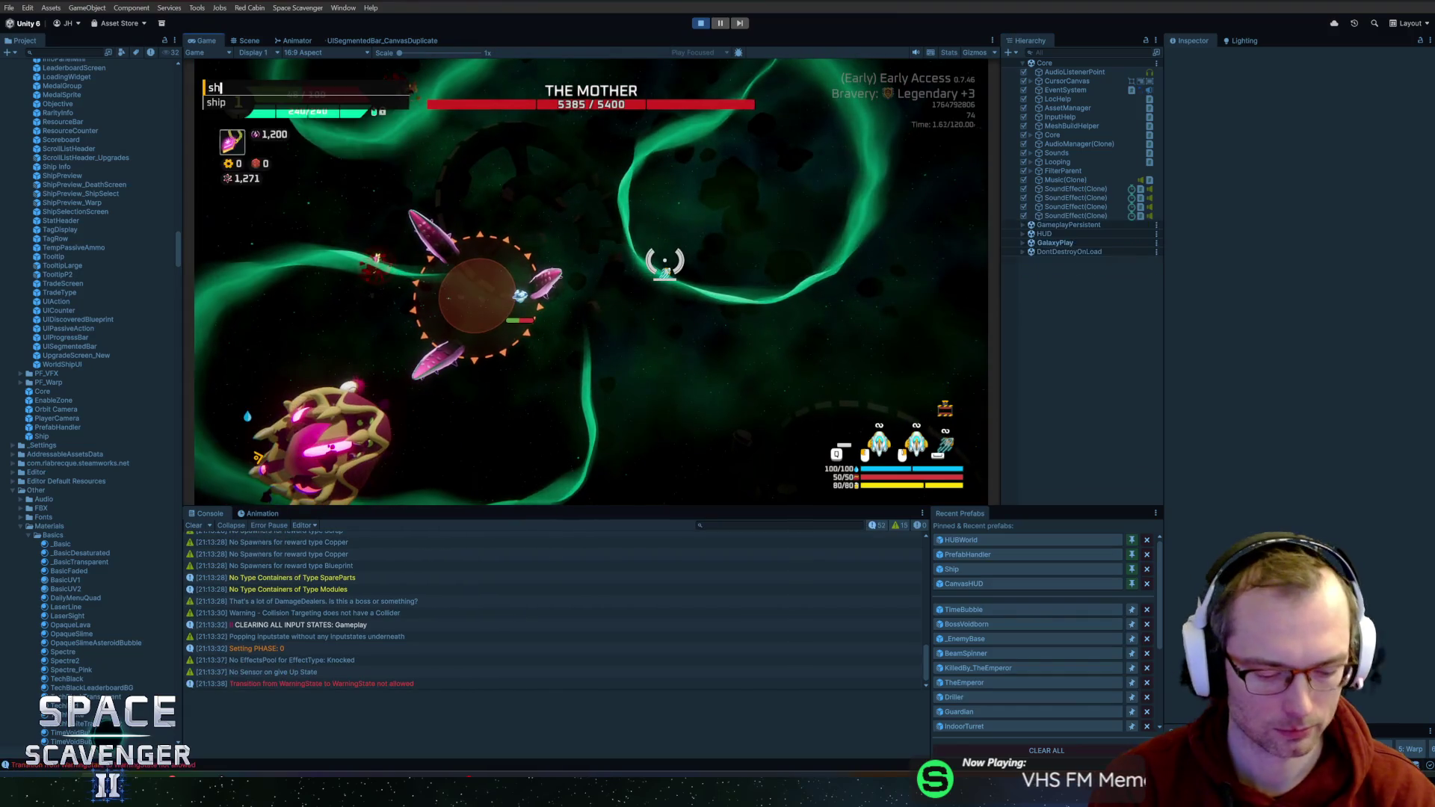
type("ip invulnerable 1")
key("Return")
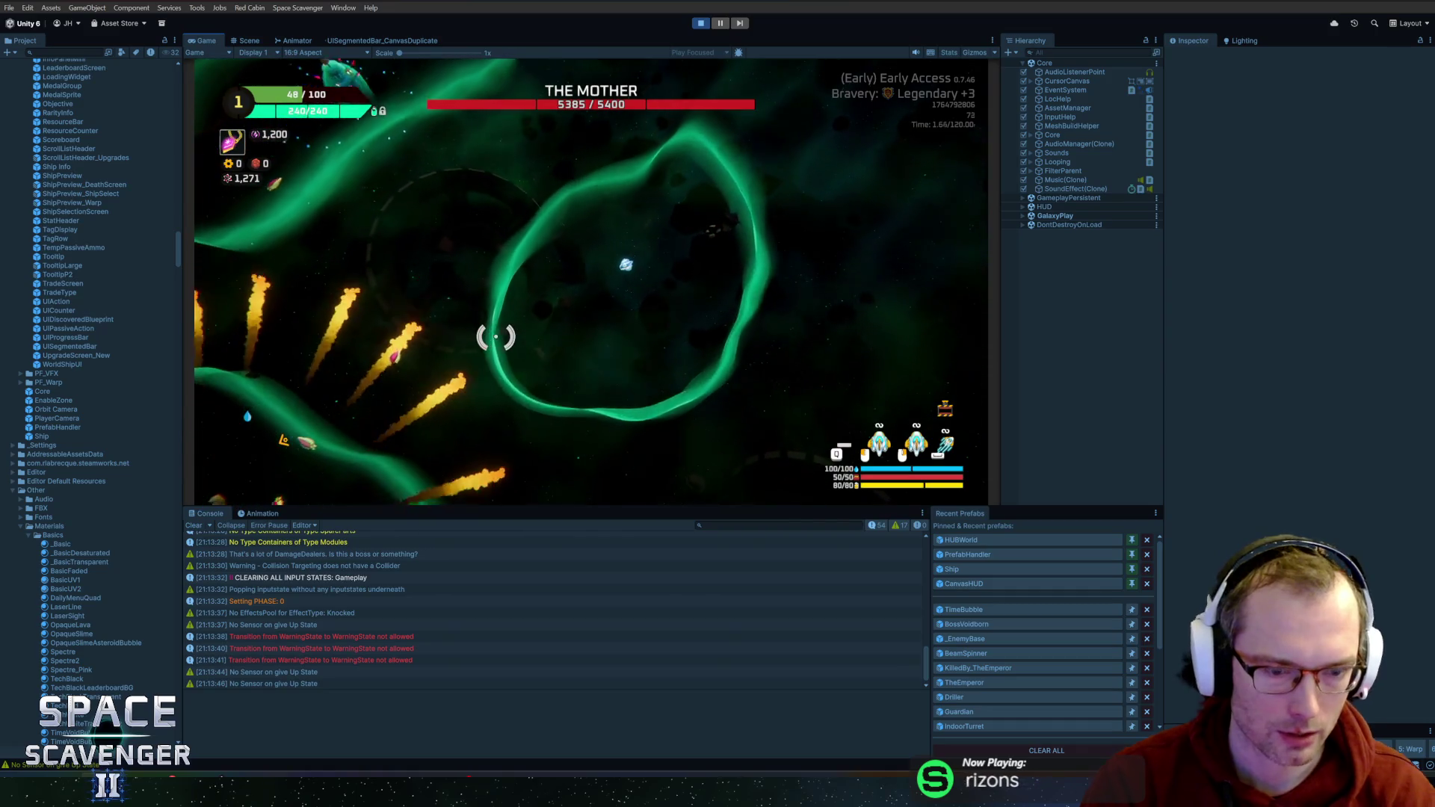
- Destroy THE MOTHER with debug damageAll, choose the Hourglass card, and stop play mode
key("grave")
type("shp")
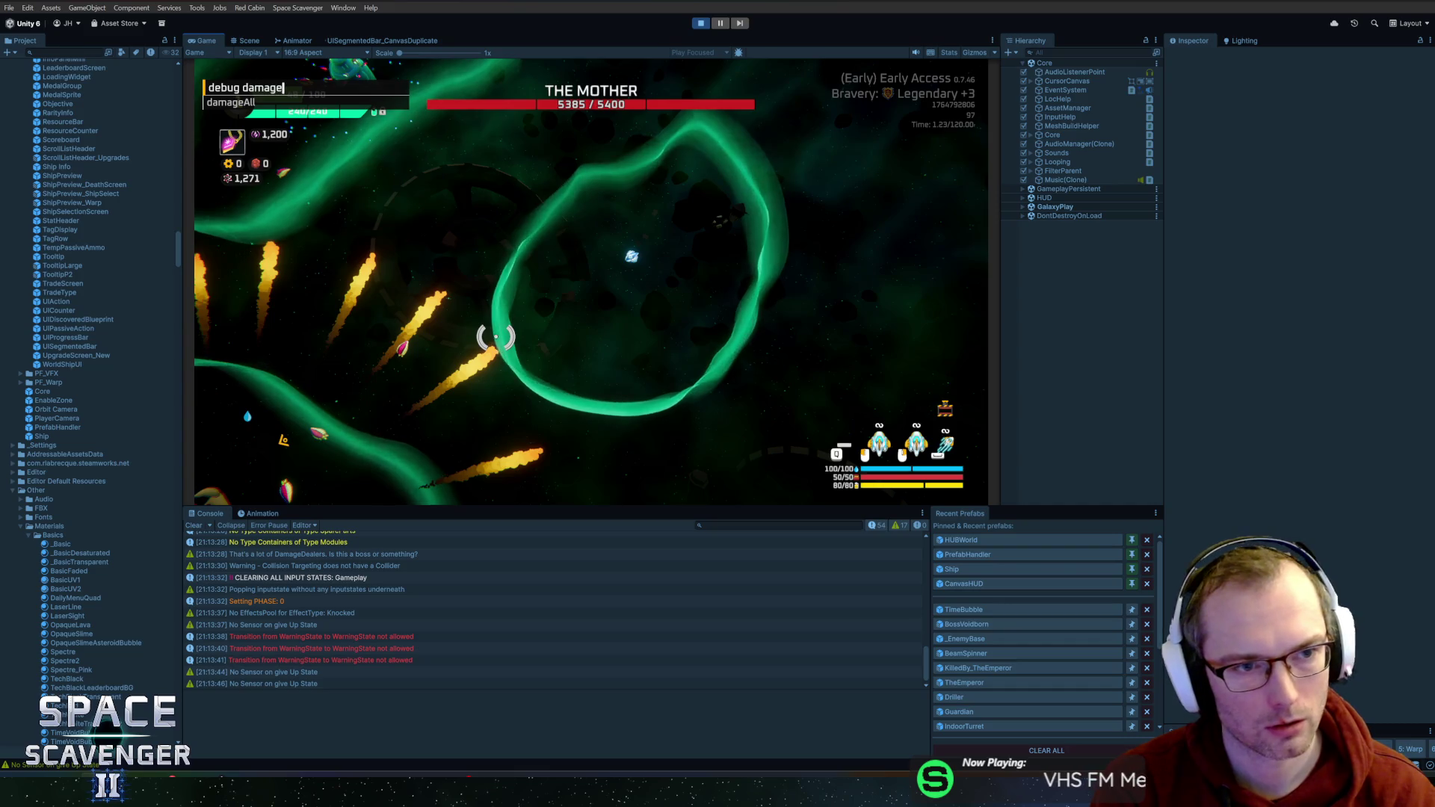
key("Return")
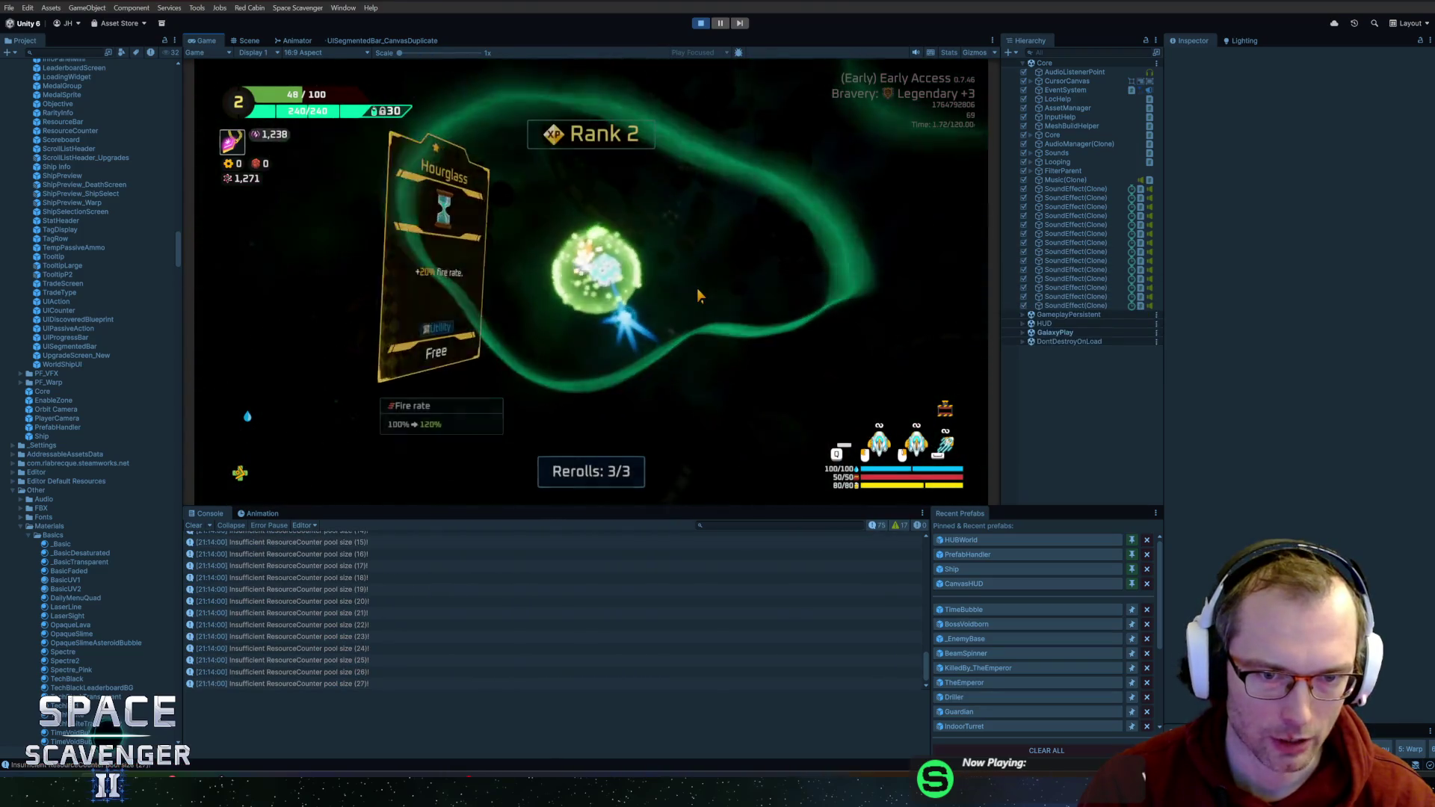
left_click(442, 284)
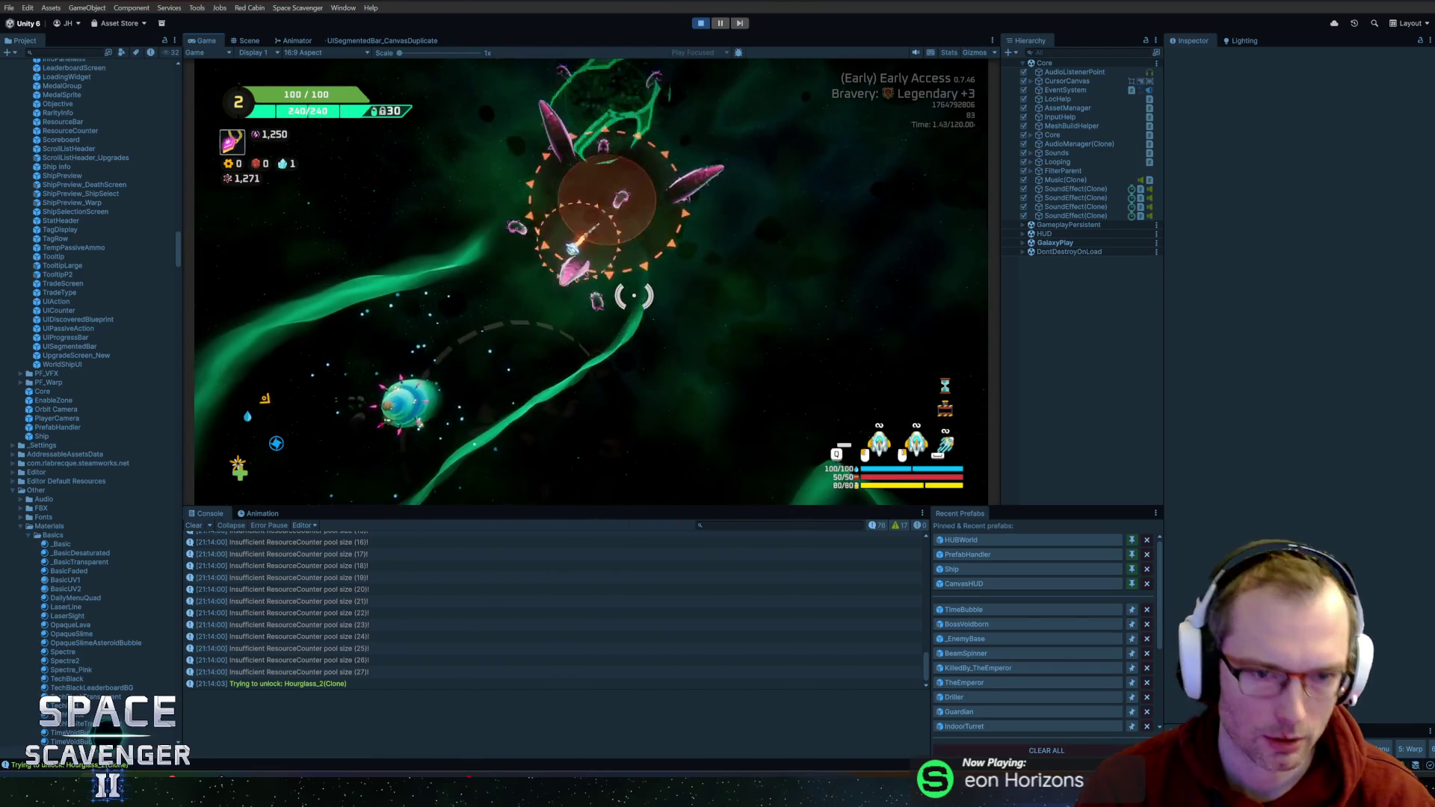
key("ctrl+p")
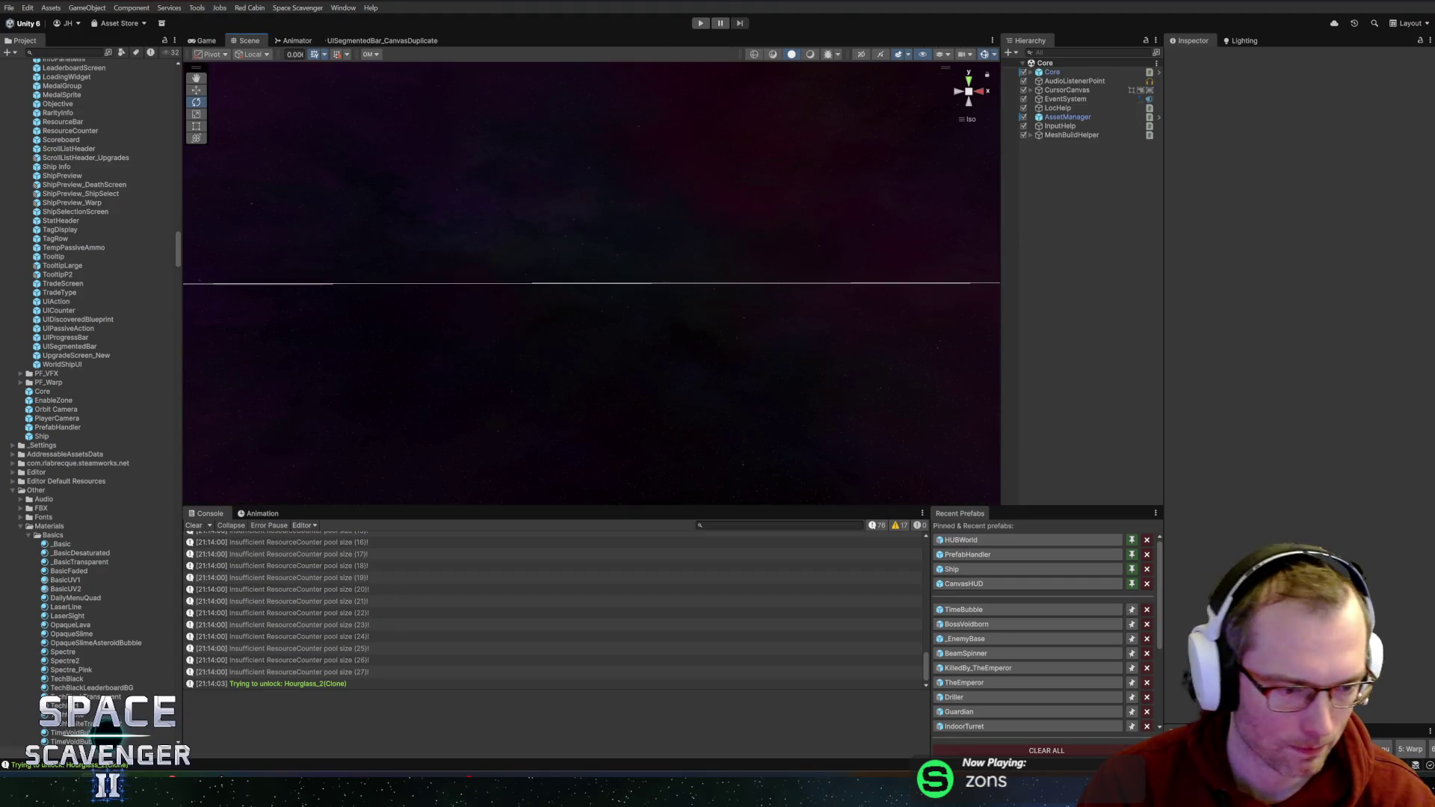
- Open SpectralWallManager.cs in Rider via Go to Class
key("alt+Tab")
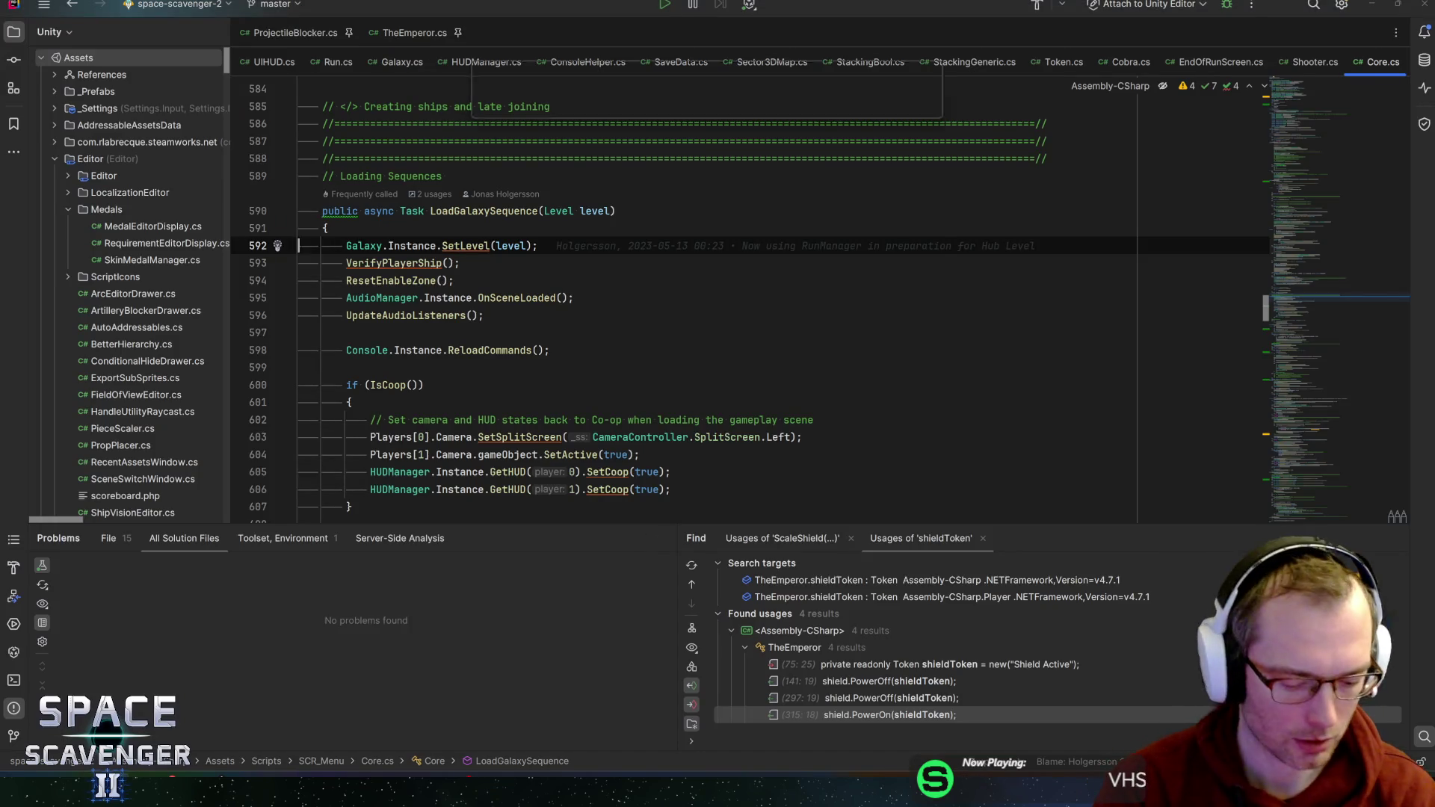
key("ctrl+n")
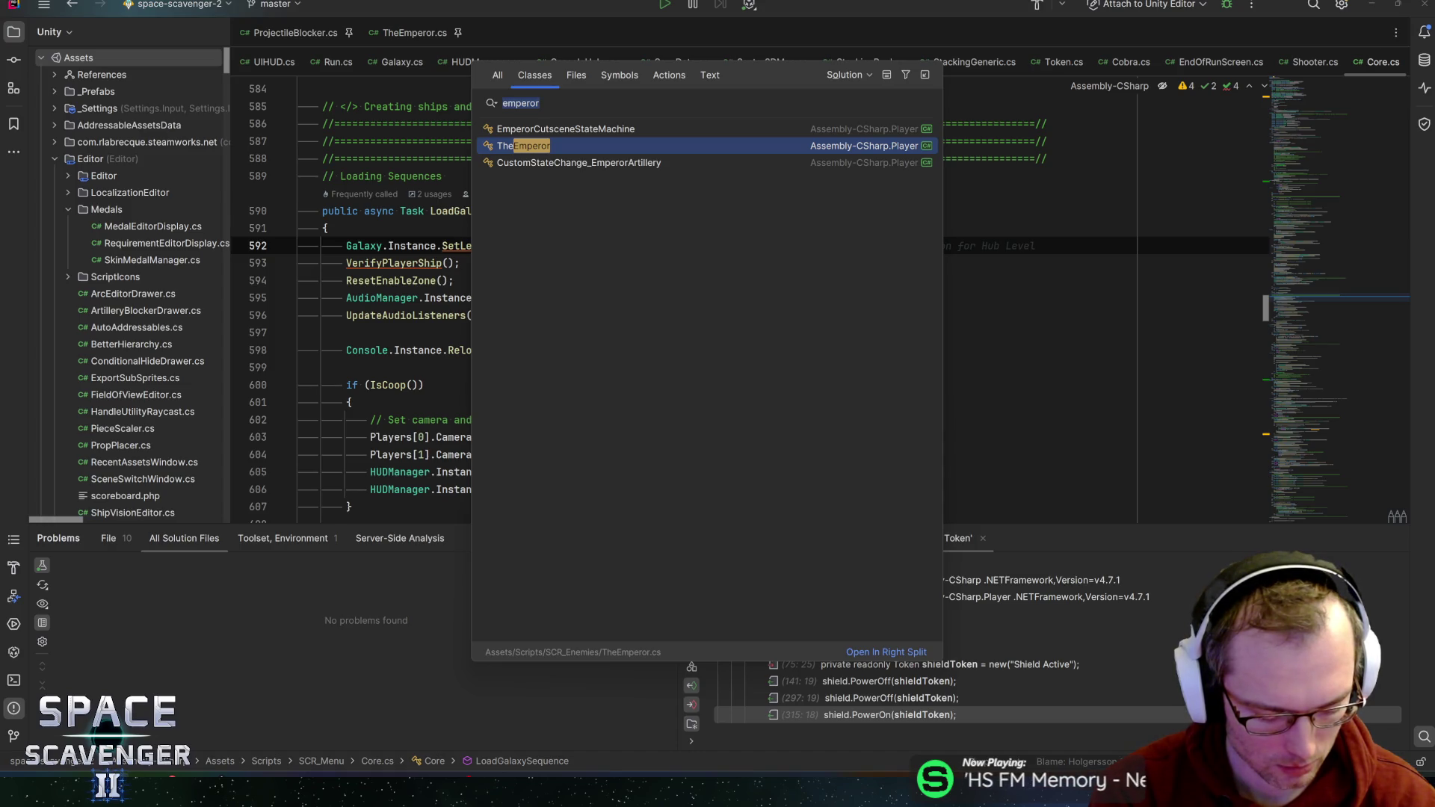
type("spectral")
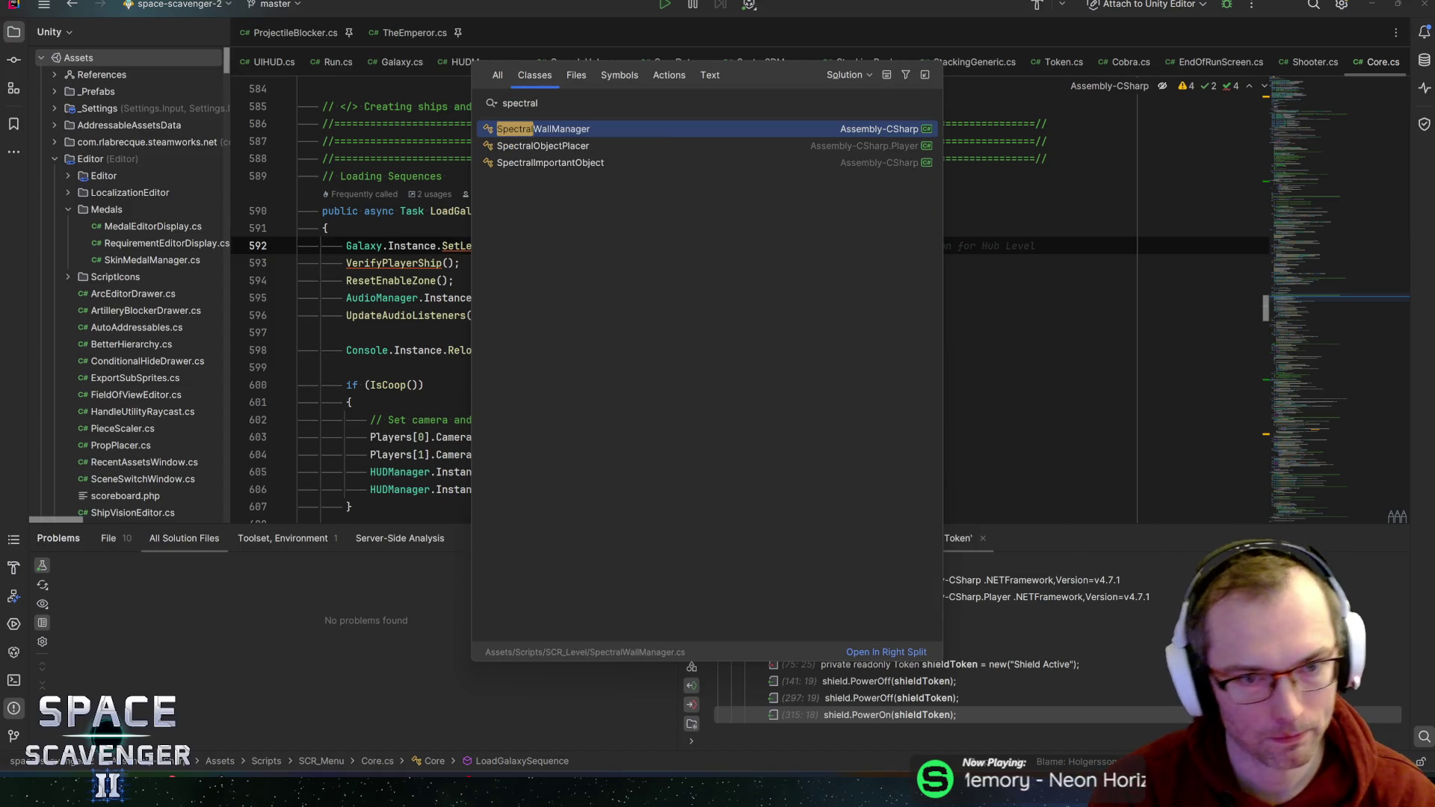
key("Return")
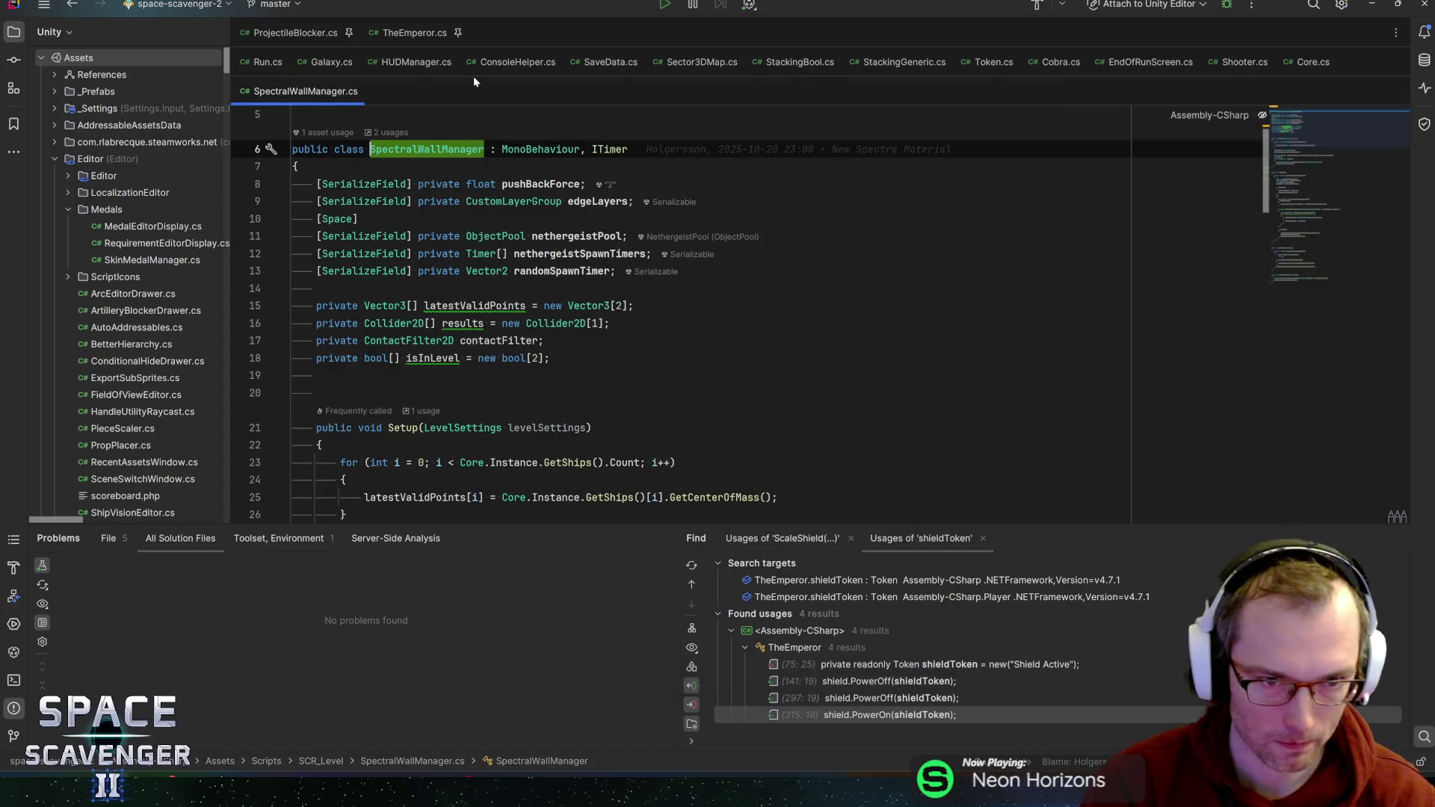
- Find the contactFilter occurrences and review its SetLayerMask(edgeLayers) setup
double_click(406, 340)
key("ctrl+f")
key("Return")
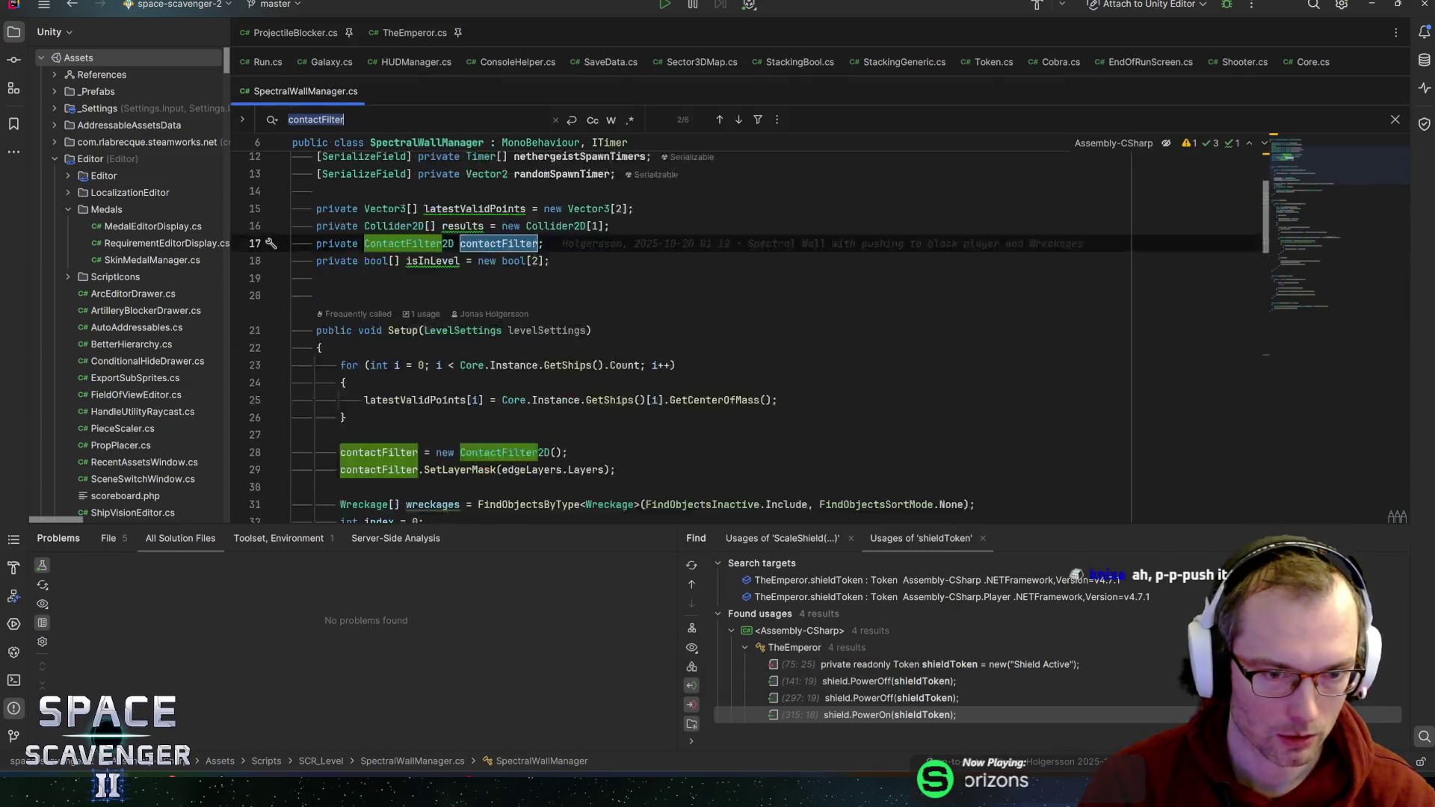
left_click(559, 253)
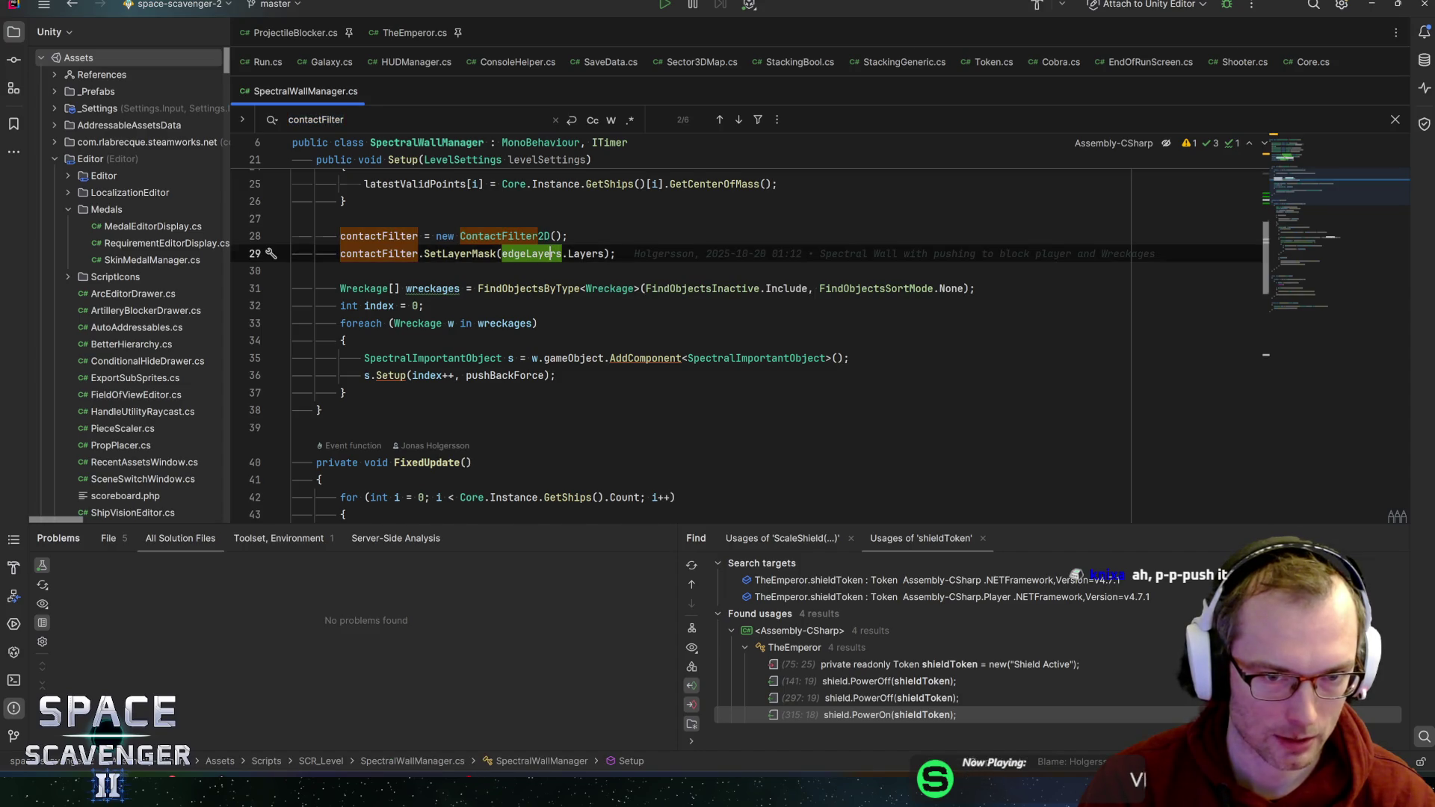
scroll(559, 253, "up", 4)
scroll(747, 336, "up", 2)
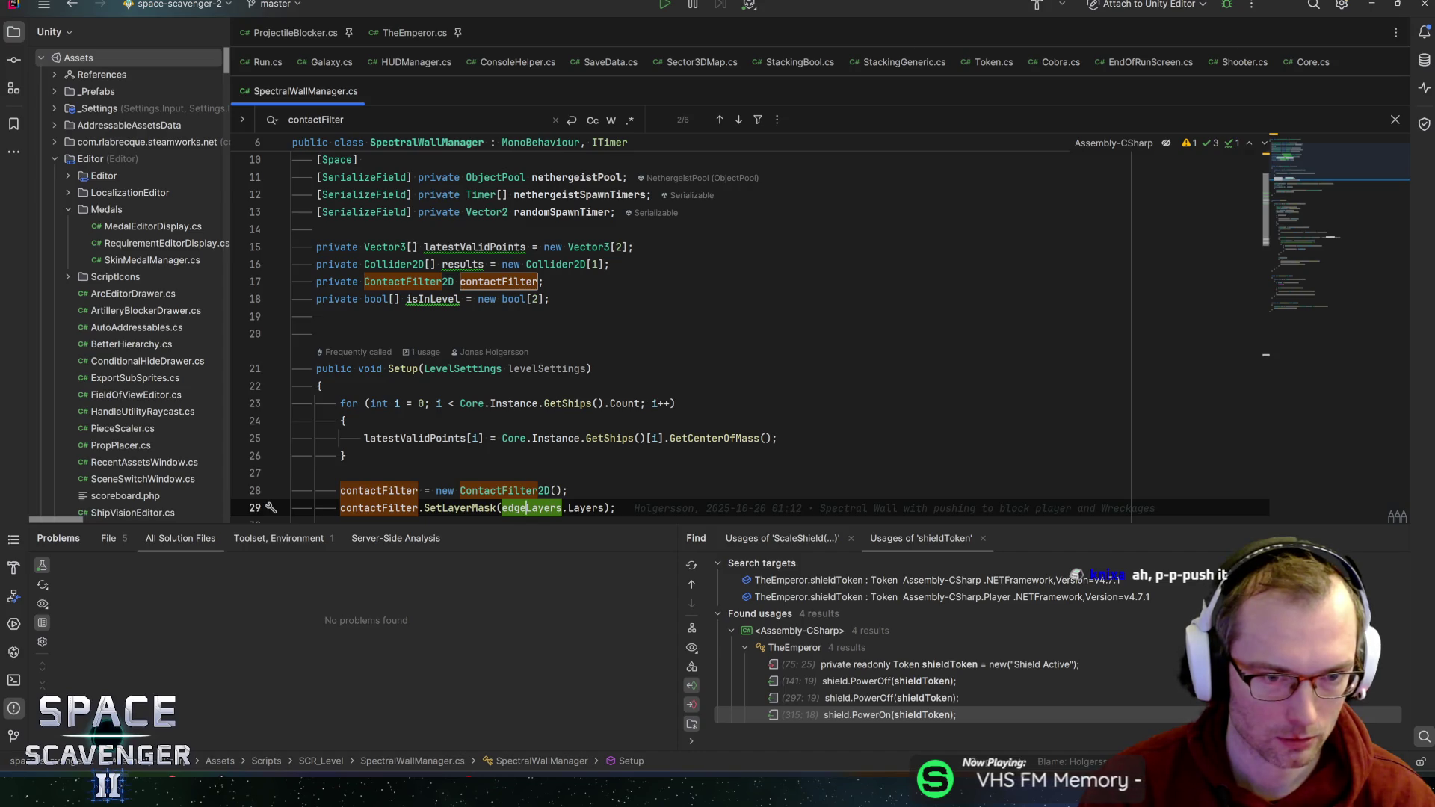
scroll(747, 336, "up", 2)
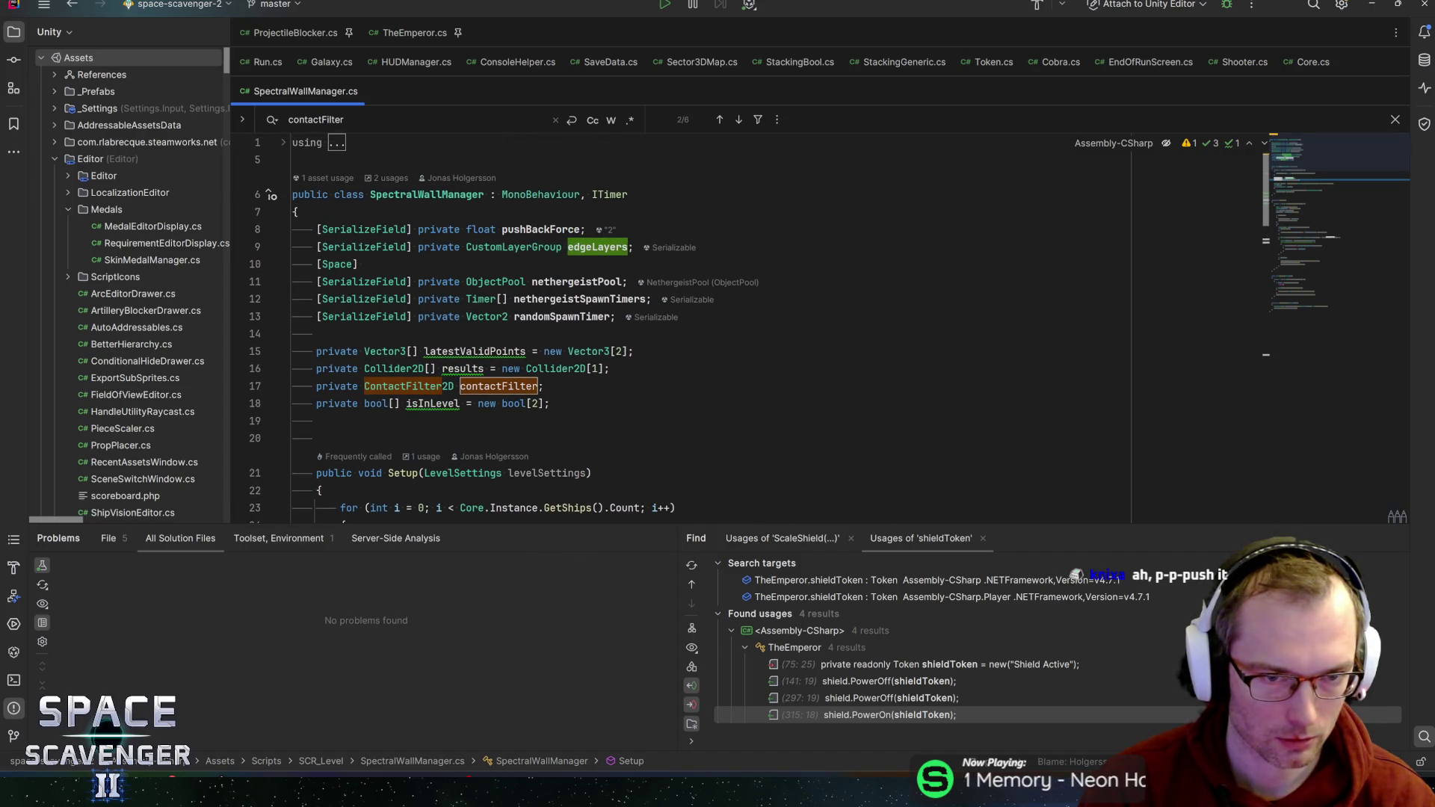
scroll(598, 336, "down", 3)
key("alt+Tab")
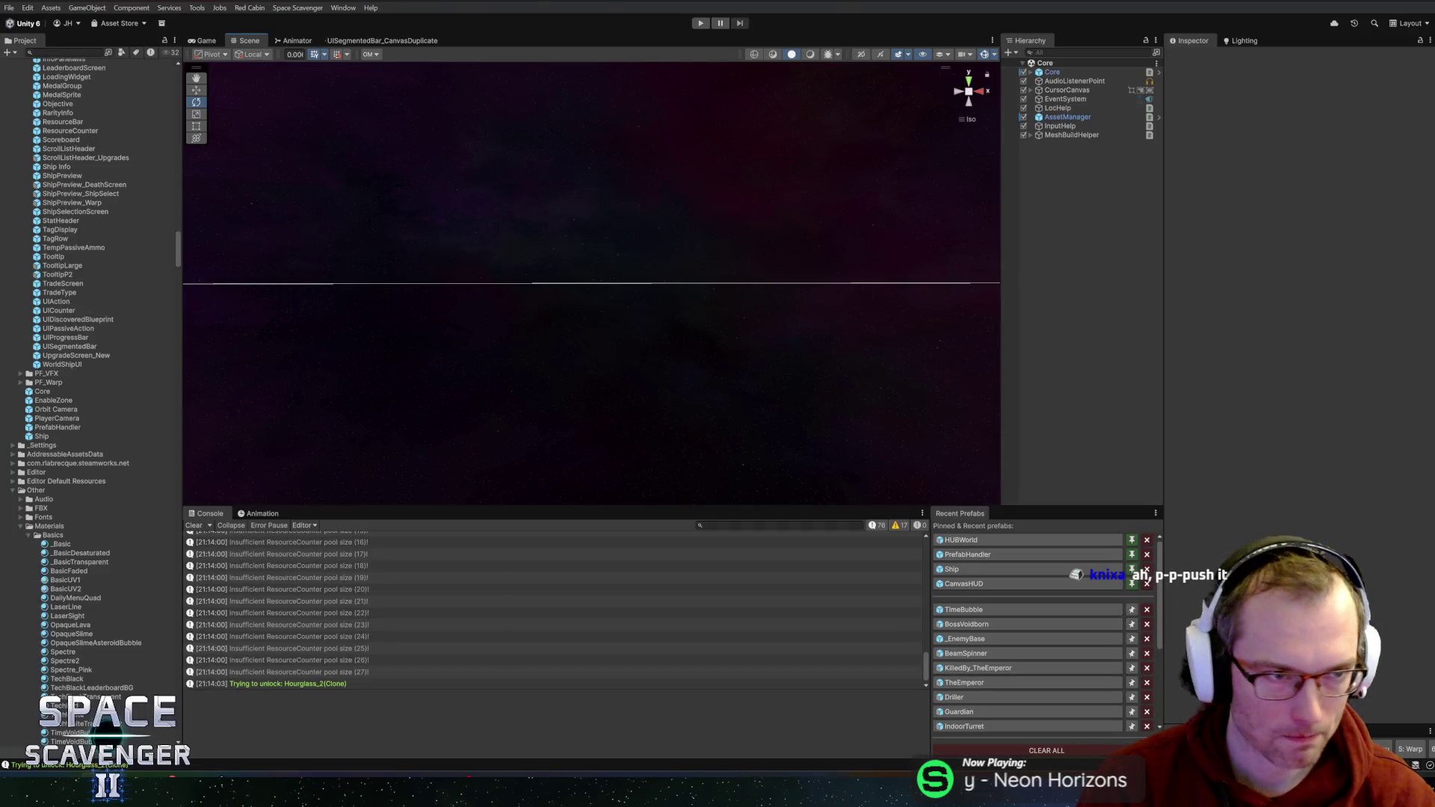
- Find SpectralWallManager with a 'spectralwa' project search and open the prefab in Prefab Mode
left_click(64, 53)
type("spectr")
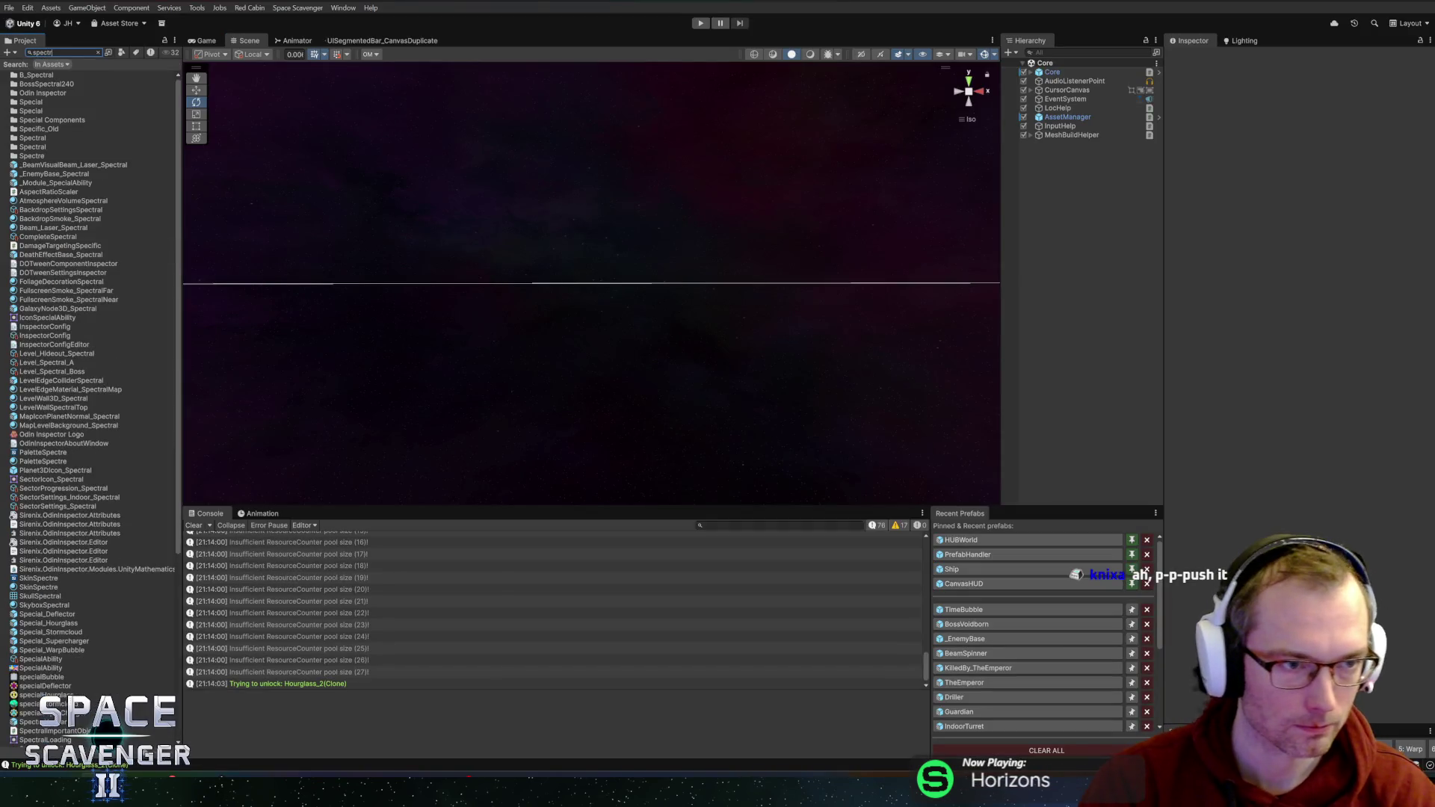
type("alwa")
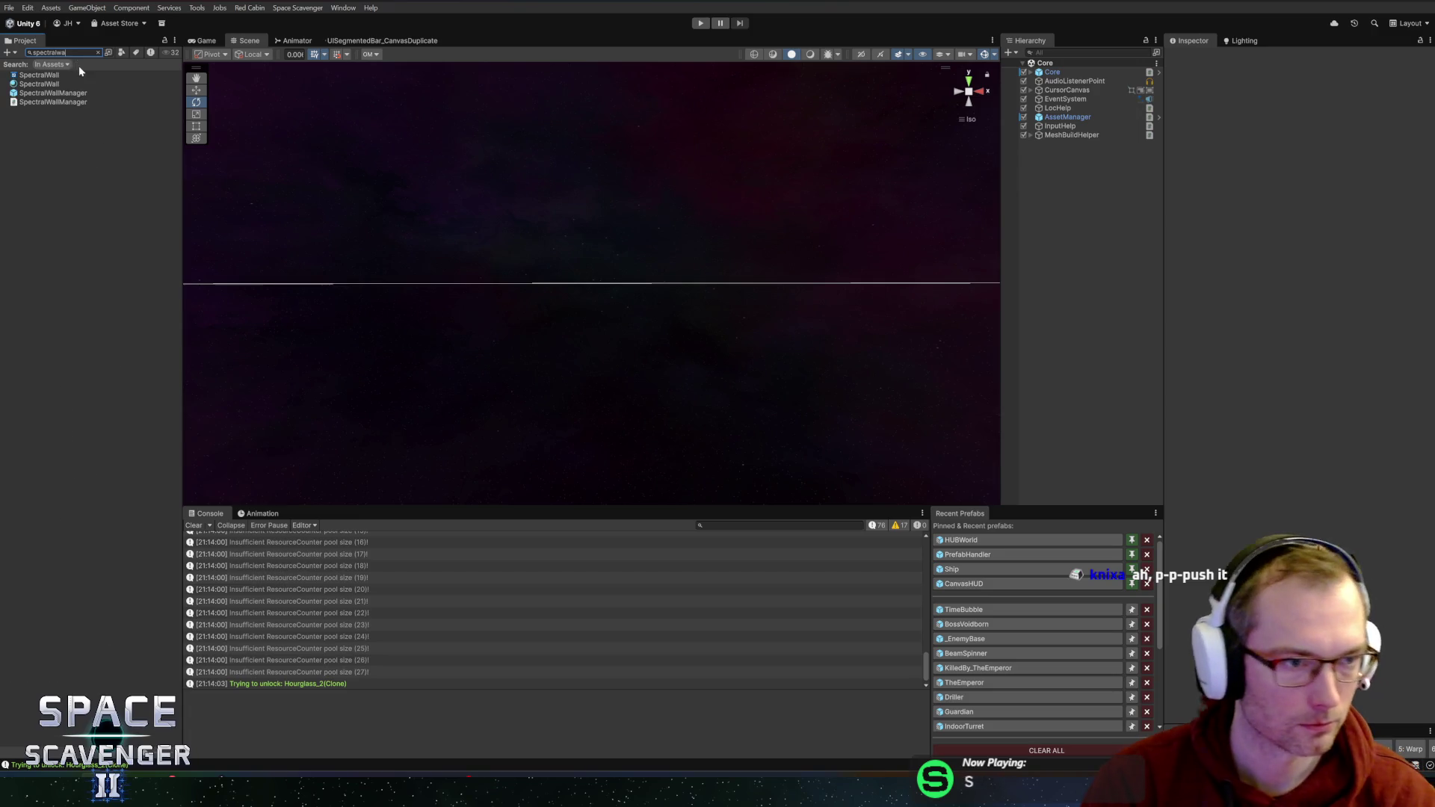
left_click(36, 93)
double_click(36, 94)
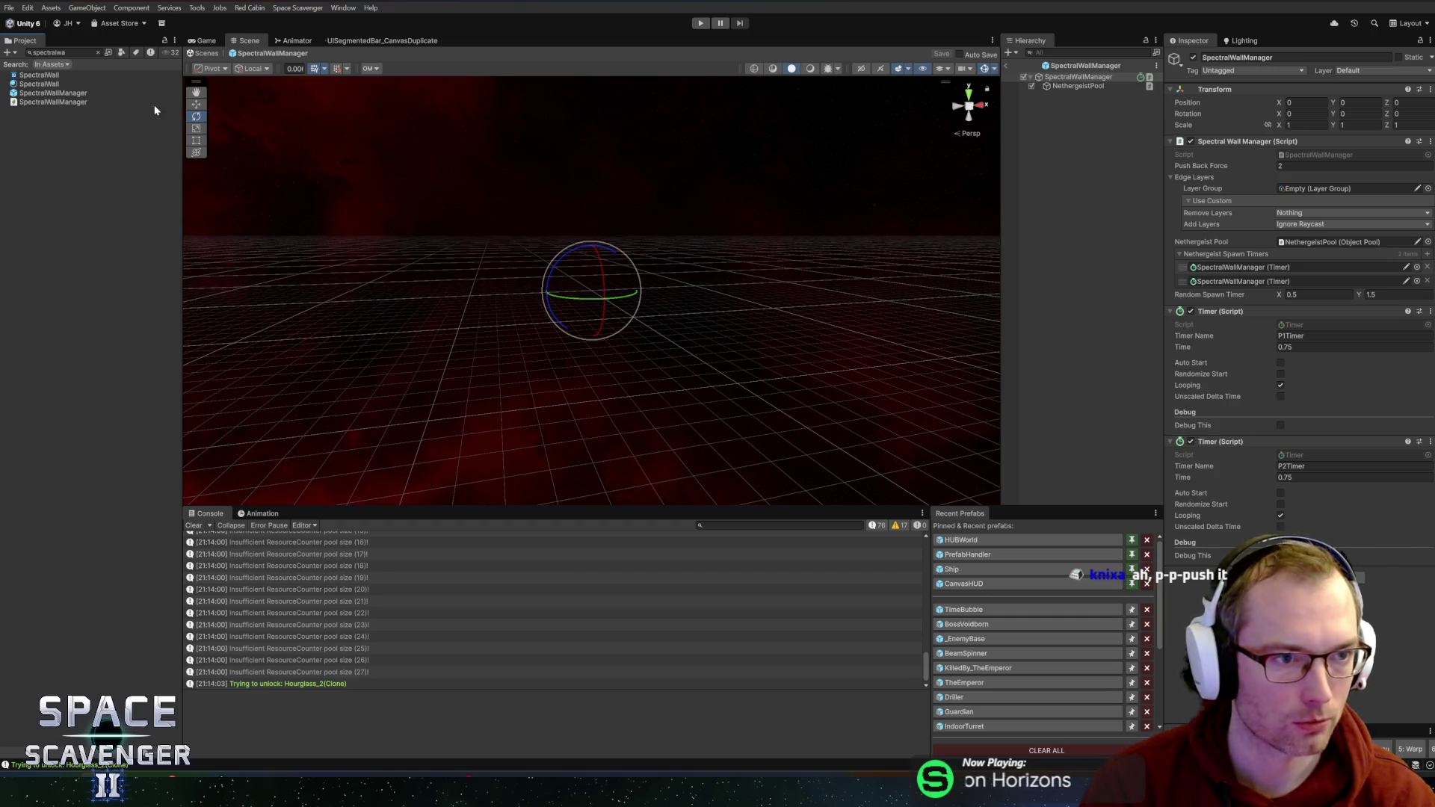
- Clear the project search, widen the Hierarchy panel, and start play mode
key("ctrl+f")
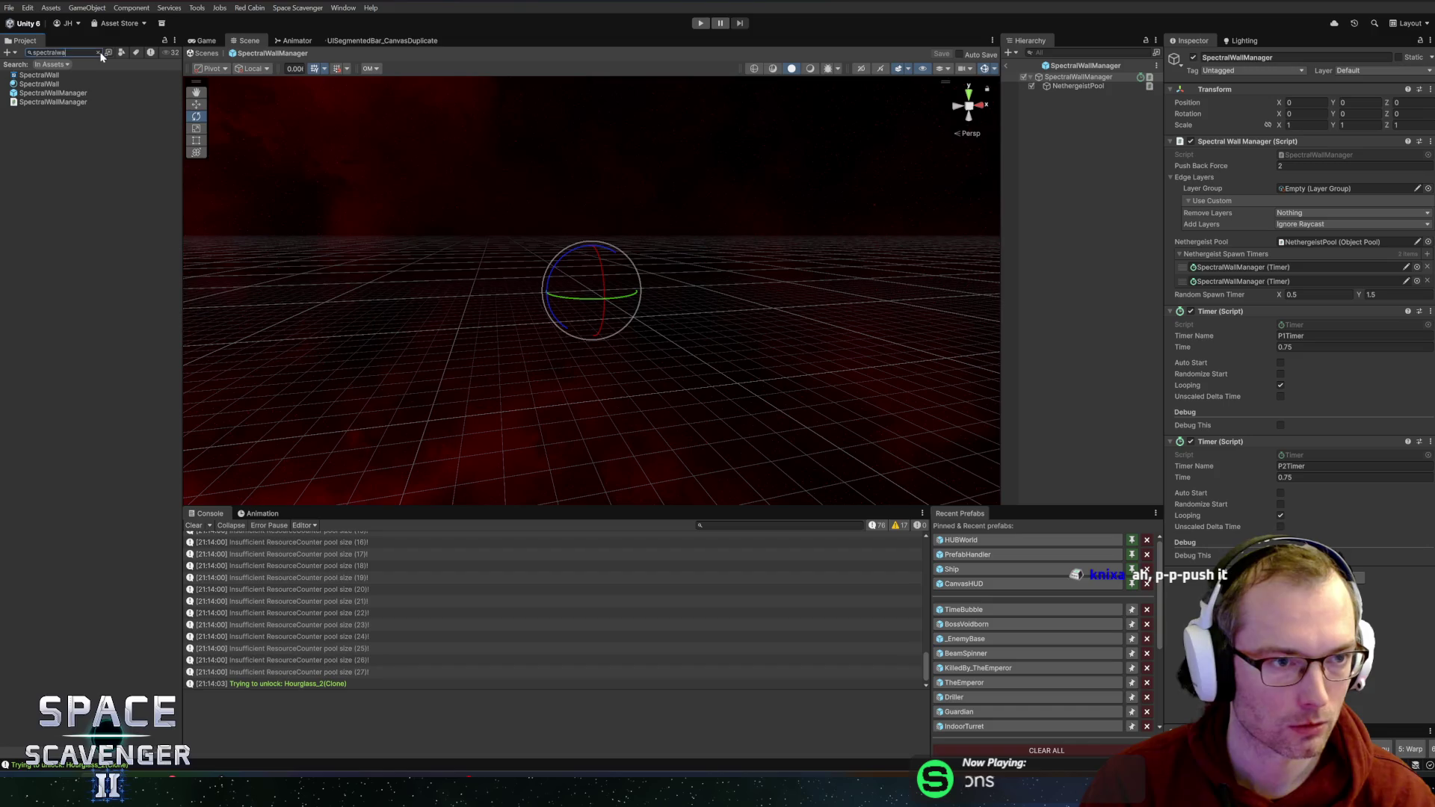
left_click(98, 52)
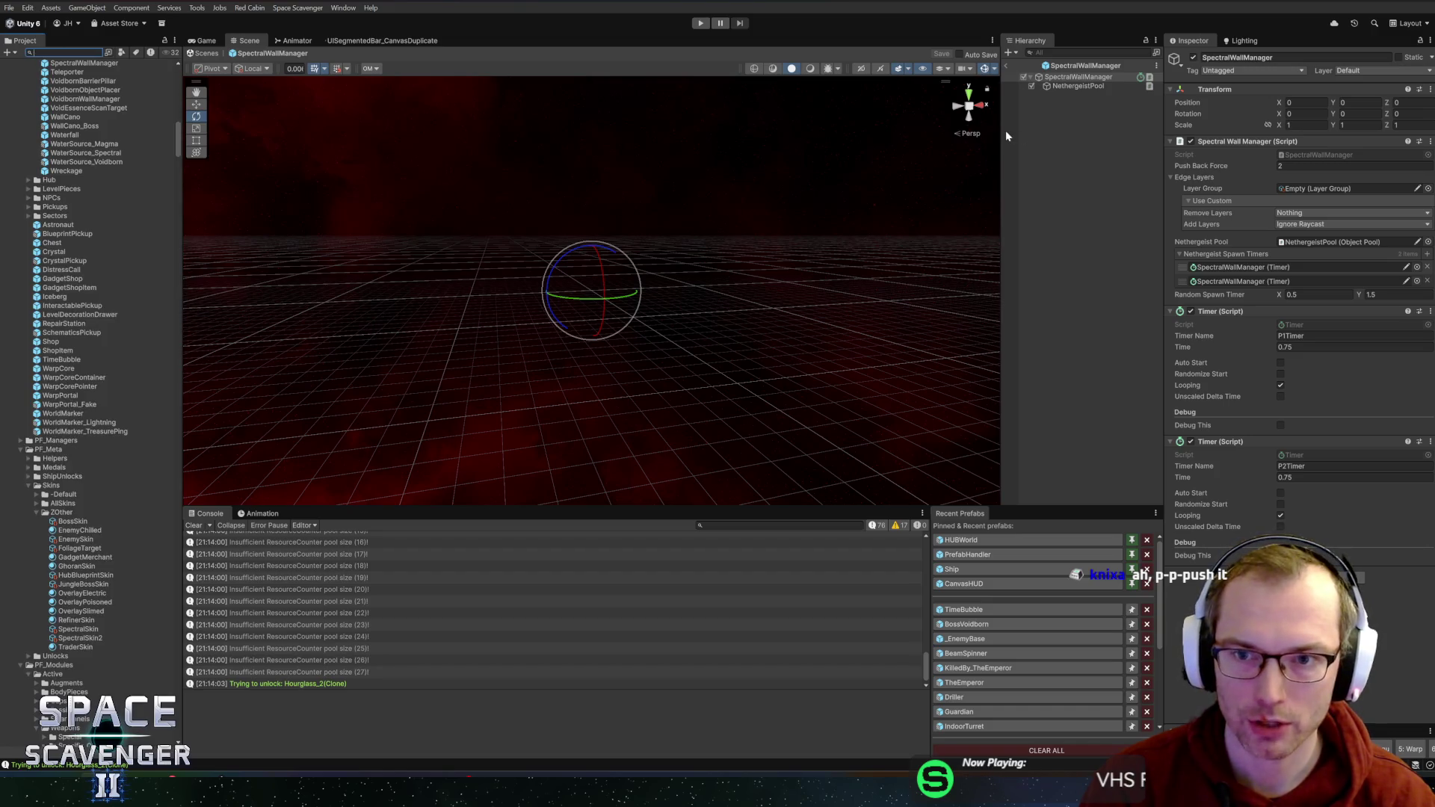
left_click_drag(1006, 136, 959, 135)
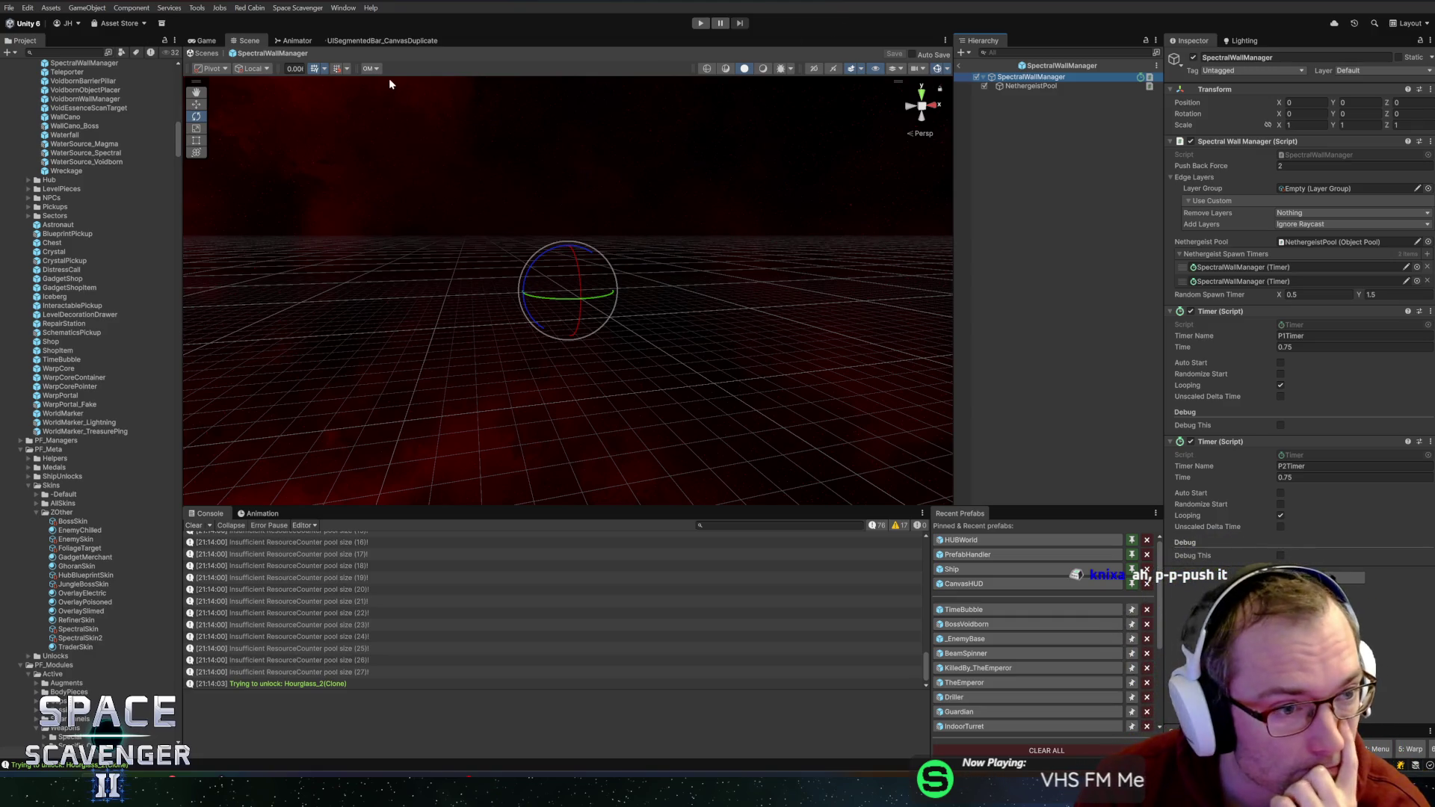
scroll(28, 224, "up", 6)
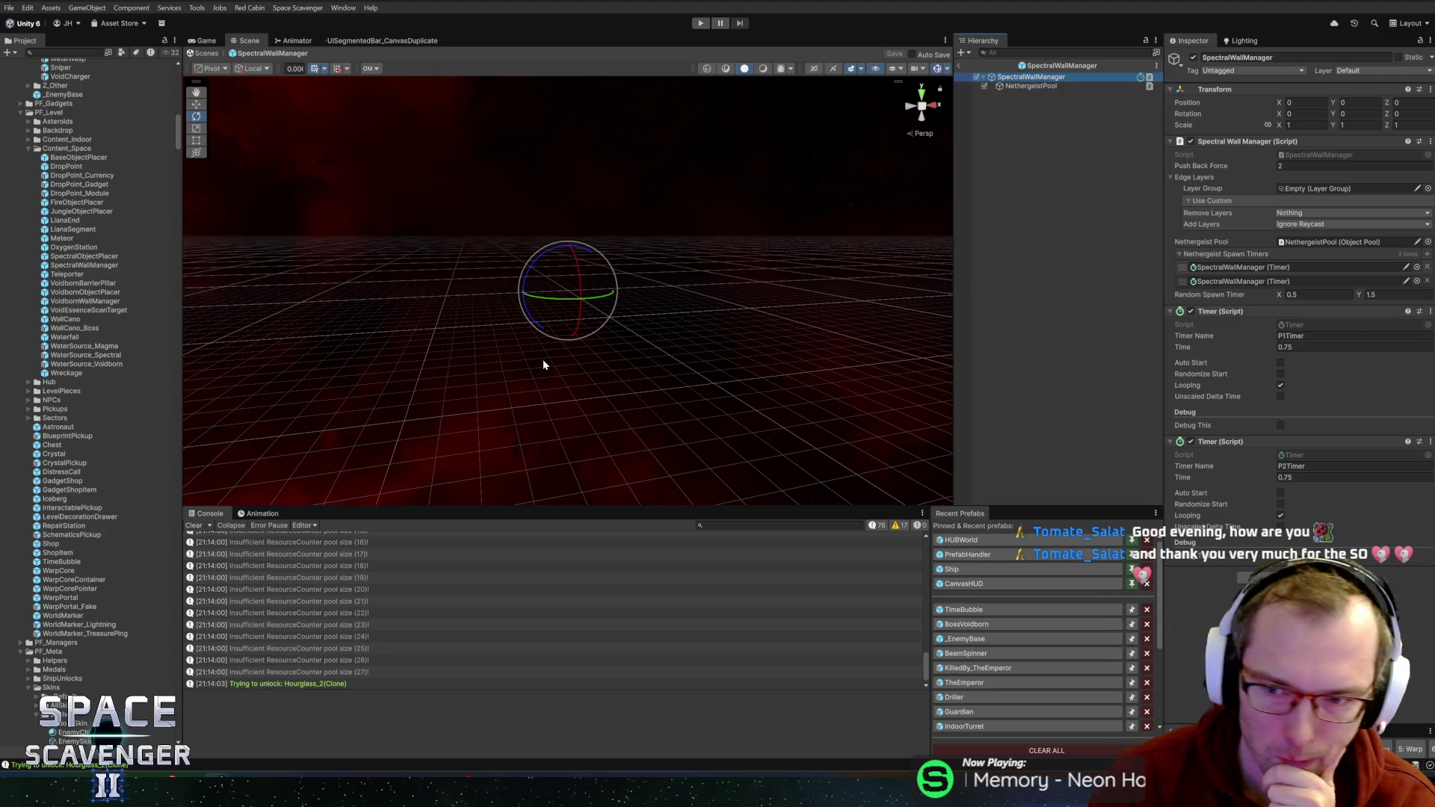
left_click(700, 22)
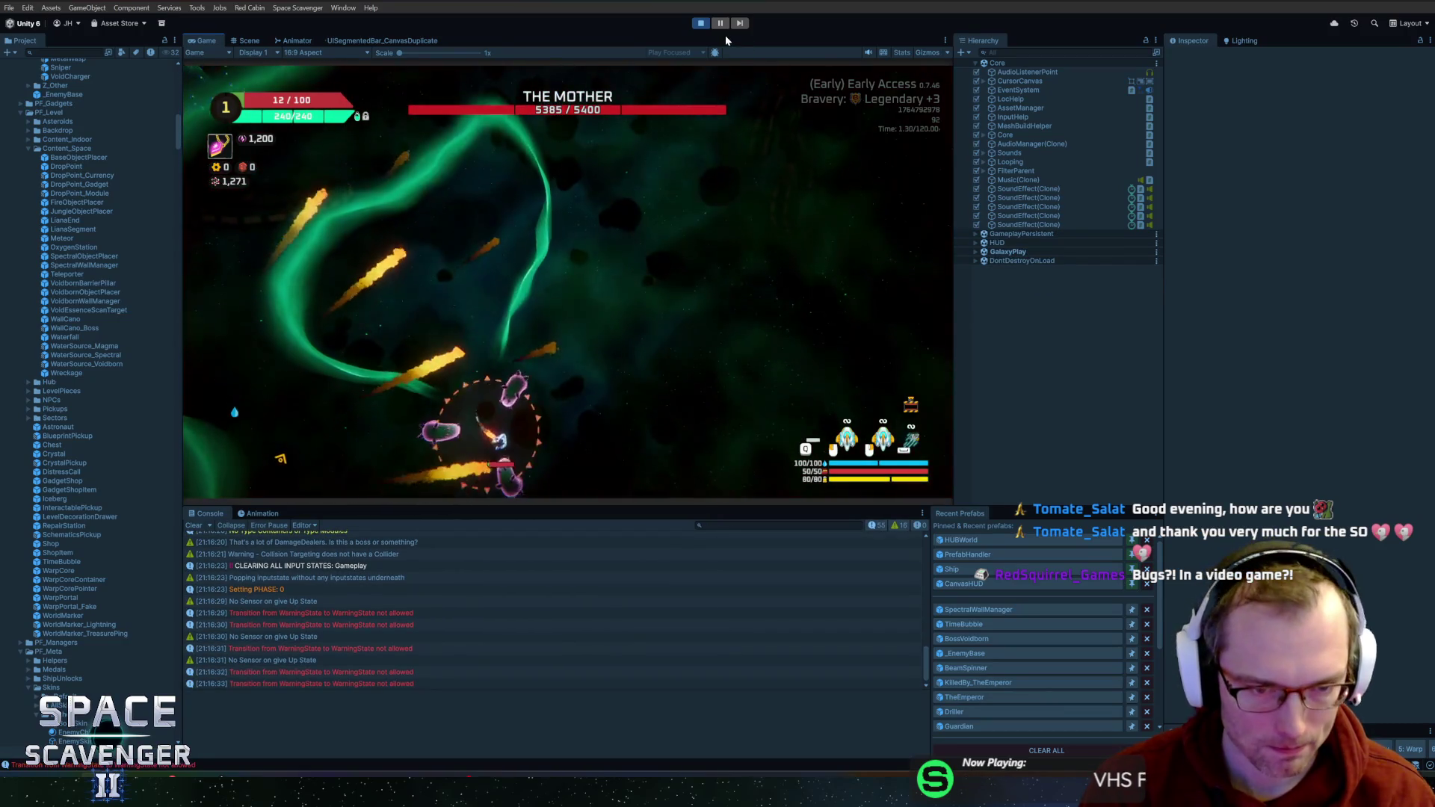
- Run the level command from the in-game debug console, then pause the game
key("Escape")
key("grave")
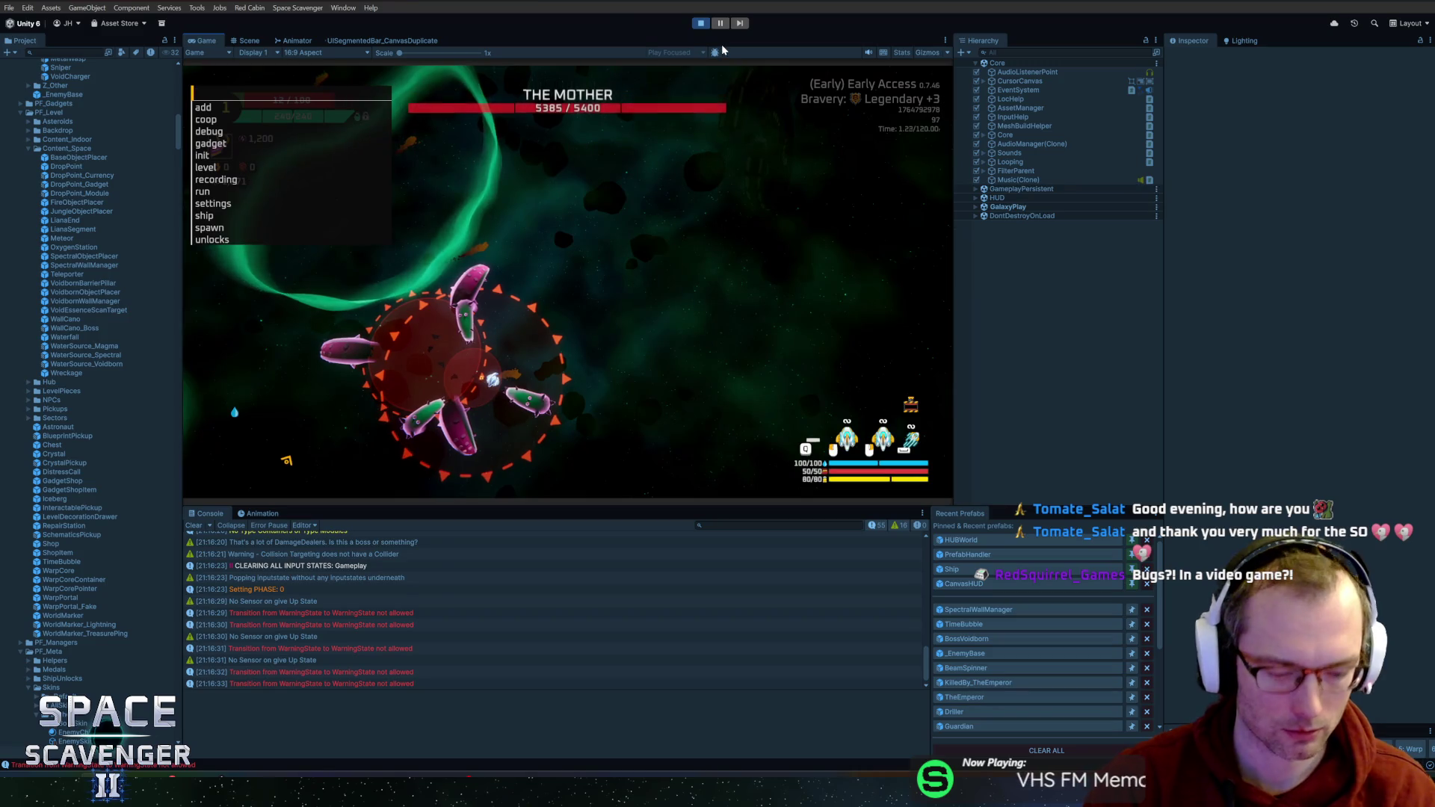
type("level")
key("Return")
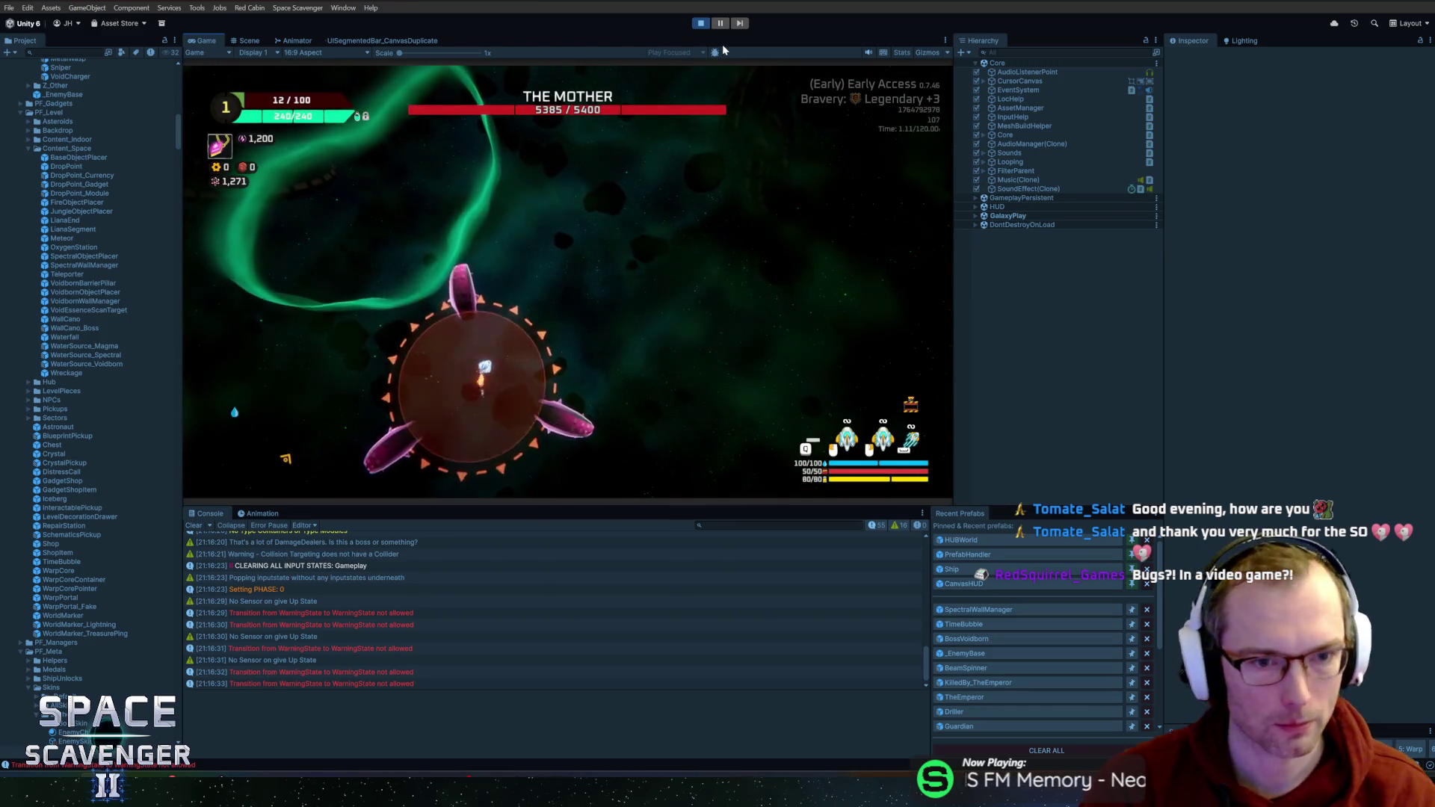
key("Escape")
- Select Main Level via a 'main' Hierarchy search and expand its Polygon Collider 2D
left_click(1034, 54)
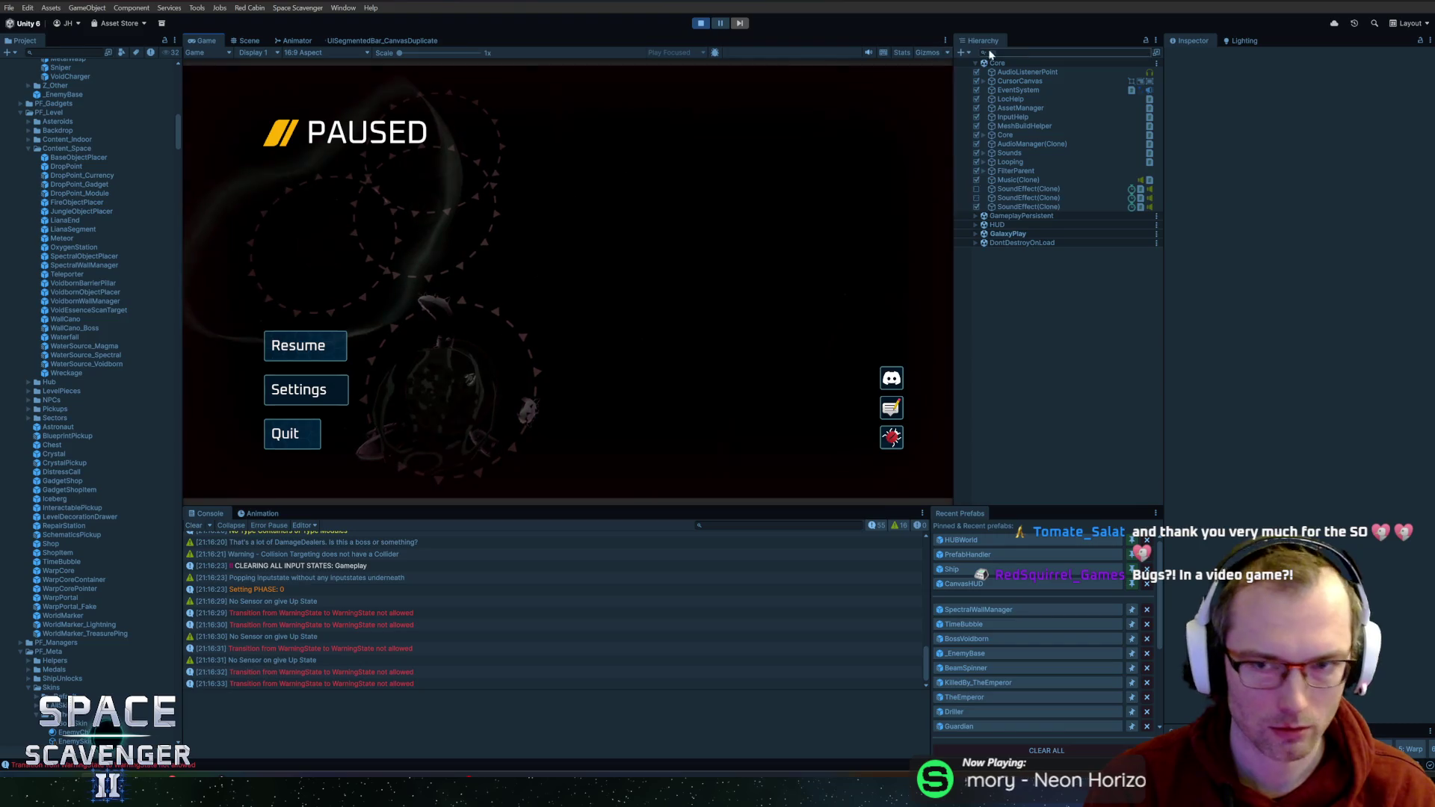
type("main")
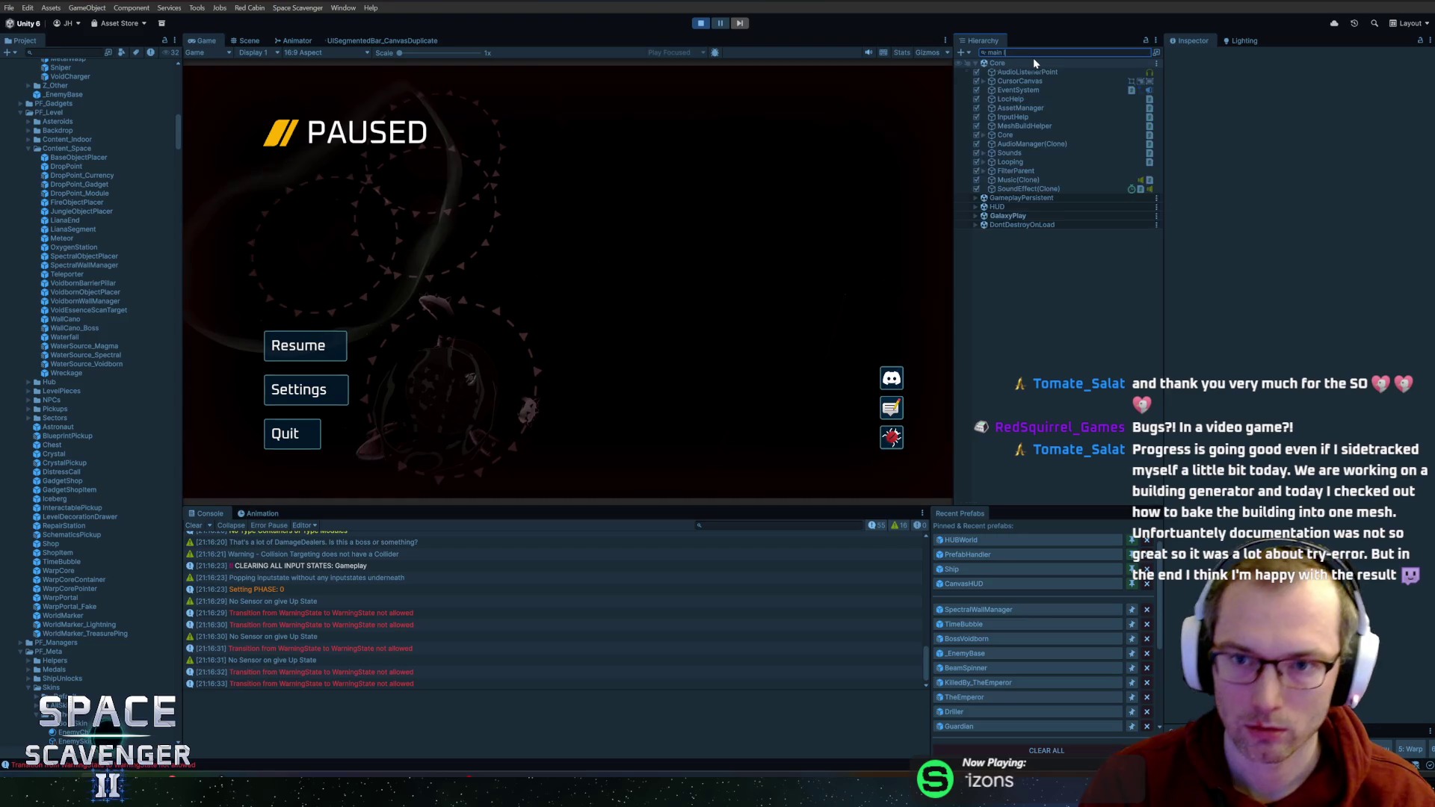
left_click(1022, 91)
left_click(1146, 52)
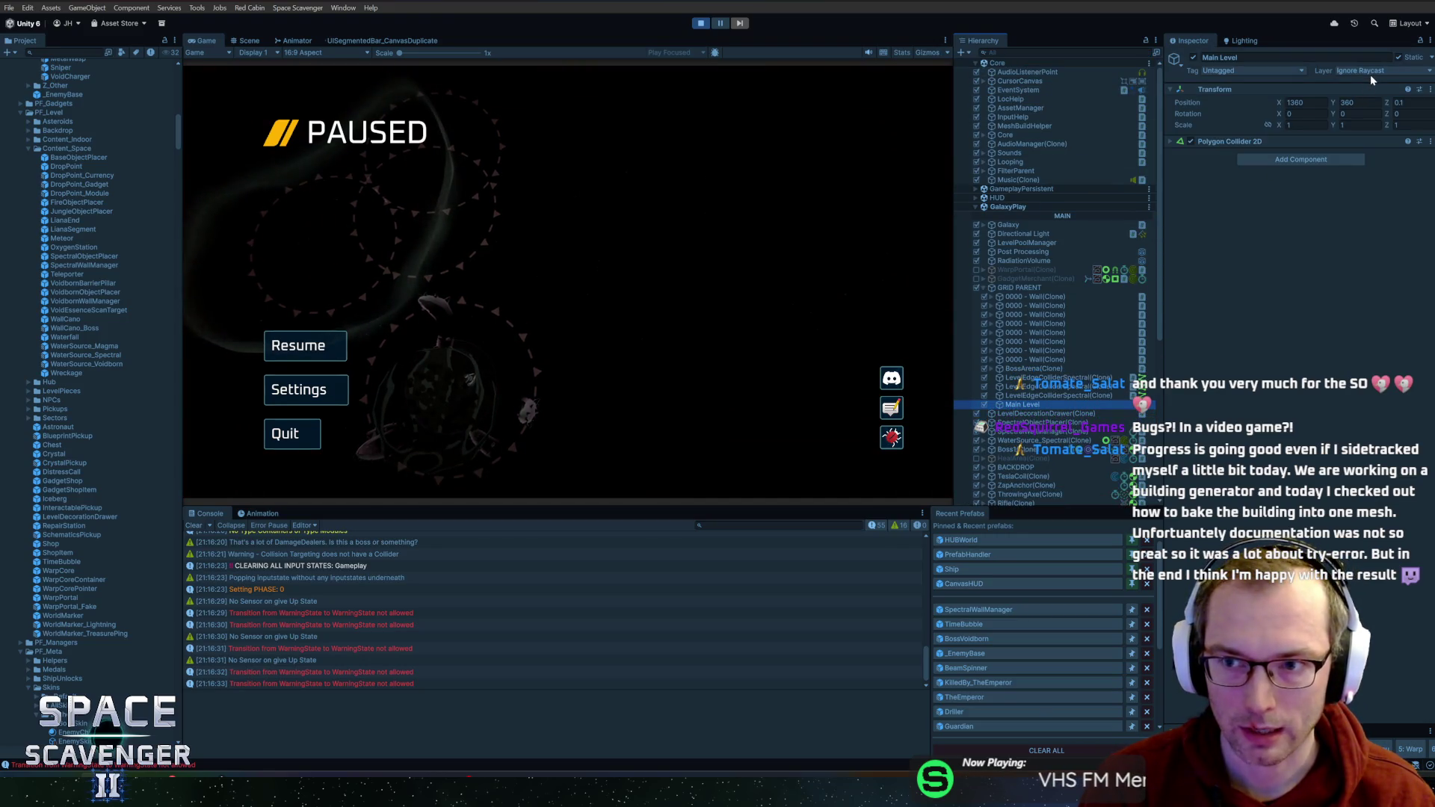
left_click(1221, 142)
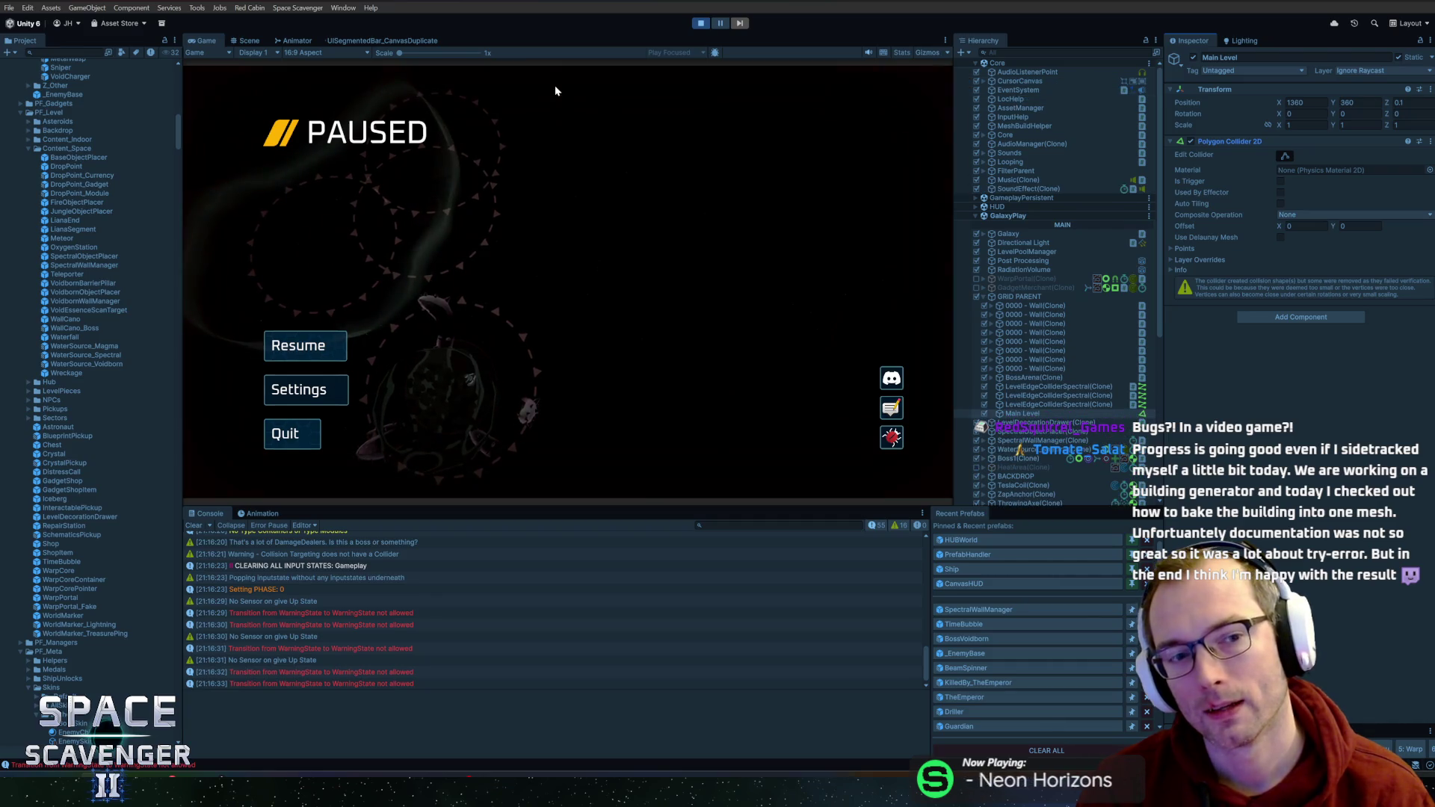
key("alt+Tab")
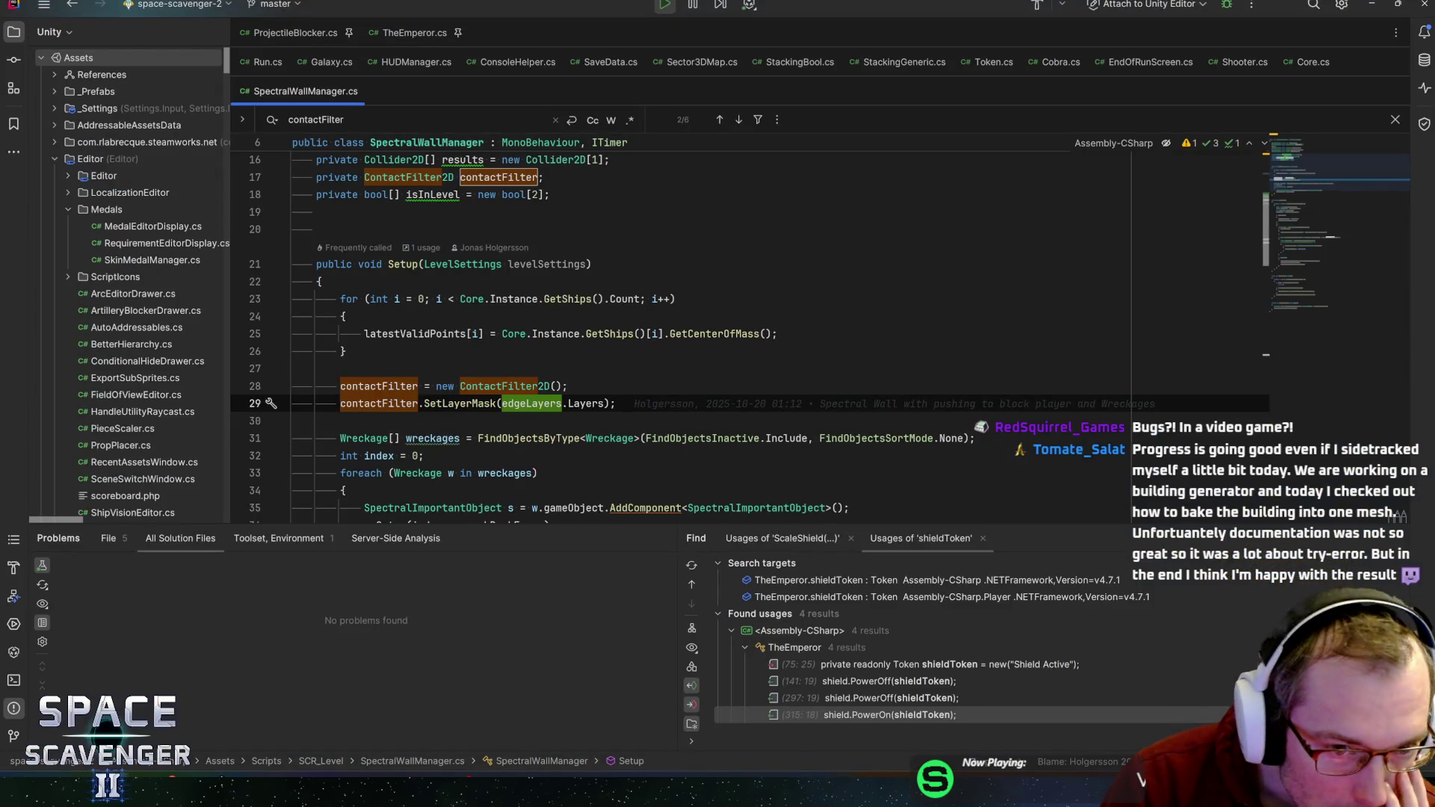
scroll(748, 336, "down", 8)
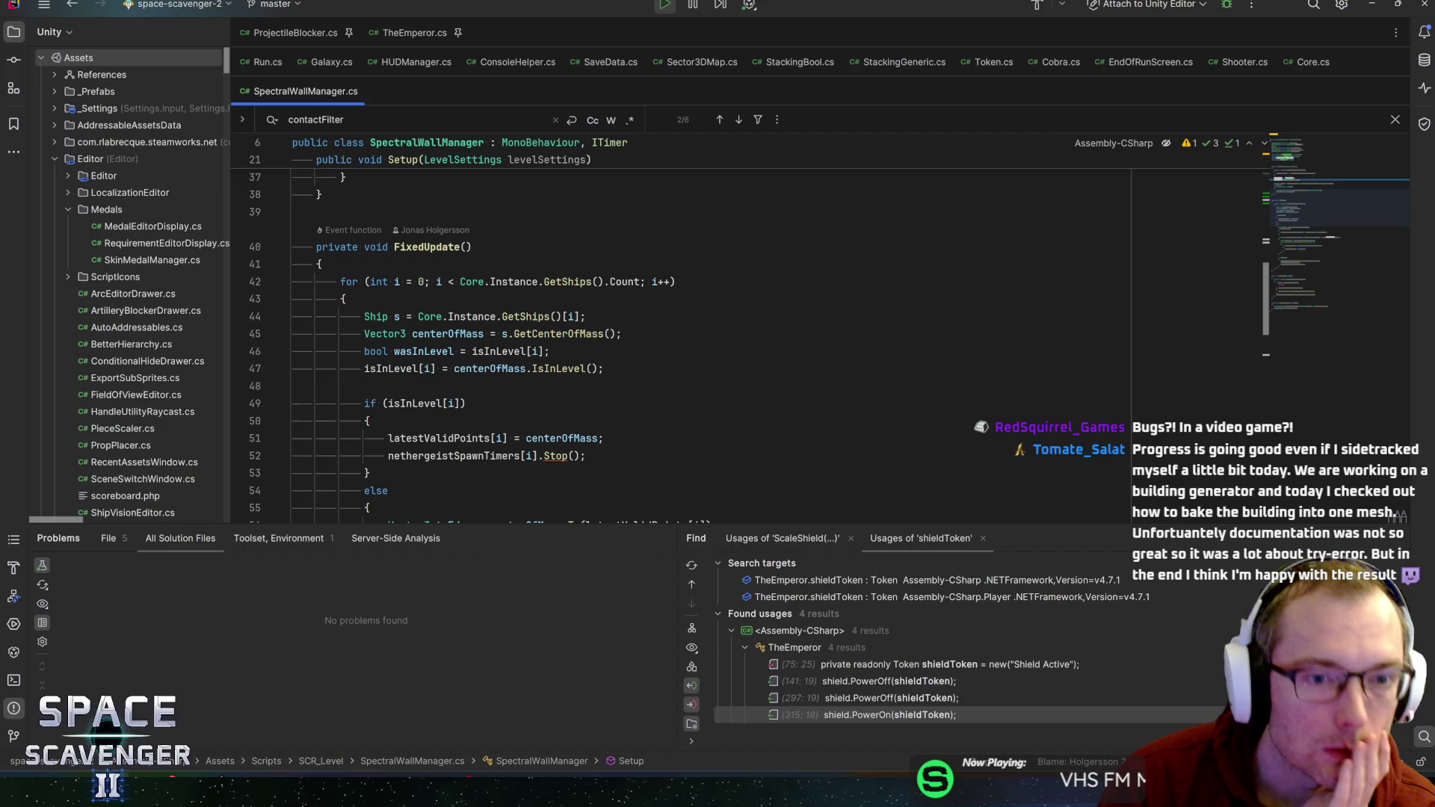
scroll(747, 336, "down", 5)
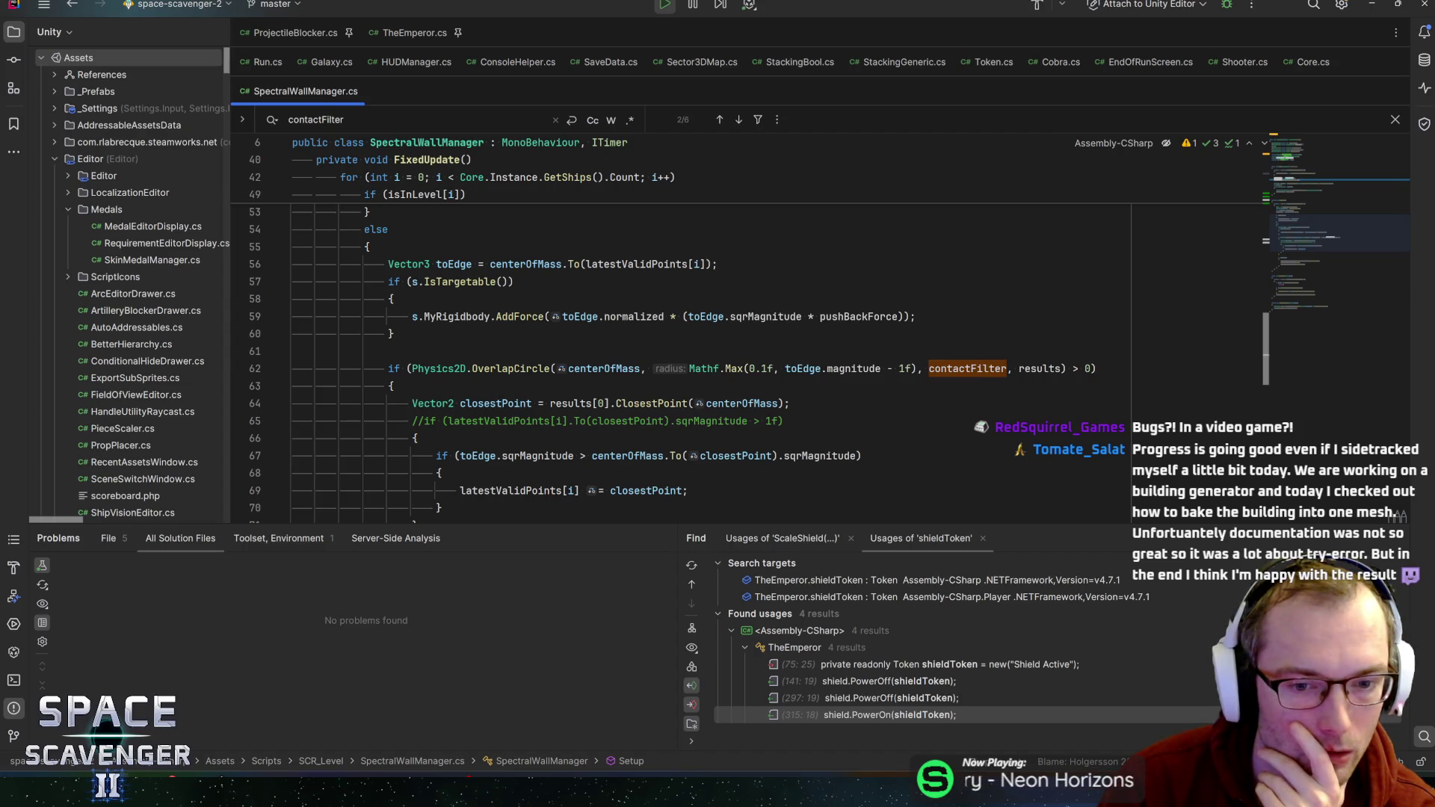
left_click_drag(648, 521, 636, 588)
scroll(647, 335, "down", 3)
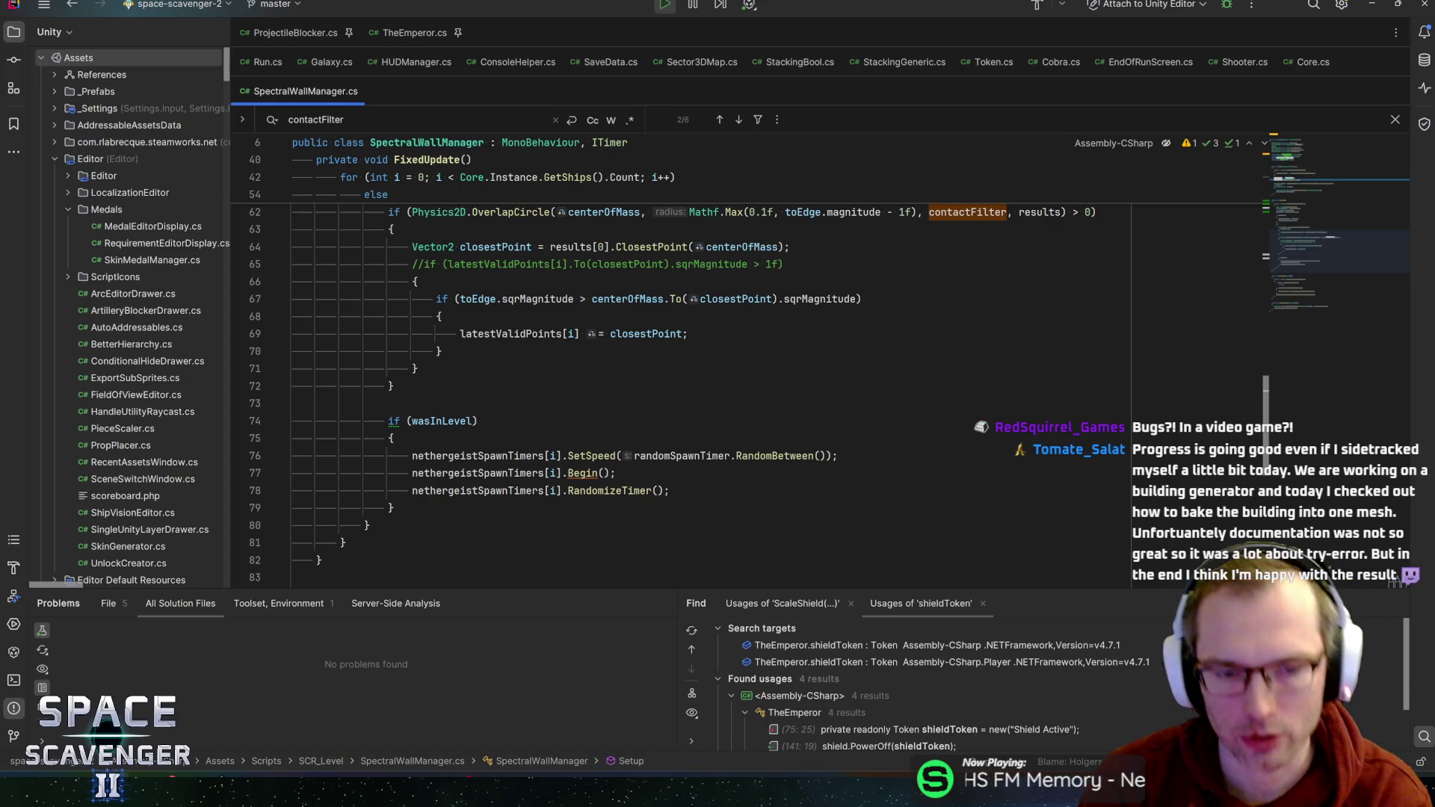
left_click(391, 438)
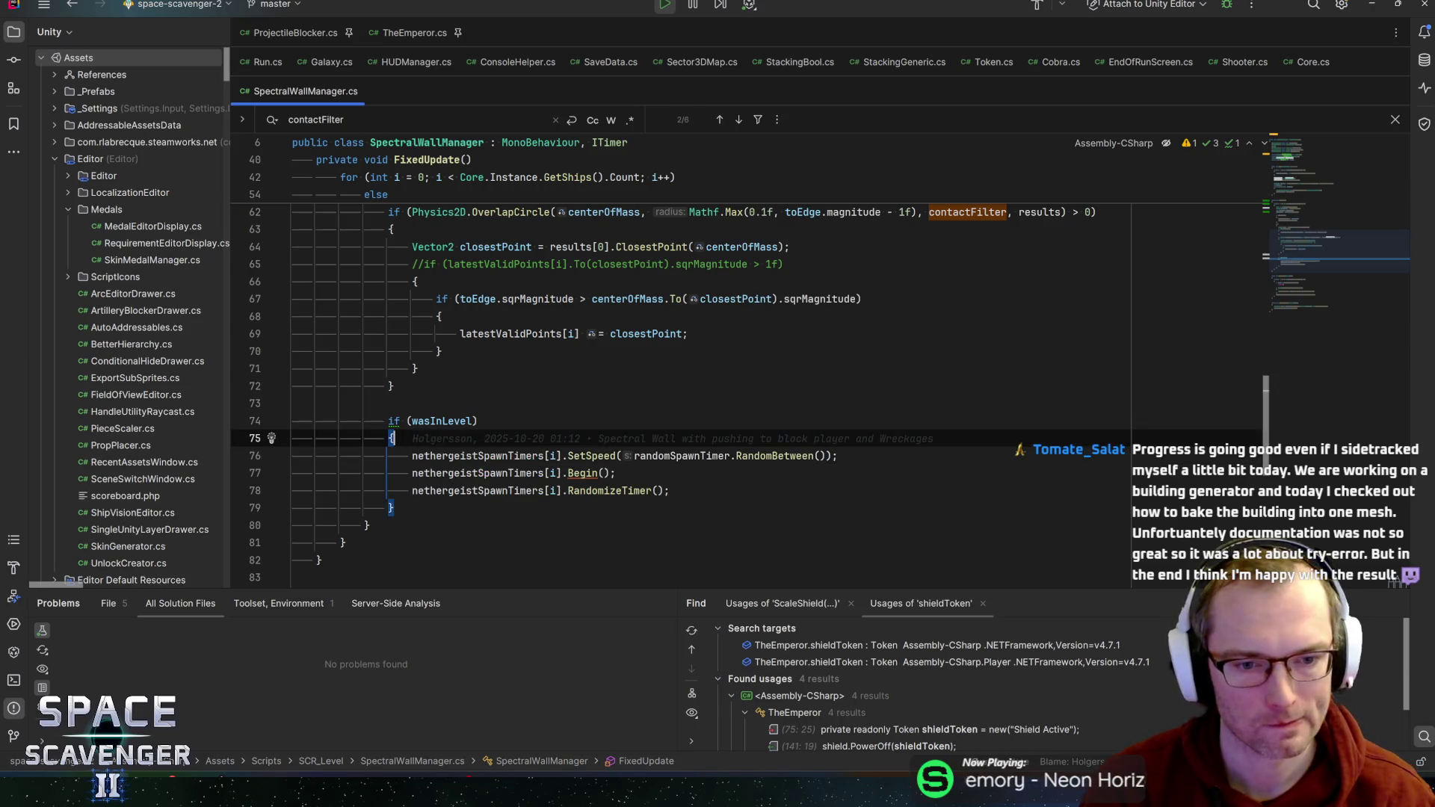
scroll(748, 385, "up", 5)
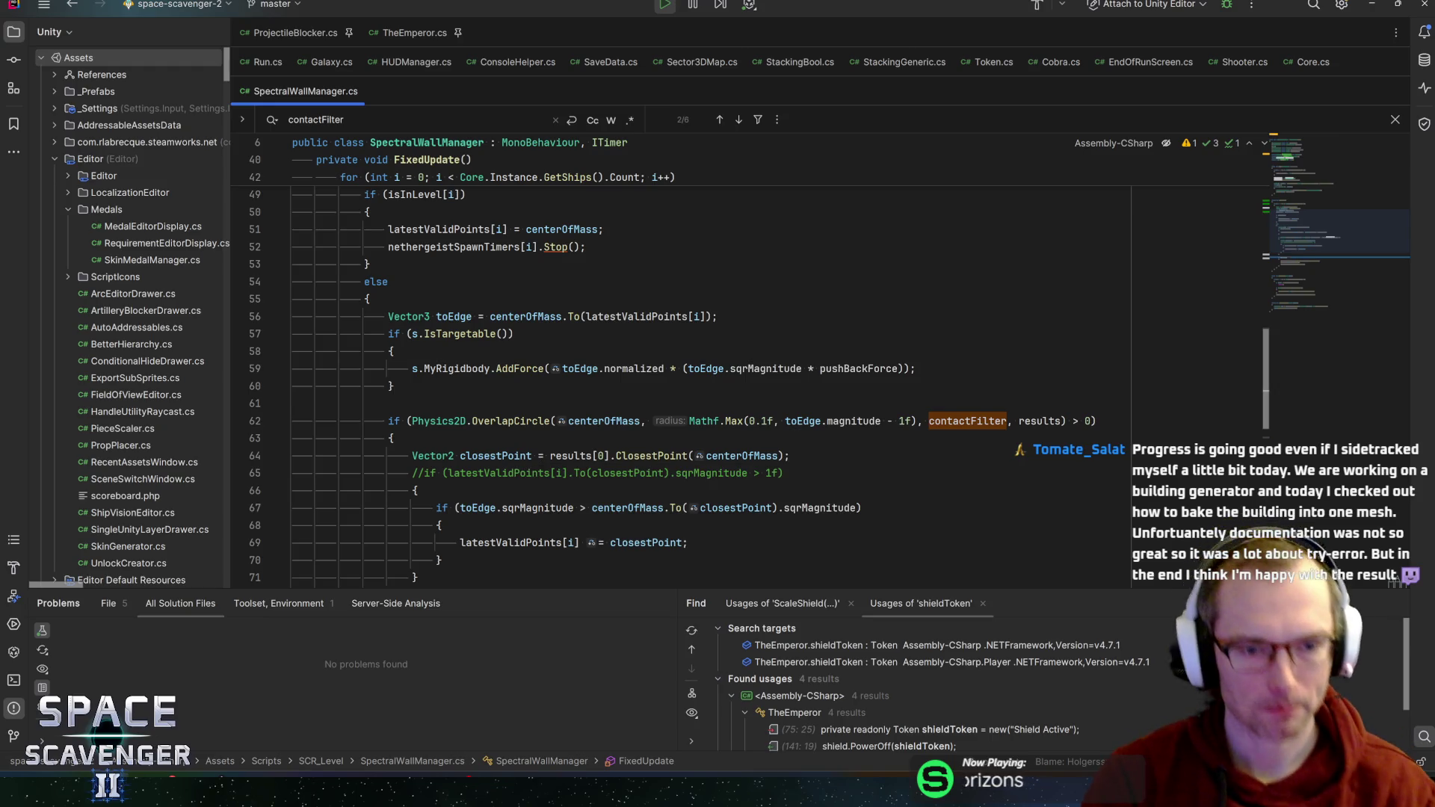
scroll(747, 385, "down", 2)
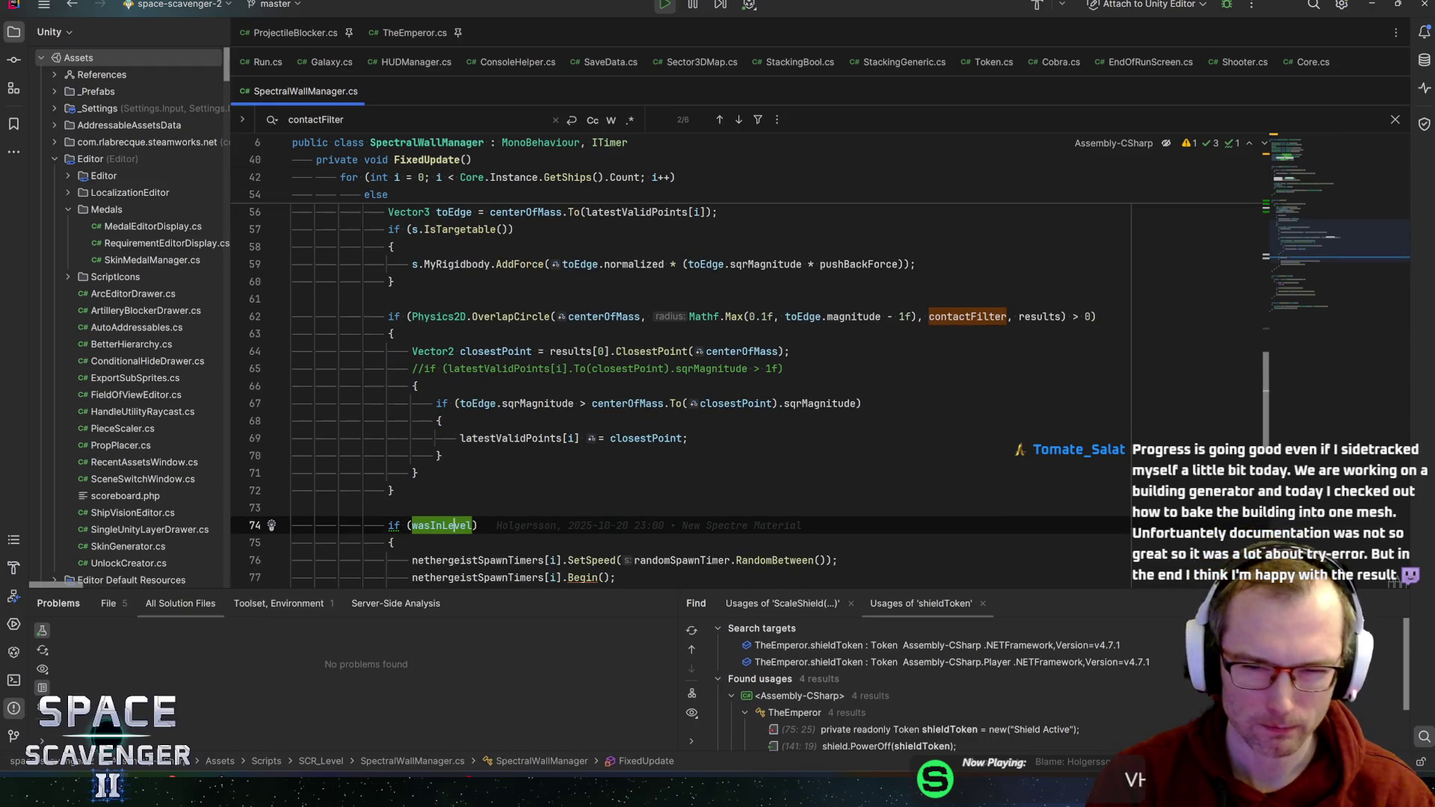
mouse_move(967, 317)
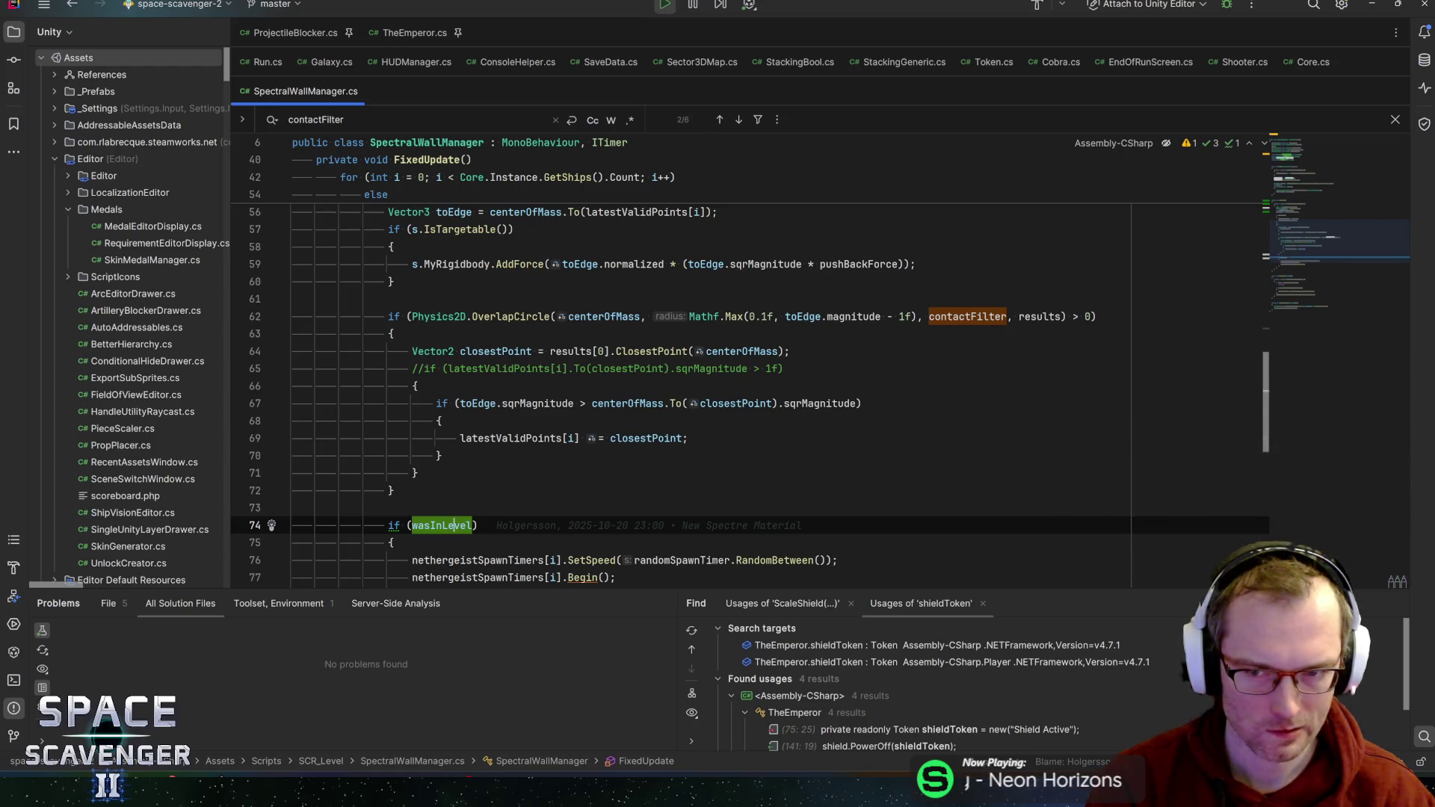
left_click(783, 368)
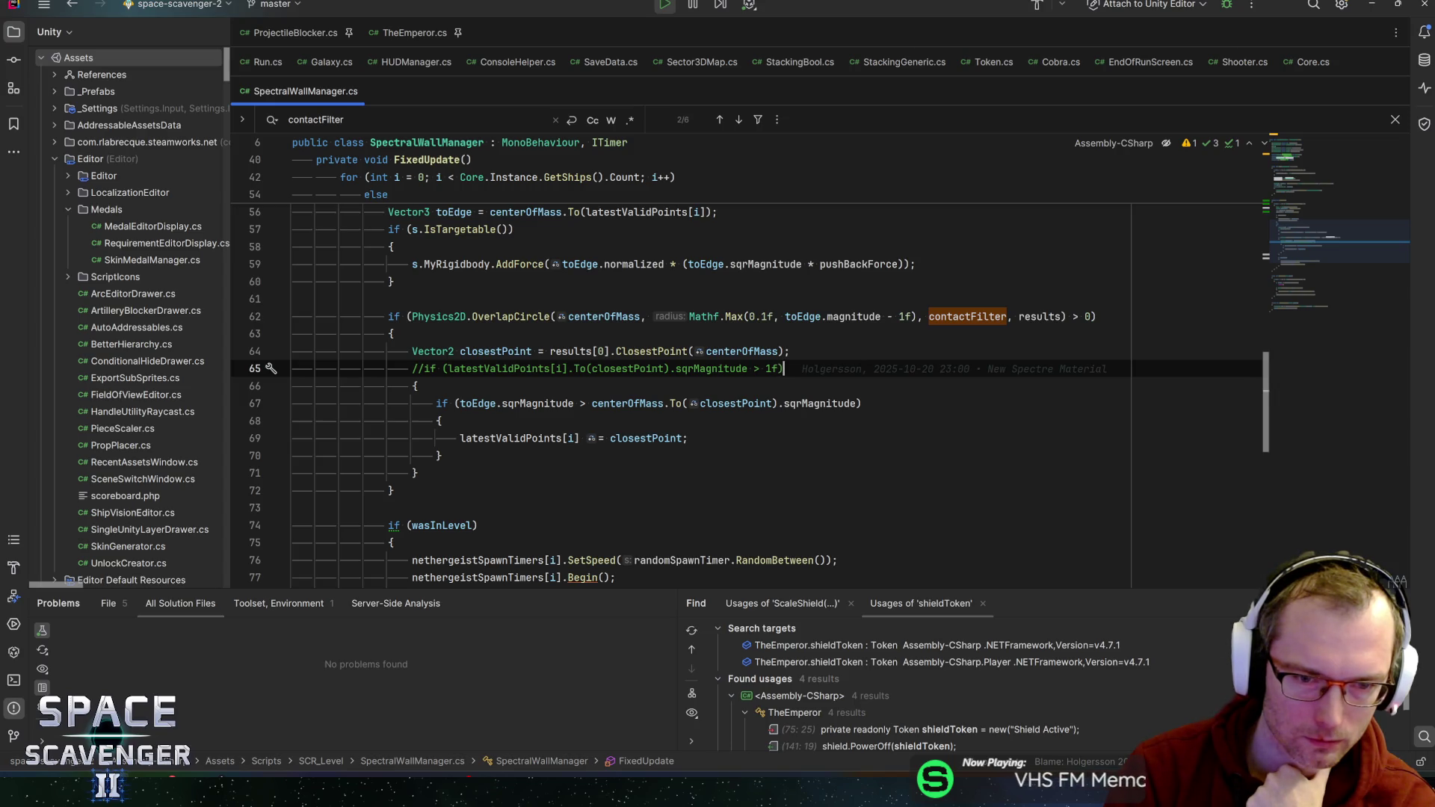
scroll(835, 502, "up", 4)
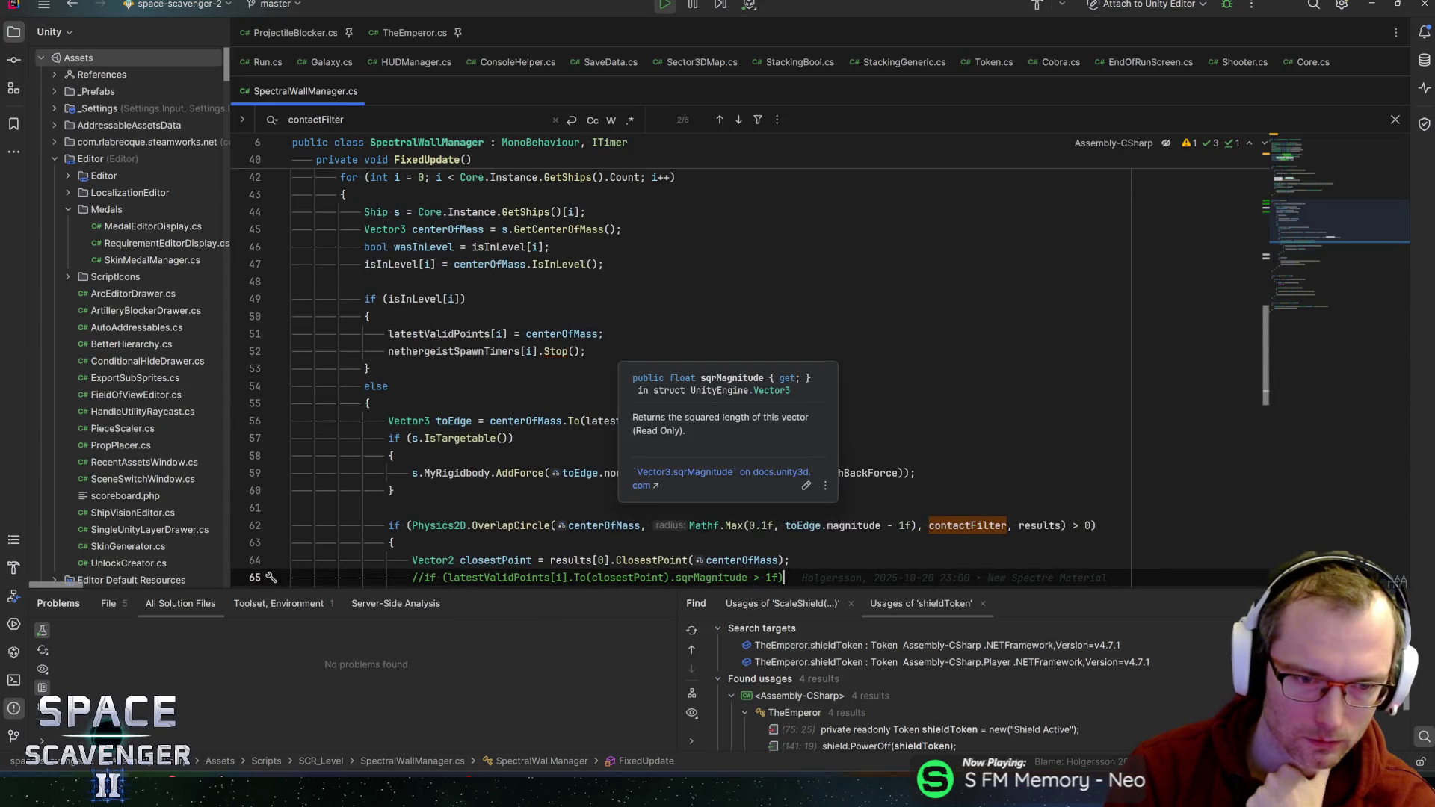
scroll(835, 502, "up", 3)
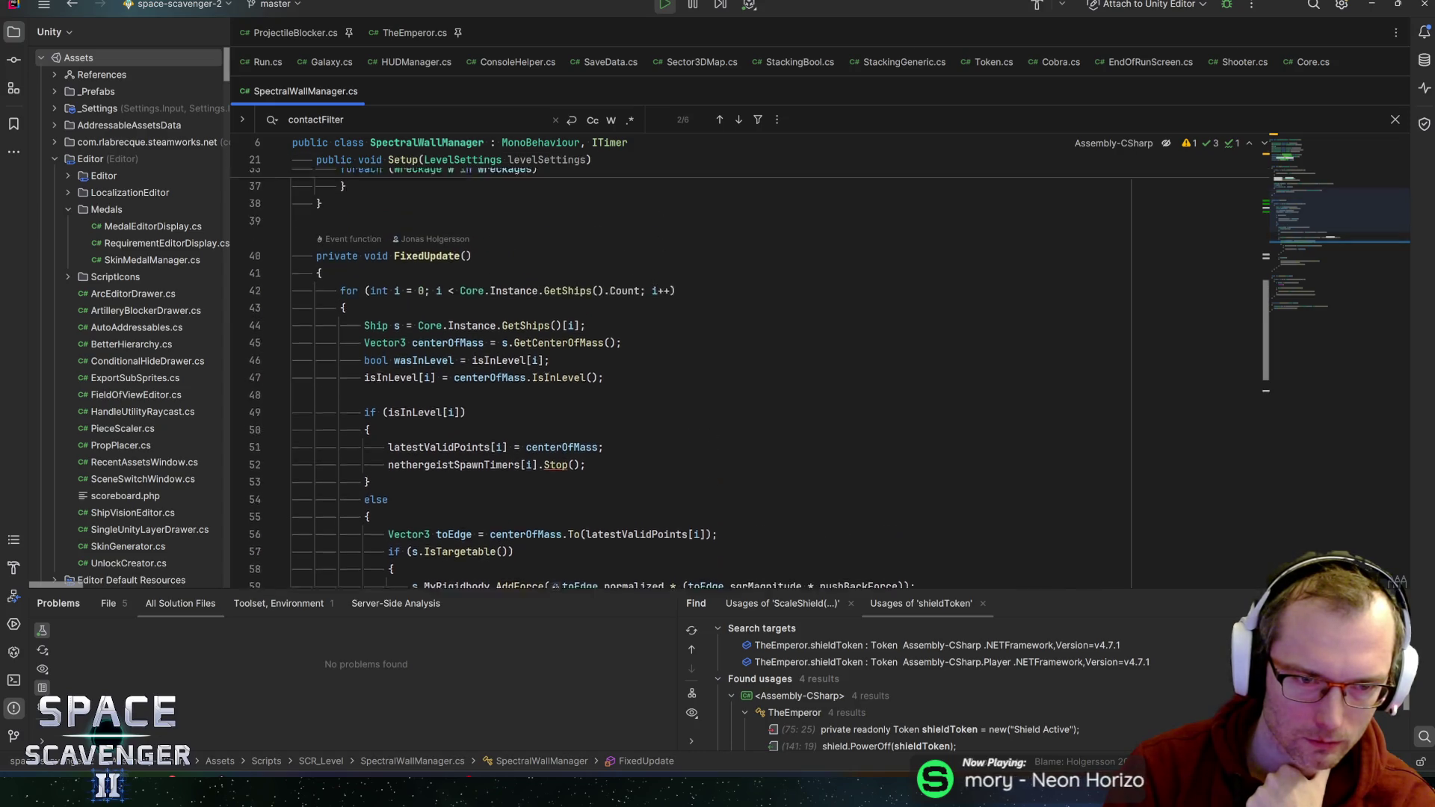
left_click(404, 456)
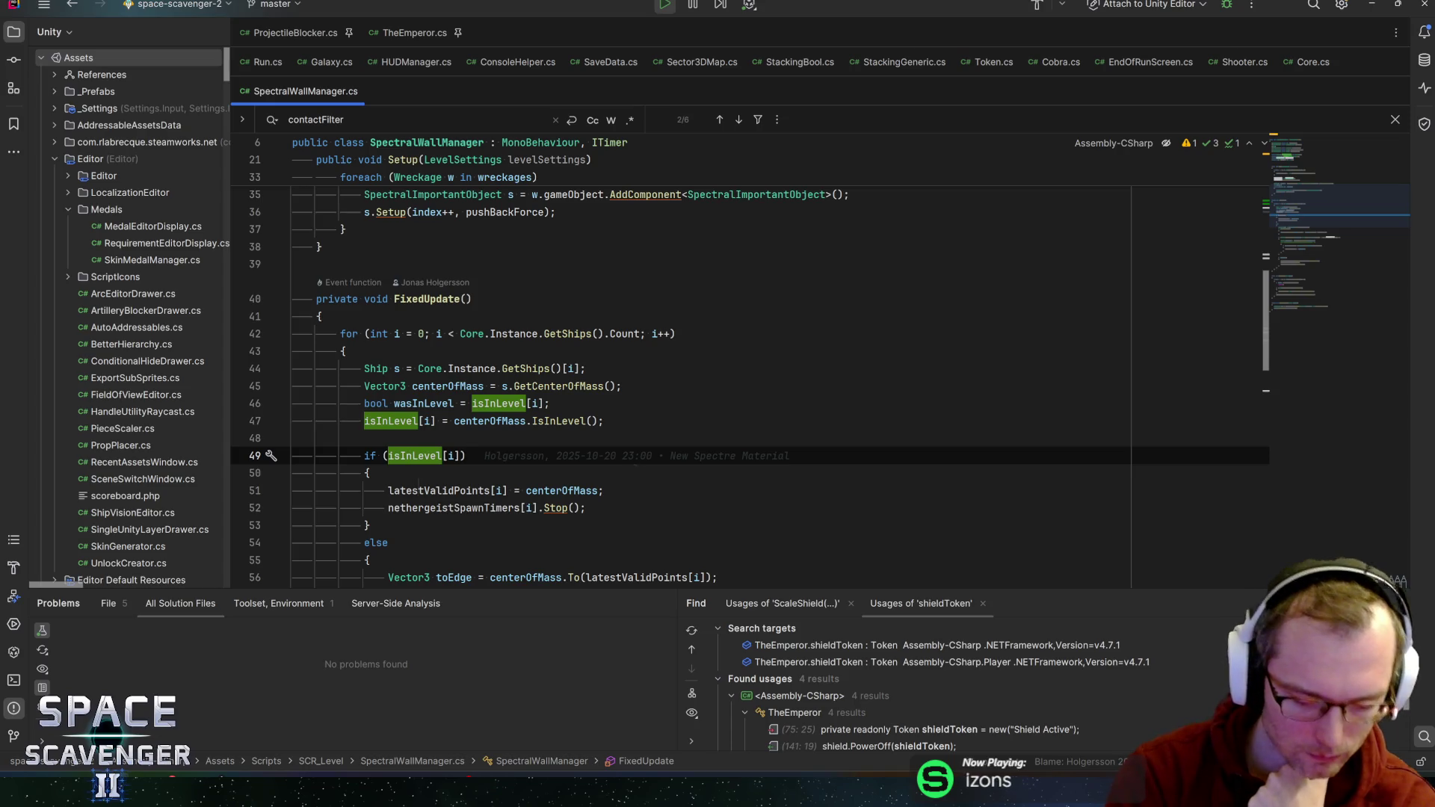
- Set a breakpoint on the line 49 isInLevel check and attach Rider to the Unity Editor
key("ctrl+F8")
left_click(1226, 4)
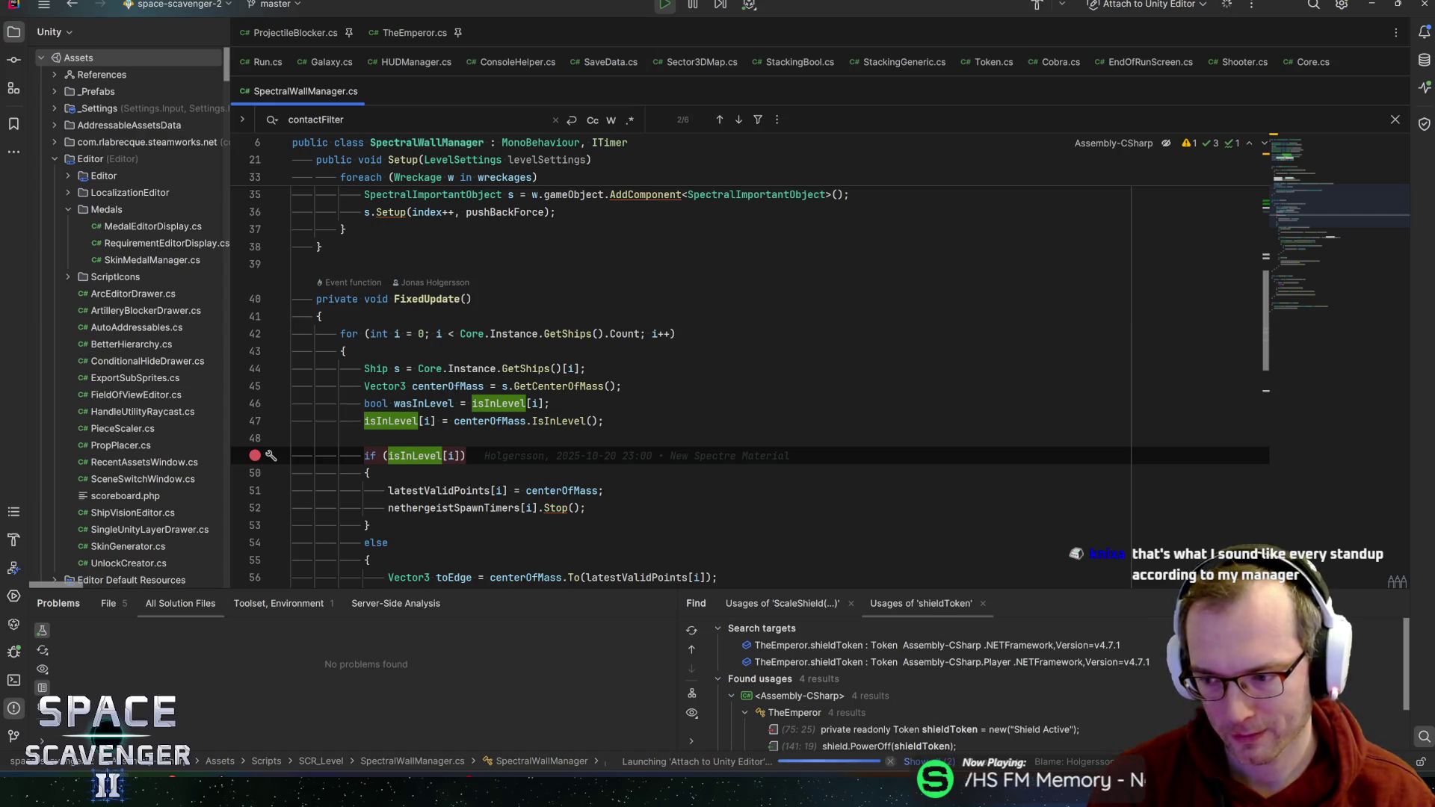
key("alt+Tab")
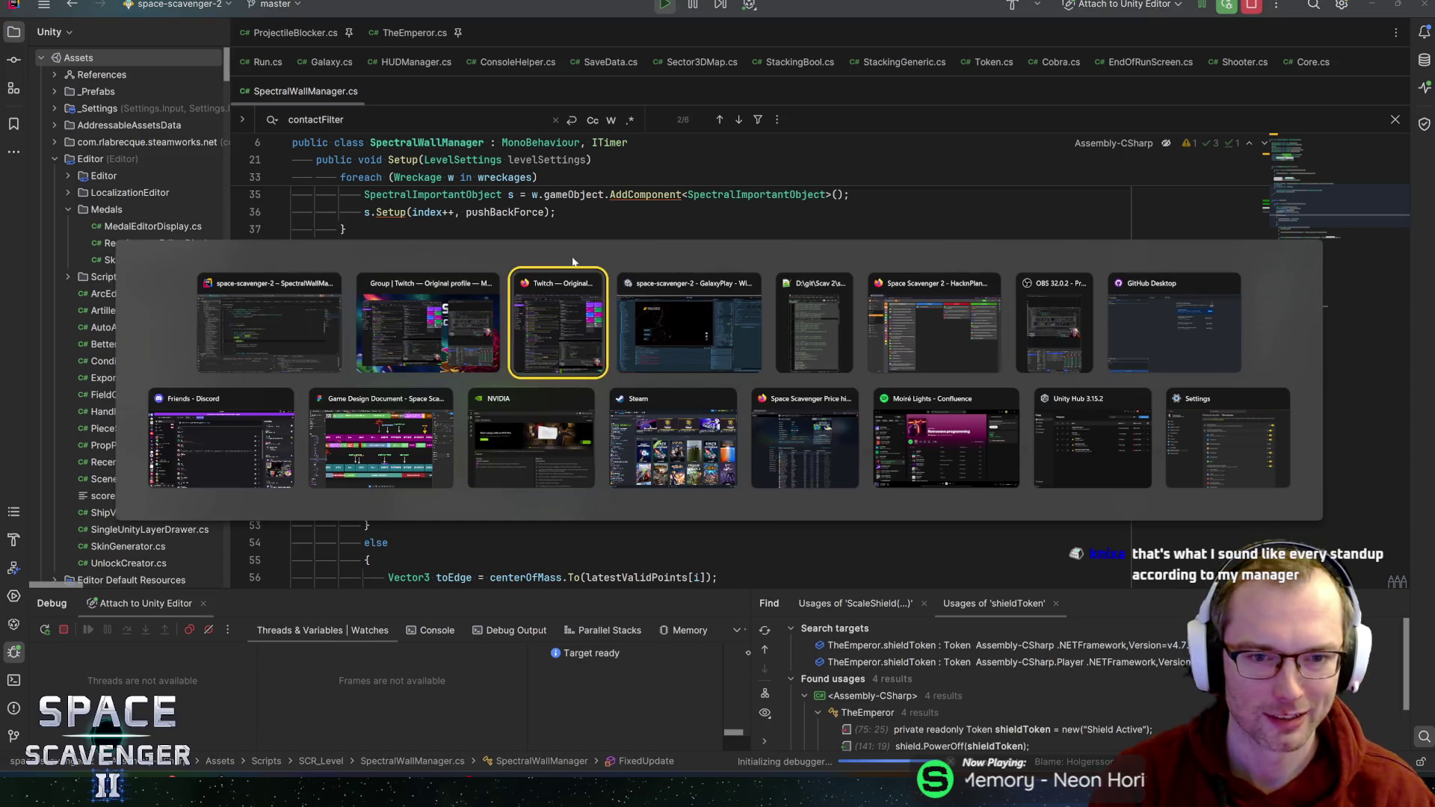
key("alt+Tab")
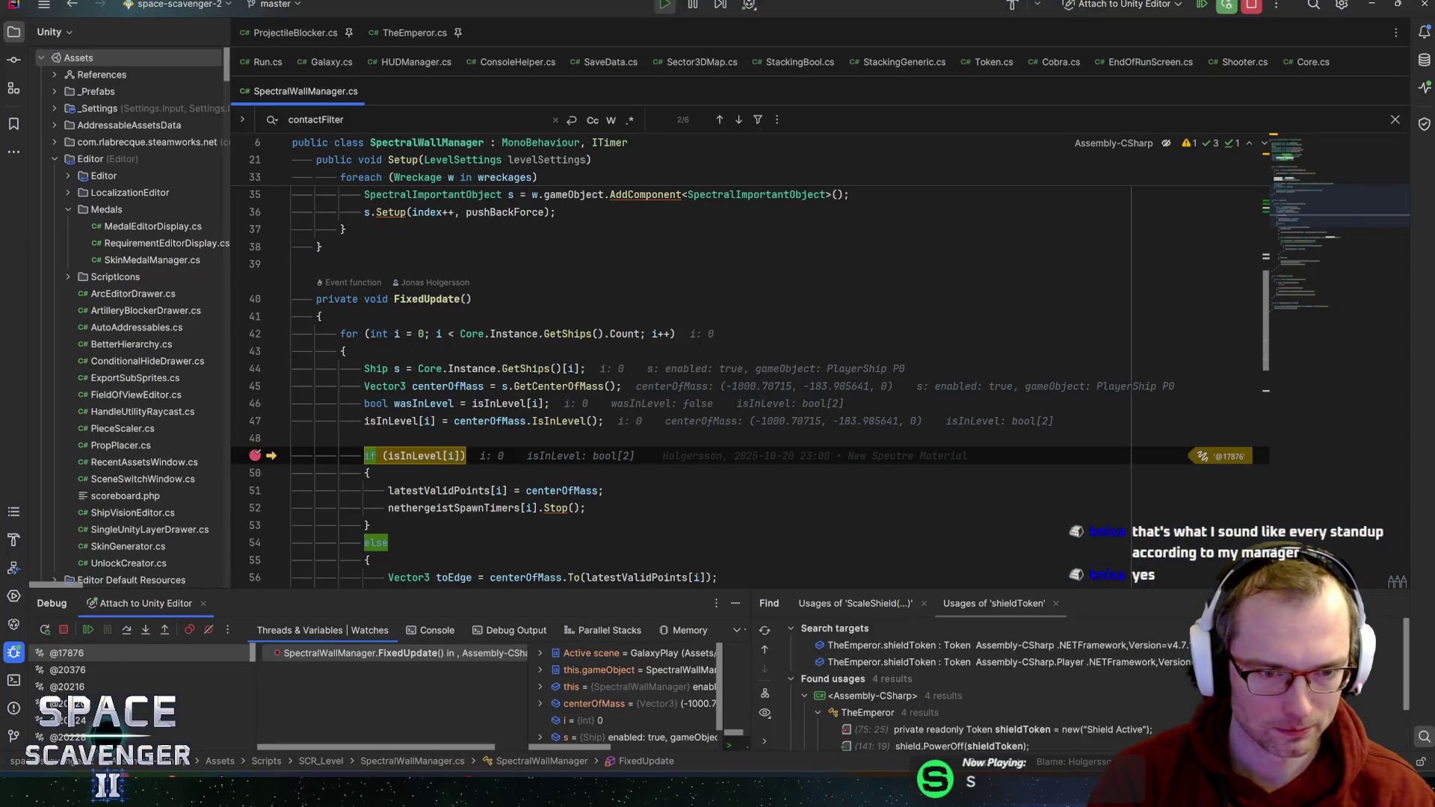
- Expand the isInLevel array and step through the else branch's push-back code
mouse_move(422, 456)
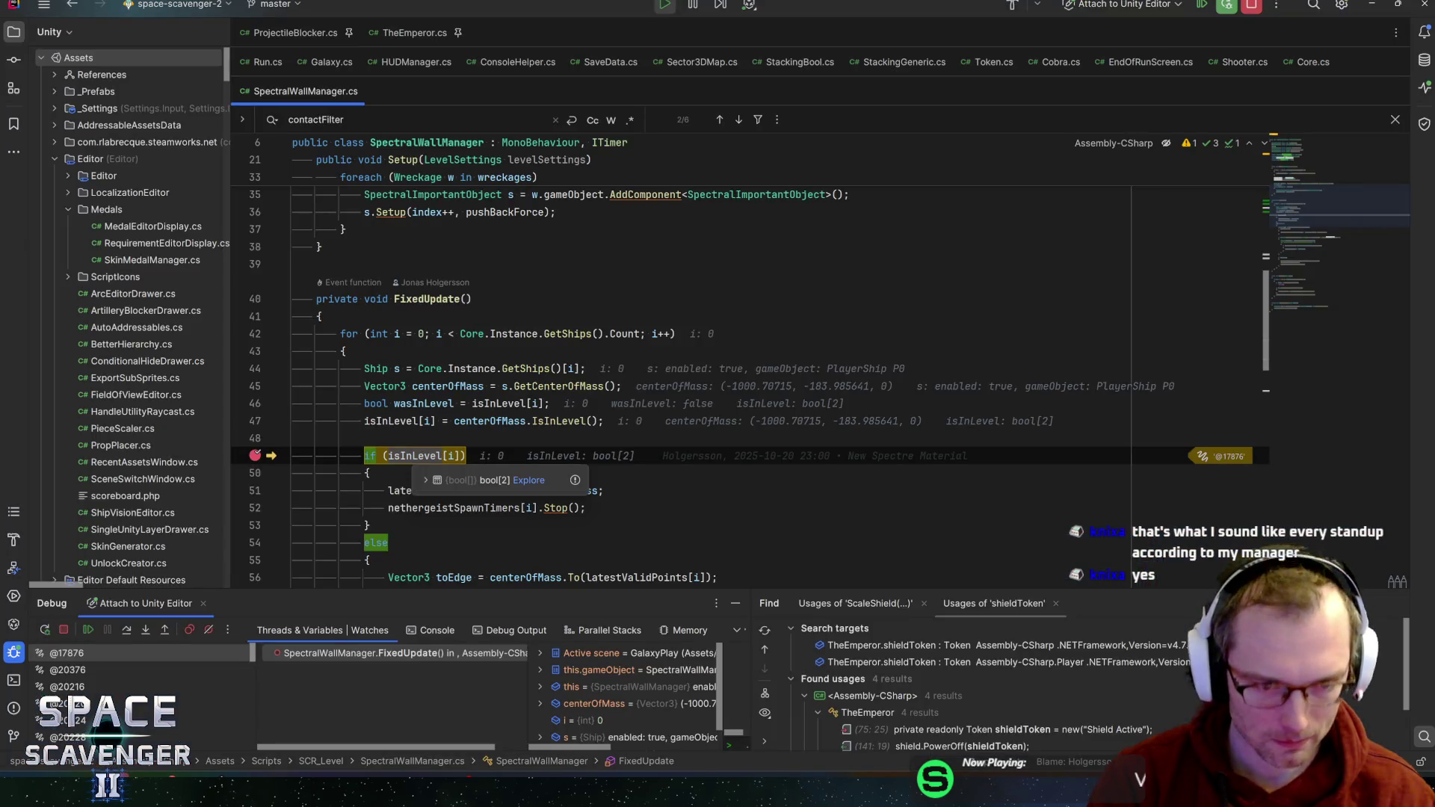
left_click(427, 481)
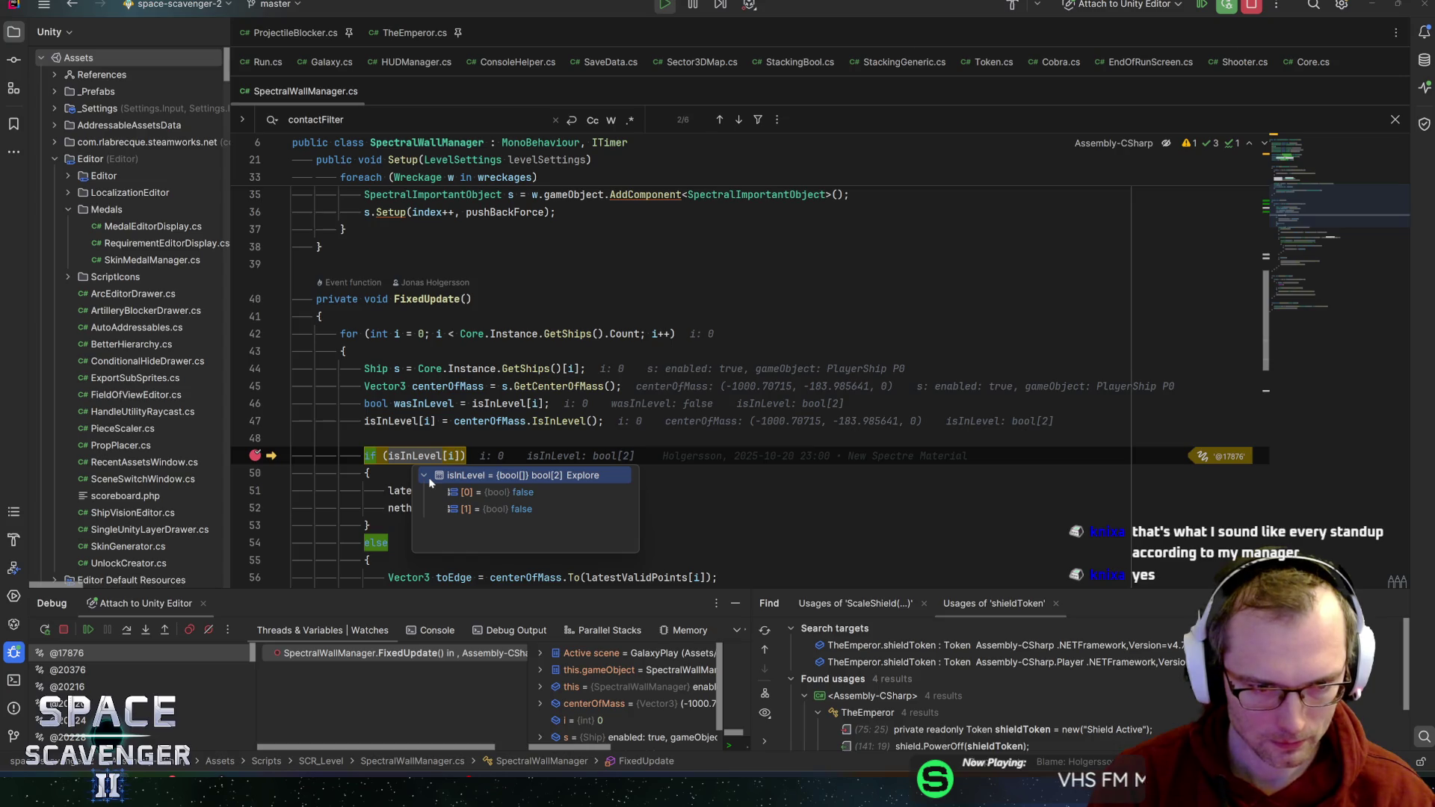
left_click(426, 478)
key("F8")
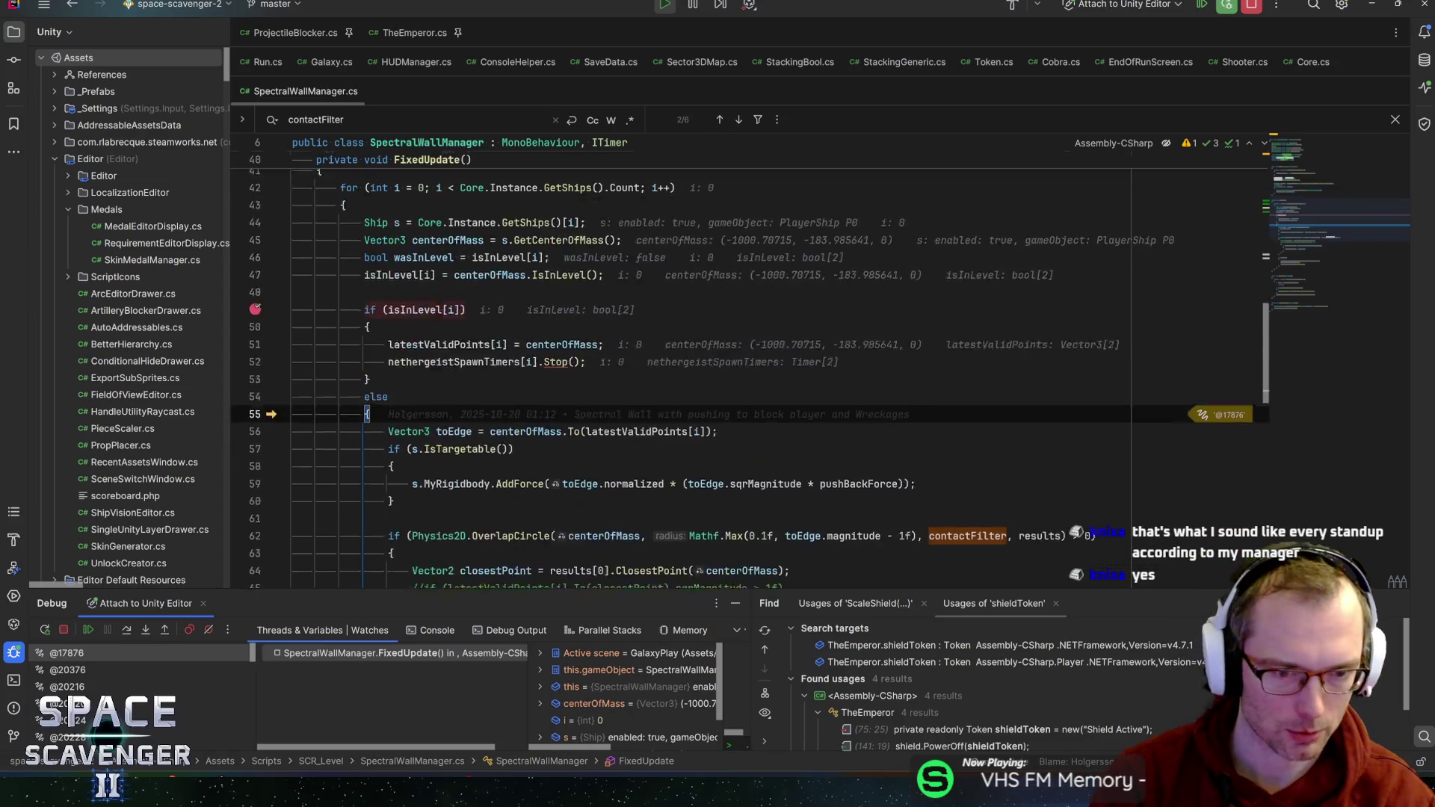
key("F8")
scroll(747, 358, "down", 2)
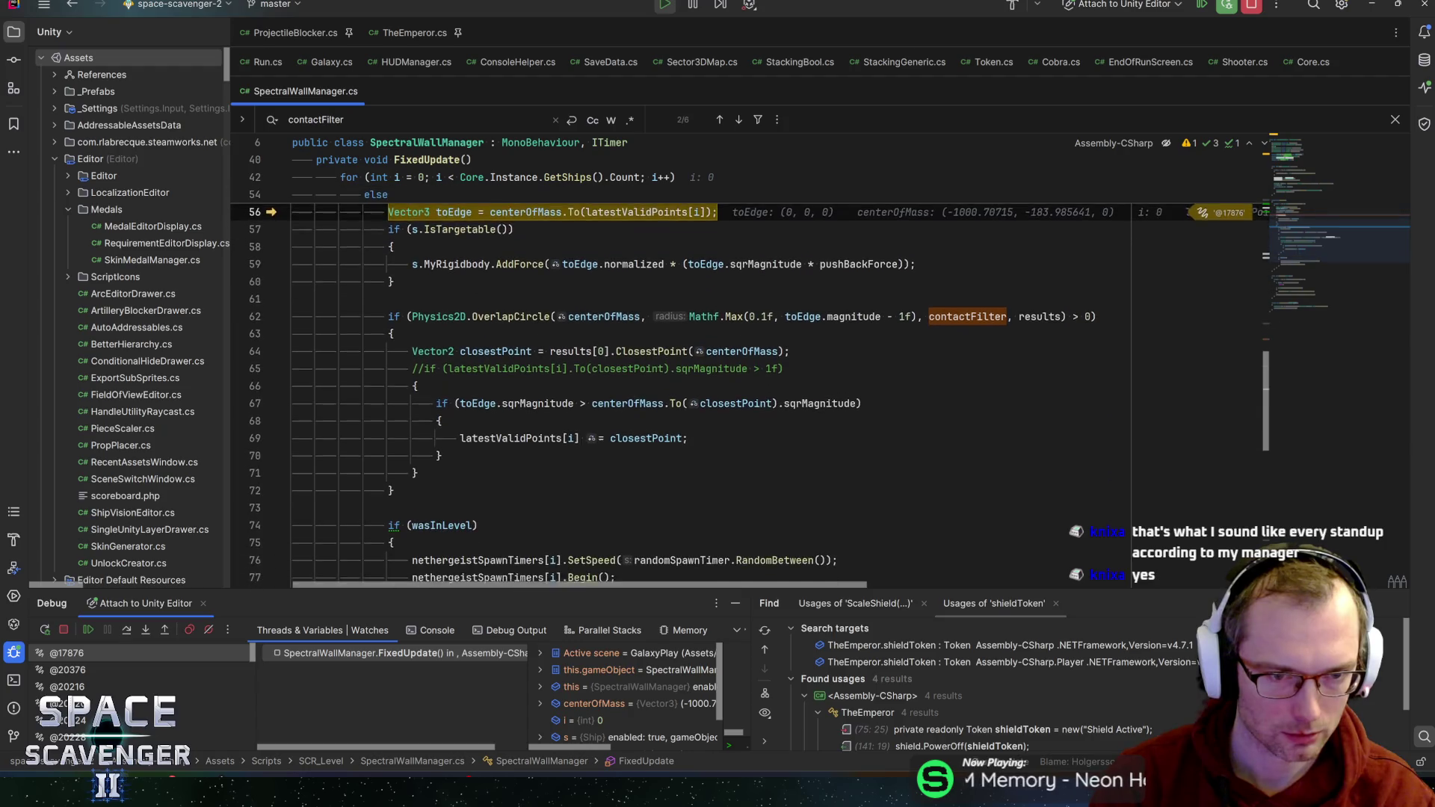
key("F8")
key("F8")
key("F8")
key("F8")
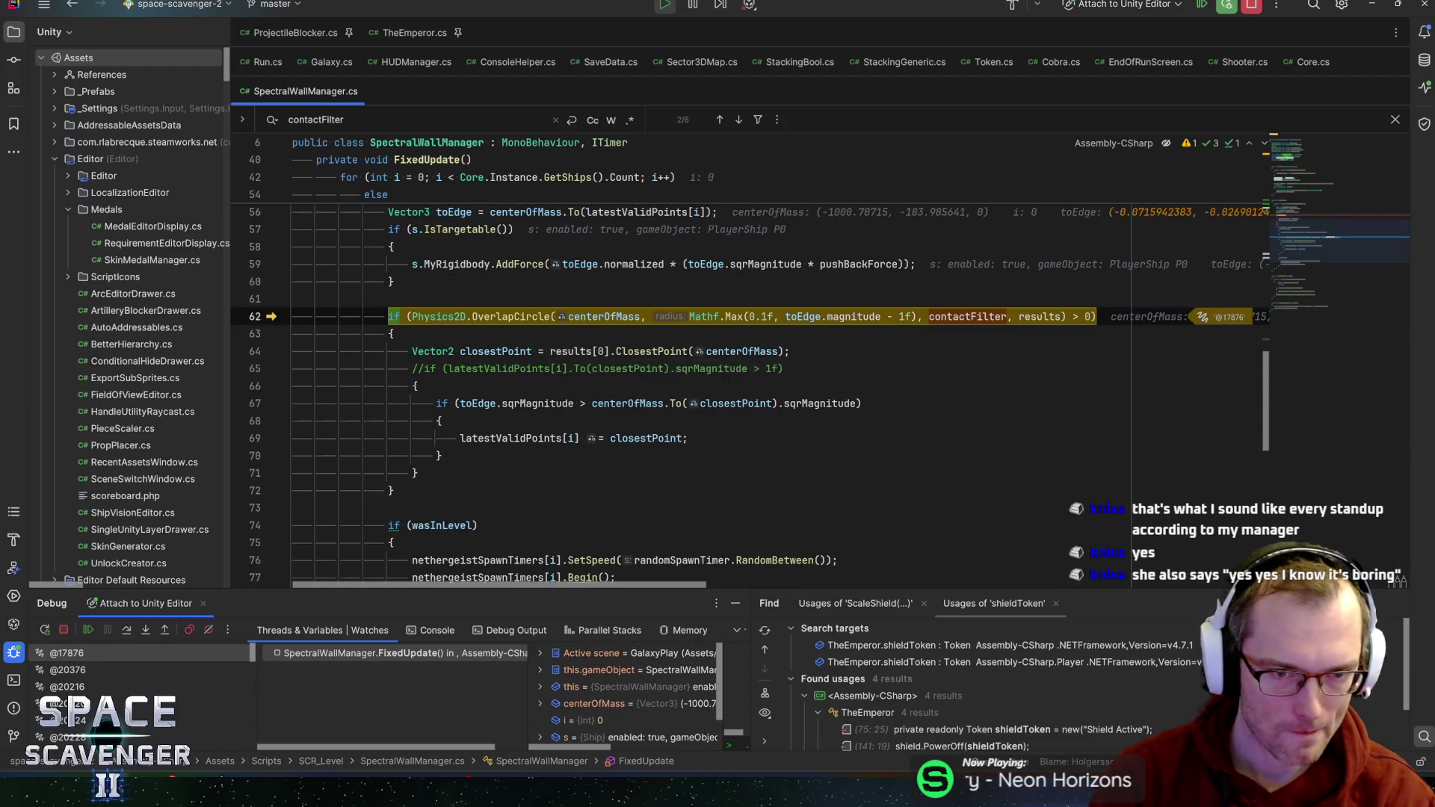
key("F8")
key("F8")
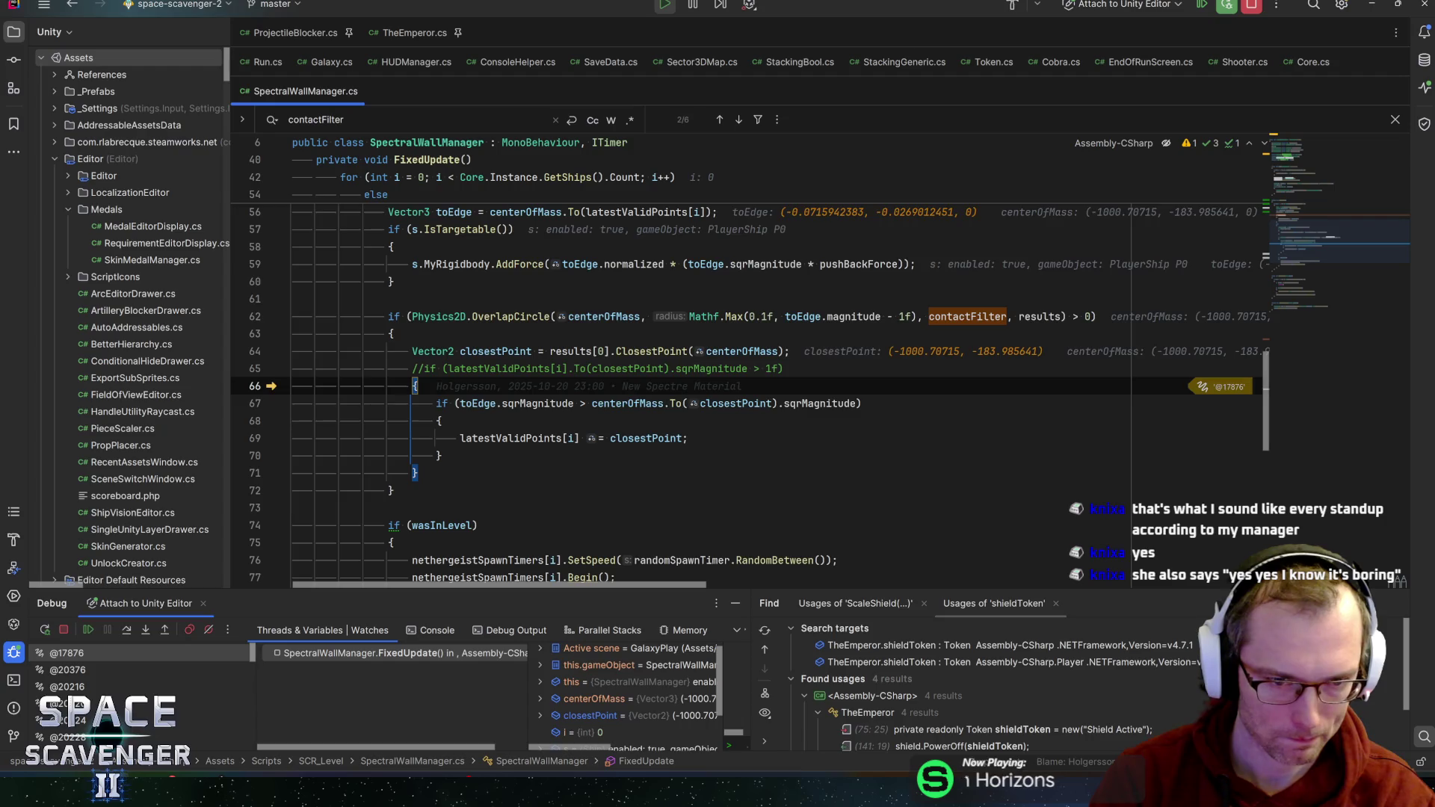
key("F8")
key("F8")
- Inspect toEdge, centerOfMass, closestPoint and latestValidPoints, then step past the wasInLevel block
mouse_move(516, 404)
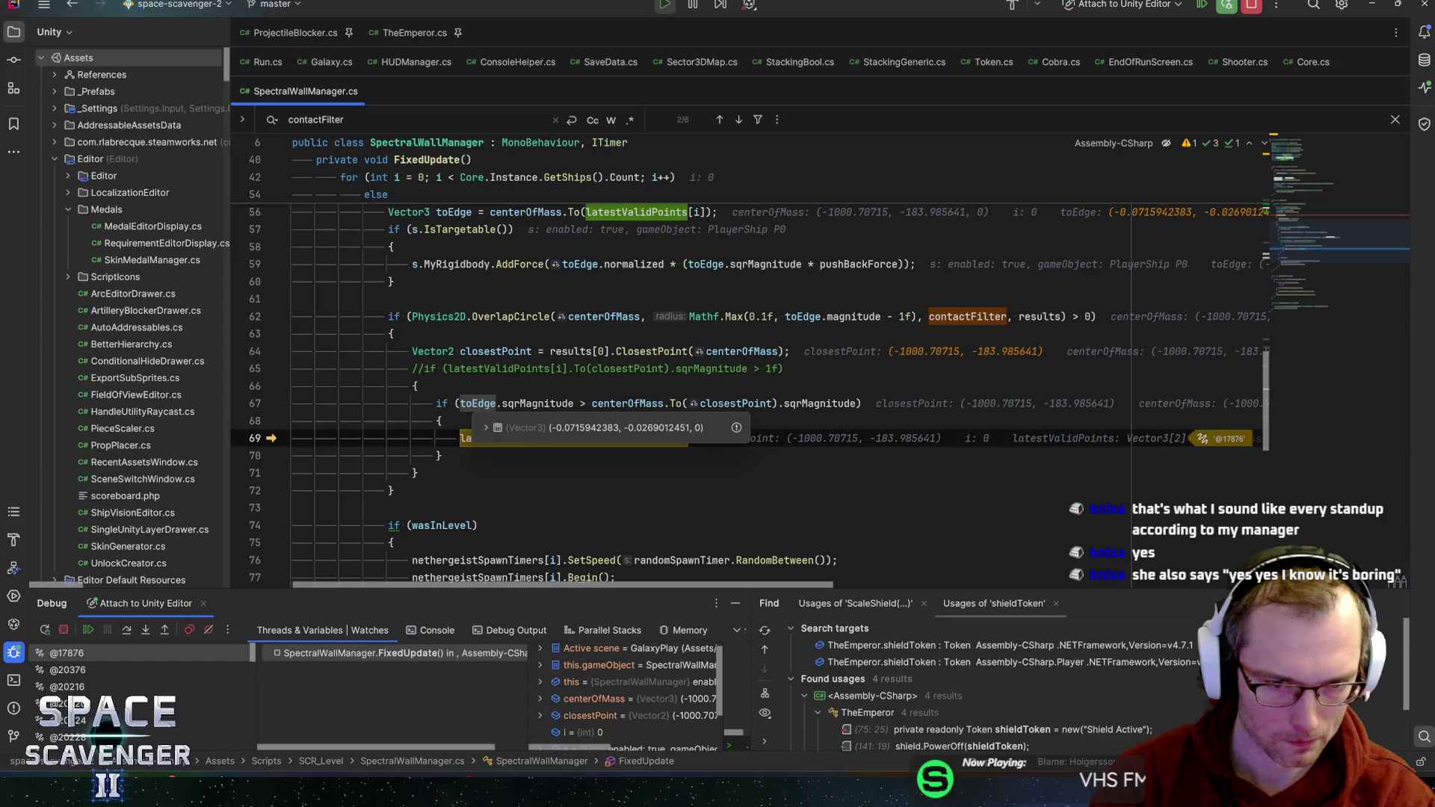
mouse_move(628, 404)
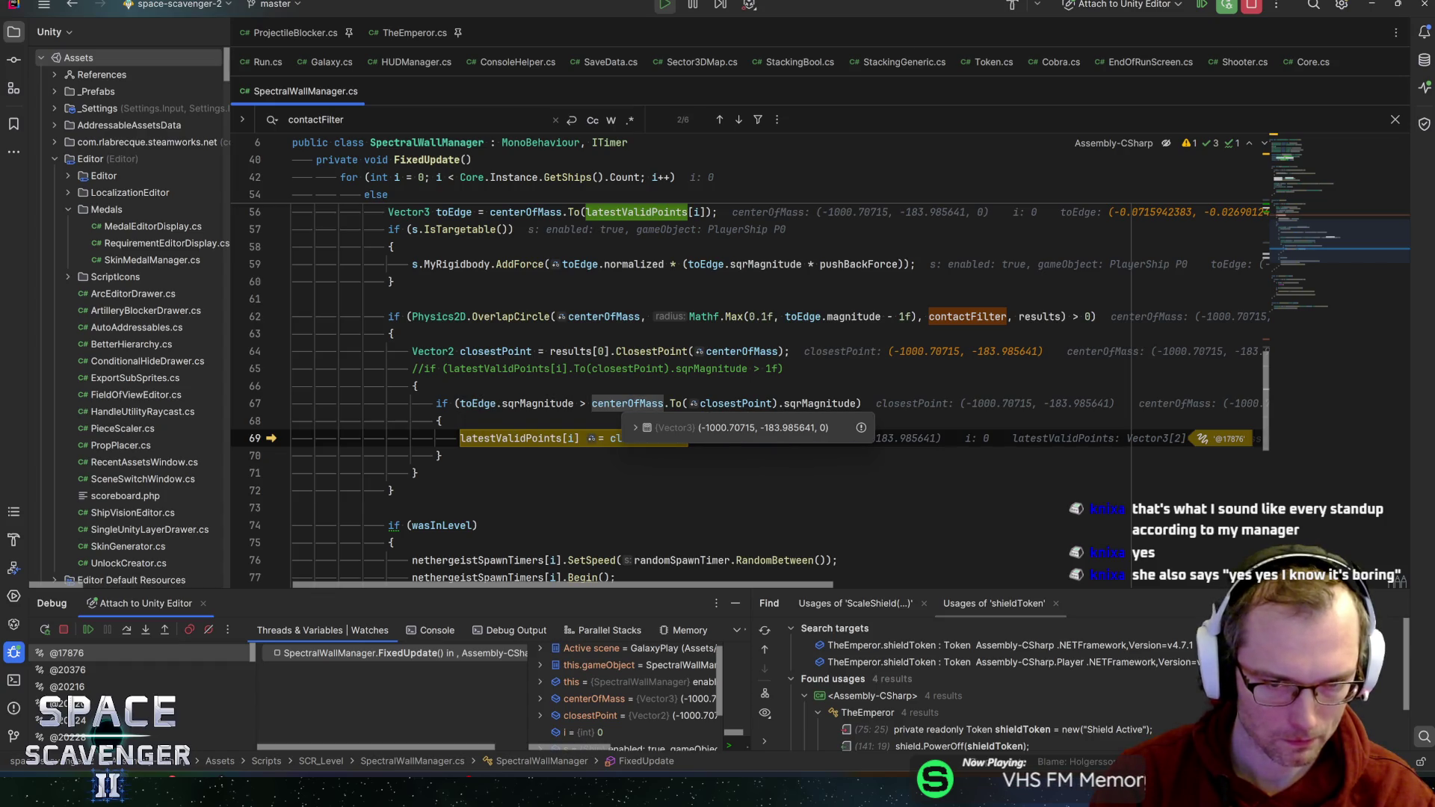
mouse_move(736, 404)
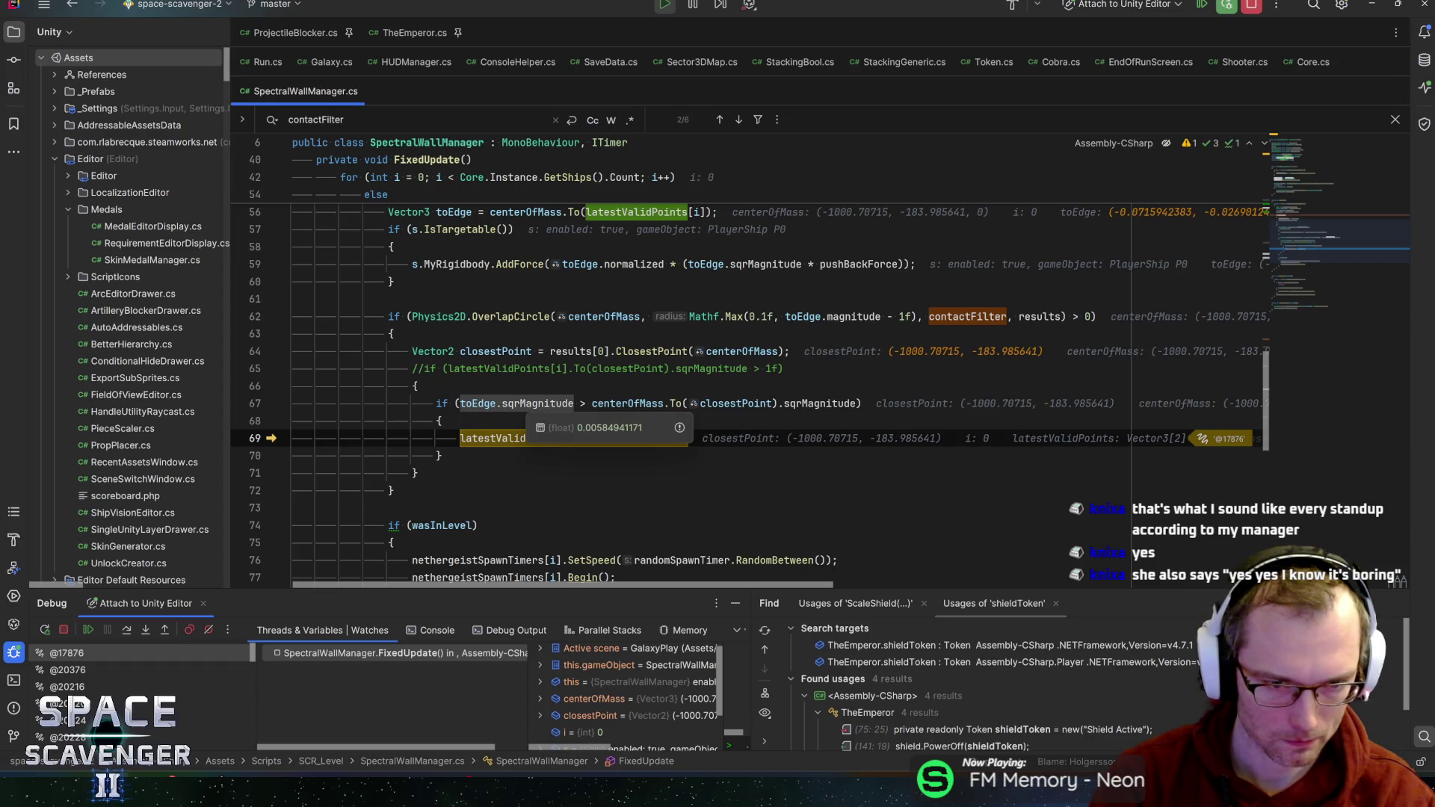
mouse_move(516, 439)
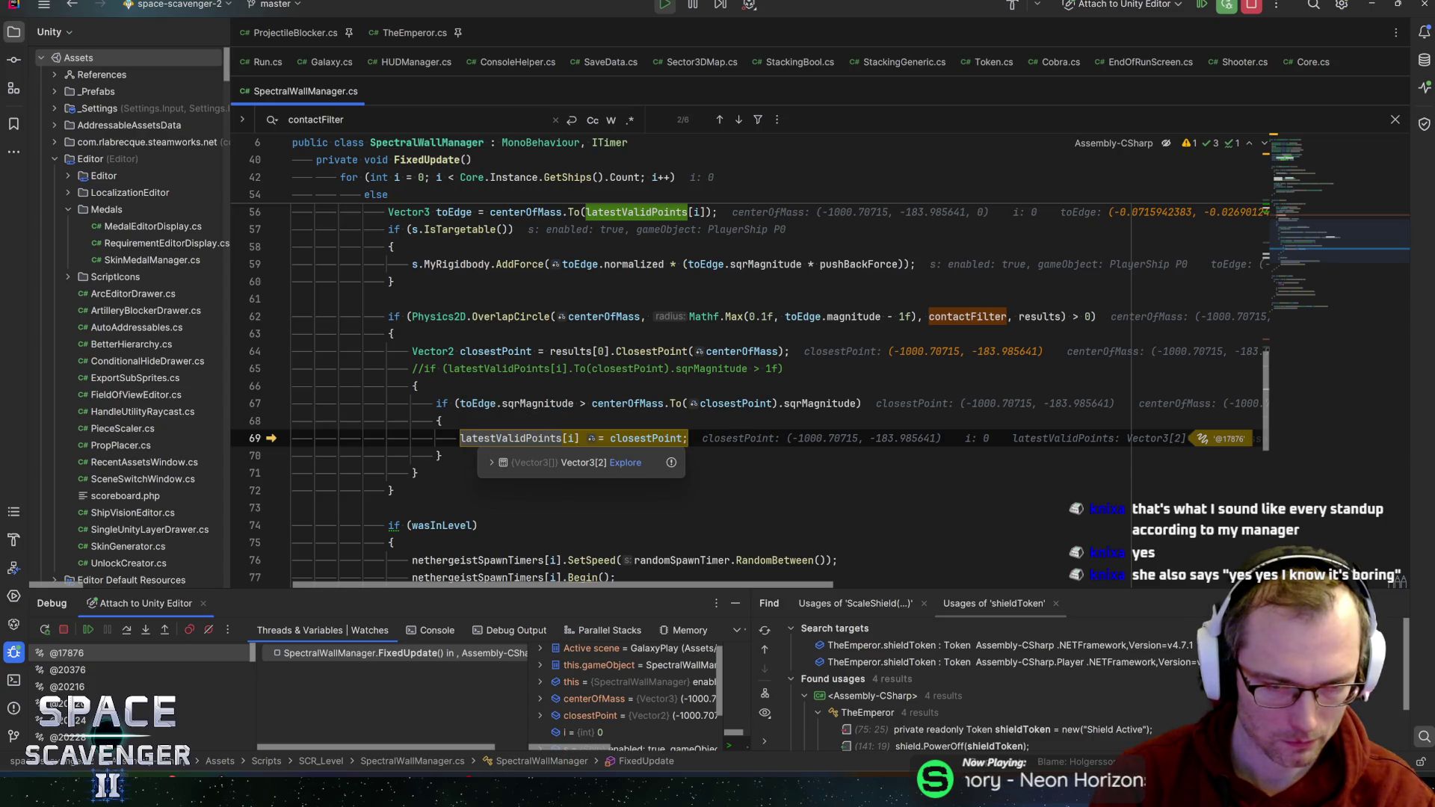
scroll(523, 418, "down", 2)
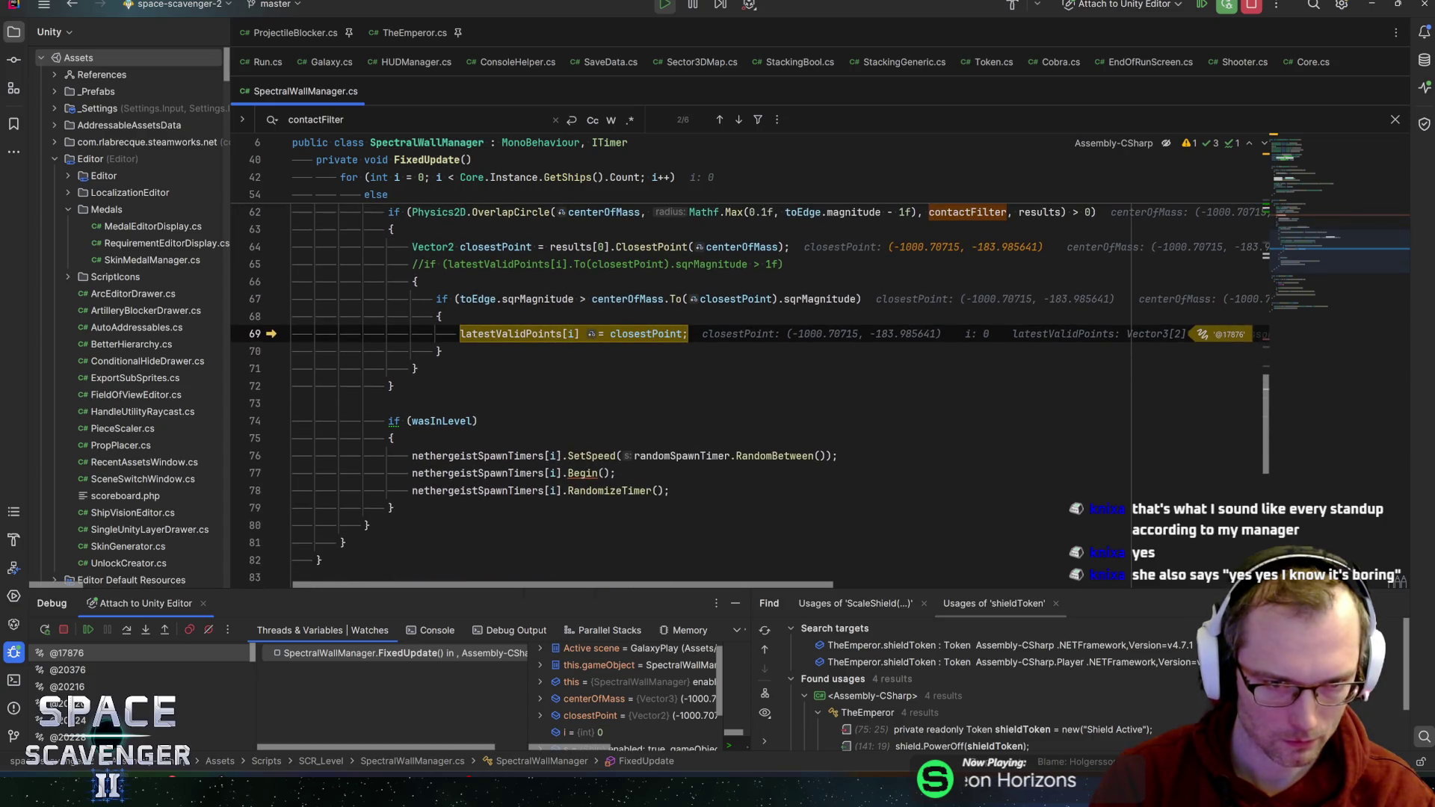
mouse_move(573, 334)
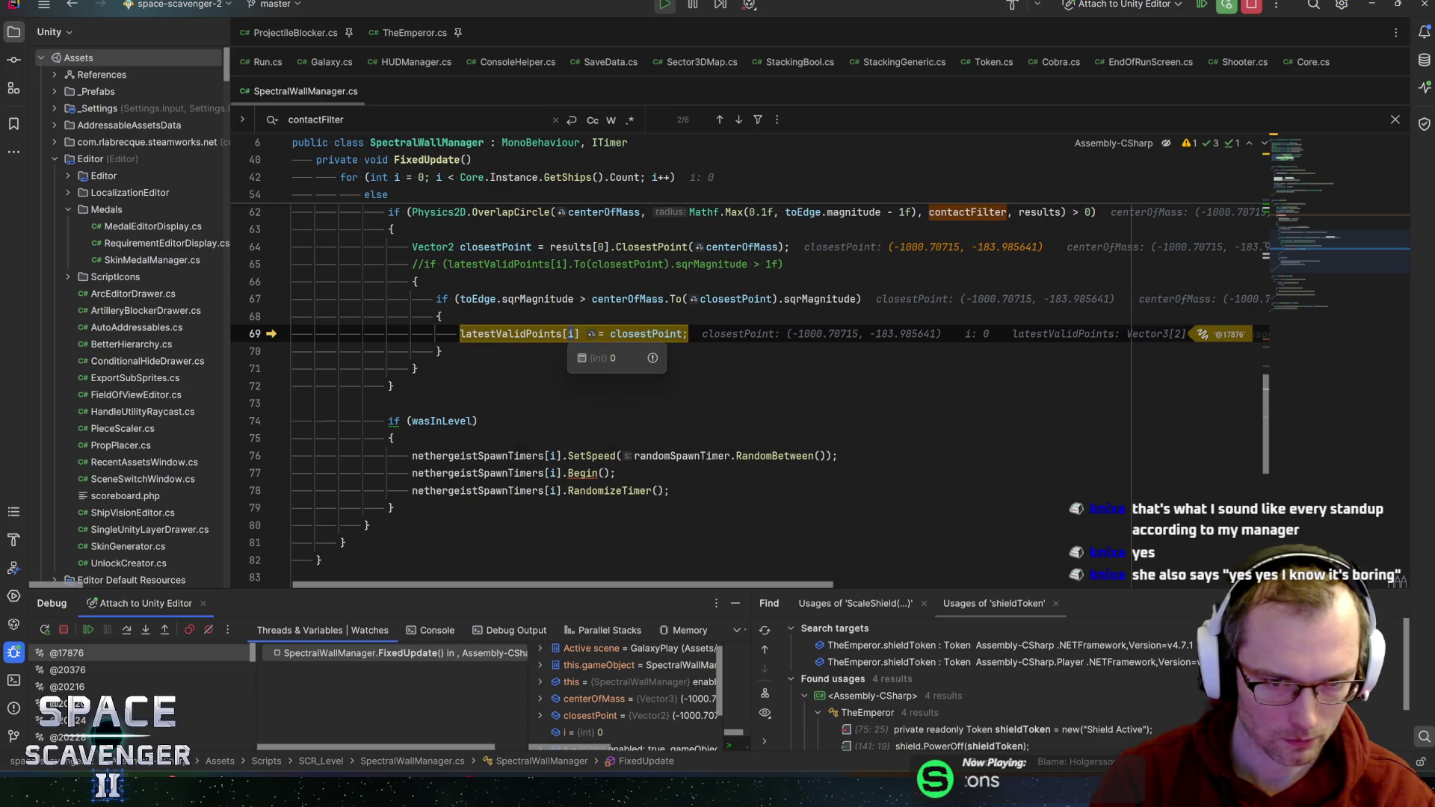
key("F8")
key("F8")
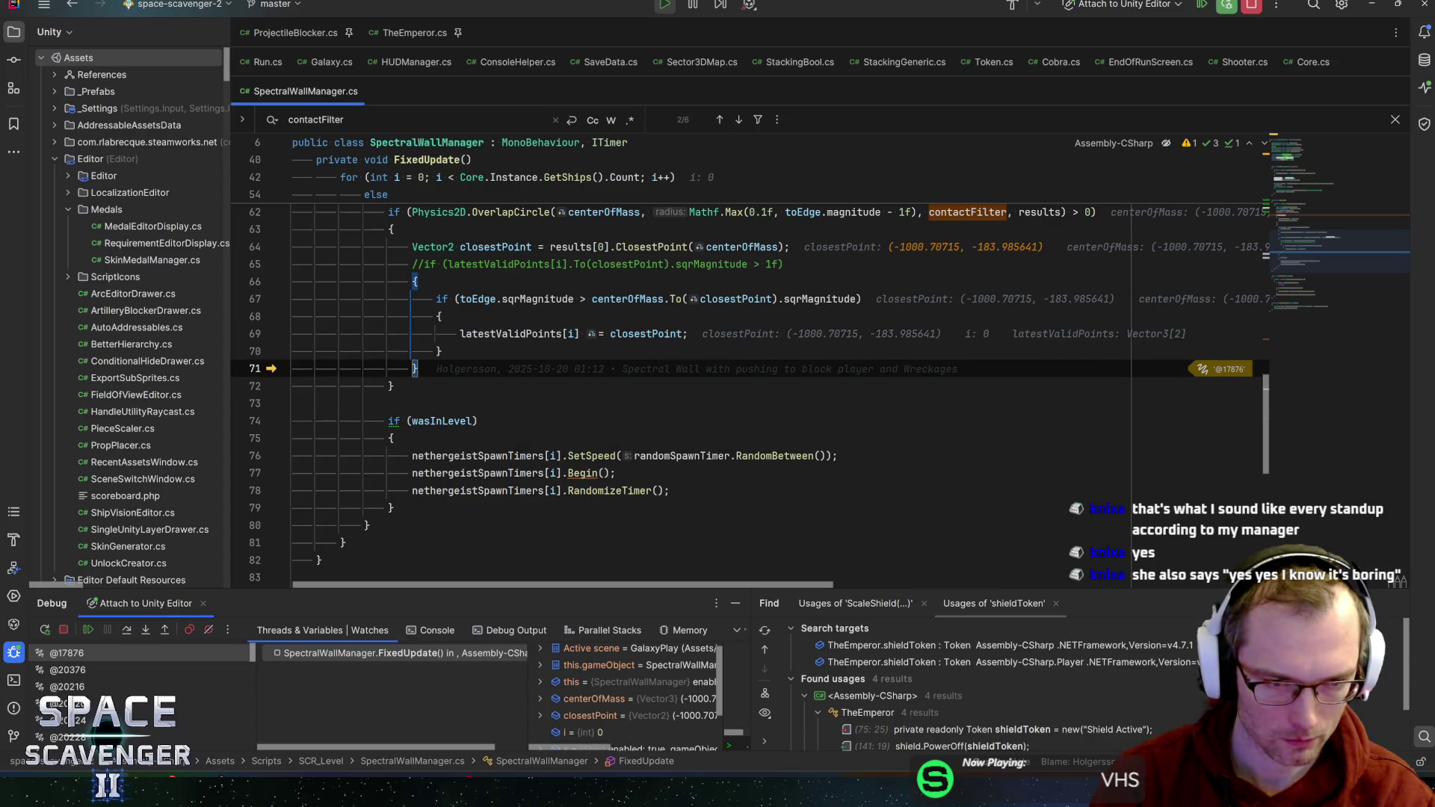
key("F8")
key("F8")
key("F8")
key("F8")
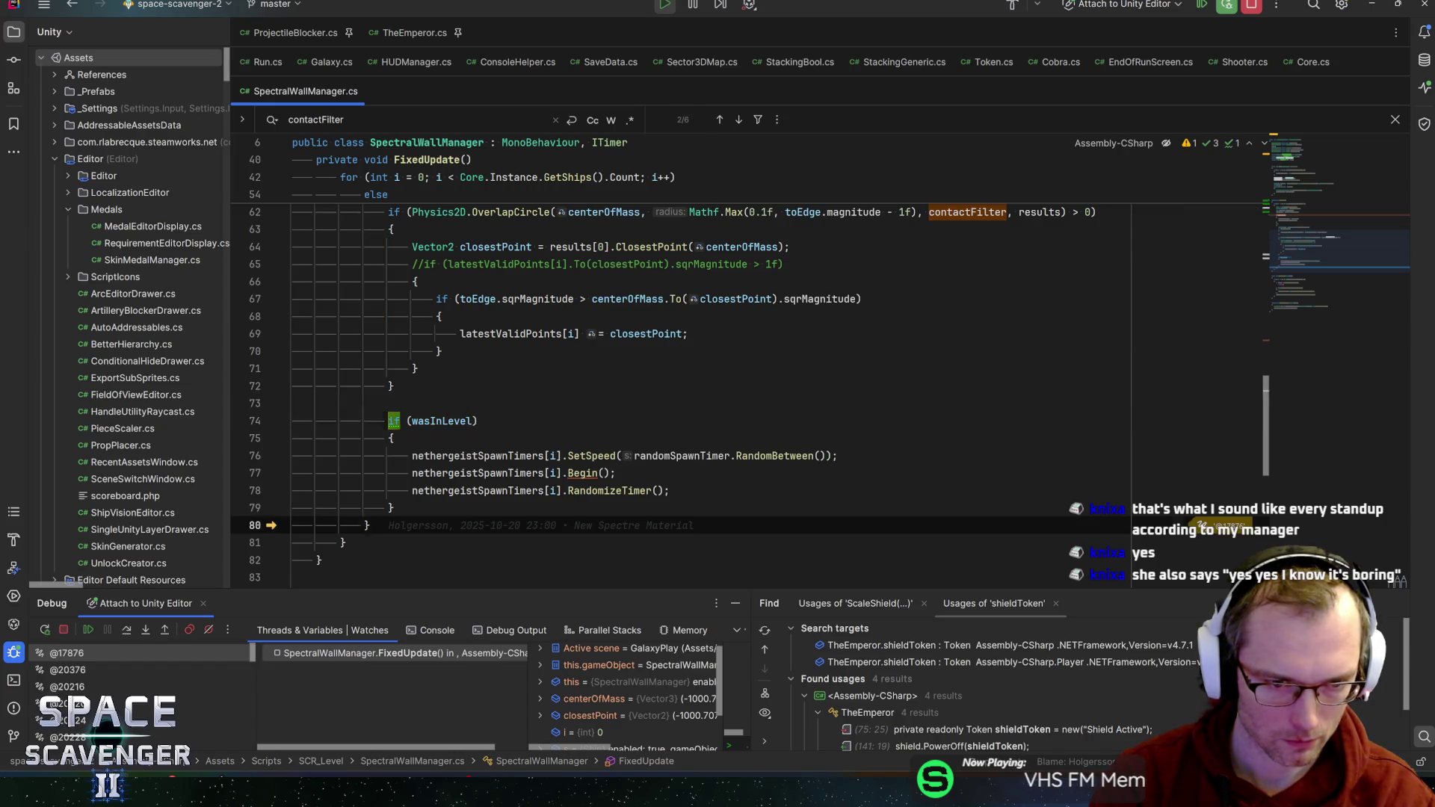
key("F8")
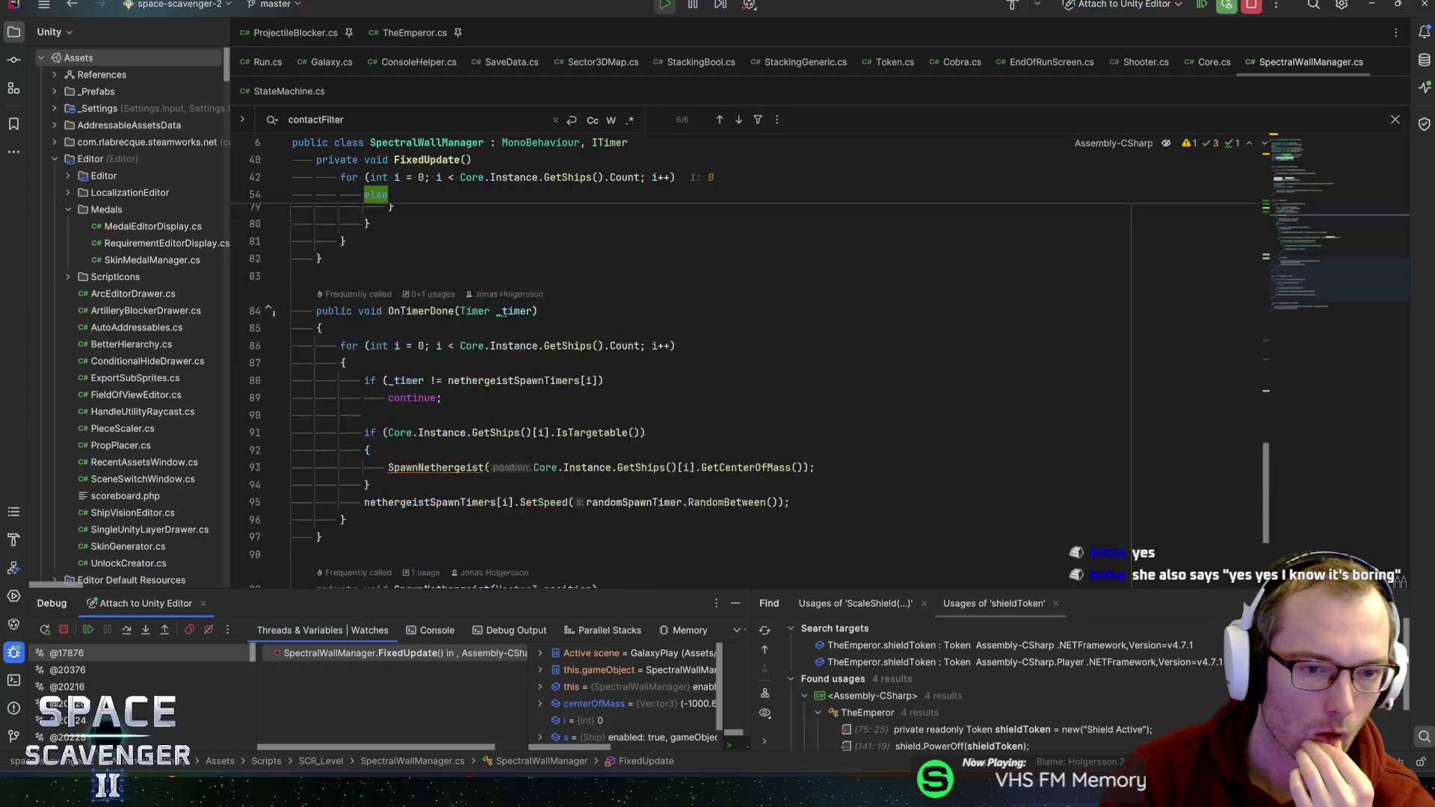
- Search SpectralWallManager.cs for occurrences of pushBackForce
scroll(613, 434, "up", 15)
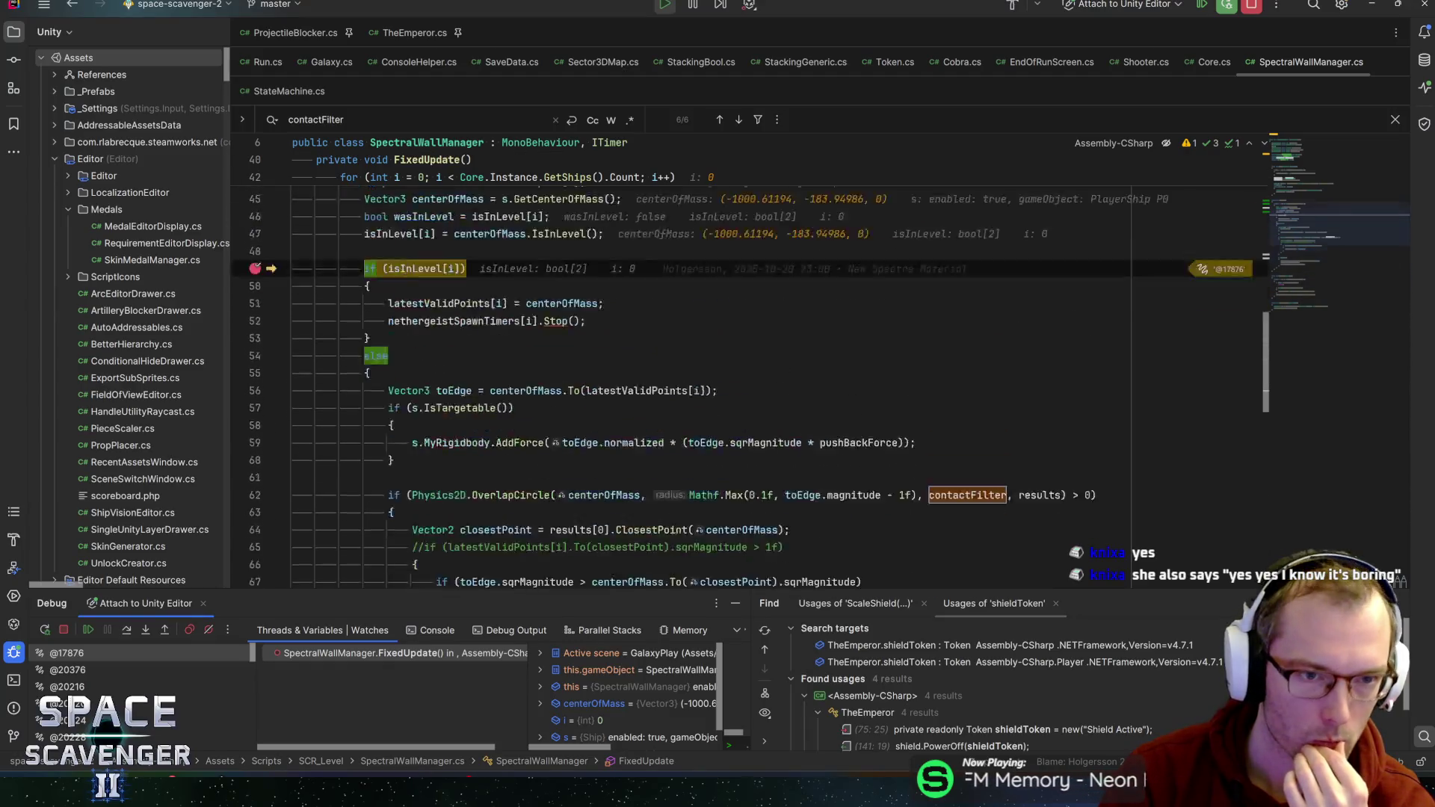
scroll(613, 433, "up", 5)
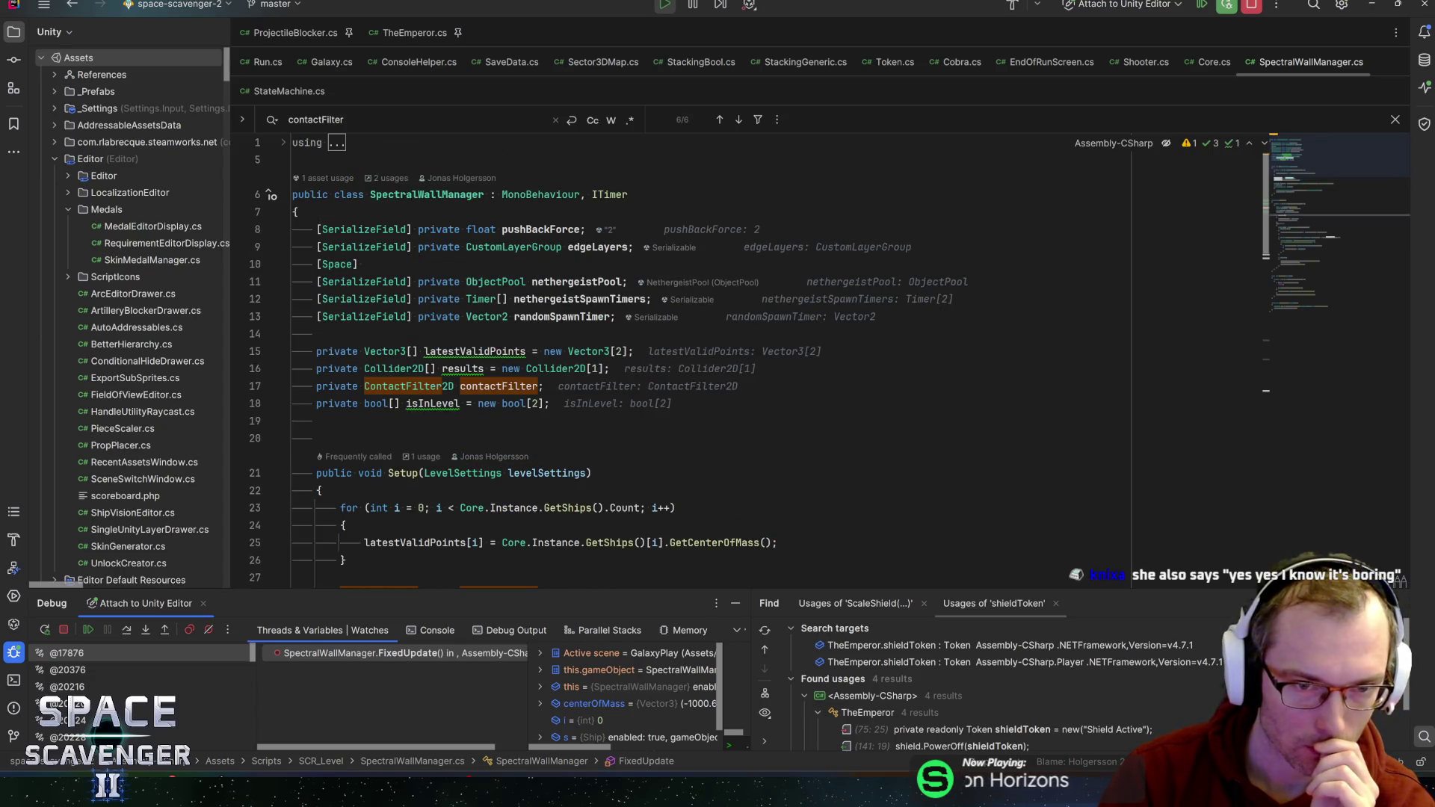
double_click(539, 231)
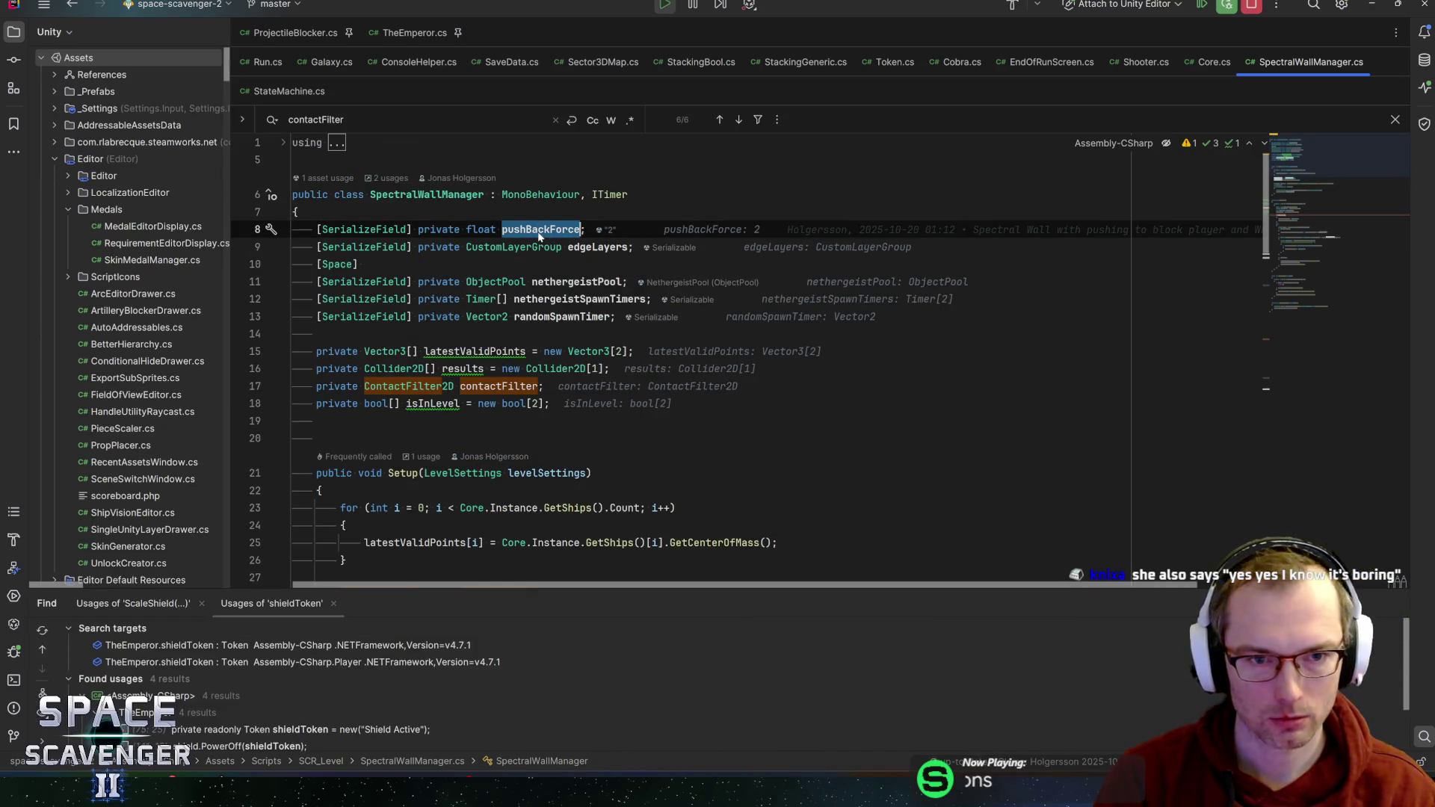
key("ctrl+f")
key("Return")
key("Return")
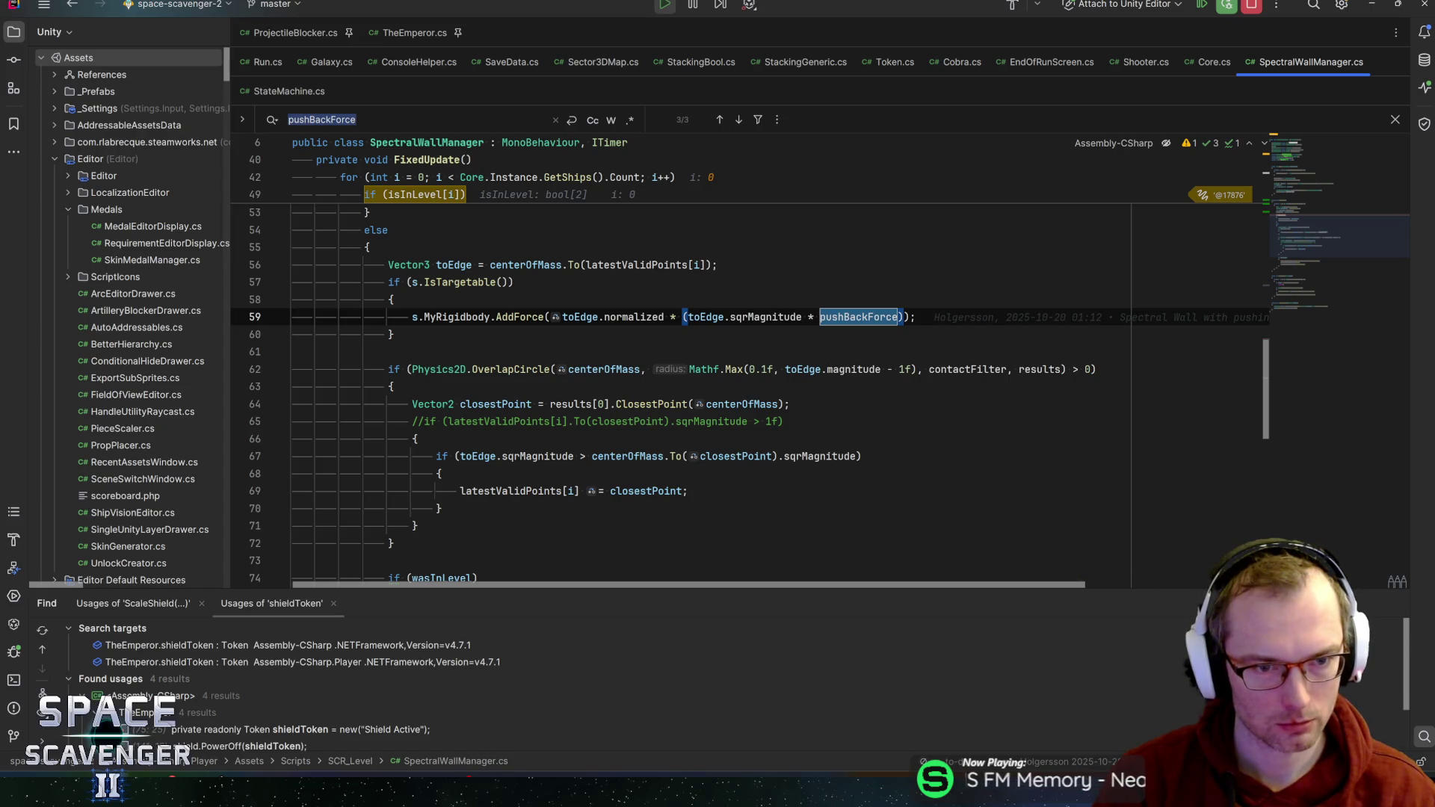
- Step to the AddForce line, confirm pushBackForce is 2, and resume to the isInLevel breakpoint
mouse_move(452, 317)
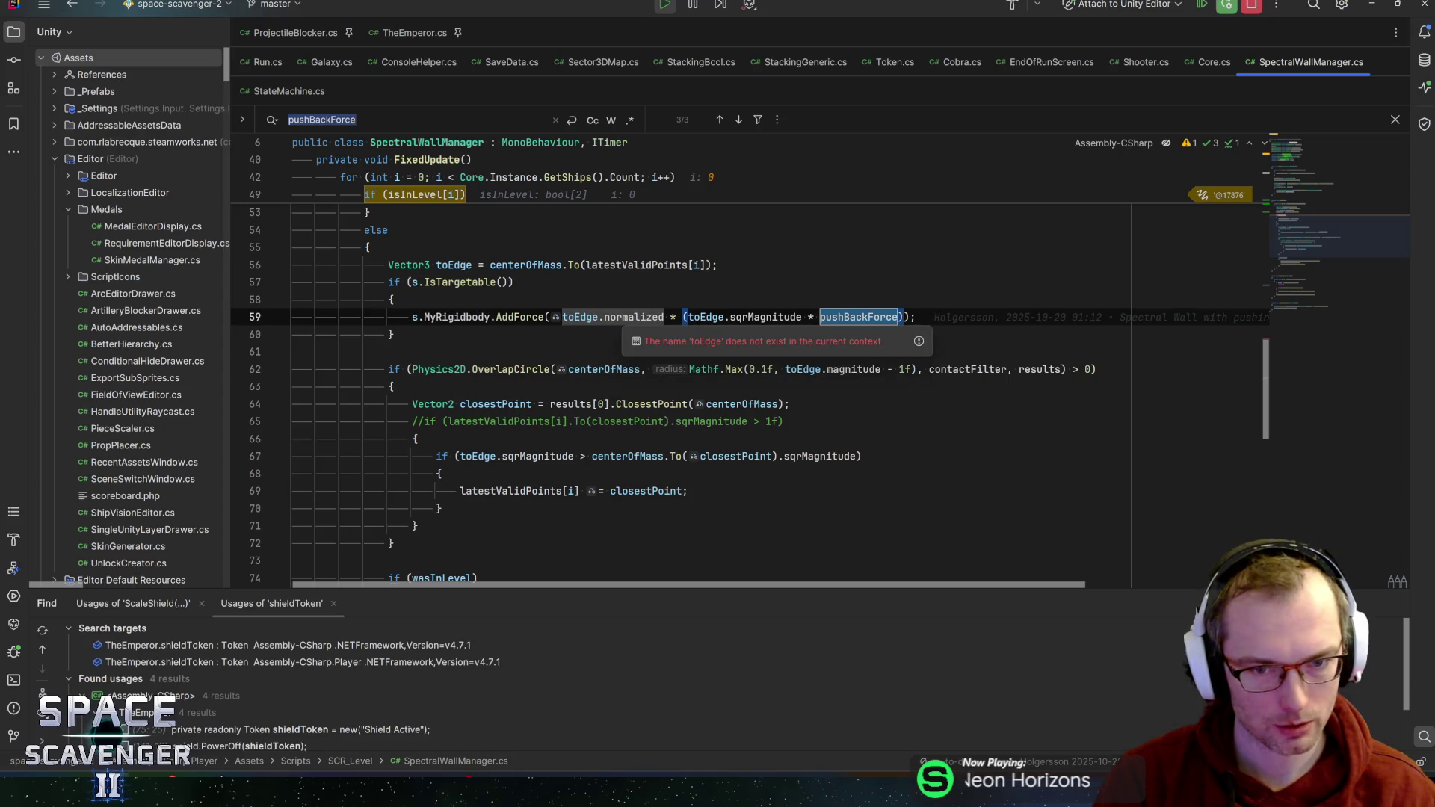
mouse_move(706, 316)
scroll(748, 373, "up", 1)
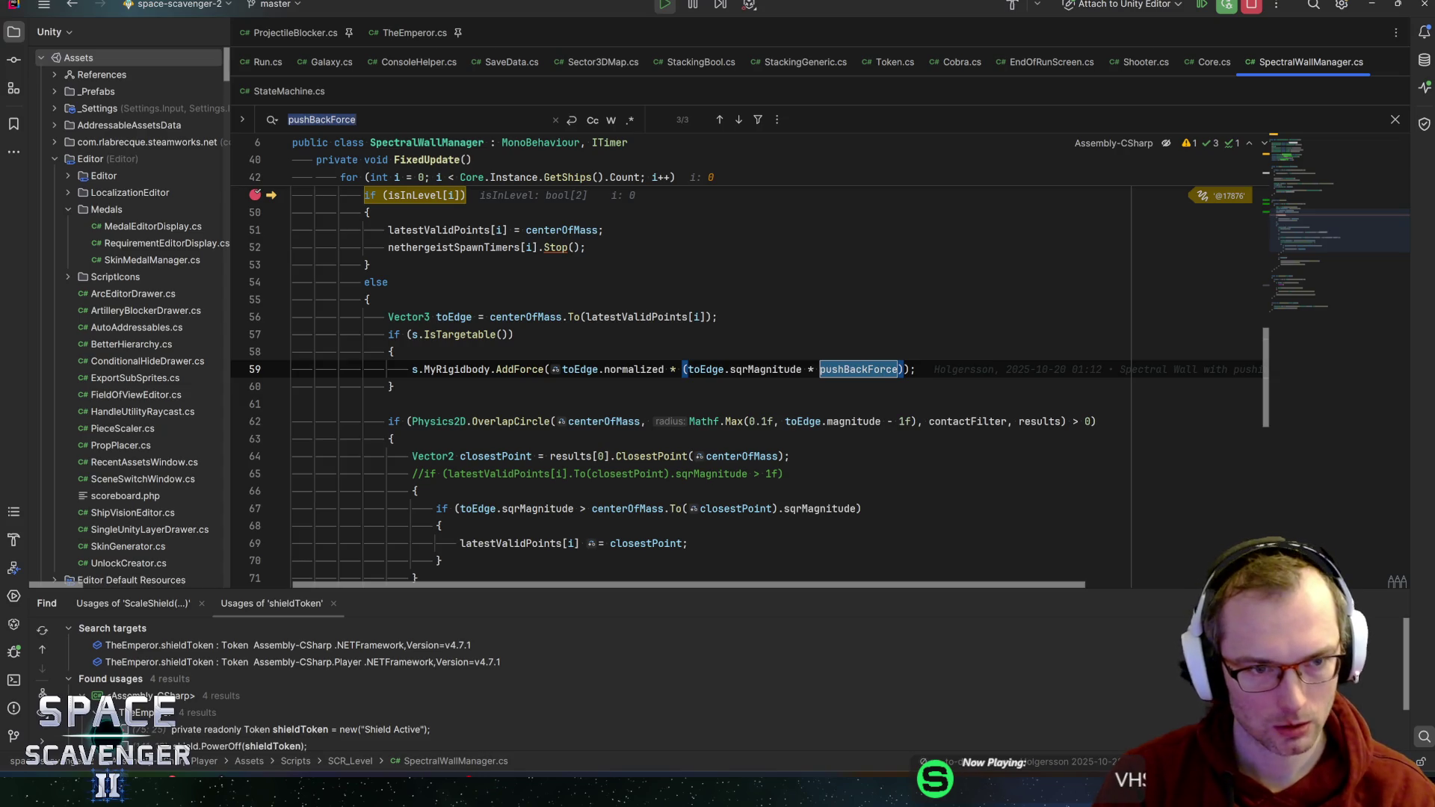
mouse_move(635, 317)
key("F8")
key("F8")
key("F8")
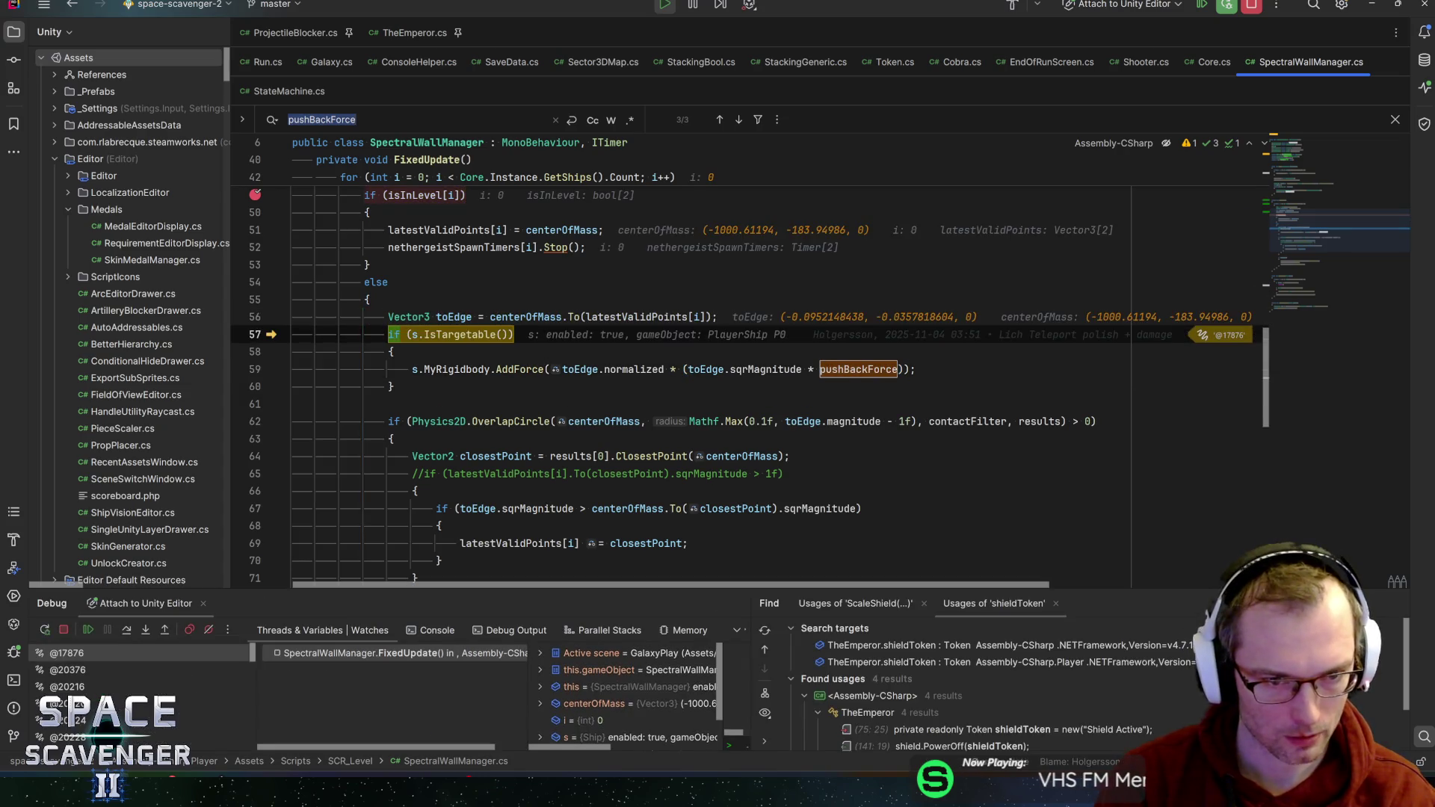
key("F8")
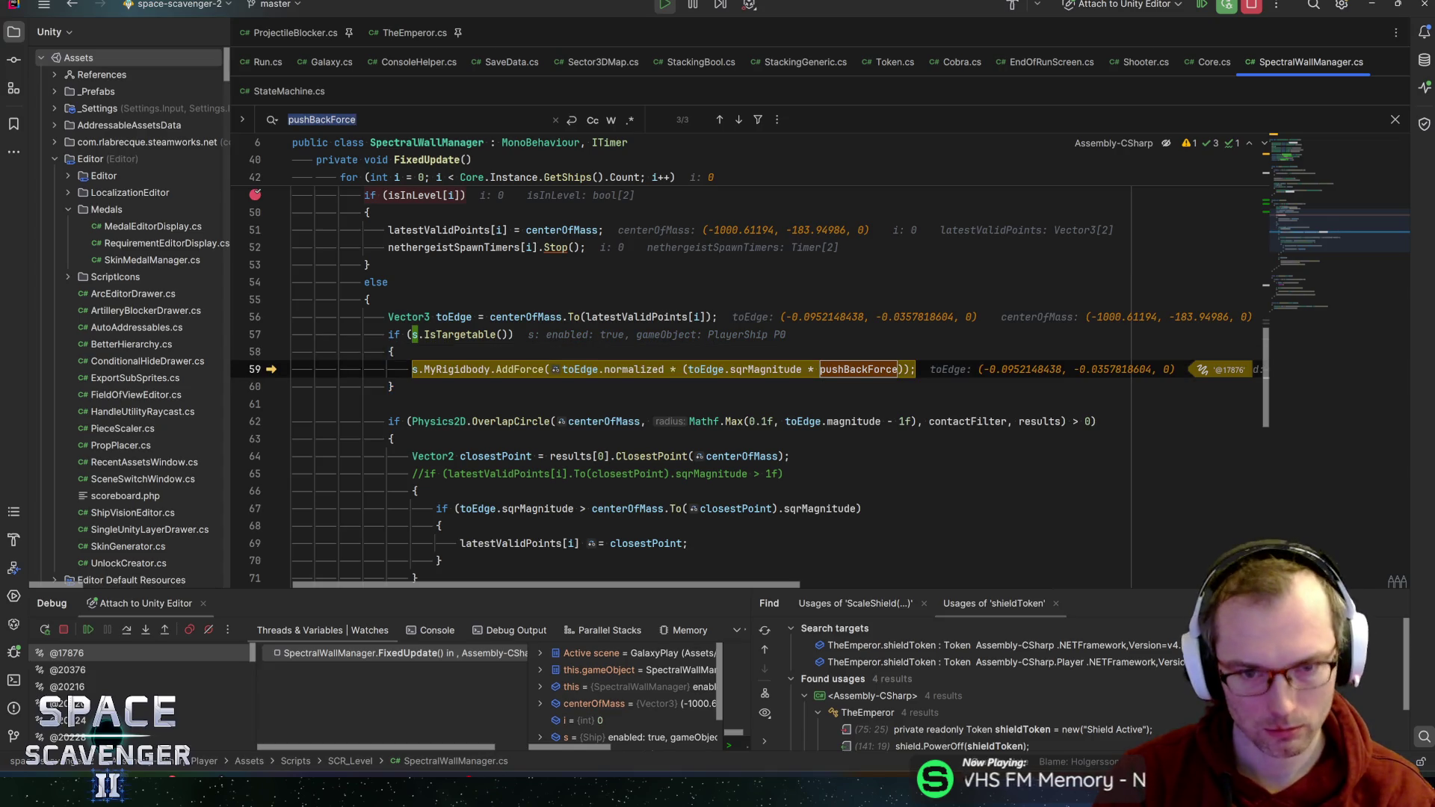
mouse_move(748, 369)
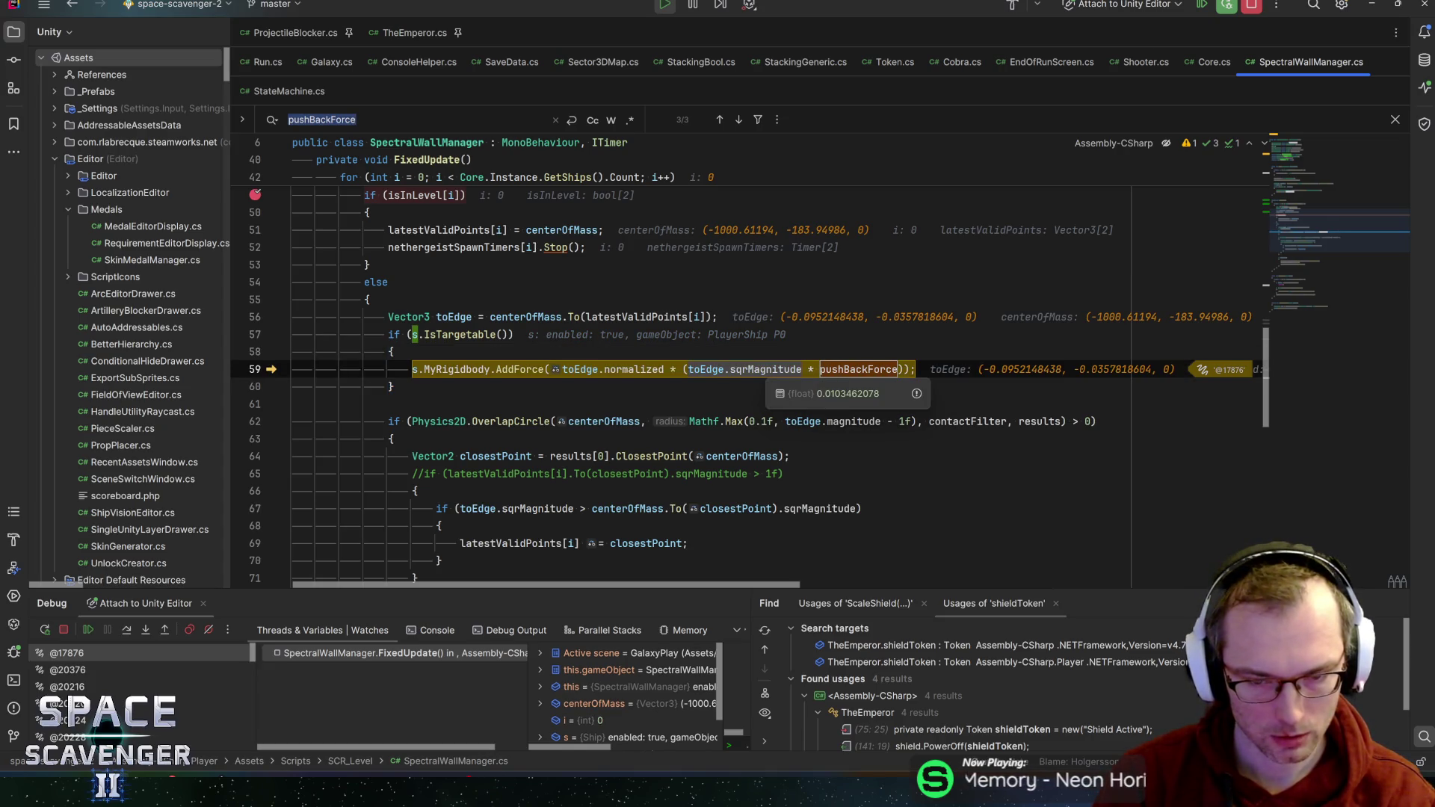
mouse_move(860, 369)
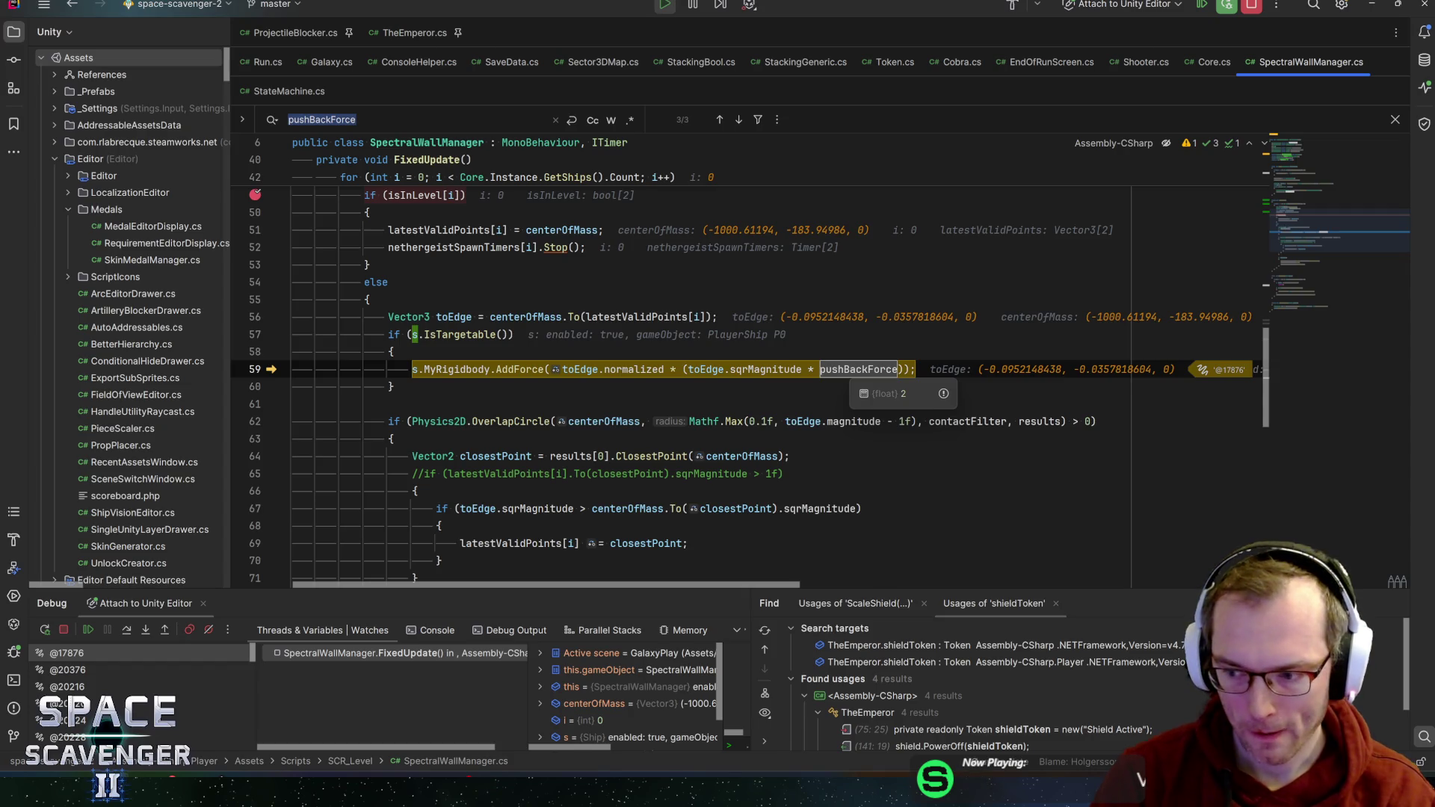
key("F5")
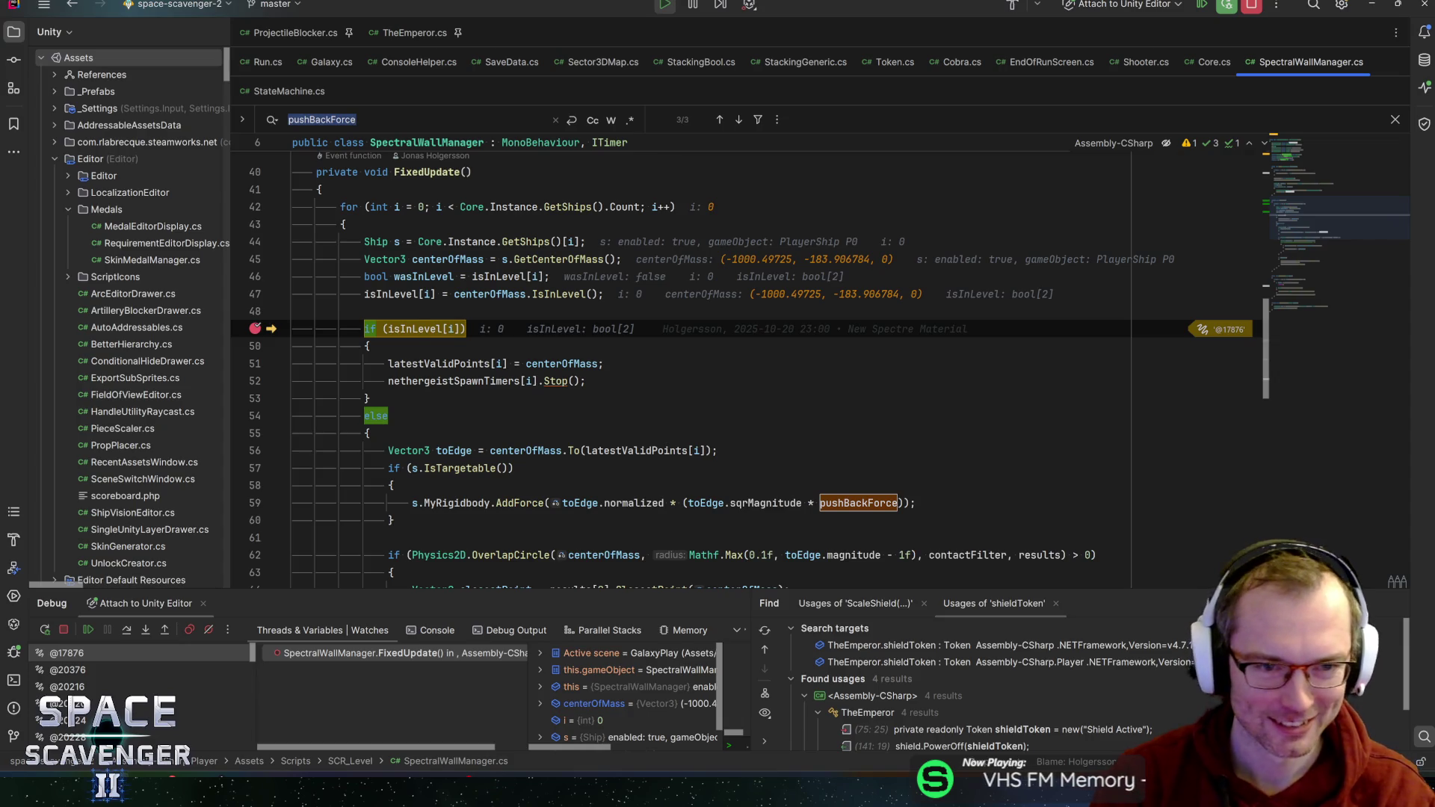
- Resume the game and run 'debug damageAll' from the in-game console
key("F5")
key("alt+Tab")
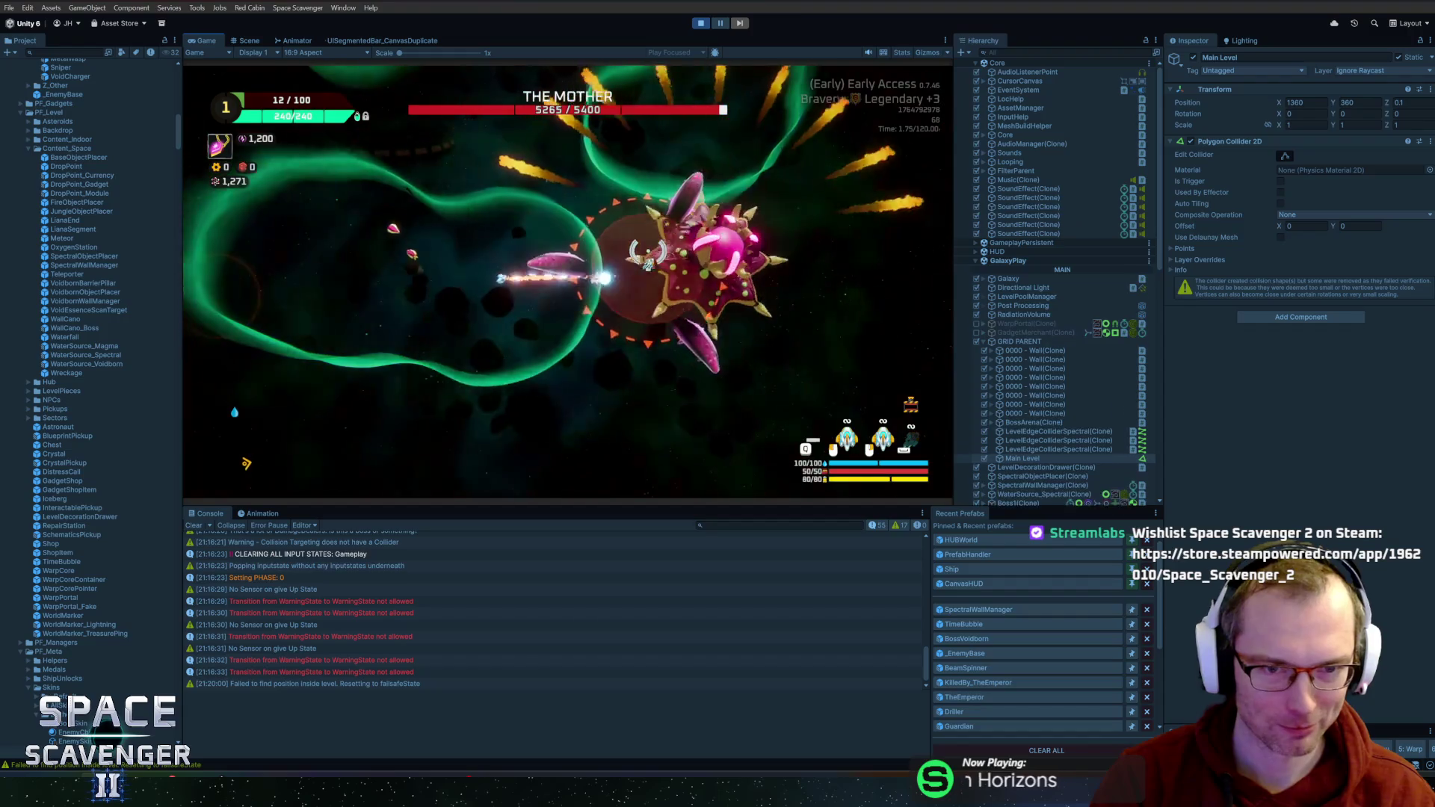
key("grave")
type("debug")
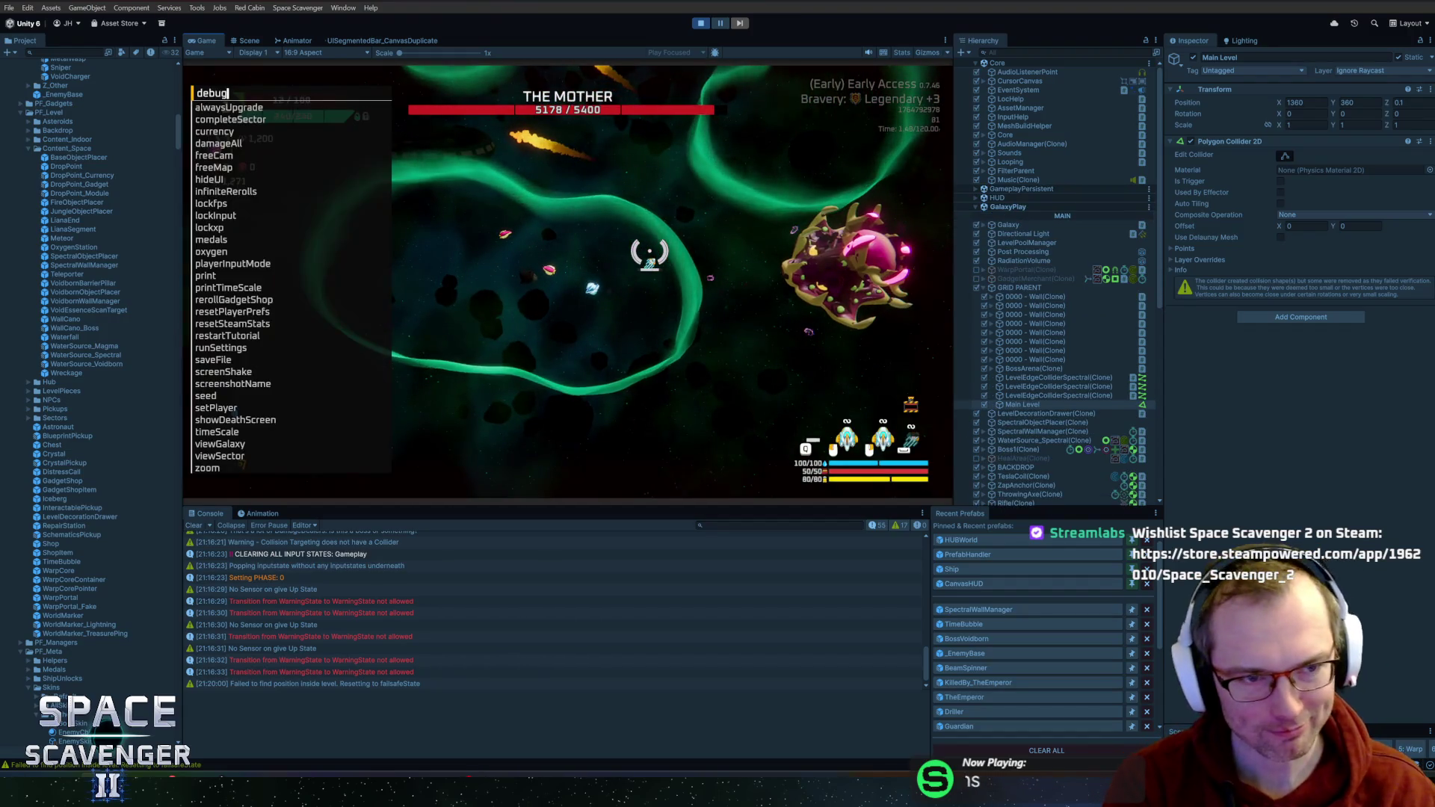
type(" damageAll")
key("Return")
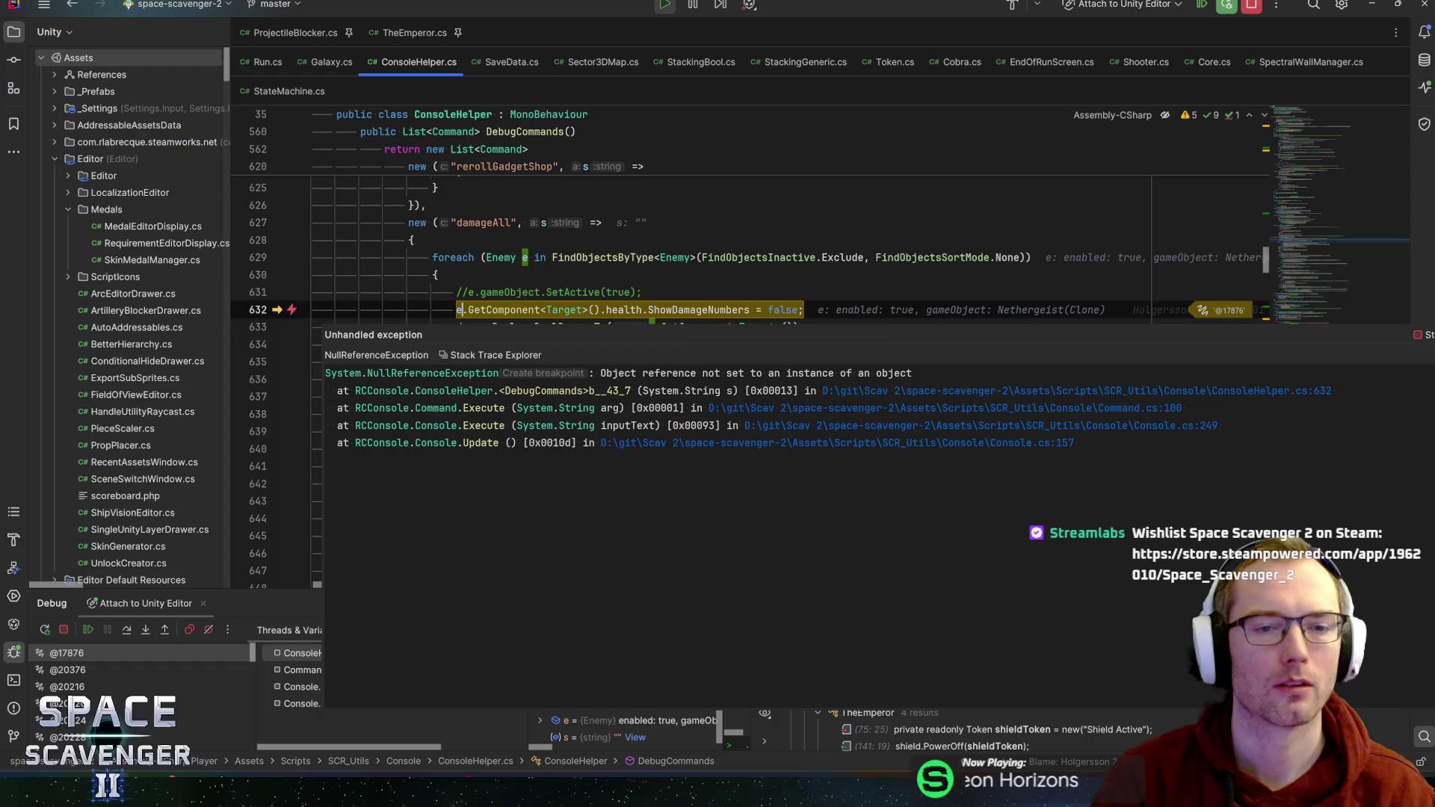
- Resume past the exception in Rider and return to the running game in Unity
left_click(642, 292)
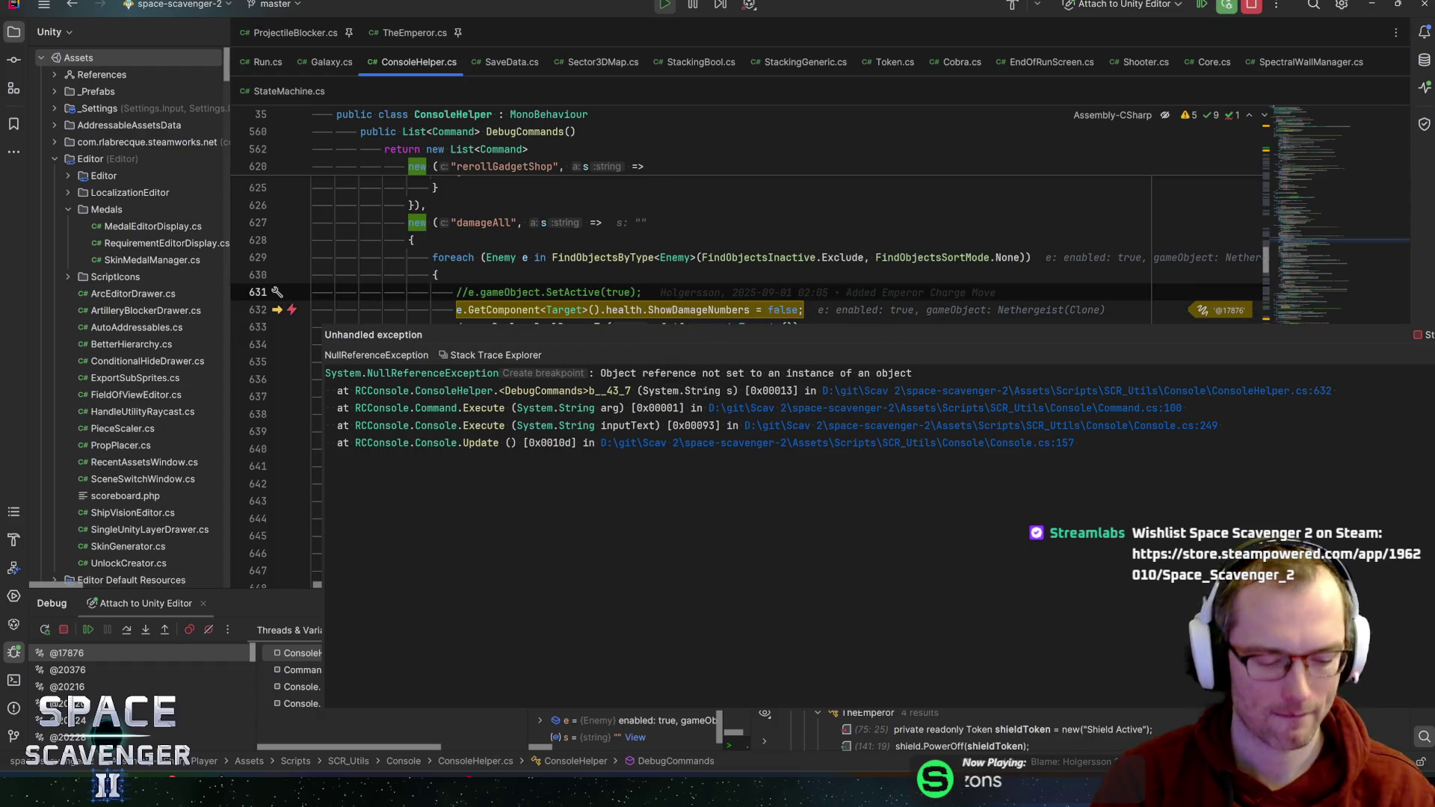
key("F9")
key("alt+Tab")
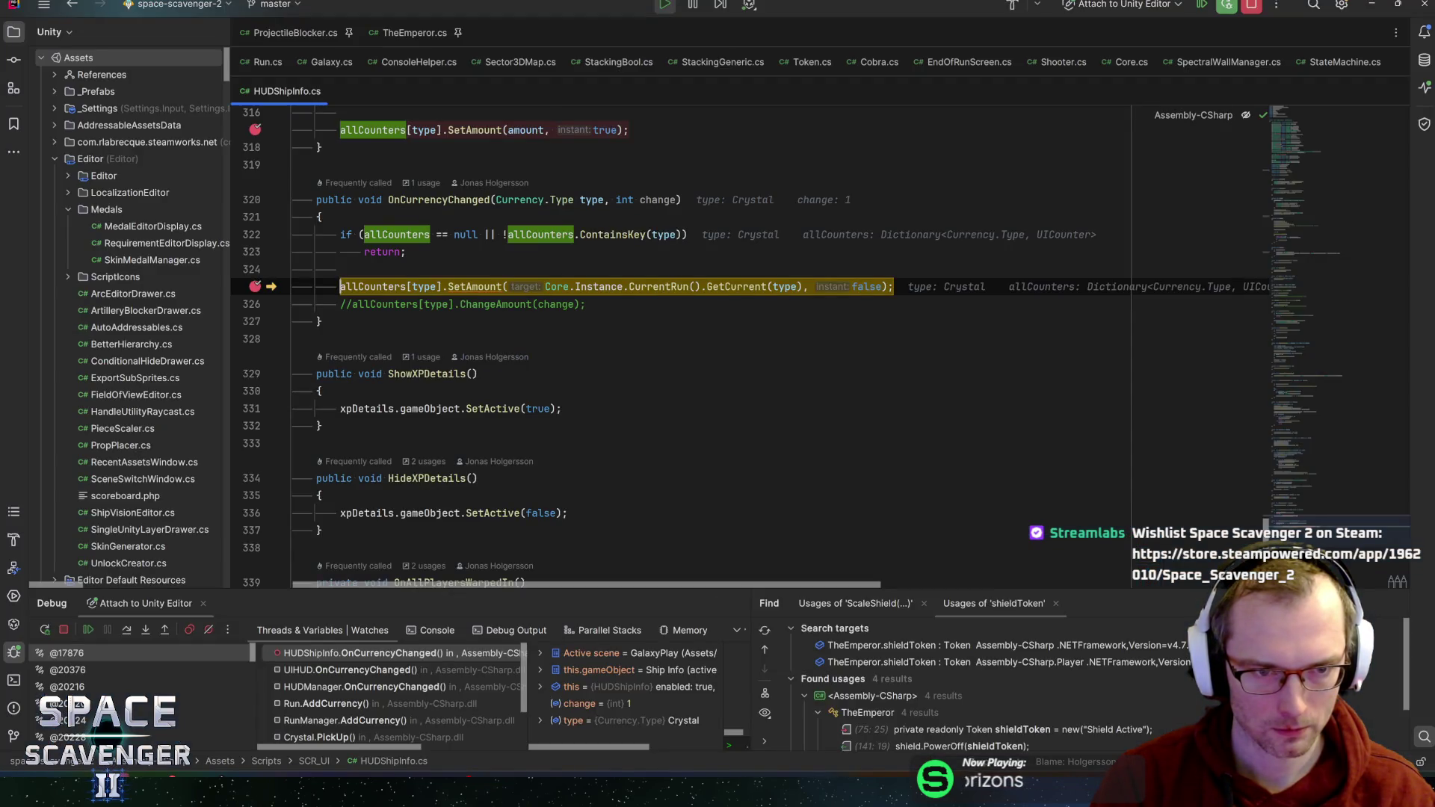
- Remove the two HUDShipInfo.cs breakpoints, resume, and choose the Heavy Spring upgrade
mouse_move(382, 287)
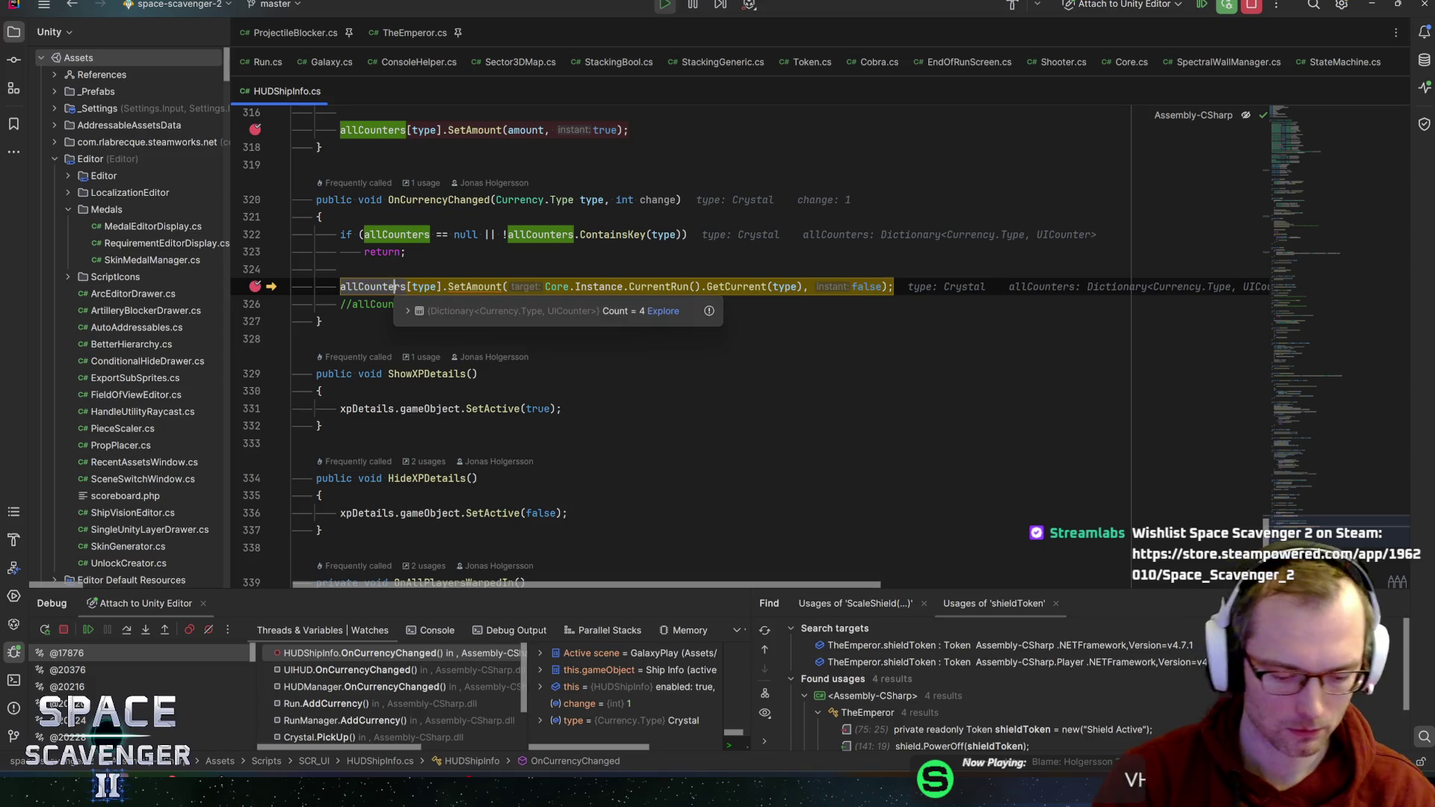
left_click(255, 286)
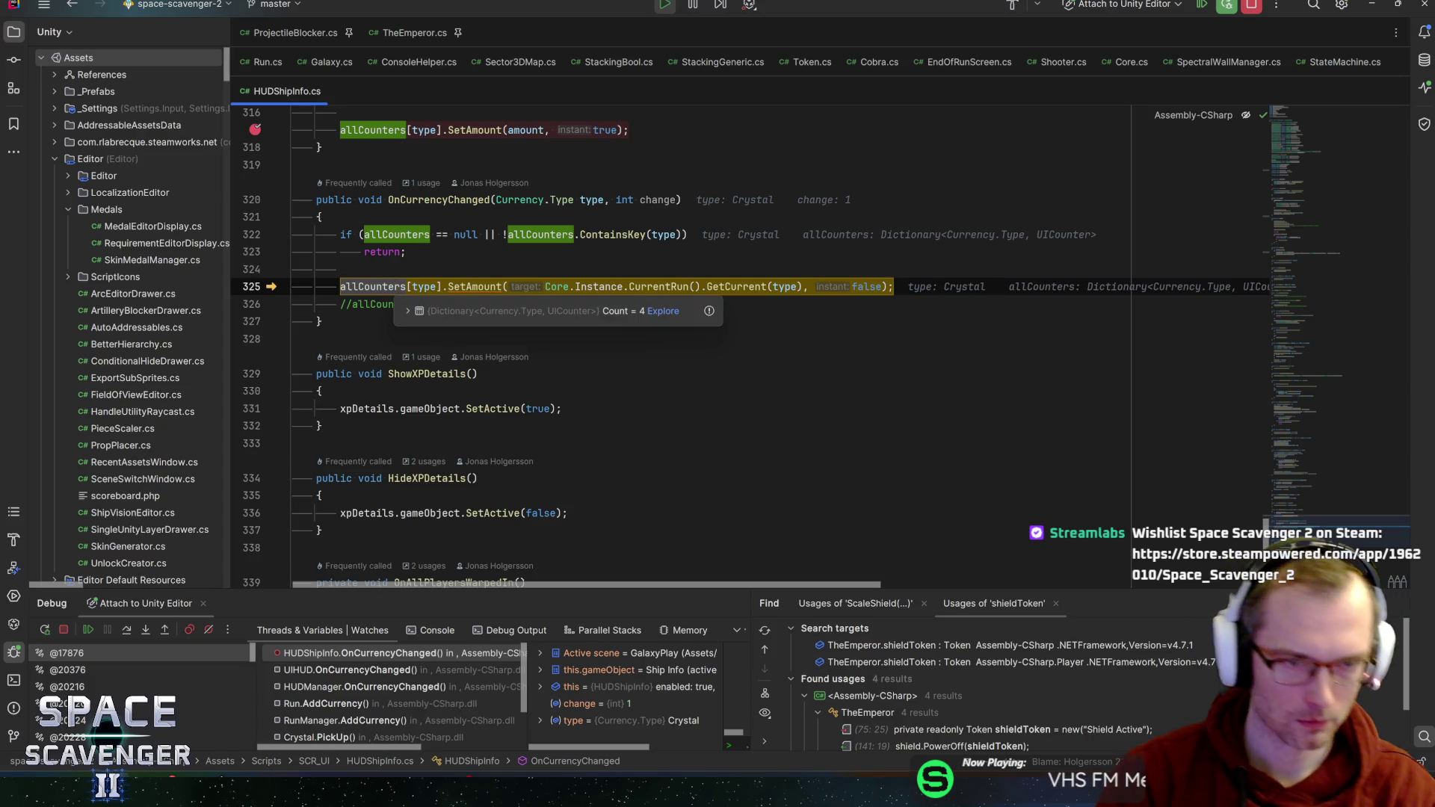
left_click(406, 130)
left_click(255, 129)
key("F5")
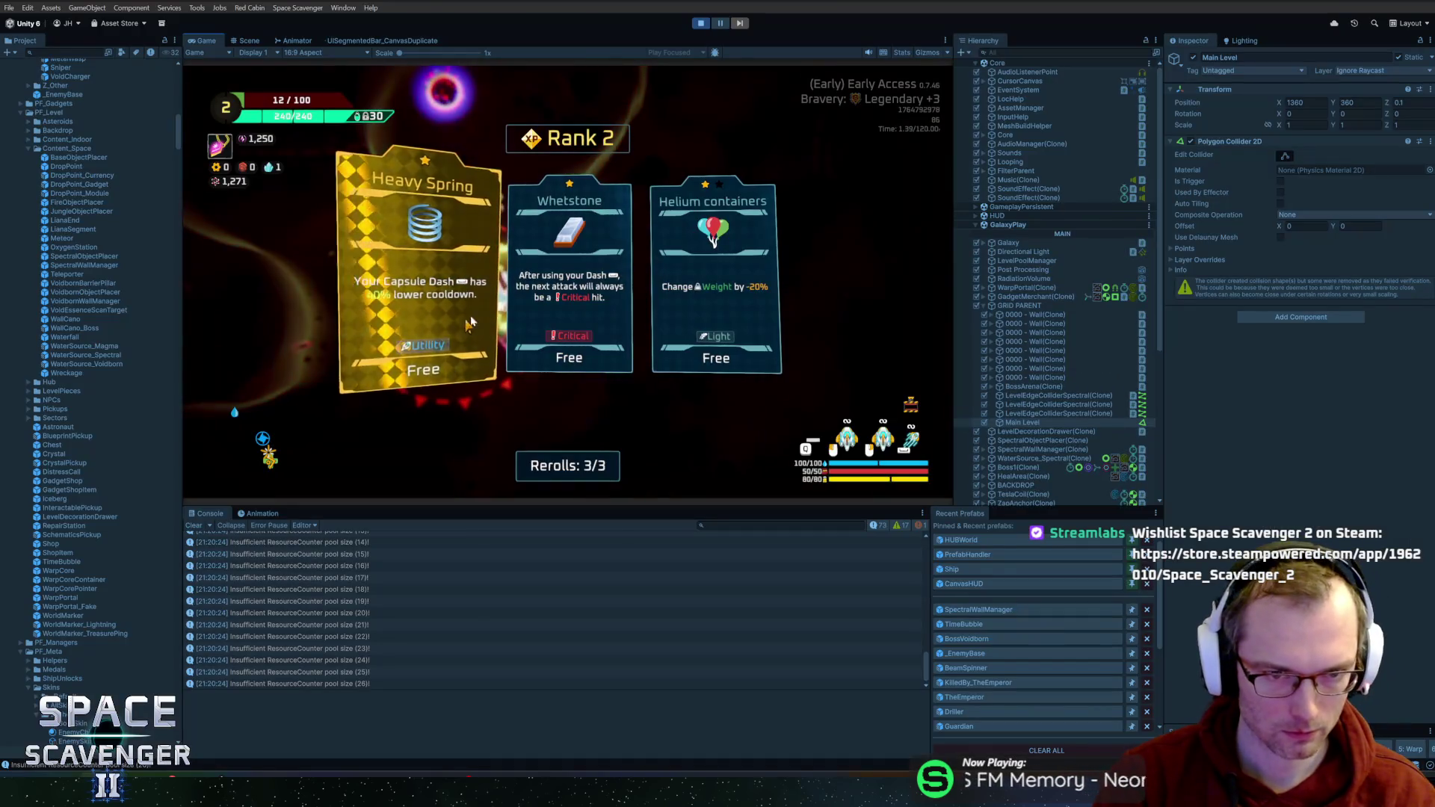
left_click(477, 374)
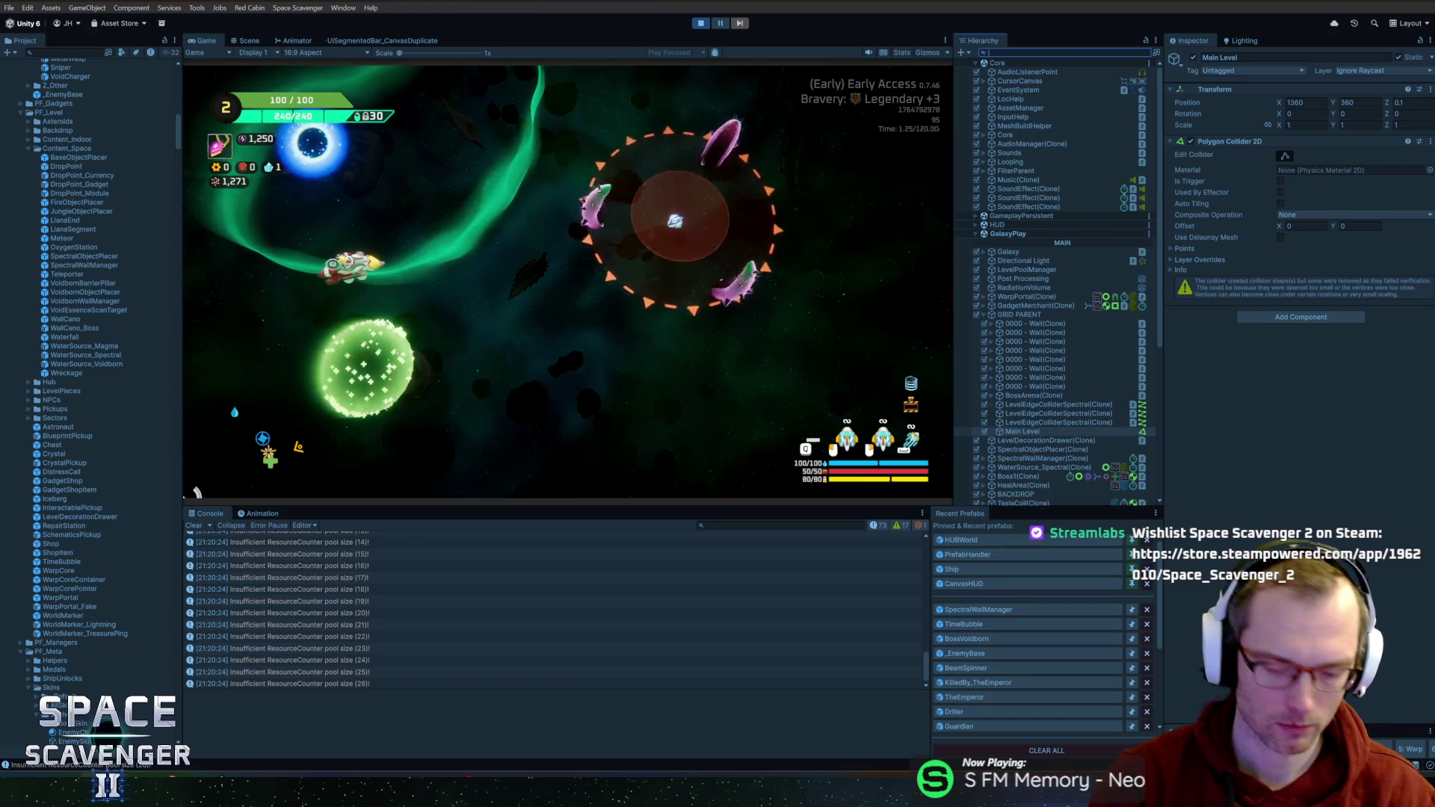
- Raise SpectralWallManager(Clone)'s Push Back Force from 2 to 684.16 during play
type("spectr")
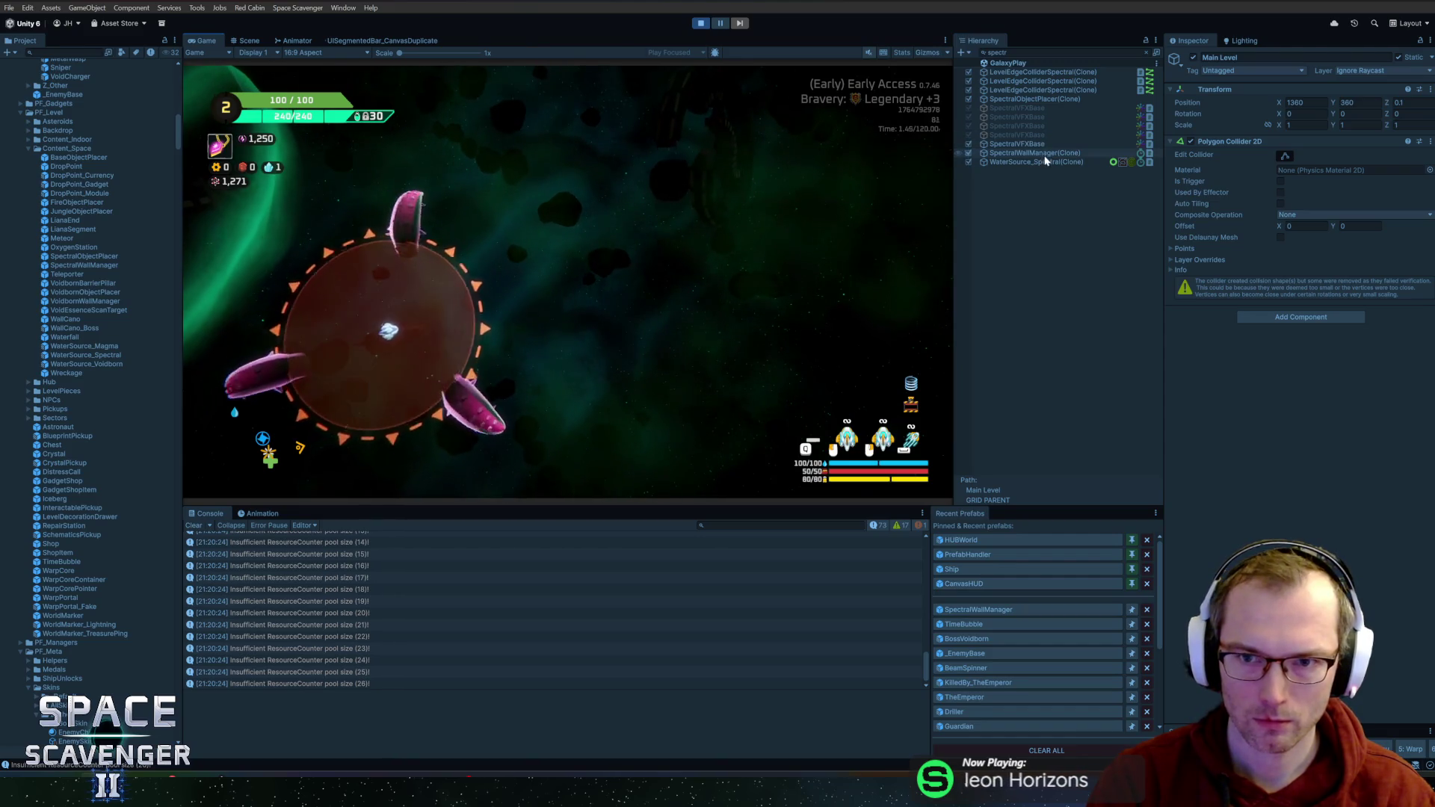
left_click(1044, 154)
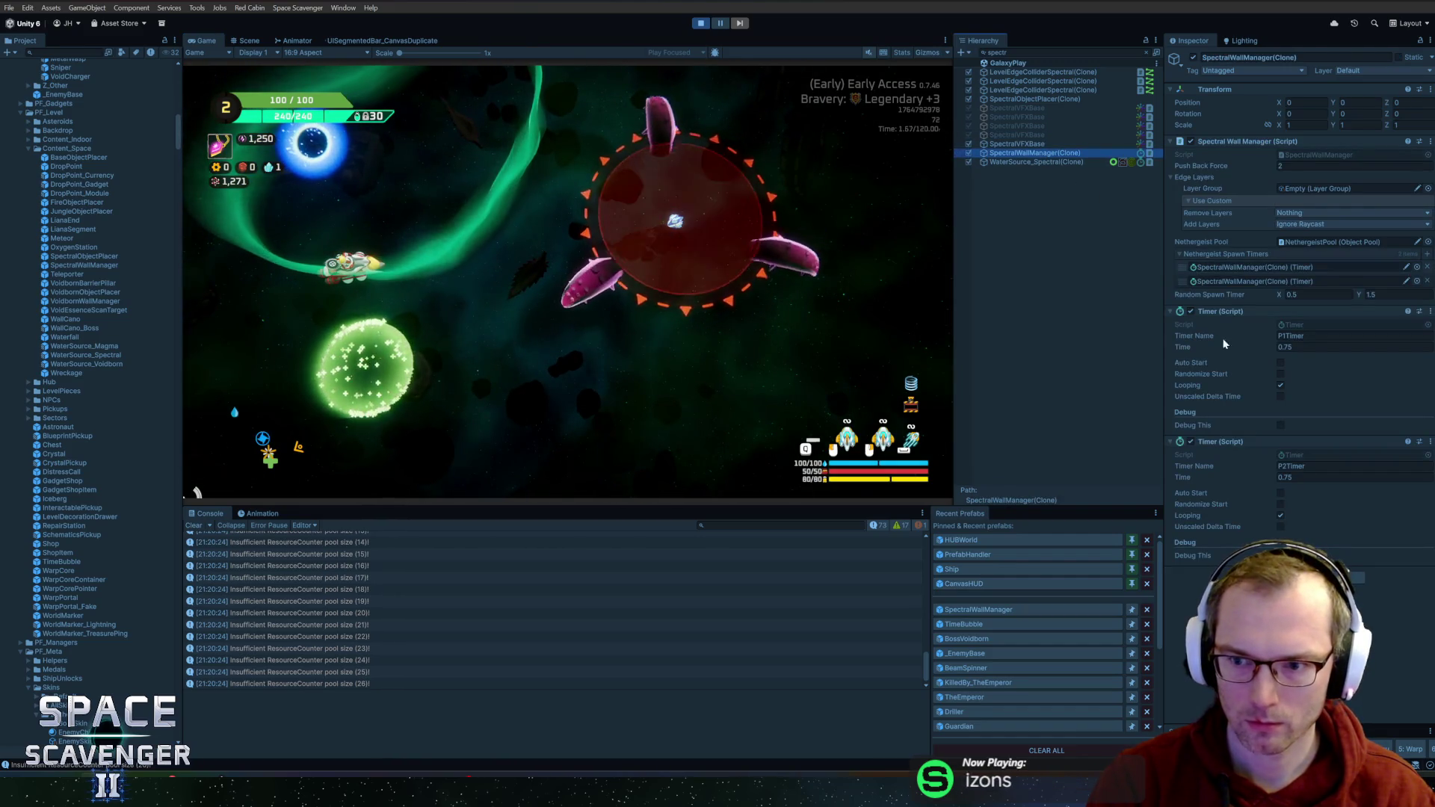
left_click(1219, 169)
left_click_drag(1218, 170, 1193, 26)
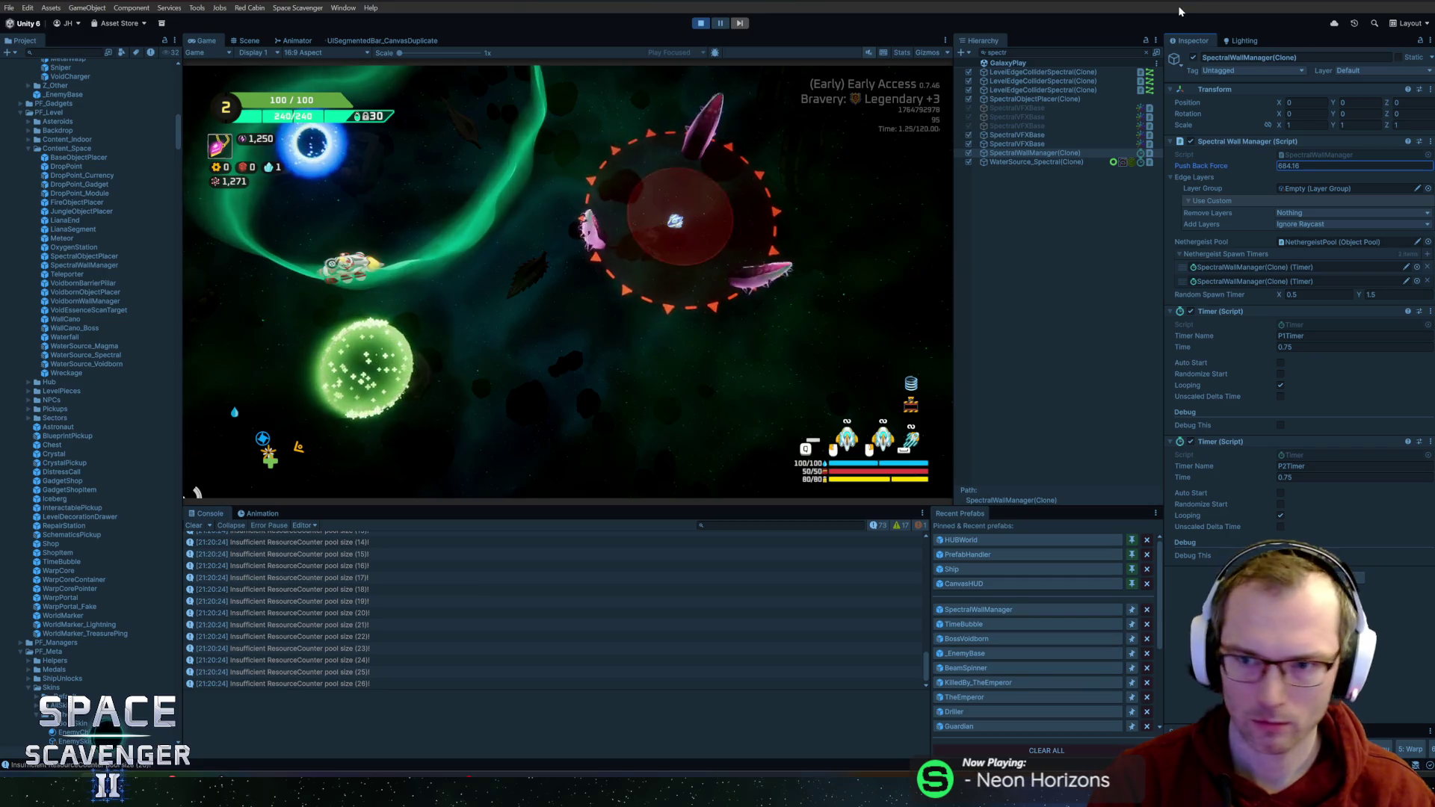
key("alt+Tab")
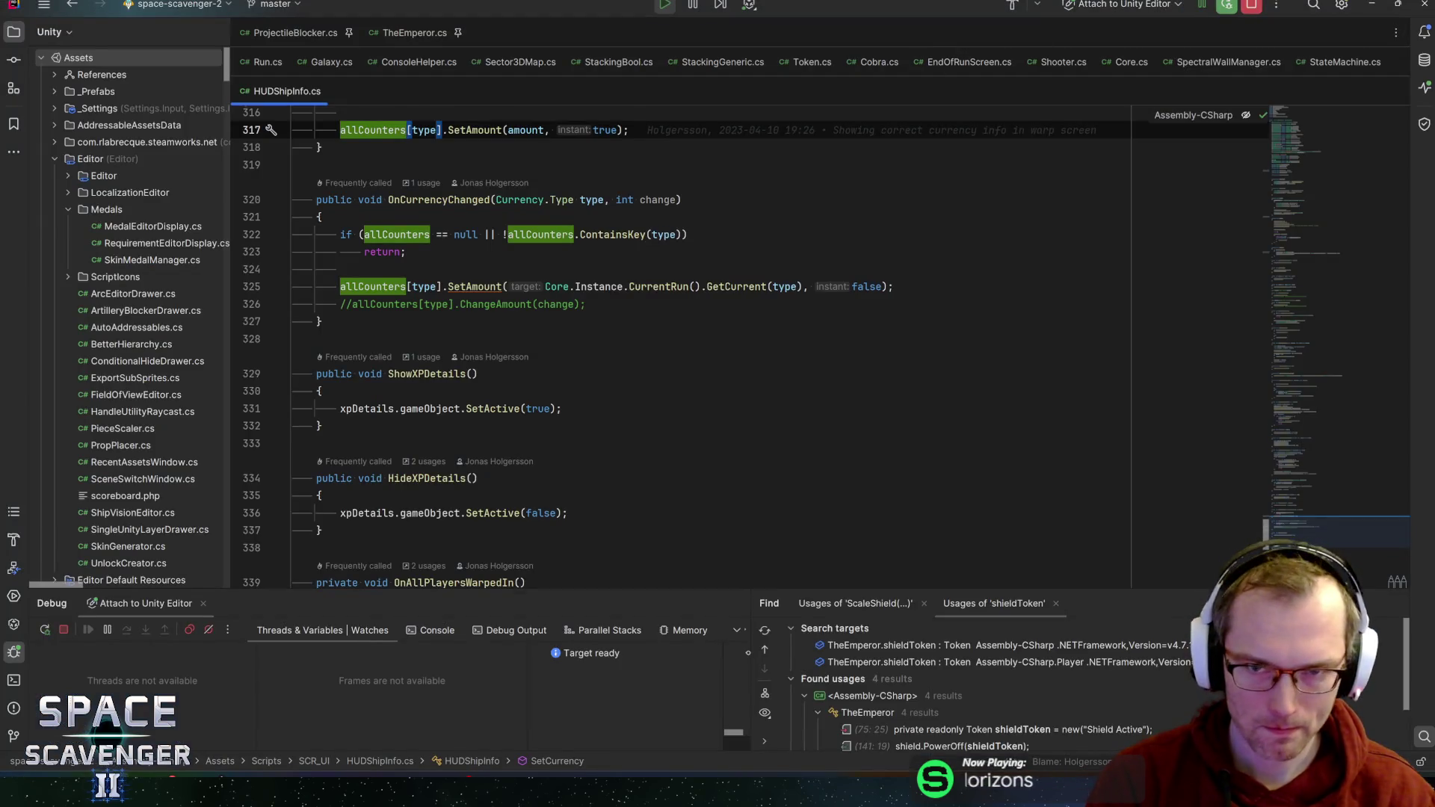
- Set a breakpoint on SpectralWallManager.cs line 59's AddForce and inspect toEdge's components
scroll(672, 343, "down", 6)
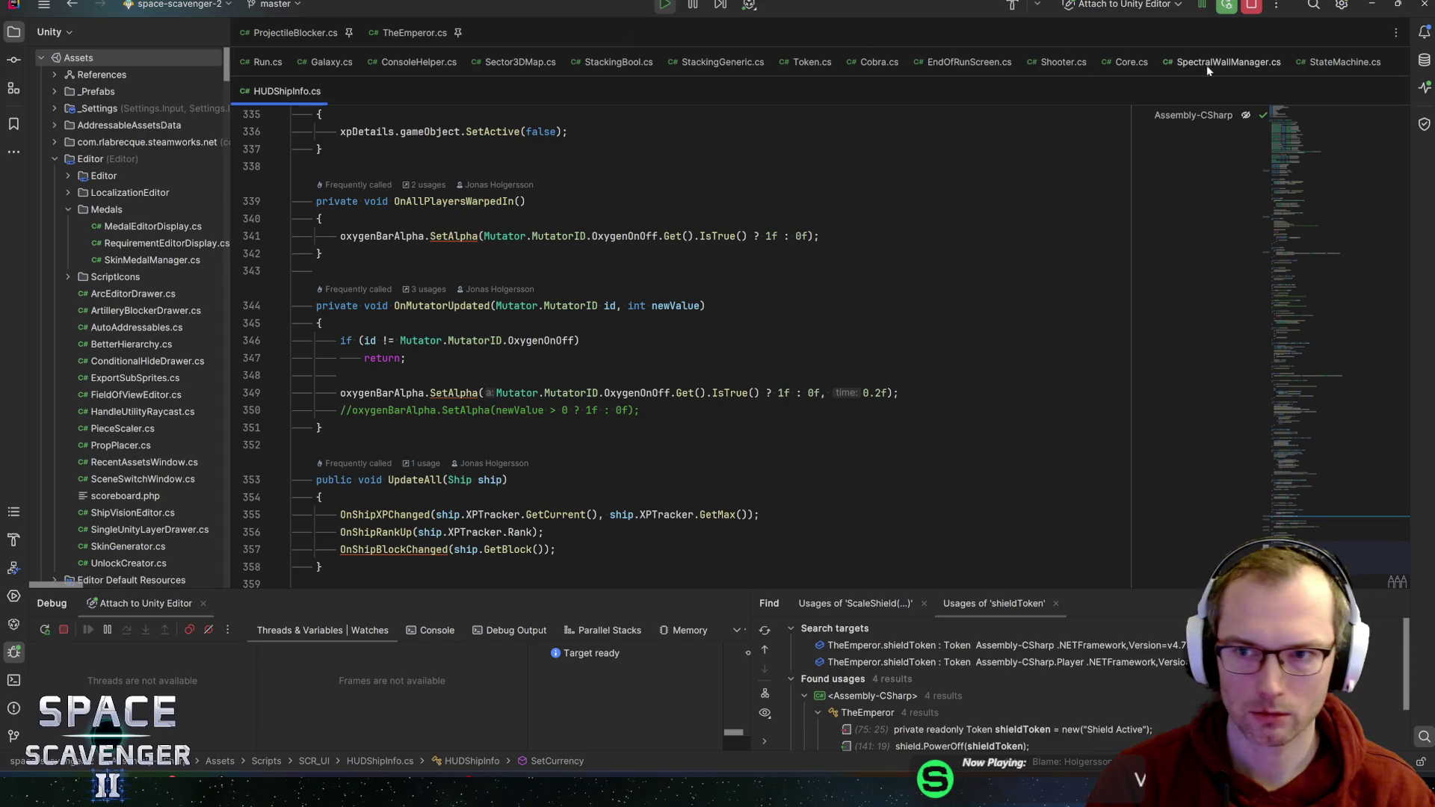
left_click(1229, 61)
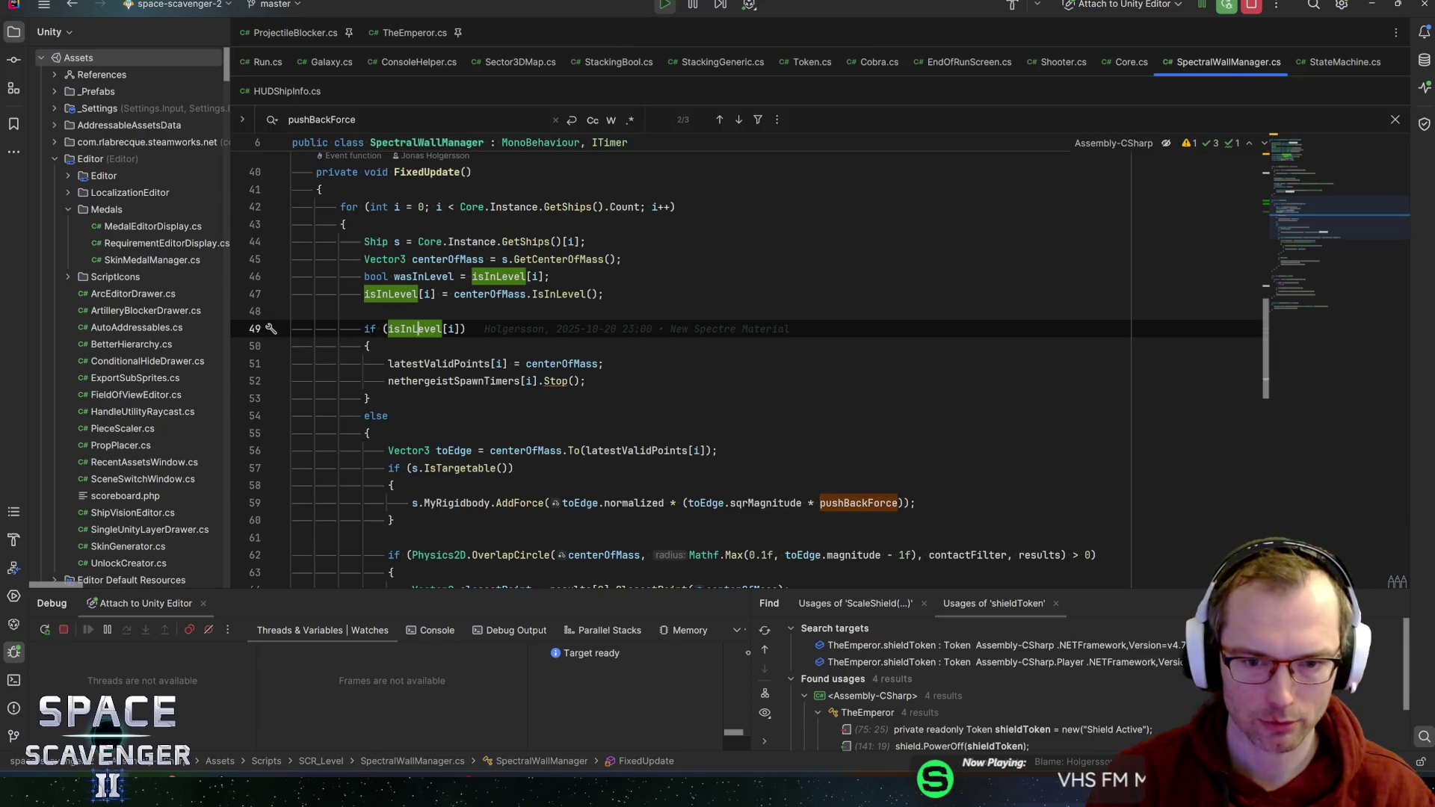
left_click(722, 503)
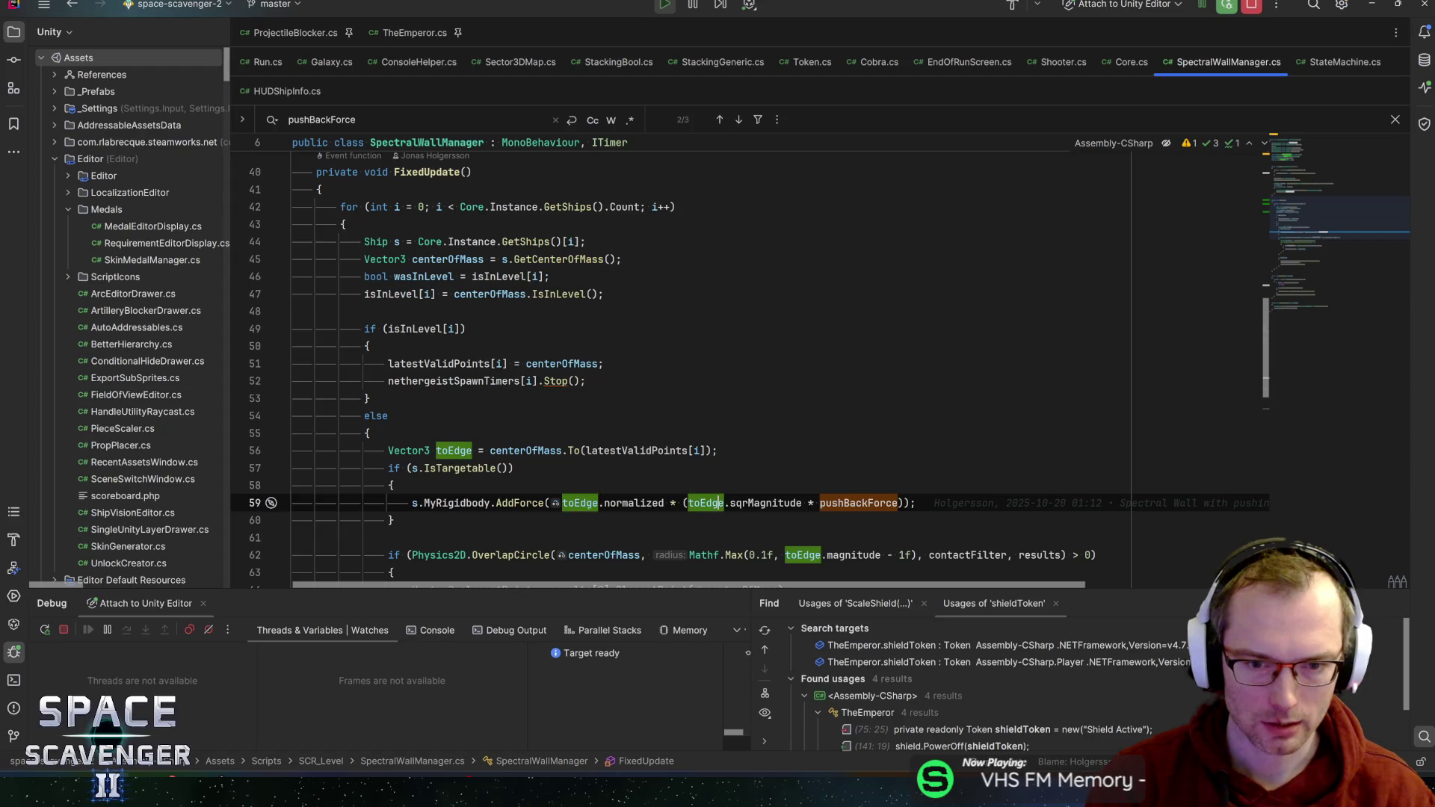
key("F9")
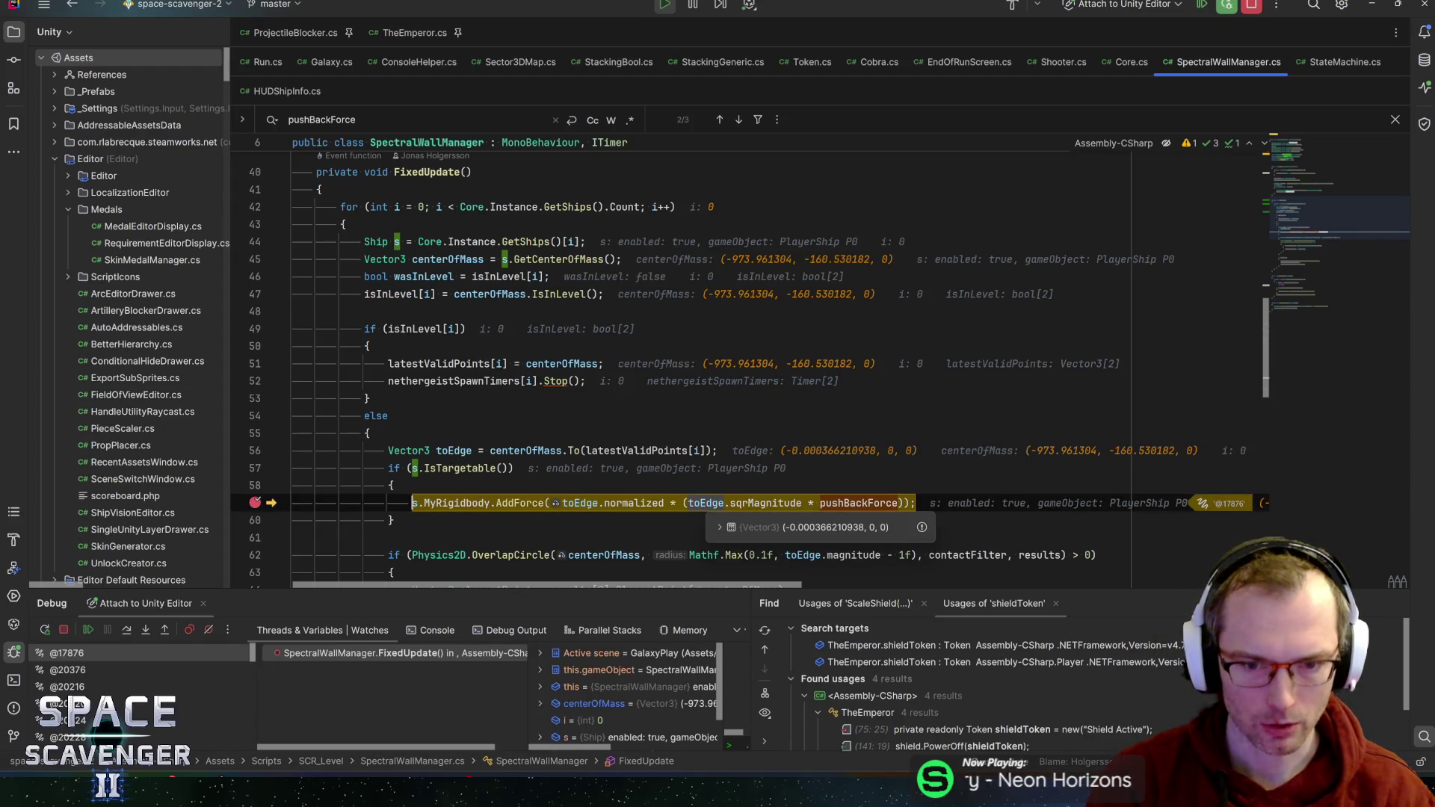
left_click(720, 527)
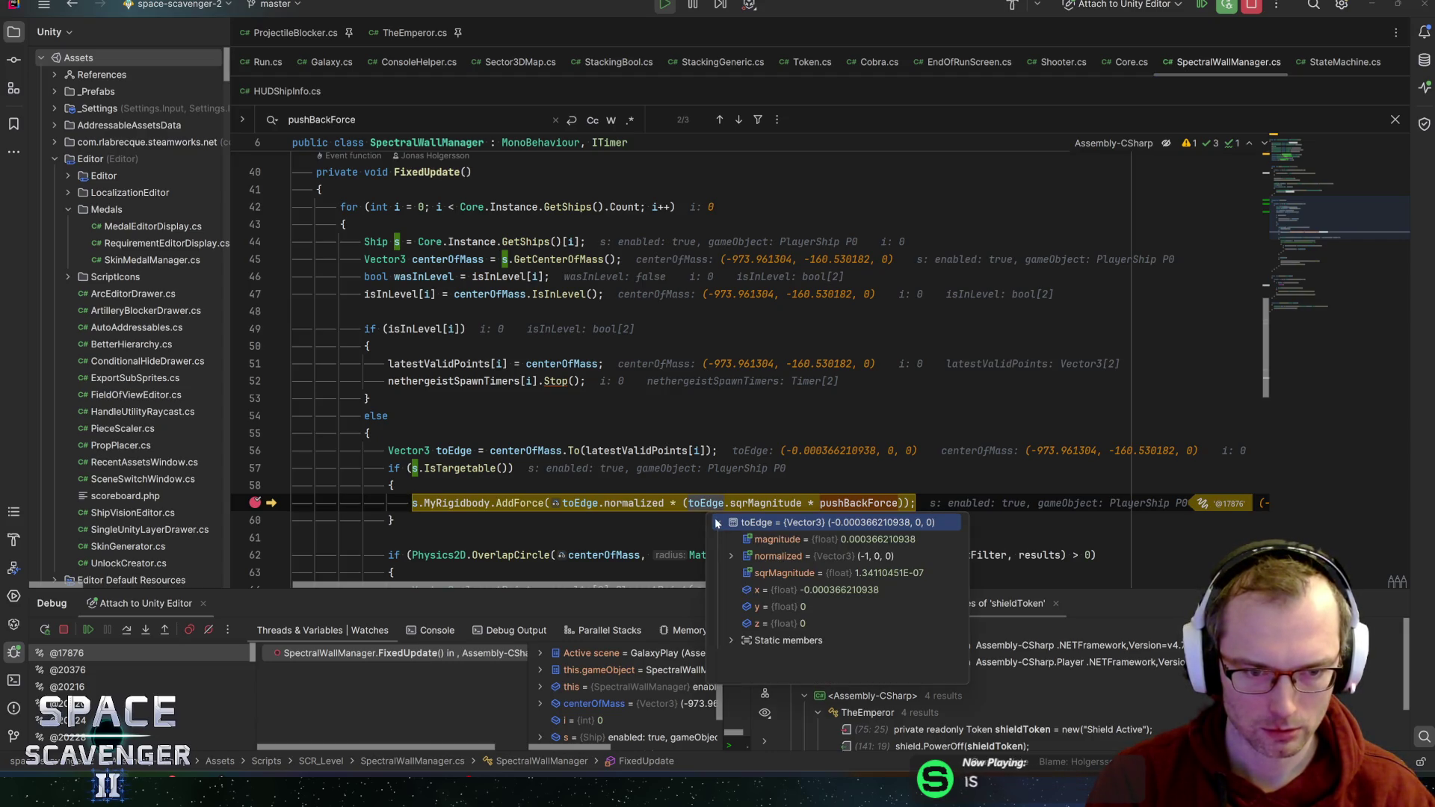
left_click(716, 522)
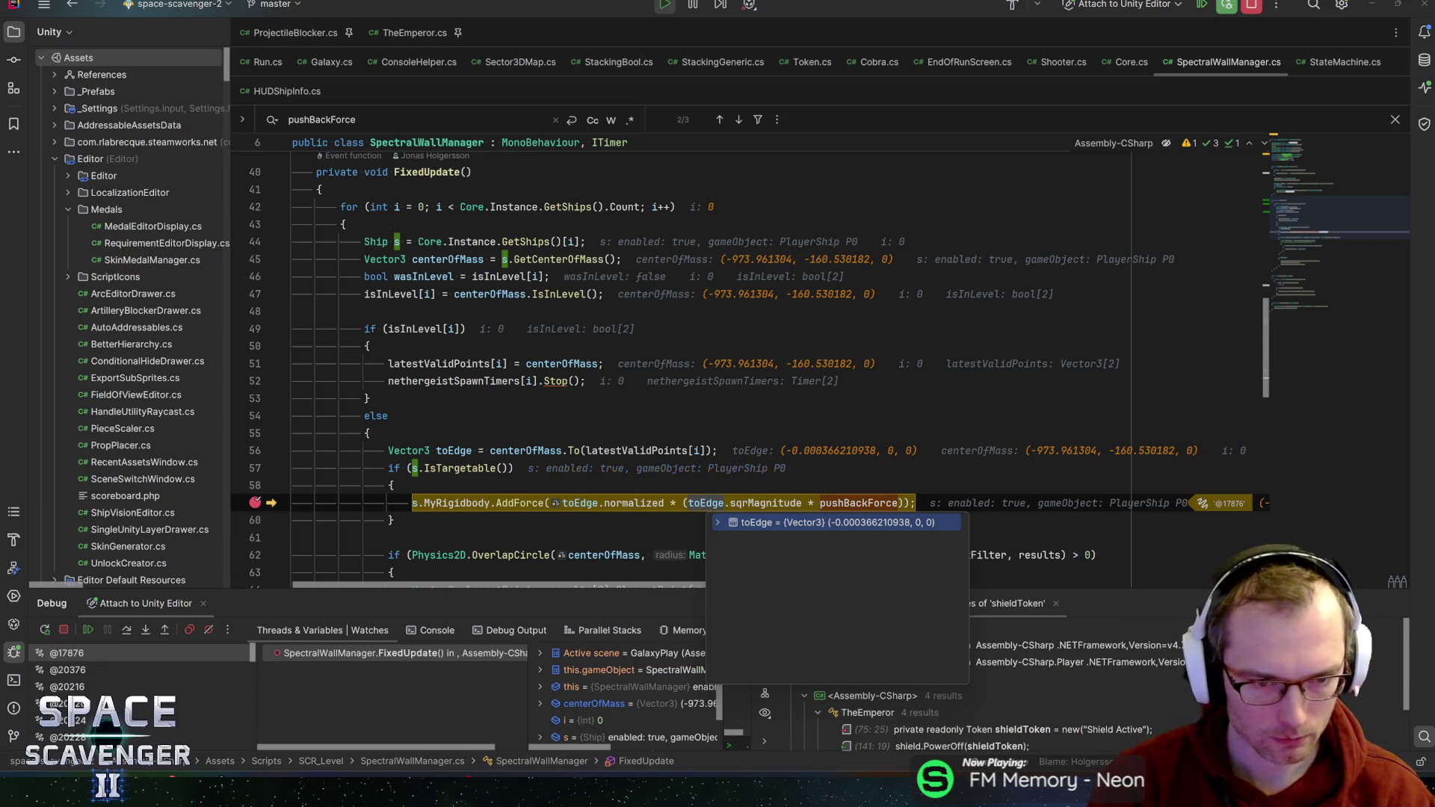
- Inspect latestValidPoints and the centerOfMass overlap comparison on line 62
mouse_move(525, 451)
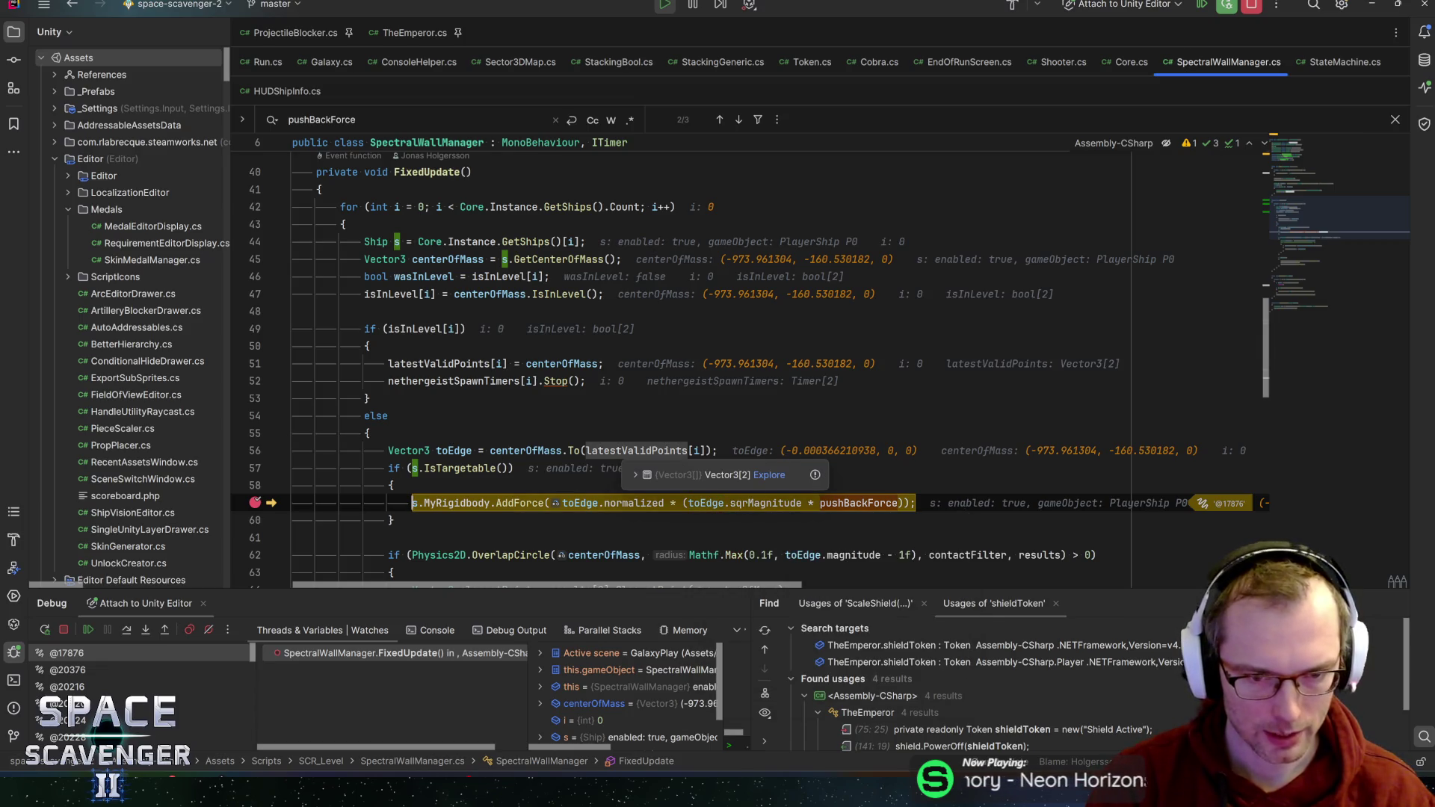
left_click(636, 475)
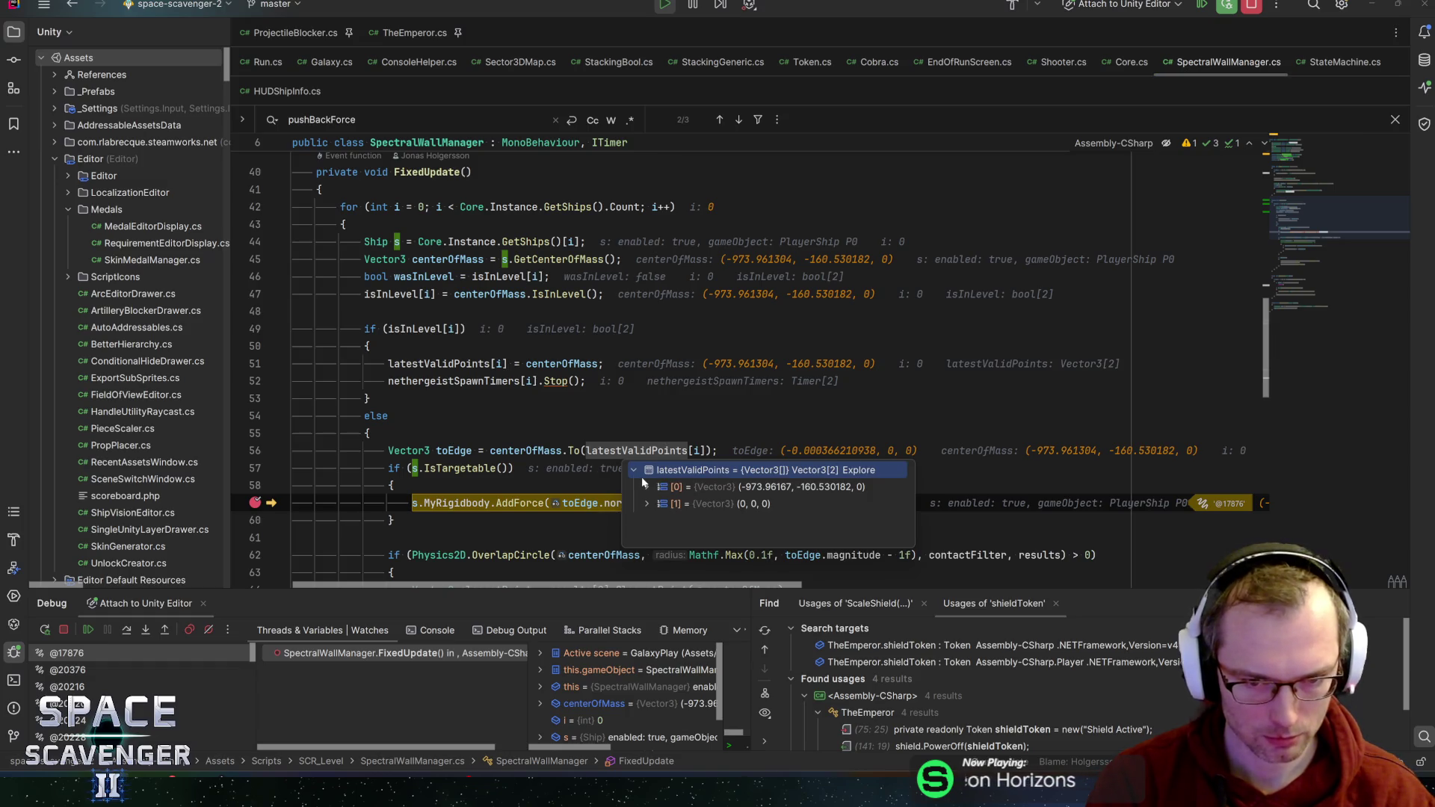
mouse_move(525, 451)
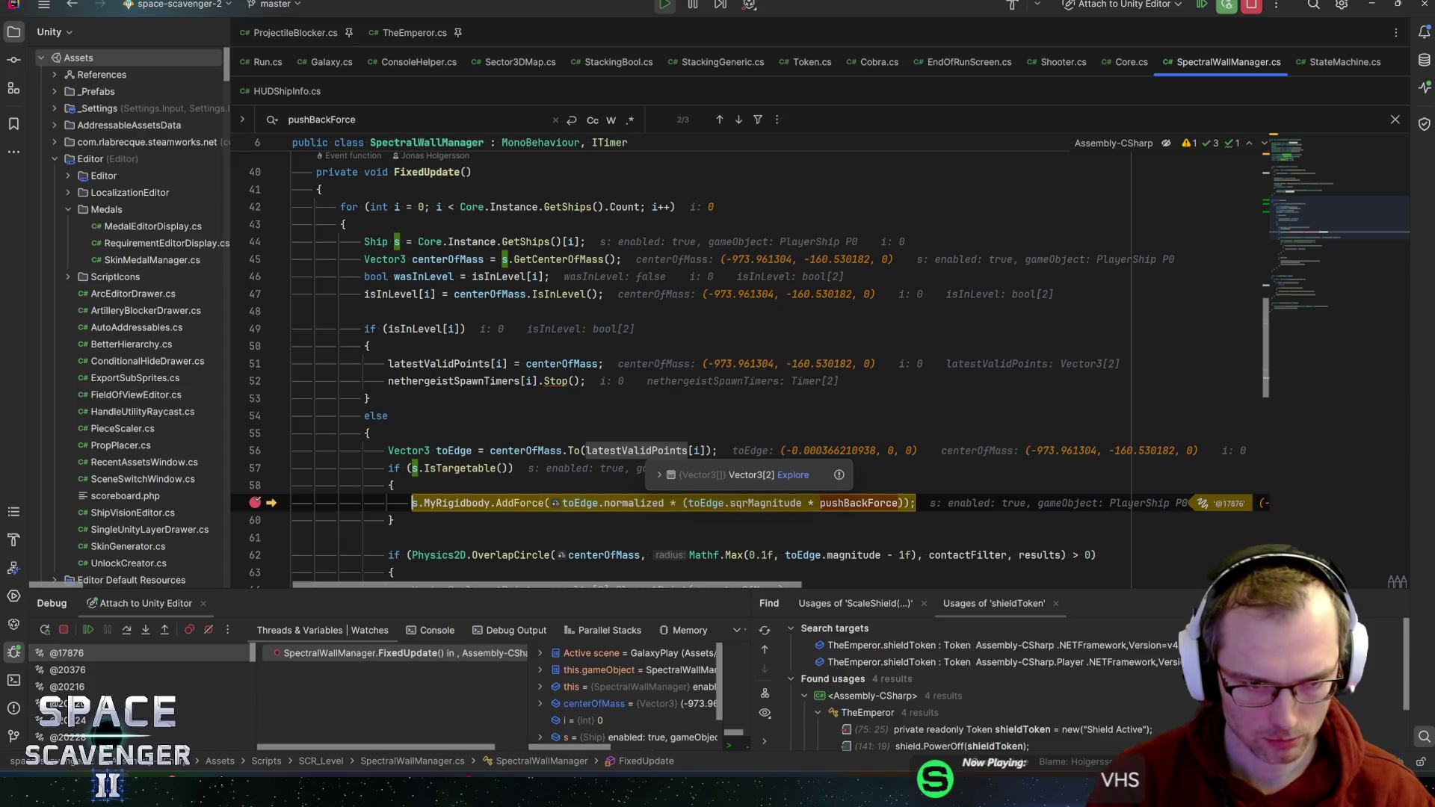
left_click(636, 450)
scroll(636, 450, "down", 4)
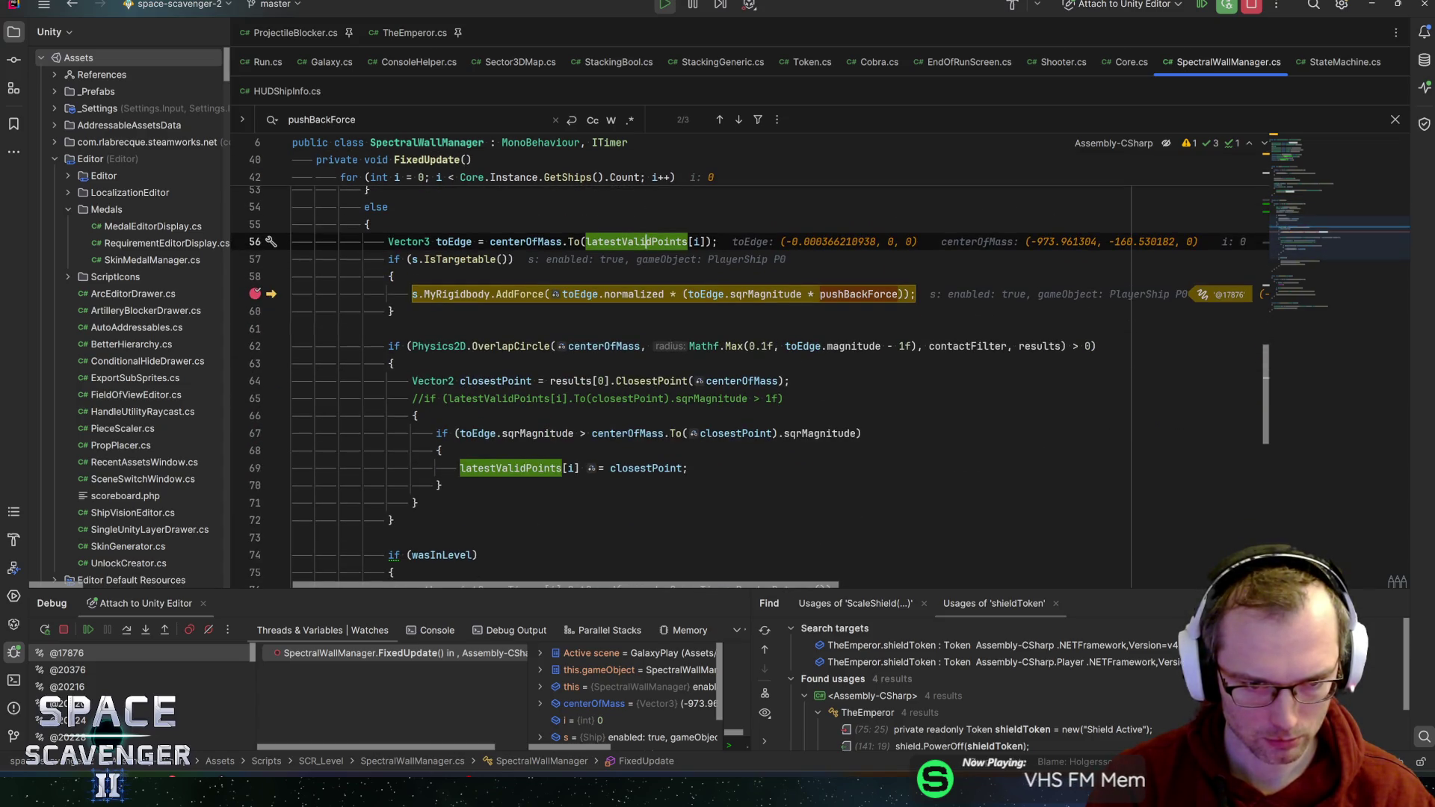
mouse_move(516, 468)
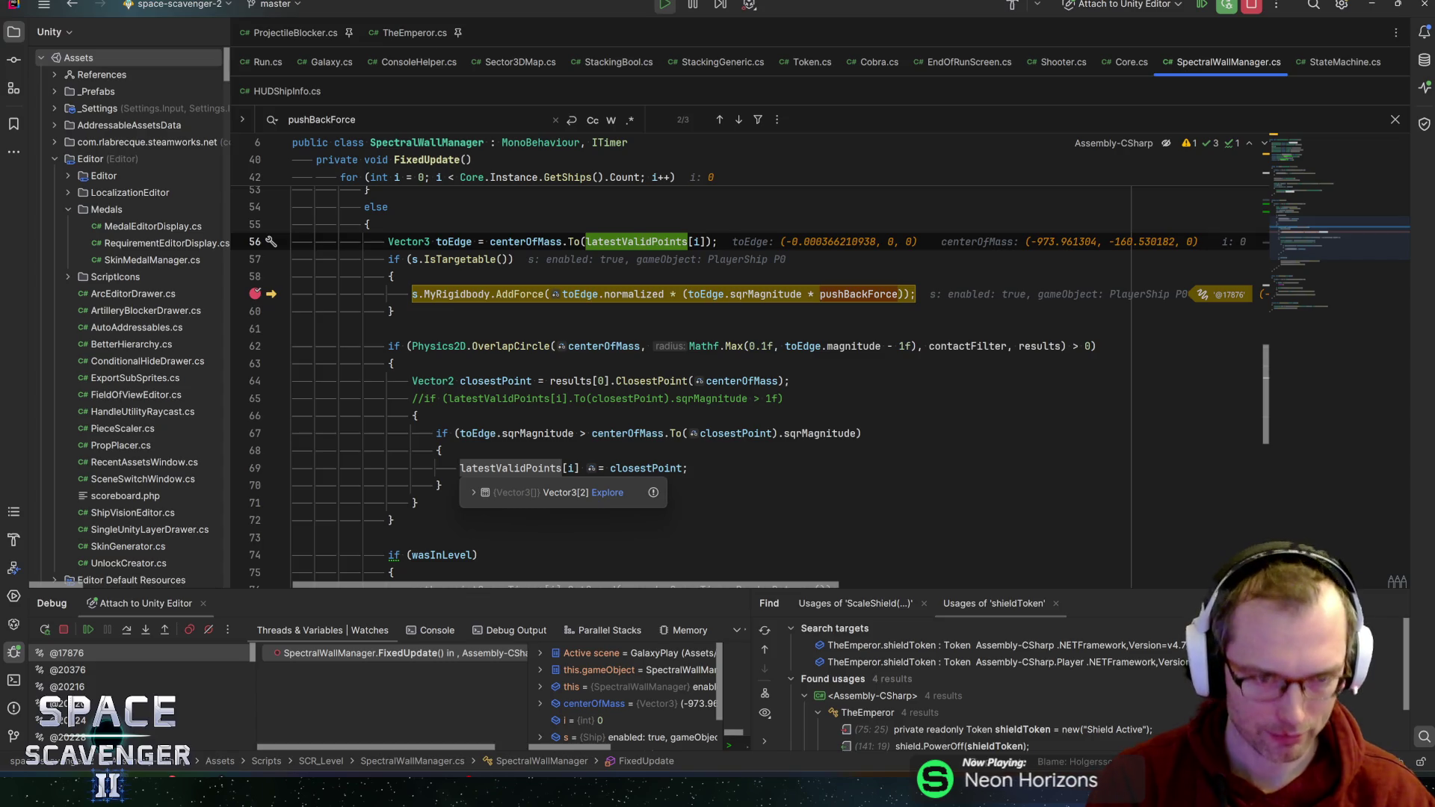
left_click(598, 346)
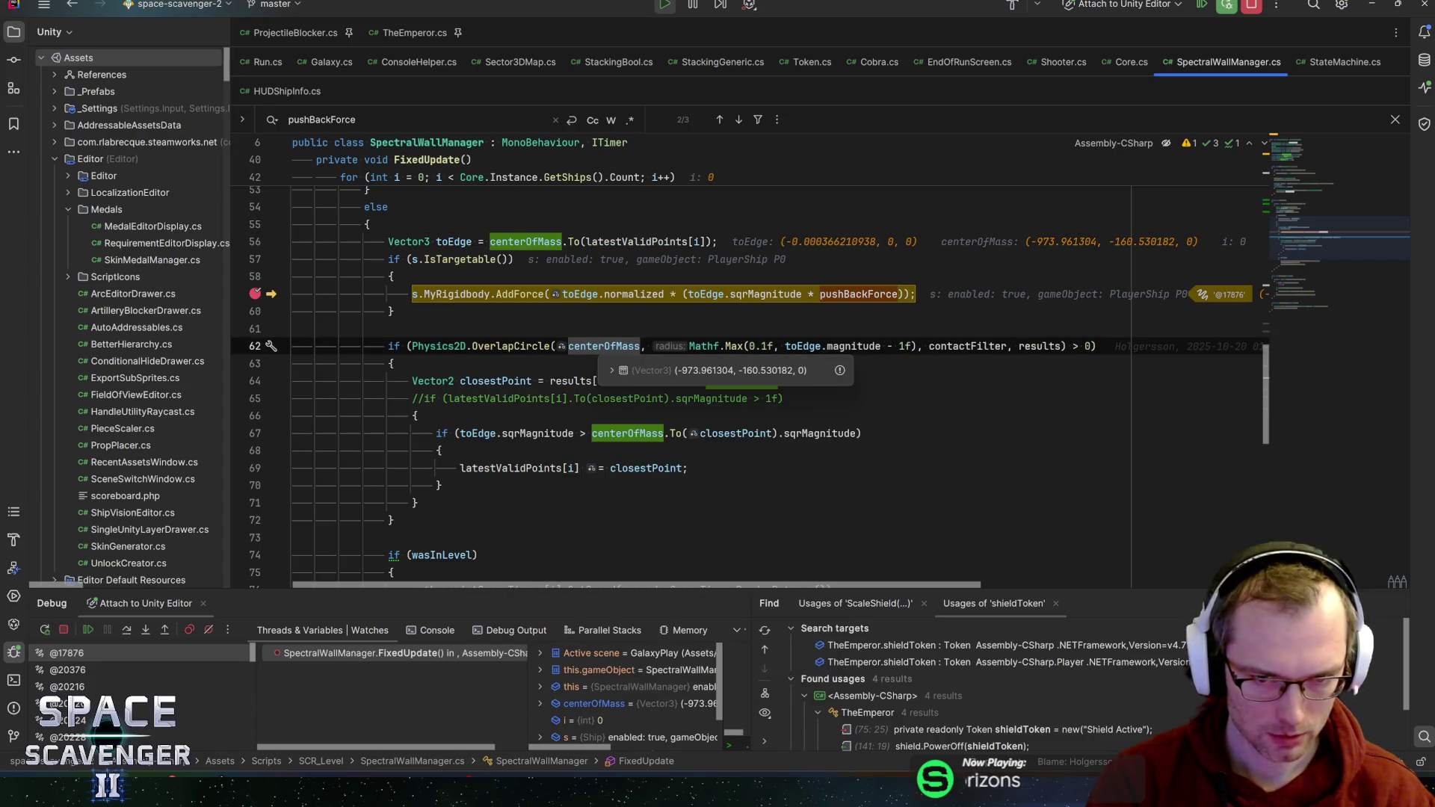
mouse_move(760, 346)
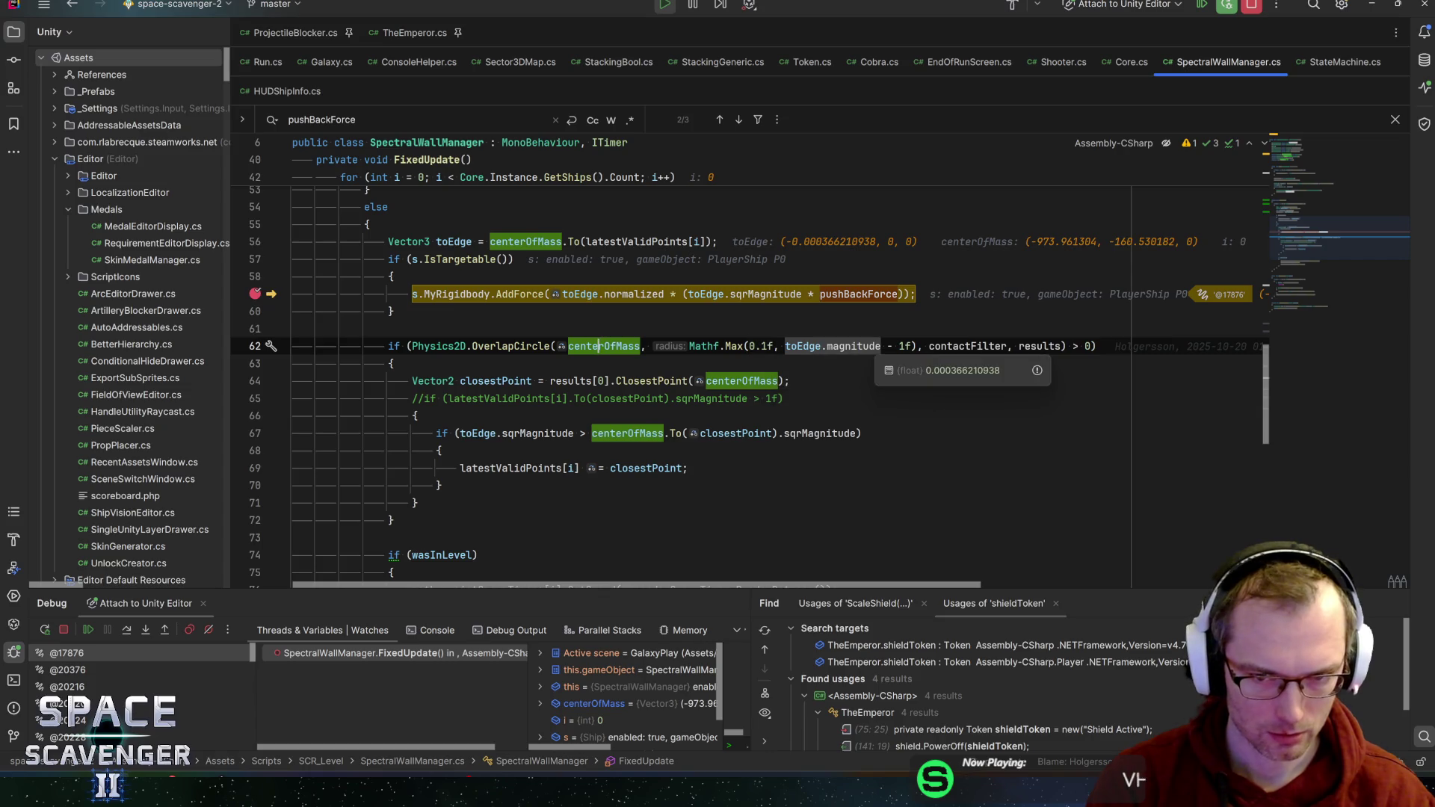
mouse_move(905, 346)
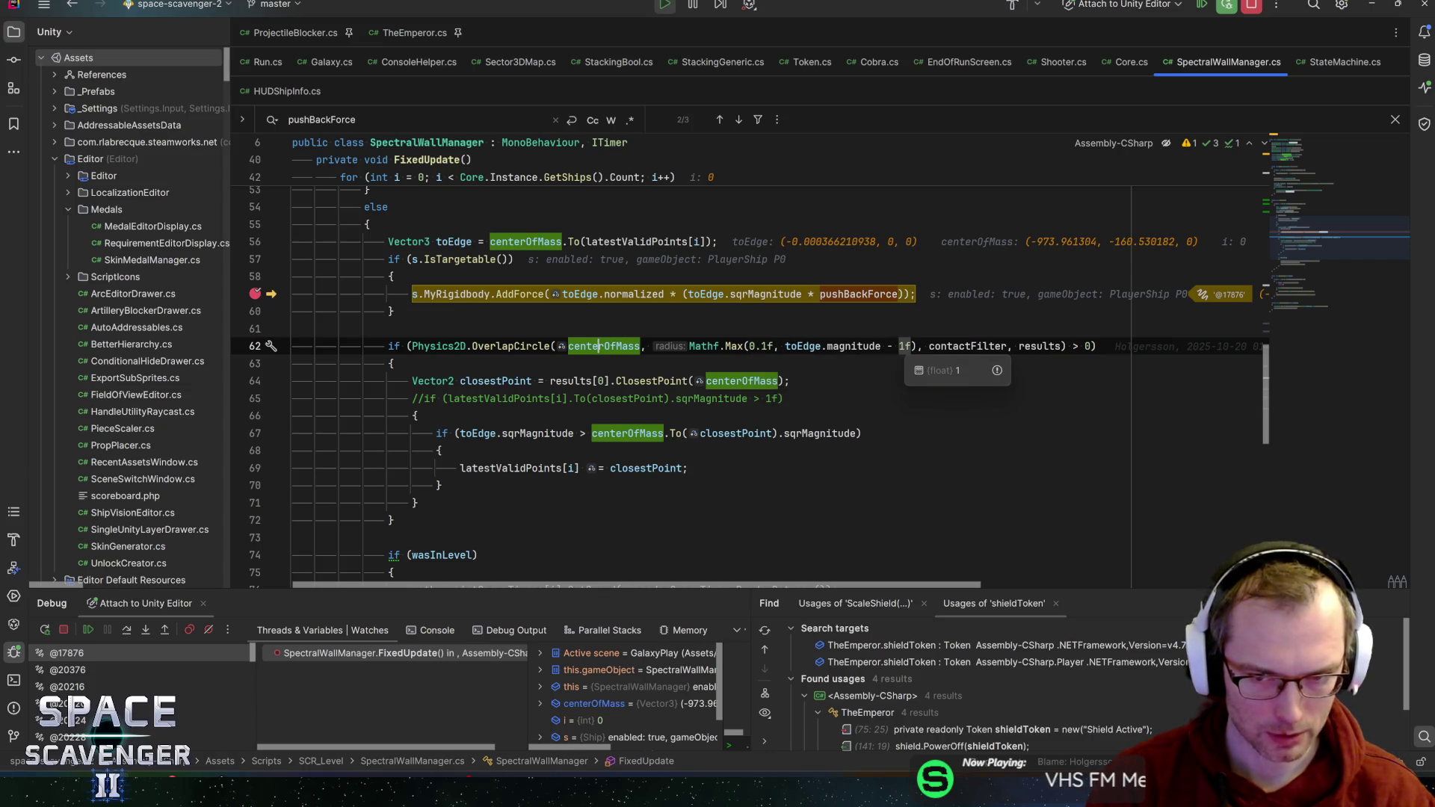
mouse_move(968, 346)
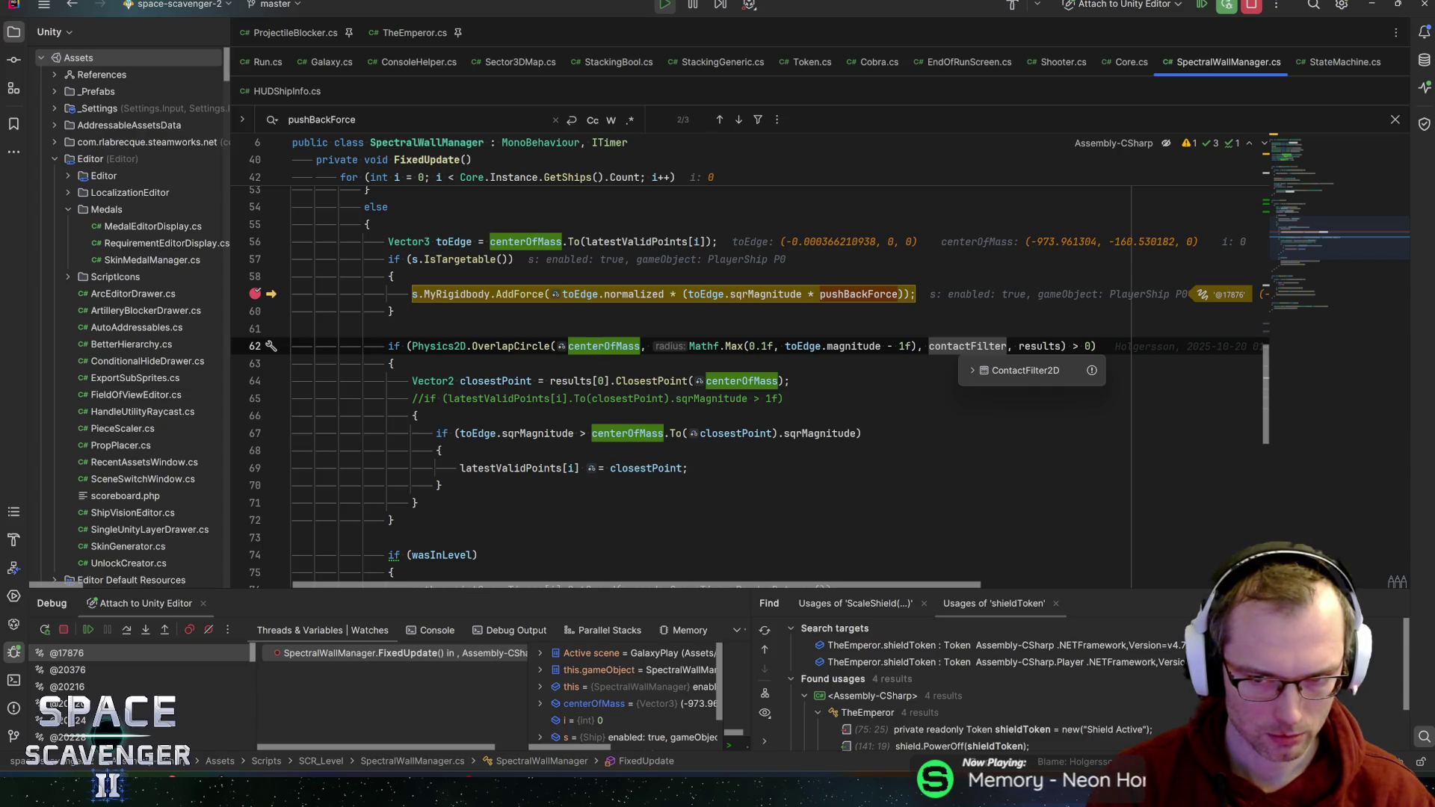
left_click_drag(1074, 346, 1096, 346)
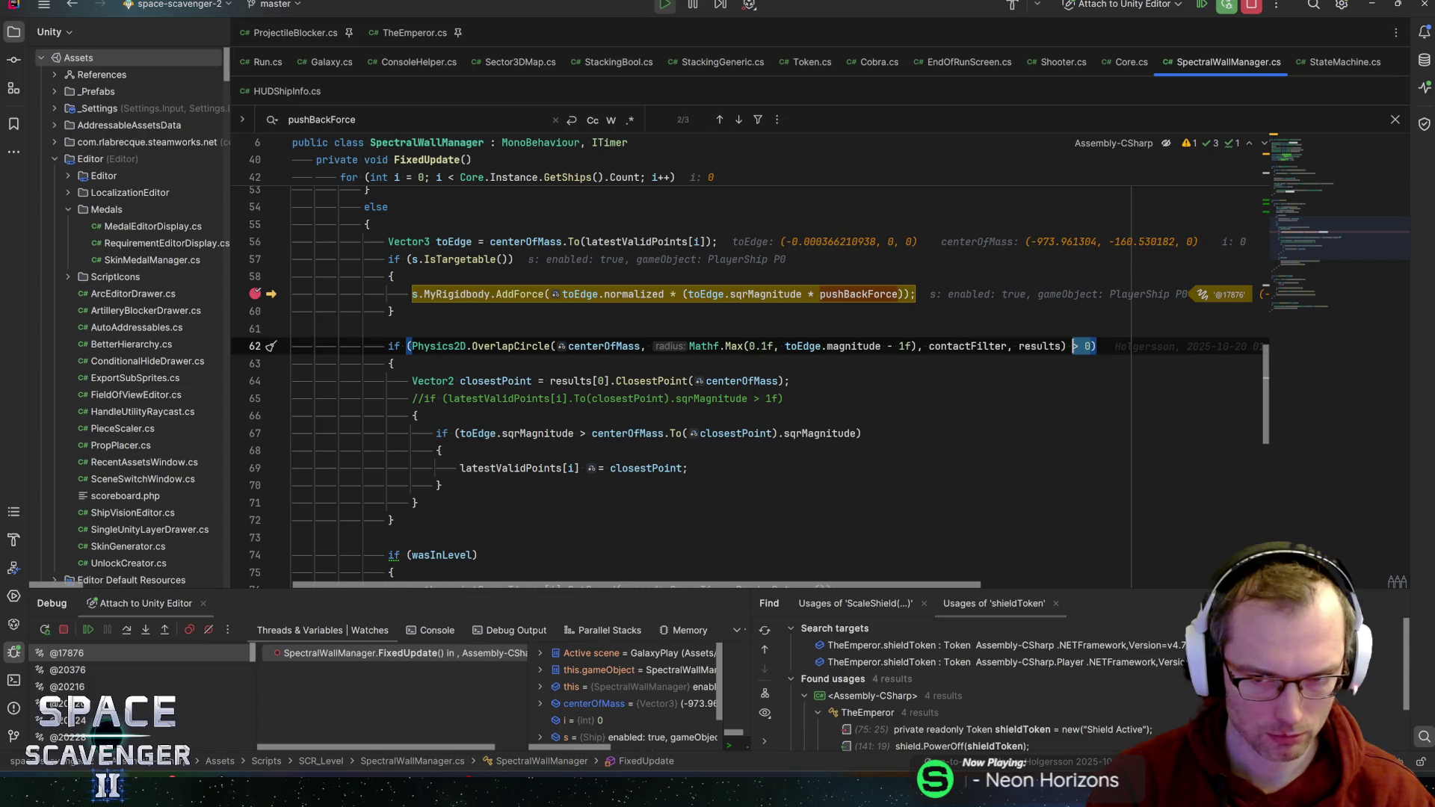
left_click(1062, 346)
left_click(946, 346)
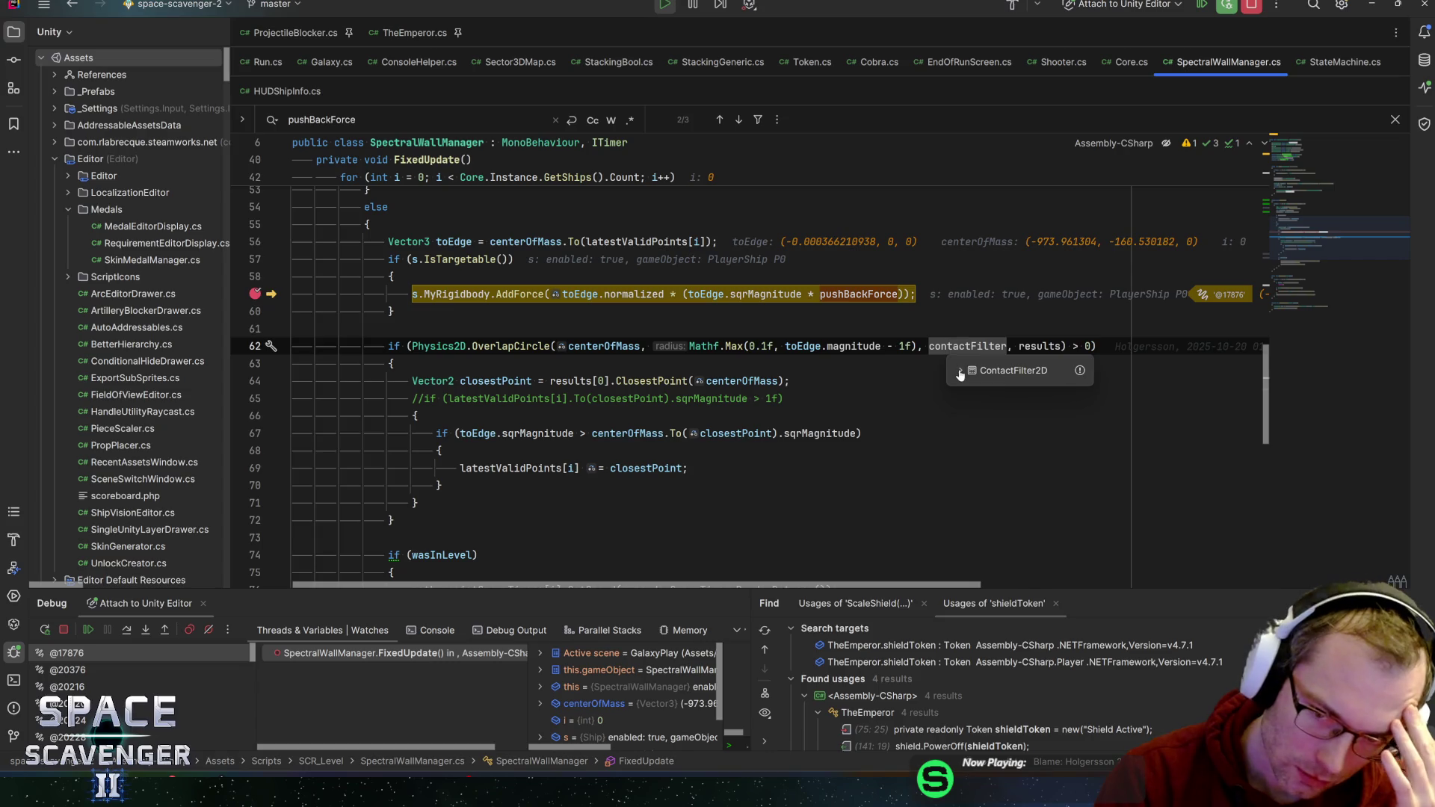
left_click(960, 371)
left_click(974, 400)
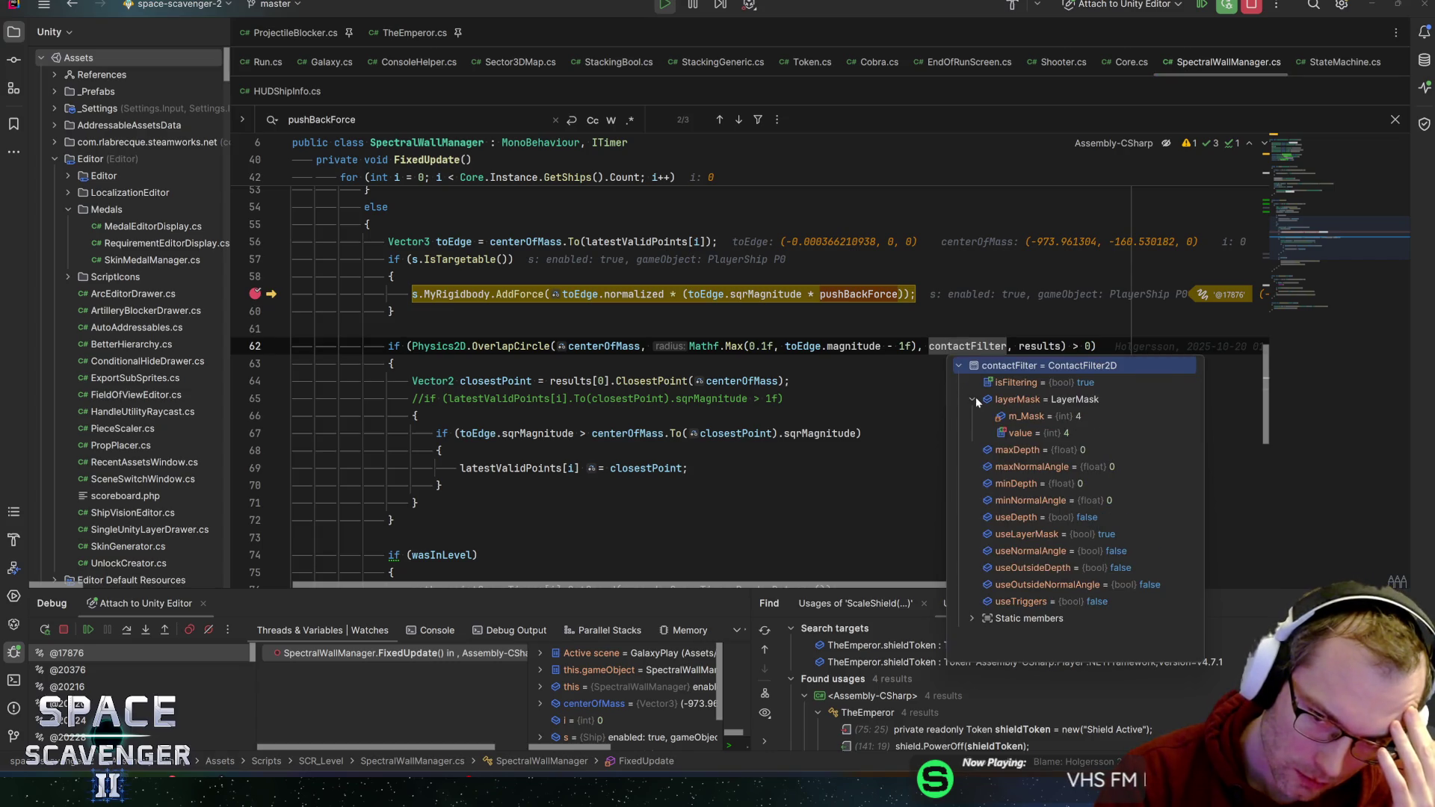
left_click(988, 418)
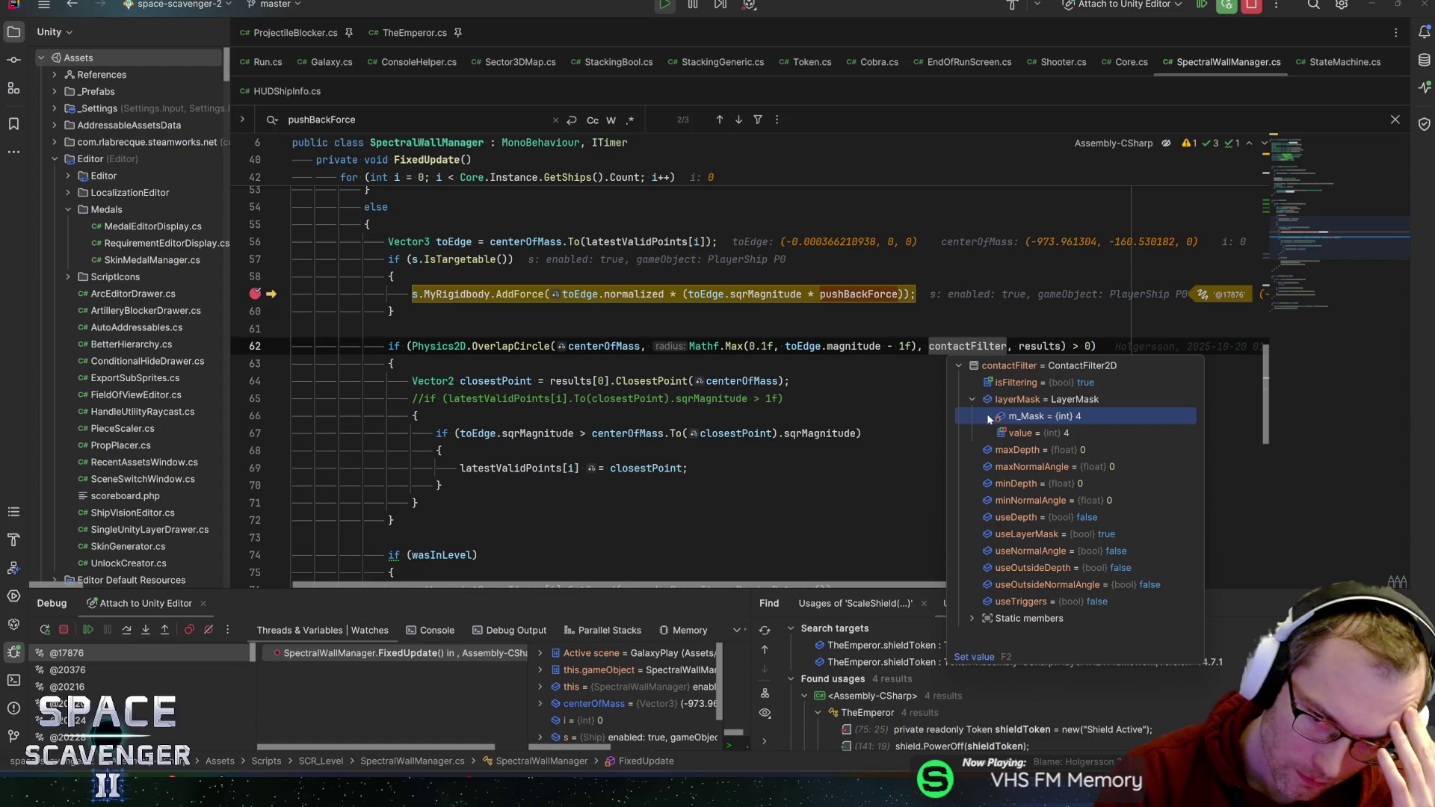
left_click(980, 404)
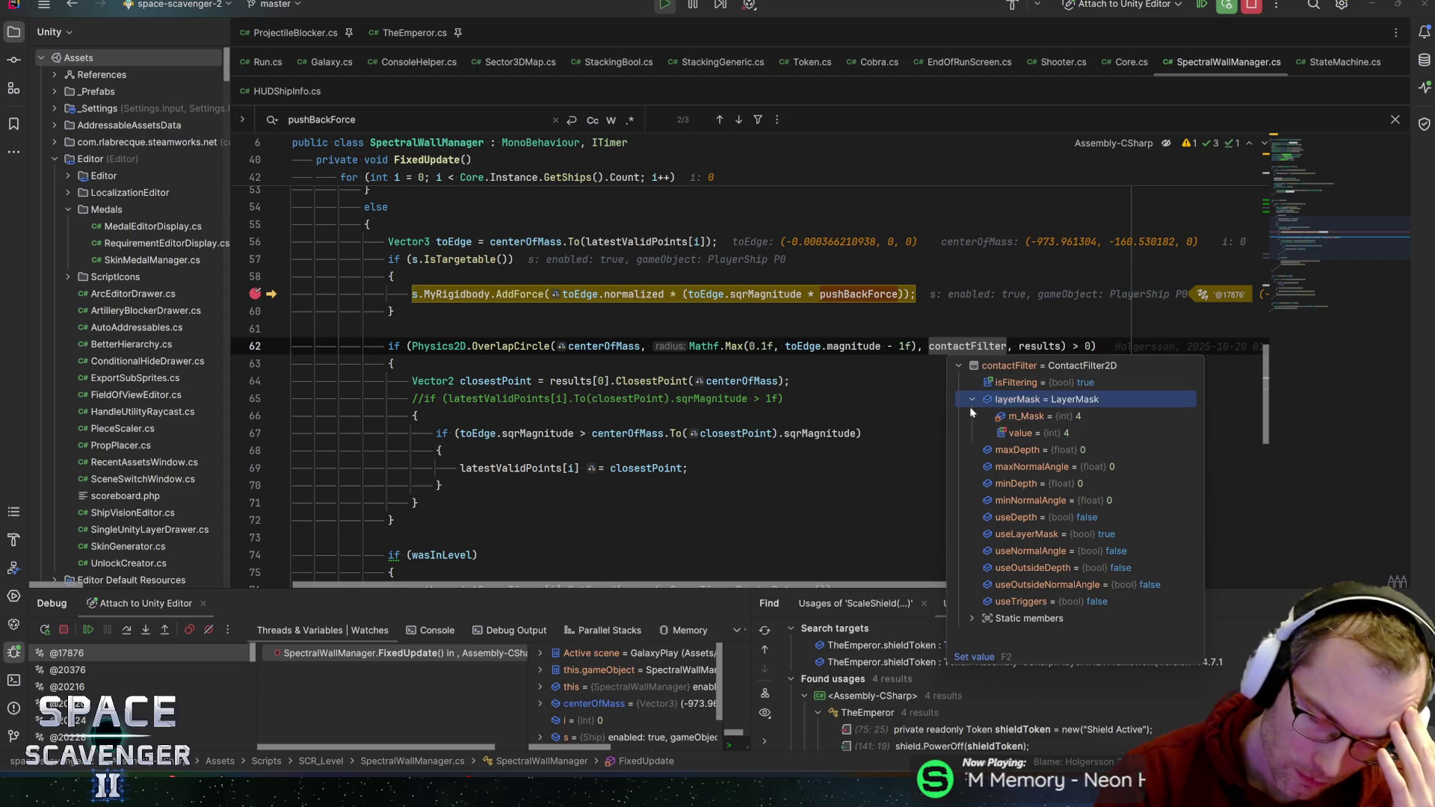
left_click(973, 399)
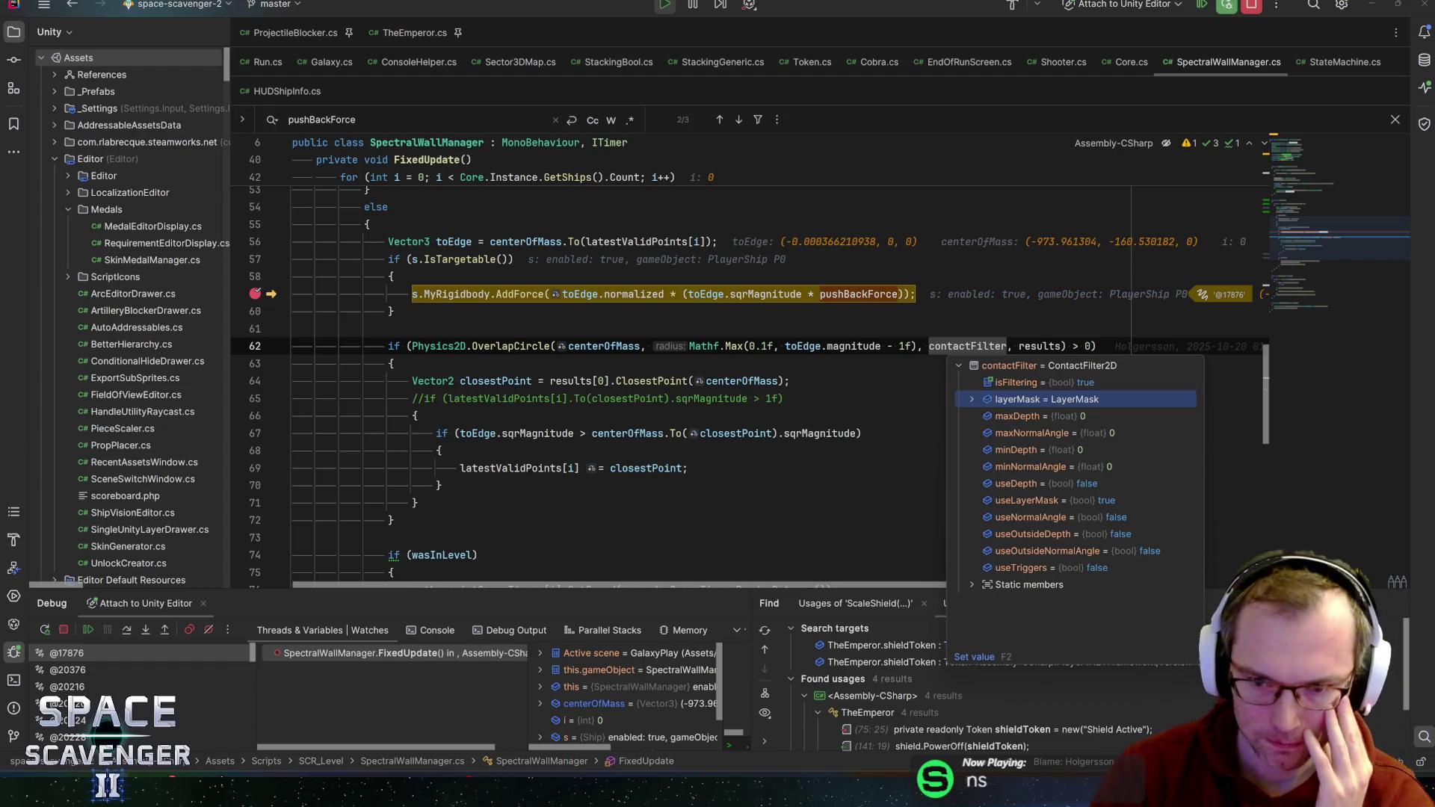
mouse_move(904, 346)
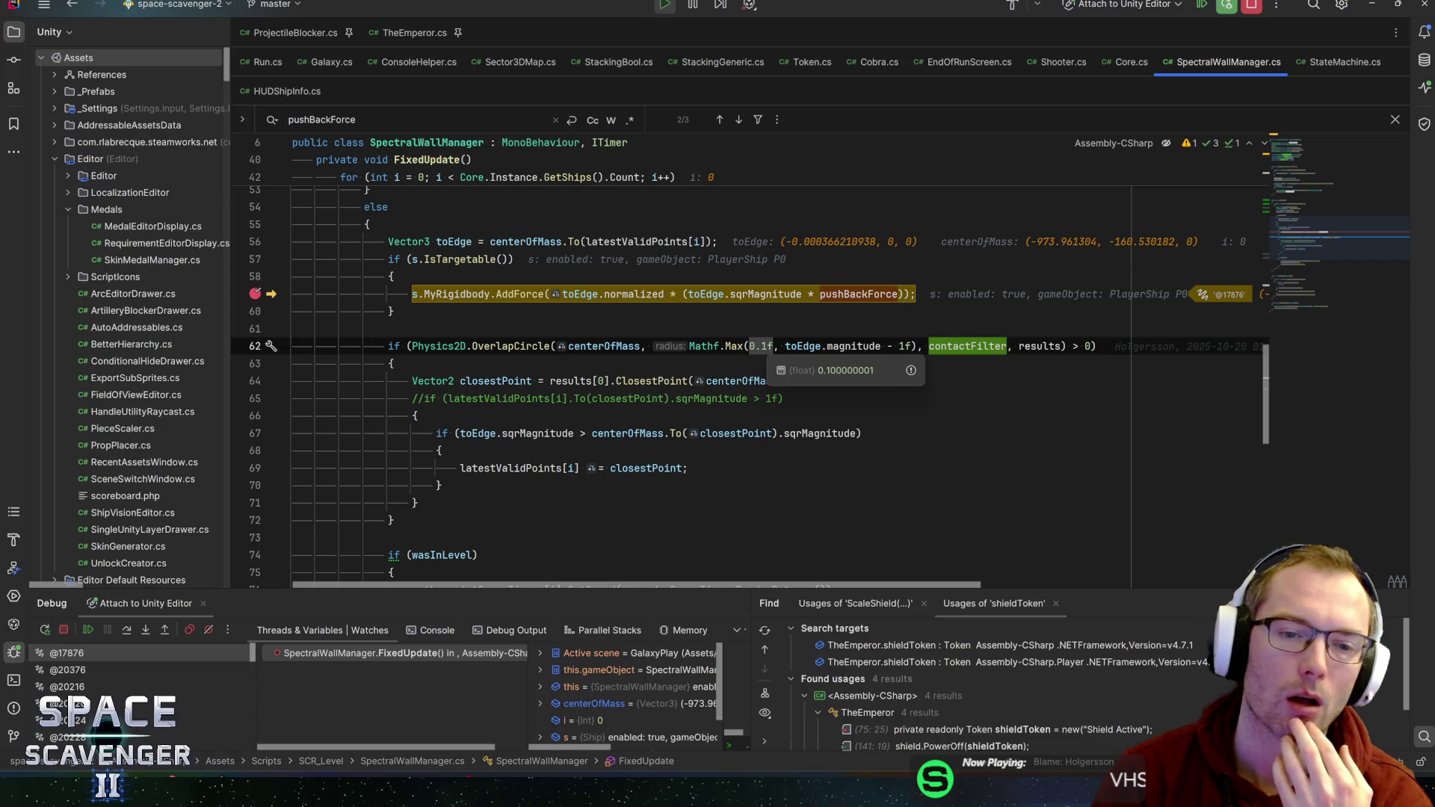
scroll(755, 346, "up", 3)
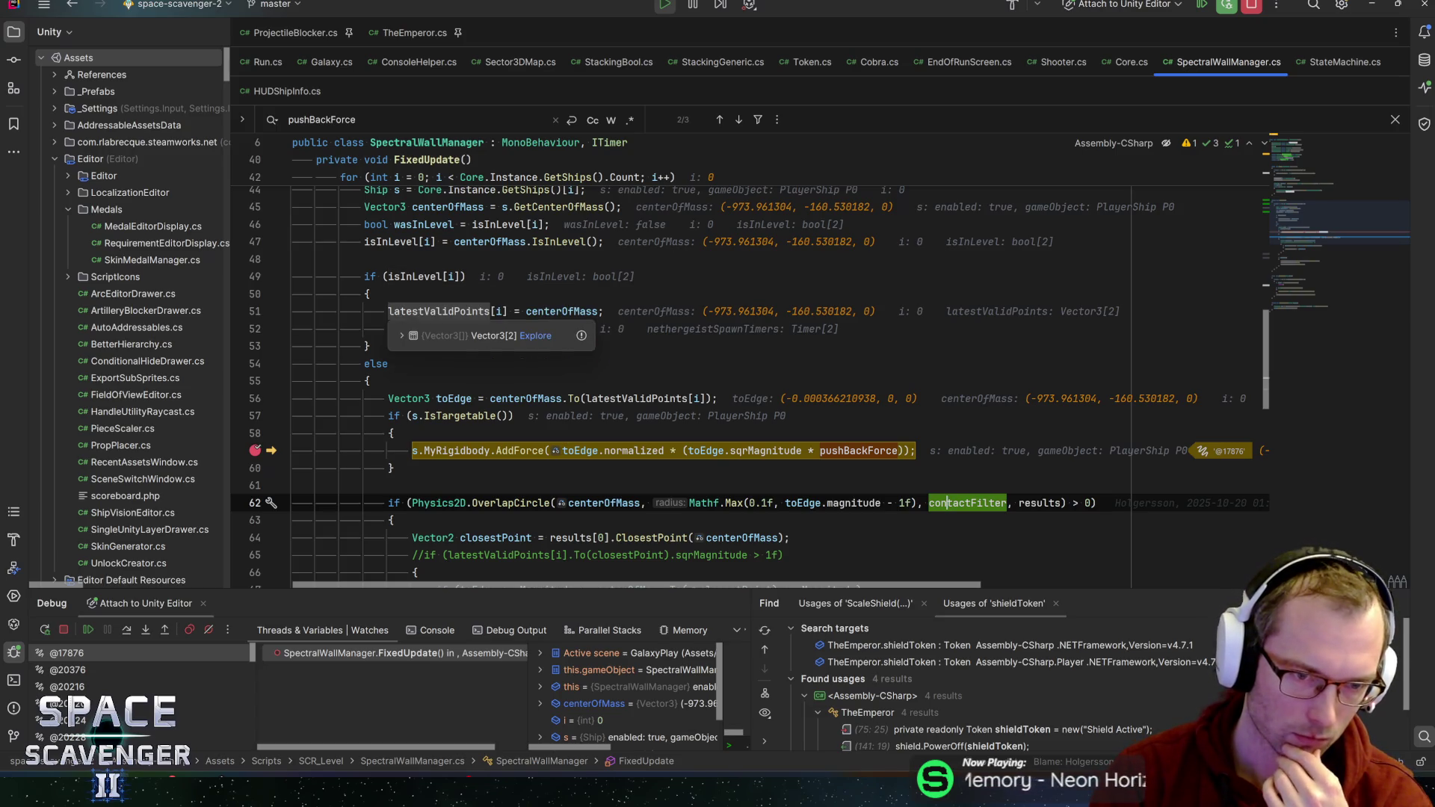
- Add a breakpoint on line 51's latestValidPoints assignment, check MyRigidbody, and resume
left_click(439, 312)
left_click(255, 311)
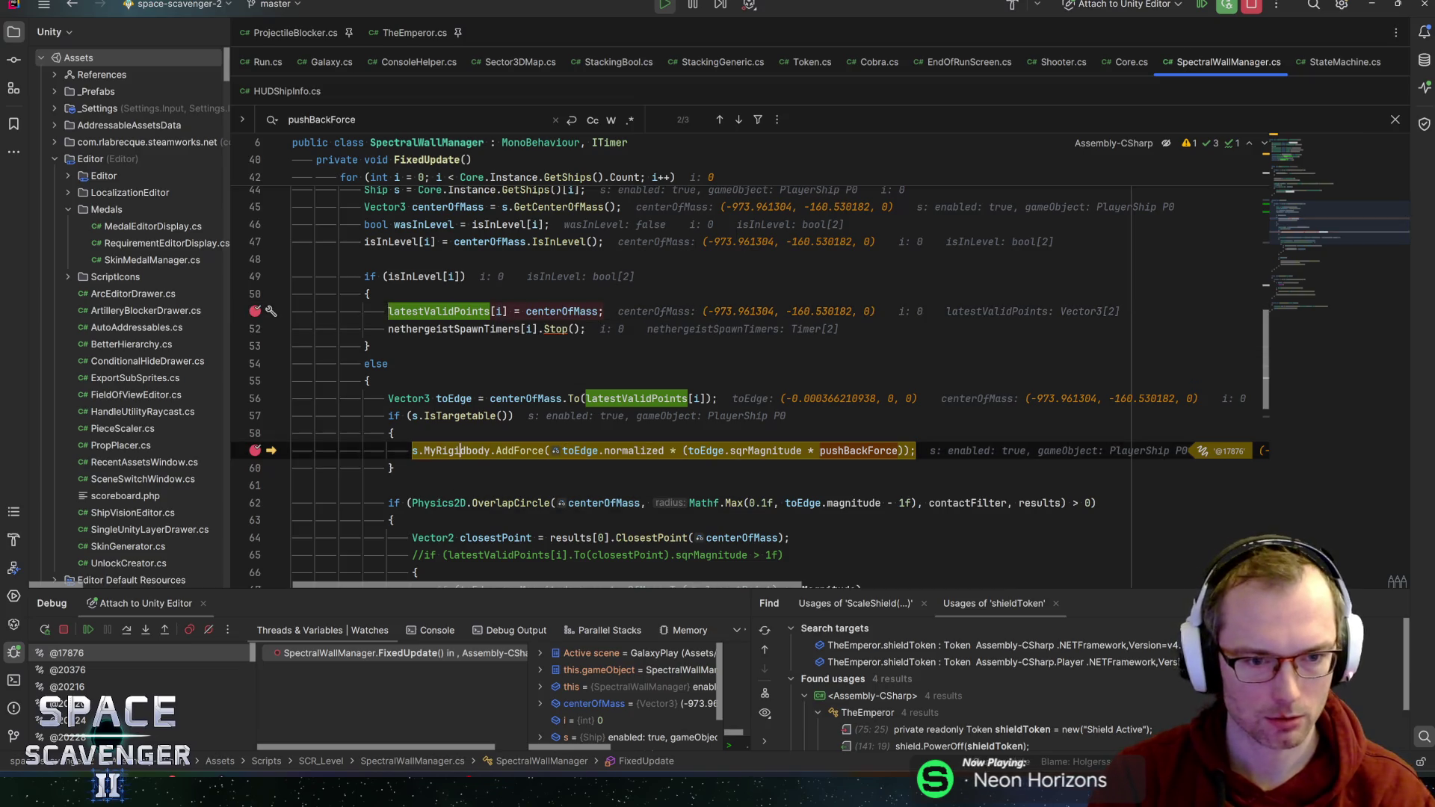
left_click(460, 451)
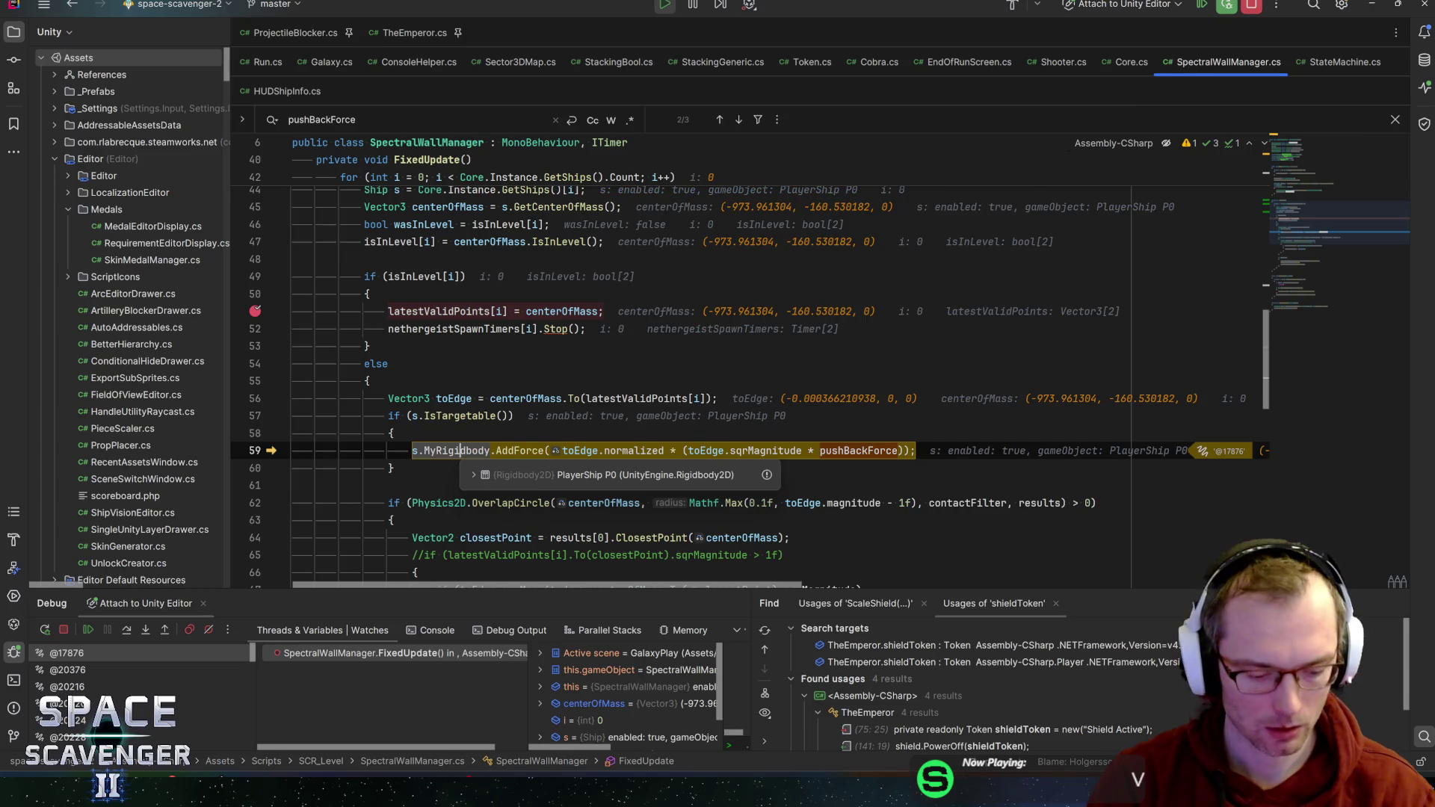
key("F5")
key("alt+Tab")
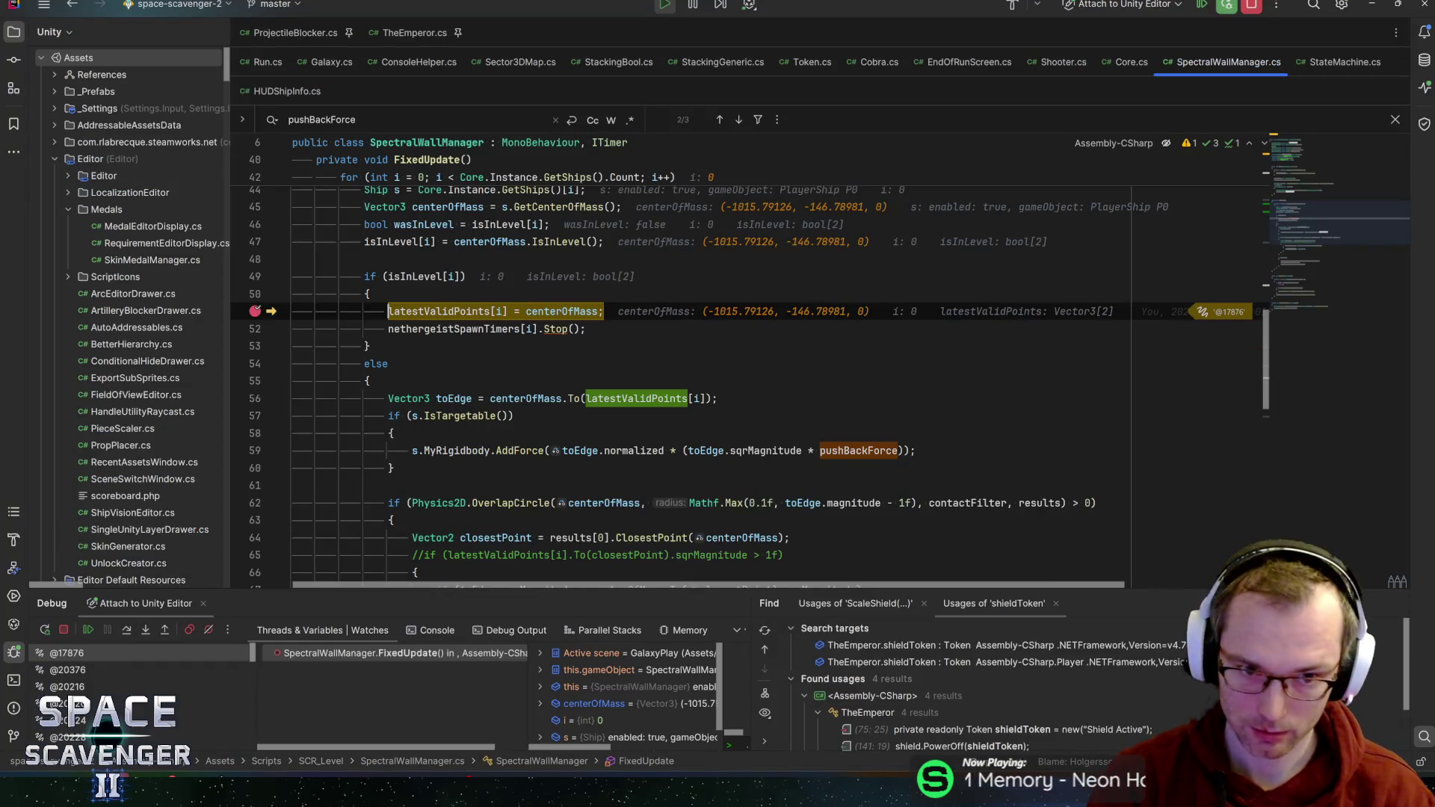
- Remove the line-51 breakpoint, leaving only line 56's, and let the game continue
mouse_move(562, 313)
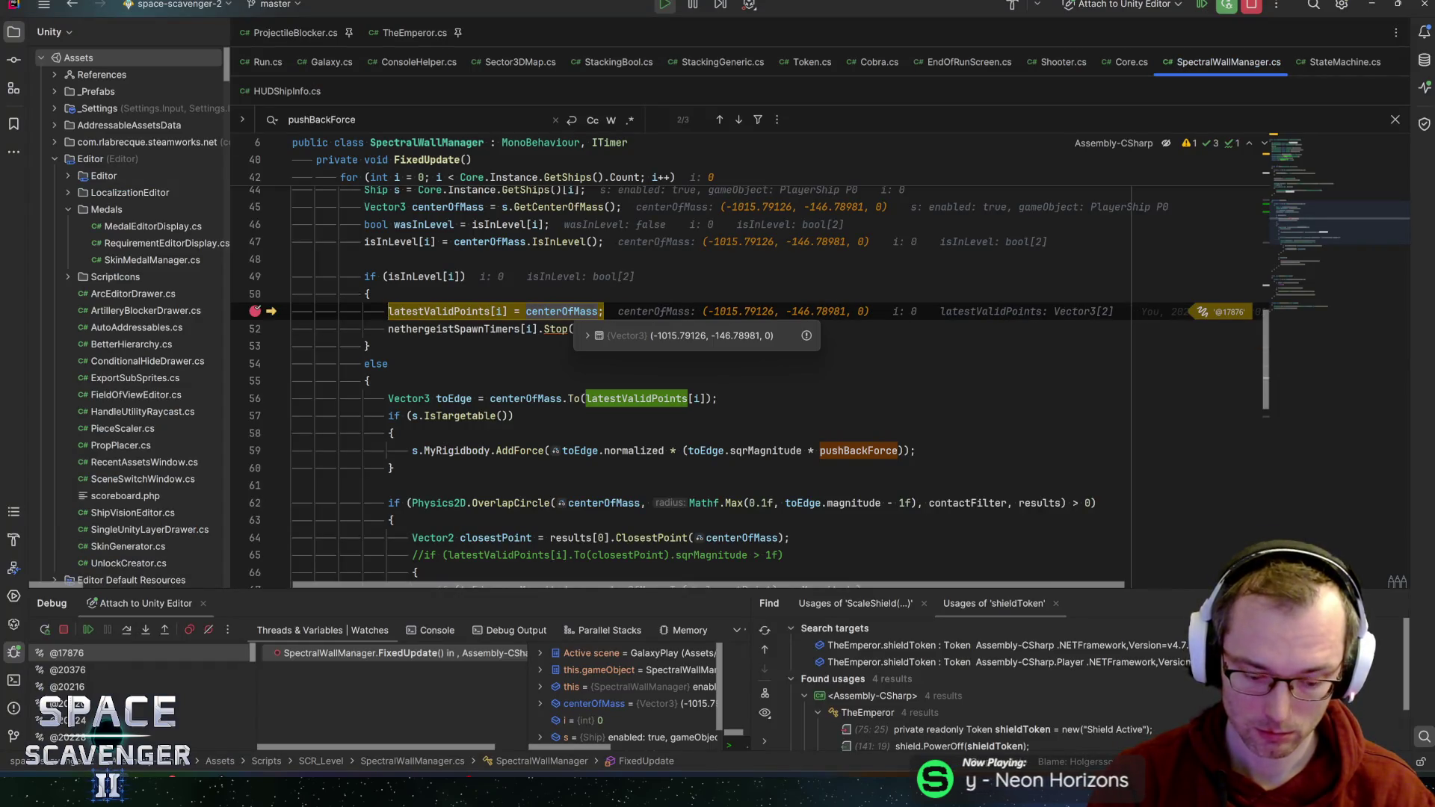
left_click(437, 398)
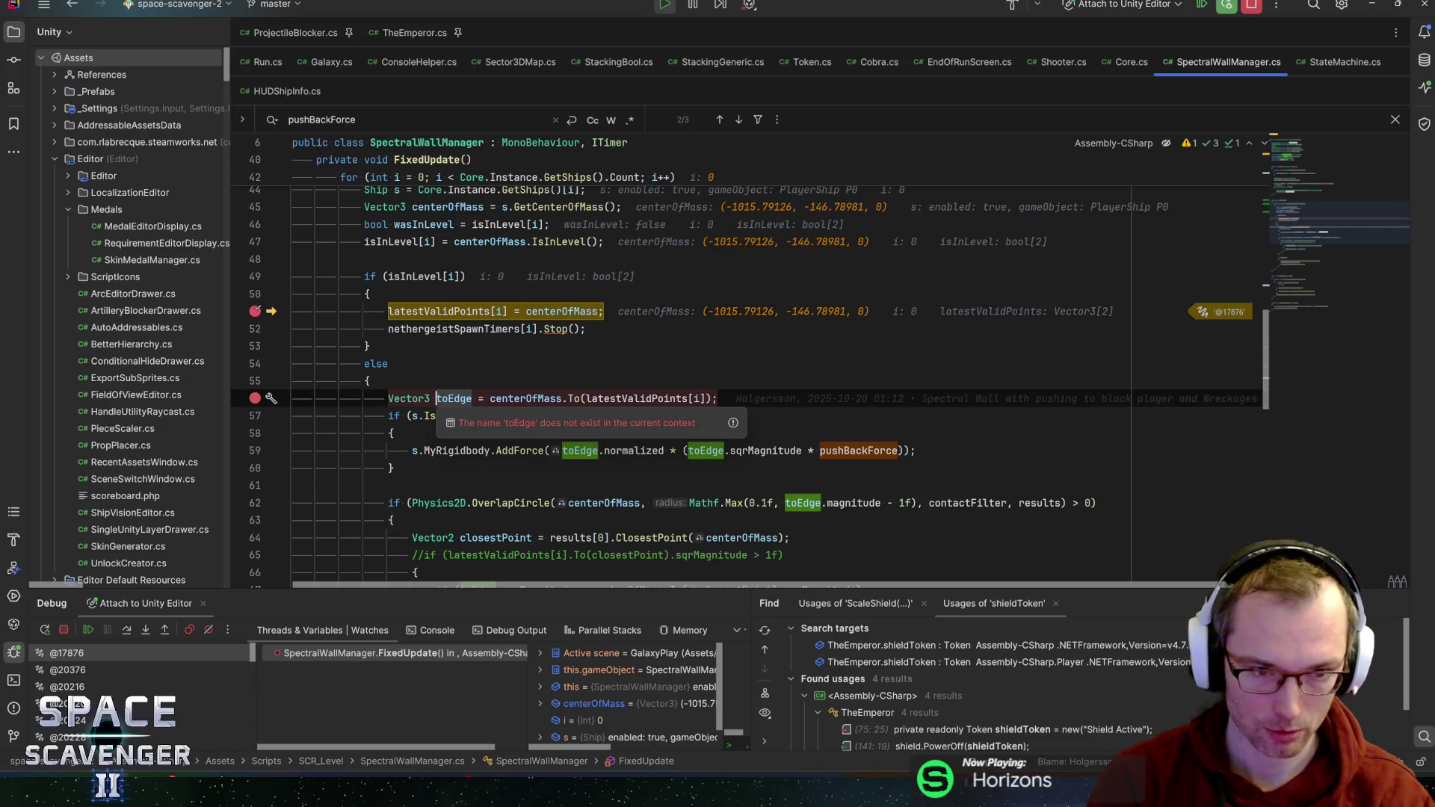
left_click(442, 311)
key("F9")
- Resume into the line-56 breakpoint and inspect toEdge, centerOfMass and latestValidPoints values
key("F5")
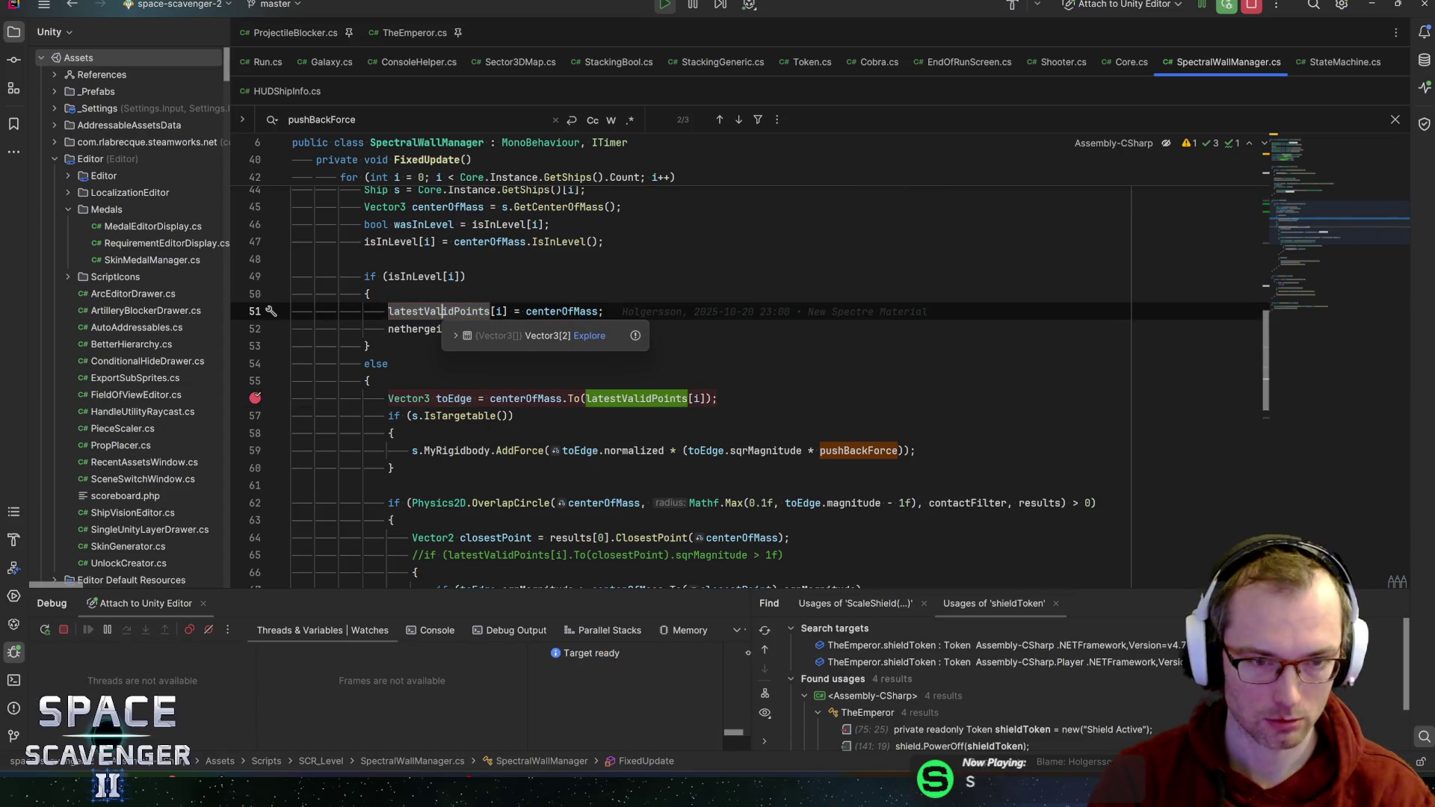
key("alt+Tab")
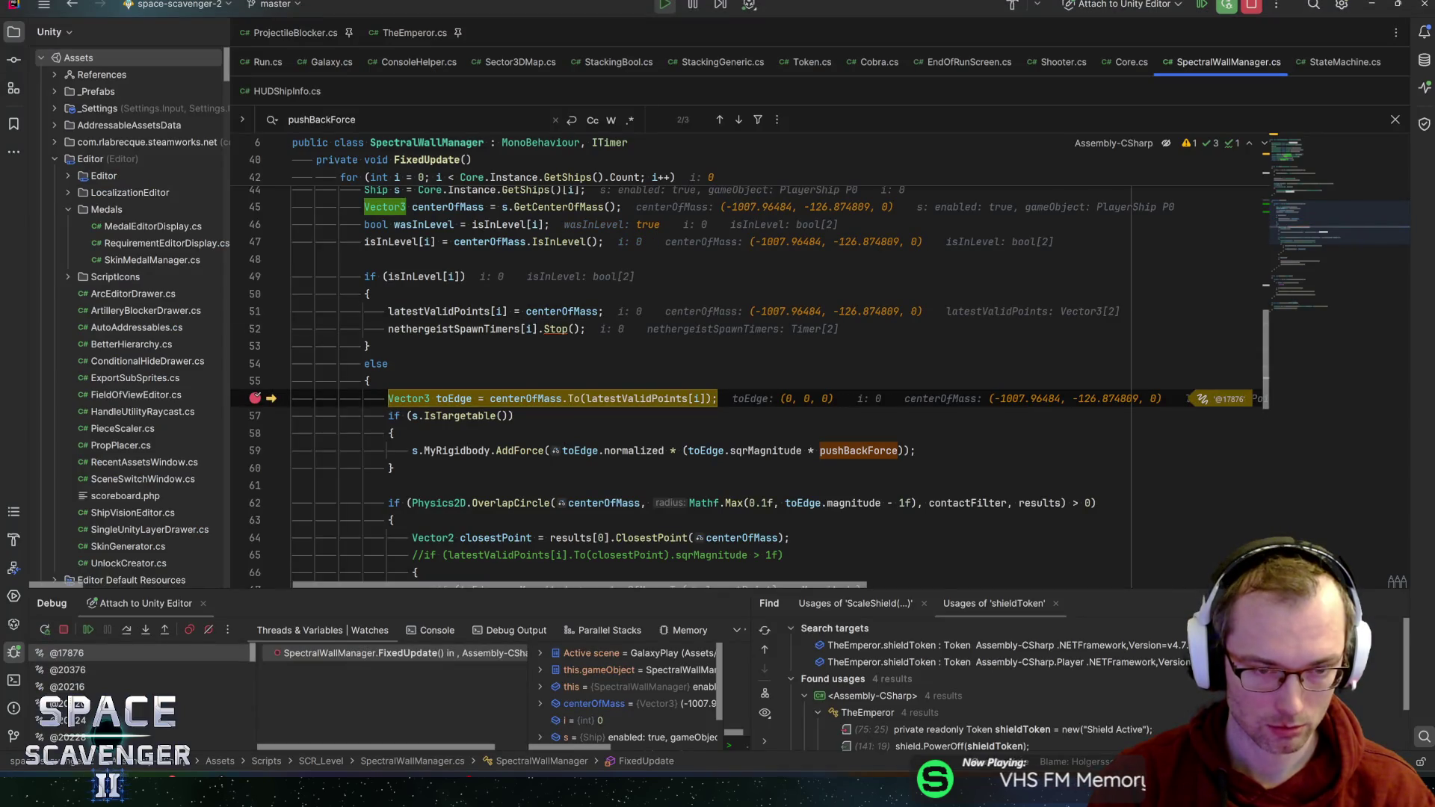
mouse_move(454, 398)
mouse_move(526, 398)
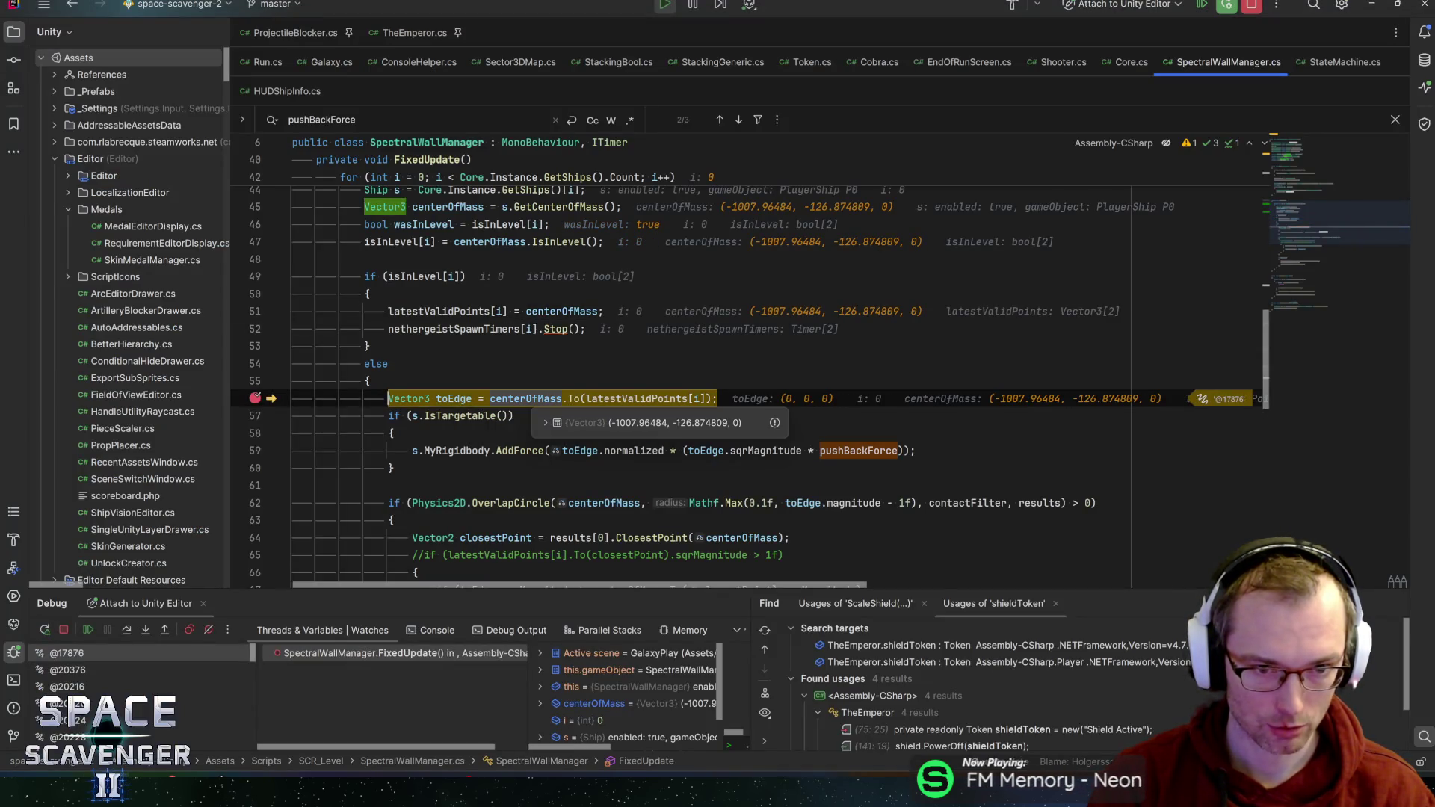
mouse_move(639, 399)
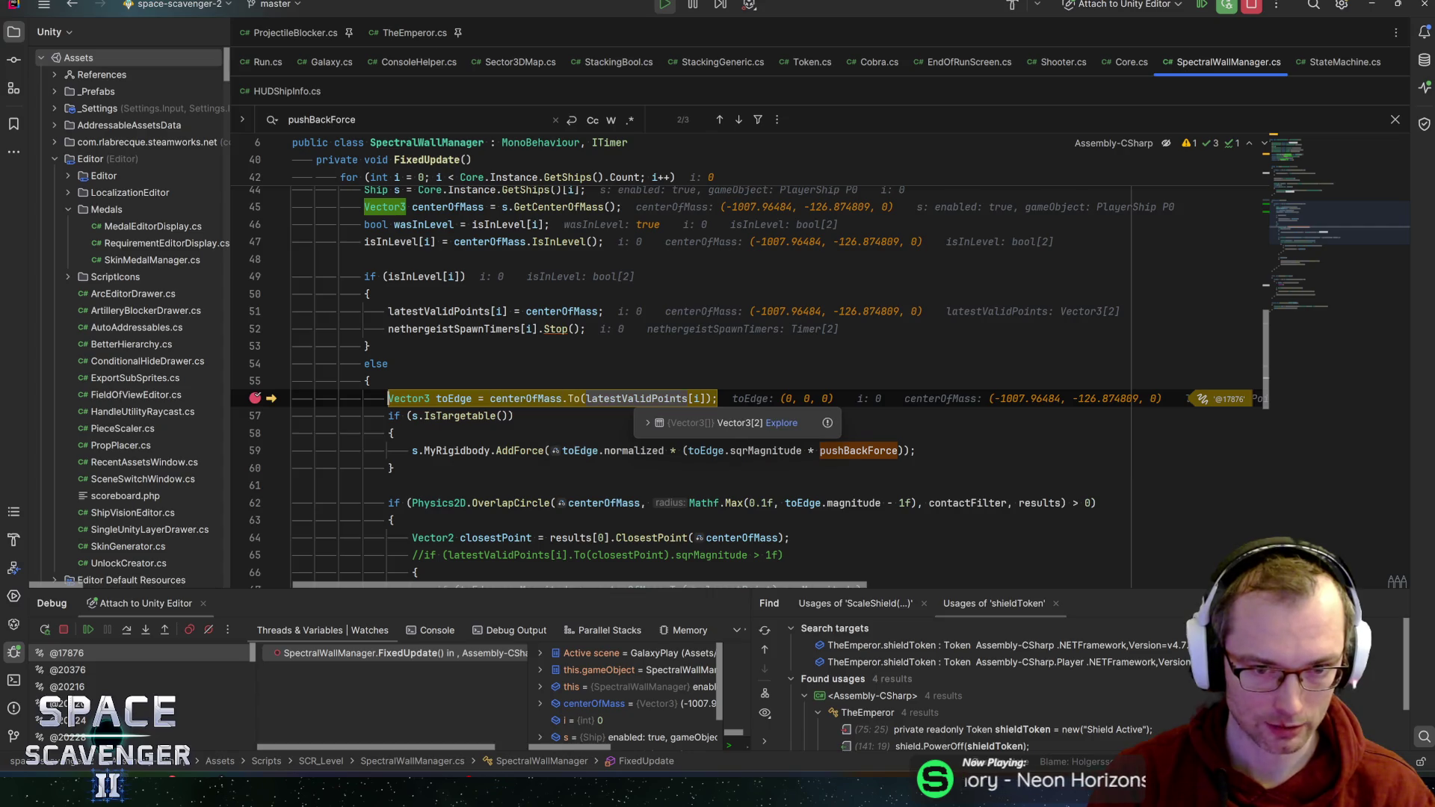
left_click(648, 423)
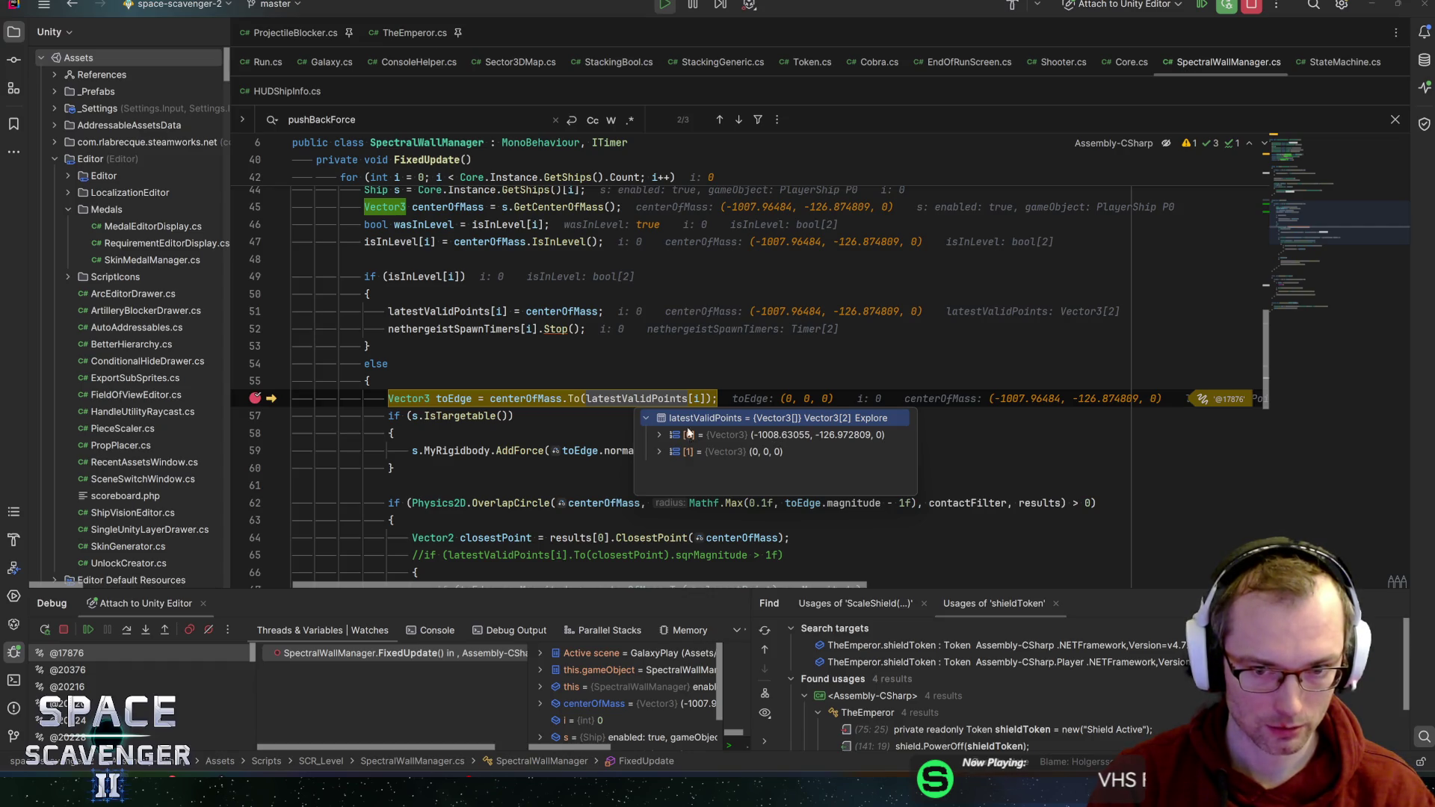
mouse_move(527, 400)
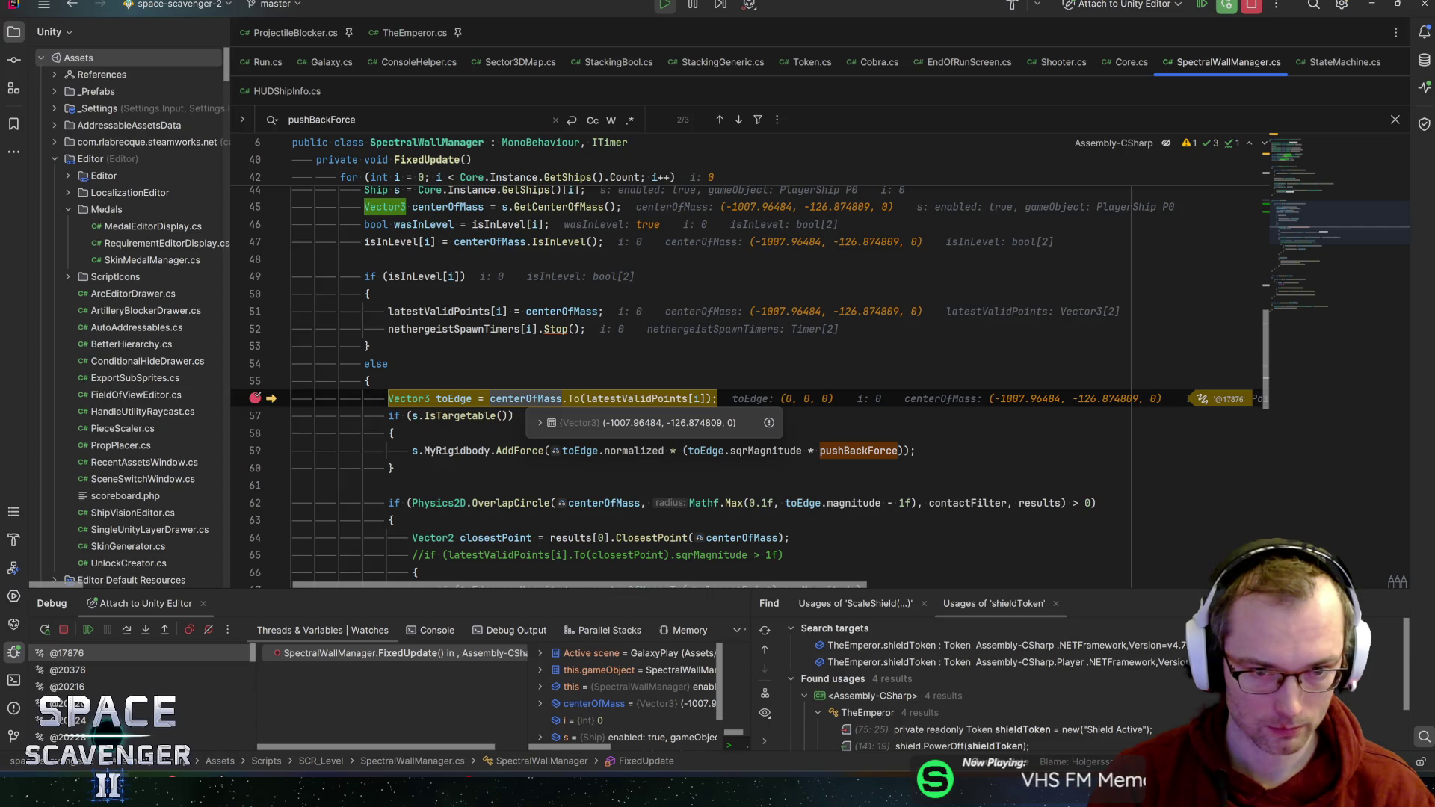
mouse_move(635, 400)
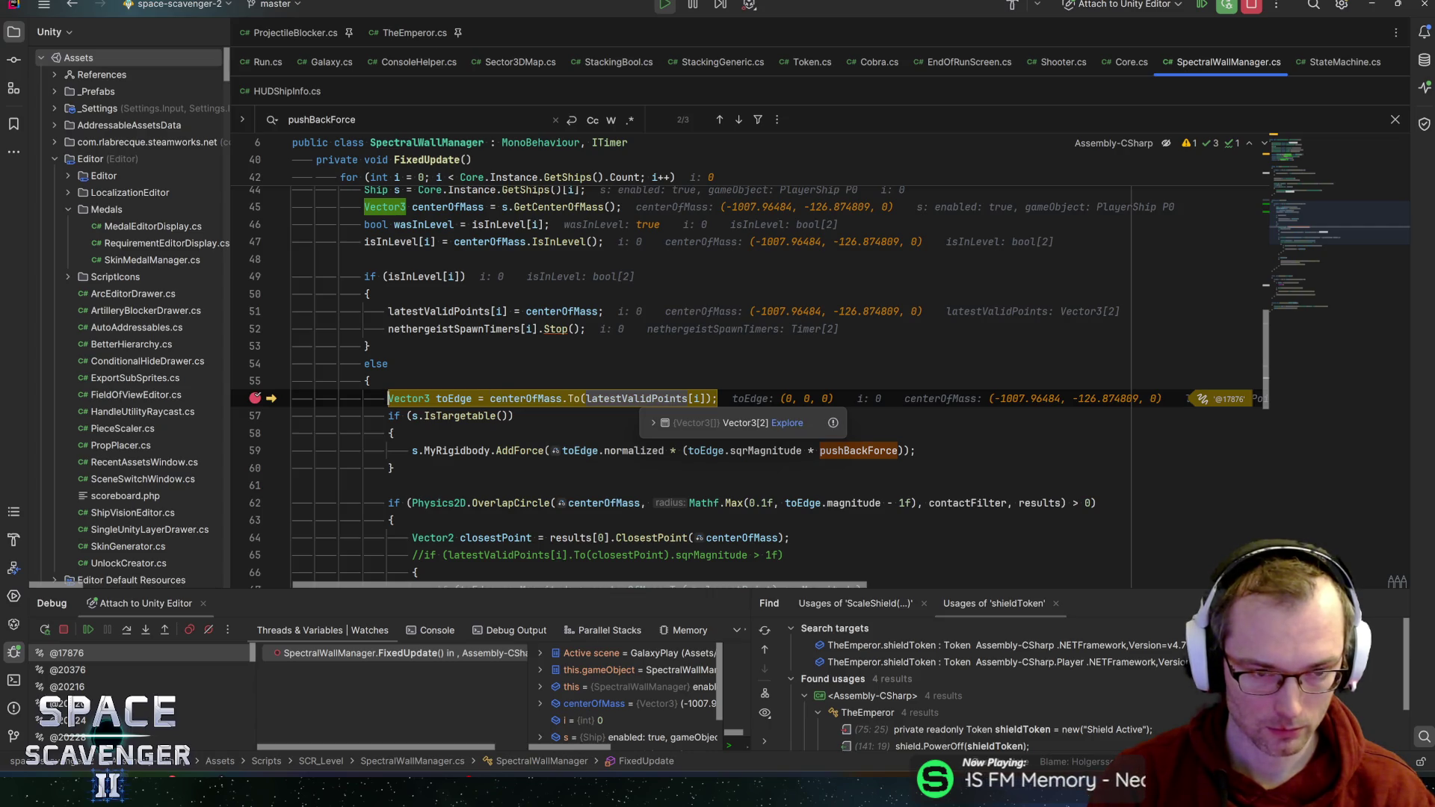
left_click(514, 416)
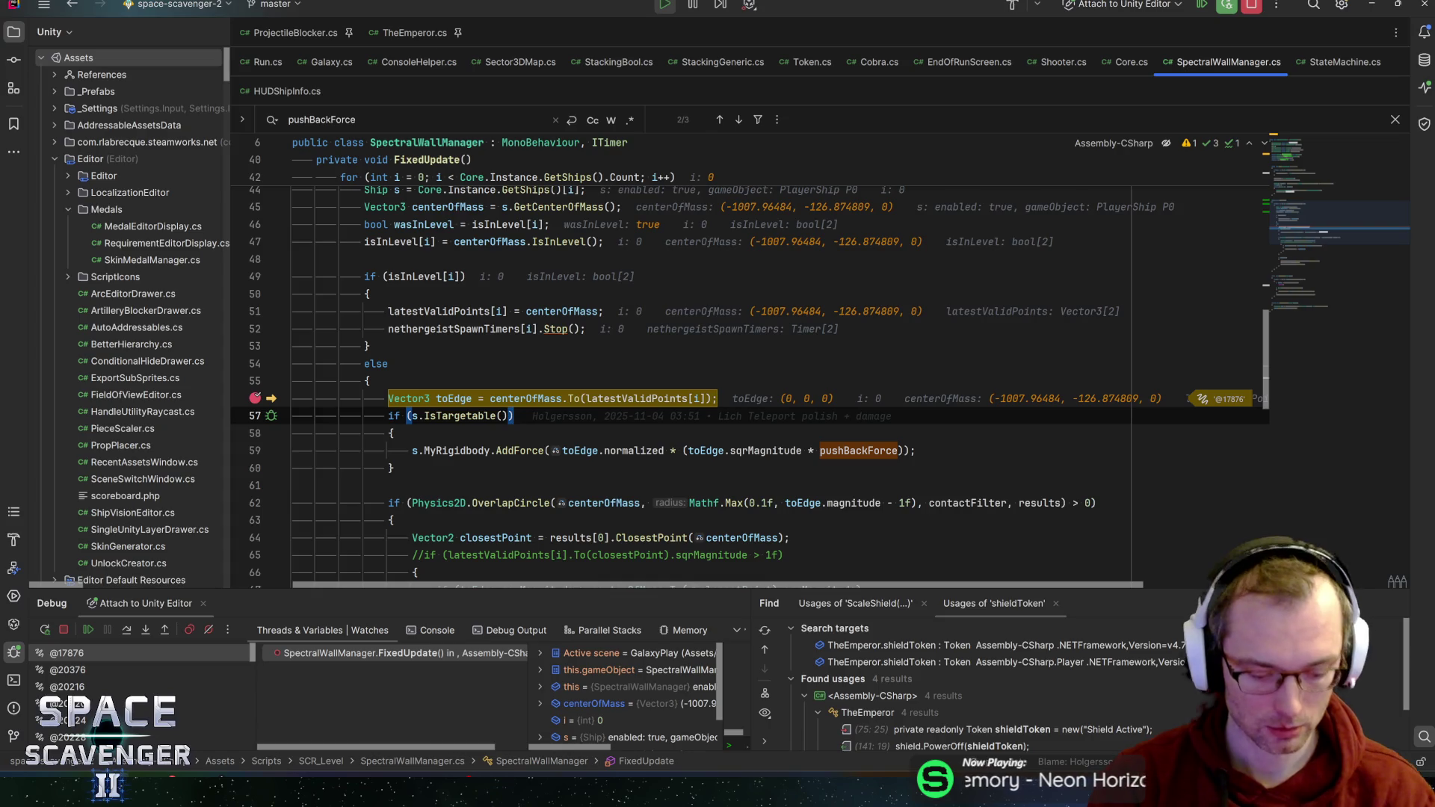
- Step over through the IsTargetable check to the AddForce line 59
key("F8")
mouse_move(454, 400)
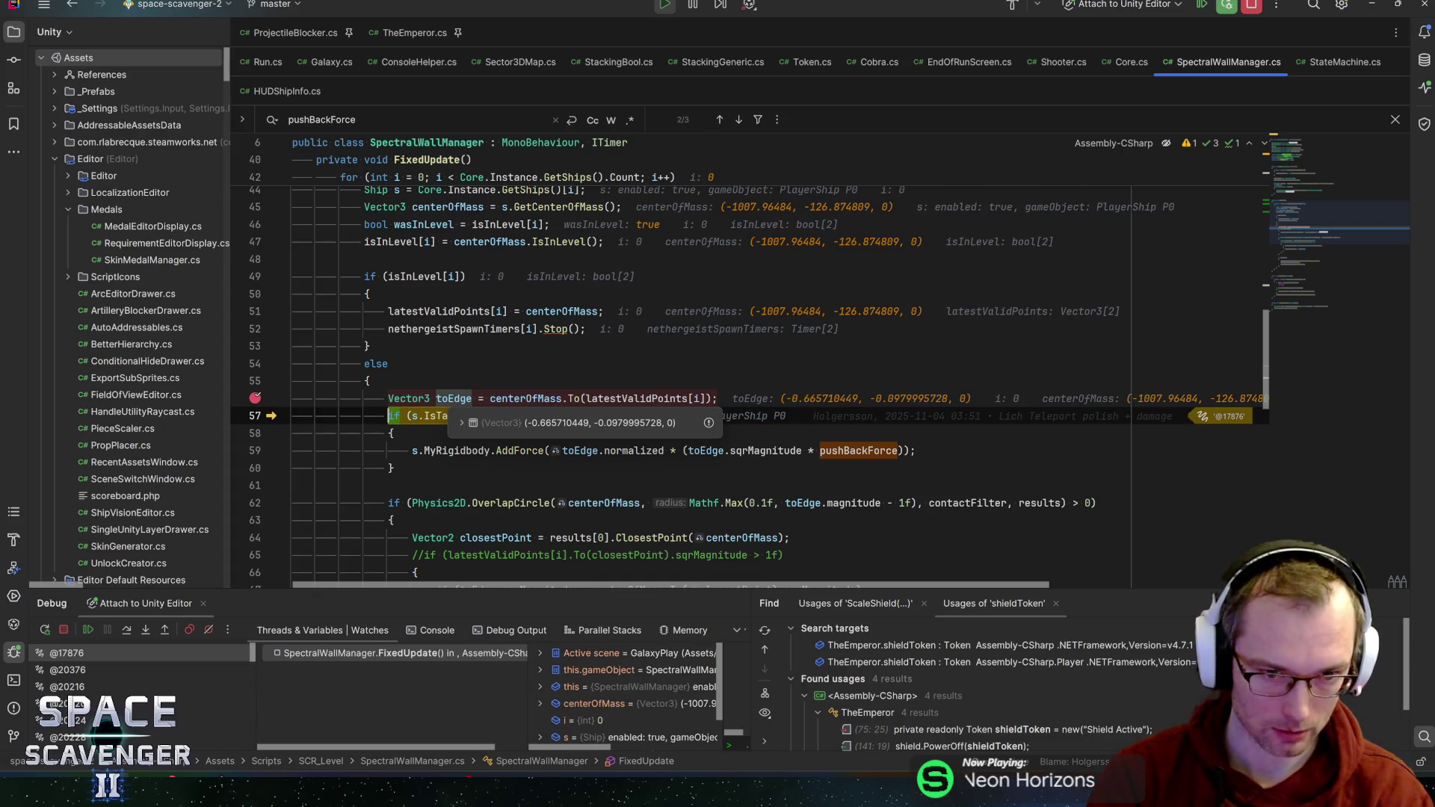
key("F8")
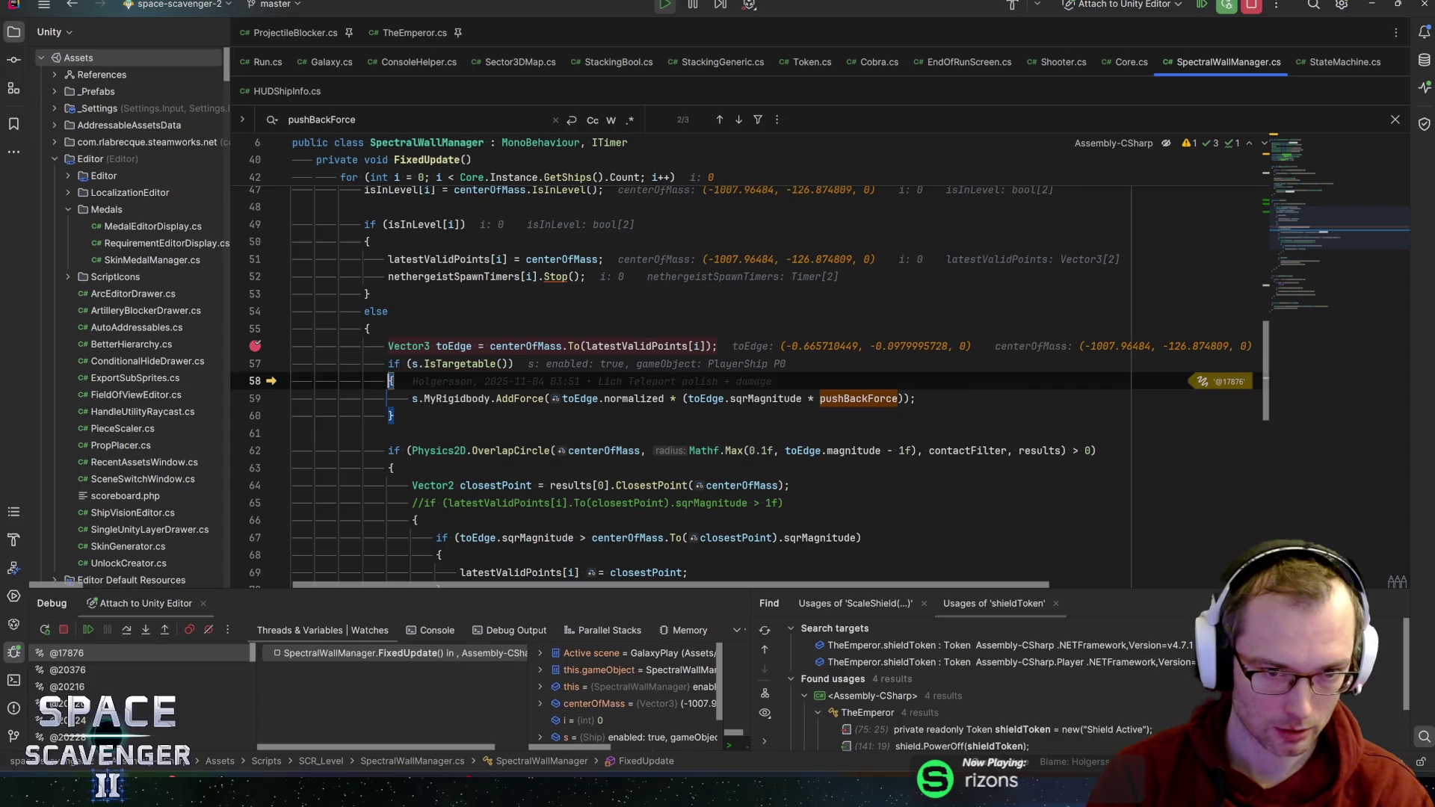
key("F8")
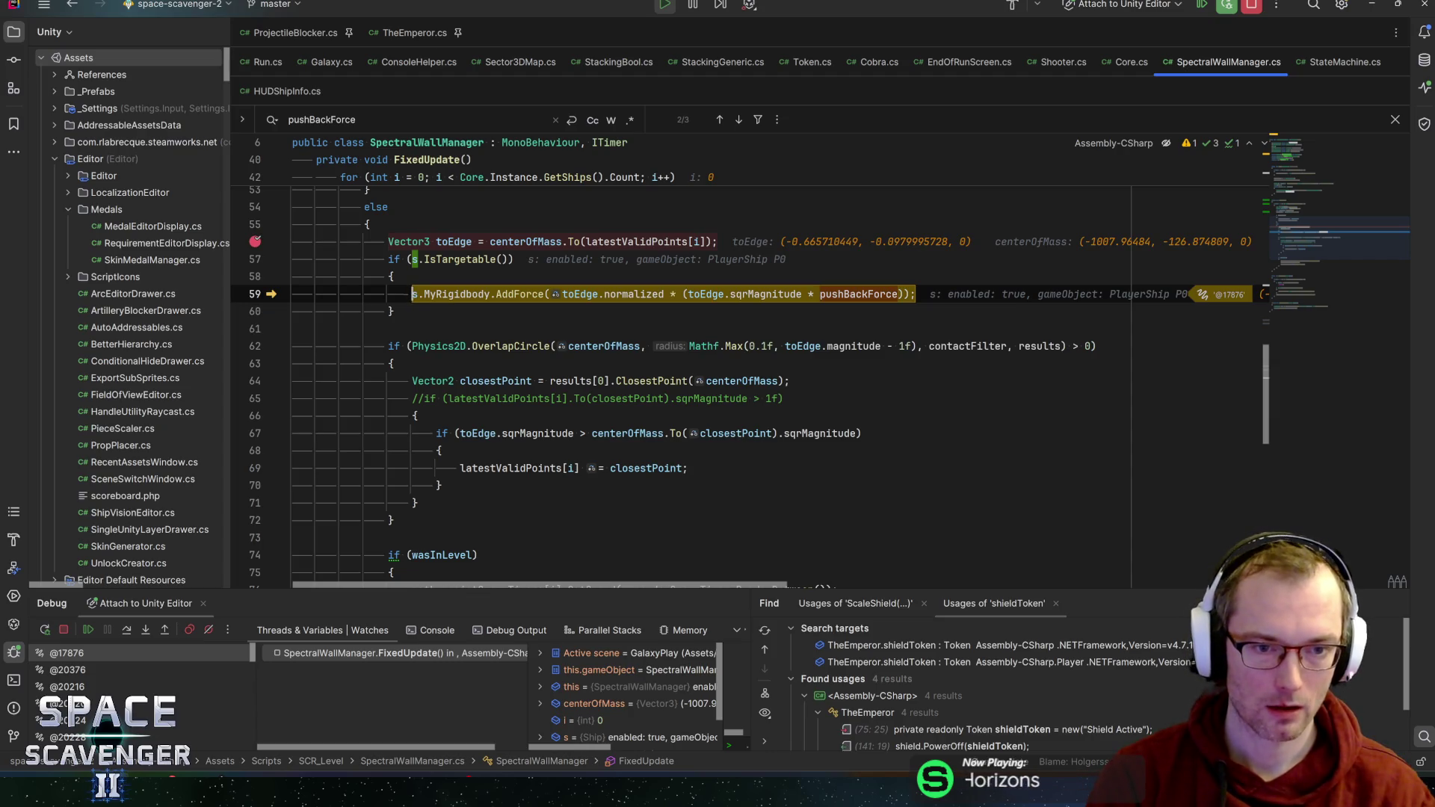
- Examine line 62's OverlapCircle call, including toEdge and its Mathf.Max radius arguments
mouse_move(439, 346)
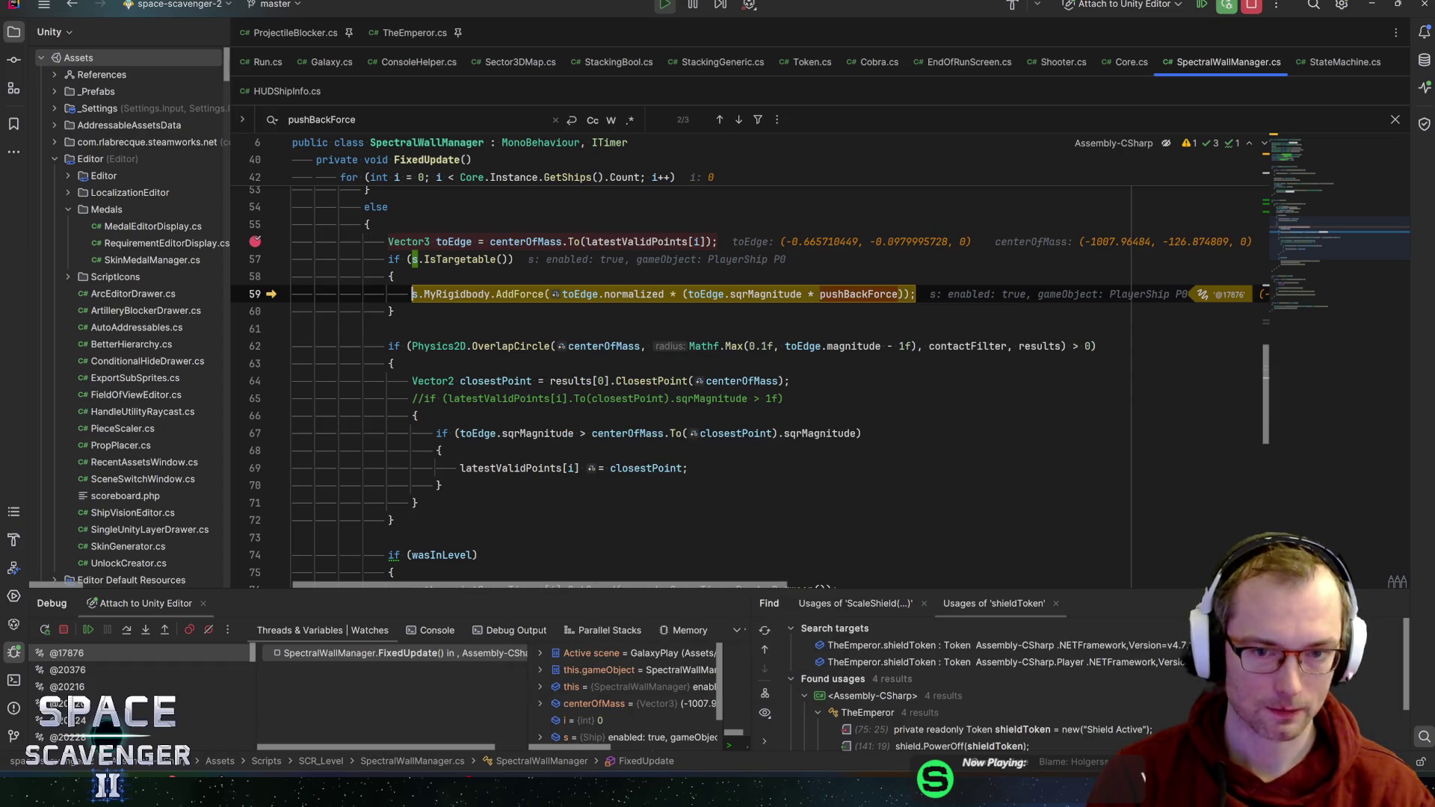
mouse_move(803, 346)
mouse_move(860, 346)
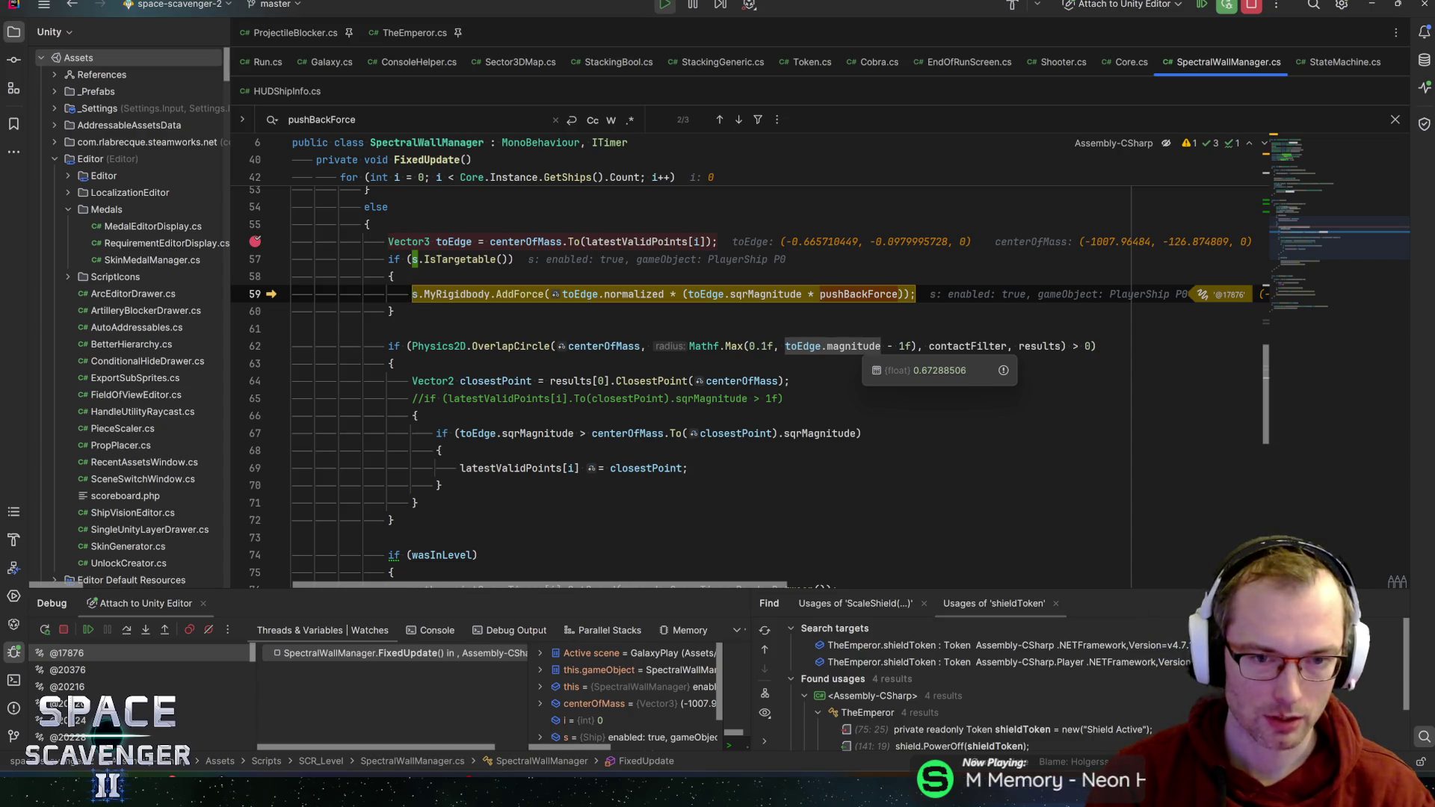
double_click(804, 346)
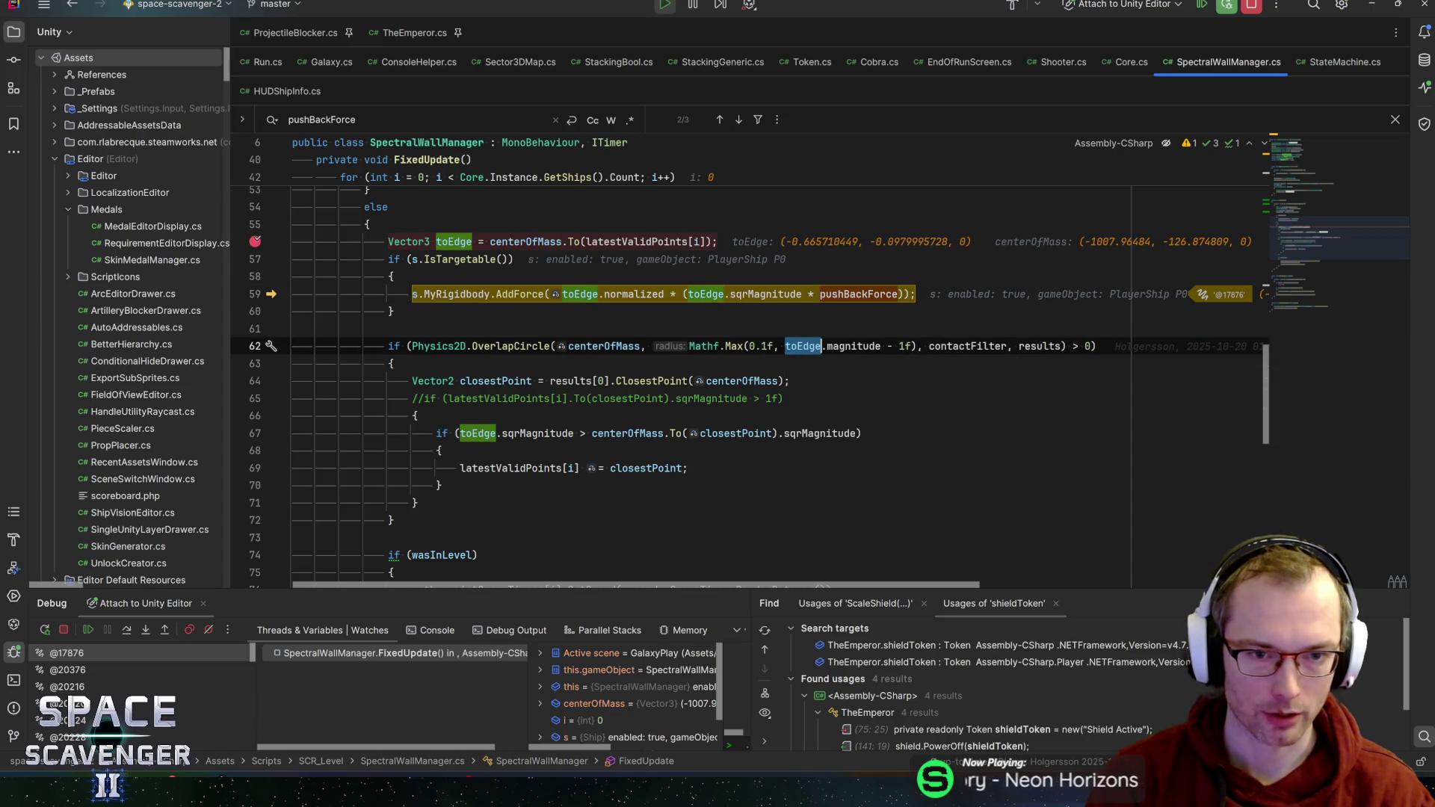
left_click_drag(436, 242, 508, 241)
mouse_move(761, 346)
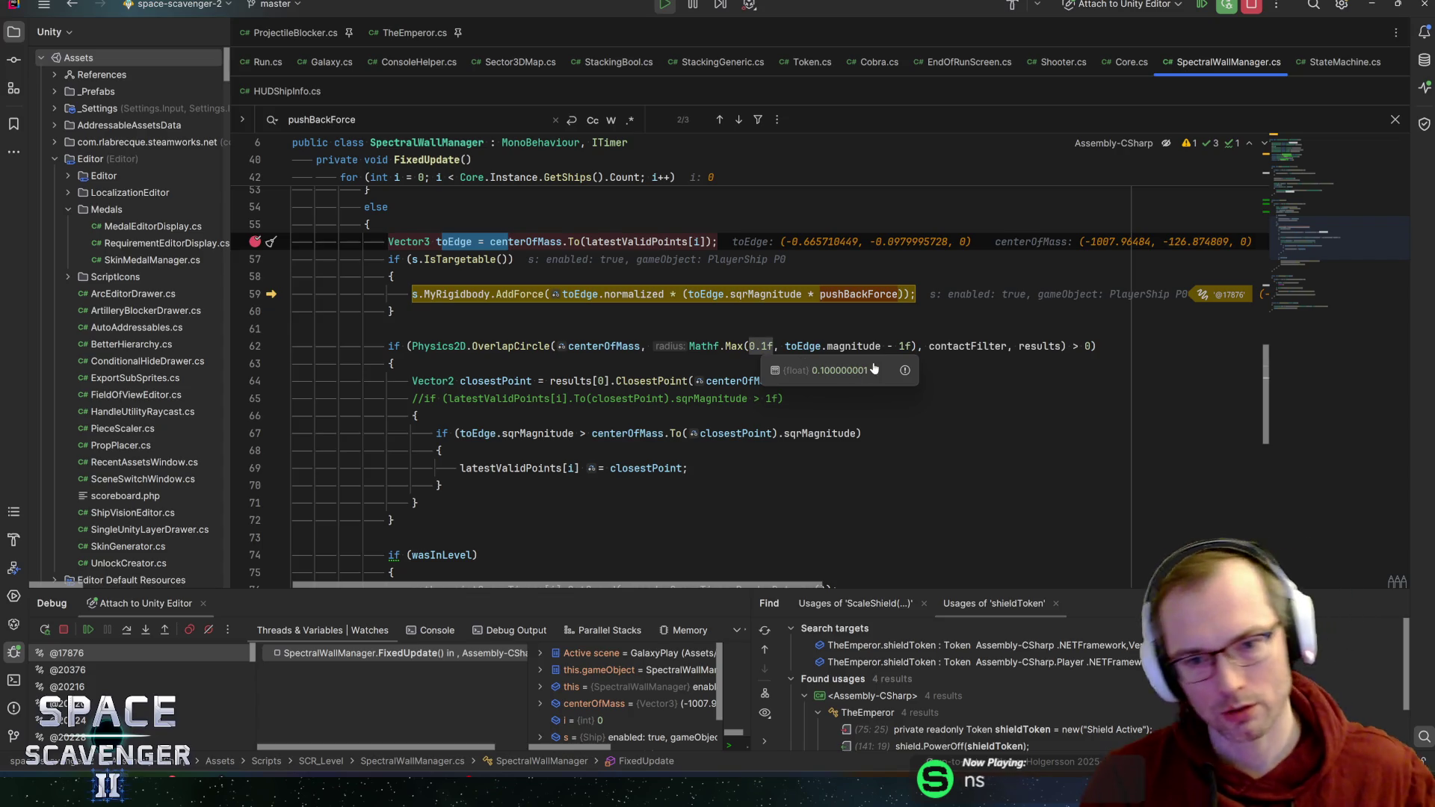
mouse_move(904, 346)
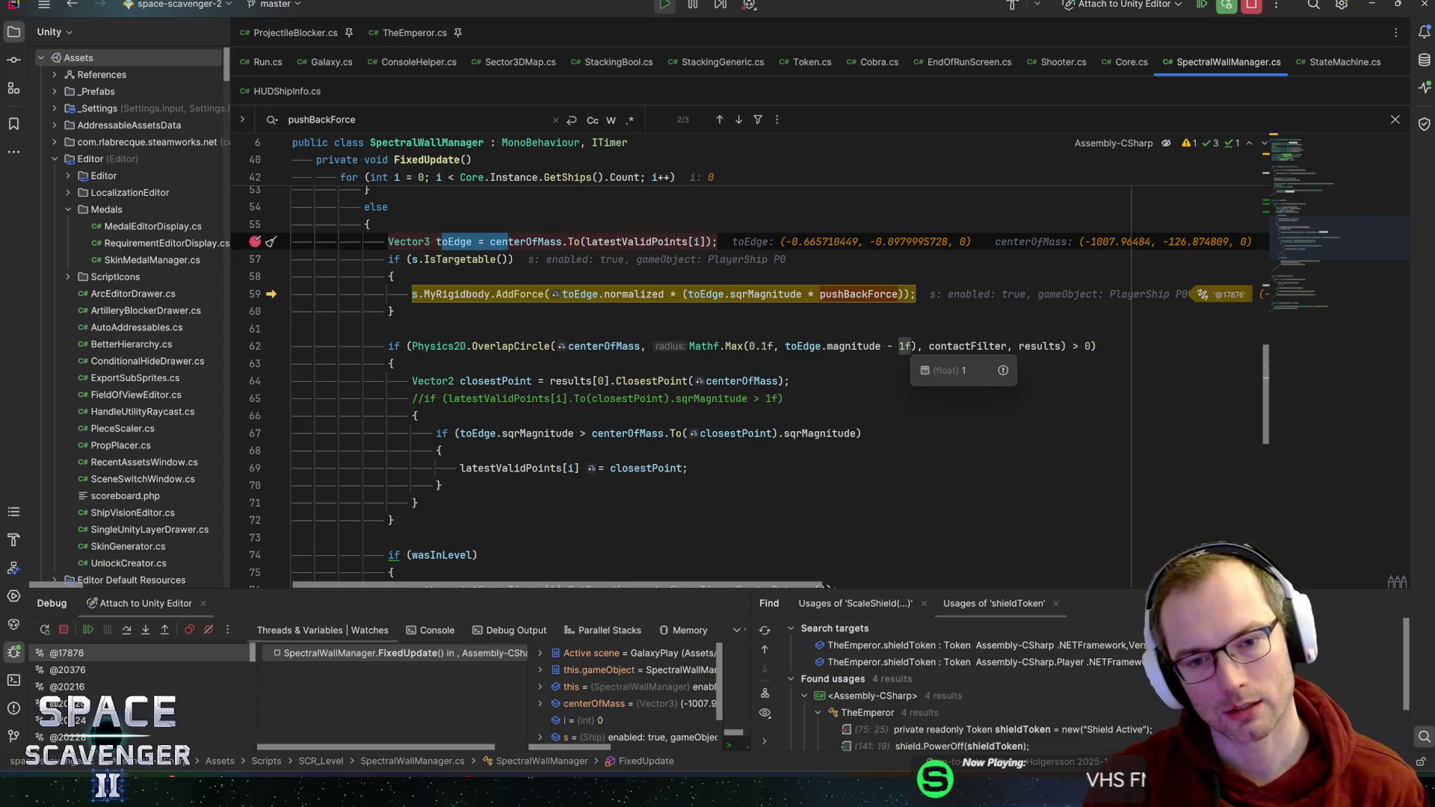
double_click(521, 346)
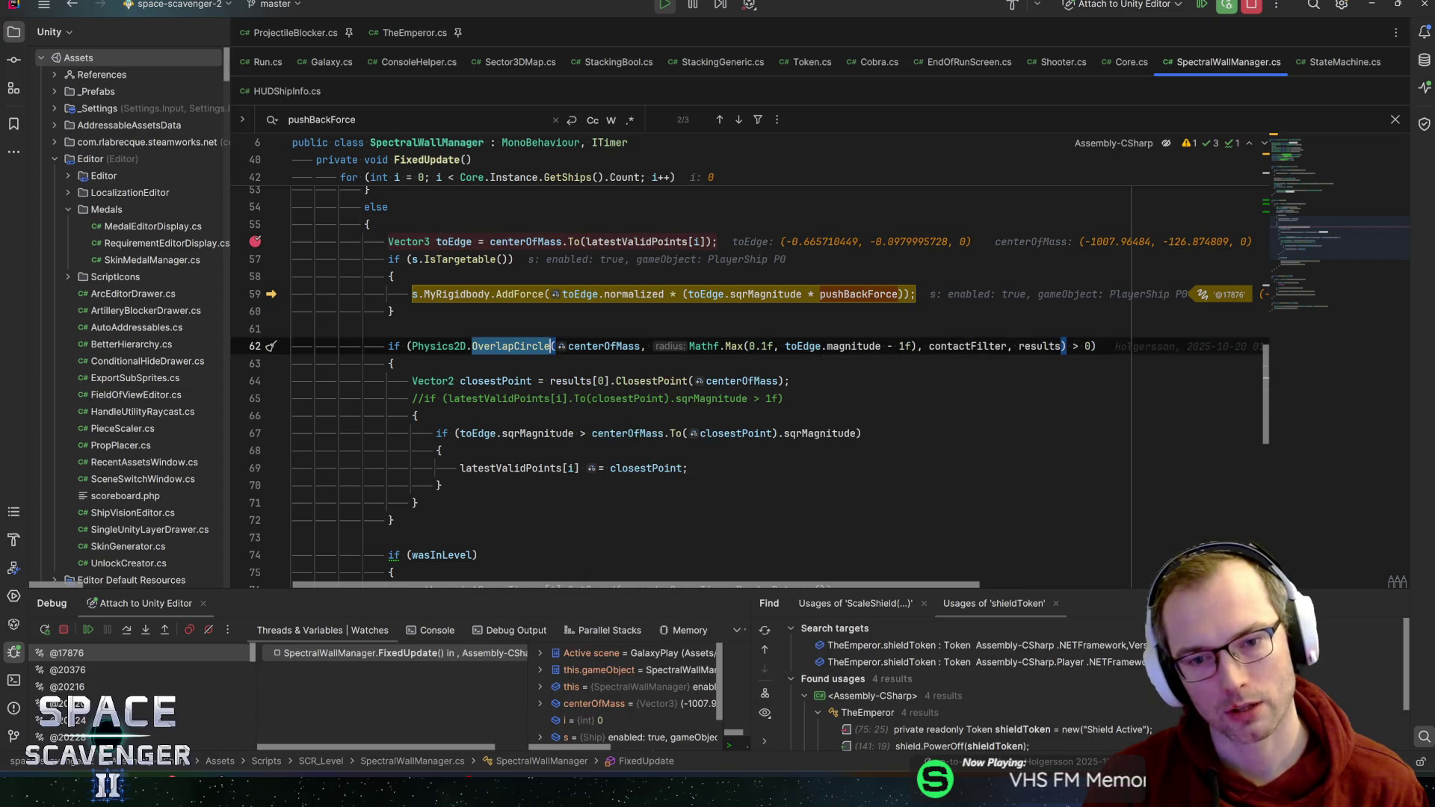
left_click_drag(916, 346, 688, 346)
left_click(689, 346)
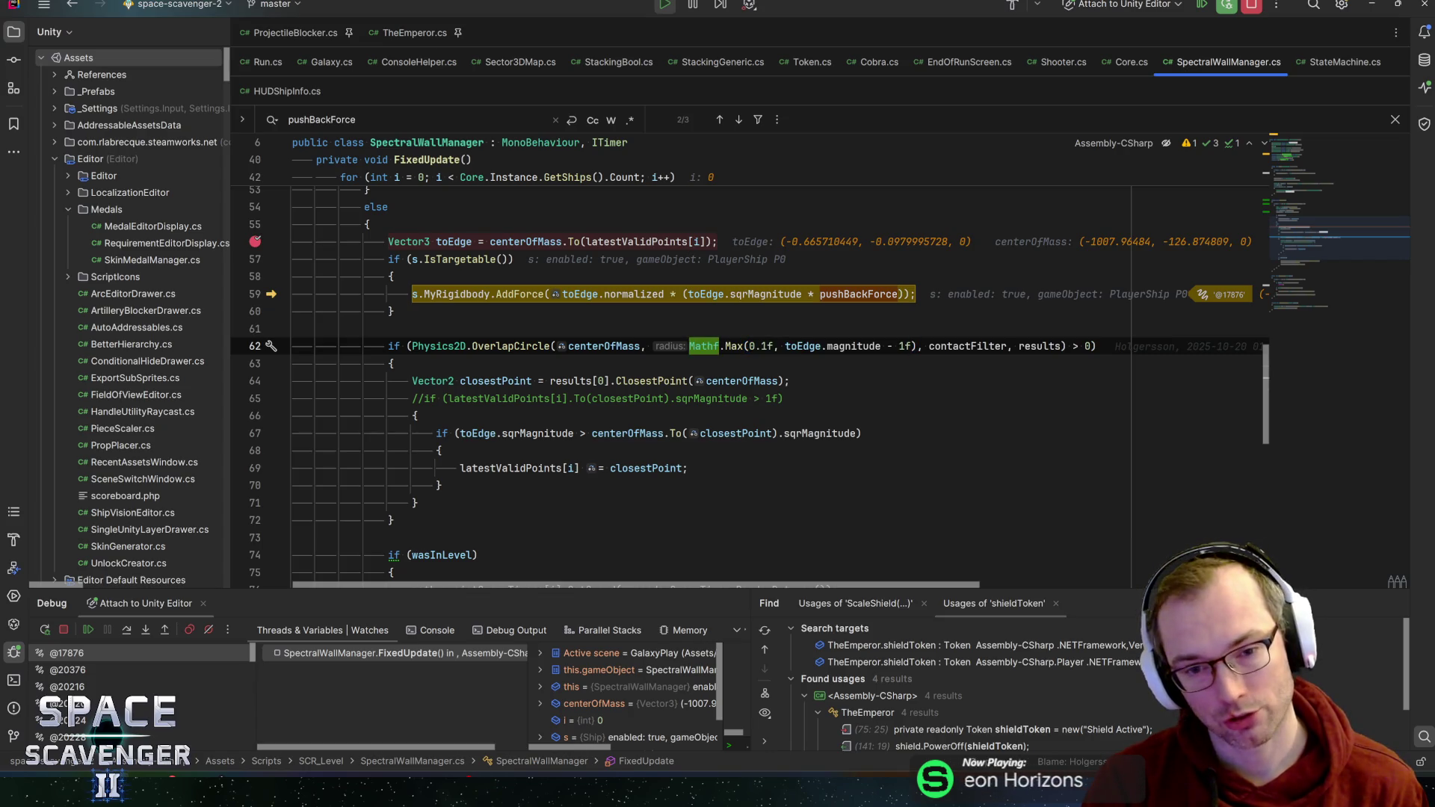
- Check the contactFilter argument and pushBackForce multiplier, then resume the game
mouse_move(889, 348)
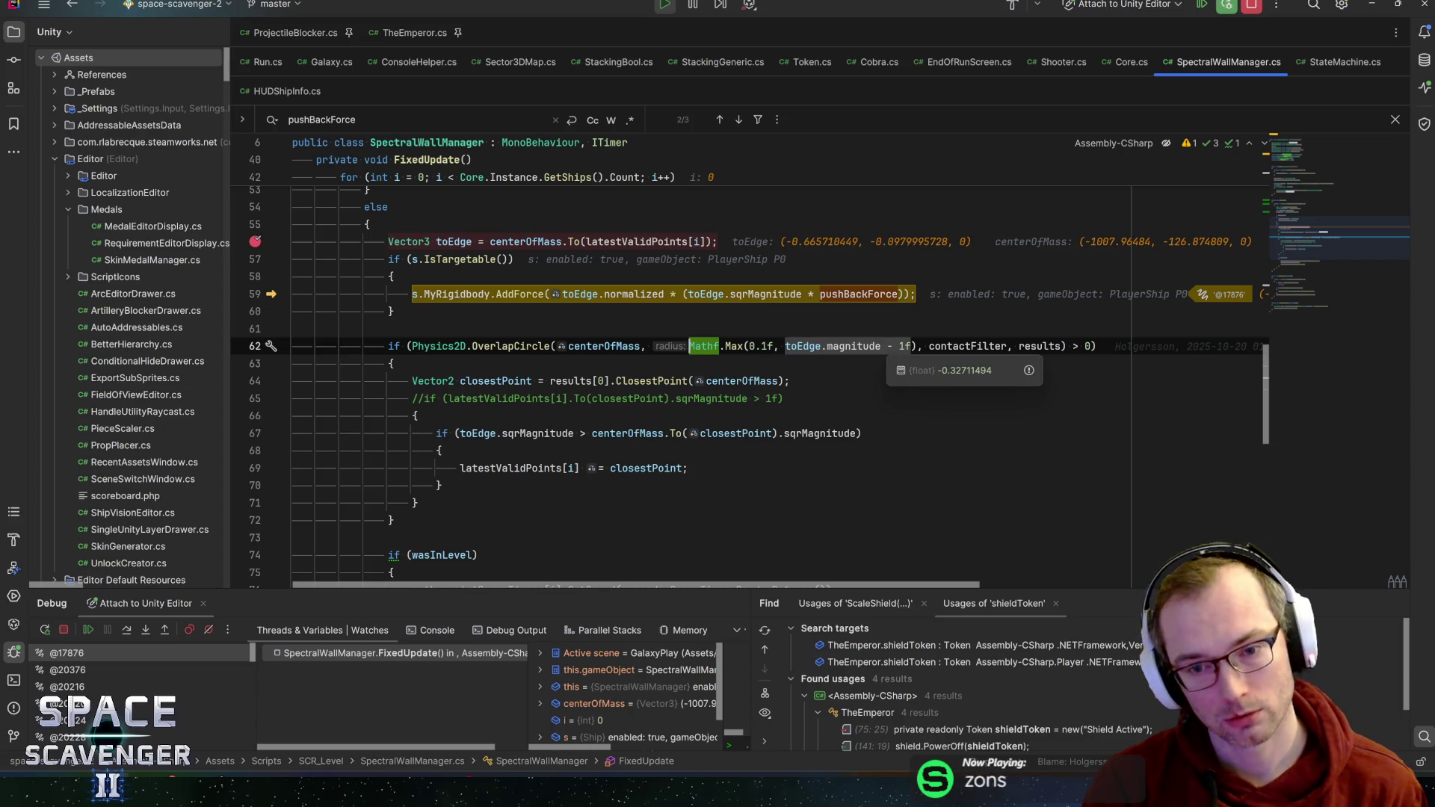
left_click(952, 346)
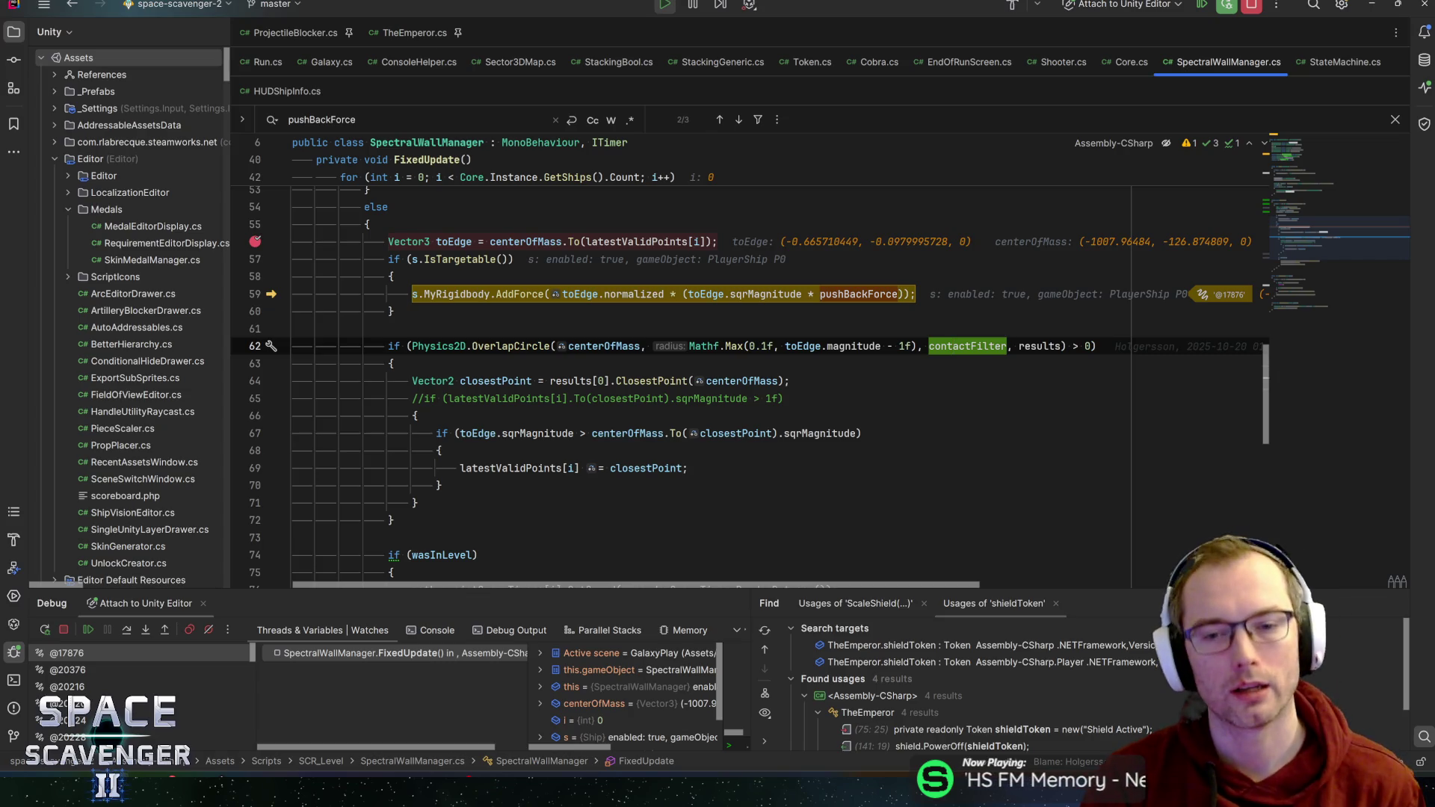
left_click(815, 294)
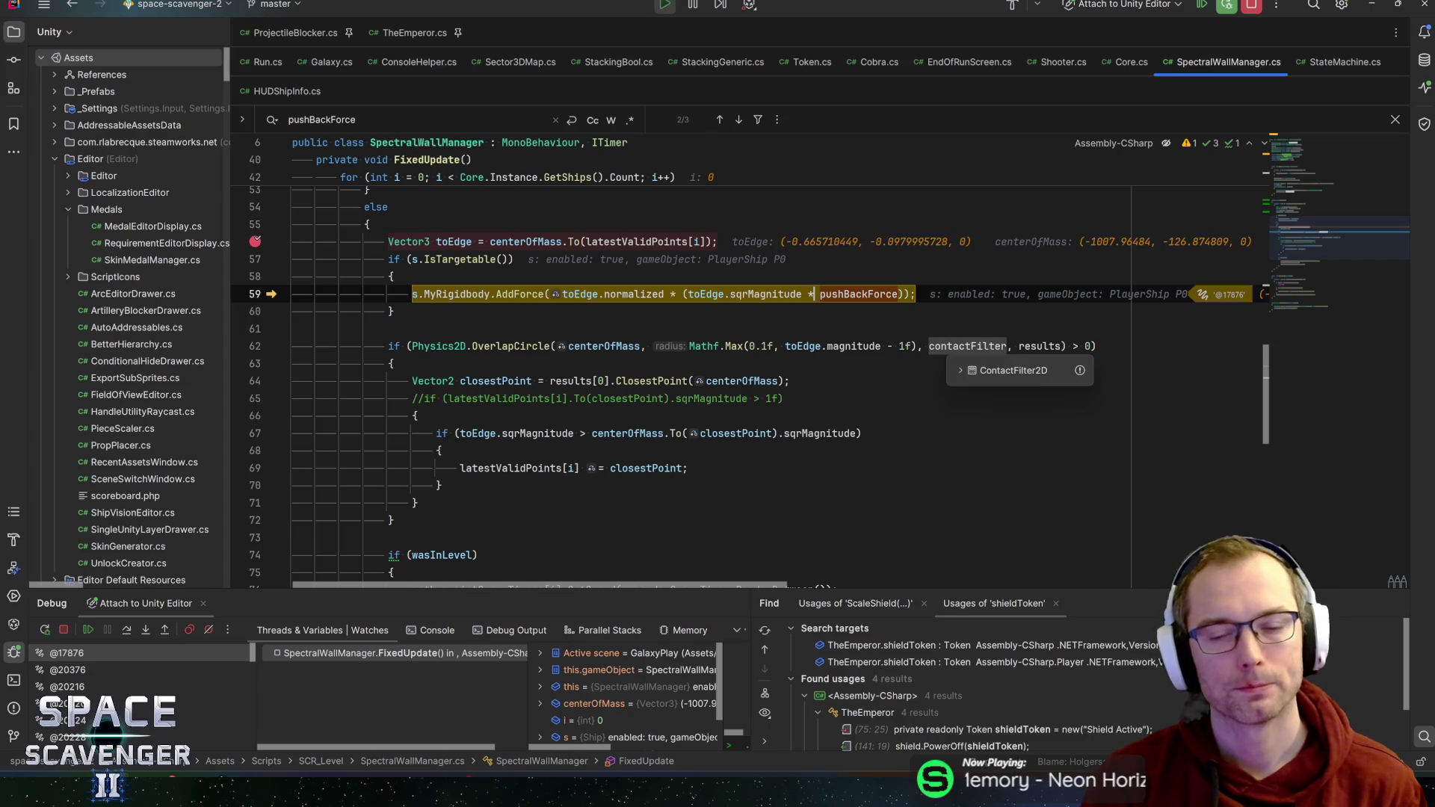
left_click(946, 346)
key("F9")
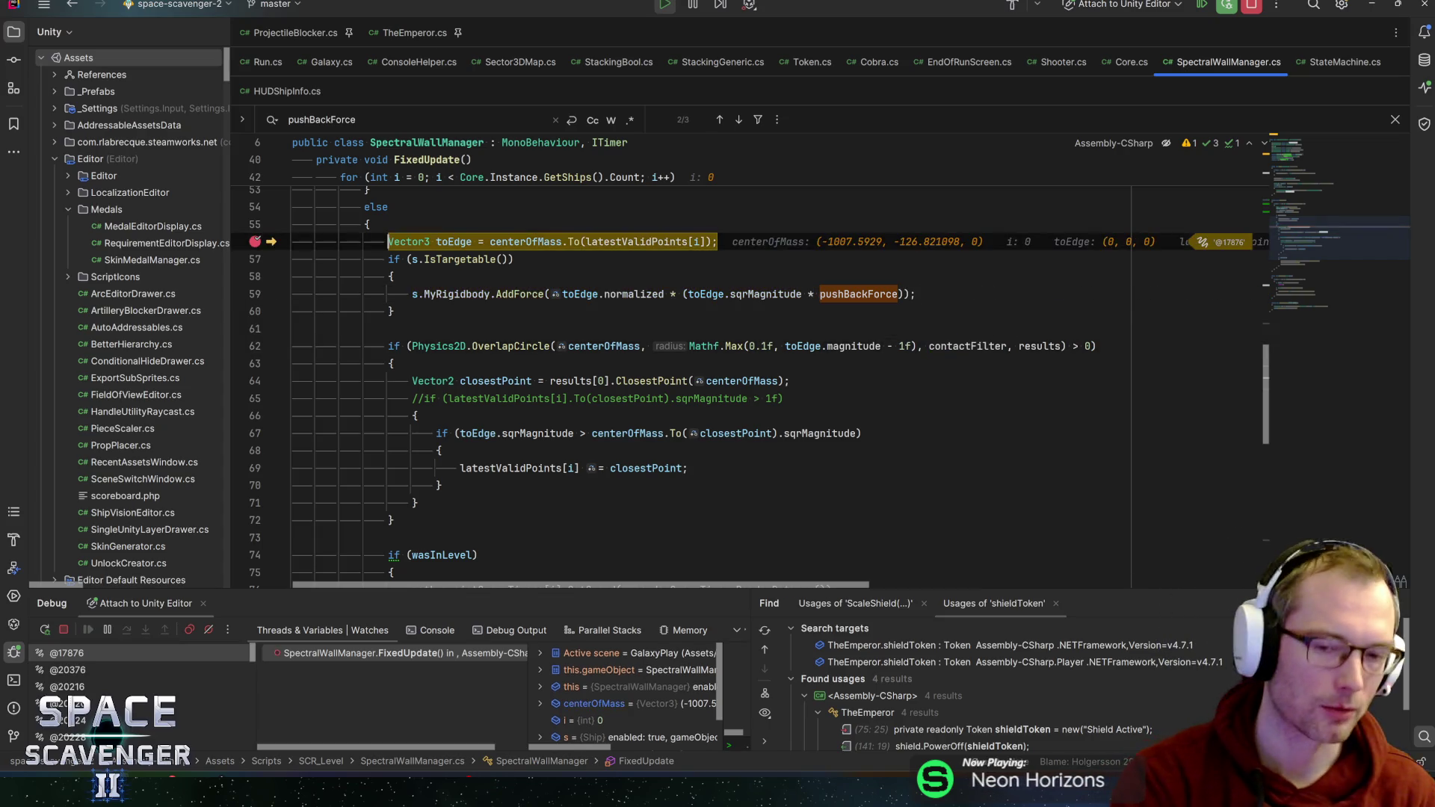
key("F9")
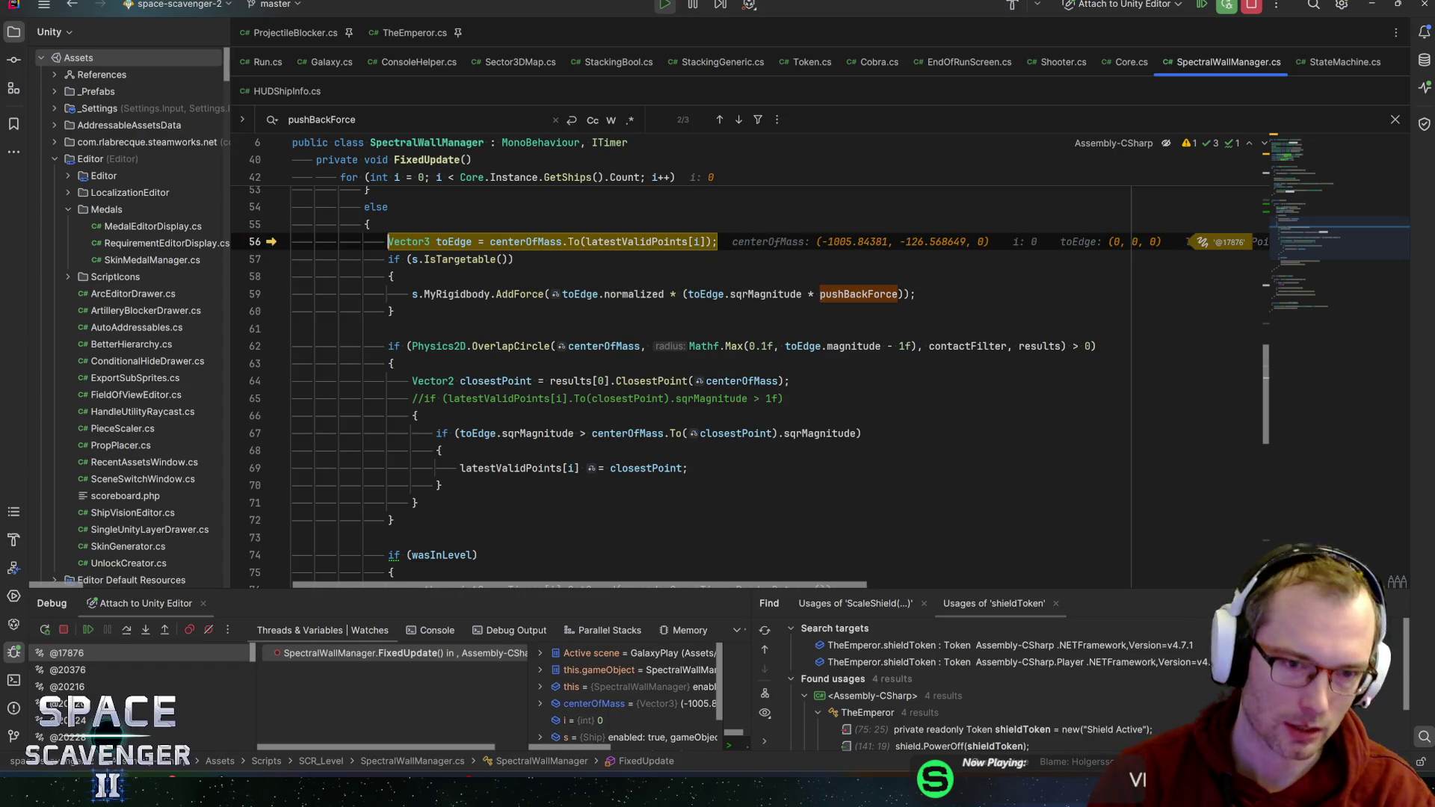
key("F5")
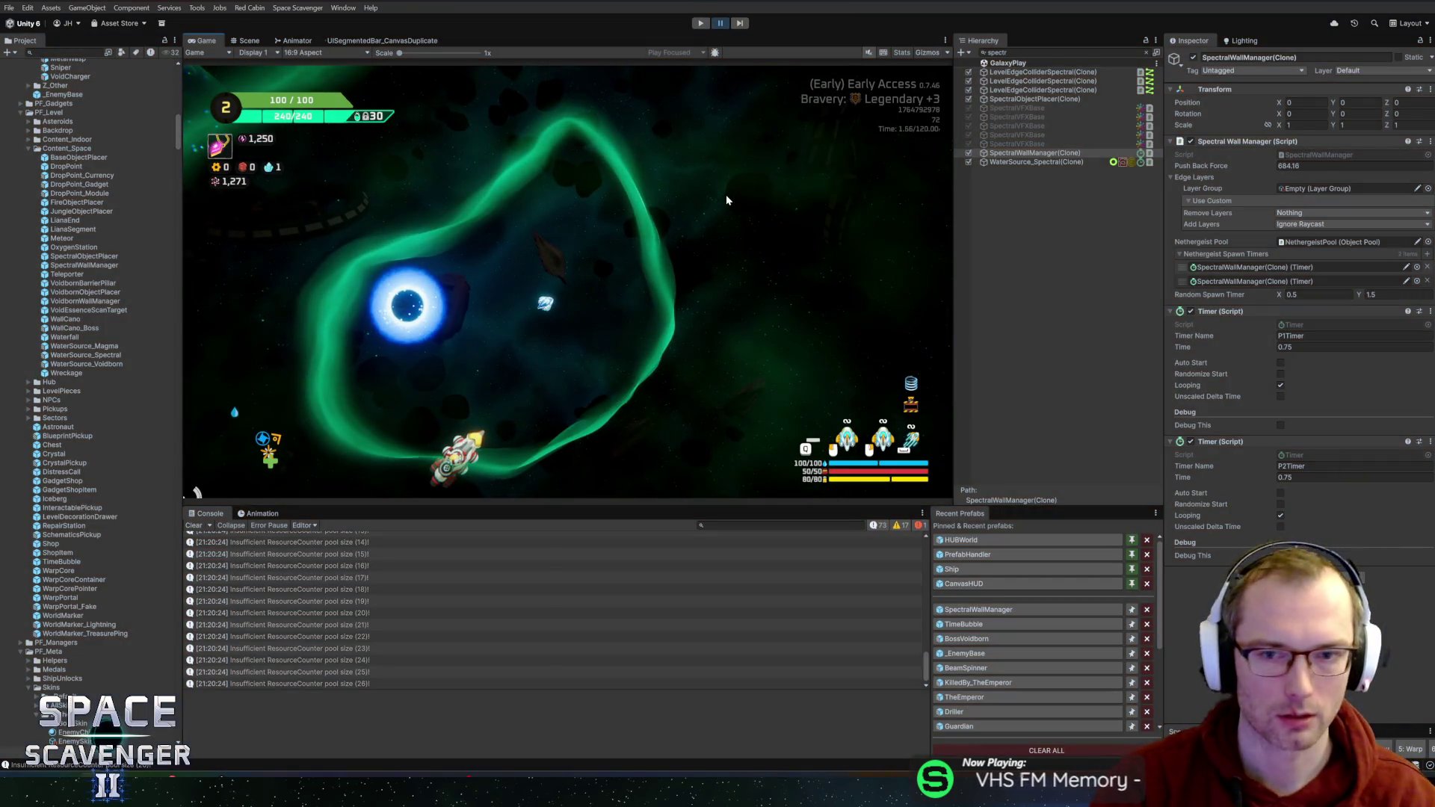
- Stop play mode and search the Project for the SectorSettings assets
key("ctrl+p")
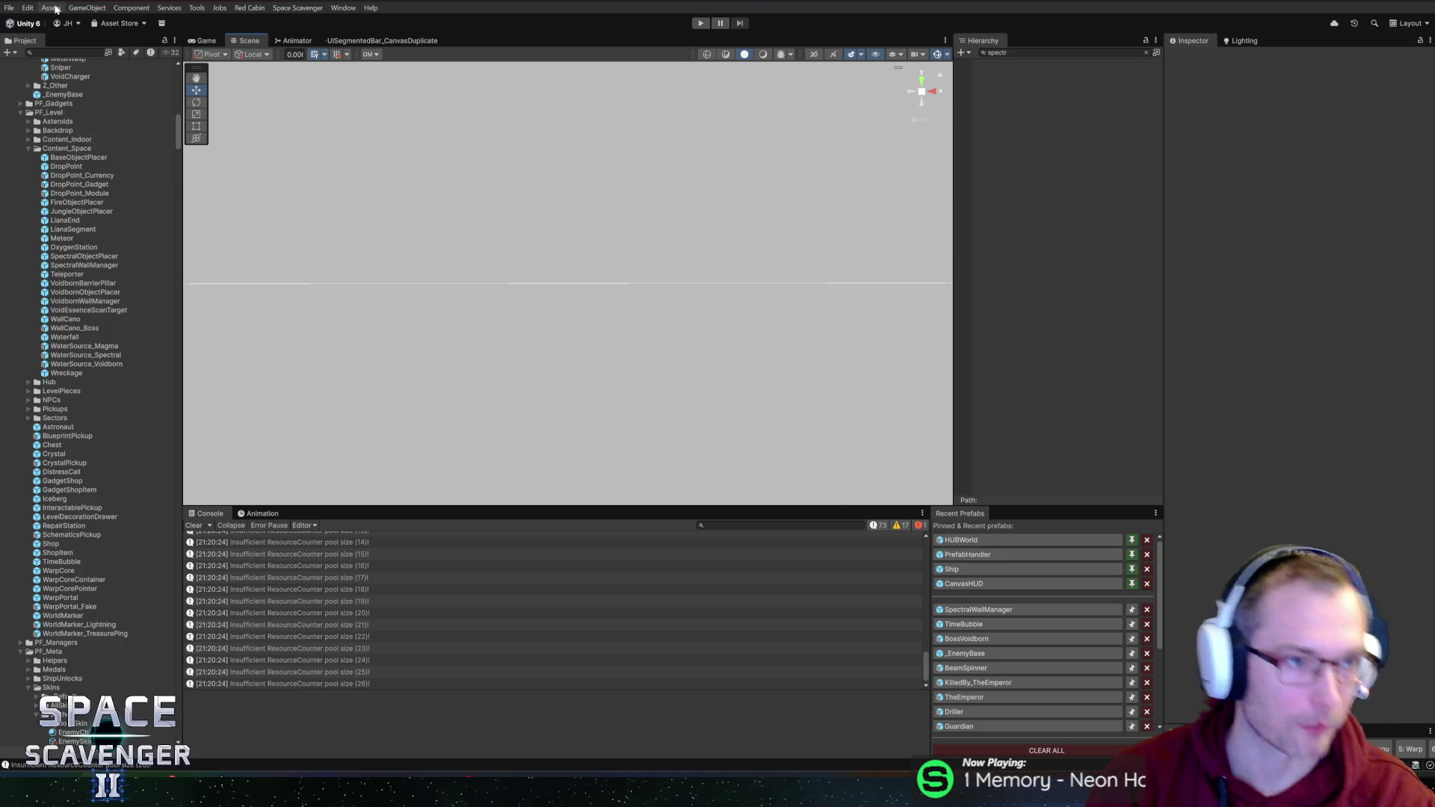
left_click(30, 8)
left_click(33, 10)
scroll(120, 224, "up", 10)
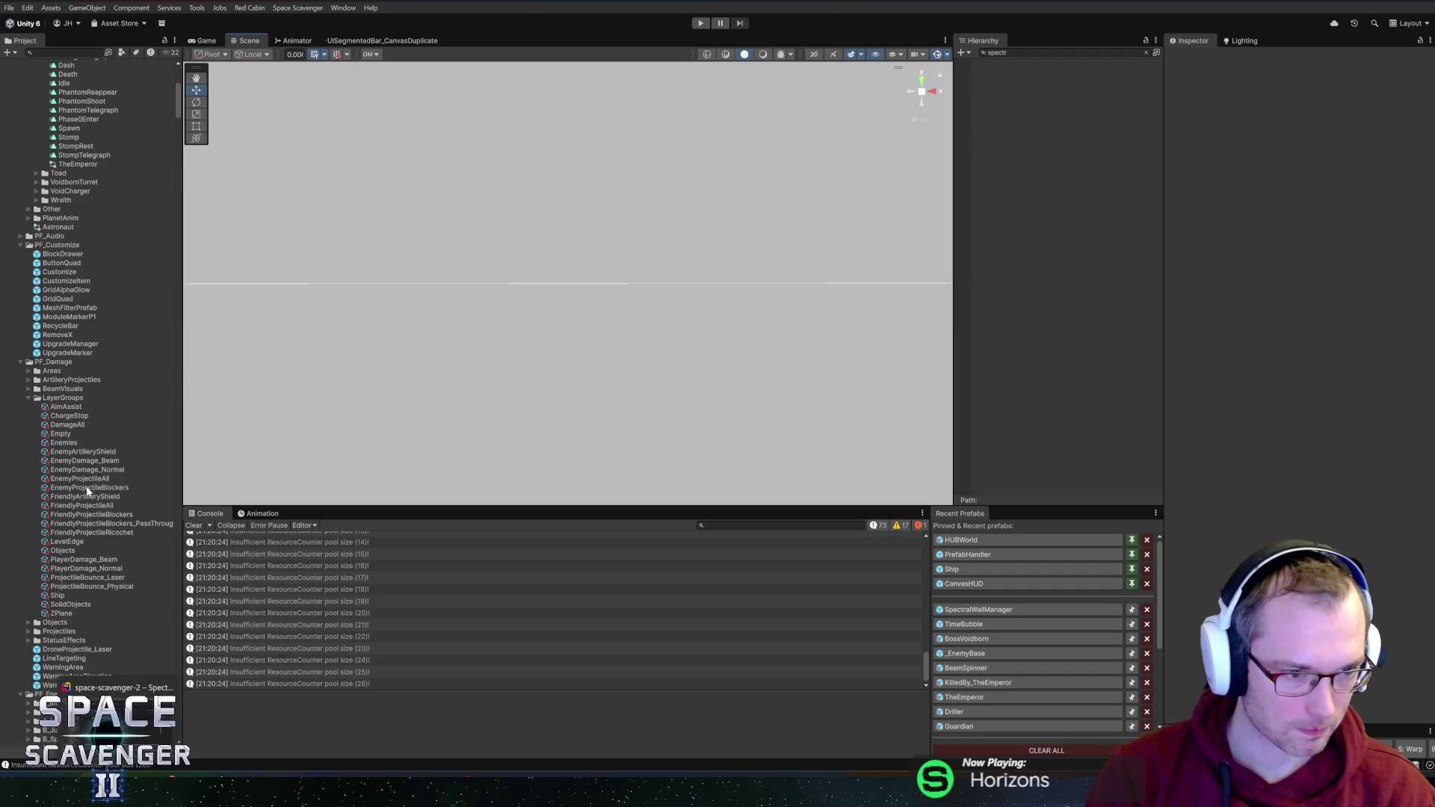
scroll(91, 464, "down", 8)
scroll(74, 426, "down", 4)
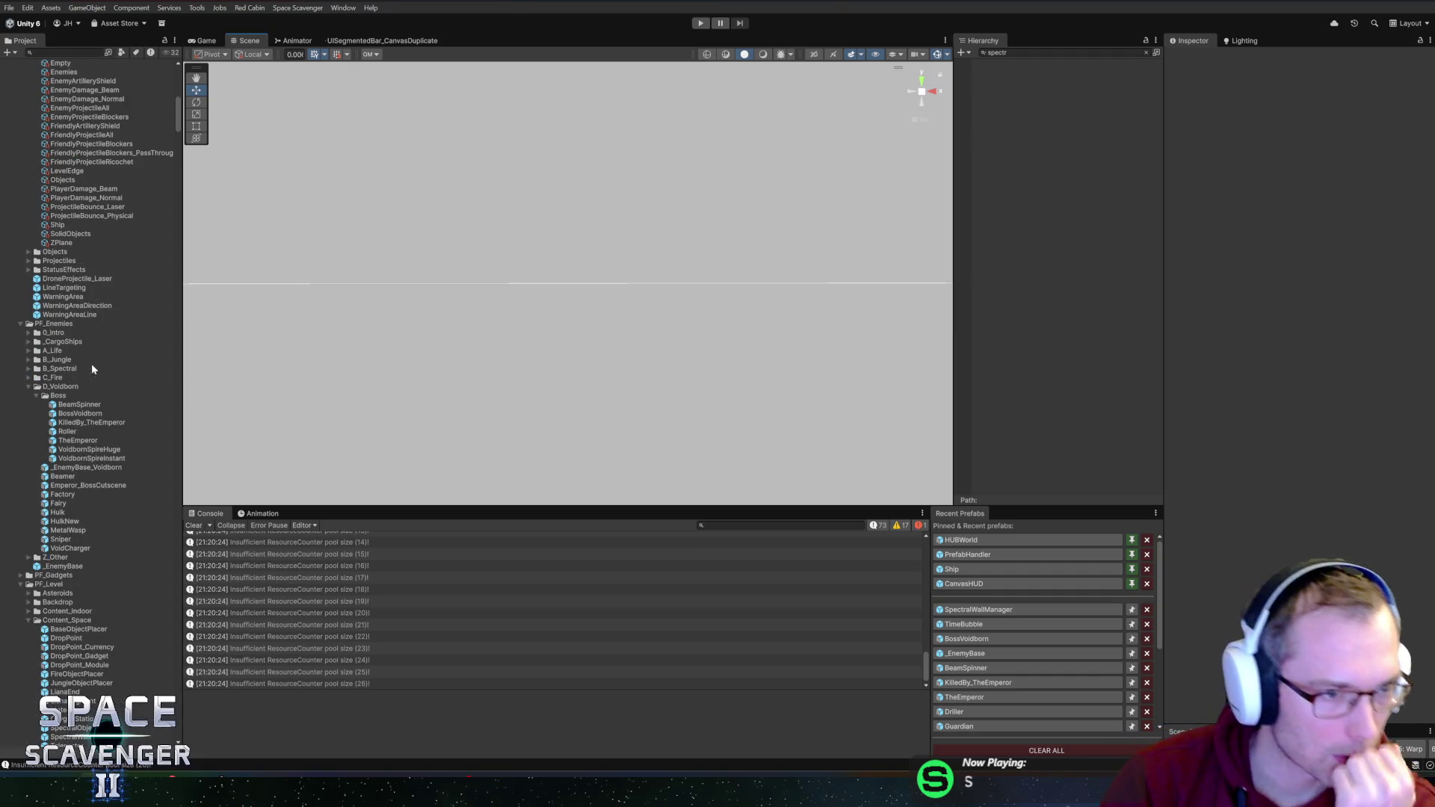
scroll(77, 473, "down", 20)
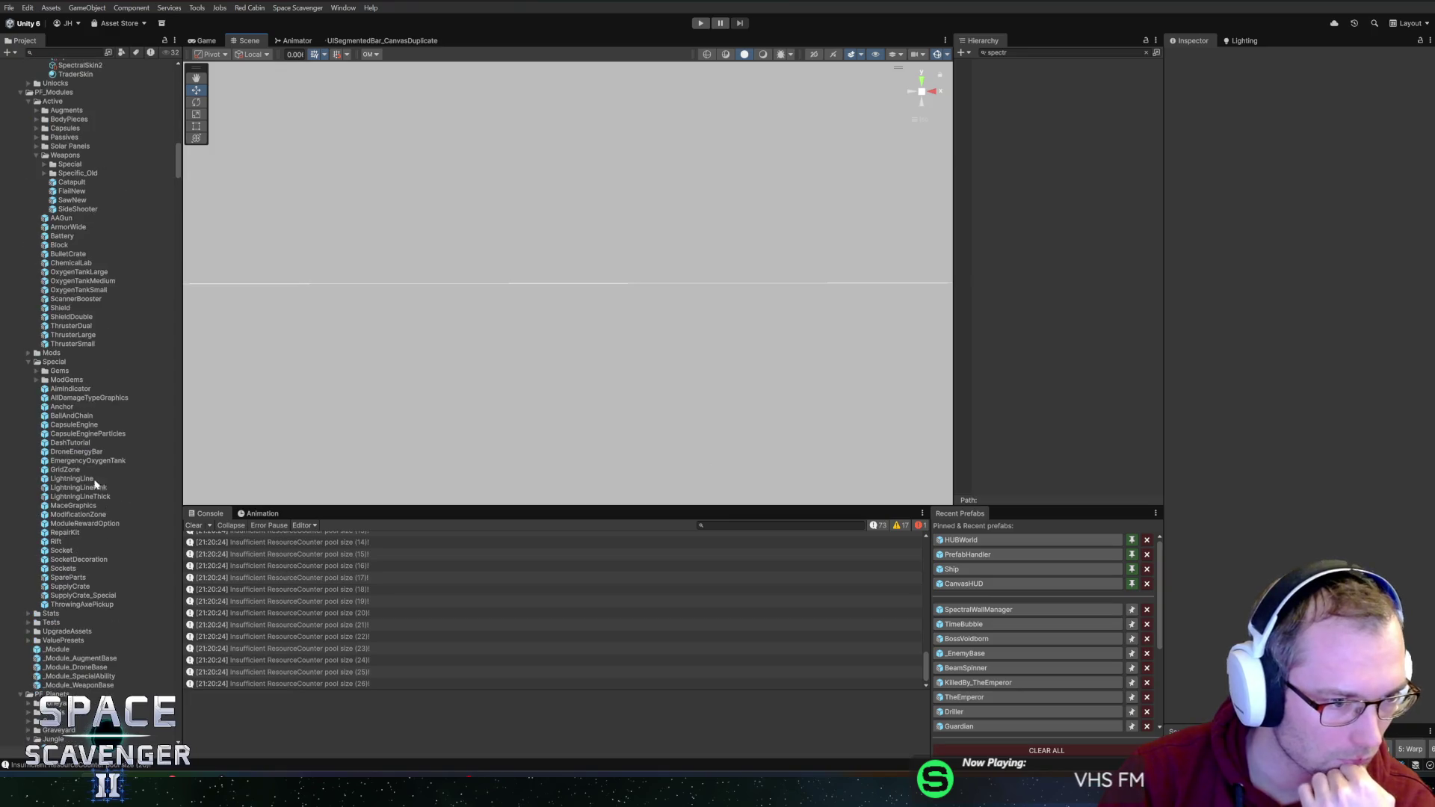
scroll(103, 403, "up", 20)
type("sectors")
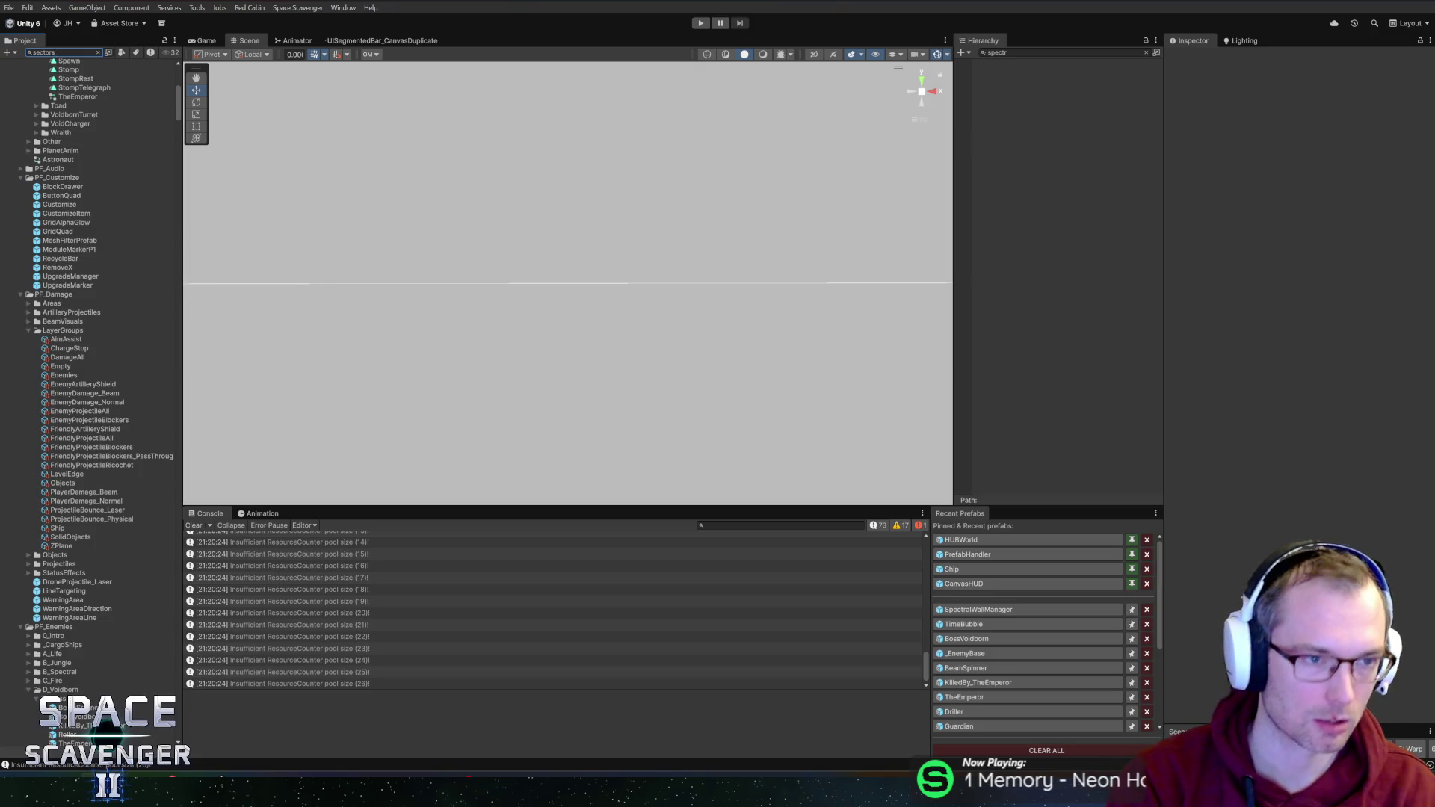
type("e")
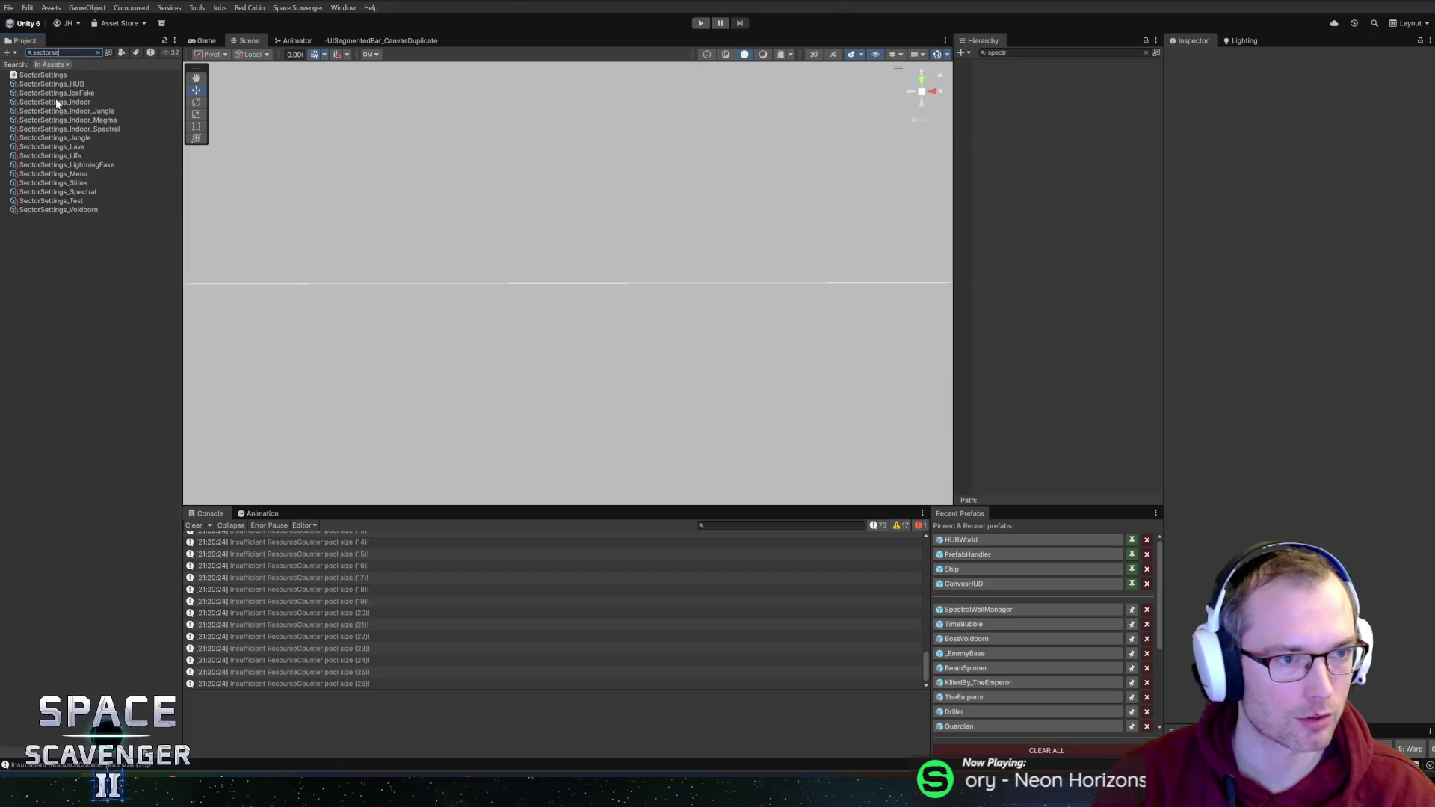
- Compare Edge Layer: SectorSettings_HUB uses GalaxyEdge, SectorSettings_Spectral uses Ignore Raycast
left_click(52, 84)
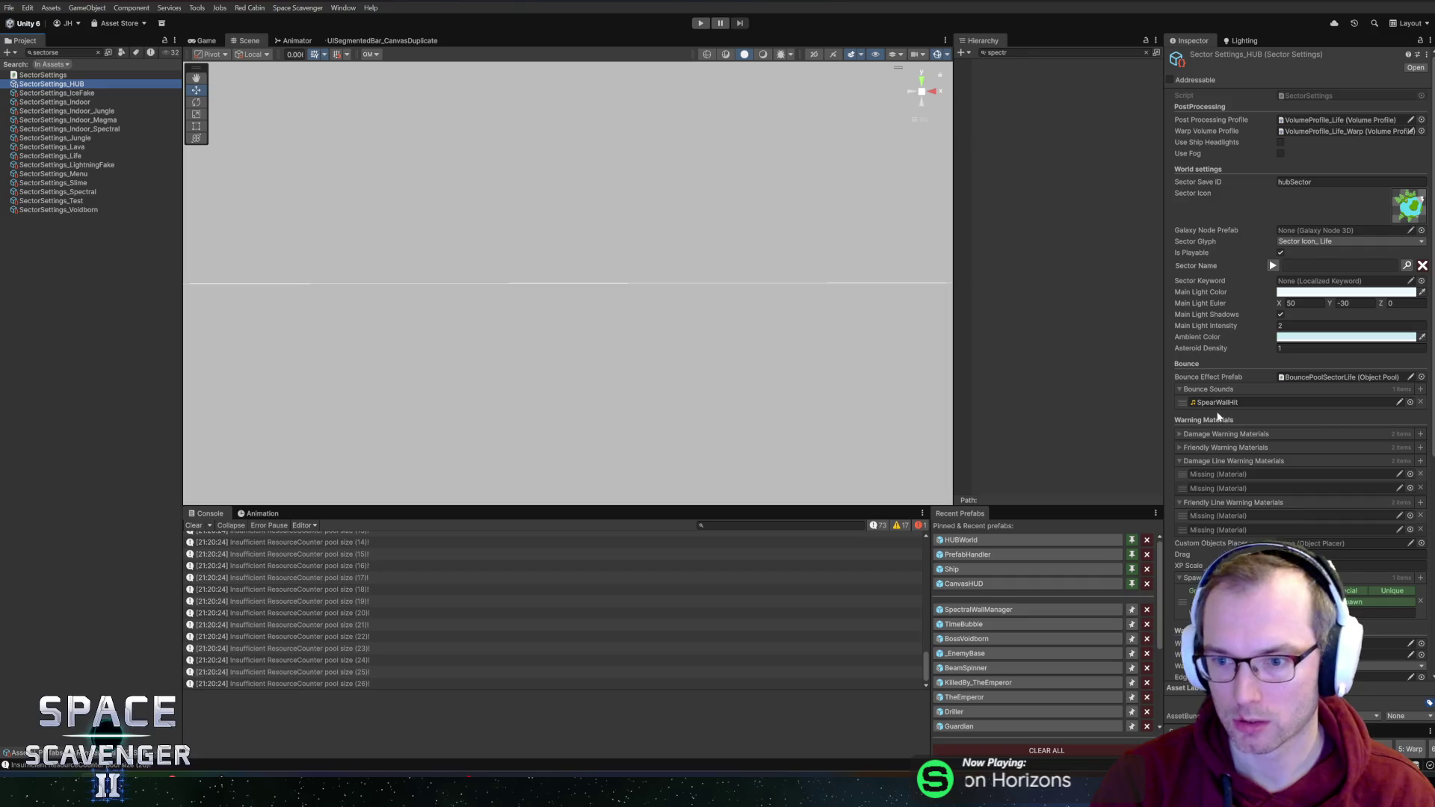
scroll(1226, 369, "down", 5)
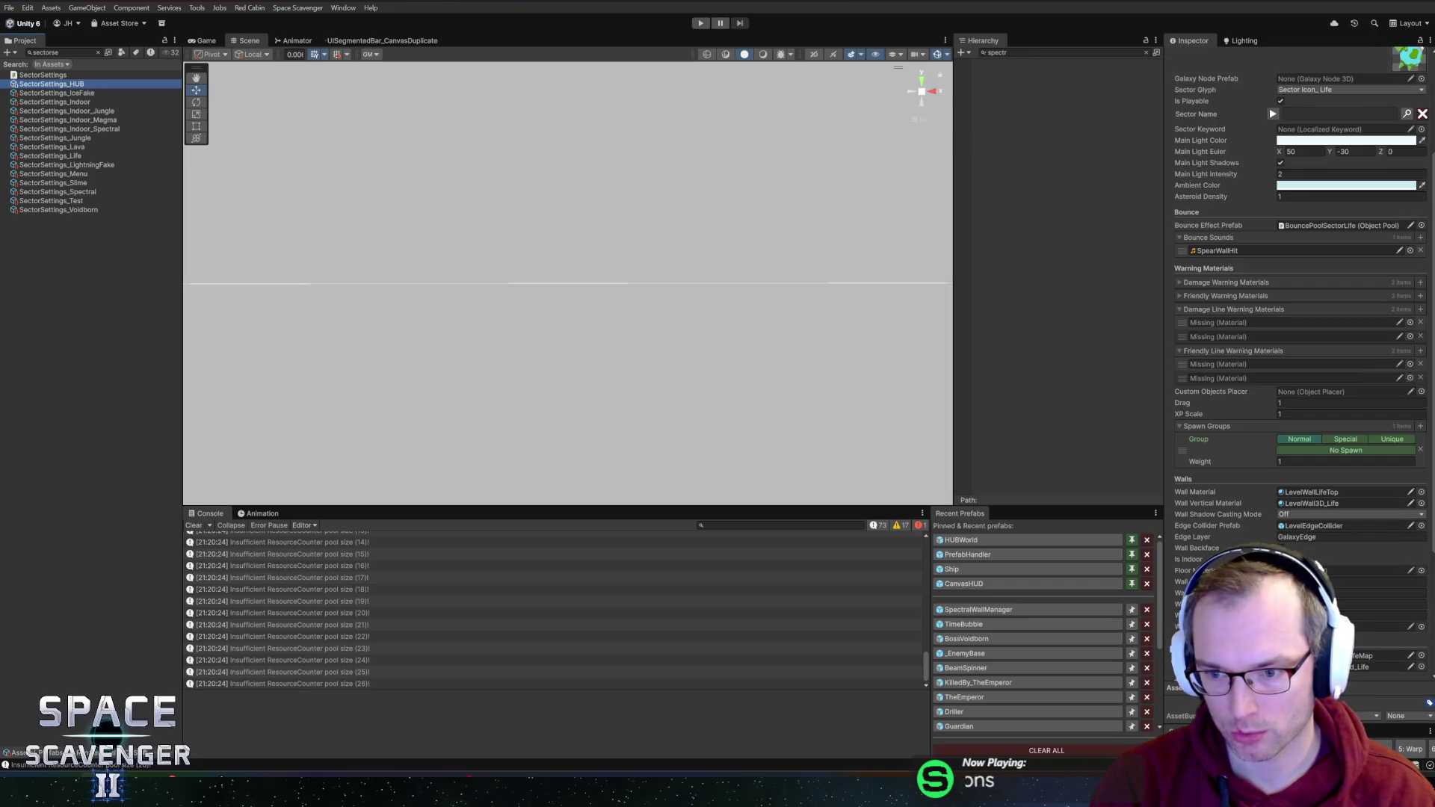
left_click(1316, 537)
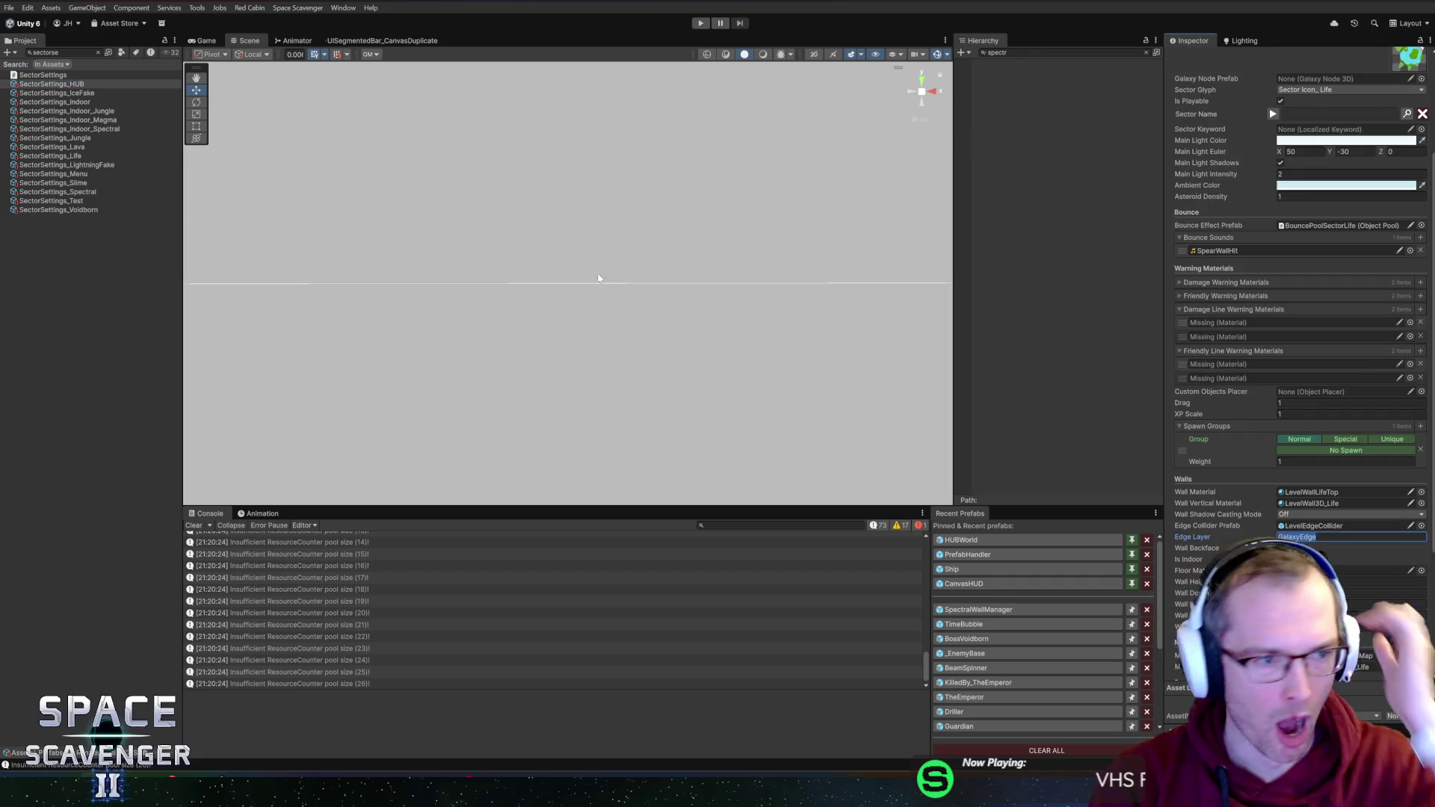
left_click(83, 193)
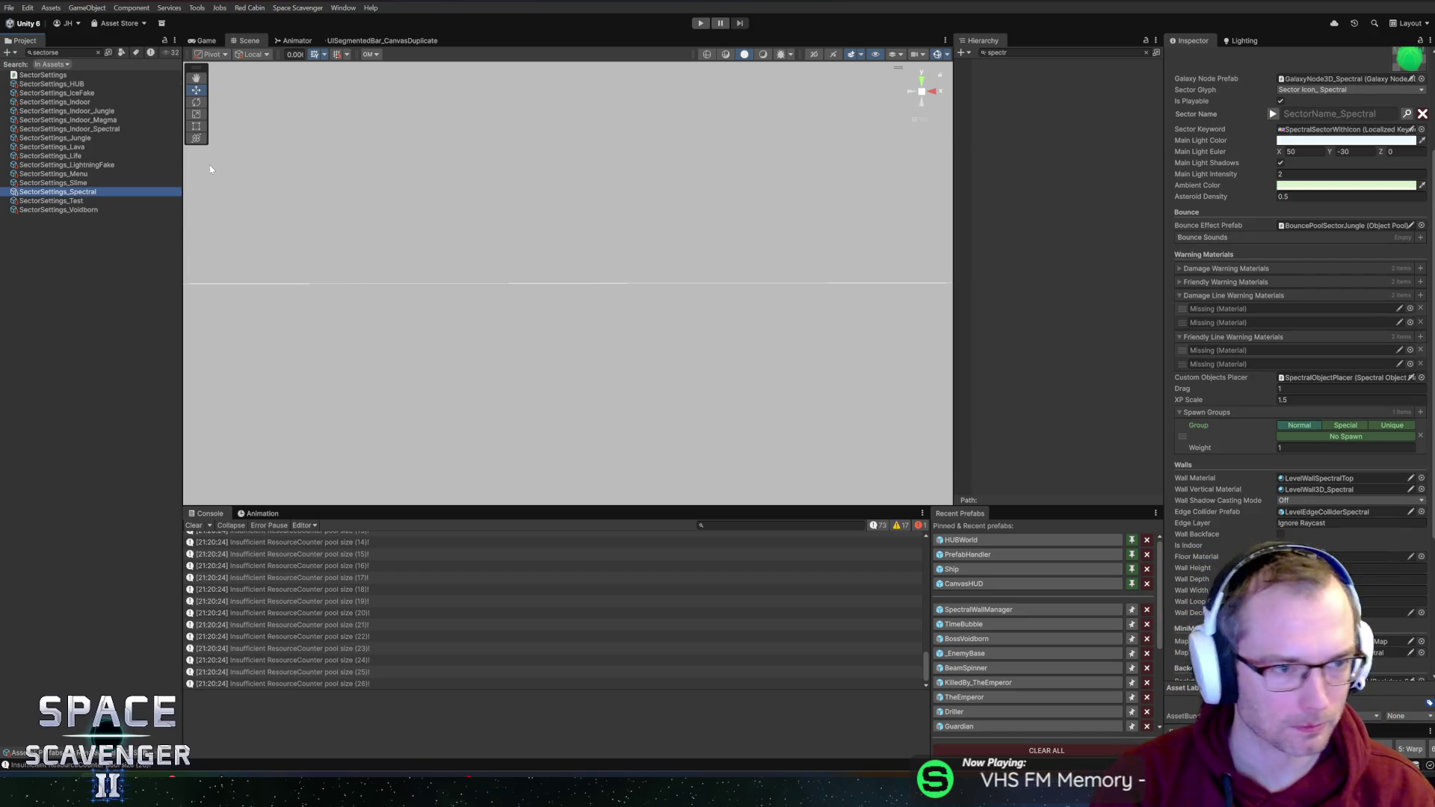
left_click(1320, 528)
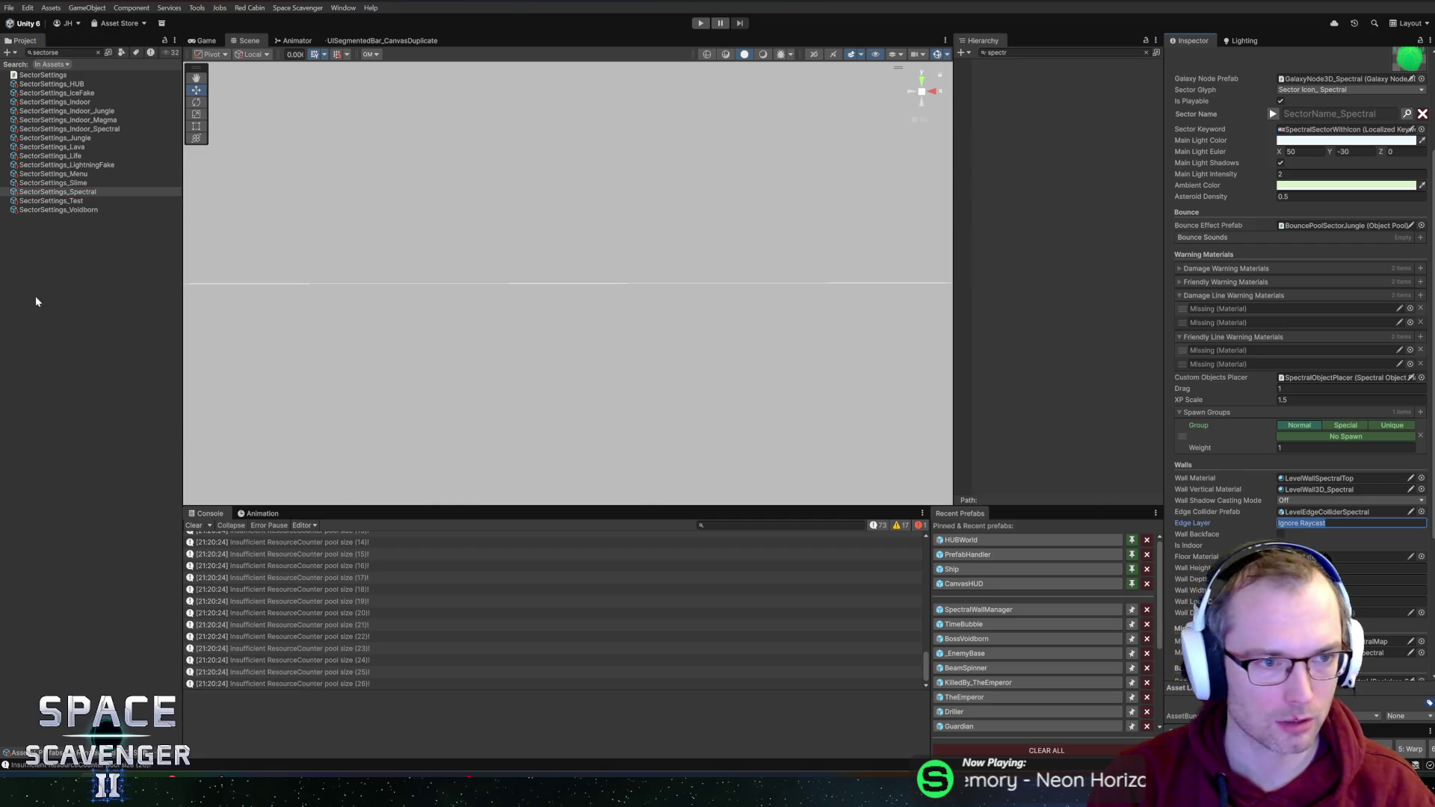
key("alt+Tab")
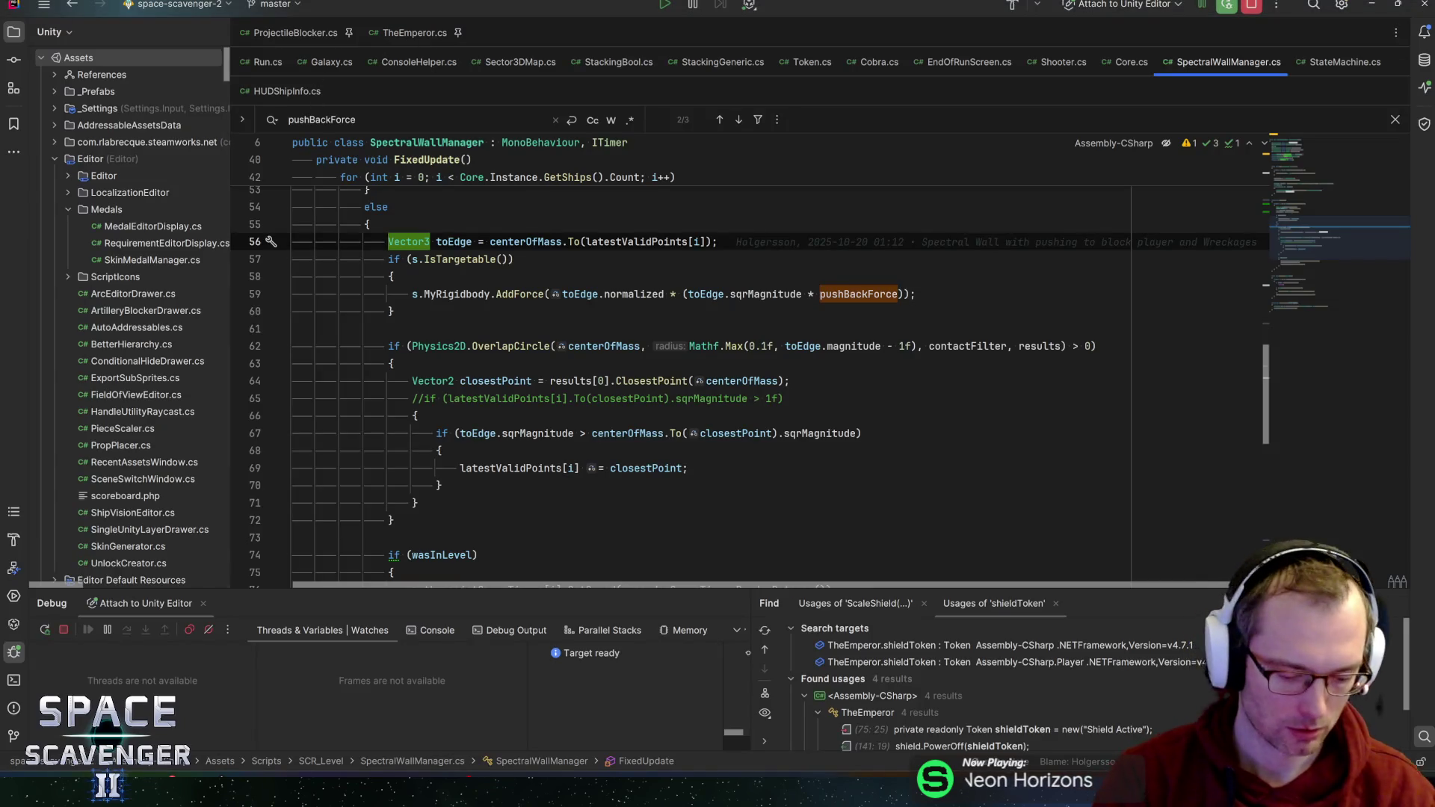
- Open SectorSettings.cs through a class search for 'sectorset'
key("ctrl+n")
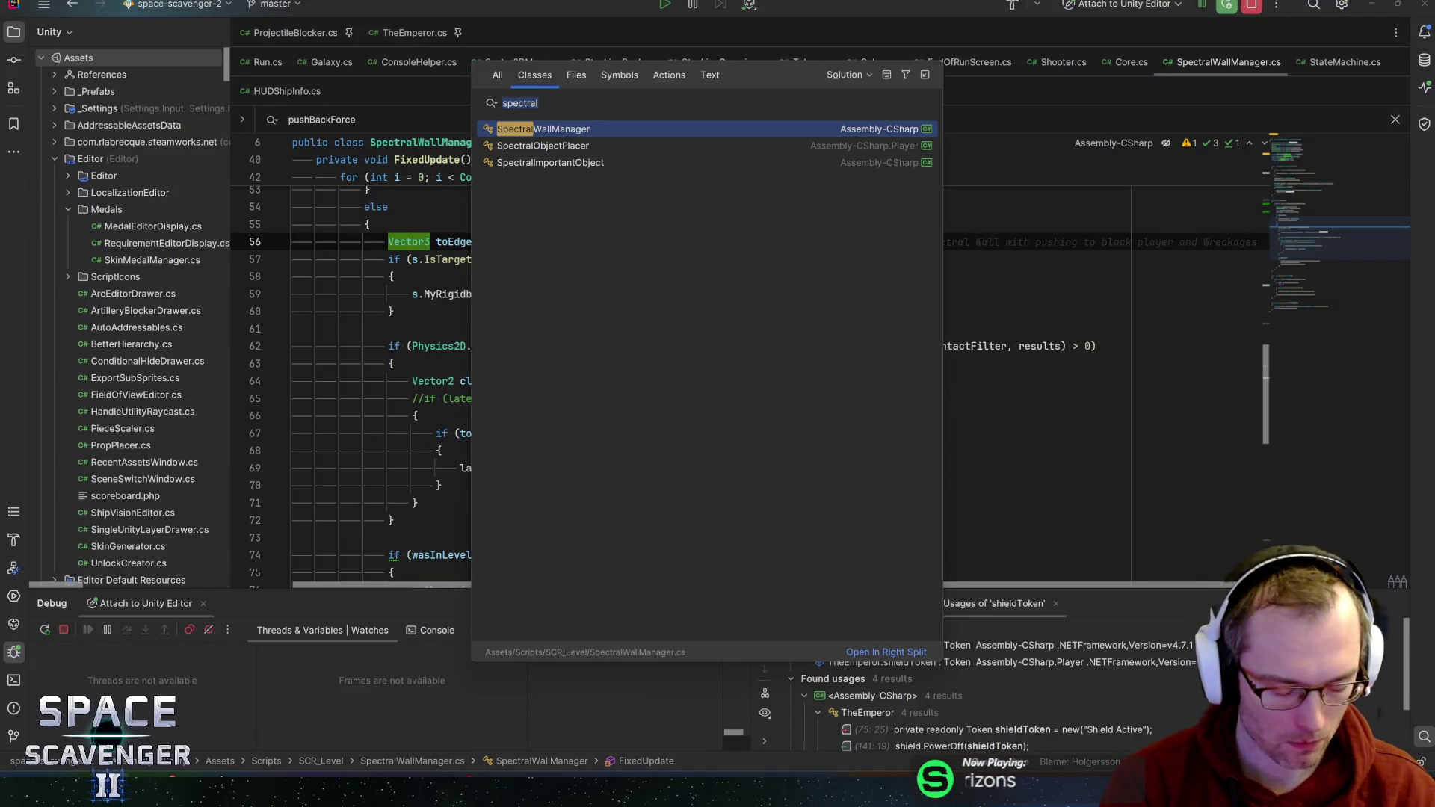
key("Escape")
key("ctrl+n")
type("sec")
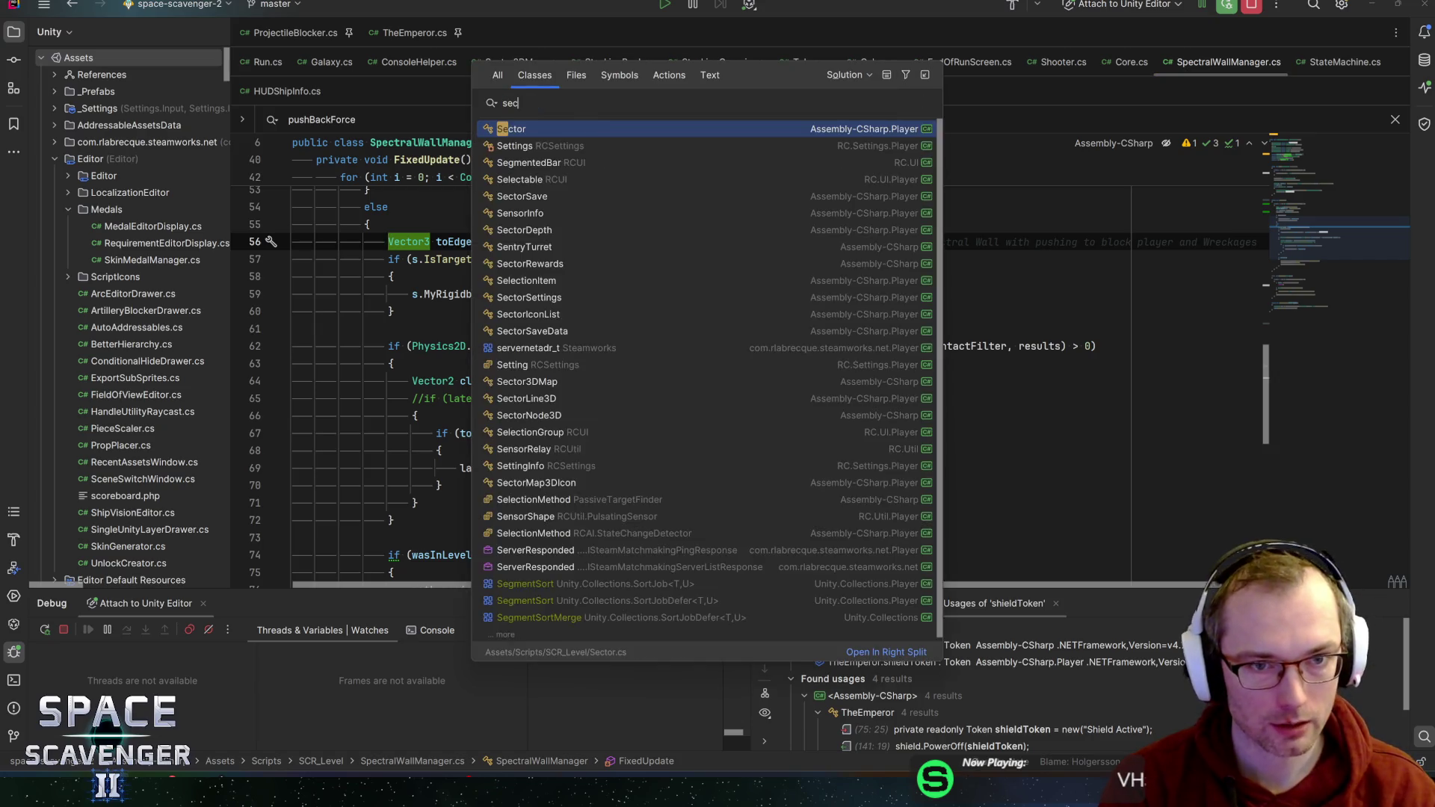
type("torsett")
key("Return")
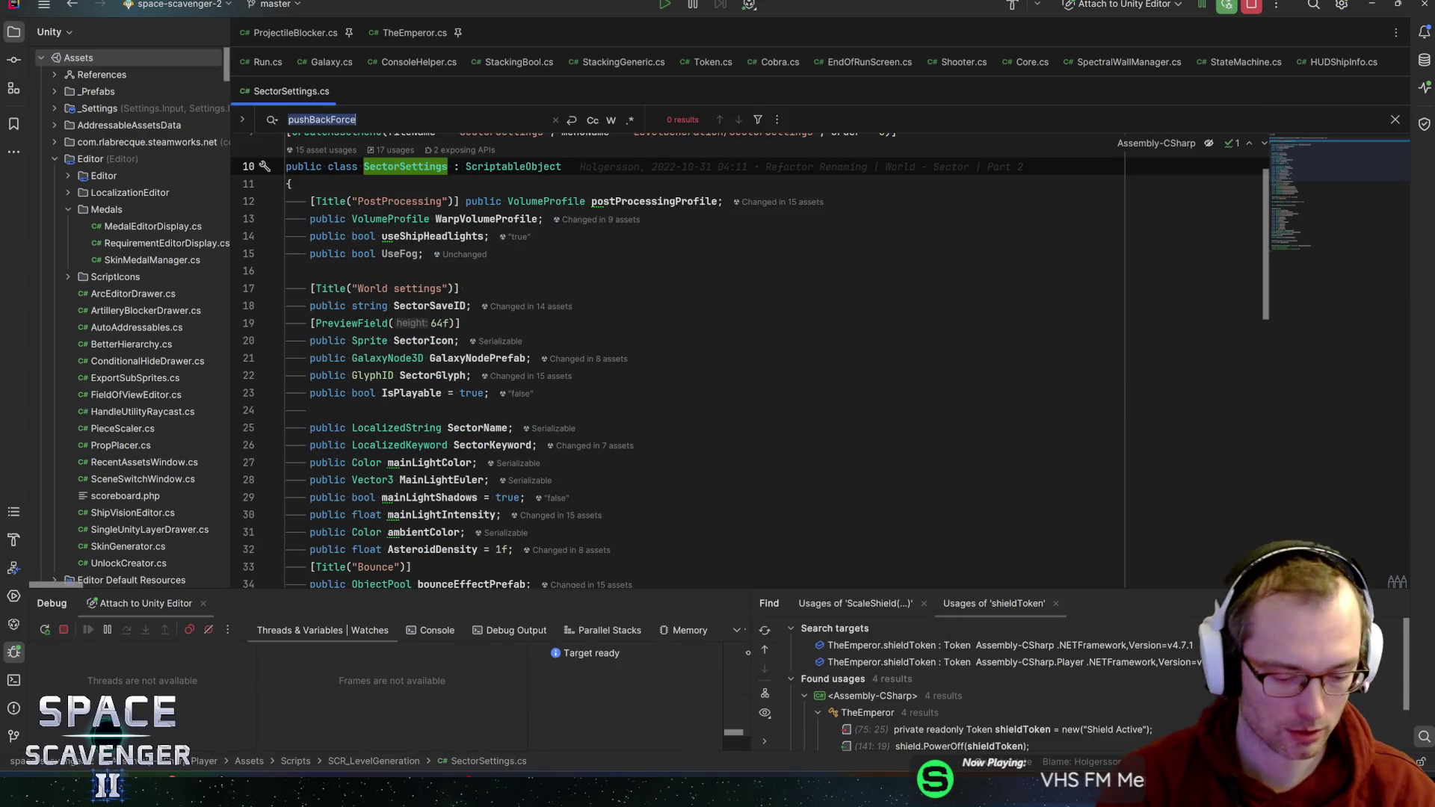
- Find usages of EdgeLayer and open LevelGenerator.cs line 421 setting the Main Level layer
type("edgela")
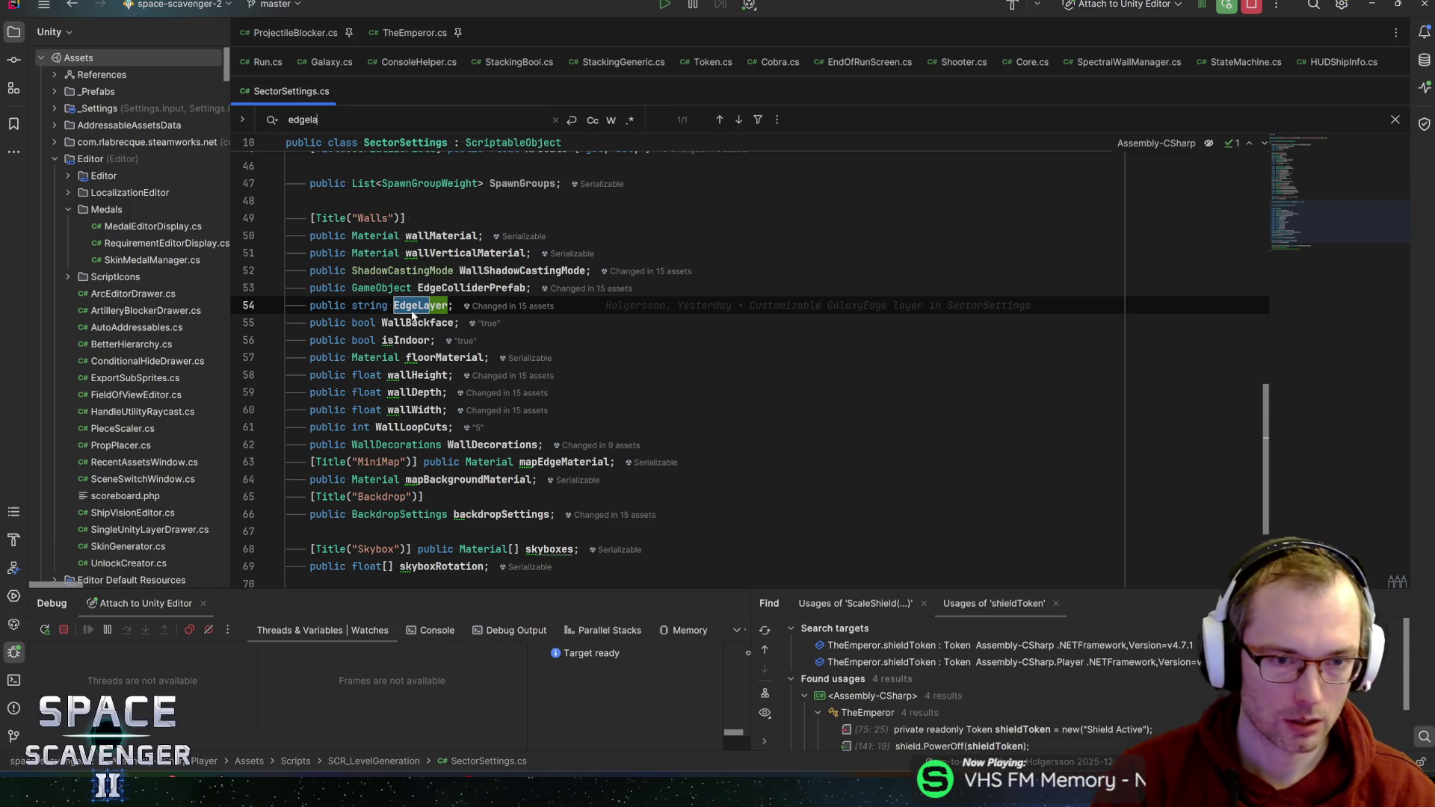
key("alt+F7")
scroll(933, 706, "down", 5)
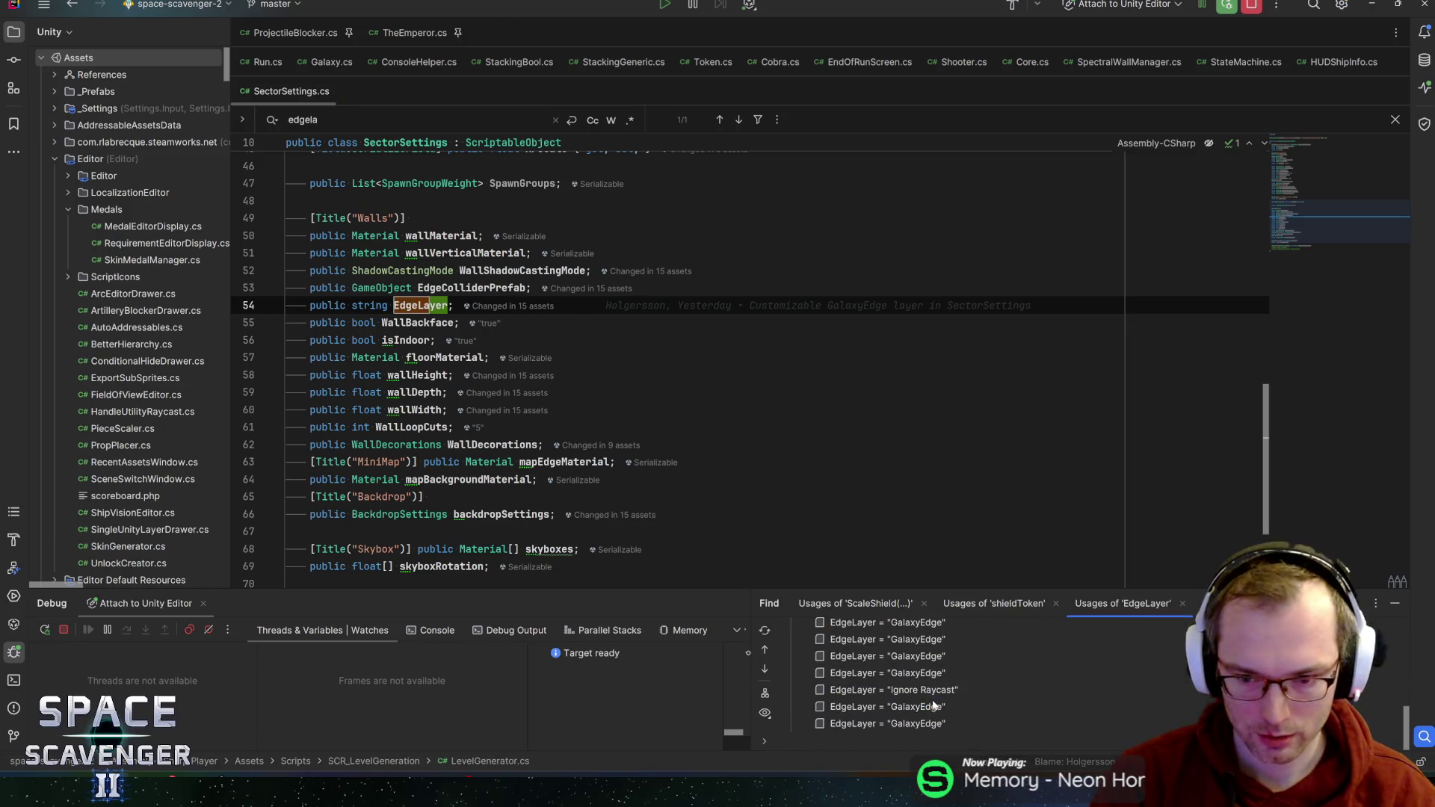
scroll(933, 706, "up", 5)
double_click(972, 710)
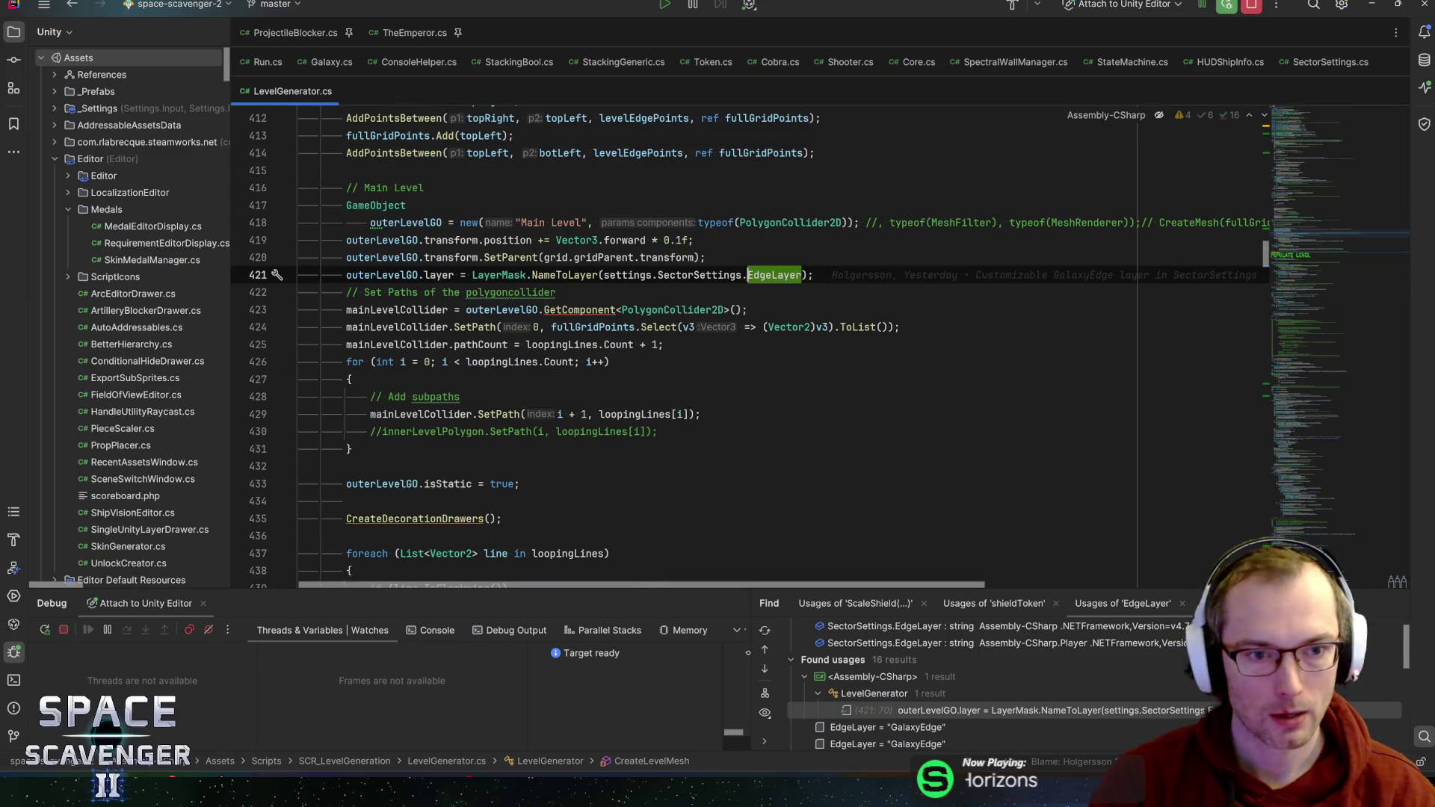
key("Down")
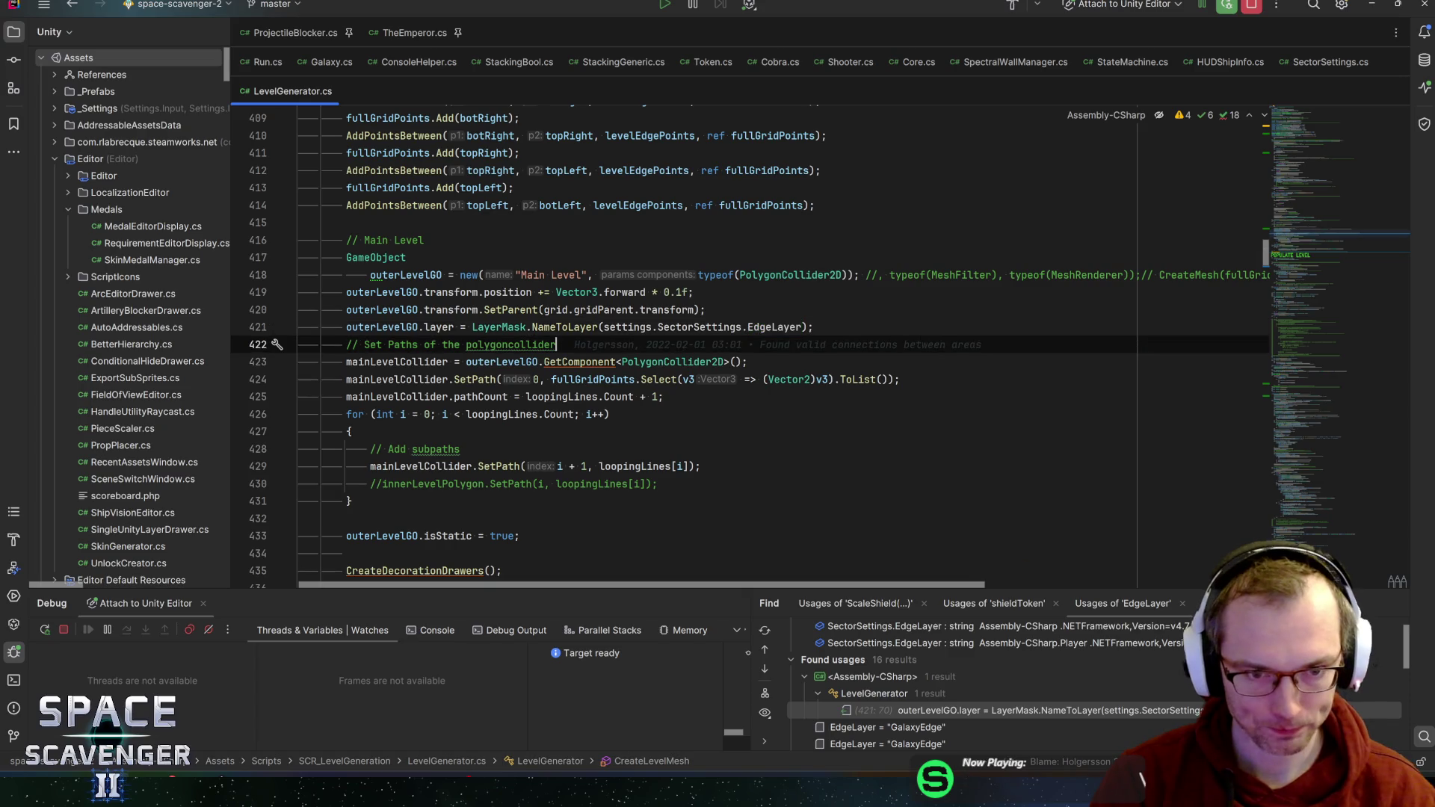
key("Up")
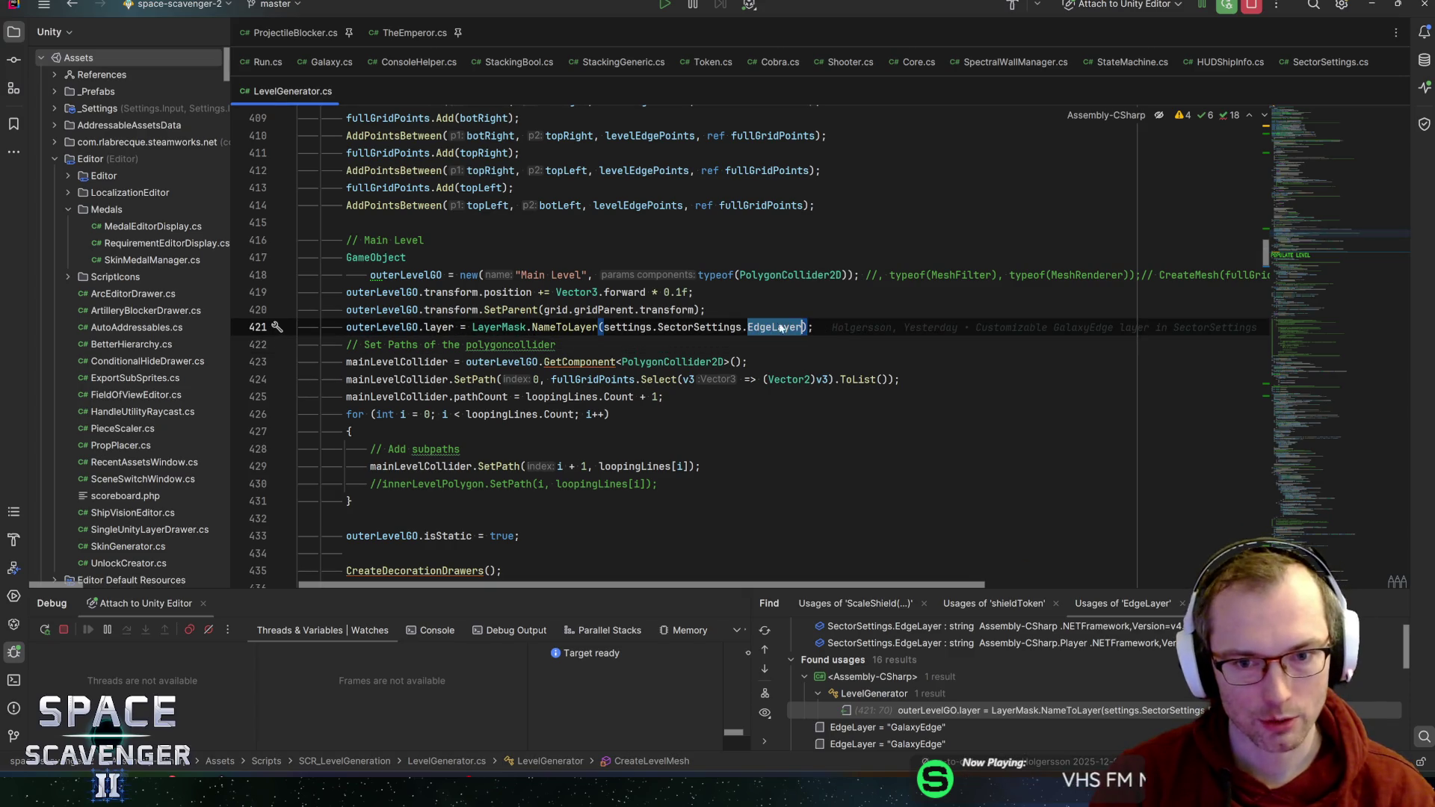
mouse_move(794, 332)
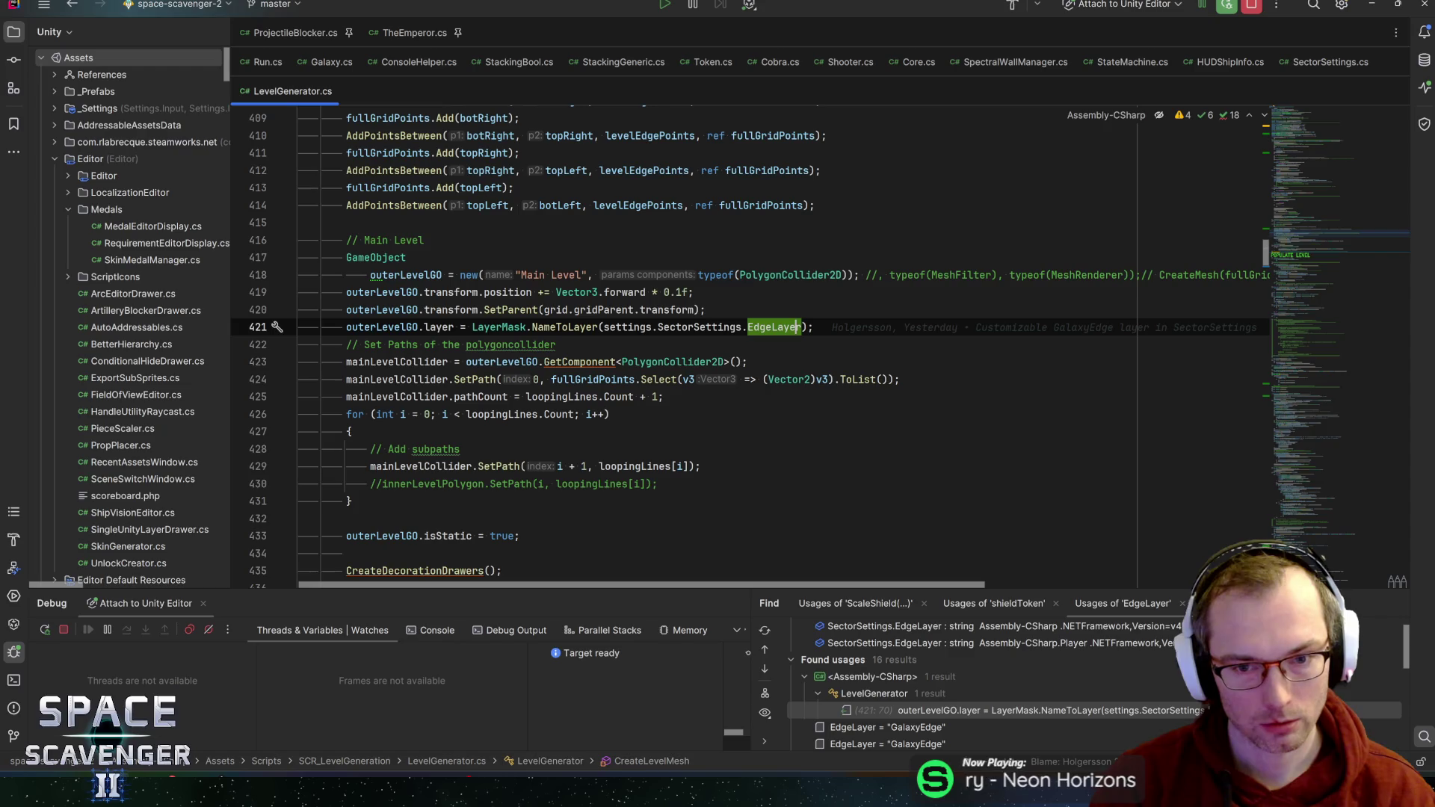
key("End")
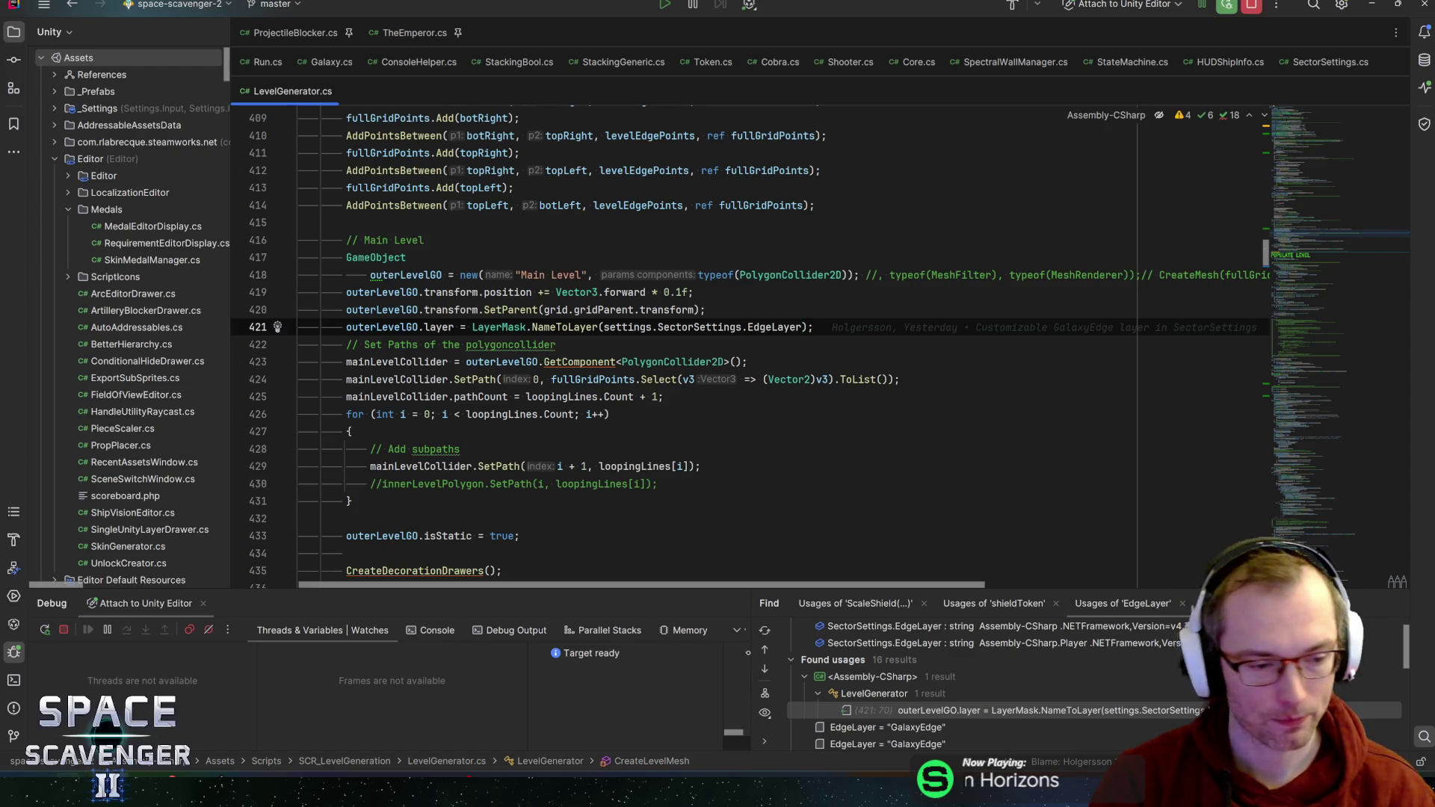
key("alt+Tab")
left_click(26, 9)
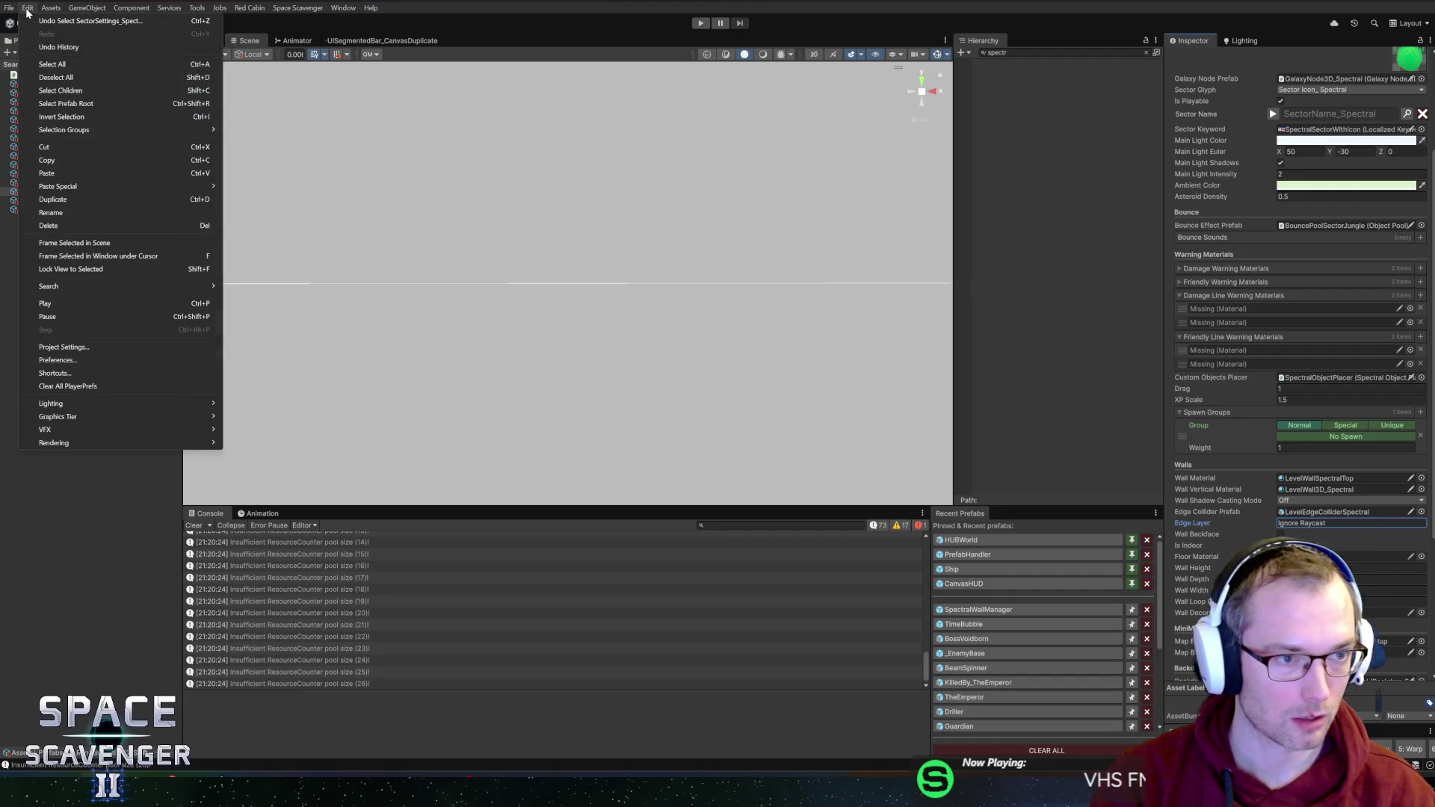
left_click(65, 347)
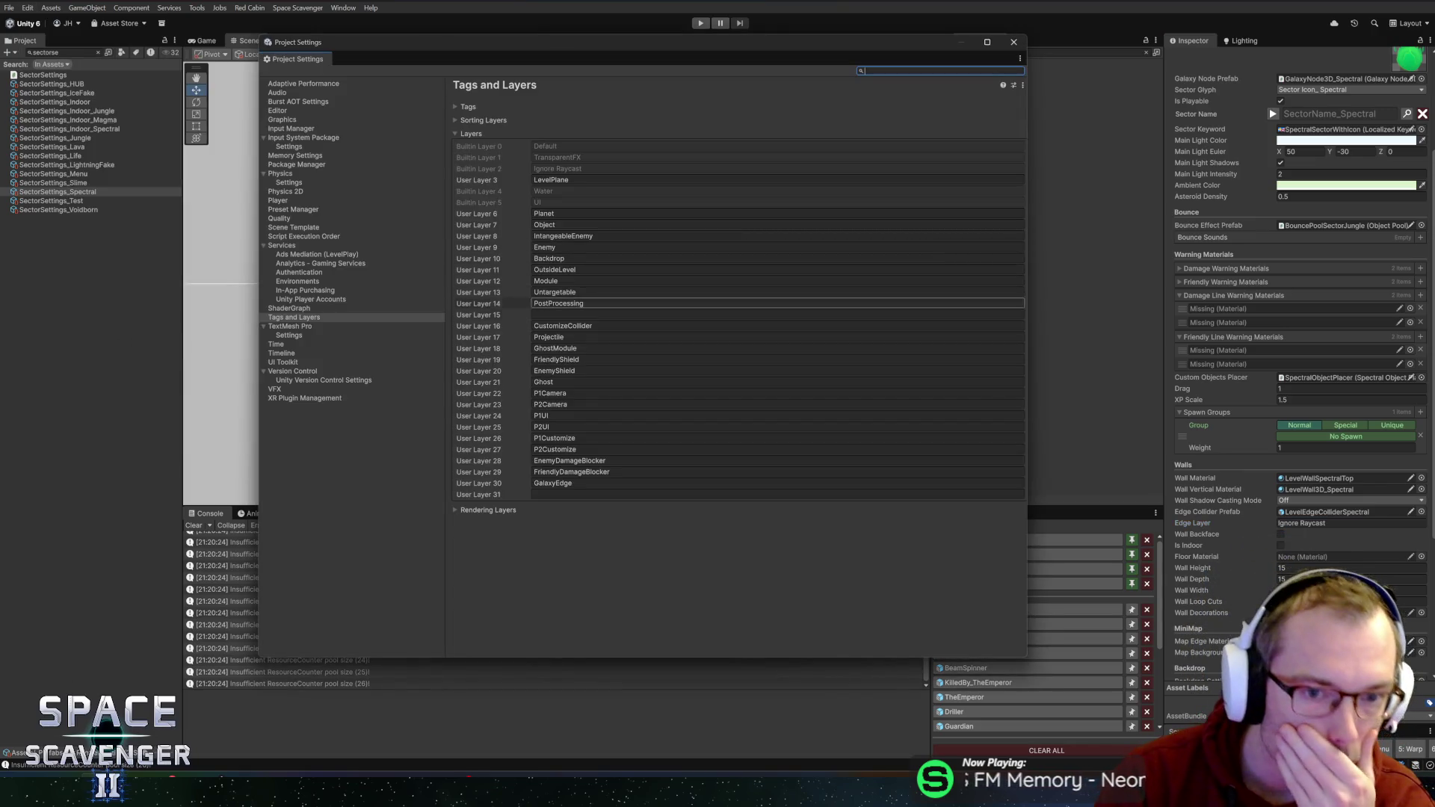
left_click(871, 271)
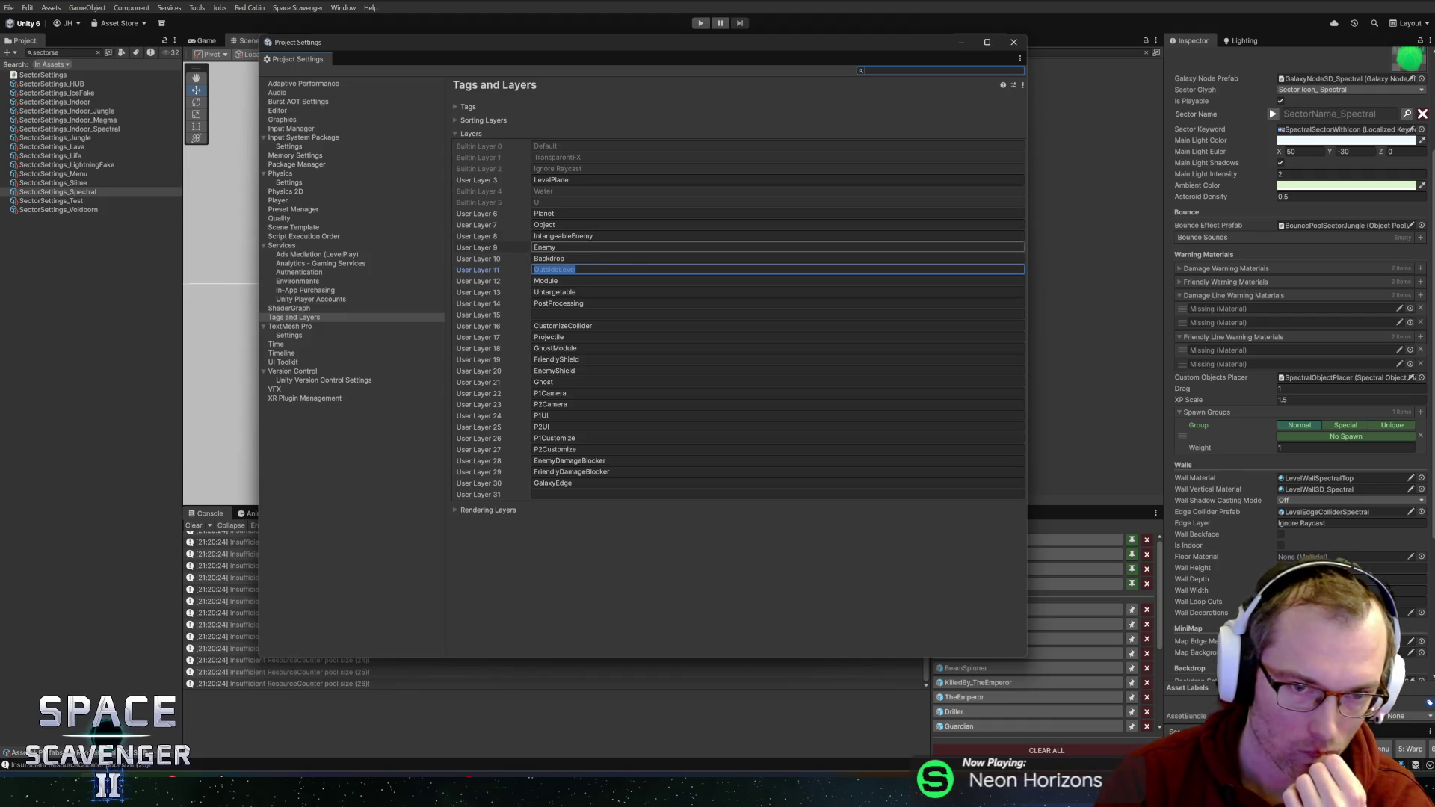
left_click(536, 269)
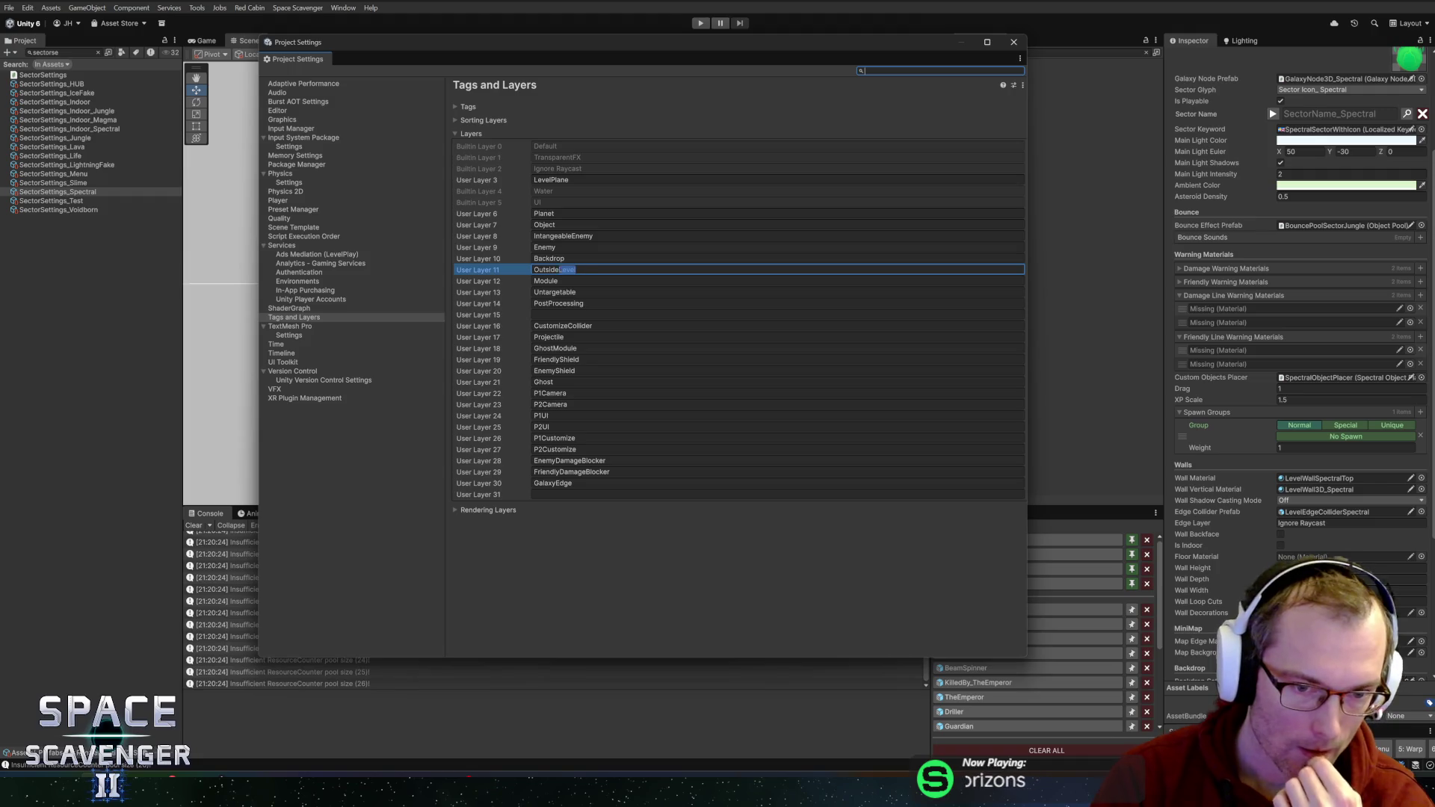
left_click_drag(559, 270, 462, 281)
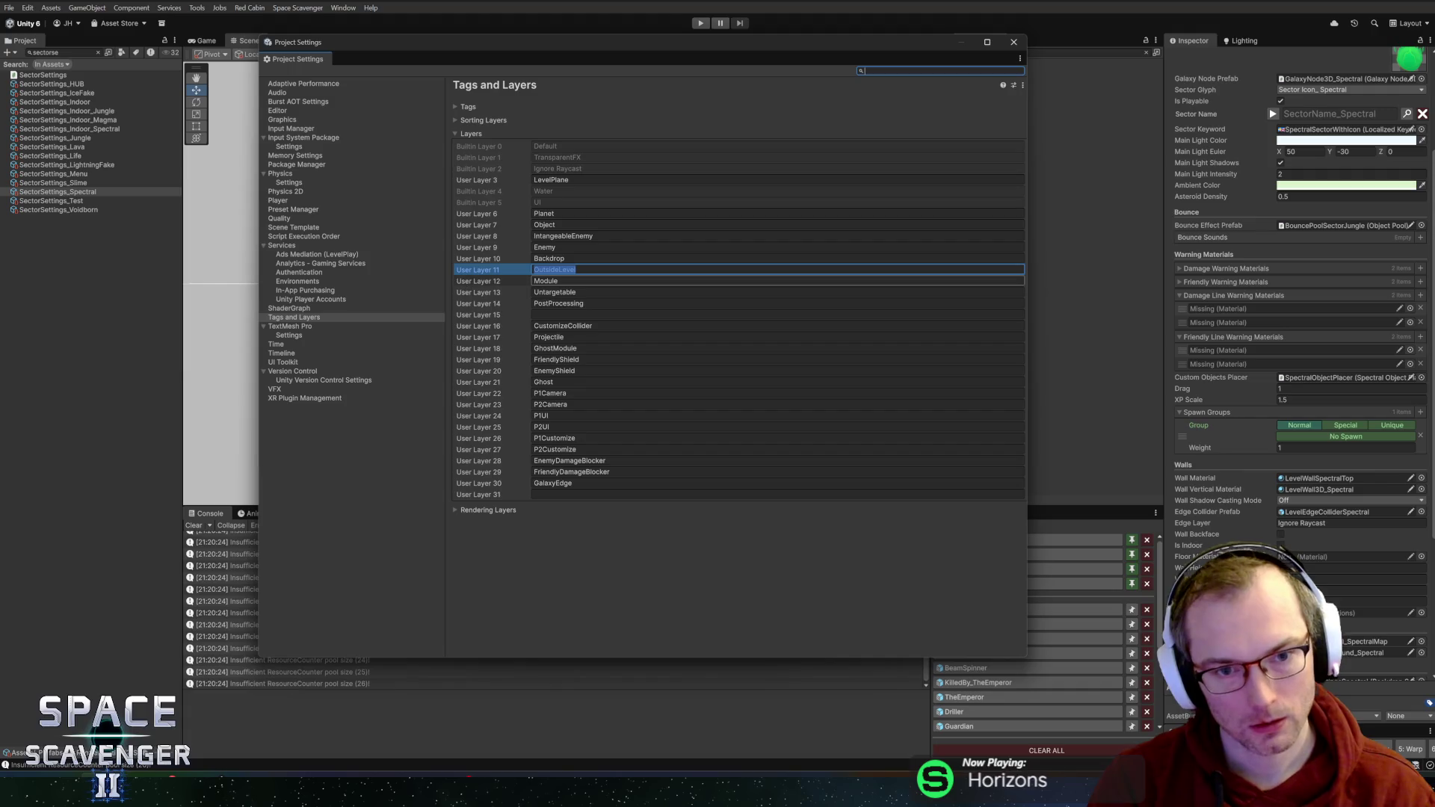
left_click(576, 270)
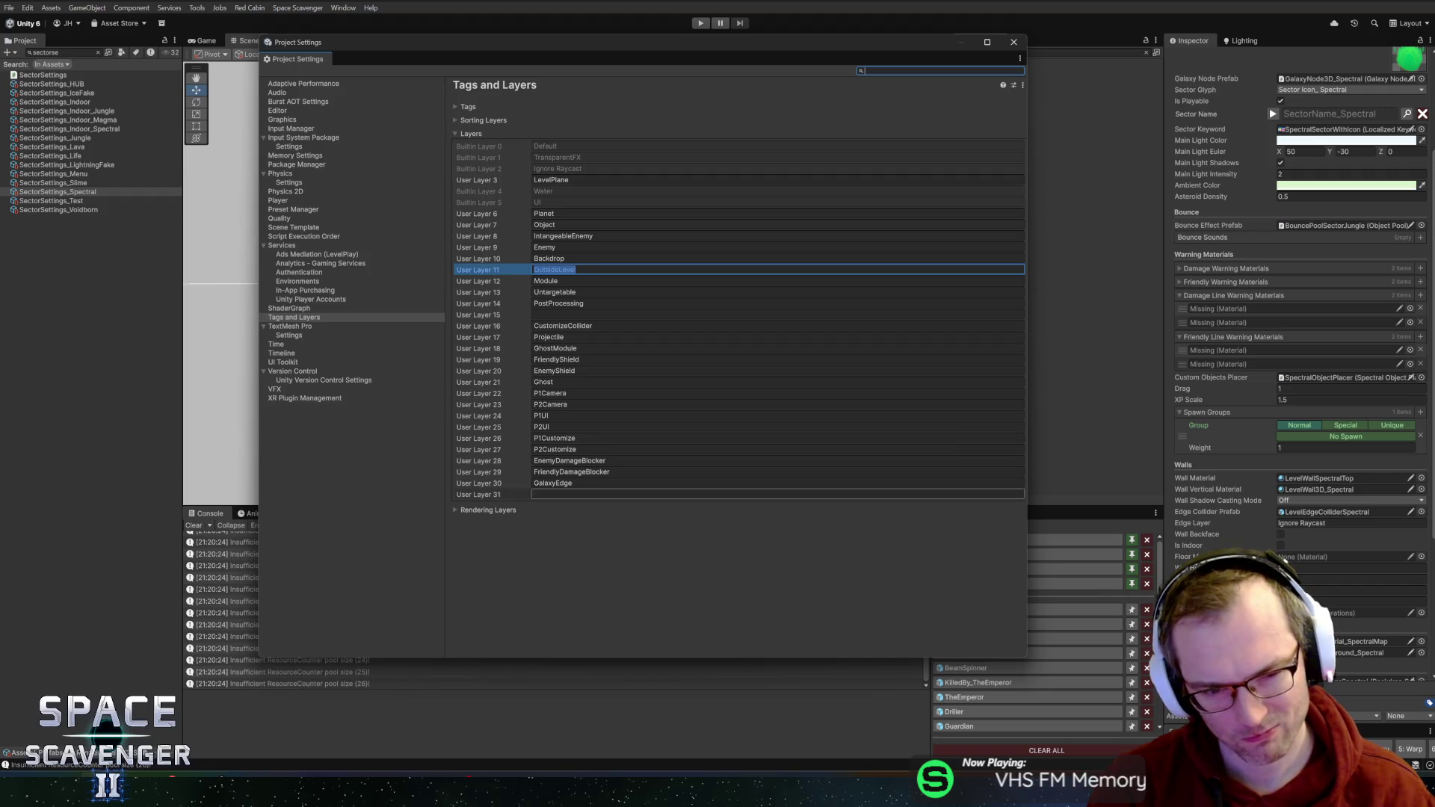
left_click(668, 583)
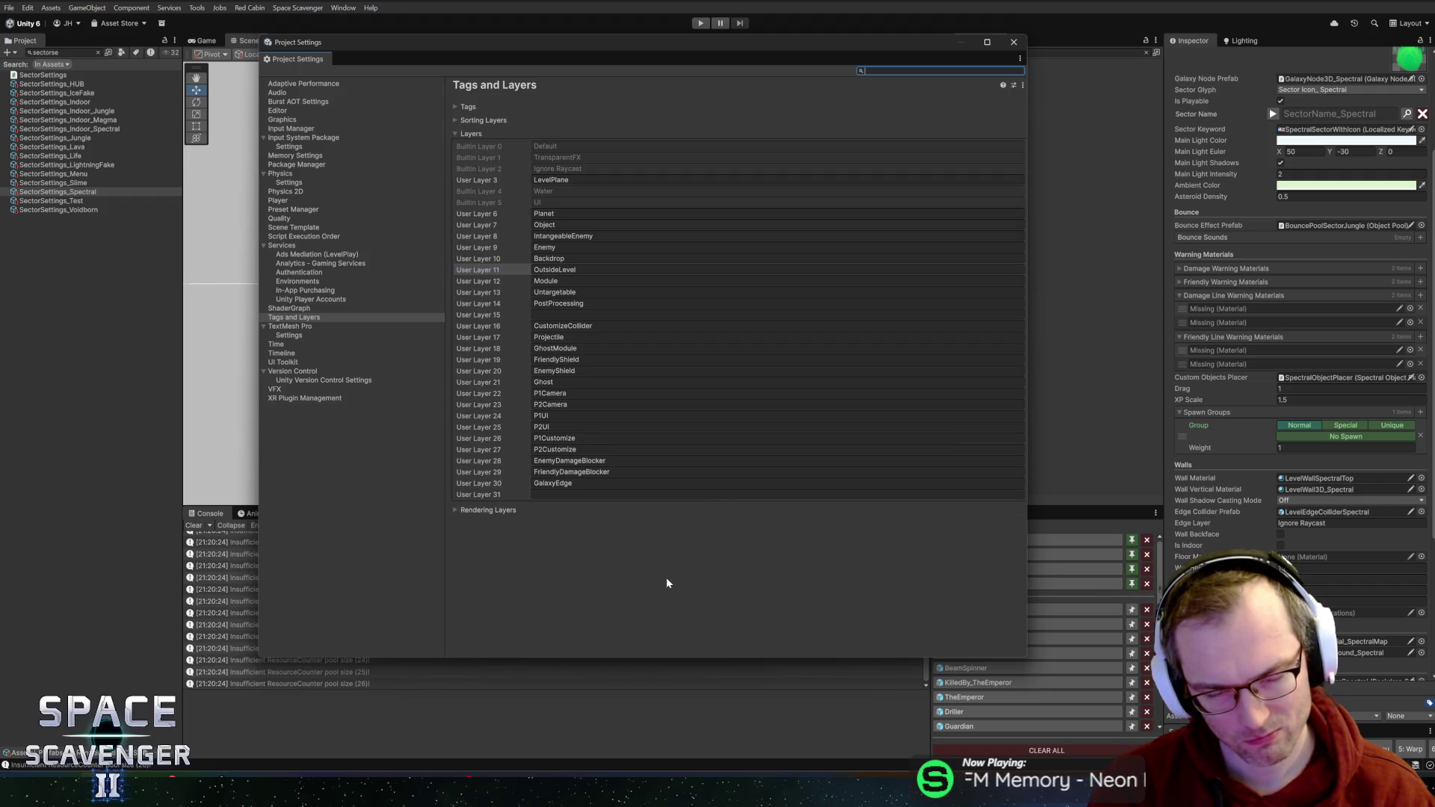
left_click(1014, 42)
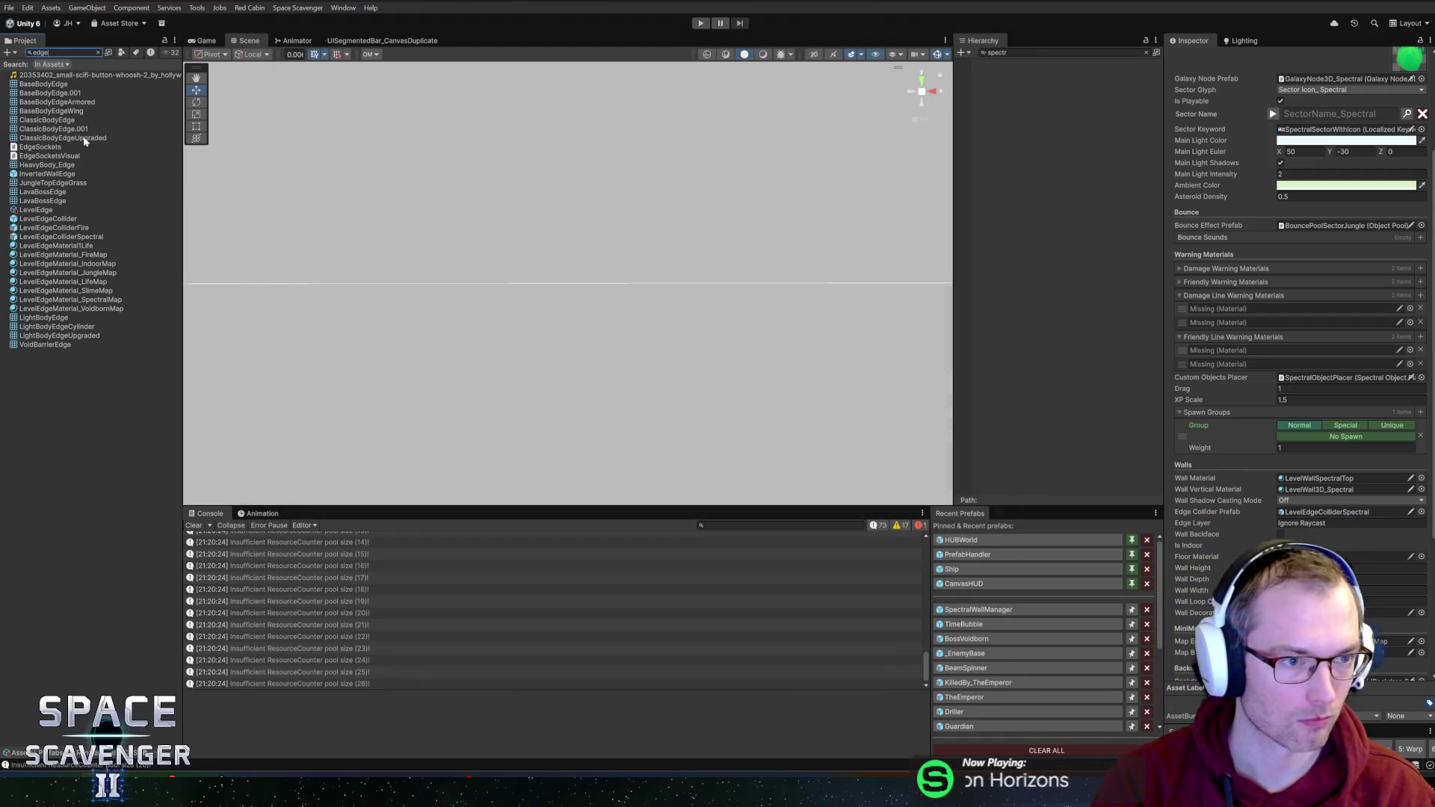
- Open the LevelEdgeColliderSpectral prefab and change SectorSettings_Spectral's Edge Layer to OutsideLevel
double_click(54, 237)
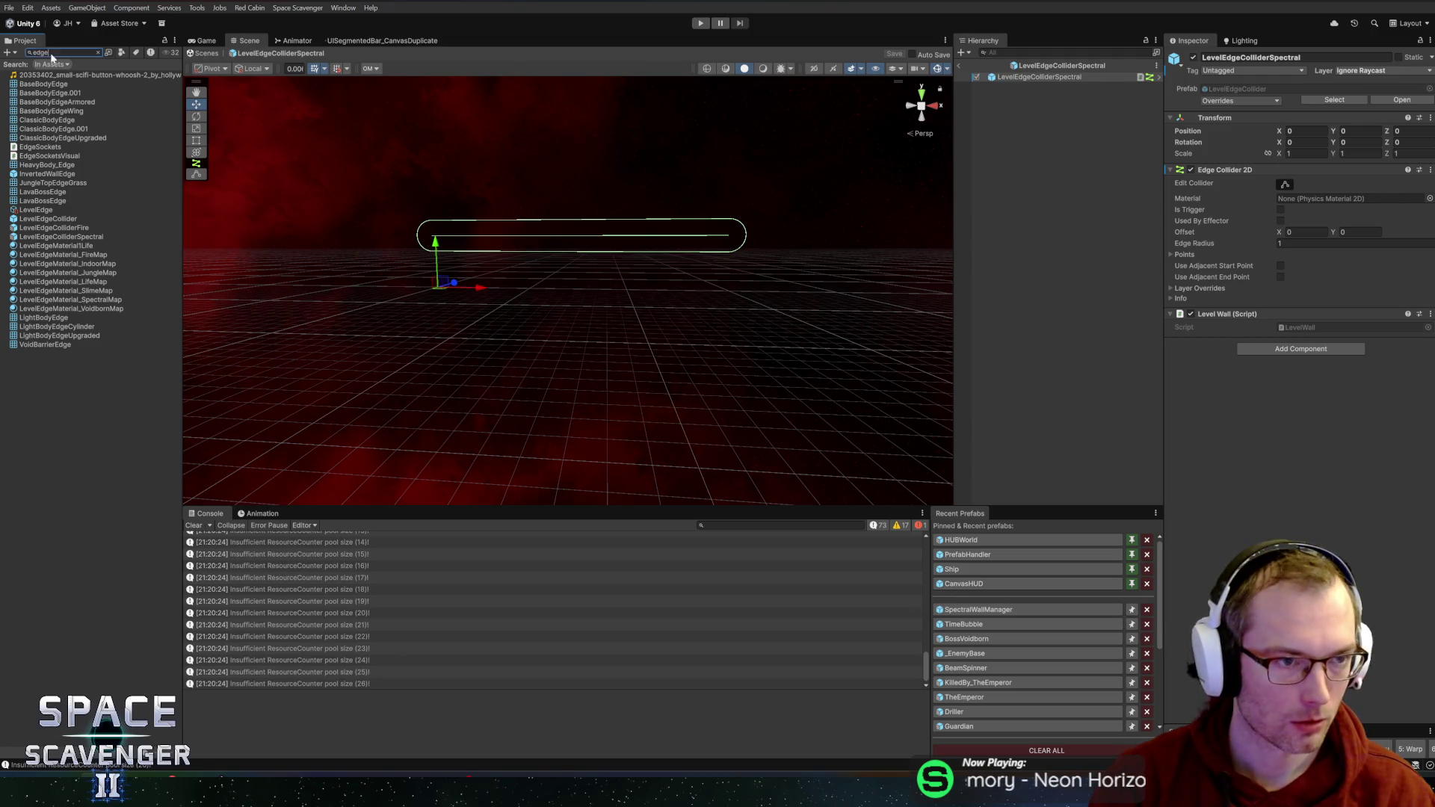
type("spectra")
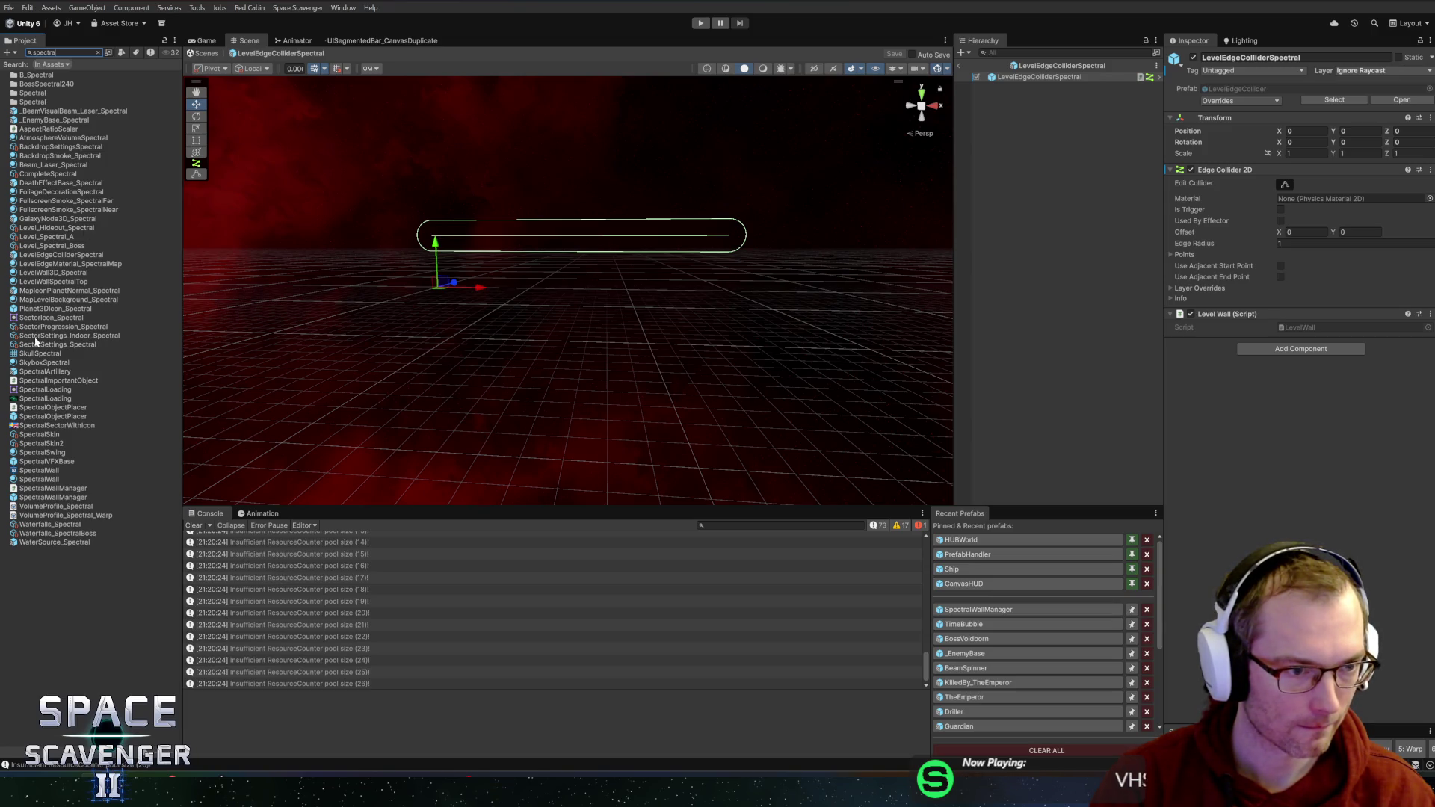
left_click(44, 328)
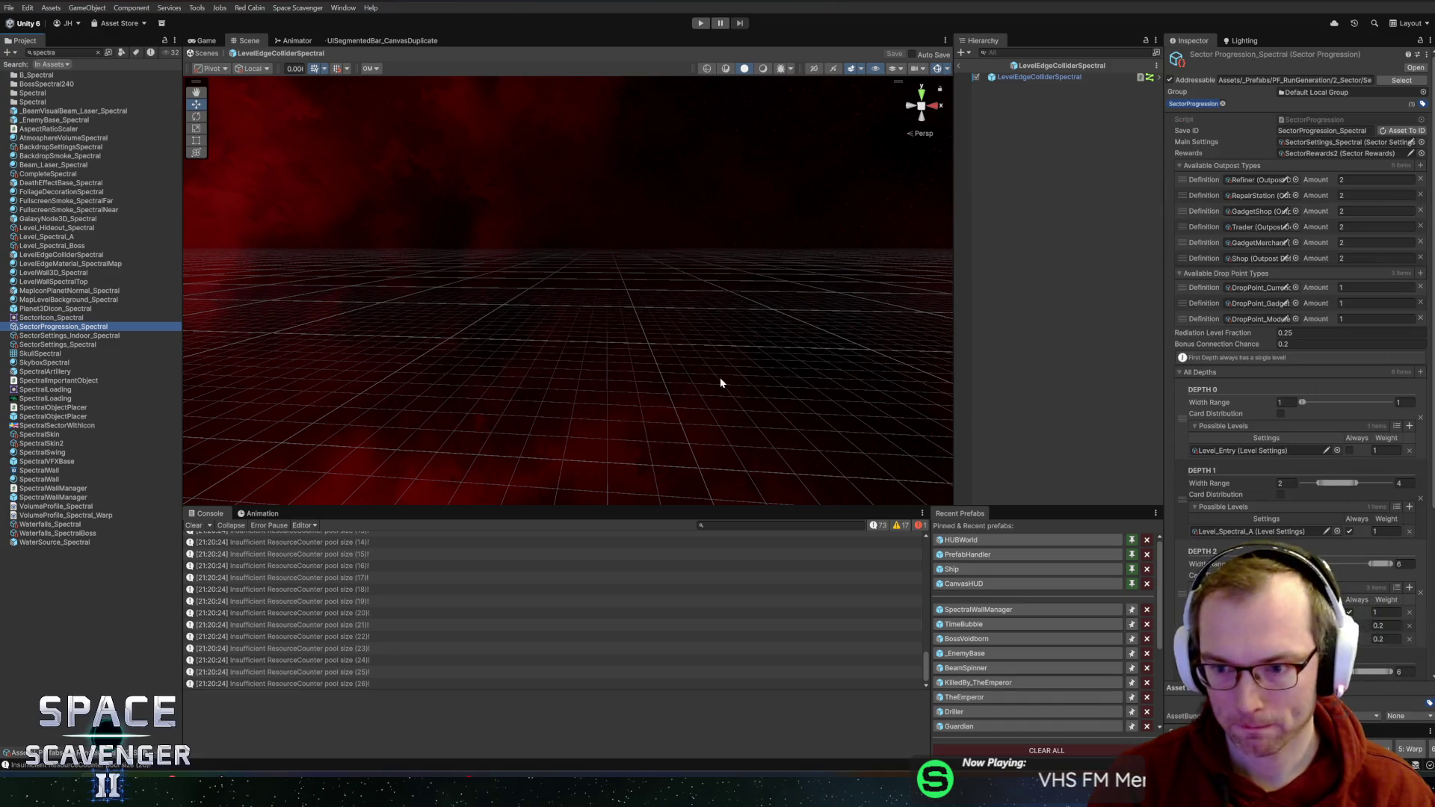
left_click(60, 344)
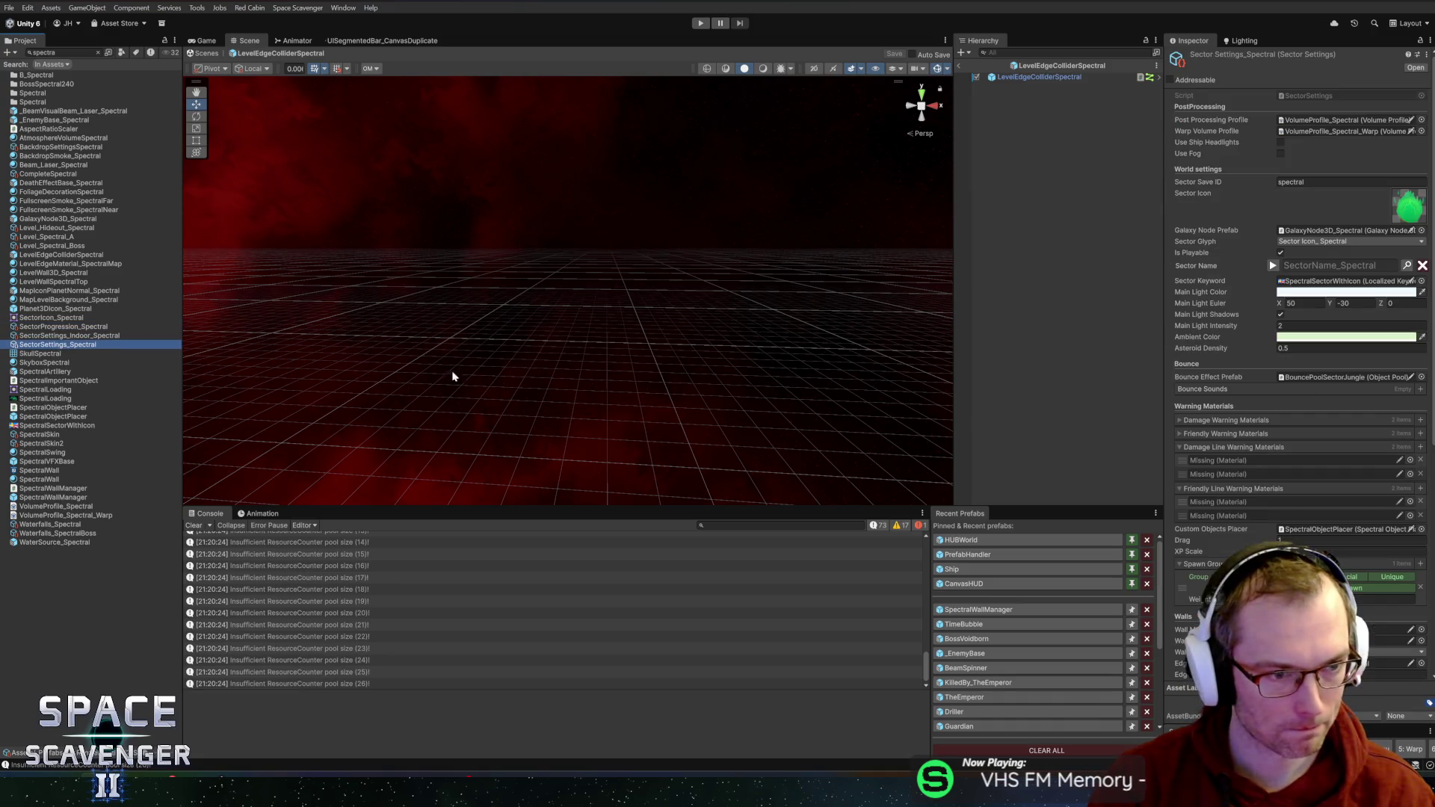
scroll(1308, 523, "down", 5)
left_click(1352, 523)
type("OutsideLevel")
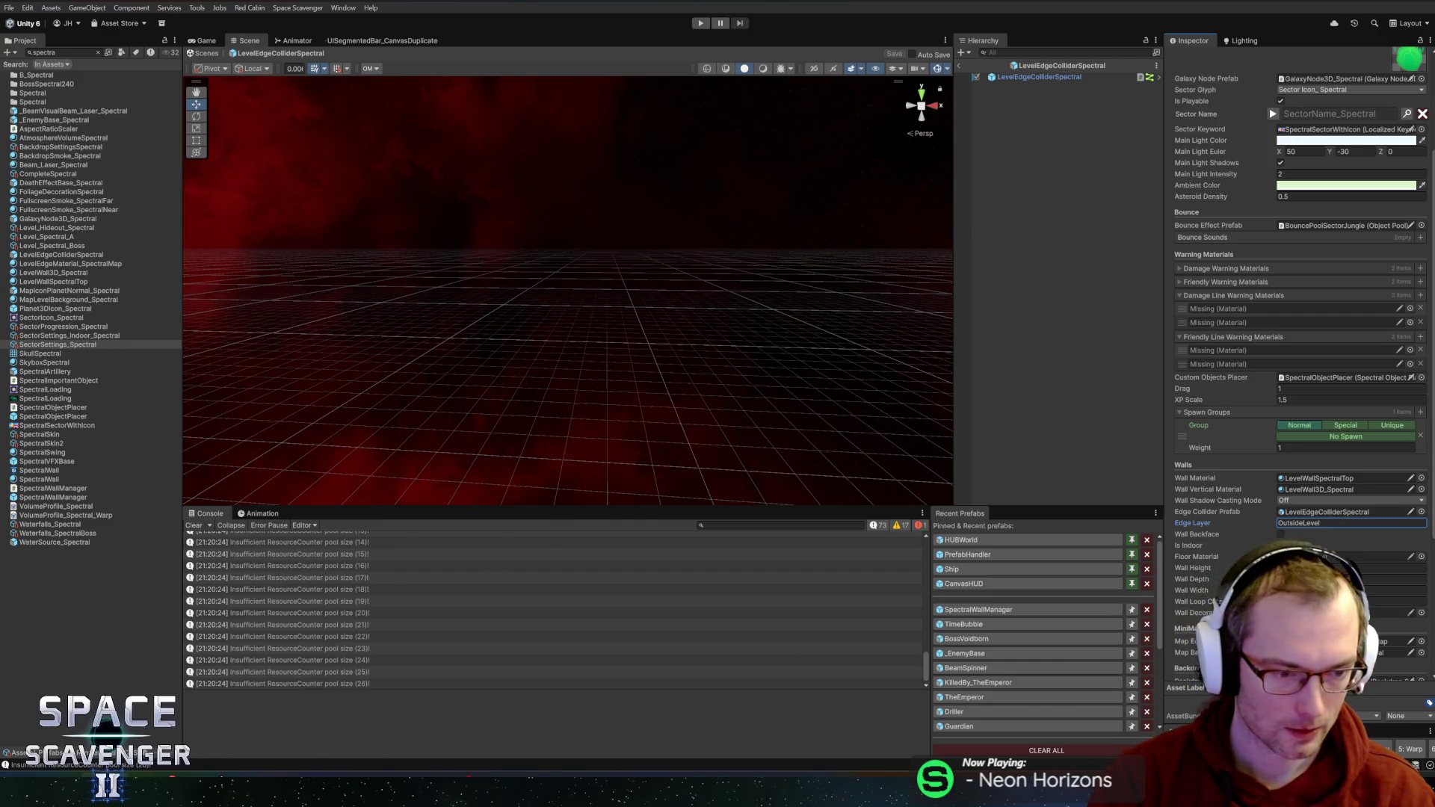
- Review Tags and Layers and the Physics 2D Layer Collision Matrix in Project Settings
key("alt+Tab")
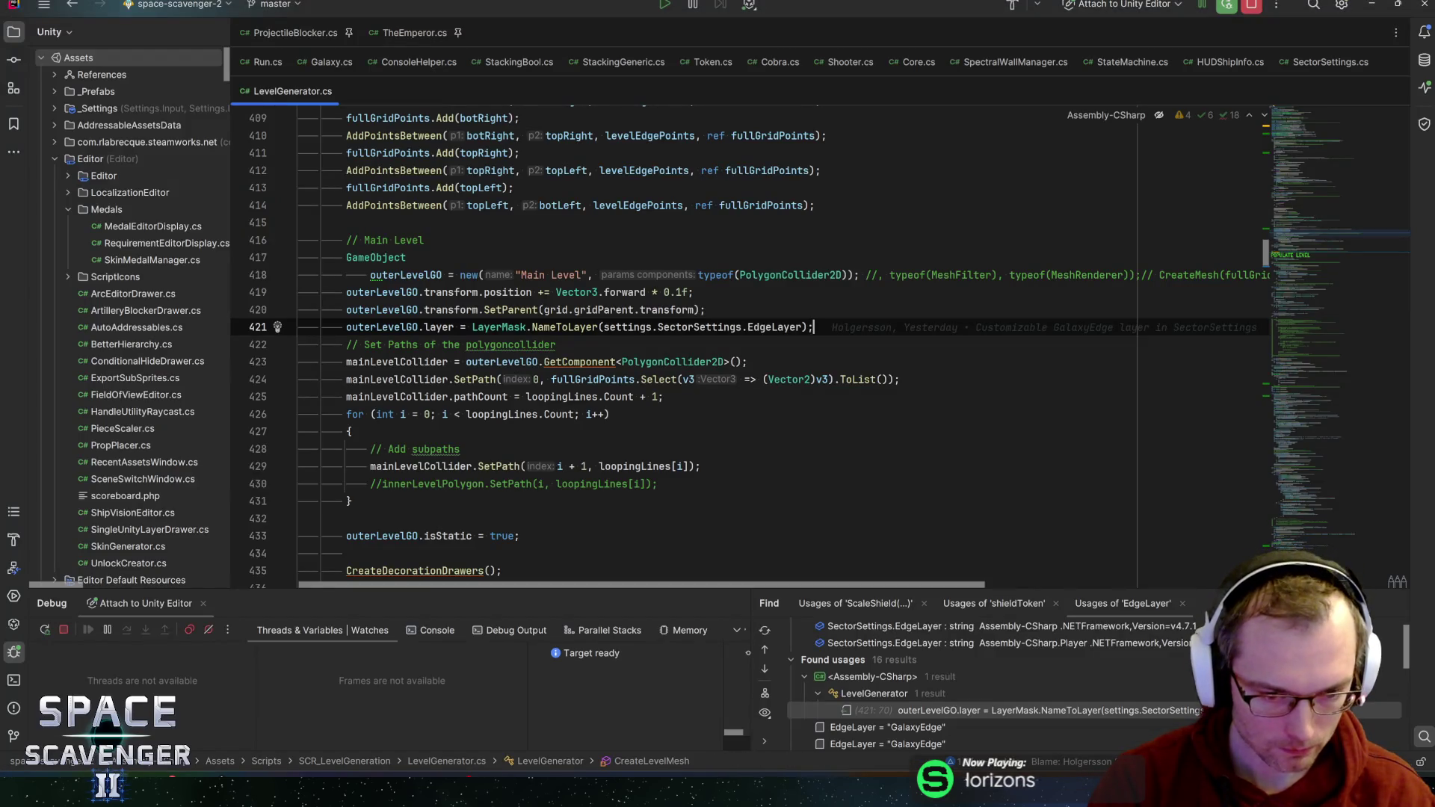
key("alt+Tab")
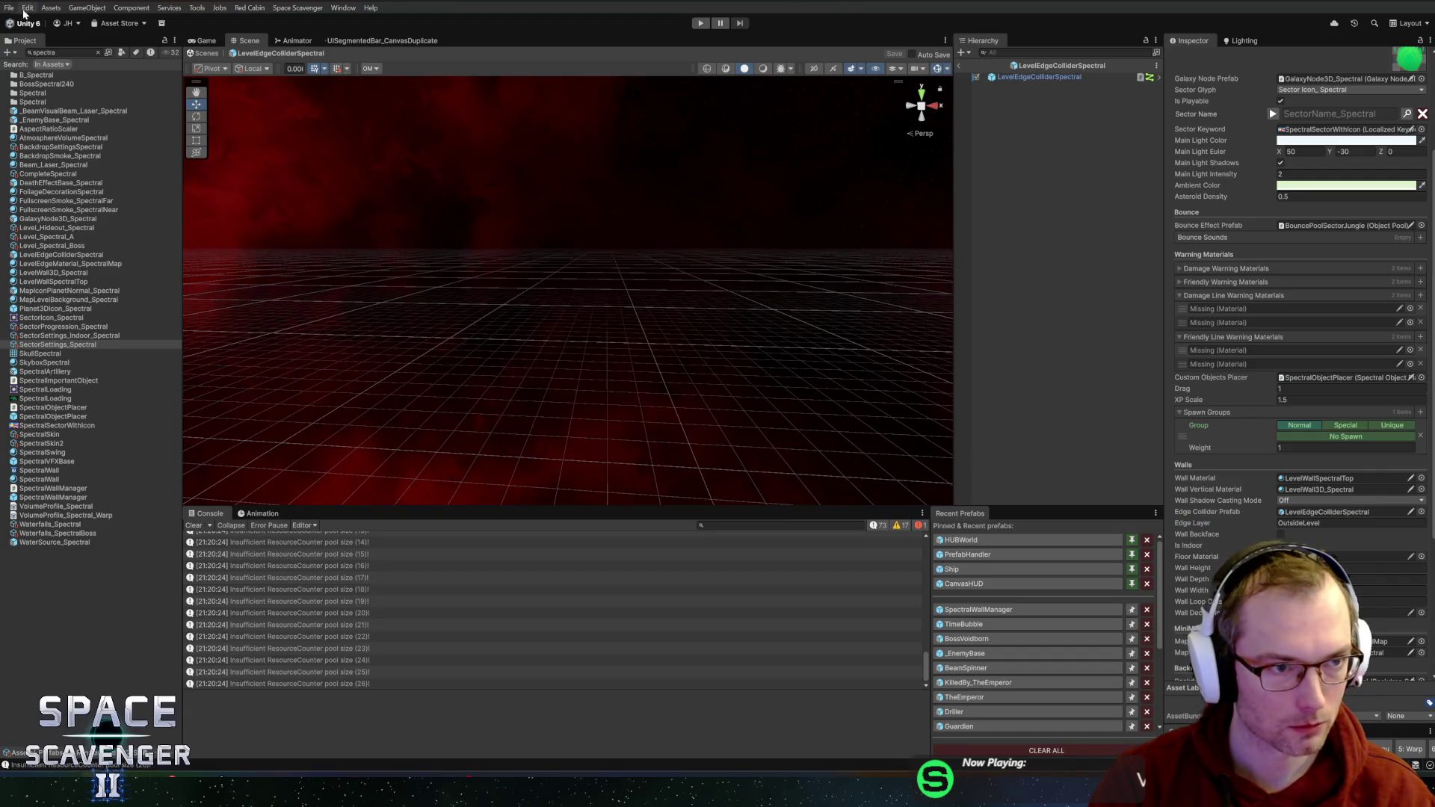
left_click(27, 9)
left_click(60, 346)
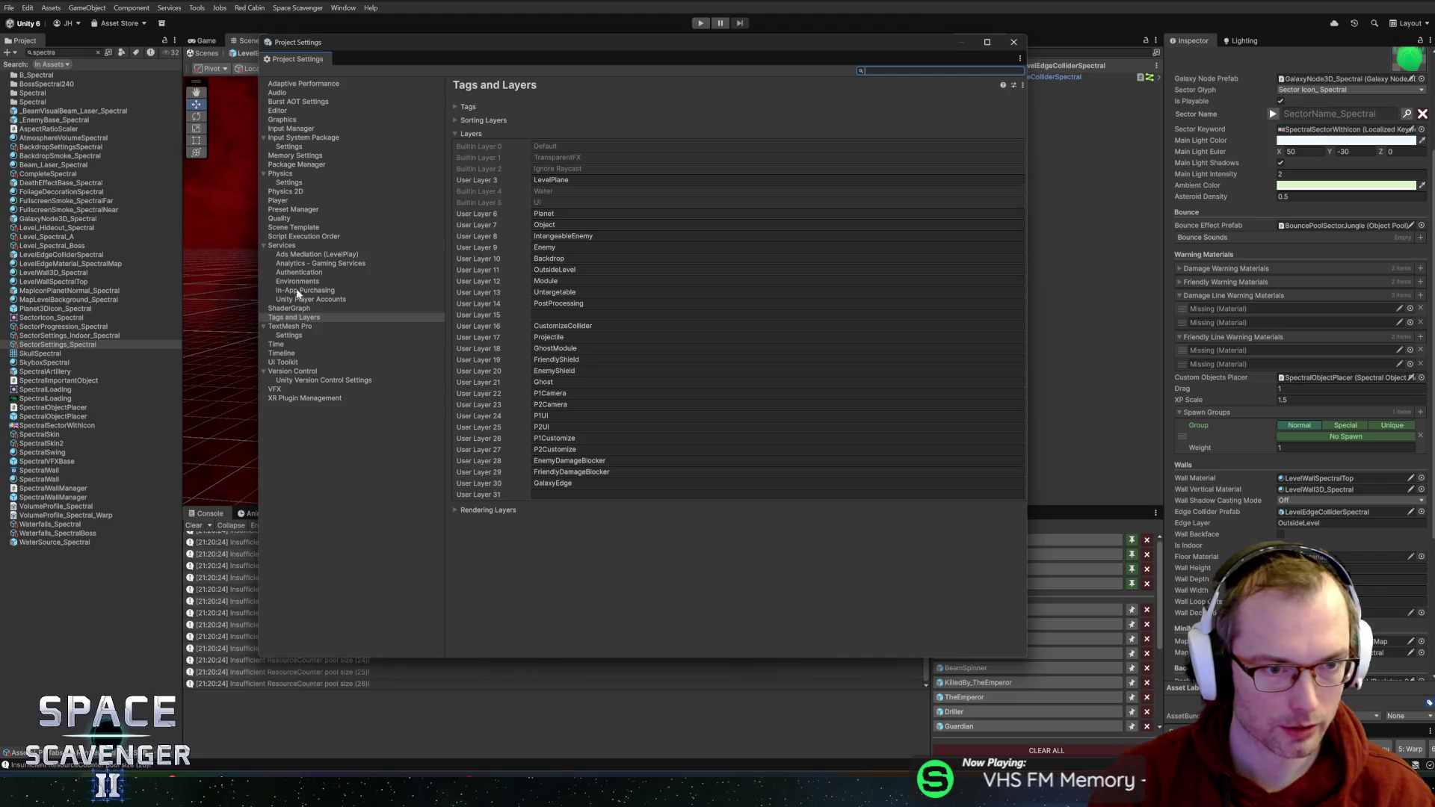
left_click(290, 192)
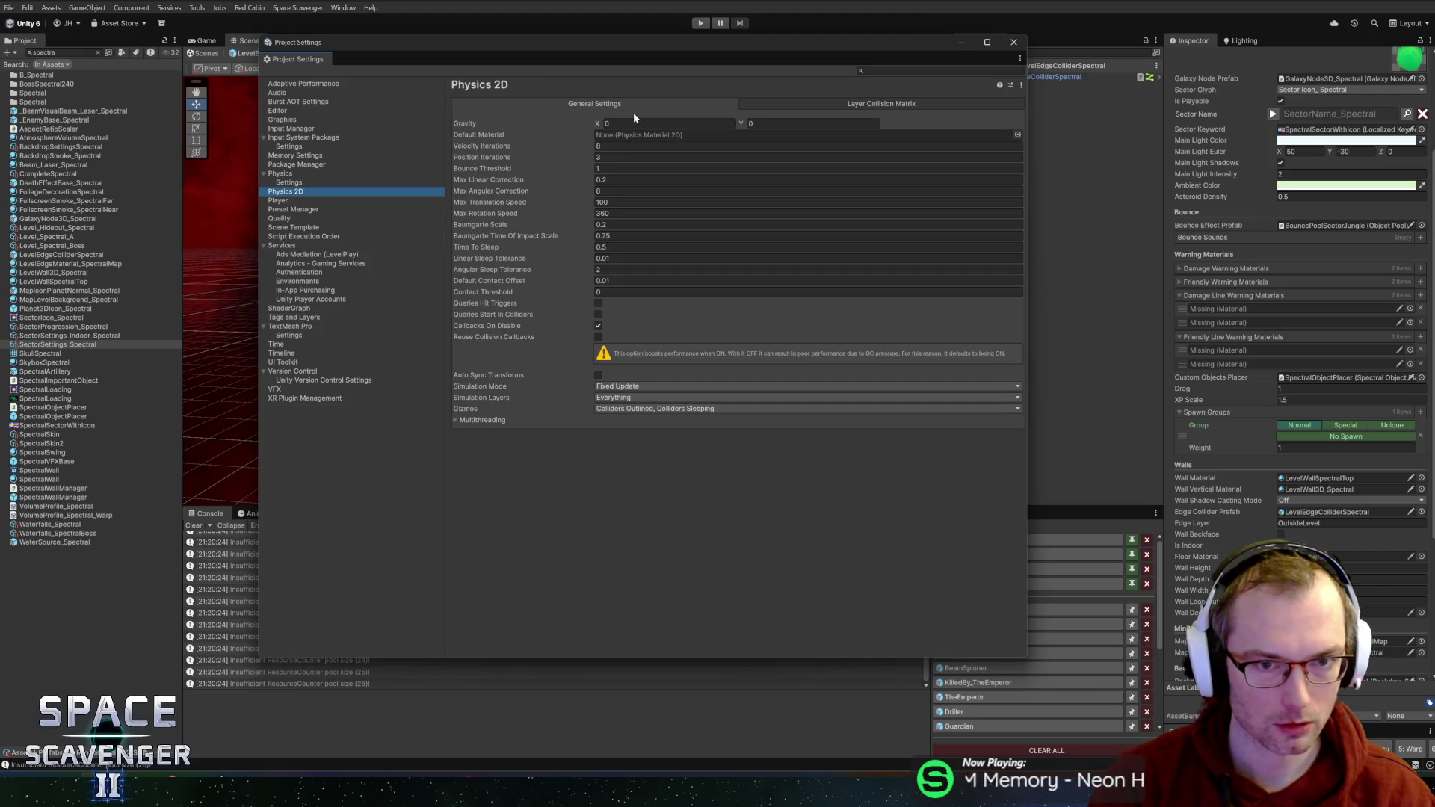
left_click(779, 107)
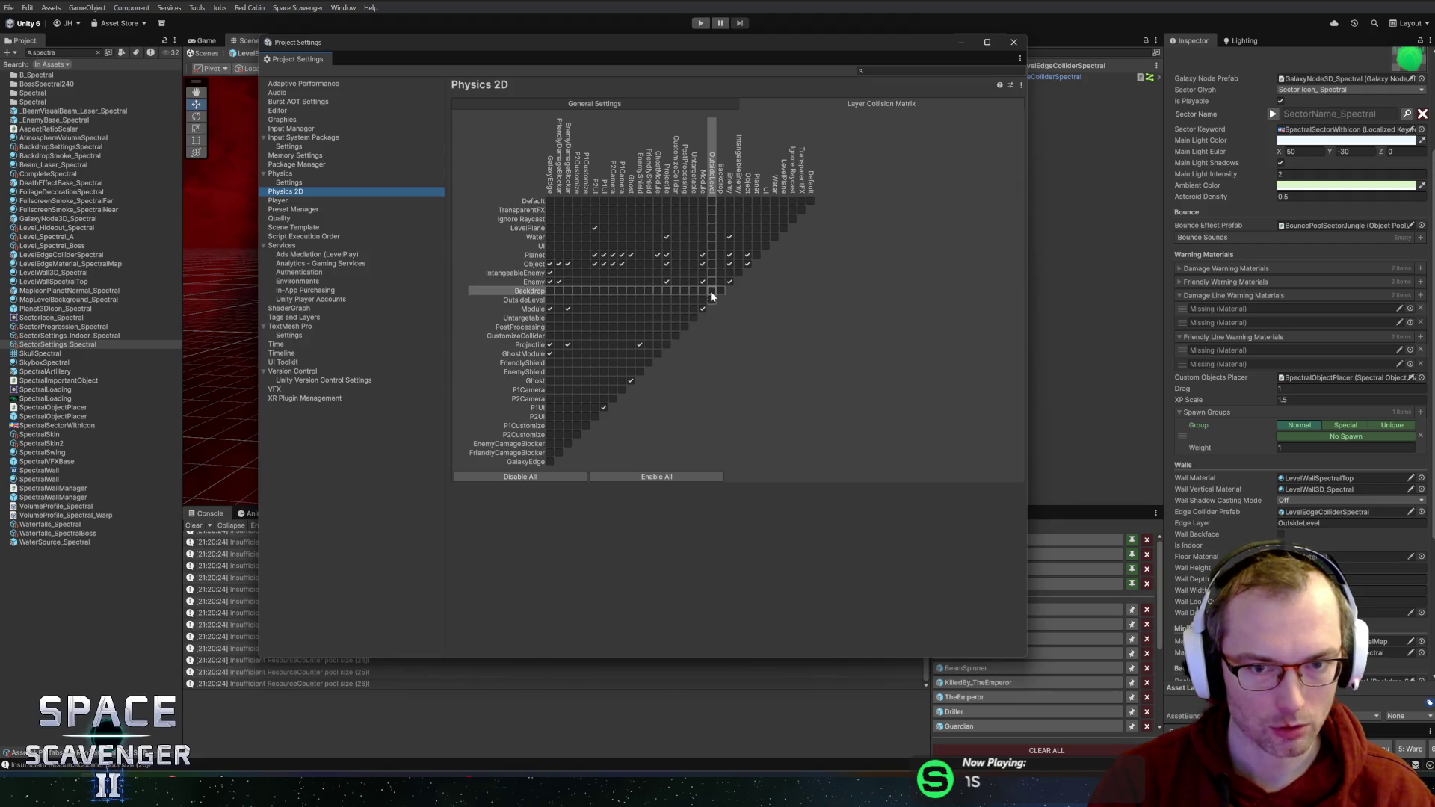
- Exit the prefab, start Play, run debug damageAll on the boss, and pick an upgrade
left_click(1013, 41)
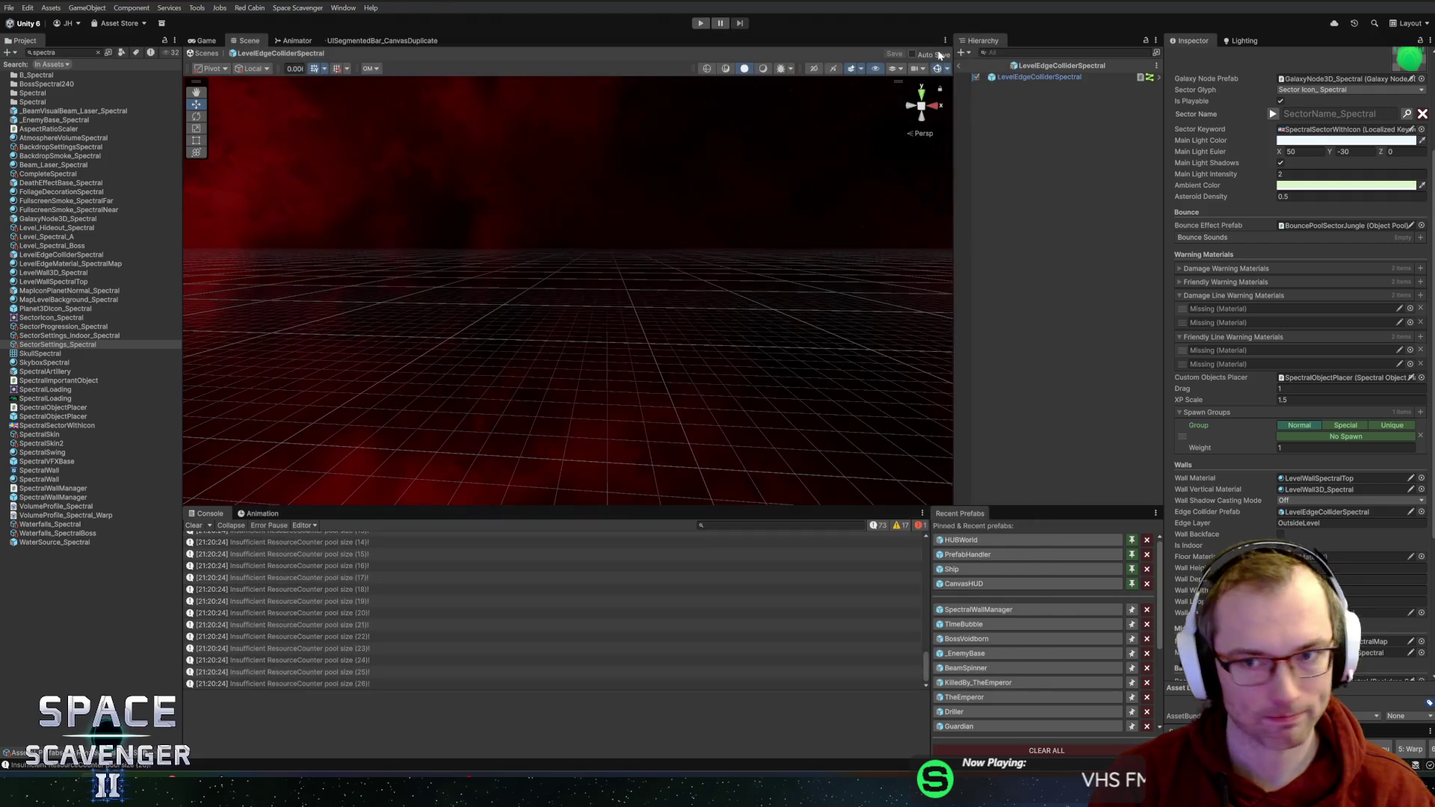
left_click(959, 66)
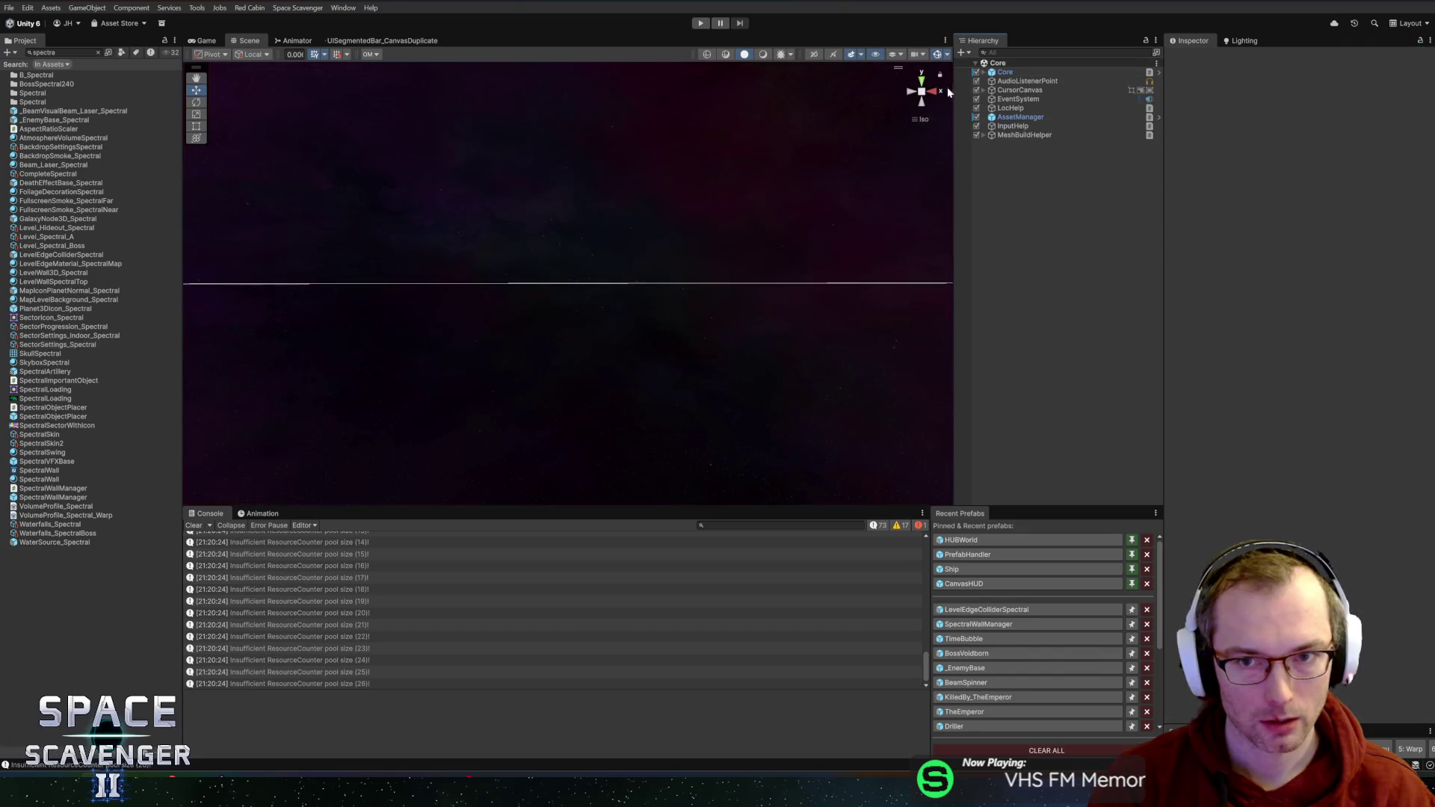
left_click(701, 23)
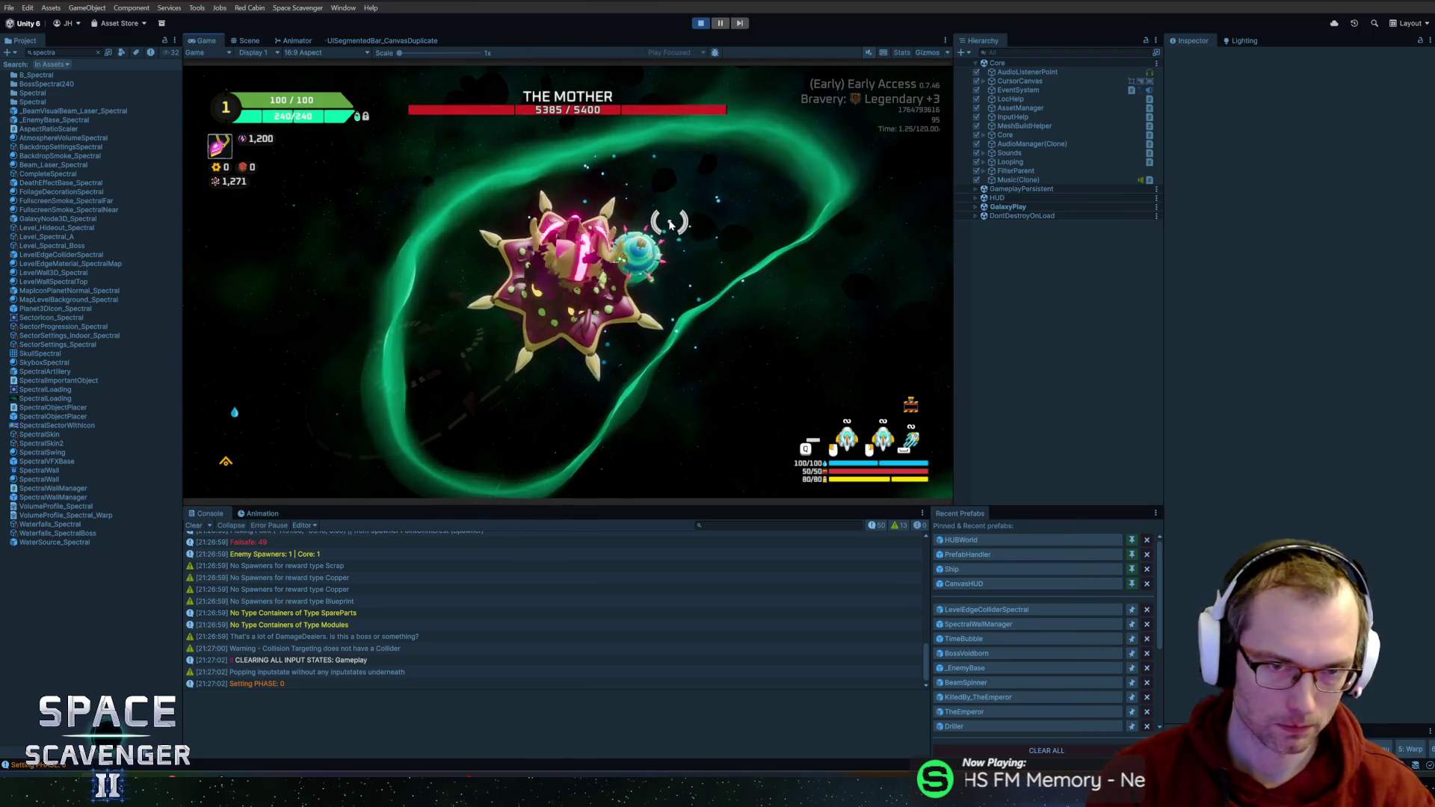
key("grave")
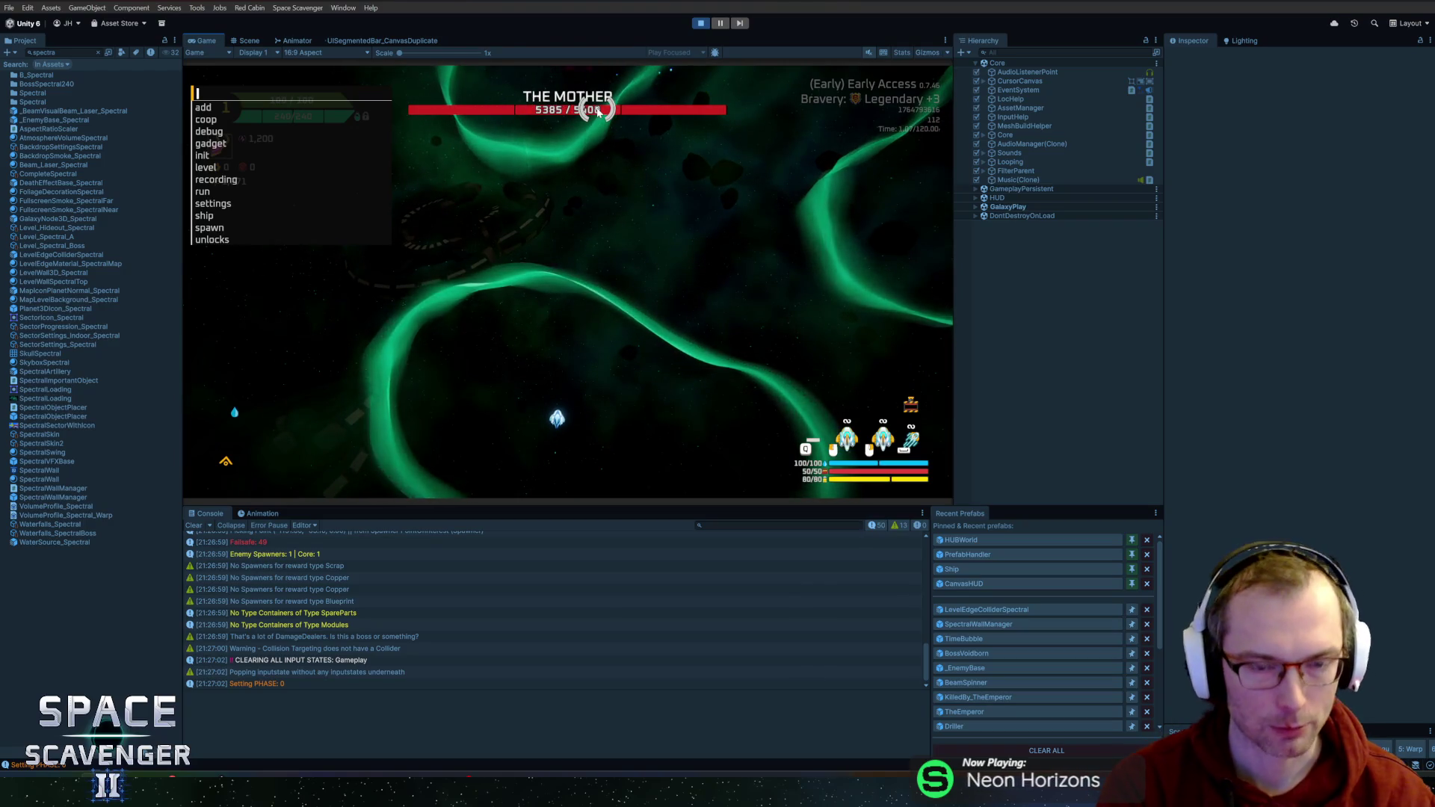
key("grave")
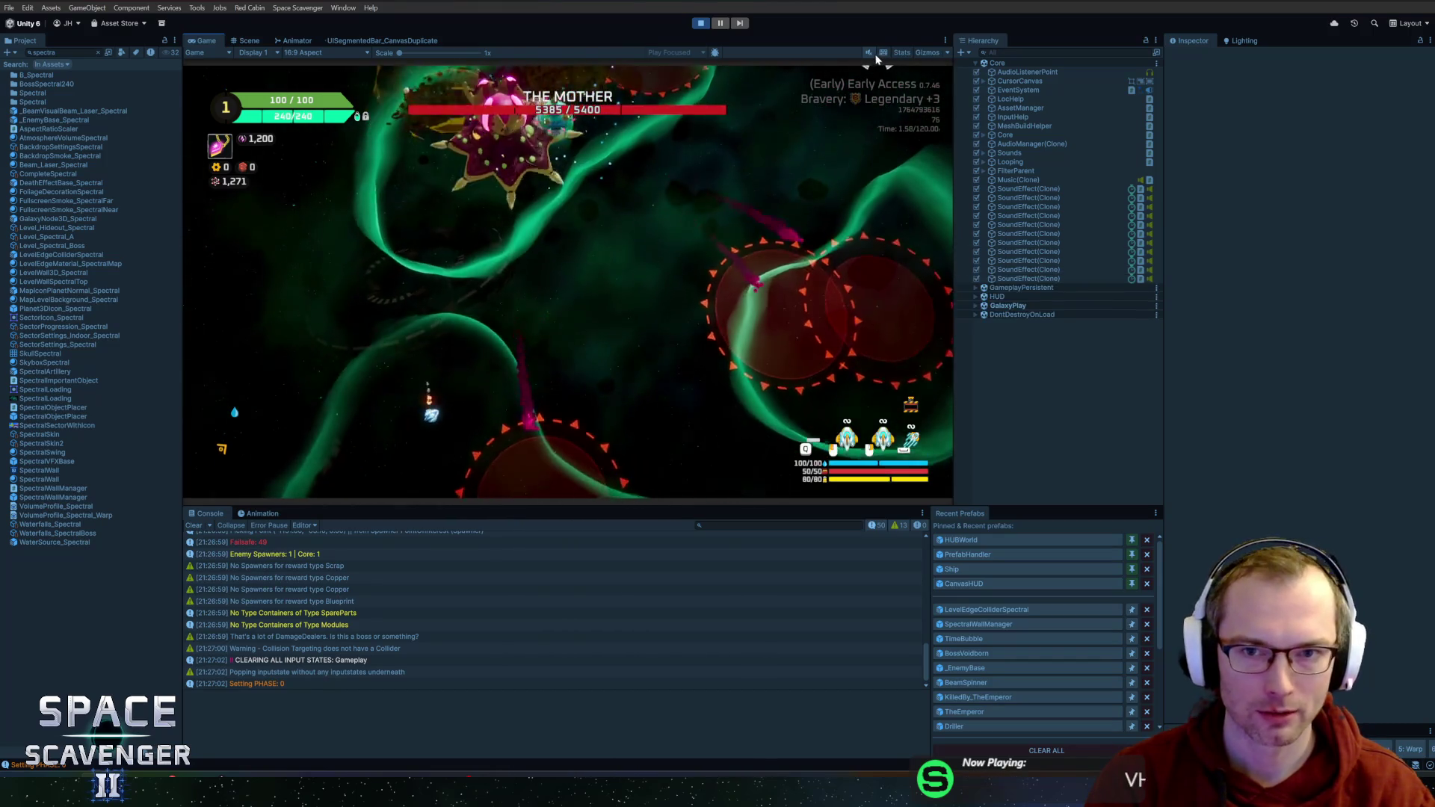
key("grave")
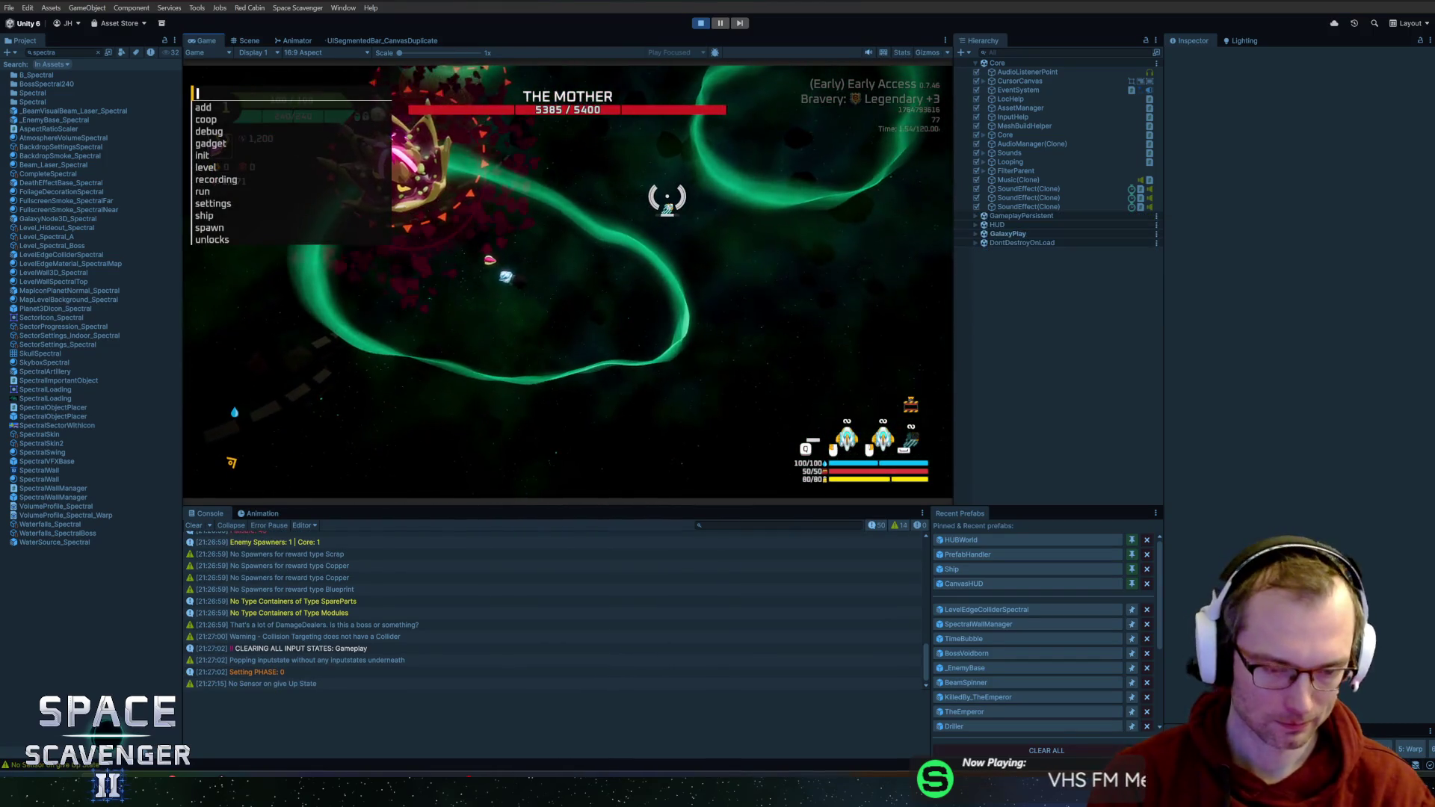
type("debug damag")
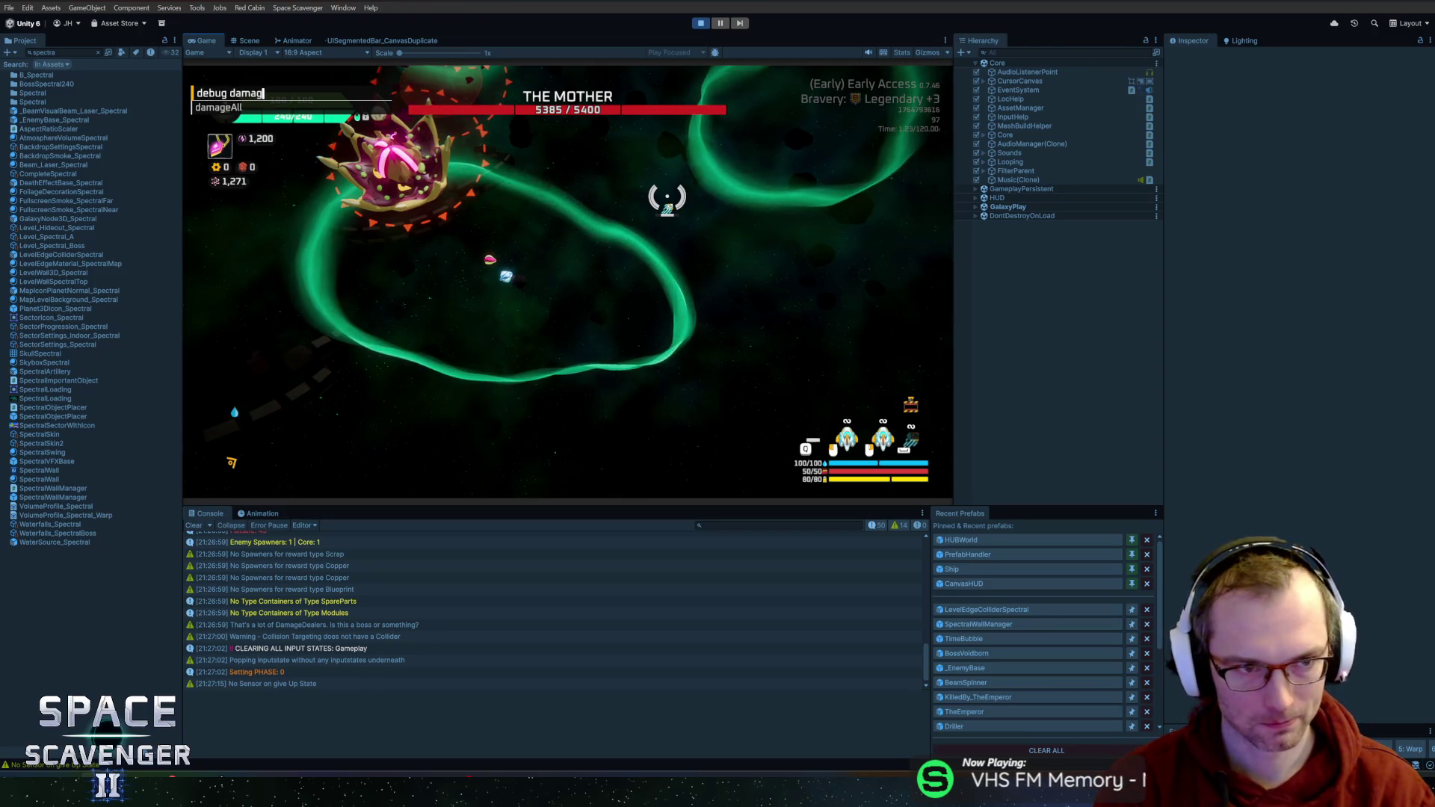
key("Tab")
key("Return")
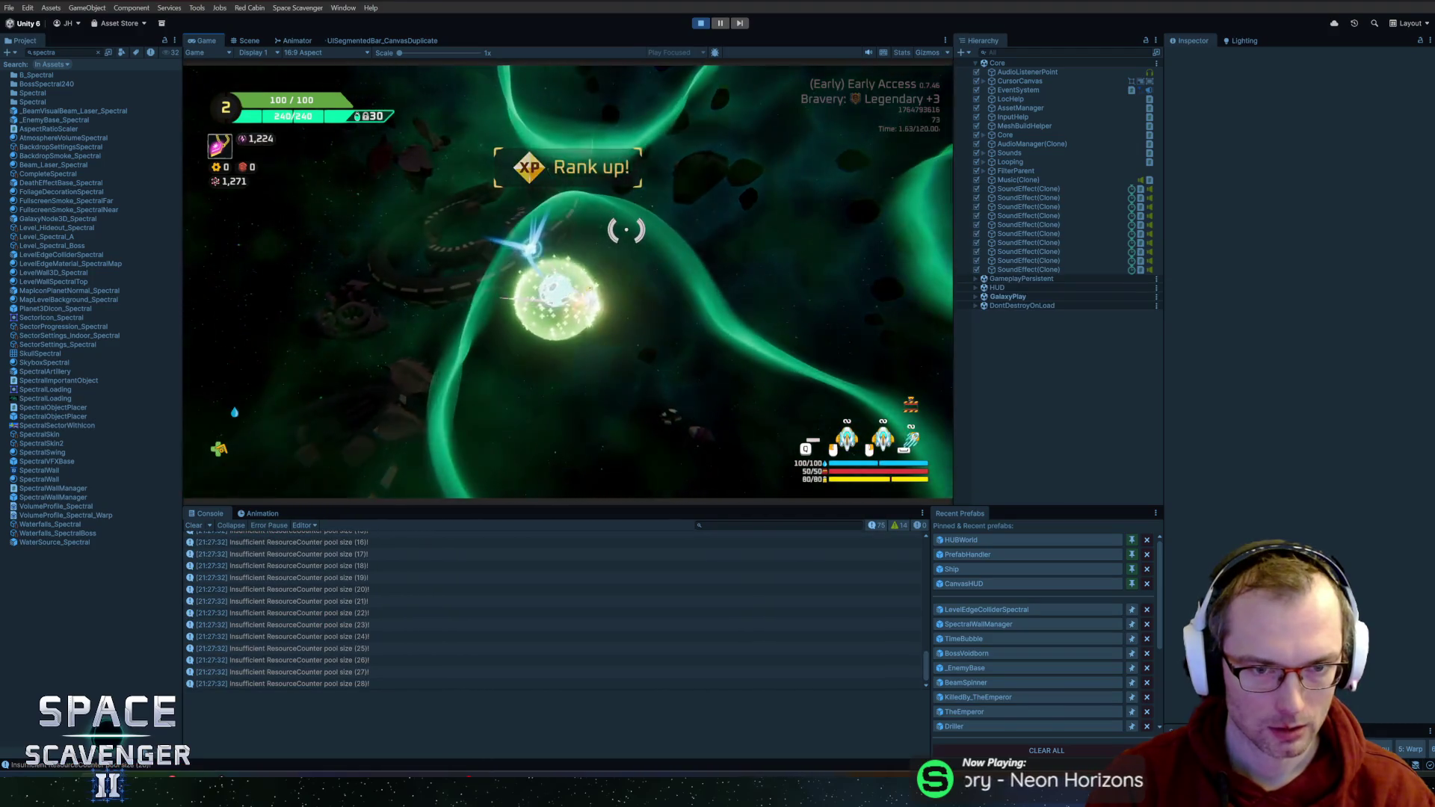
left_click(580, 278)
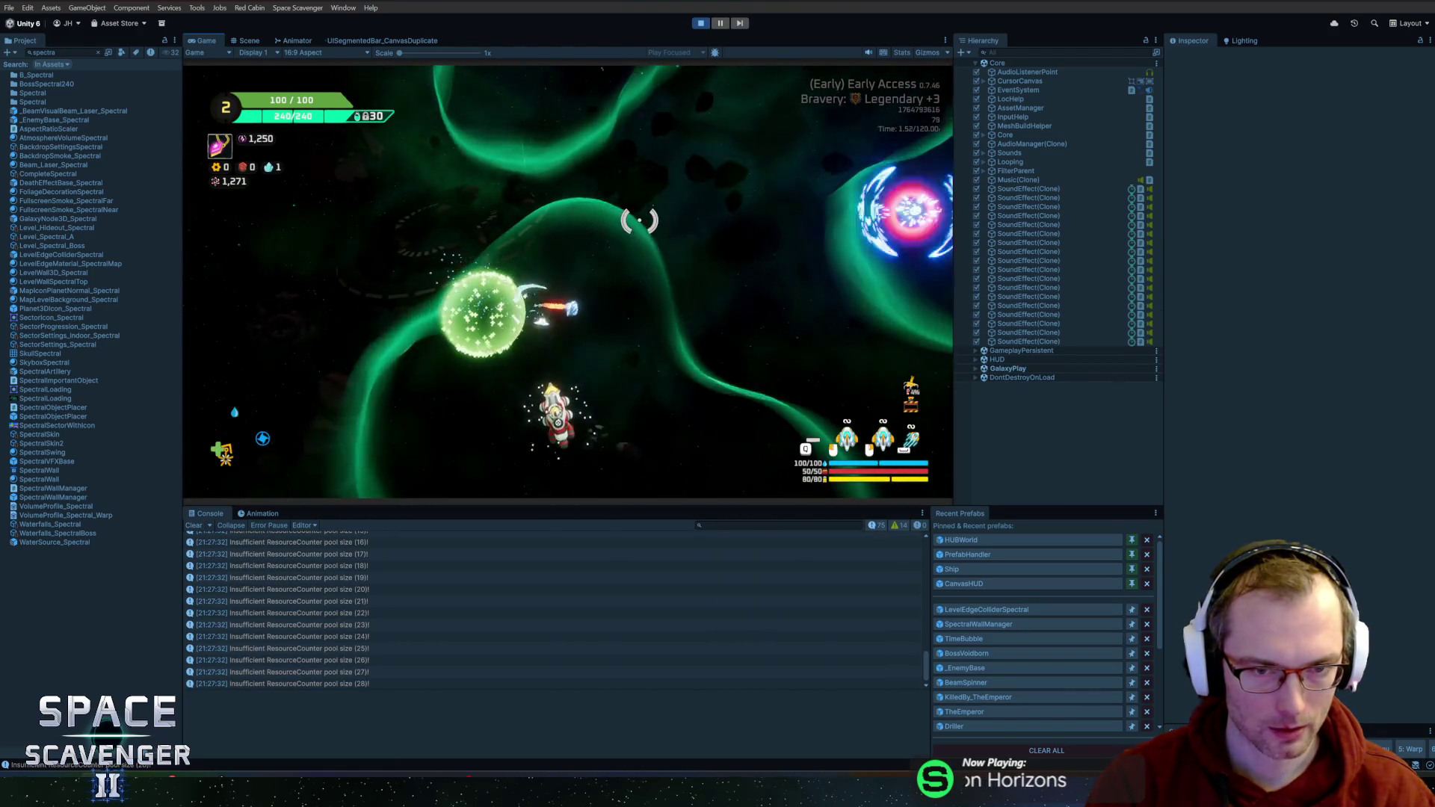
- Spawn a Body part via the console, test placing it beside the ship, then stop Play
key("grave")
type("Bod")
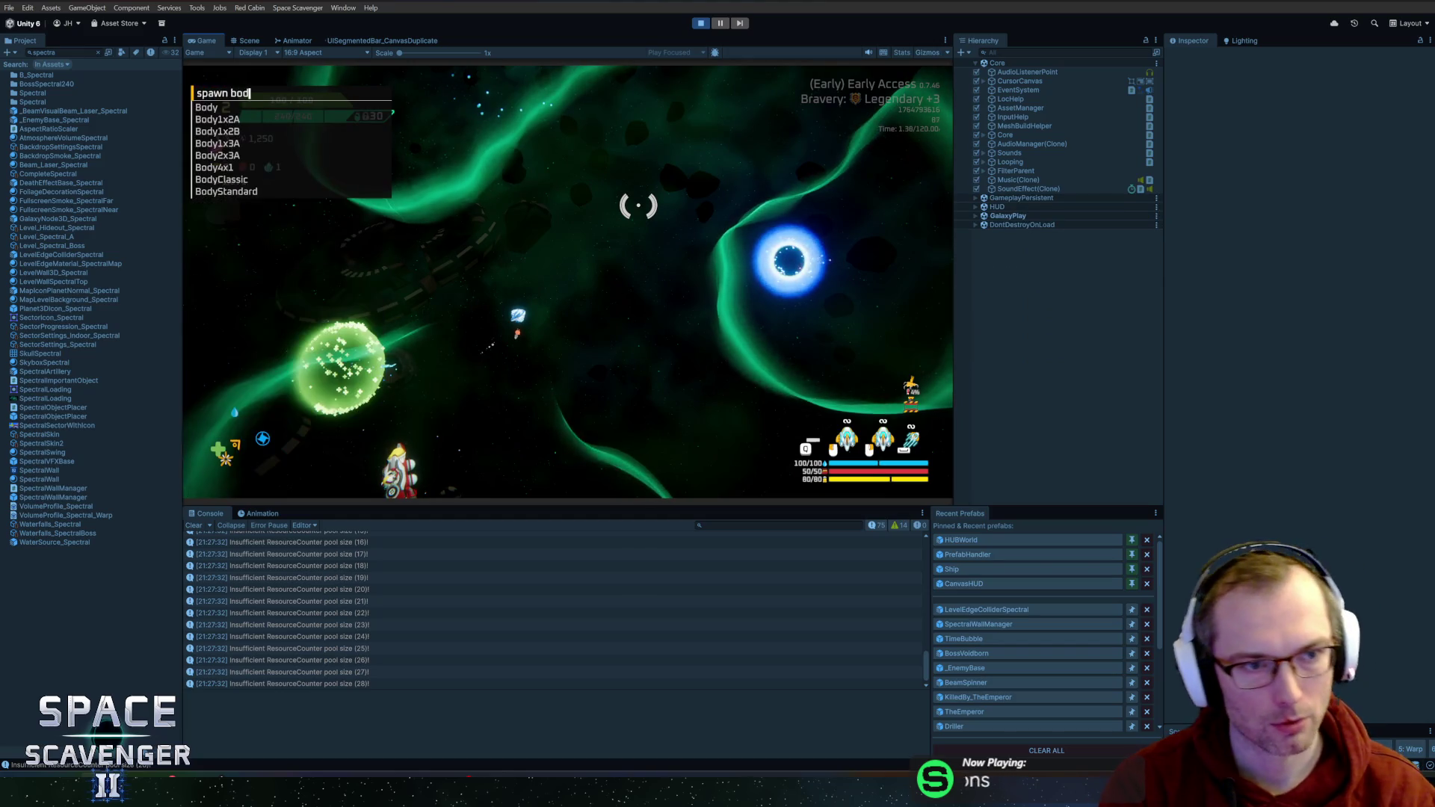
key("Tab")
key("Return")
key("e")
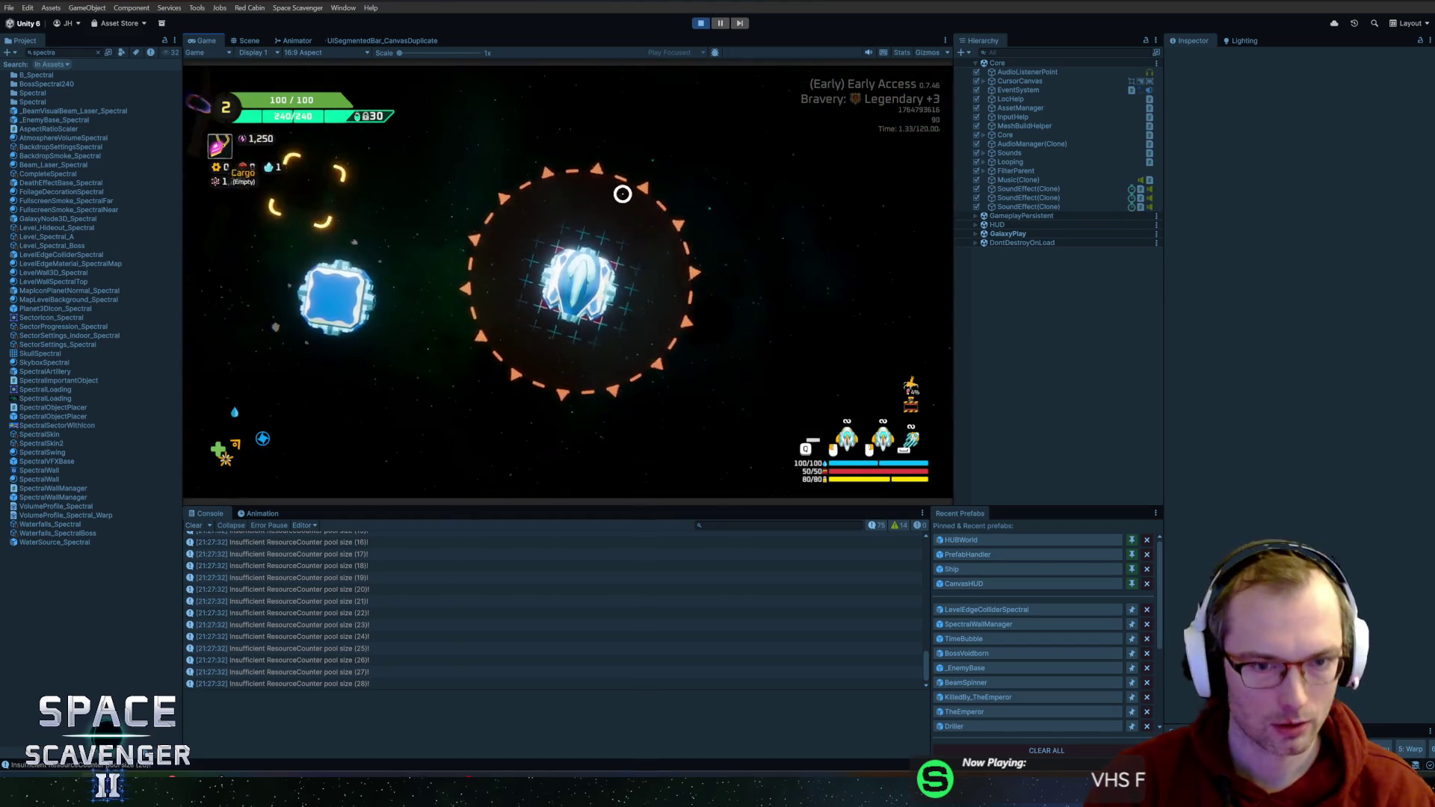
left_click(321, 301)
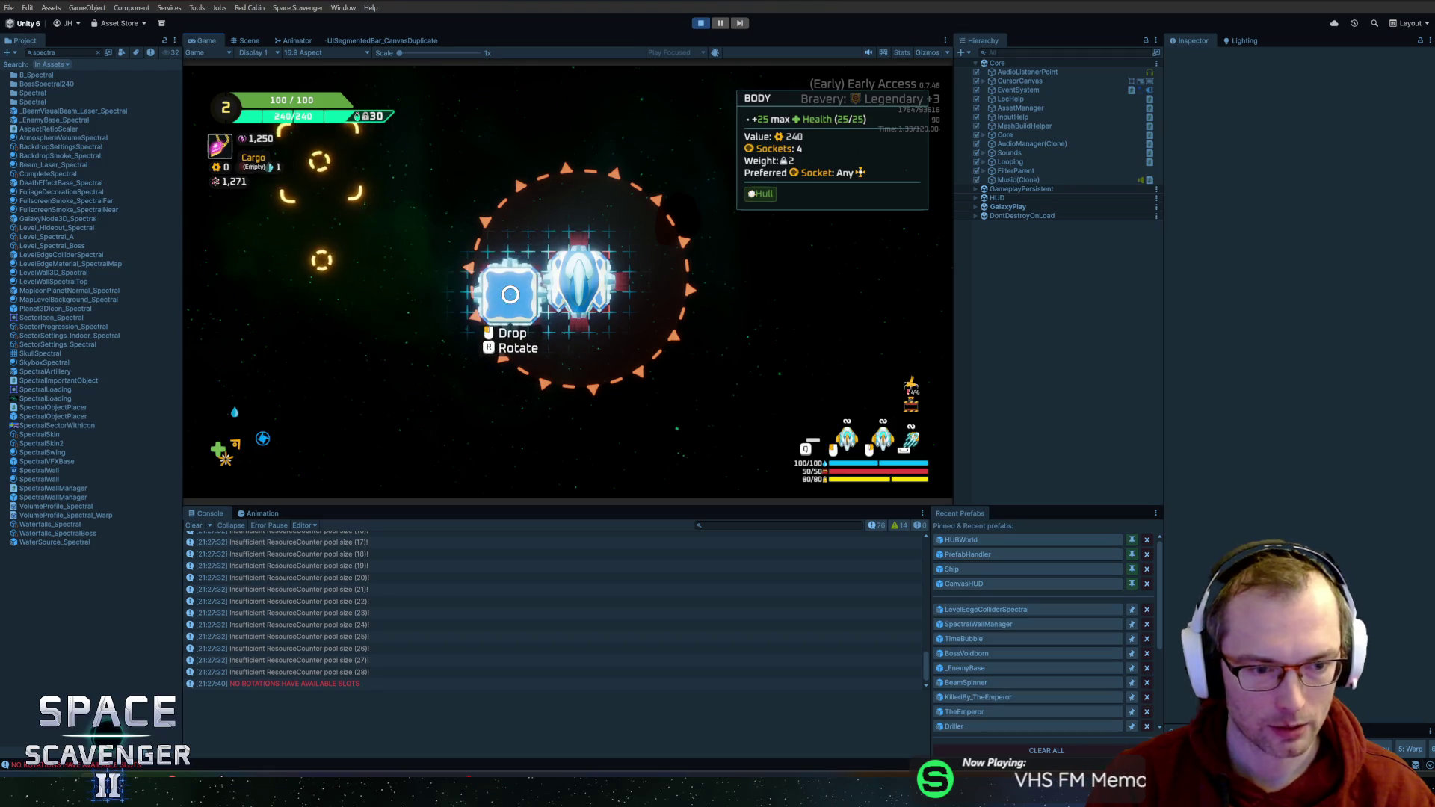
left_click(510, 294)
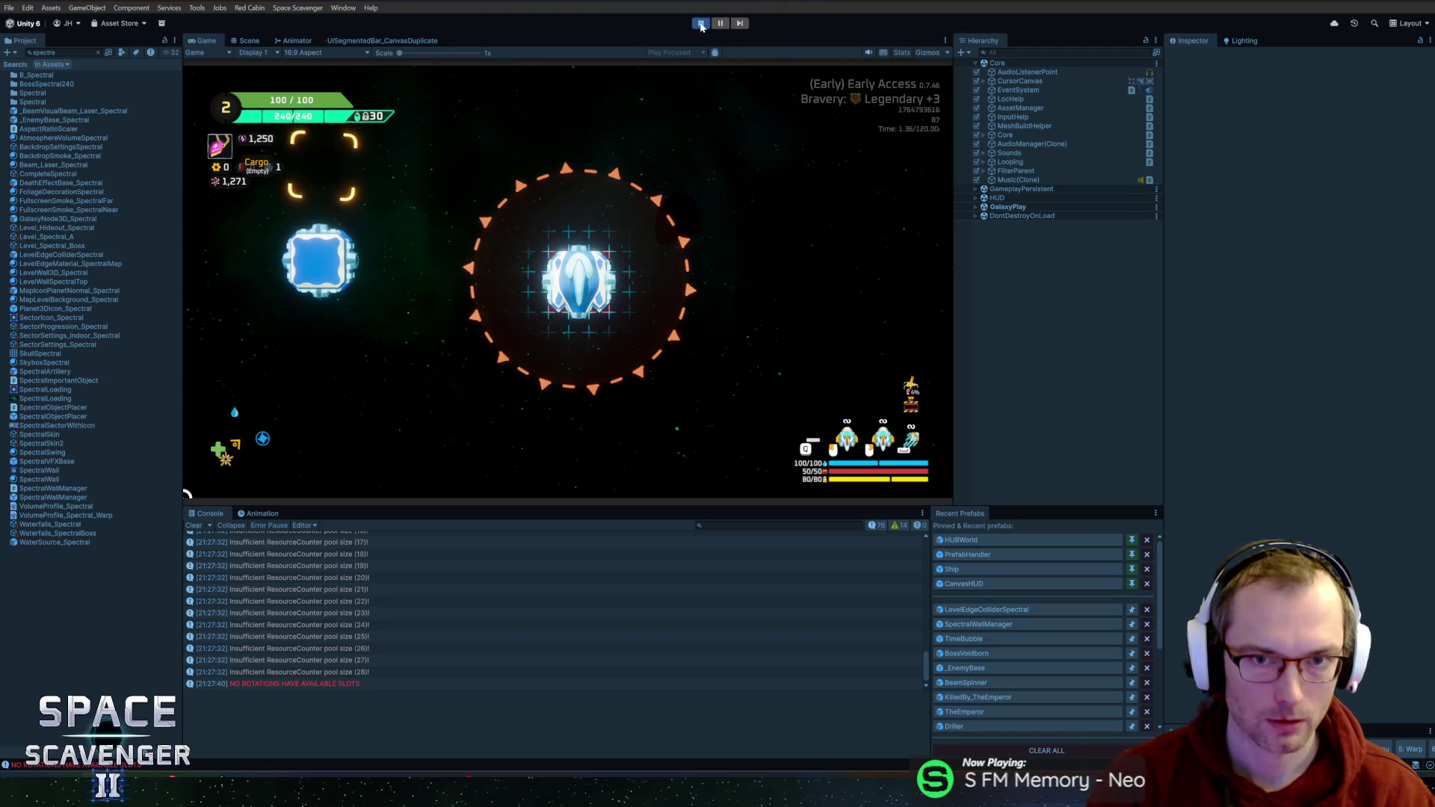
key("ctrl+p")
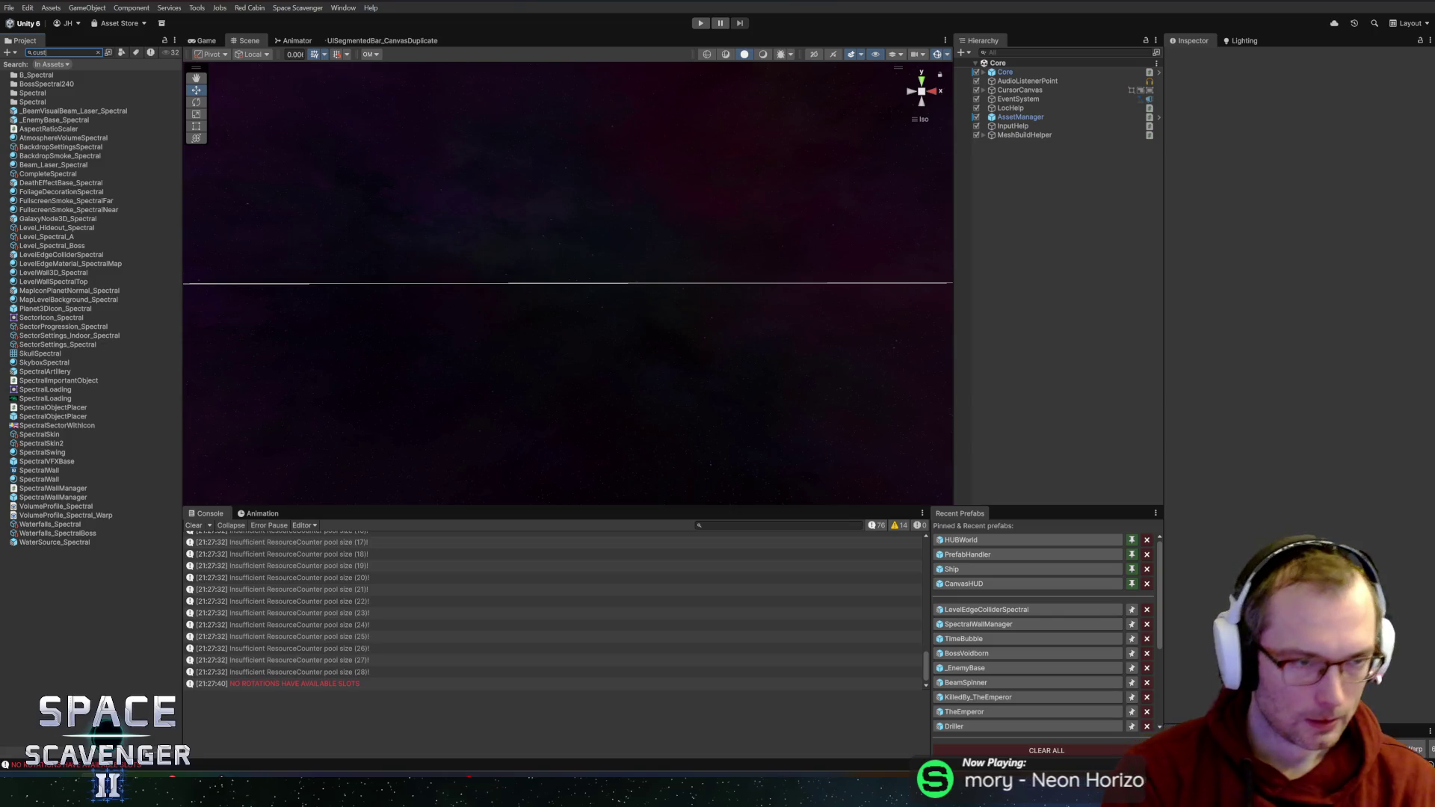
- Open the Customize prefab found by searching 'customize' and inspect its Customize Grid component, Check Layer LevelEdge
type("customize")
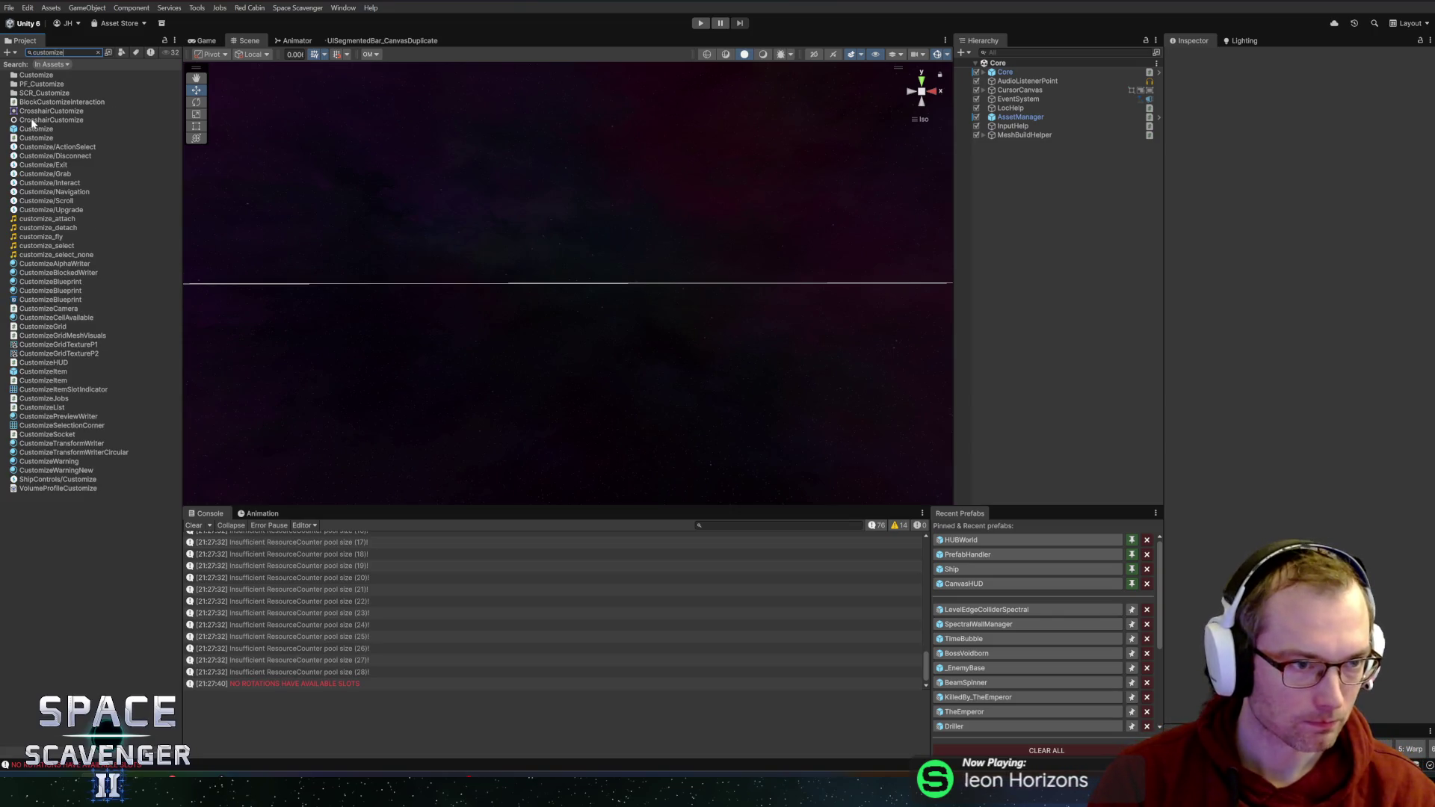
double_click(38, 130)
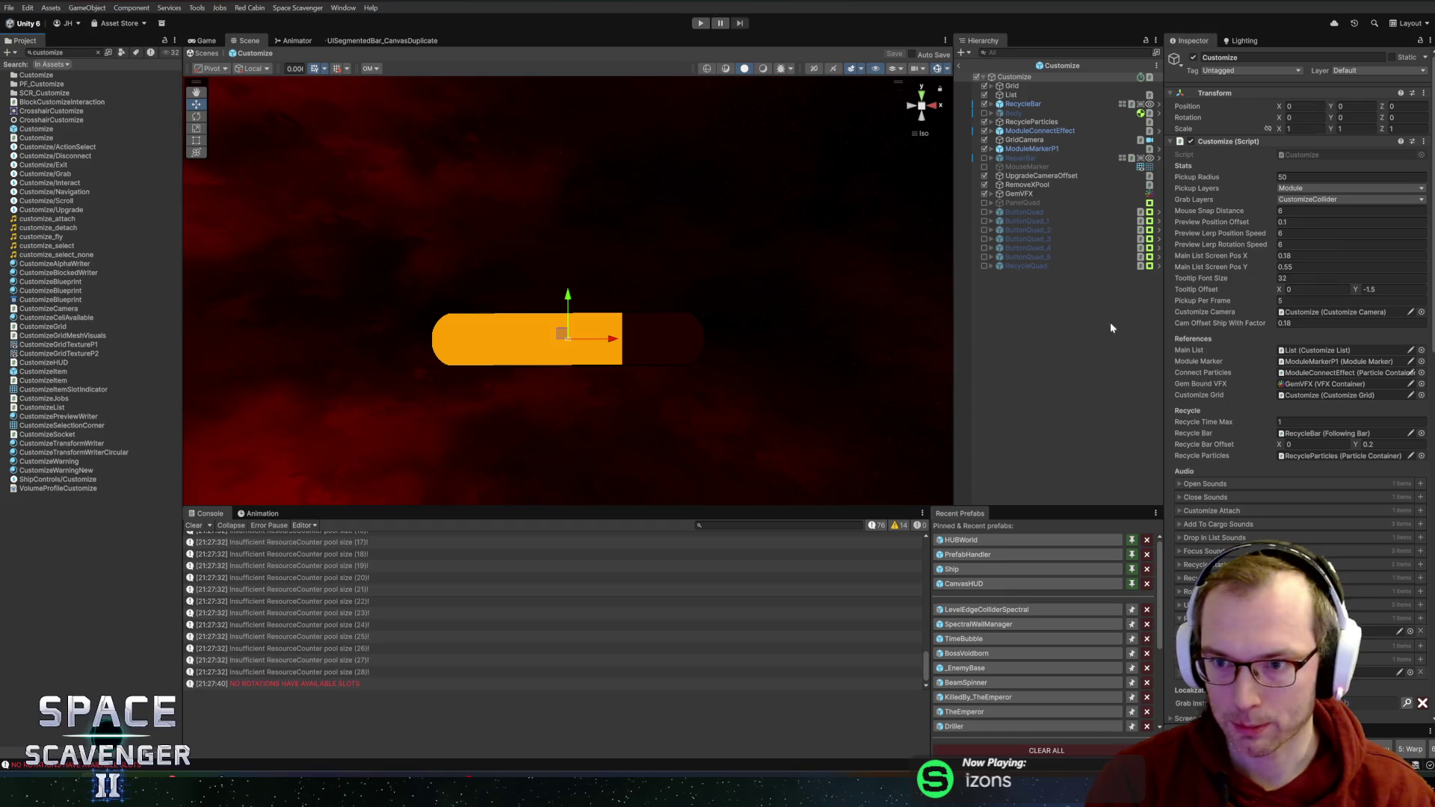
scroll(1227, 352, "down", 5)
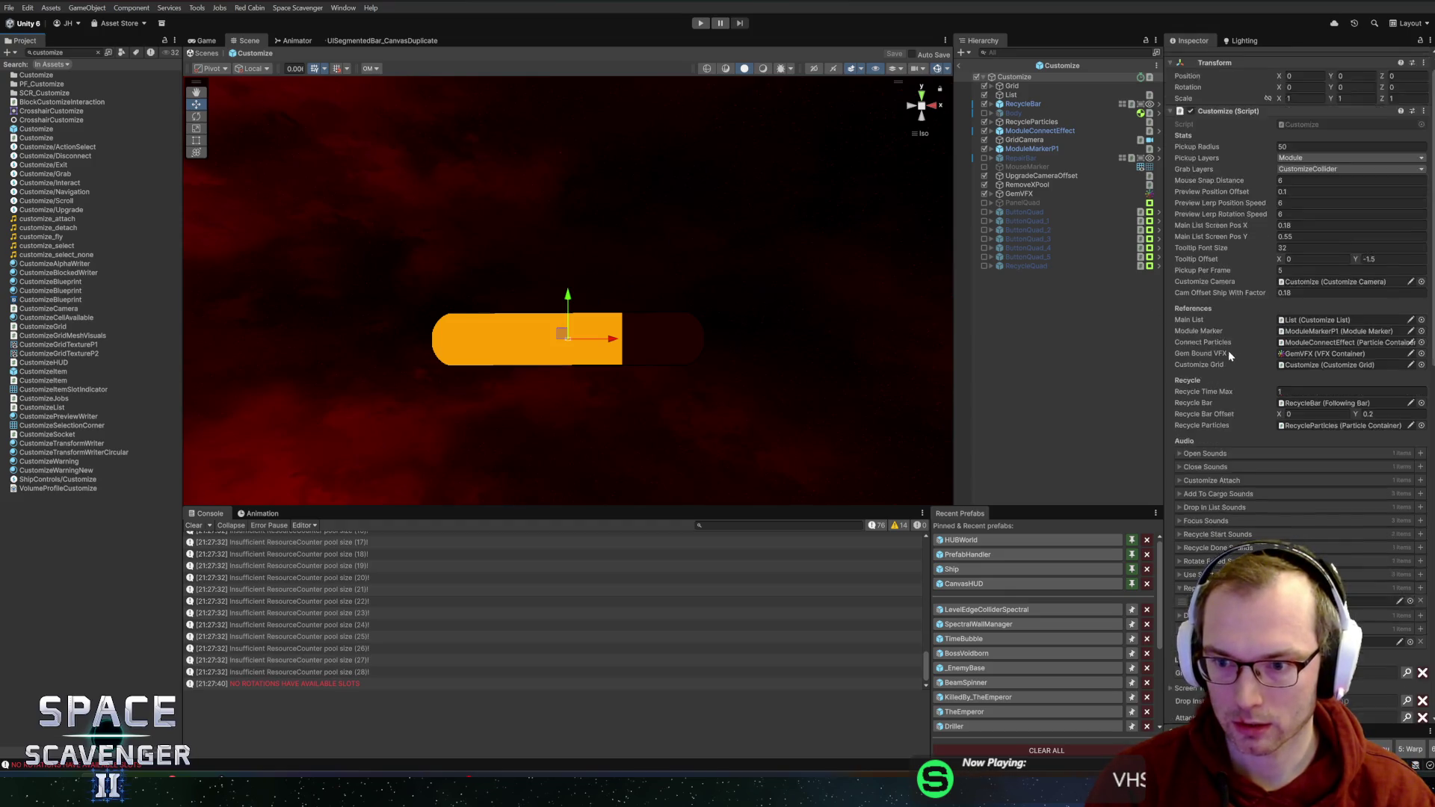
scroll(1227, 351, "down", 4)
scroll(1227, 351, "down", 10)
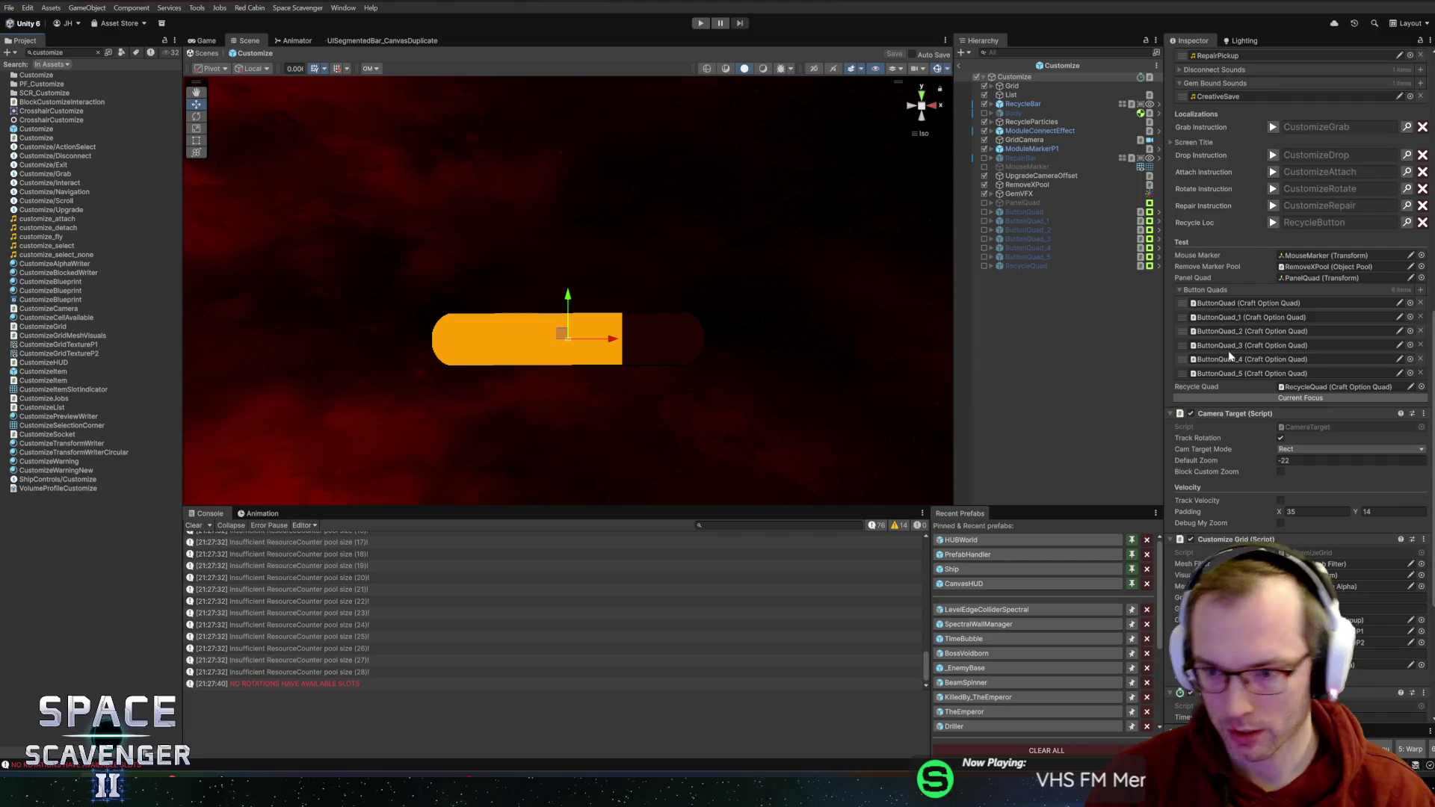
scroll(1231, 226, "up", 1)
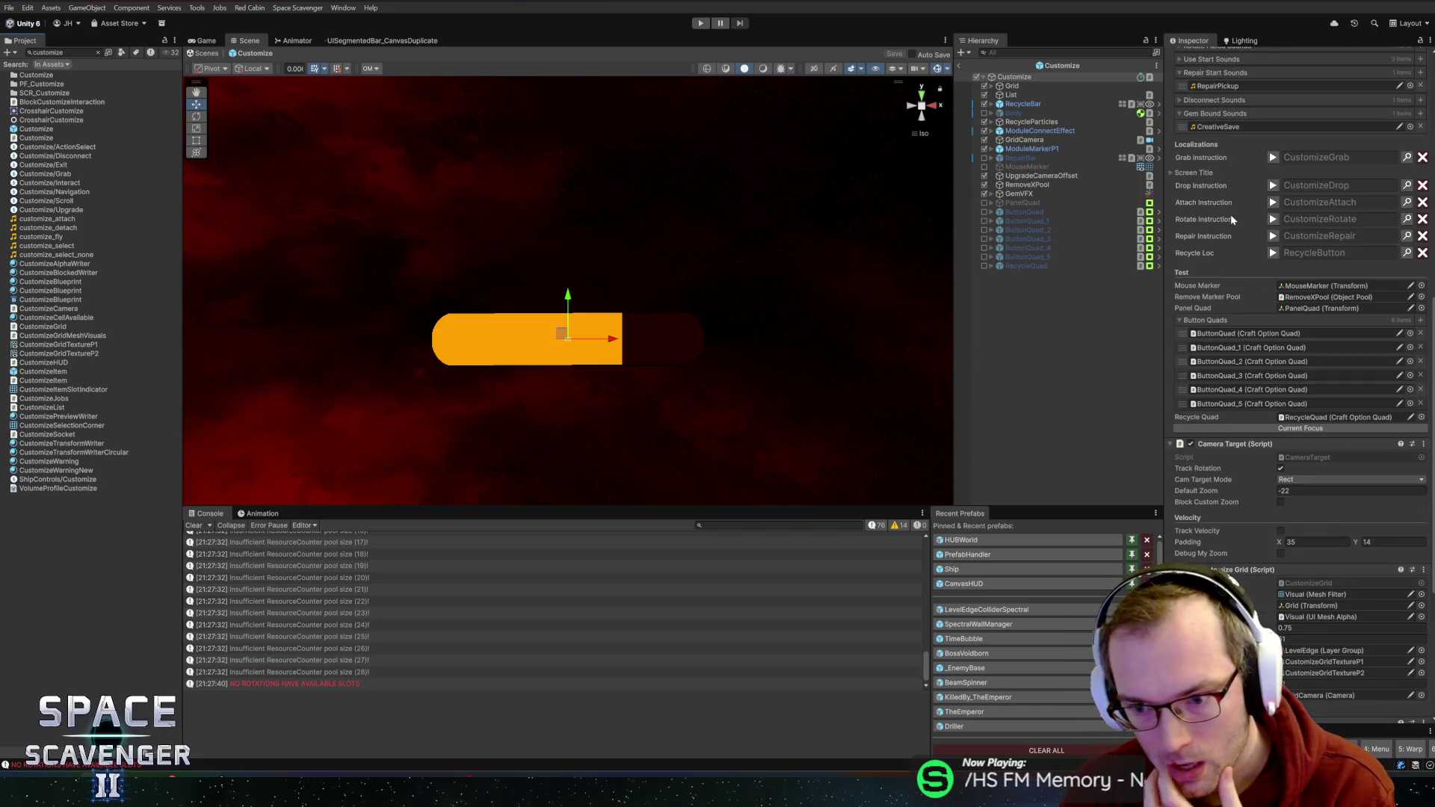
scroll(1245, 328, "down", 7)
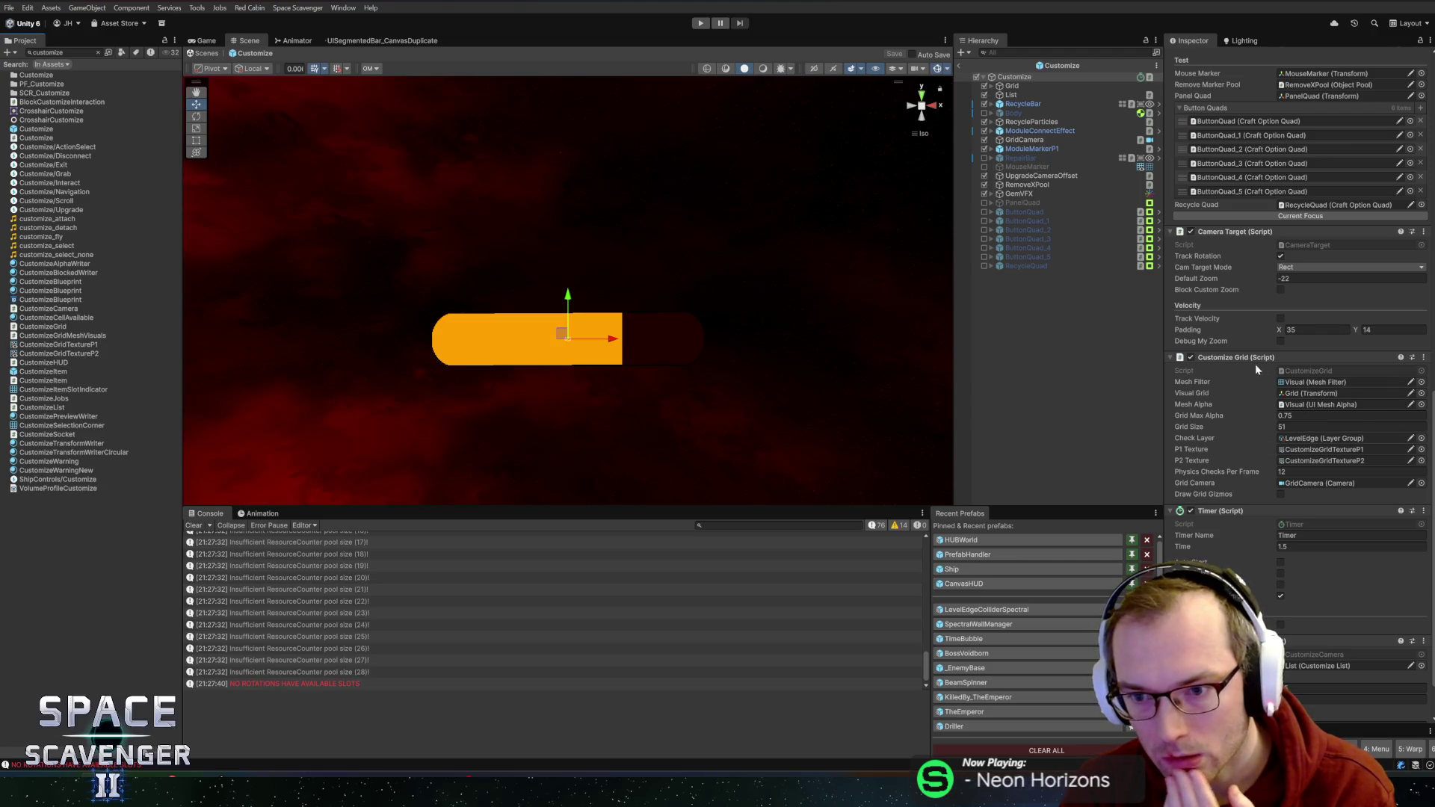
scroll(1231, 394, "up", 20)
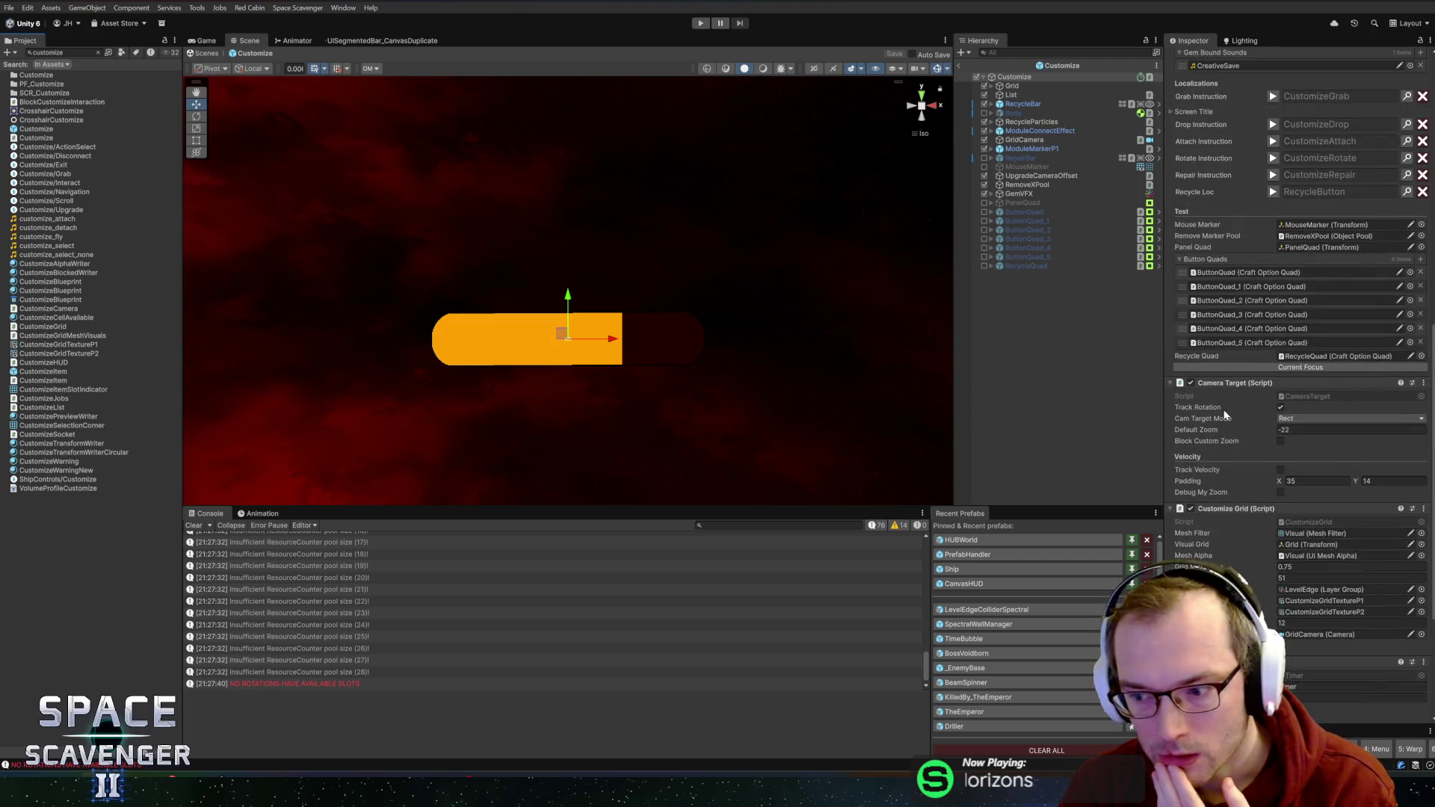
left_click(1011, 86)
left_click(1013, 77)
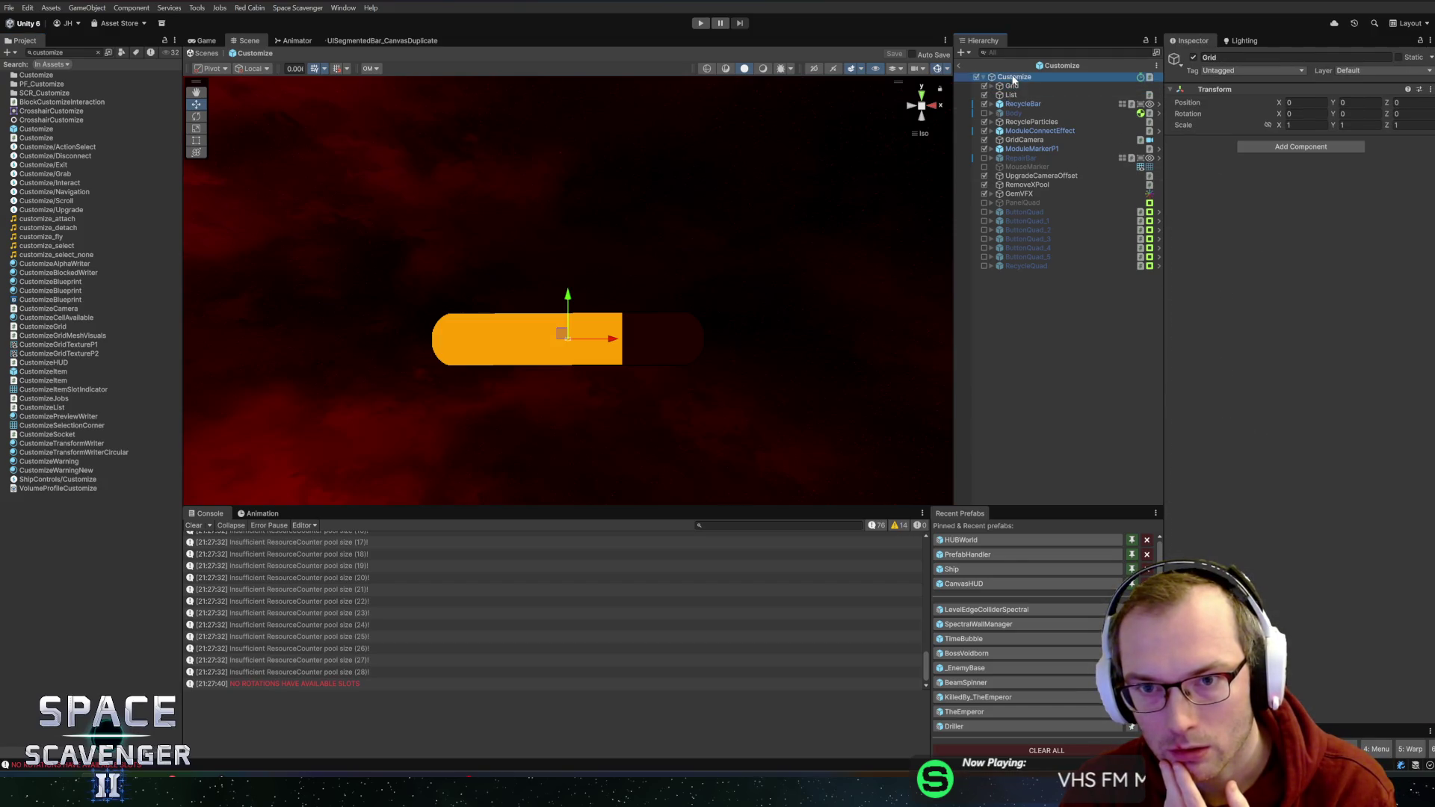
scroll(1218, 364, "down", 10)
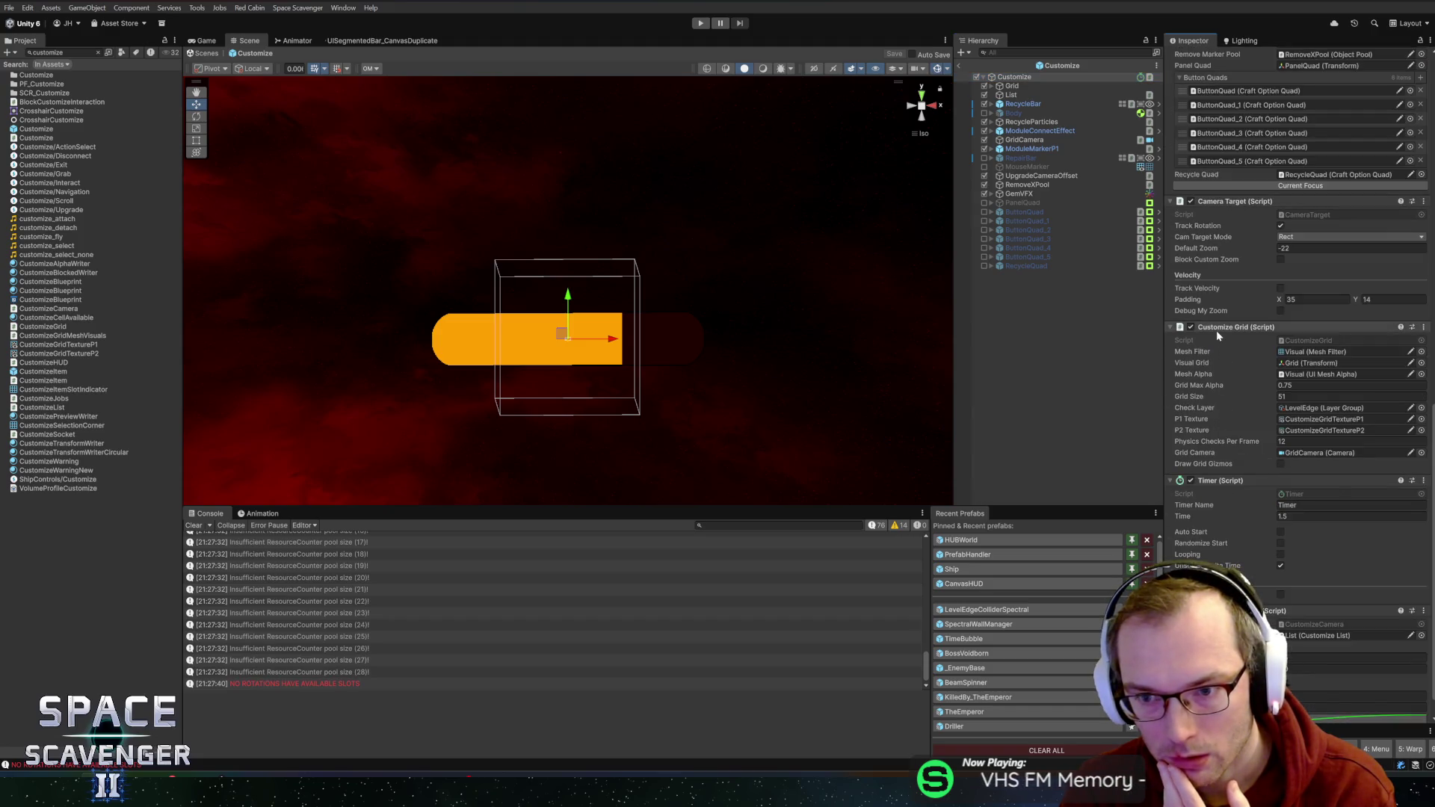
left_click_drag(1217, 330, 1265, 471)
- Open CustomizeGrid.cs and search for 'availabl' to review the IsPointAvailable method
left_click(1266, 471)
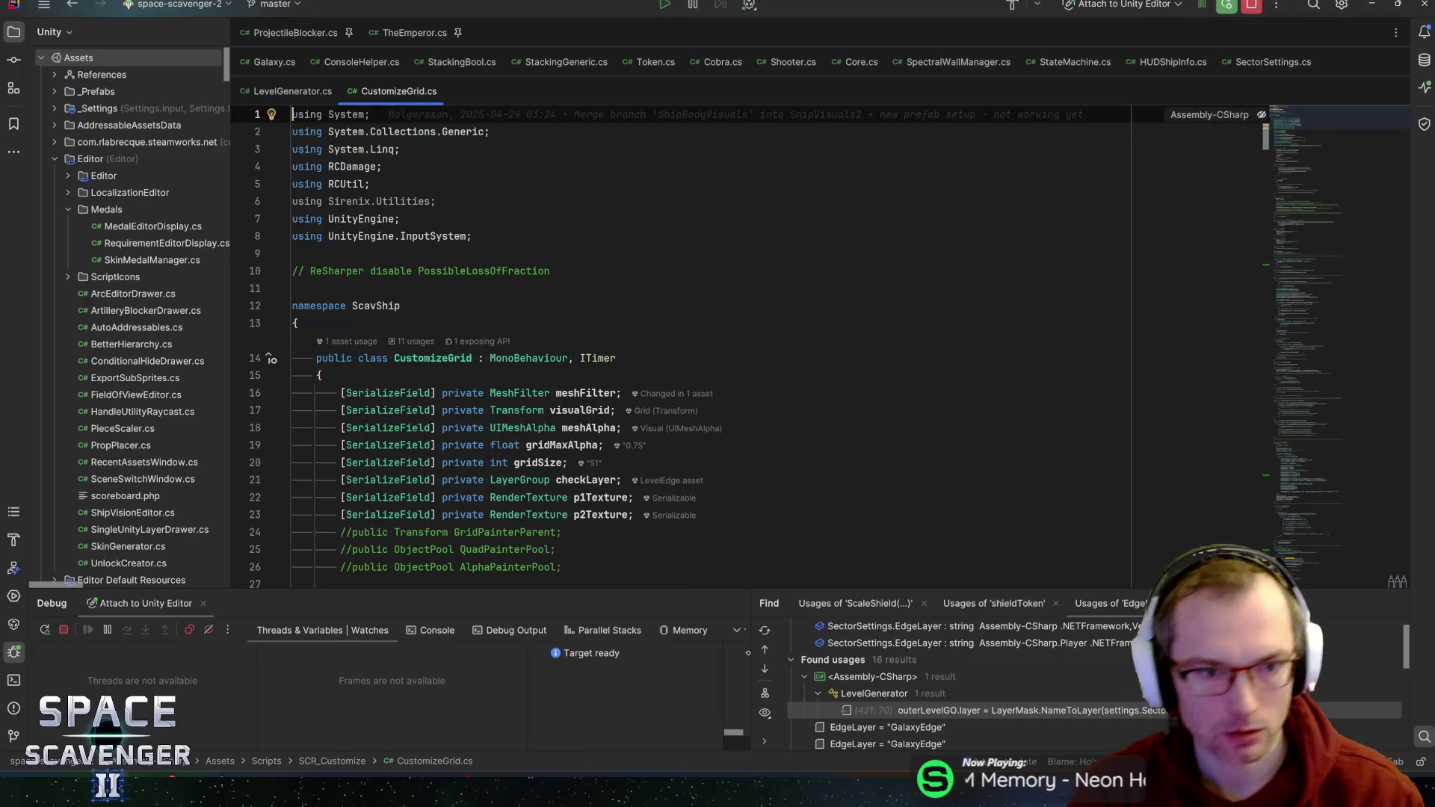
key("ctrl+f")
type("availabl")
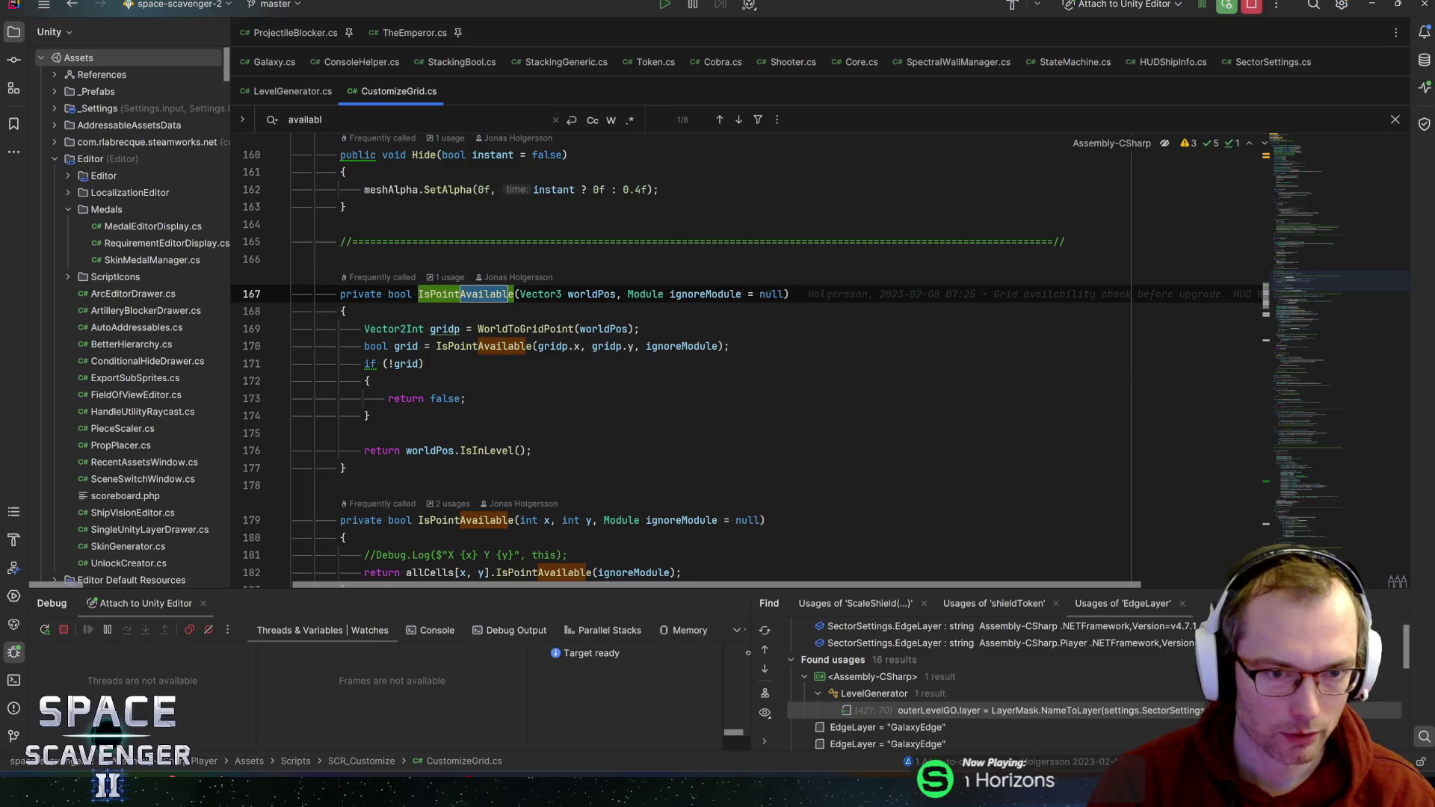
left_click(424, 363)
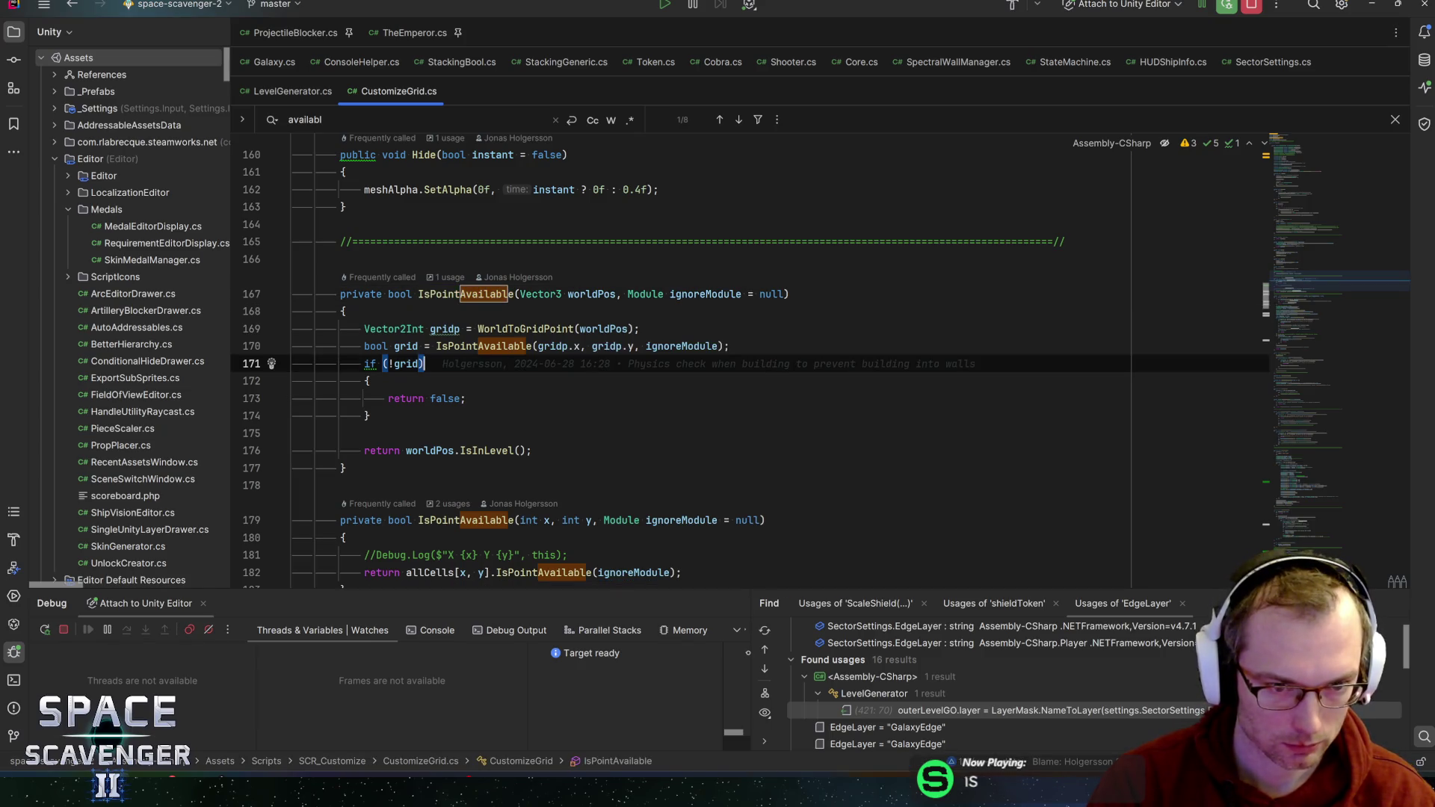
left_click(427, 451)
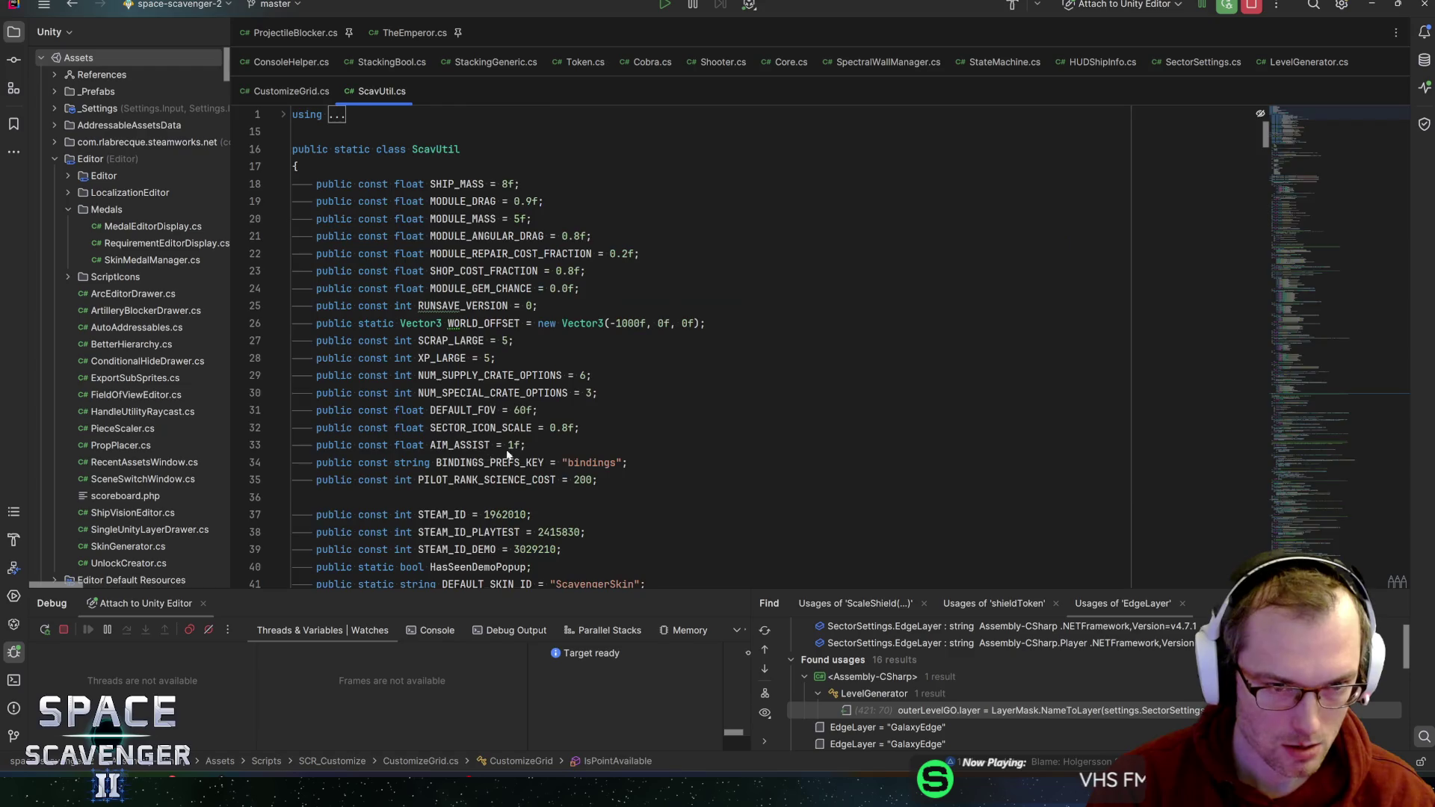
- Jump to the IsInLevel definition in ScavUtil.cs and move to its return line
left_click(487, 451, "ctrl")
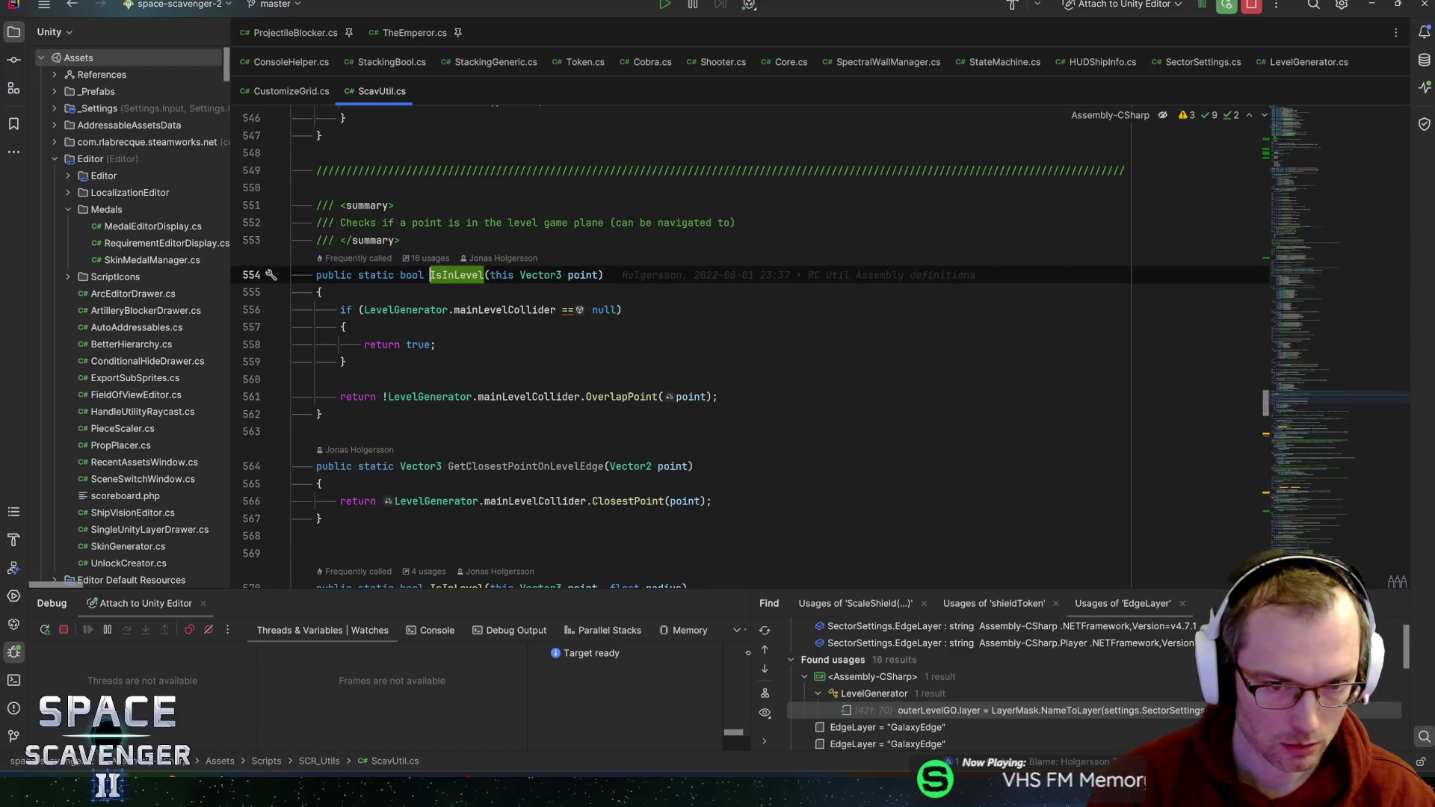
key("Down")
key("Down")
key("Down")
key("ctrl+Right")
key("ctrl+Right")
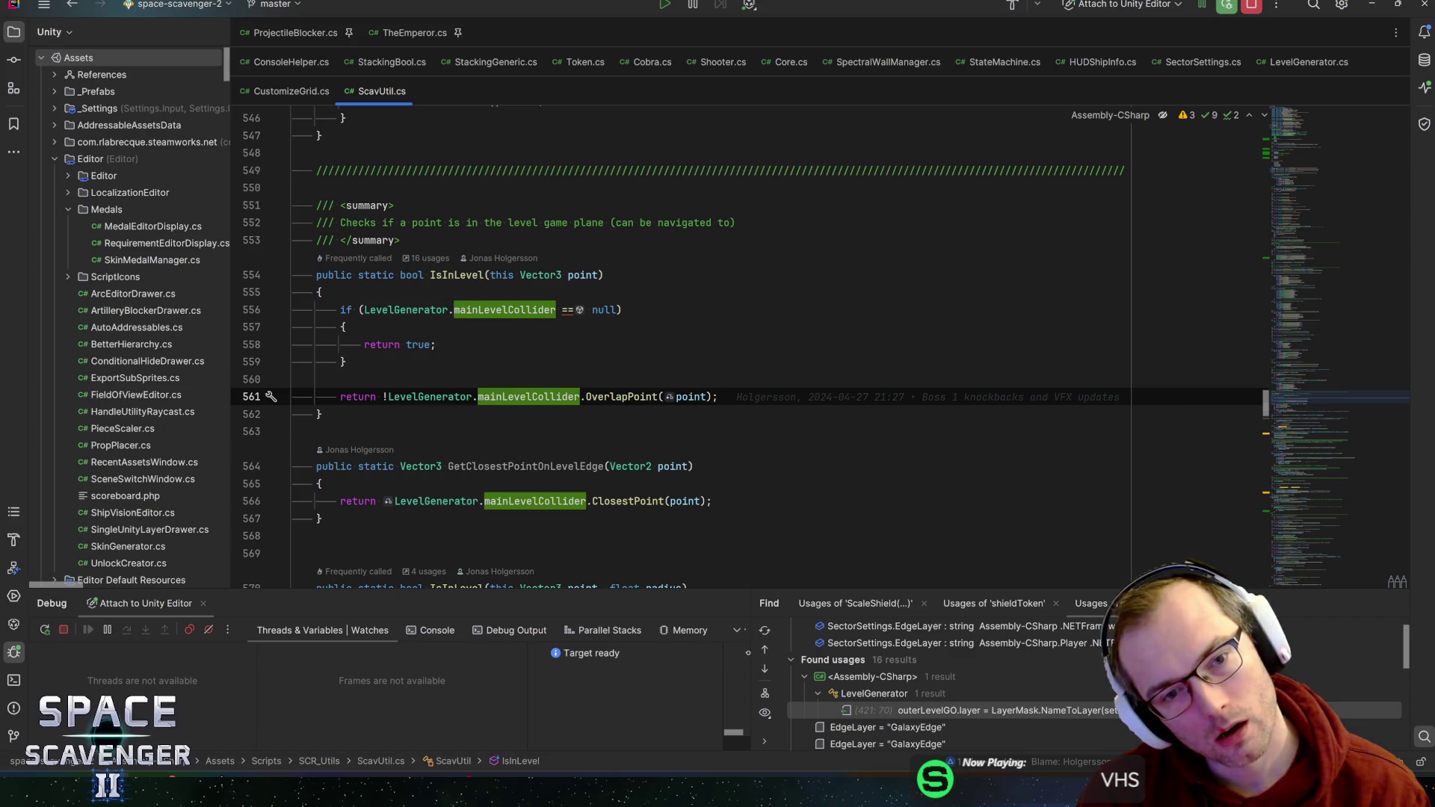
- Append an || clause after null on line 556 starting with Core.Instance.CurrentRun()
left_click(617, 310)
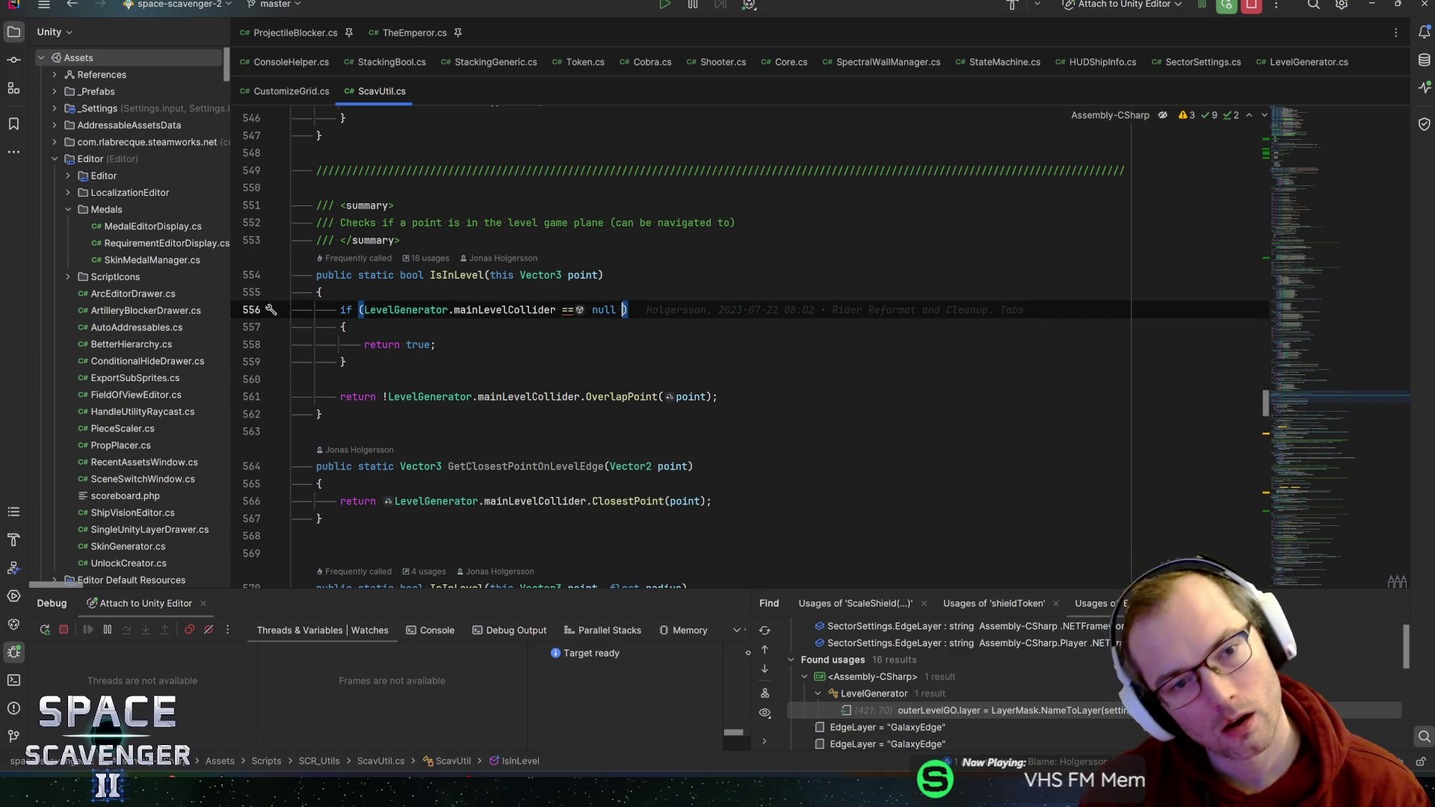
type("||")
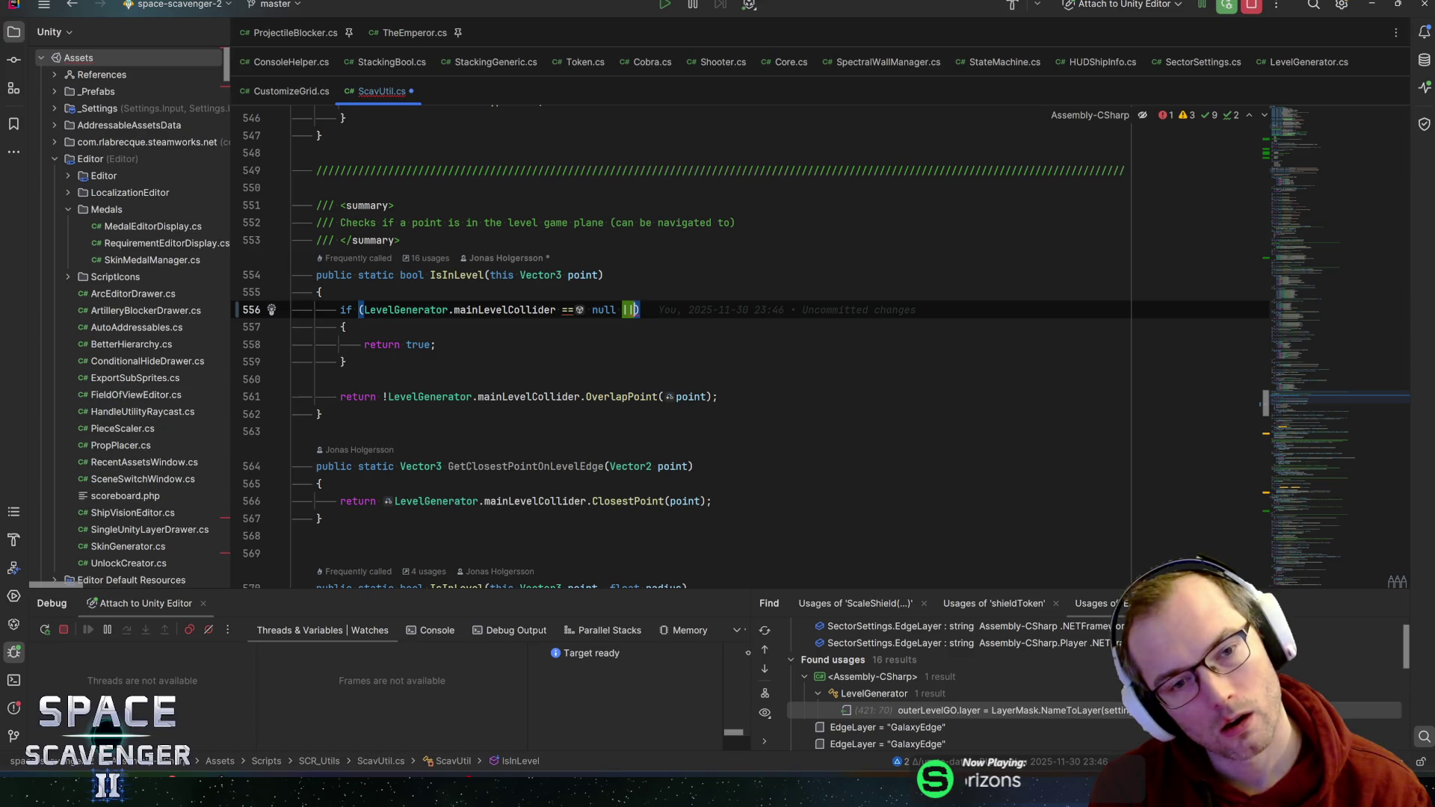
type("C")
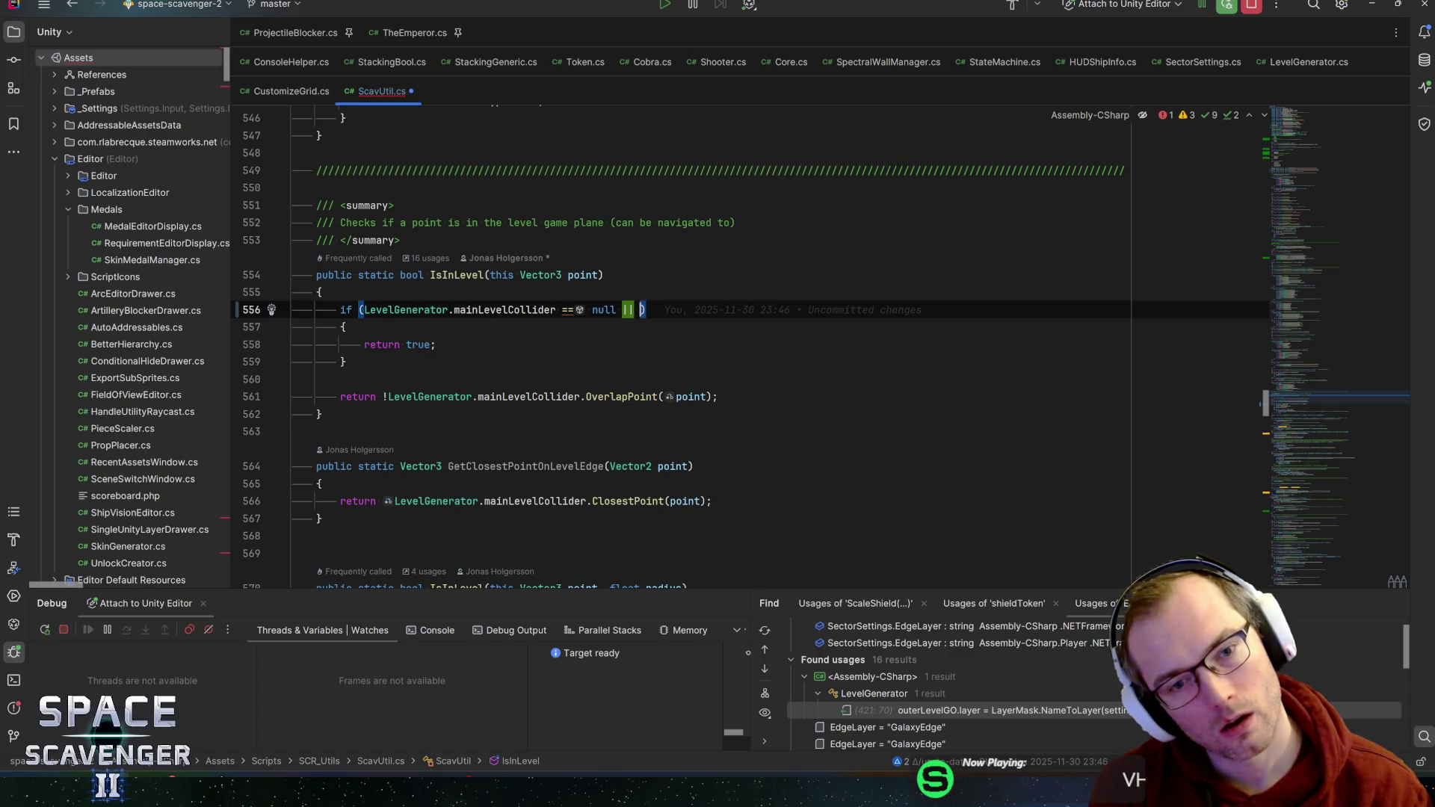
type("ore.Instance.CurrentRun().")
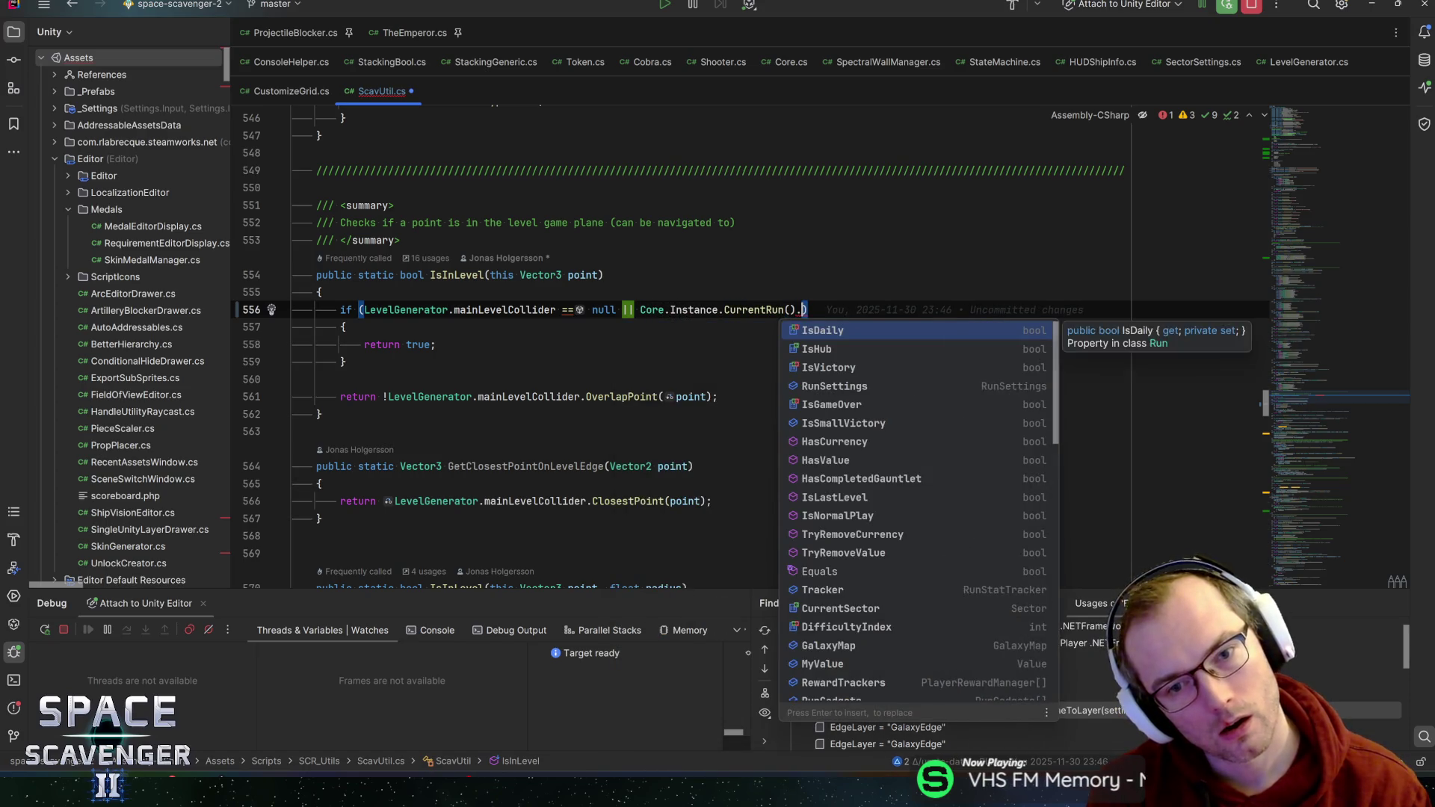
type("currentlev")
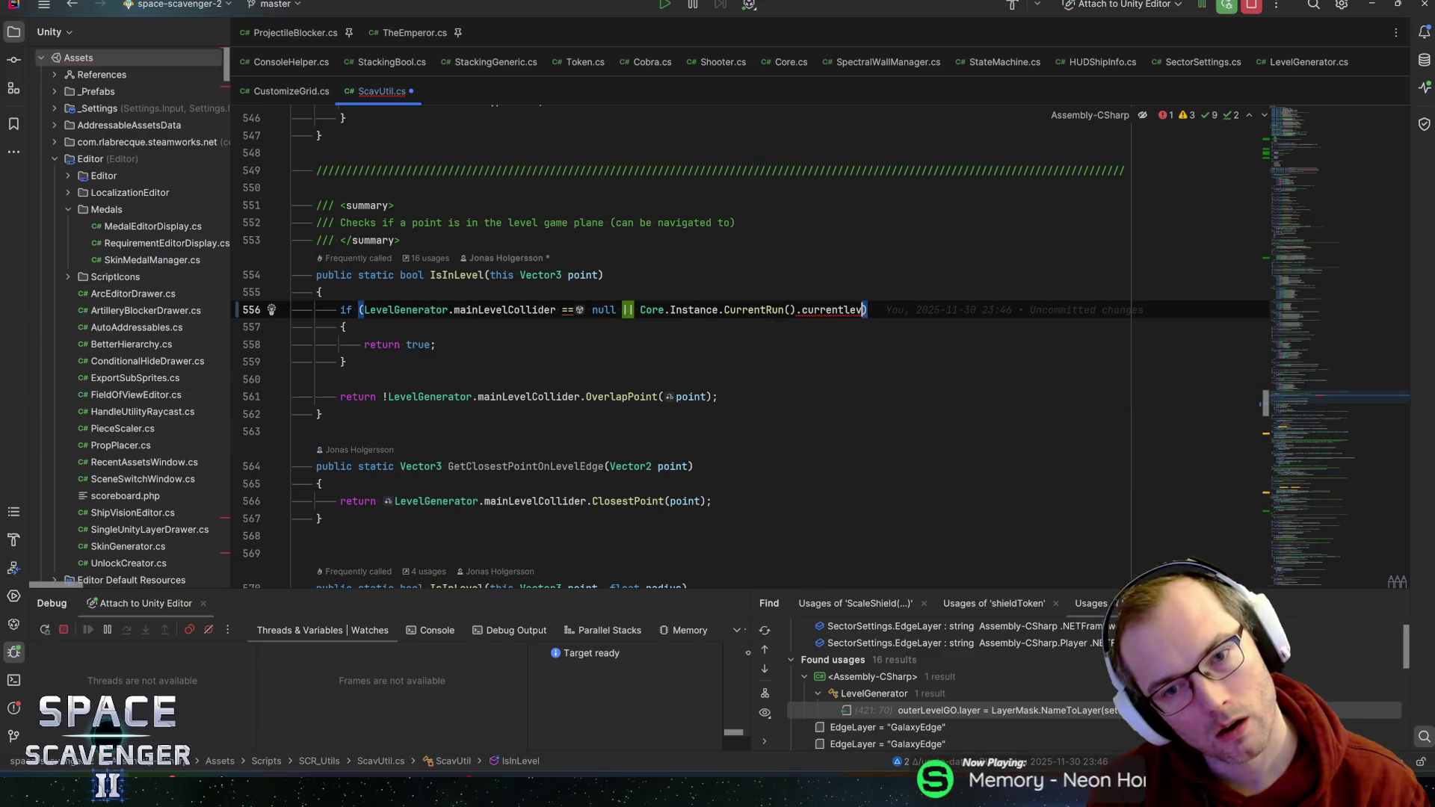
key("ctrl+BackSpace")
type("level")
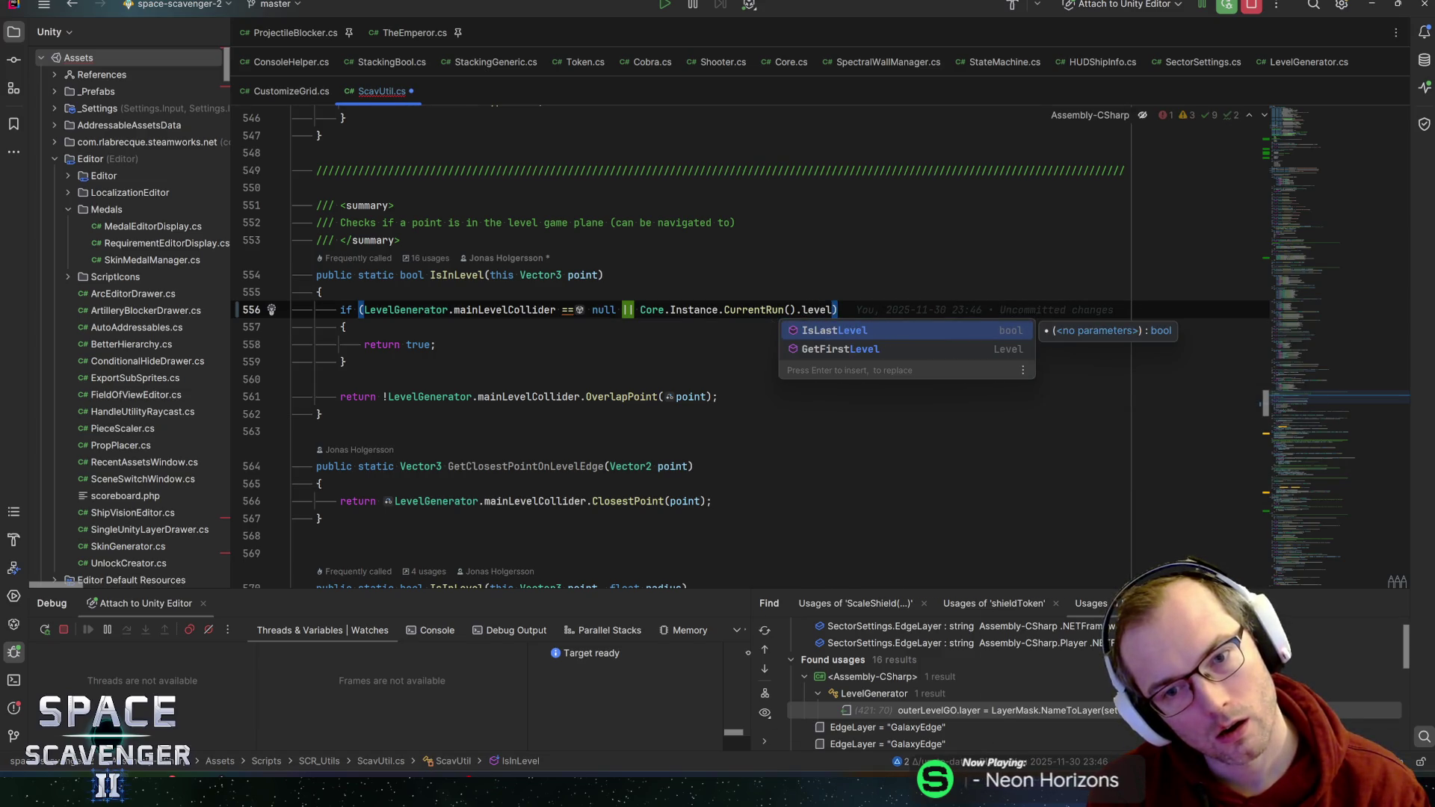
key("ctrl+BackSpace")
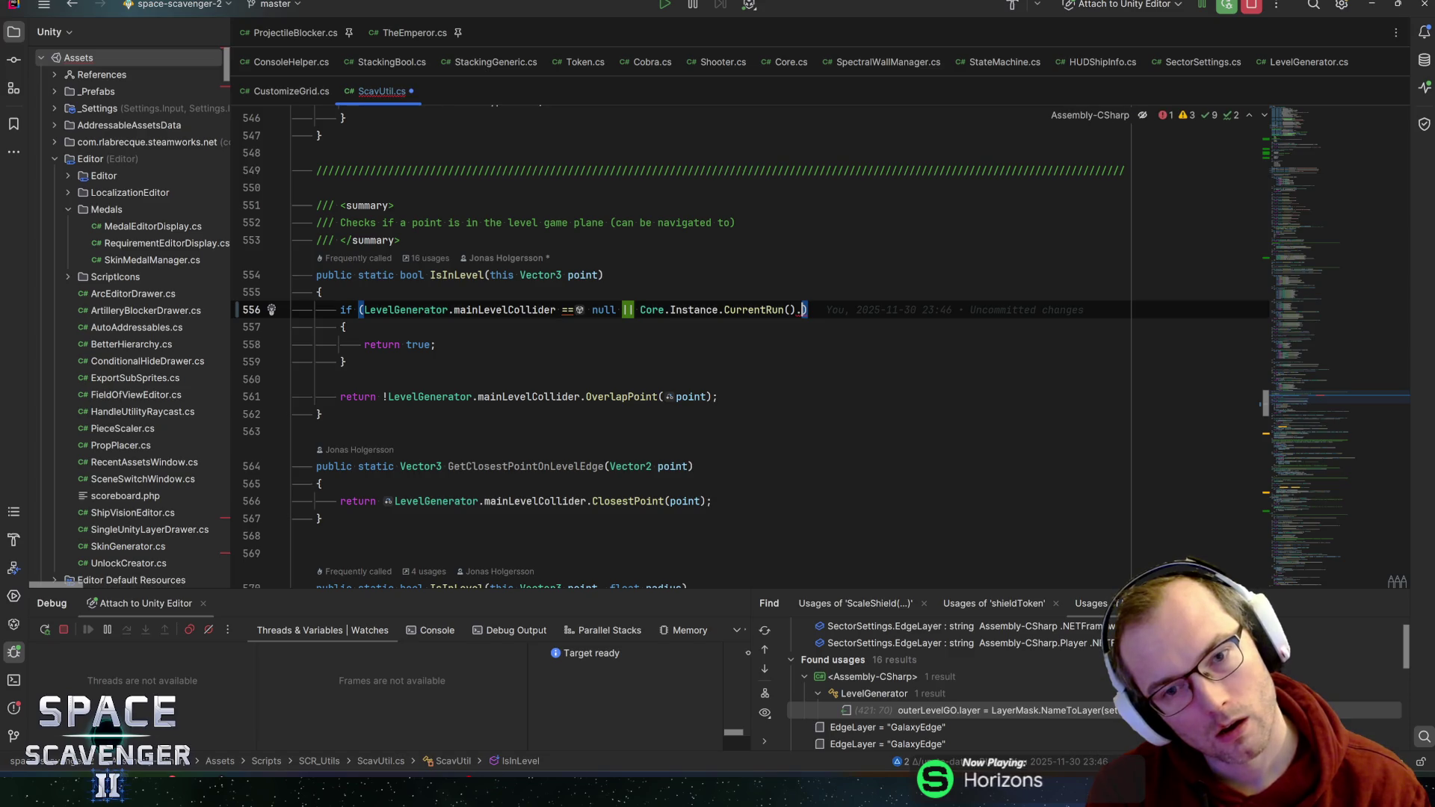
type("sec")
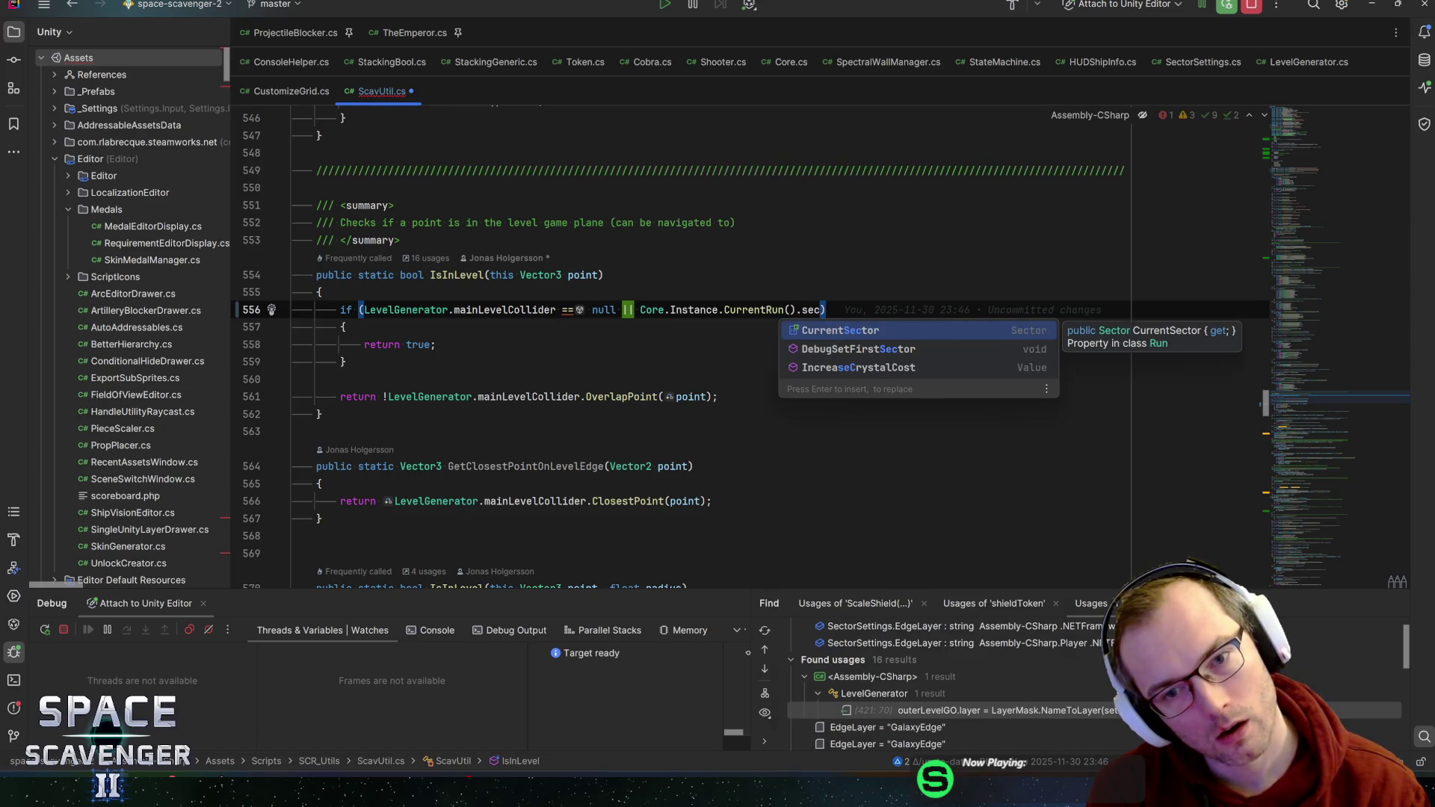
- Extend the chain with CurrentSector, CurrentLevel, Settings and SectorSettings via code completion
key("Return")
type(".curr")
key("Return")
type(".CurrentLevel.")
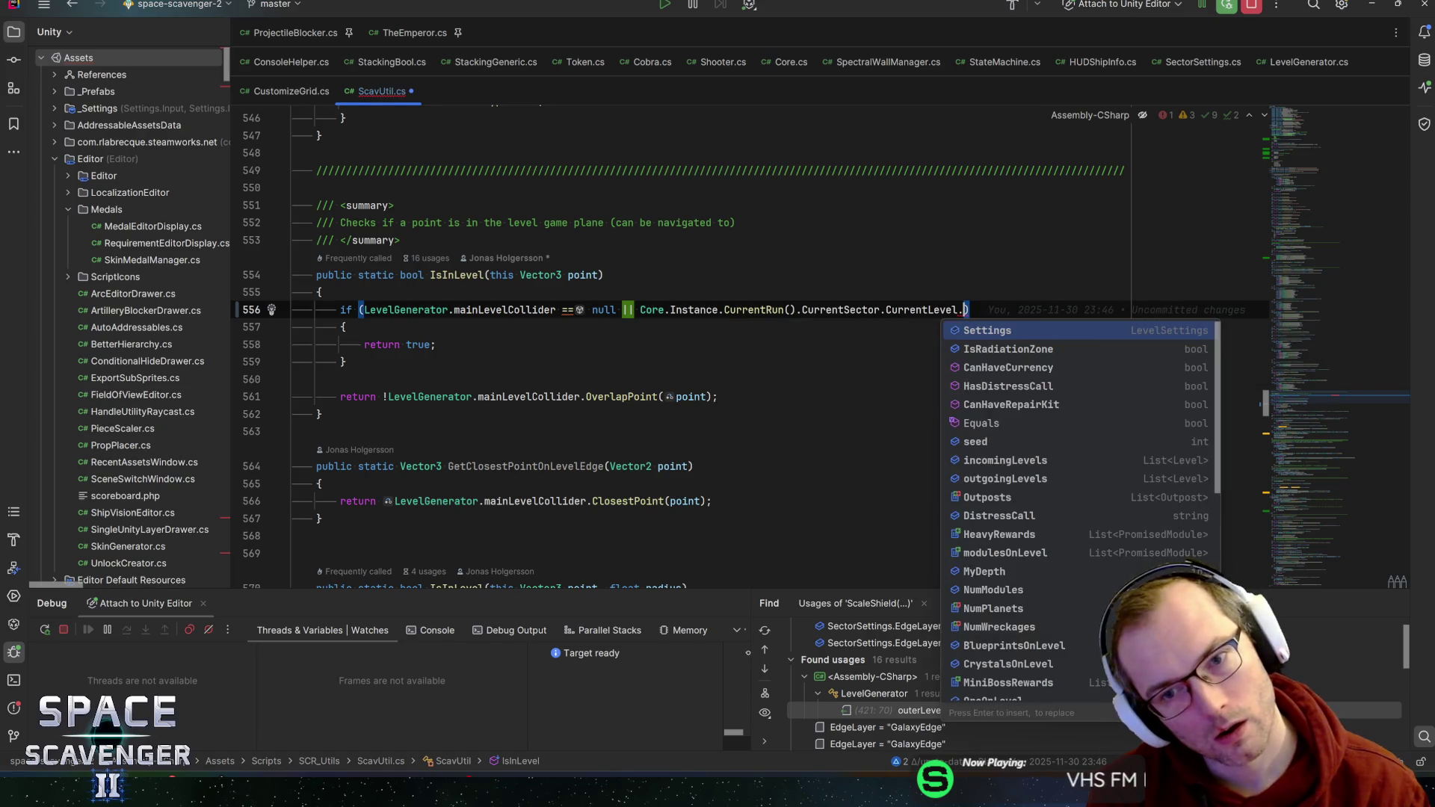
type("sett")
key("Return")
type(".")
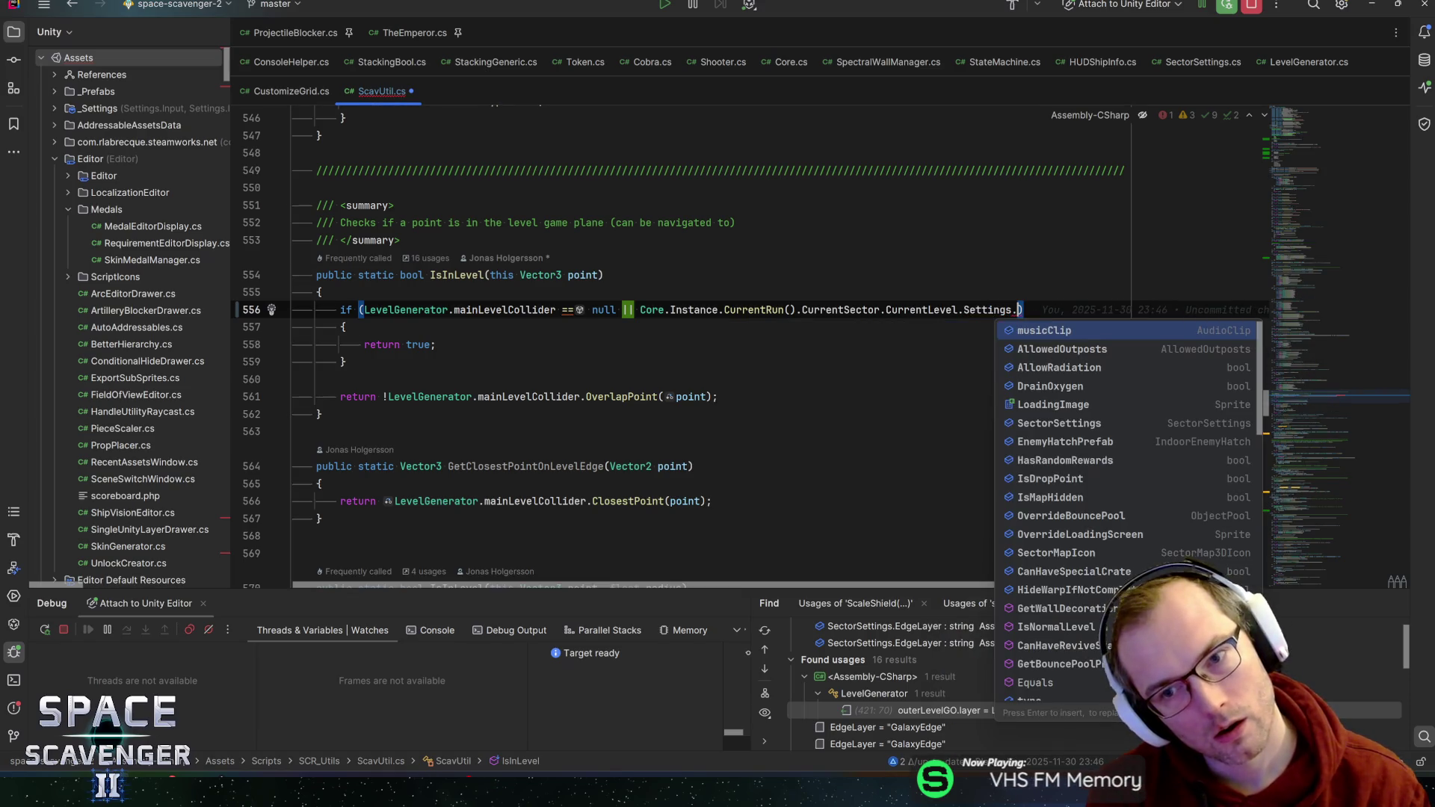
type("sec")
key("Return")
type(".")
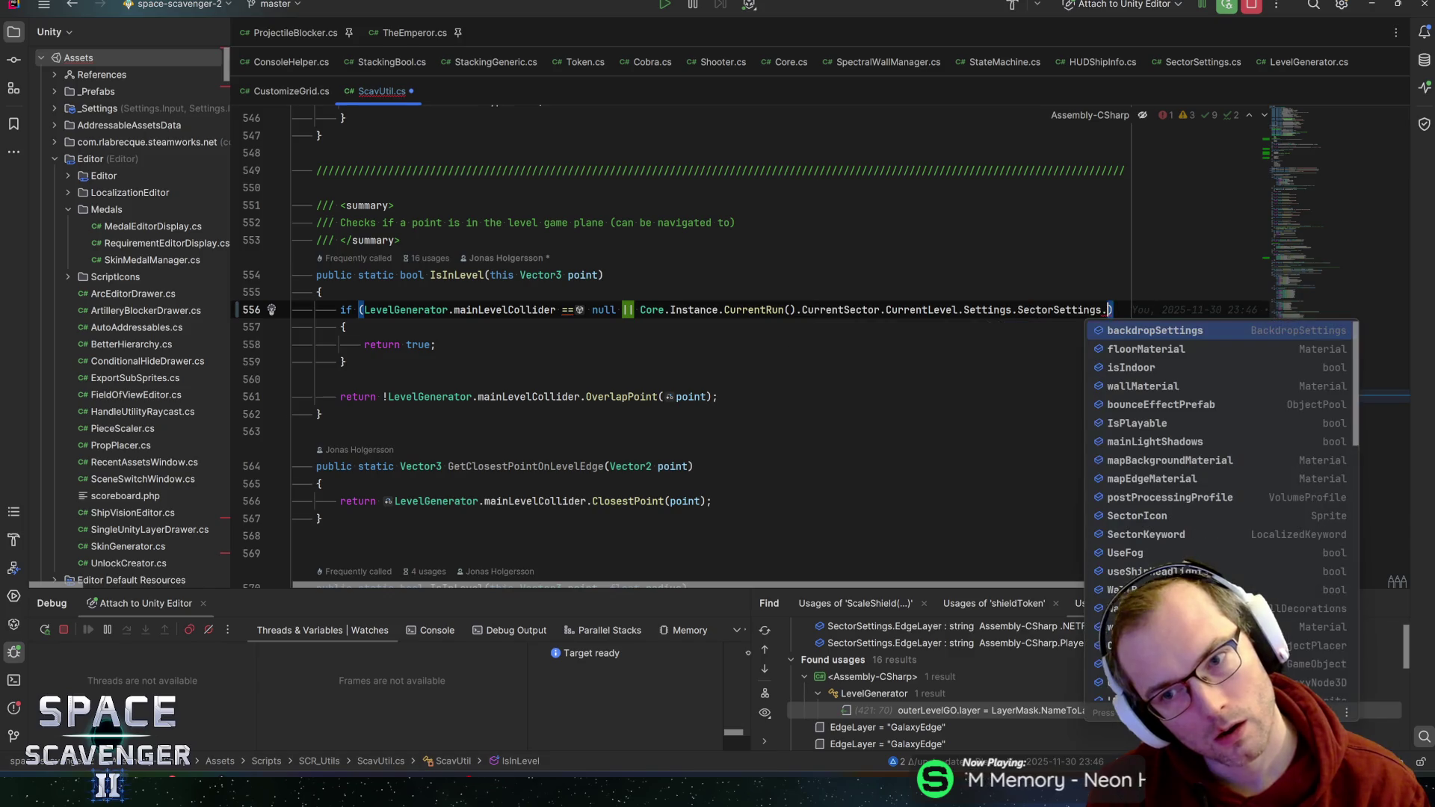
type("ty")
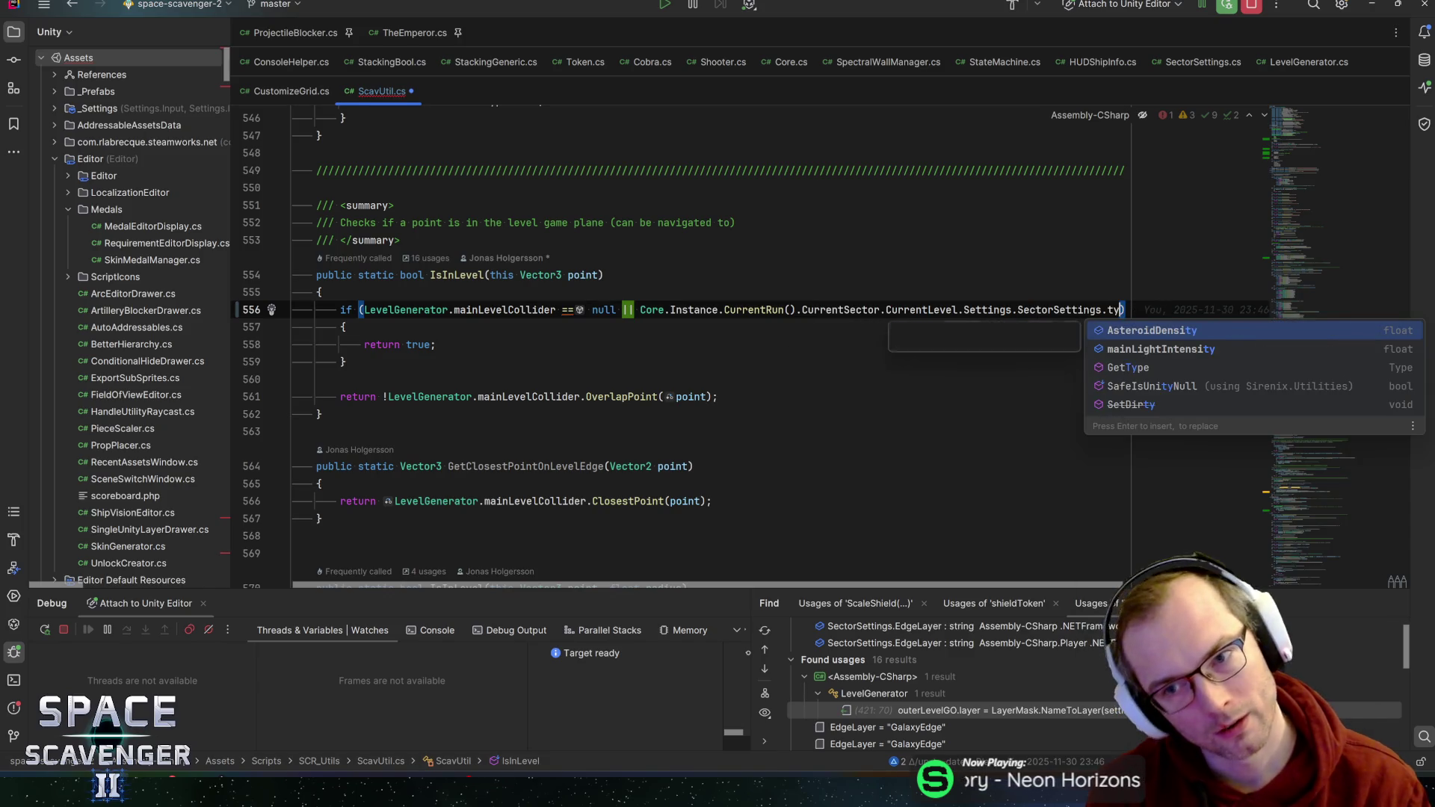
- Rework the chain's tail back to SectorSettings, leaving '.sec' unfinished, and start selecting it
key("BackSpace")
key("BackSpace")
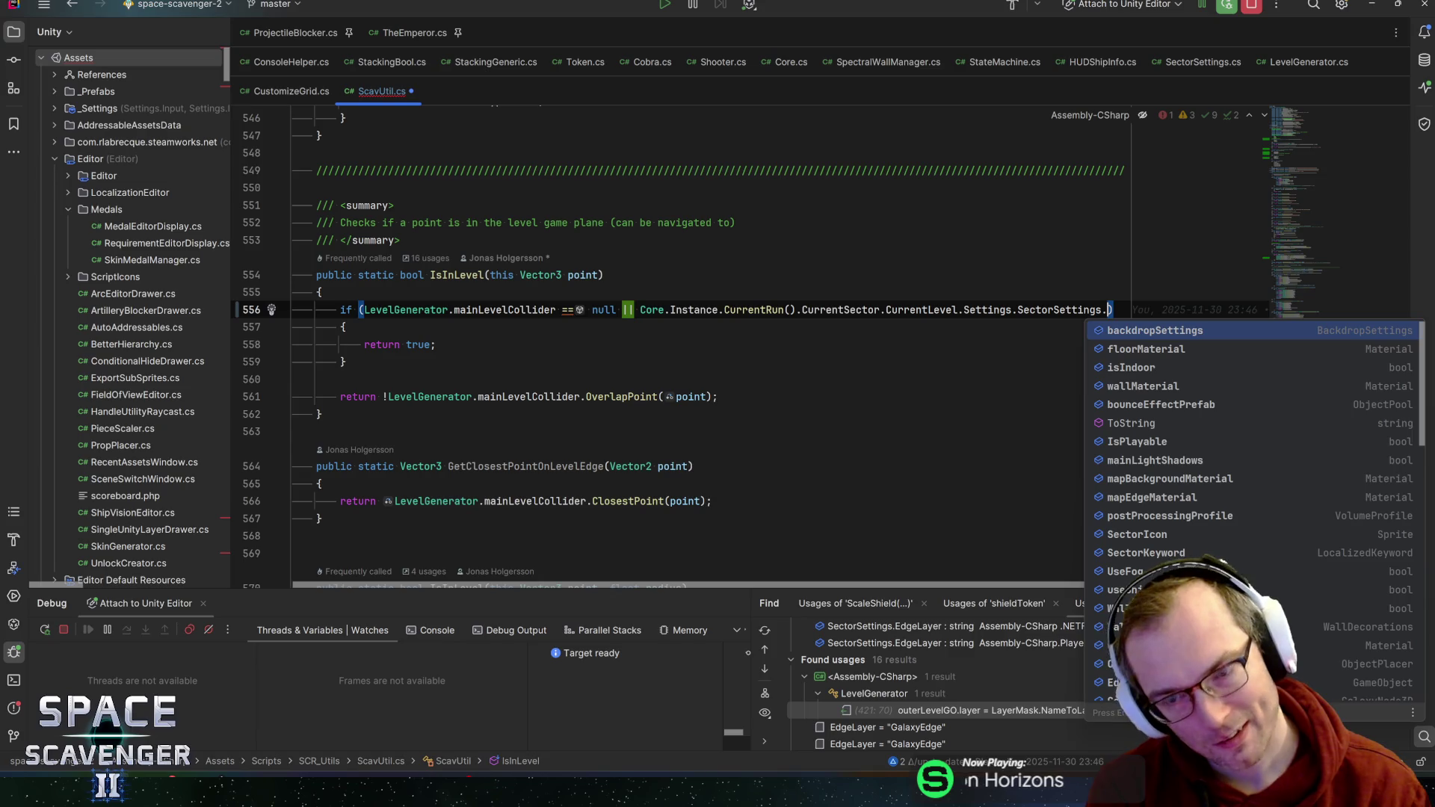
type("level")
key("ctrl+BackSpace")
key("ctrl+BackSpace")
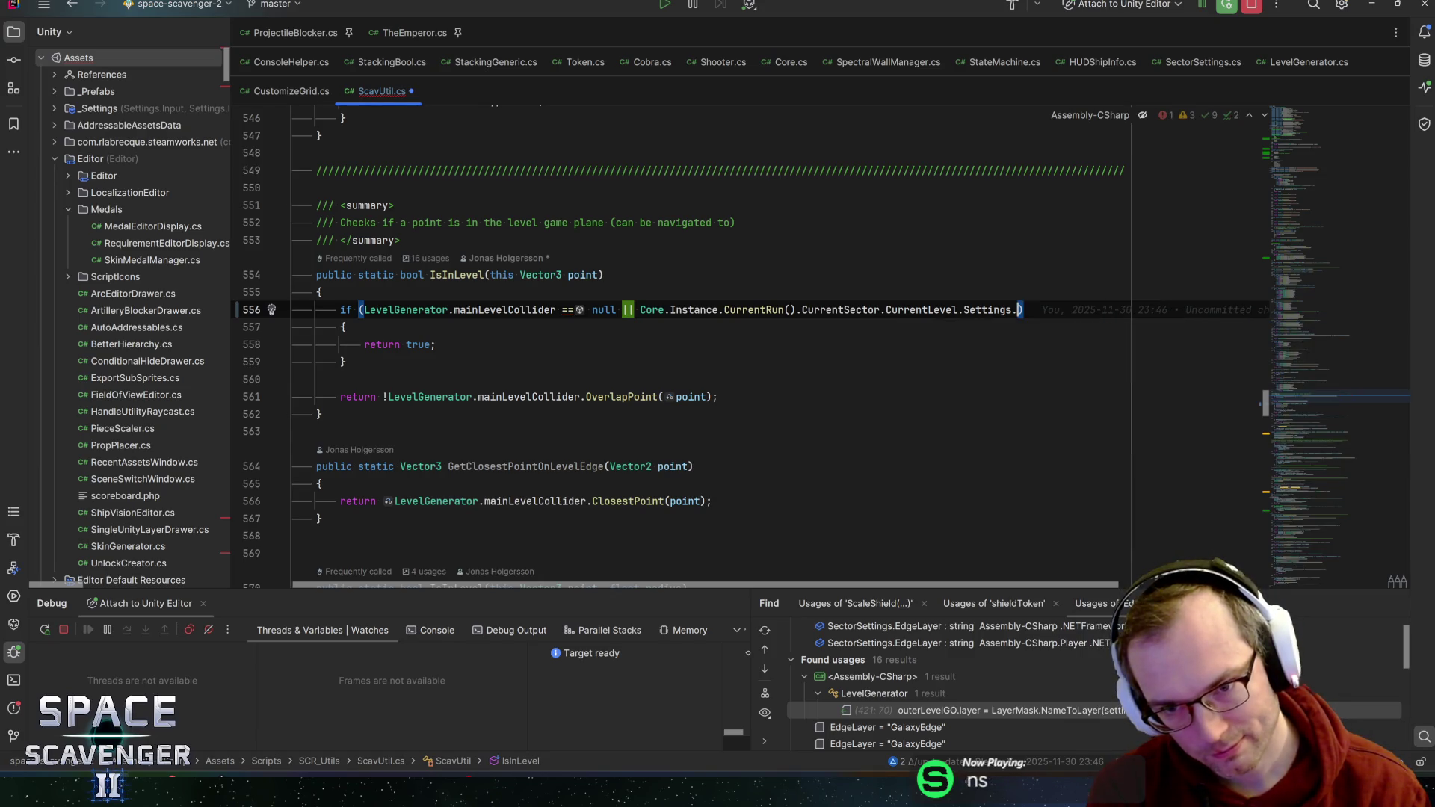
type("level")
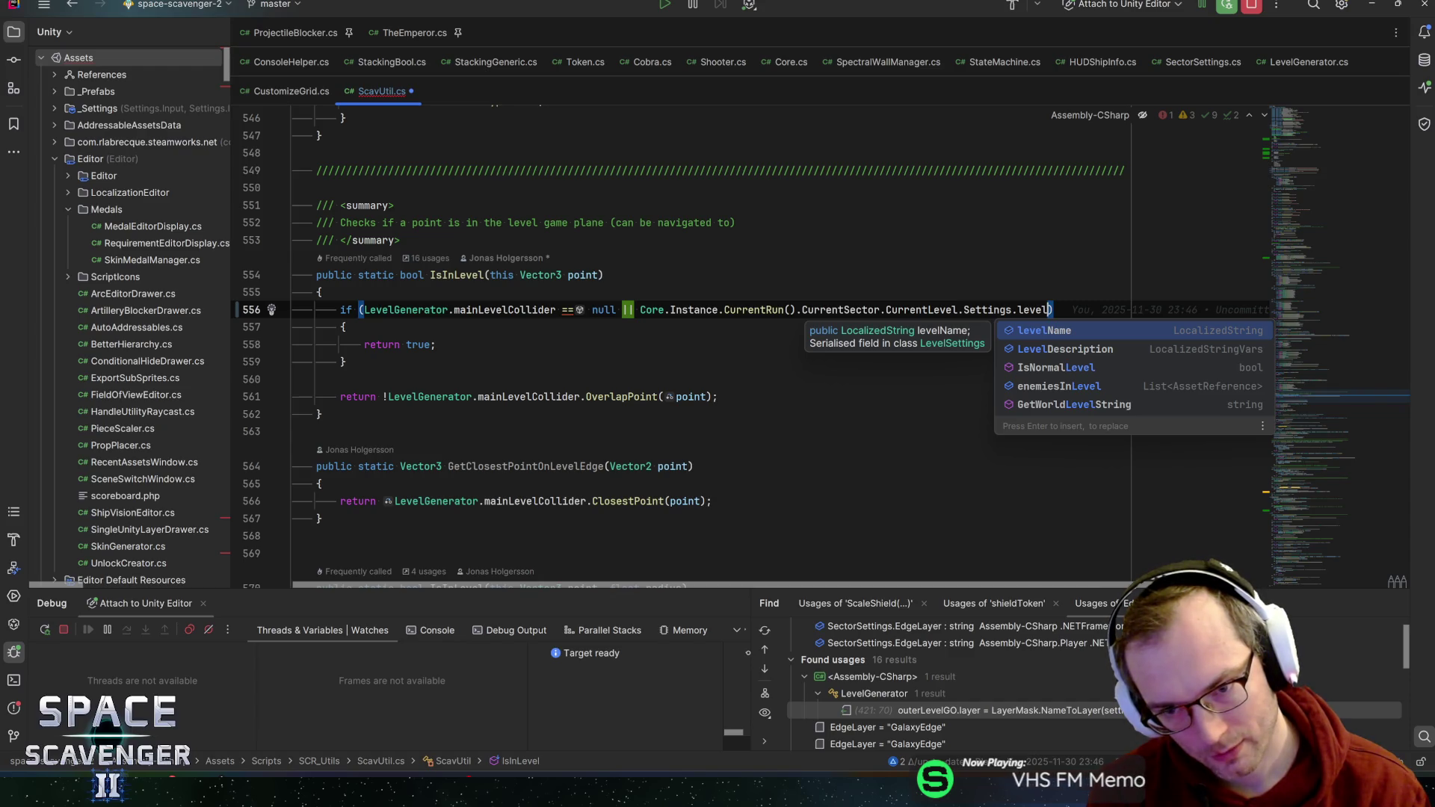
key("ctrl+BackSpace")
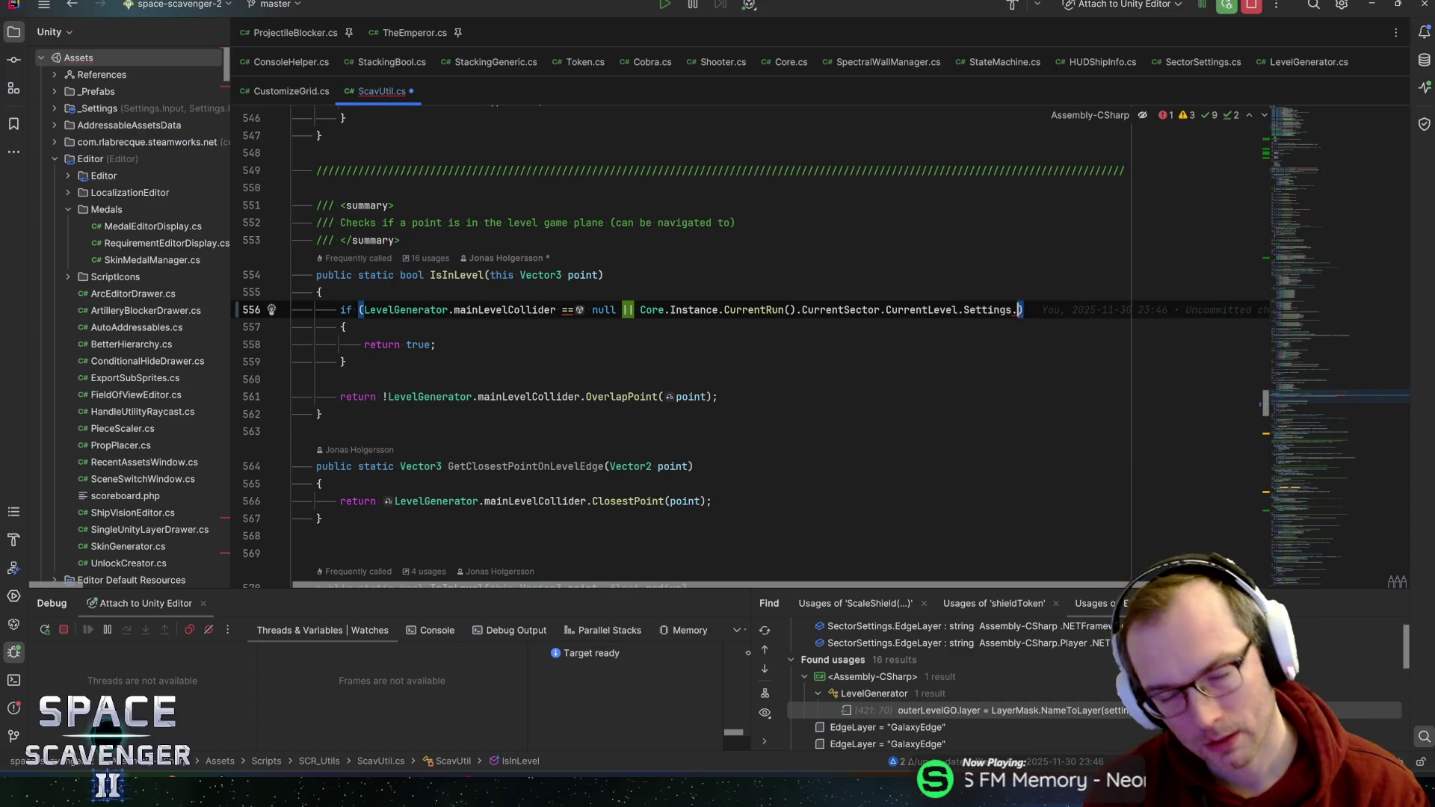
type("se")
key("Tab")
type(".")
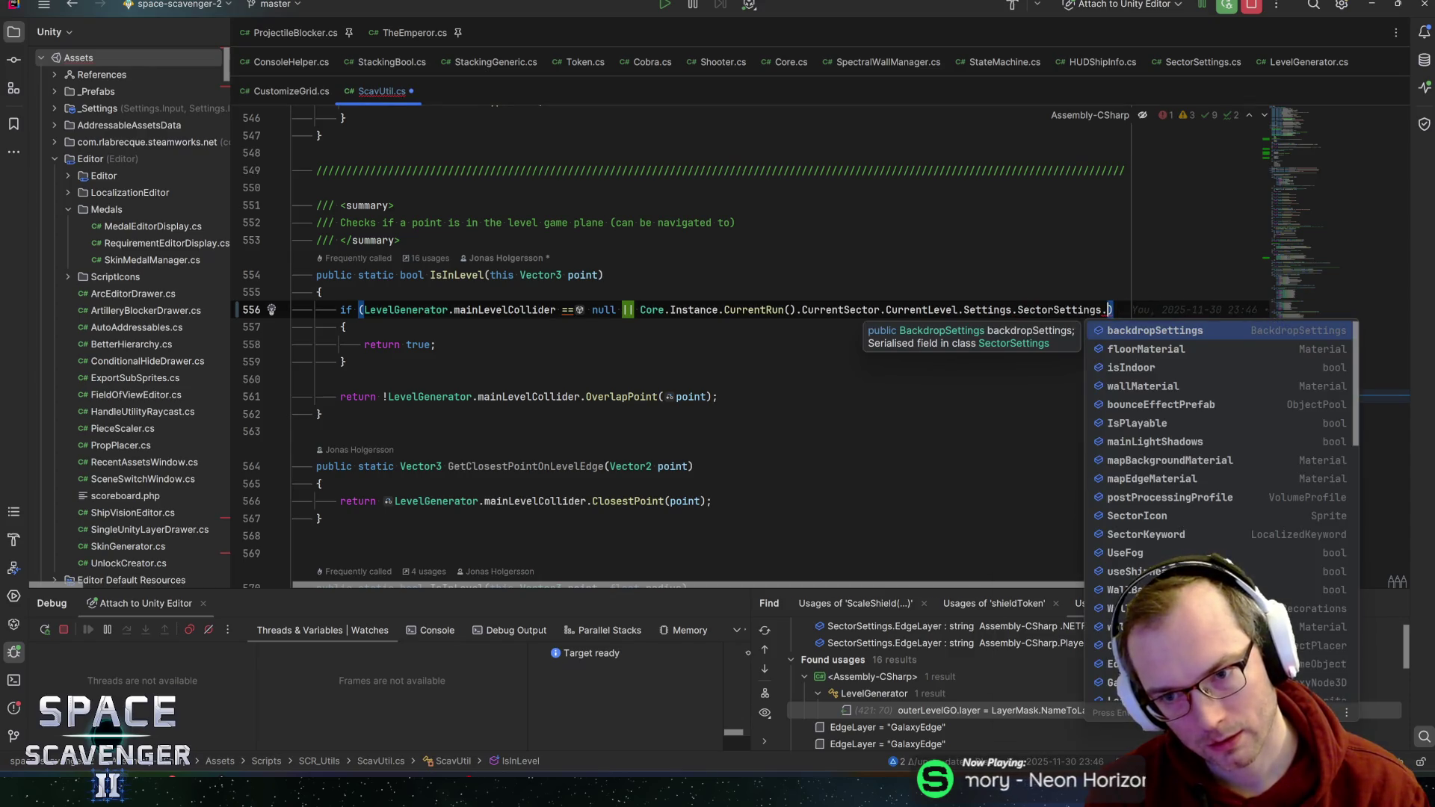
type("sec")
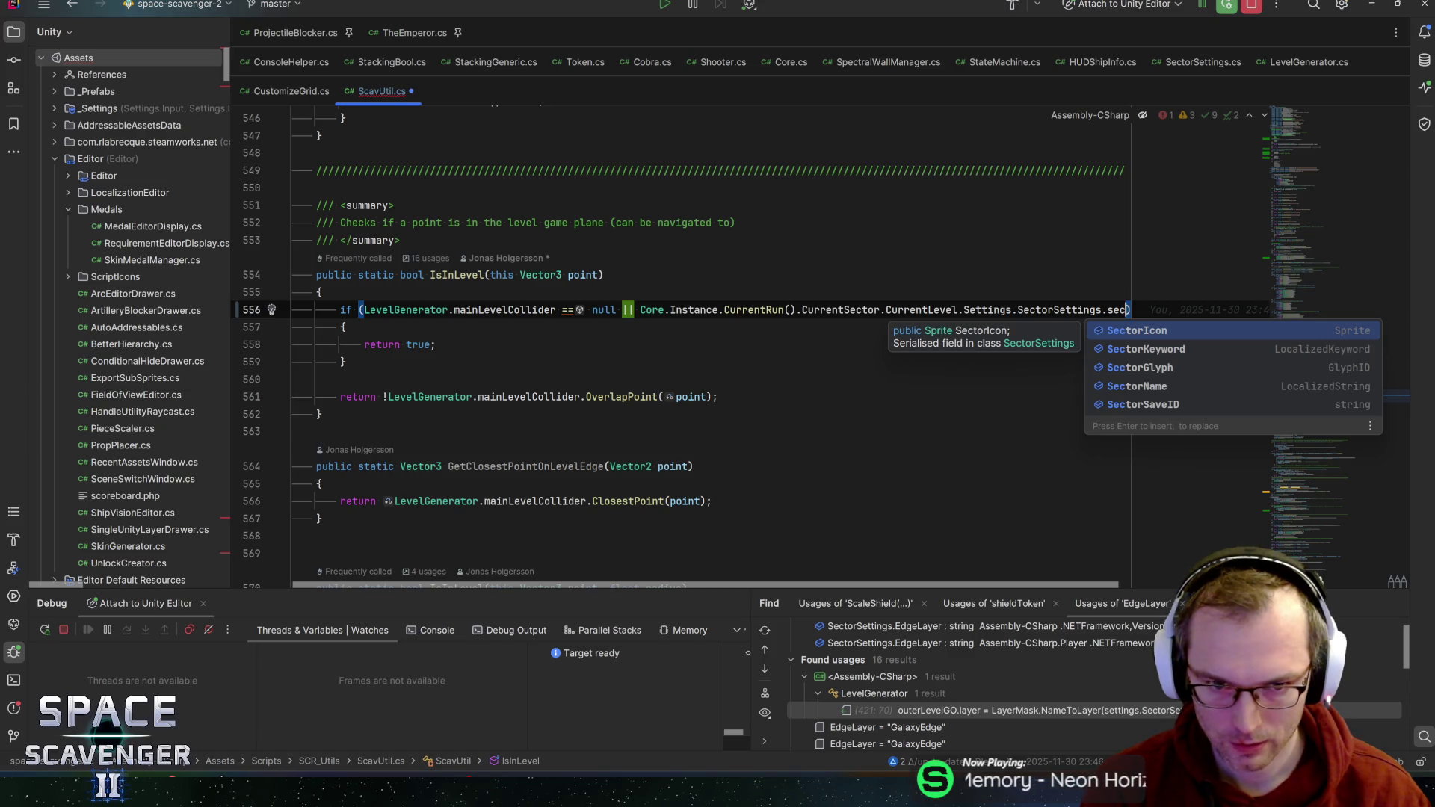
key("Escape")
key("ctrl+shift+Left")
key("ctrl+shift+Left")
key("ctrl+shift+Left")
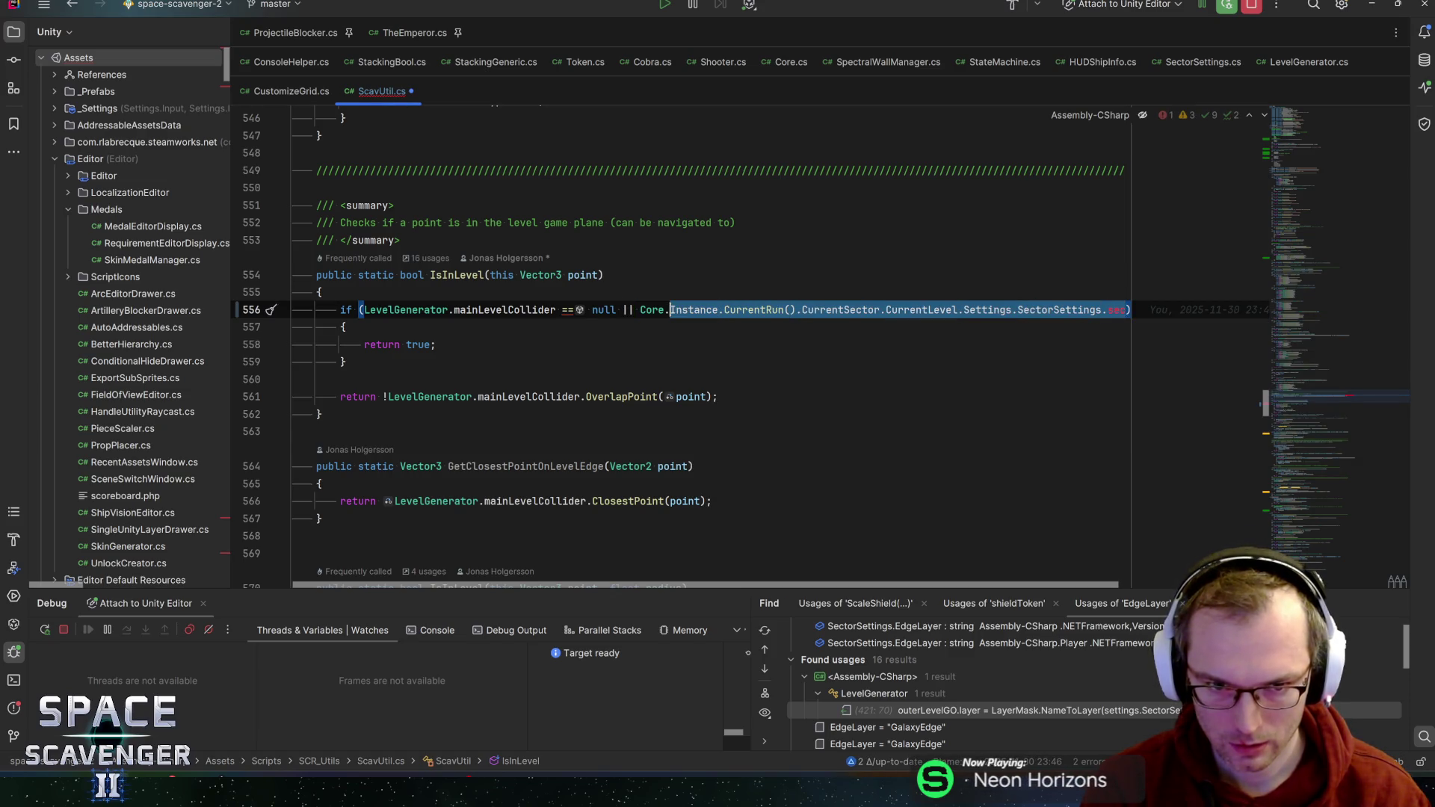
- Replace the Core call chain with LevelGenerator.mainLevelCollider in the condition
key("ctrl+shift+Left")
key("ctrl+shift+Left")
key("BackSpace")
type("L")
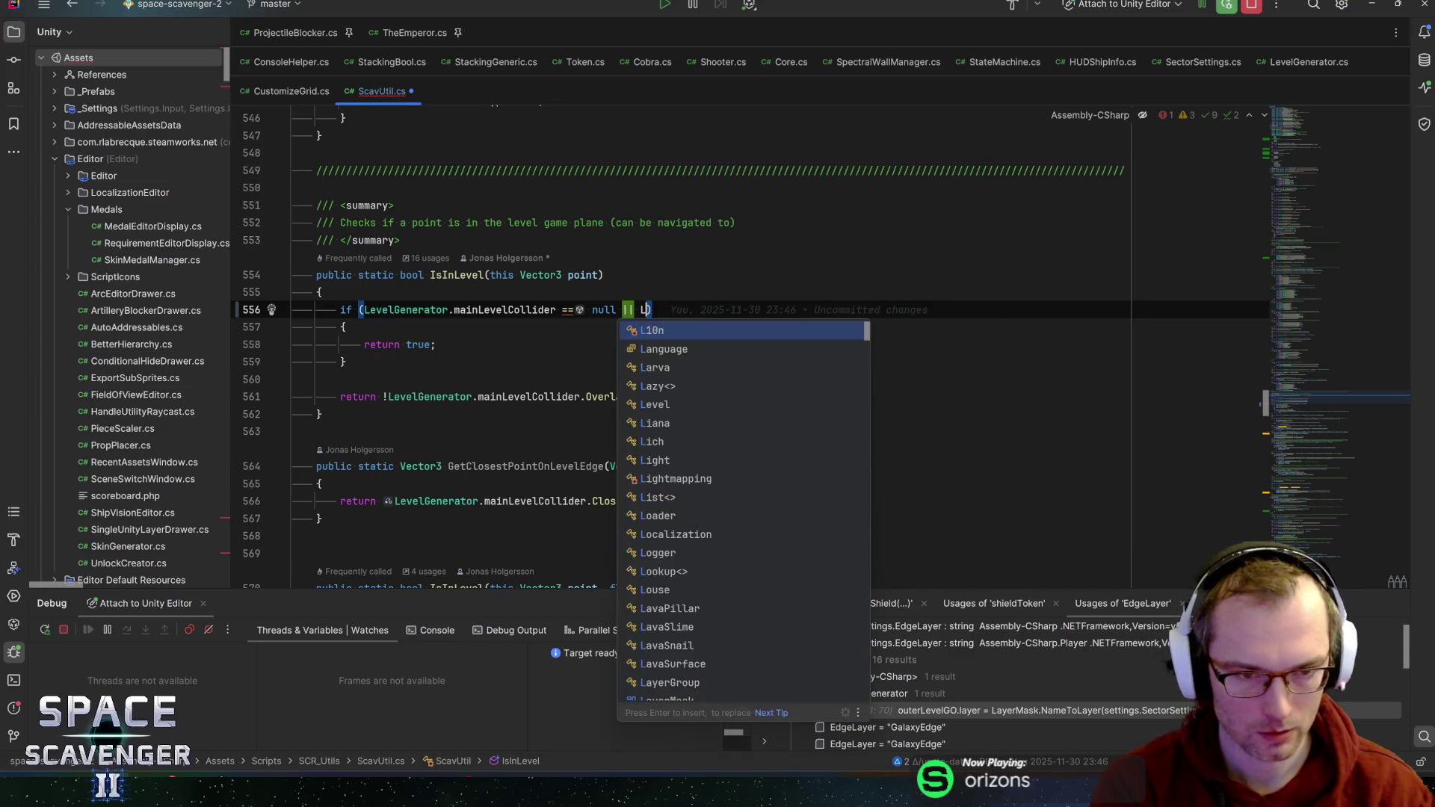
type("evelGenerator.m")
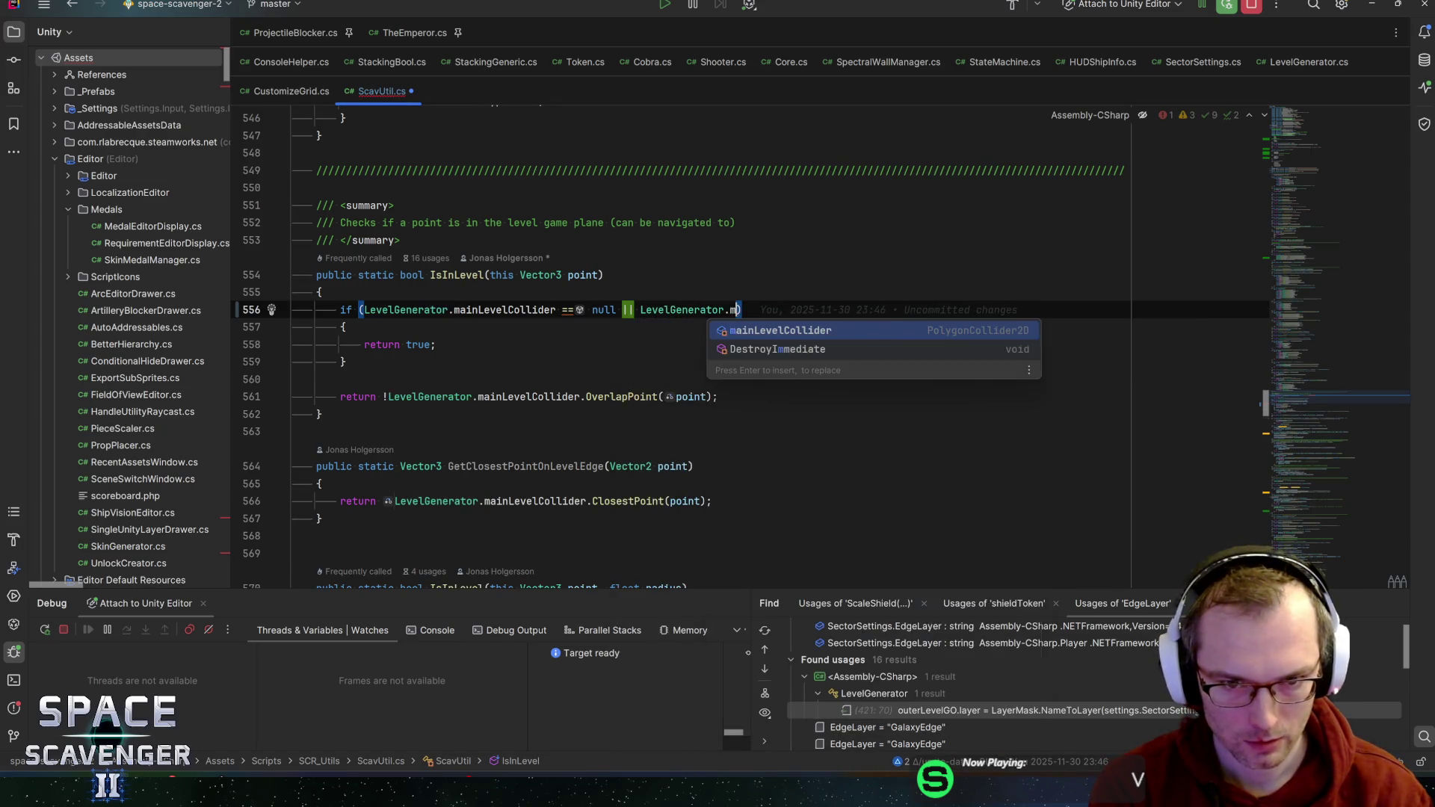
type("ainl")
key("Return")
type(".lay")
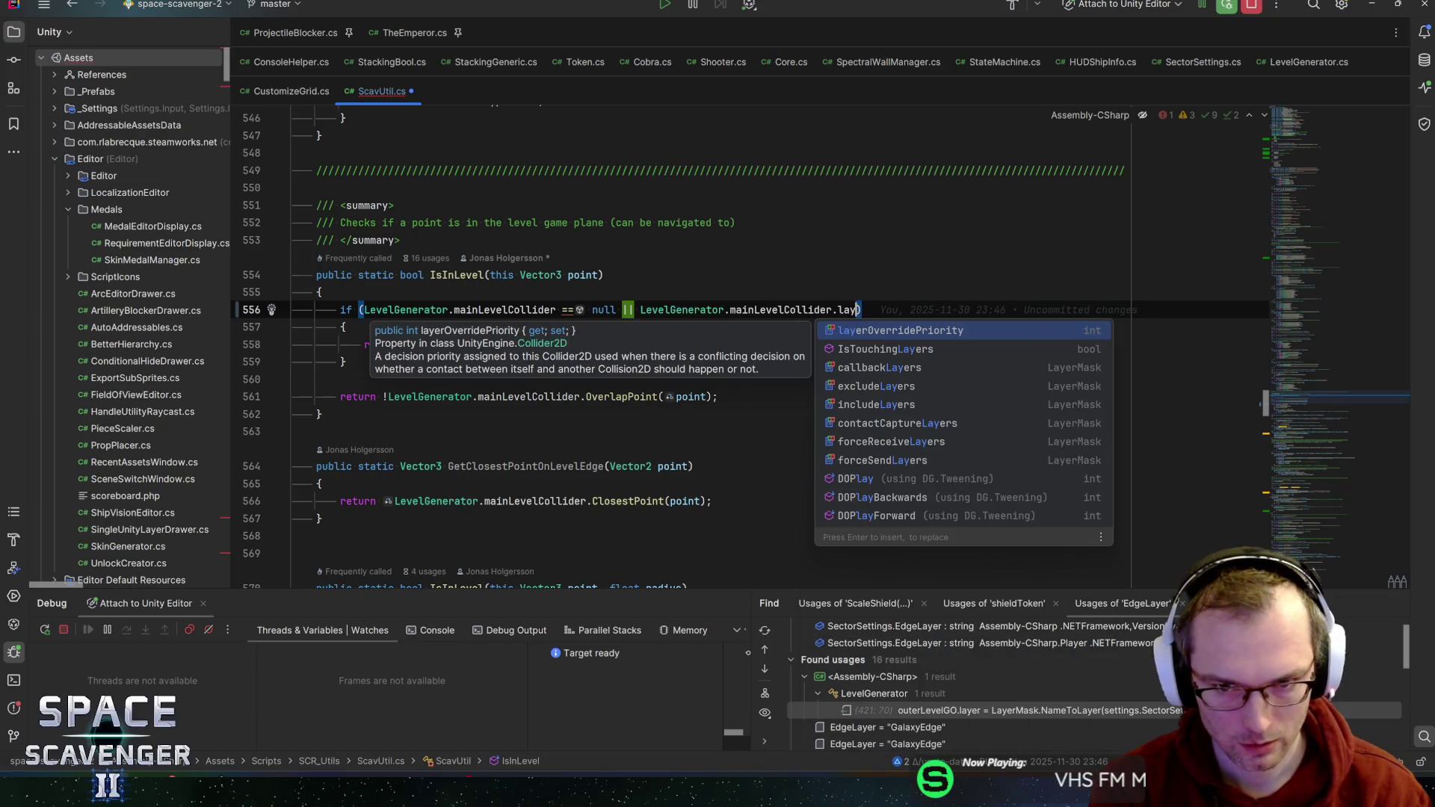
type("er")
- Compare mainLevelCollider.gameObject.layer == GalaxyEdgeLayer() and view GalaxyEdgeLayer's declaration
key("BackSpace")
key("BackSpace")
key("BackSpace")
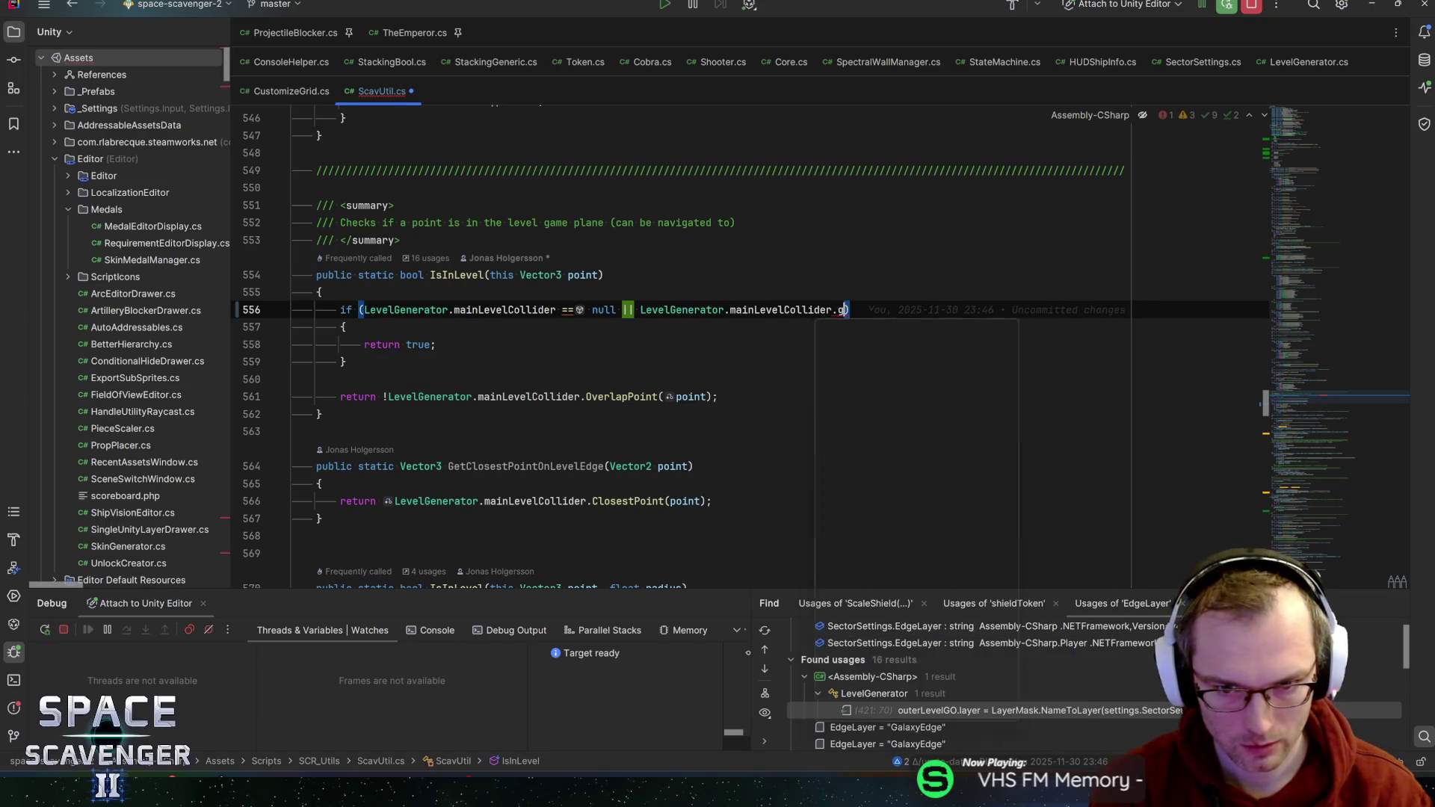
type("gameObject.la")
key("Return")
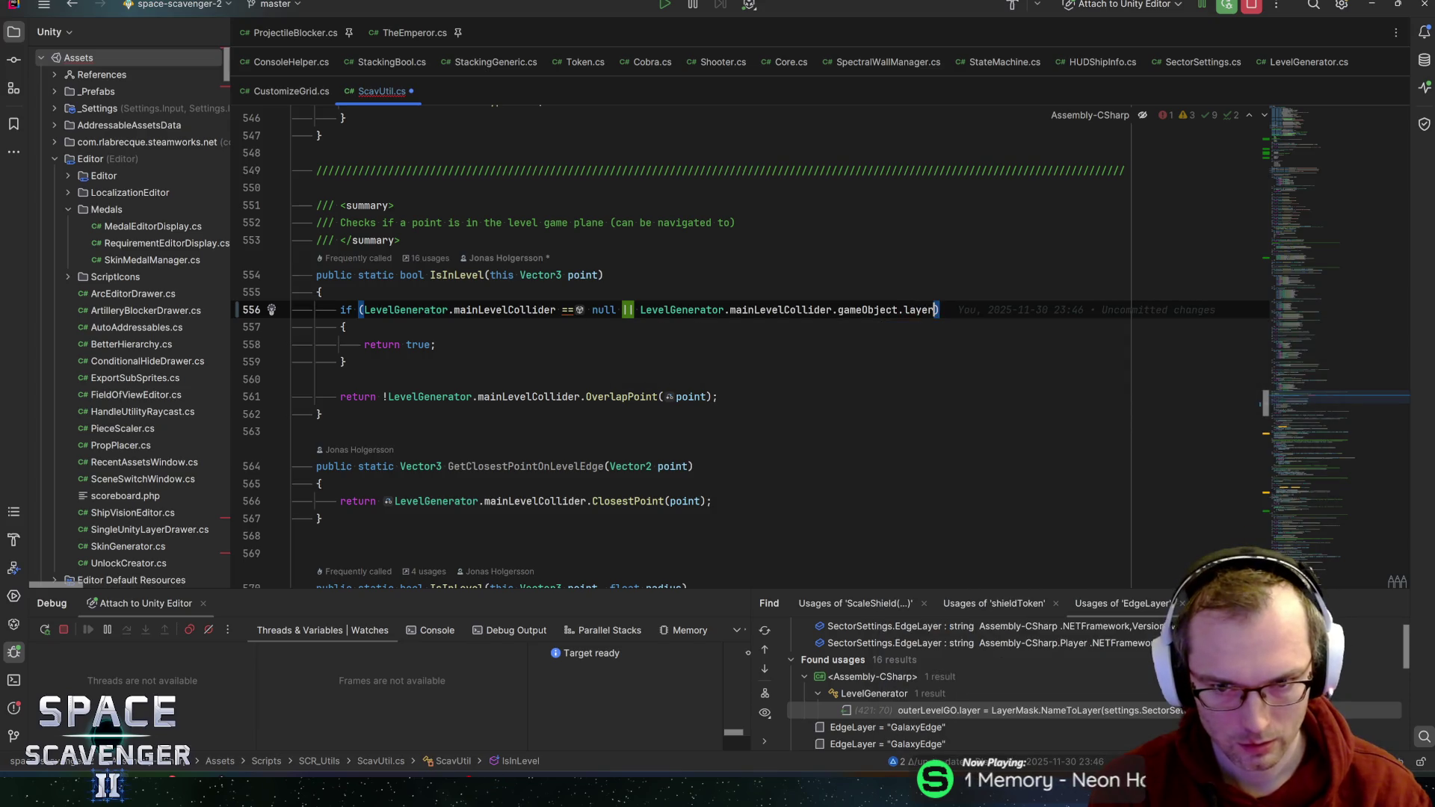
type("== ")
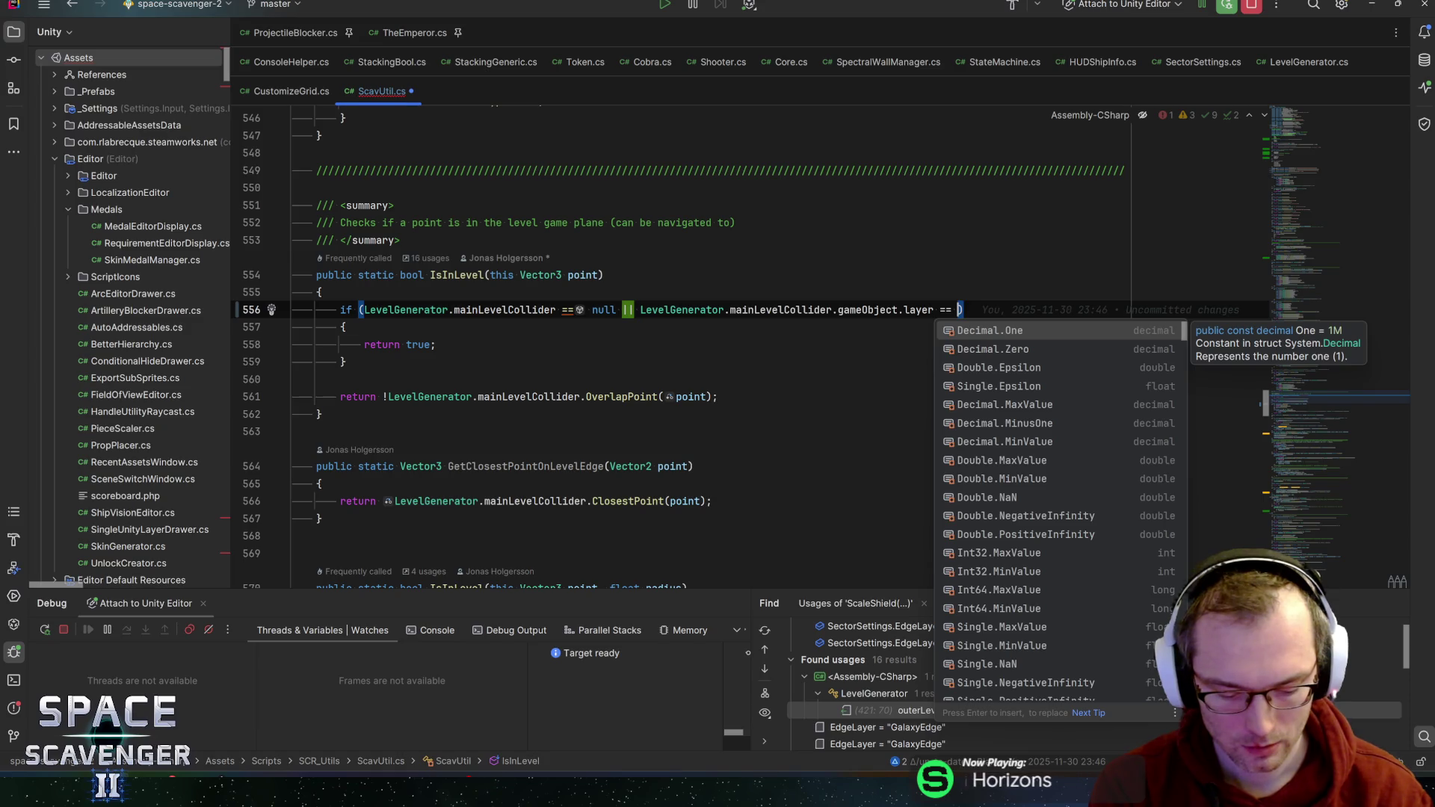
type("le")
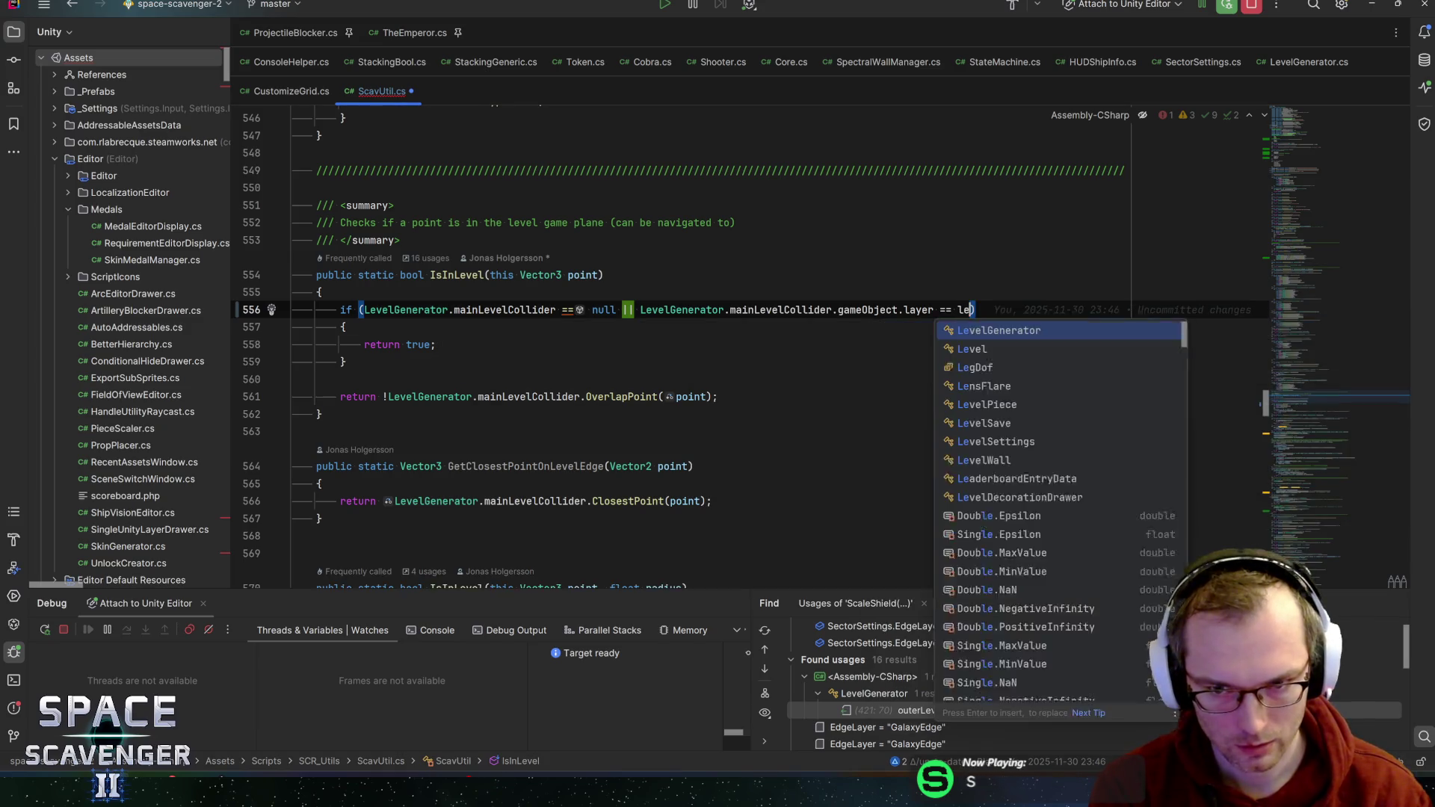
type("veled")
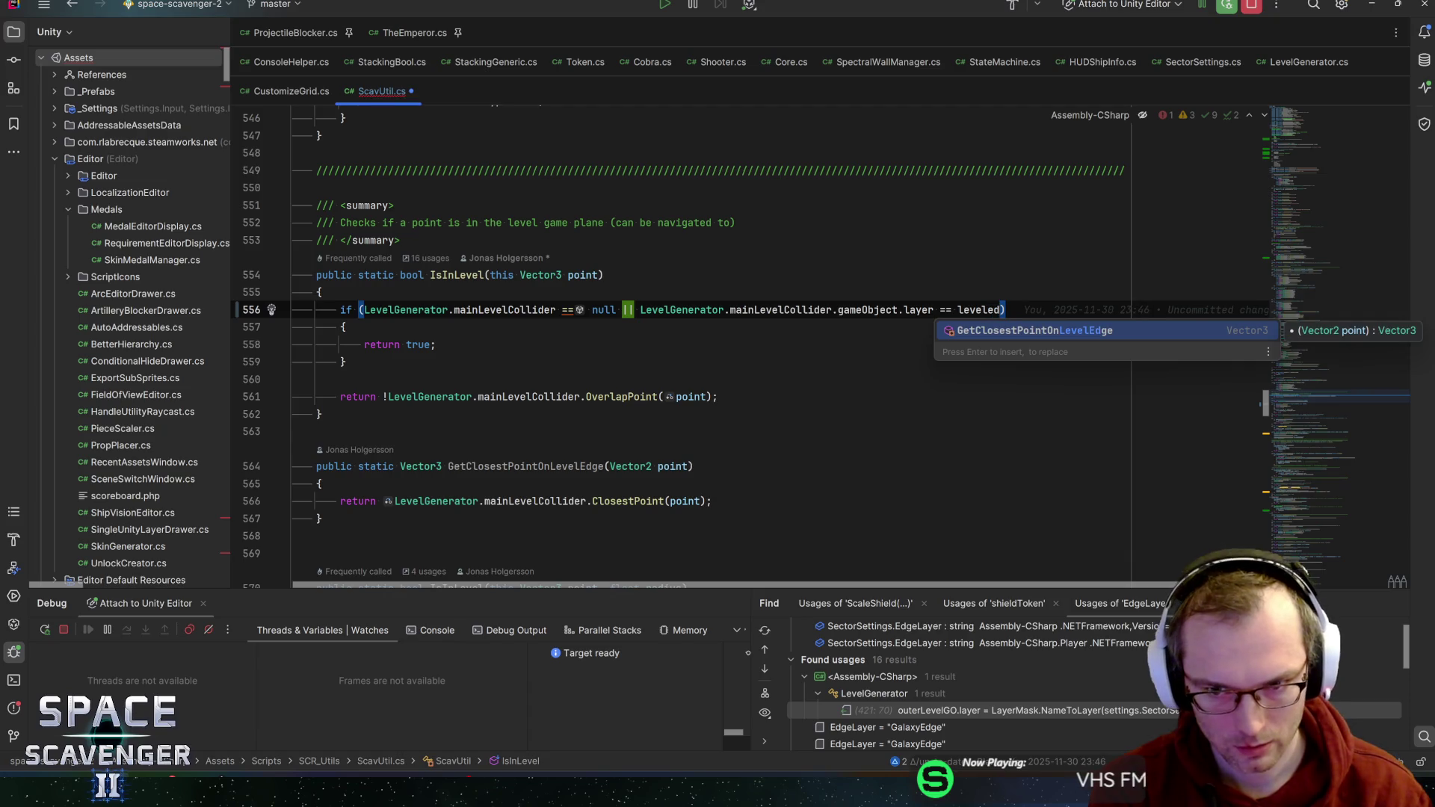
key("BackSpace")
key("BackSpace")
key("BackSpace")
type("edge")
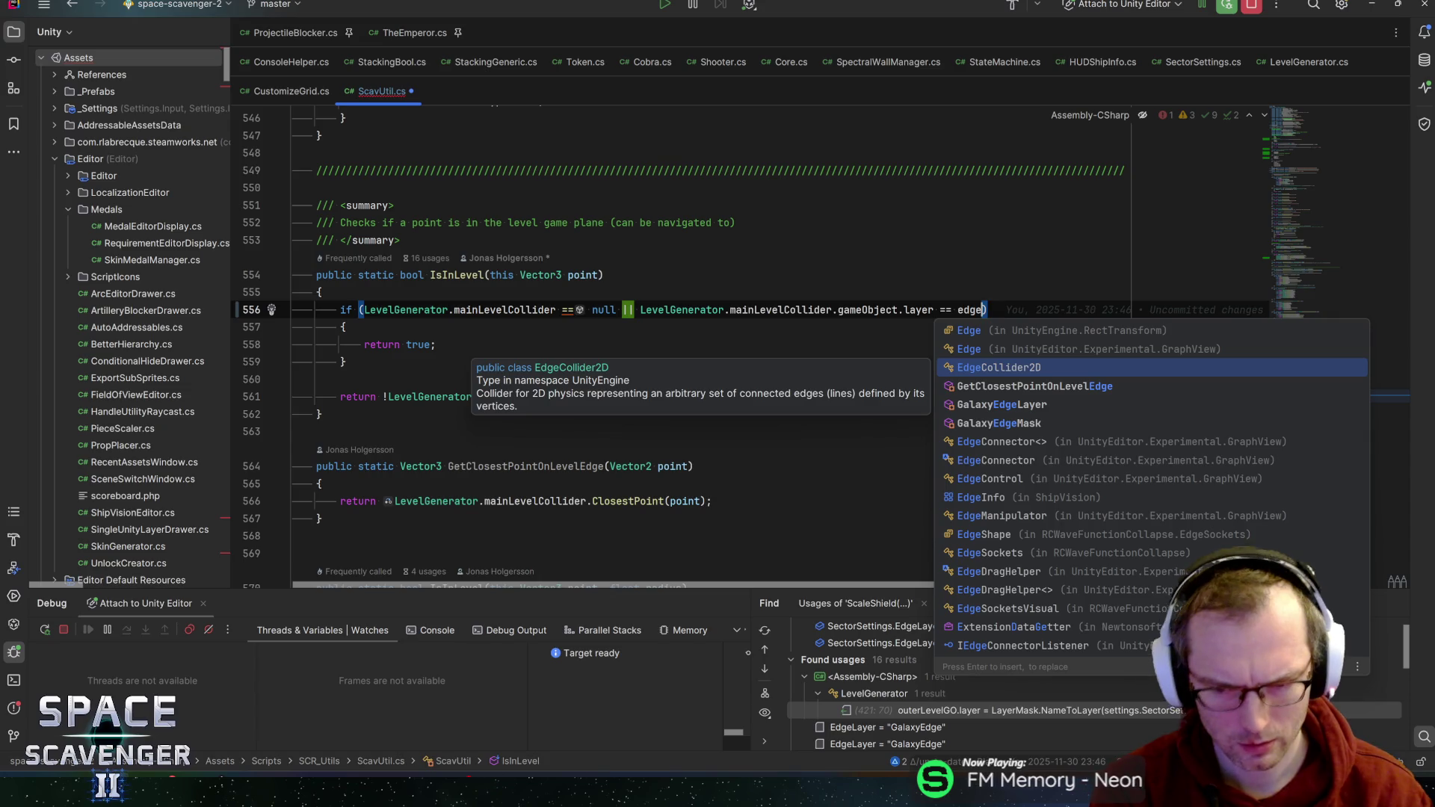
key("Down")
key("Down")
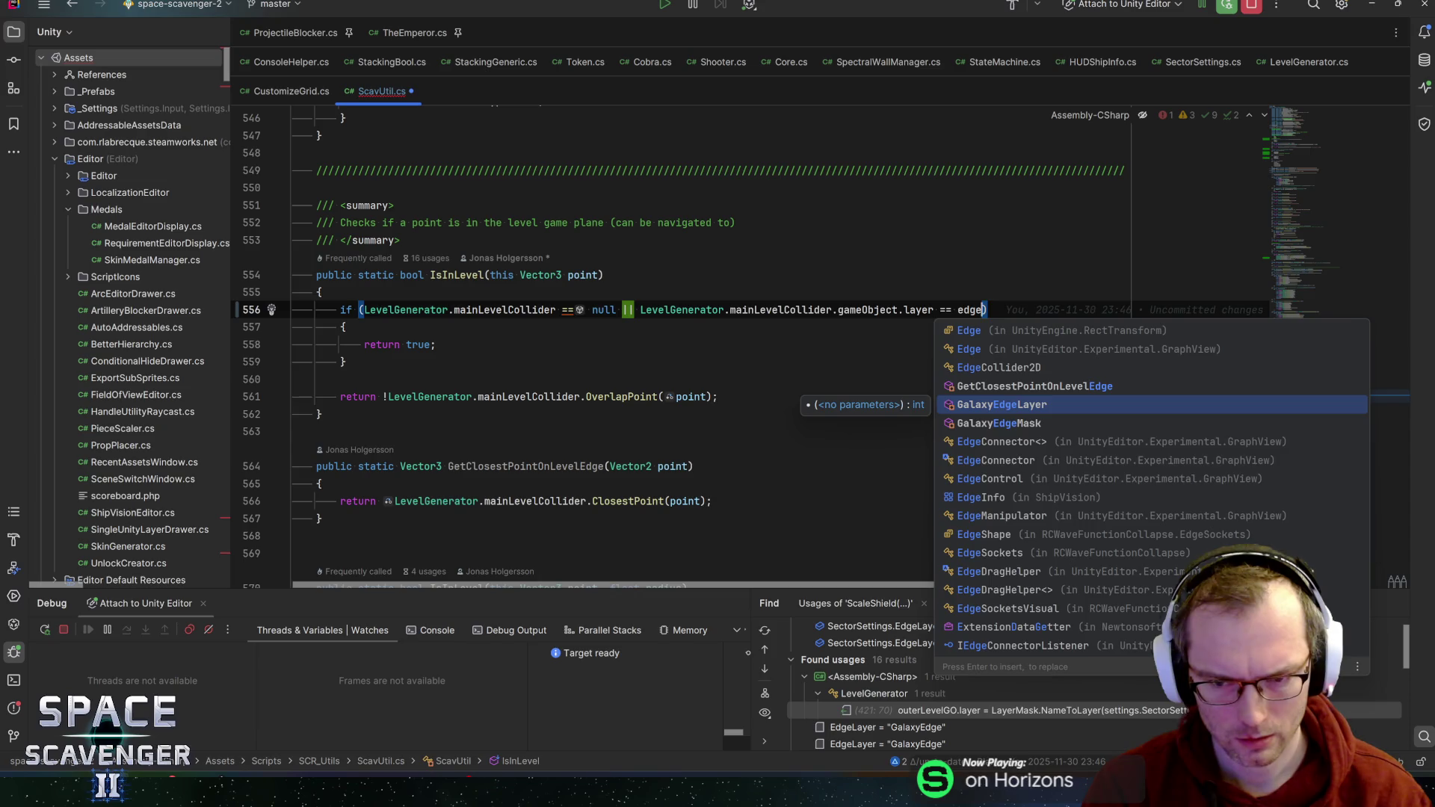
key("Return")
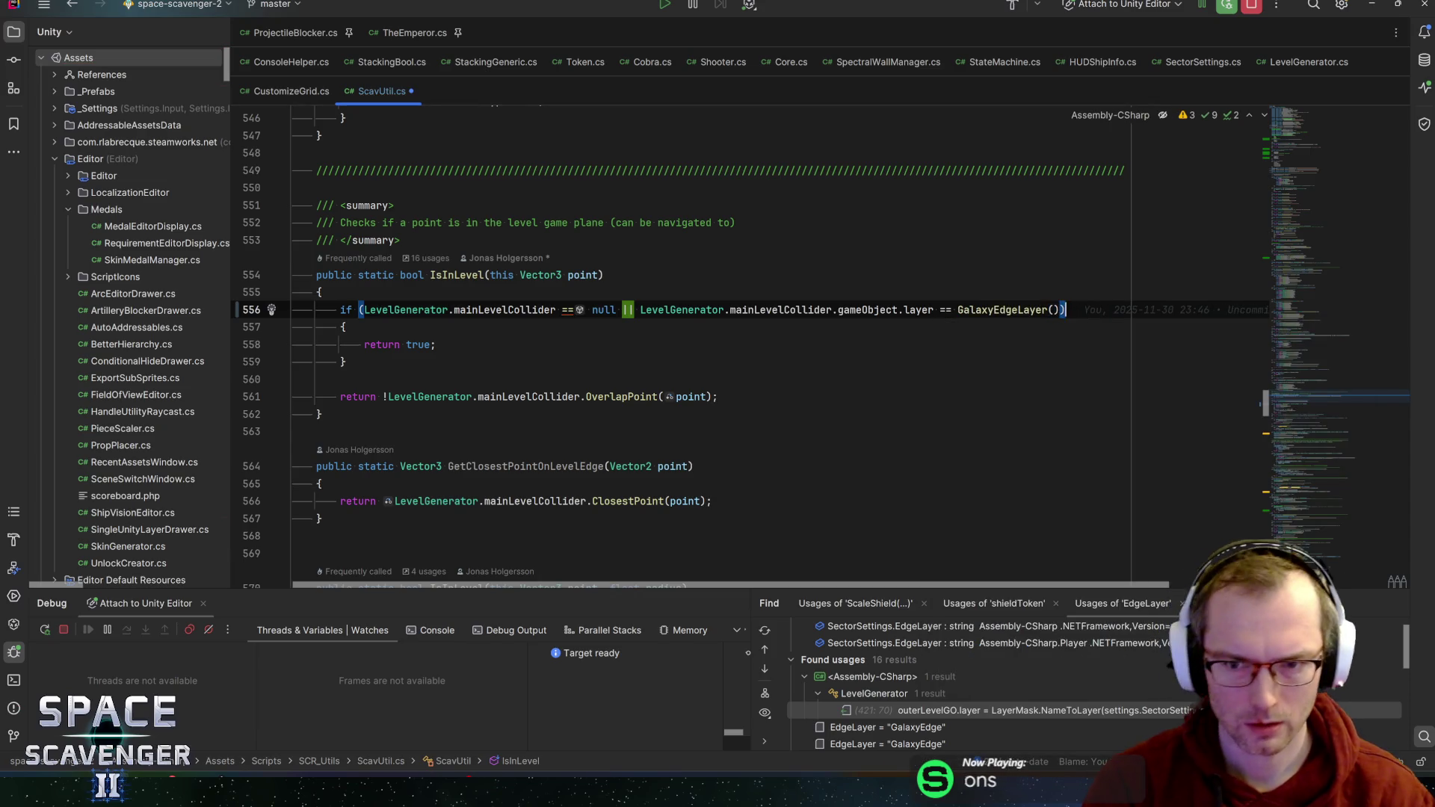
key("ctrl+b")
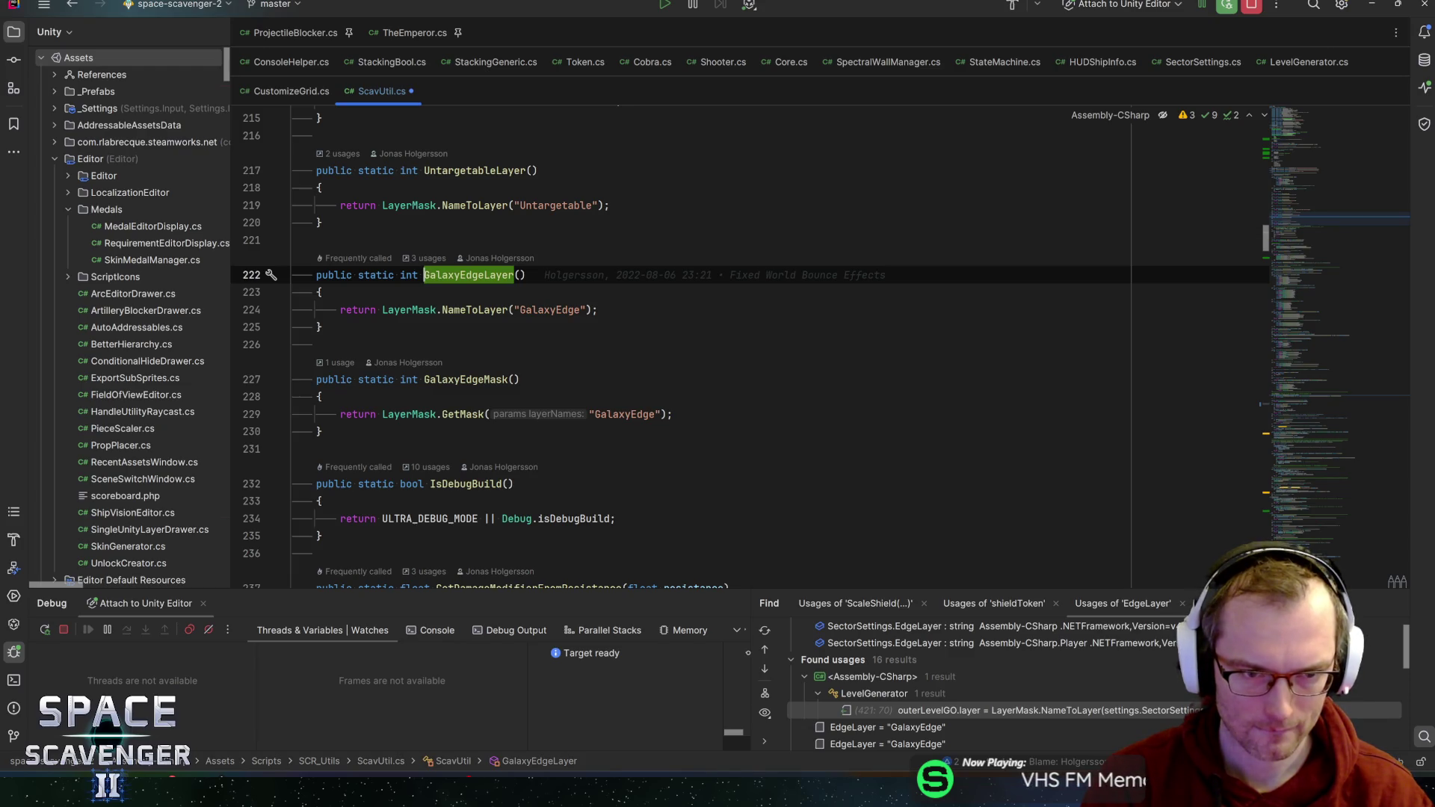
- Back on line 556, replace the || after the null check with &&
key("ctrl+alt+Left")
left_click(942, 310)
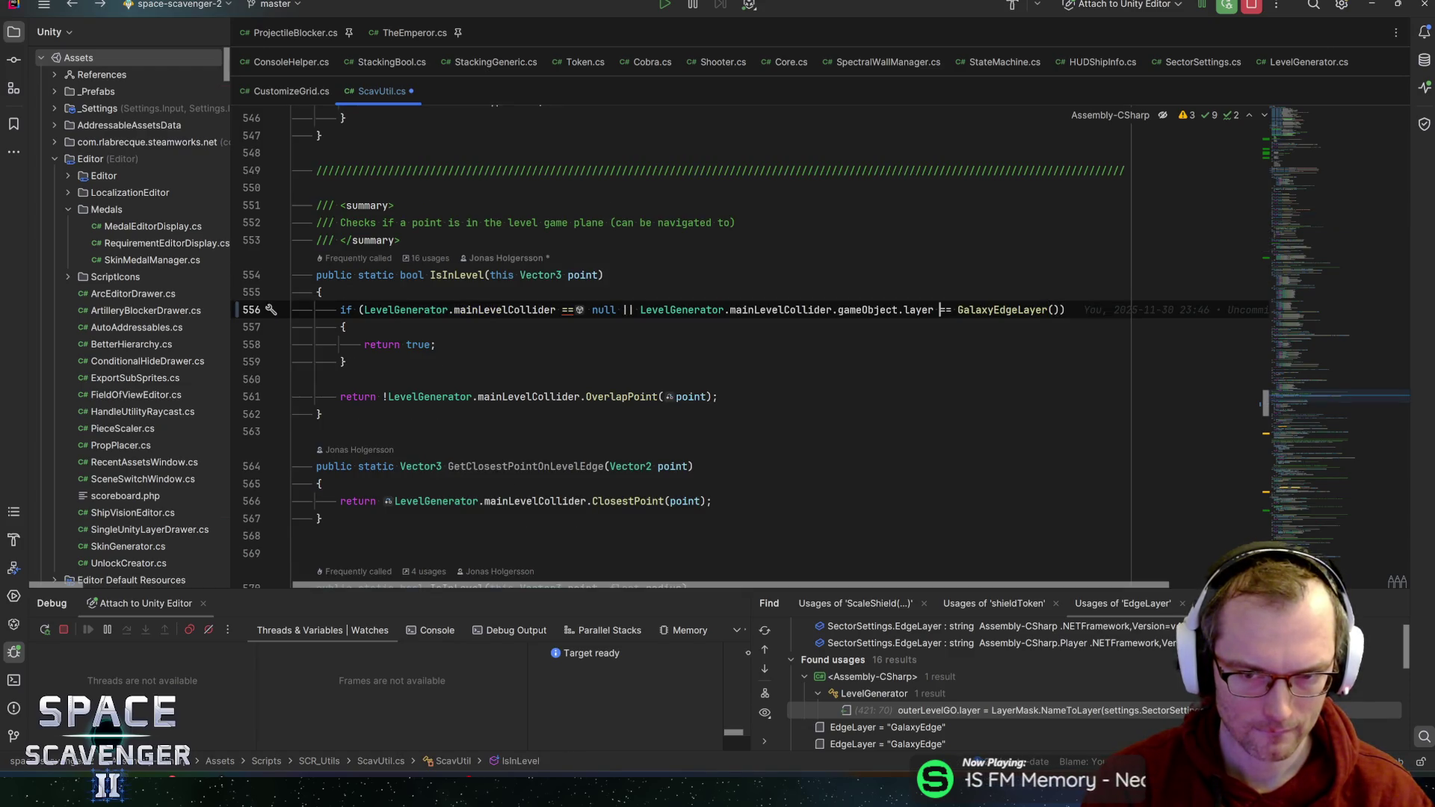
type("&&")
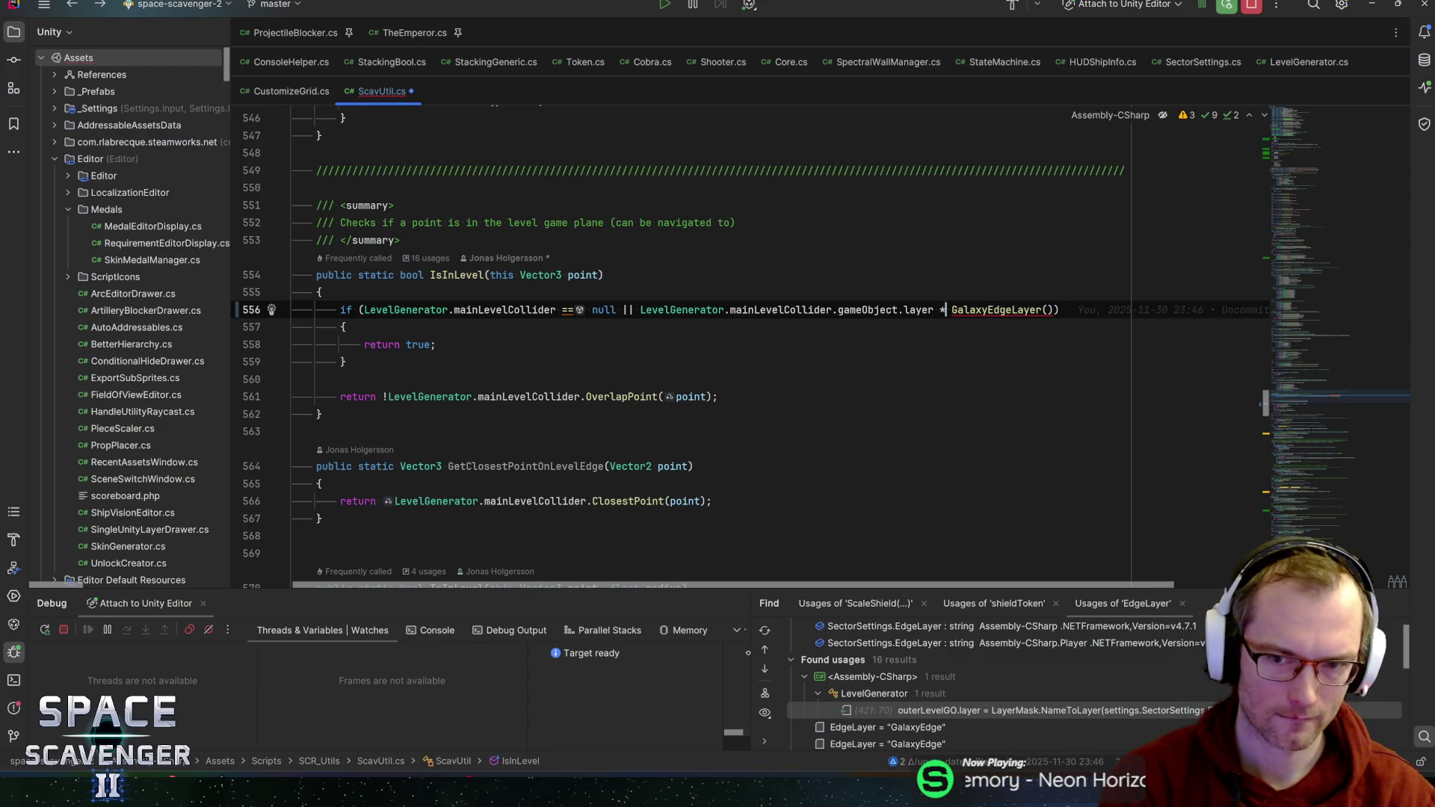
left_click(1067, 309)
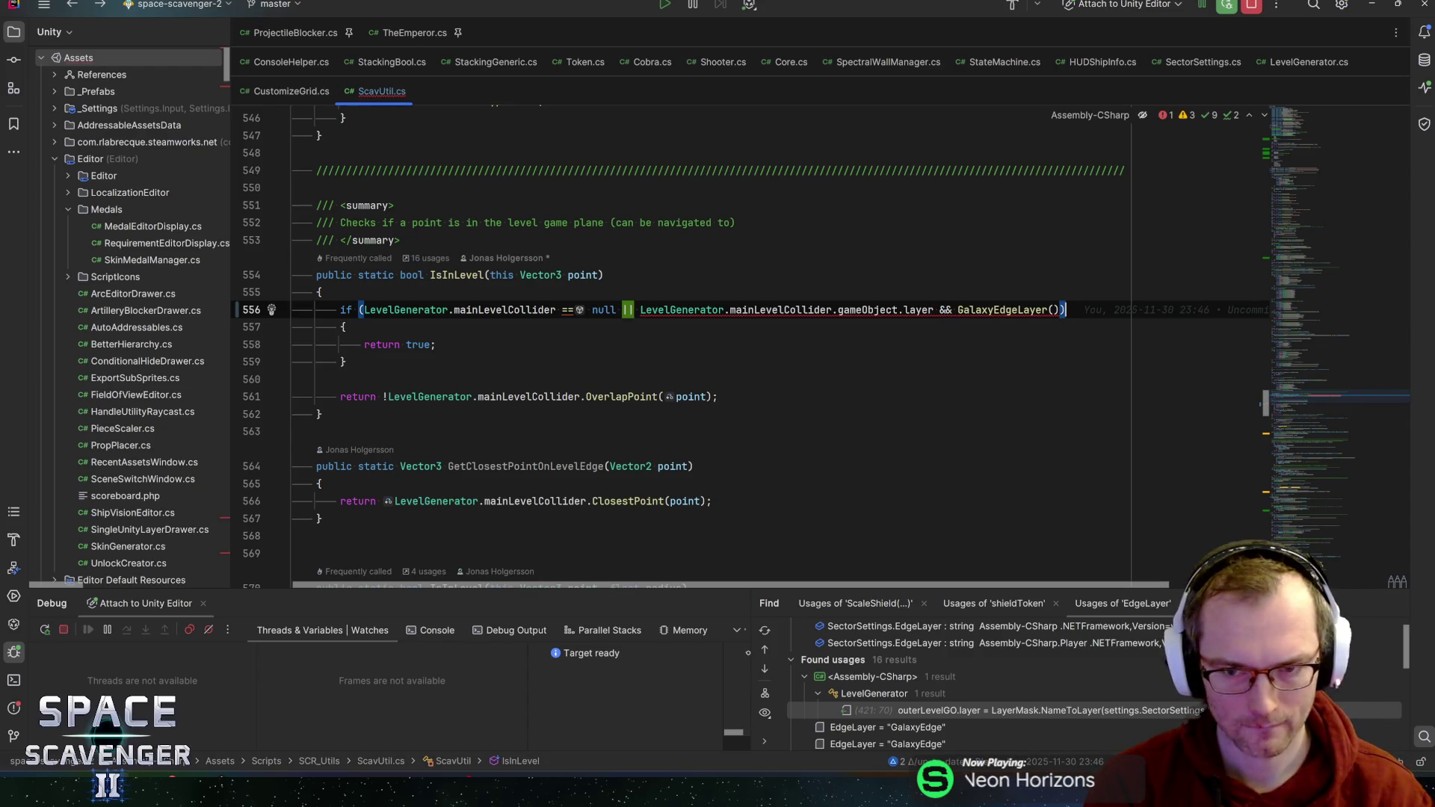
double_click(945, 309)
type("**")
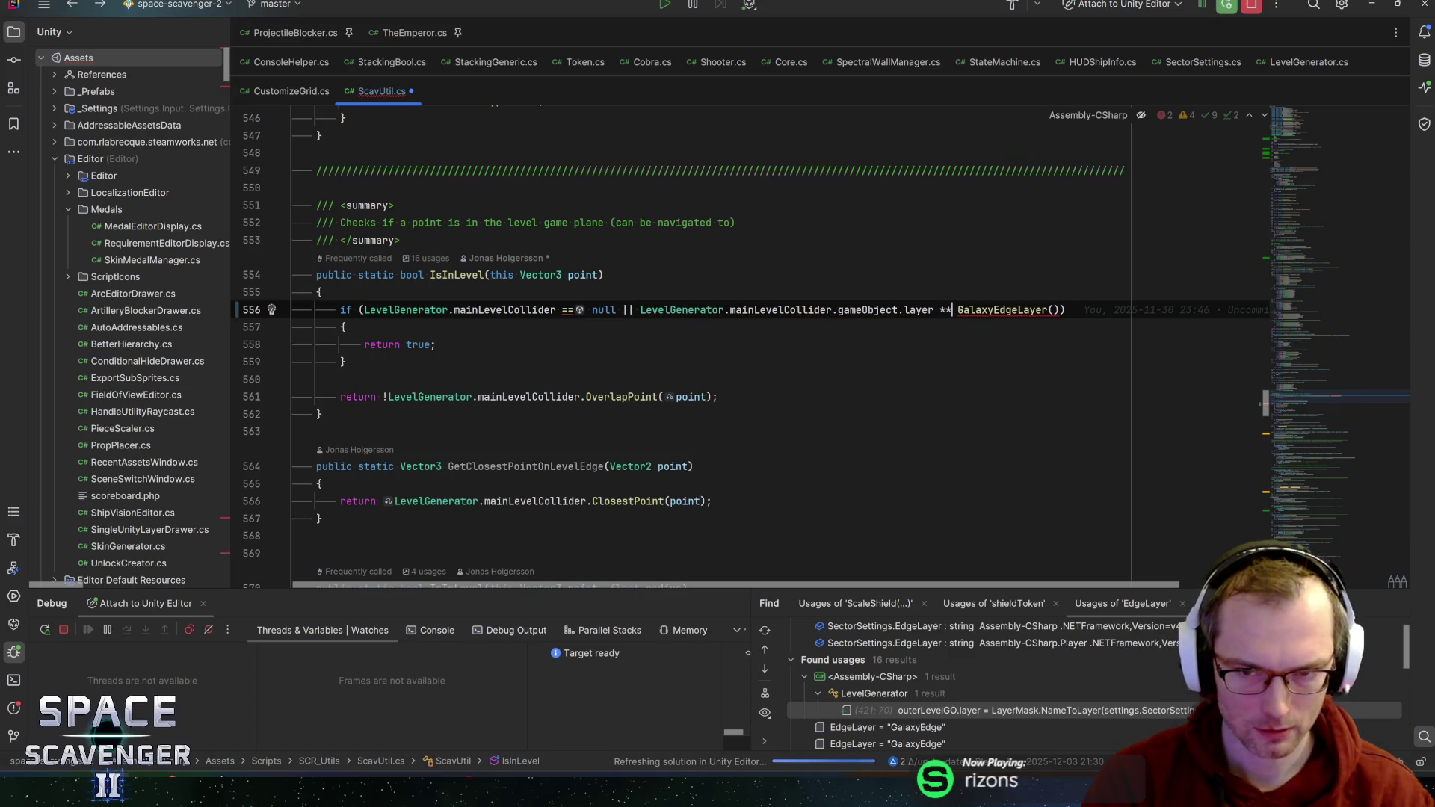
key("ctrl+z")
key("ctrl+z")
key("ctrl+z")
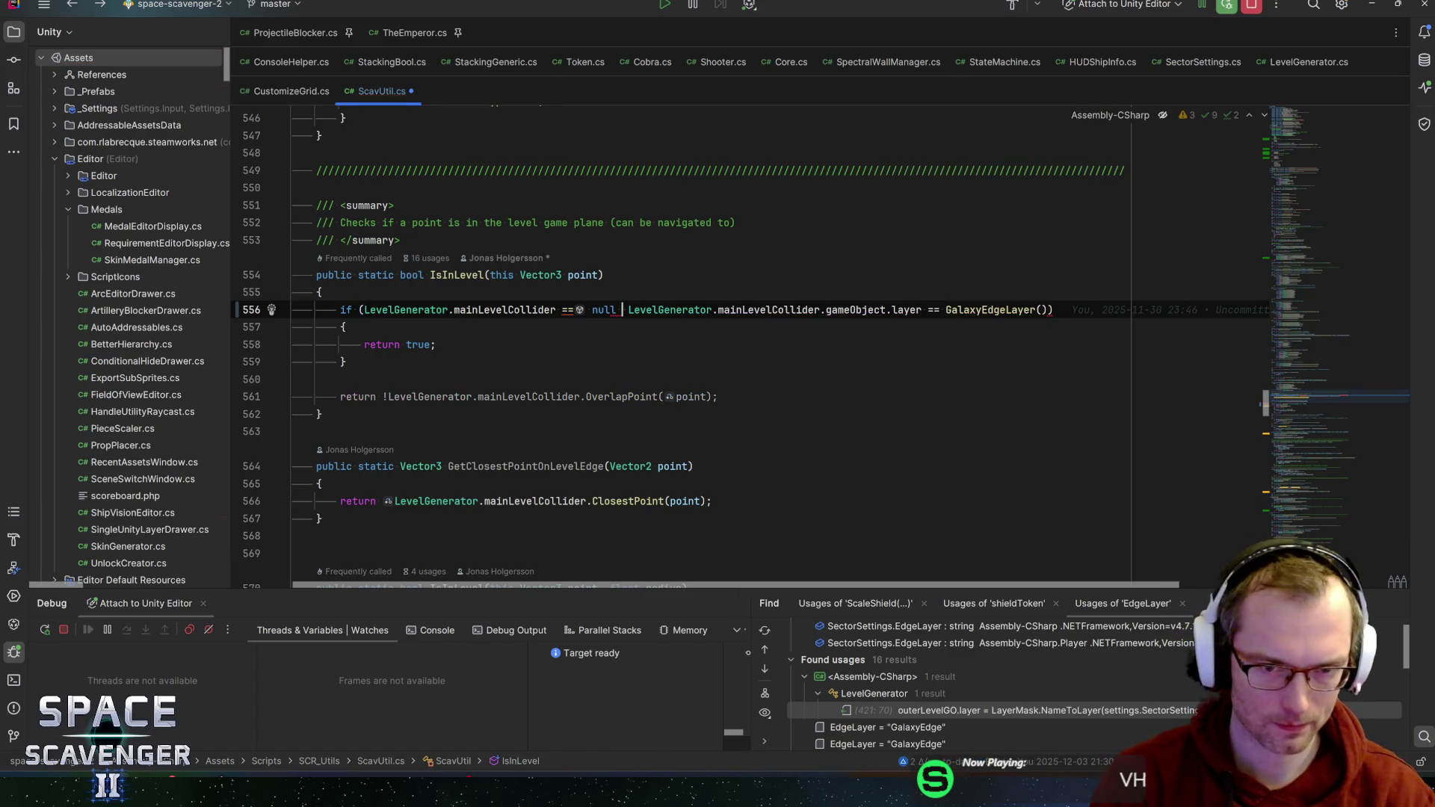
type("&")
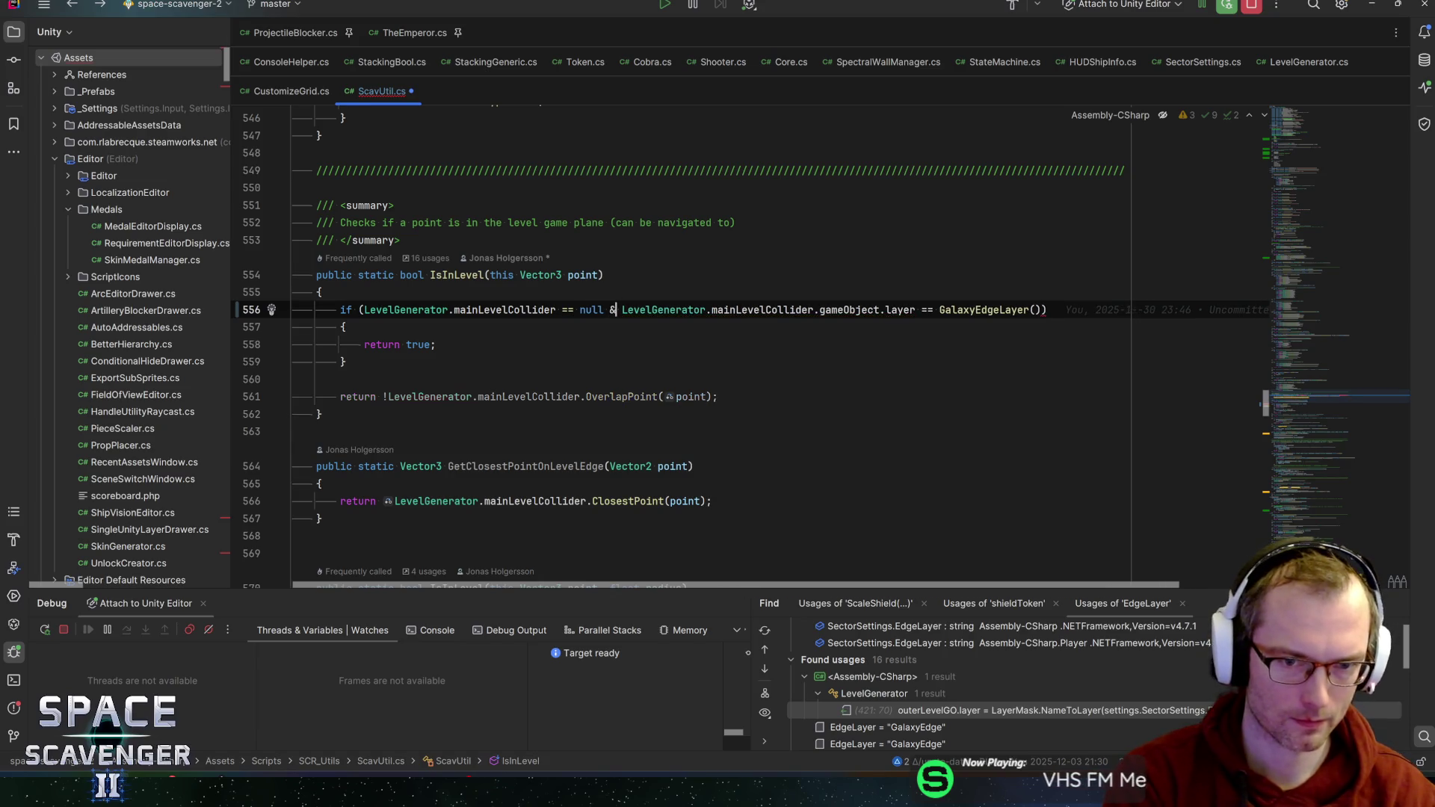
type("&")
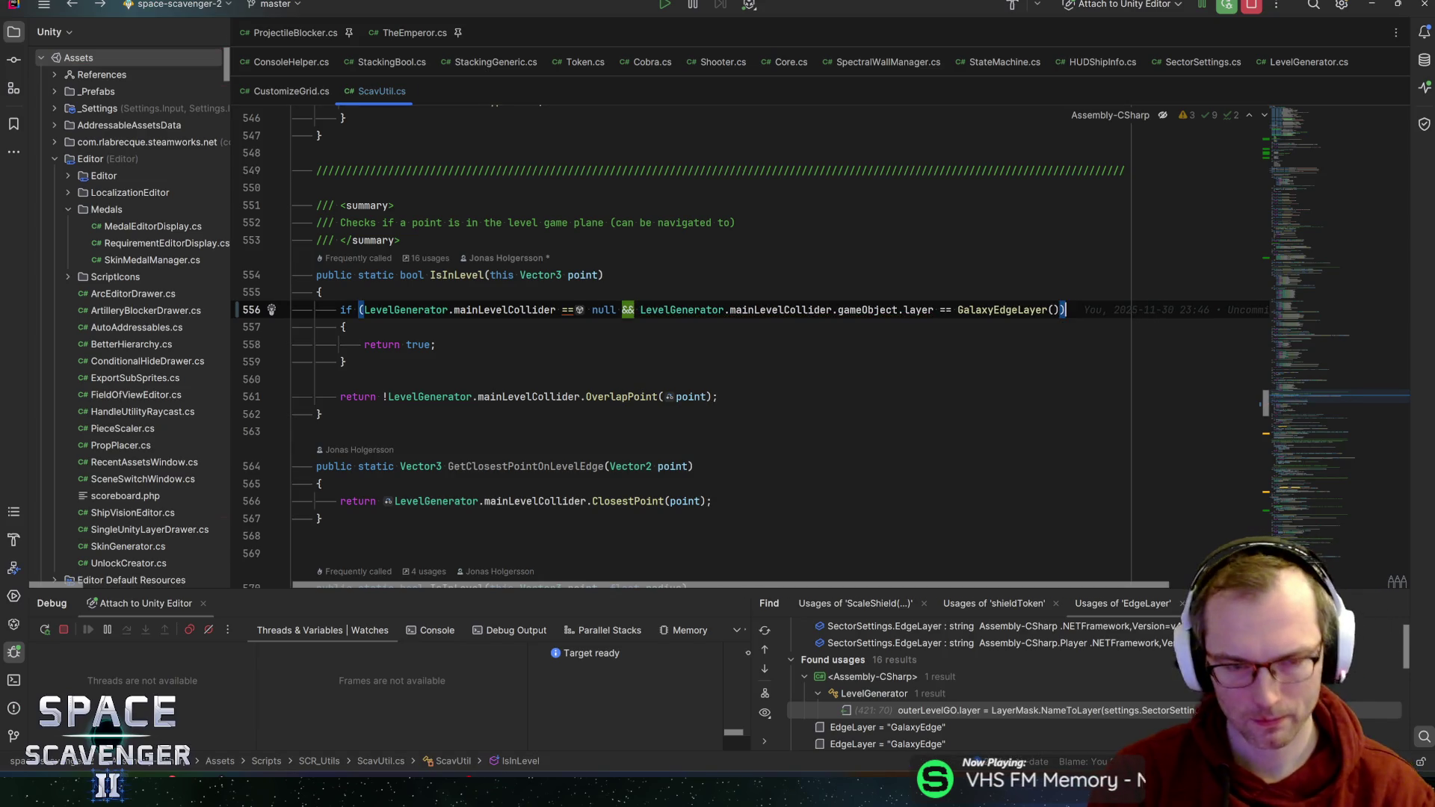
- Review the if block and mainLevelCollider field, then select the edge-layer clause through the parenthesis
left_click(343, 327)
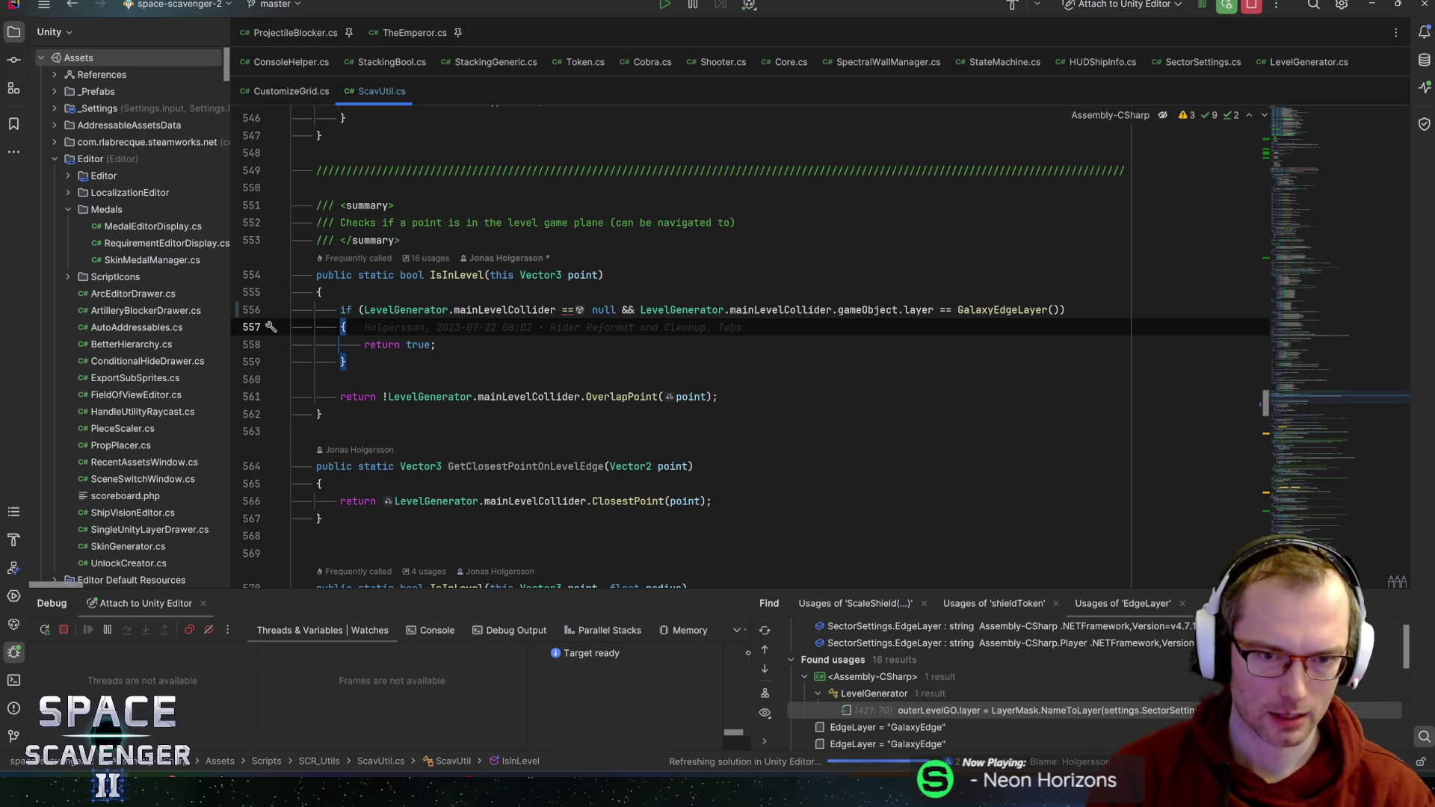
left_click(505, 309)
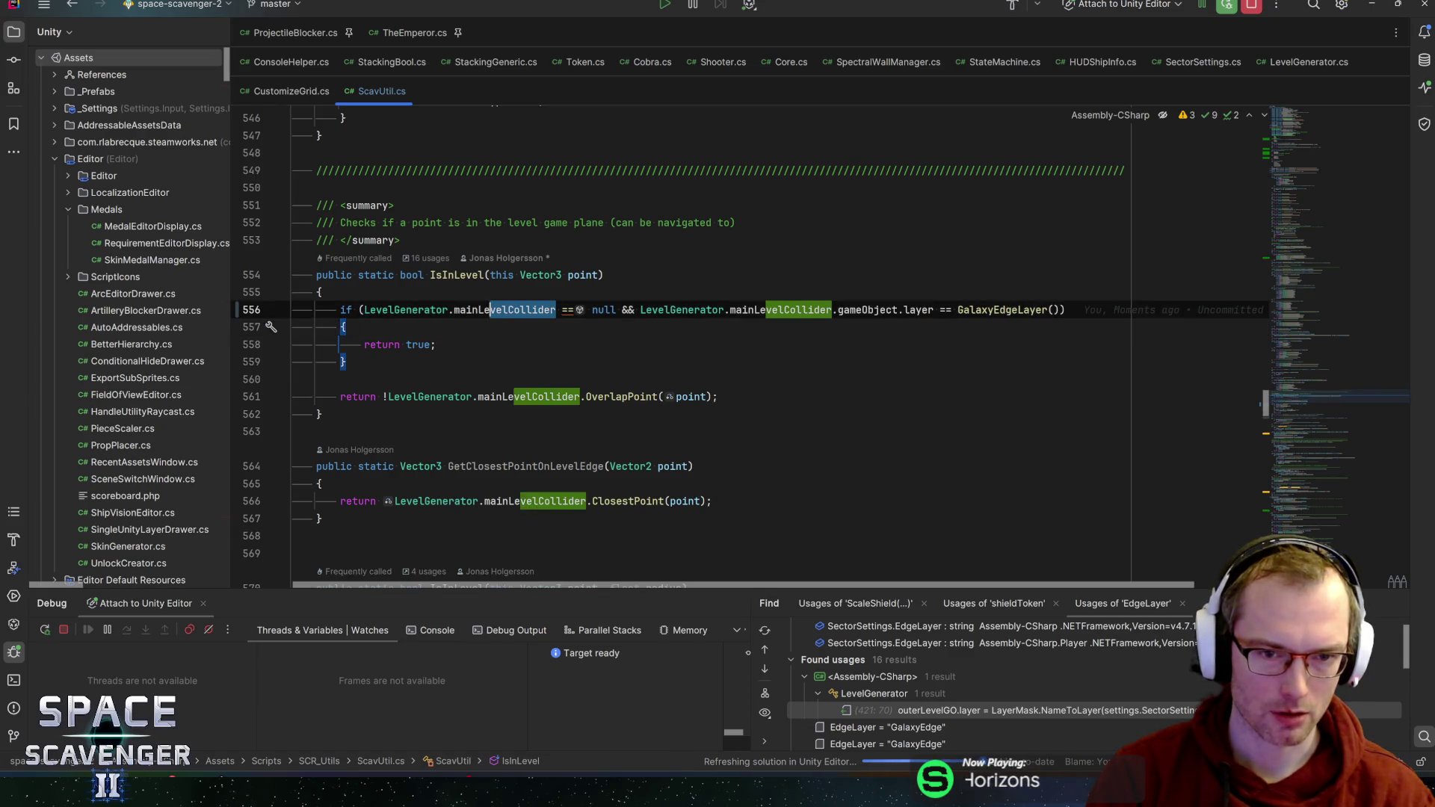
left_click(435, 345)
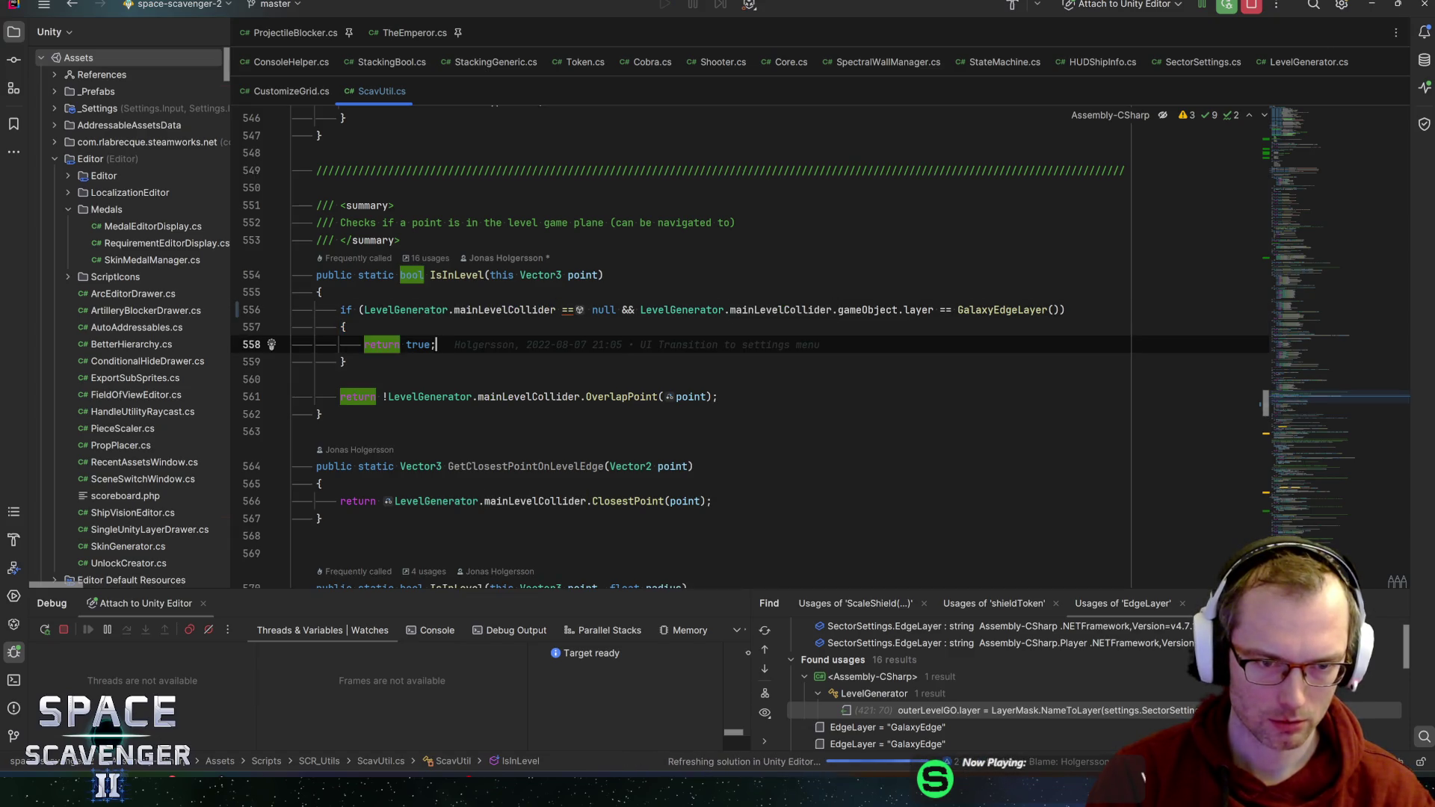
left_click(502, 310)
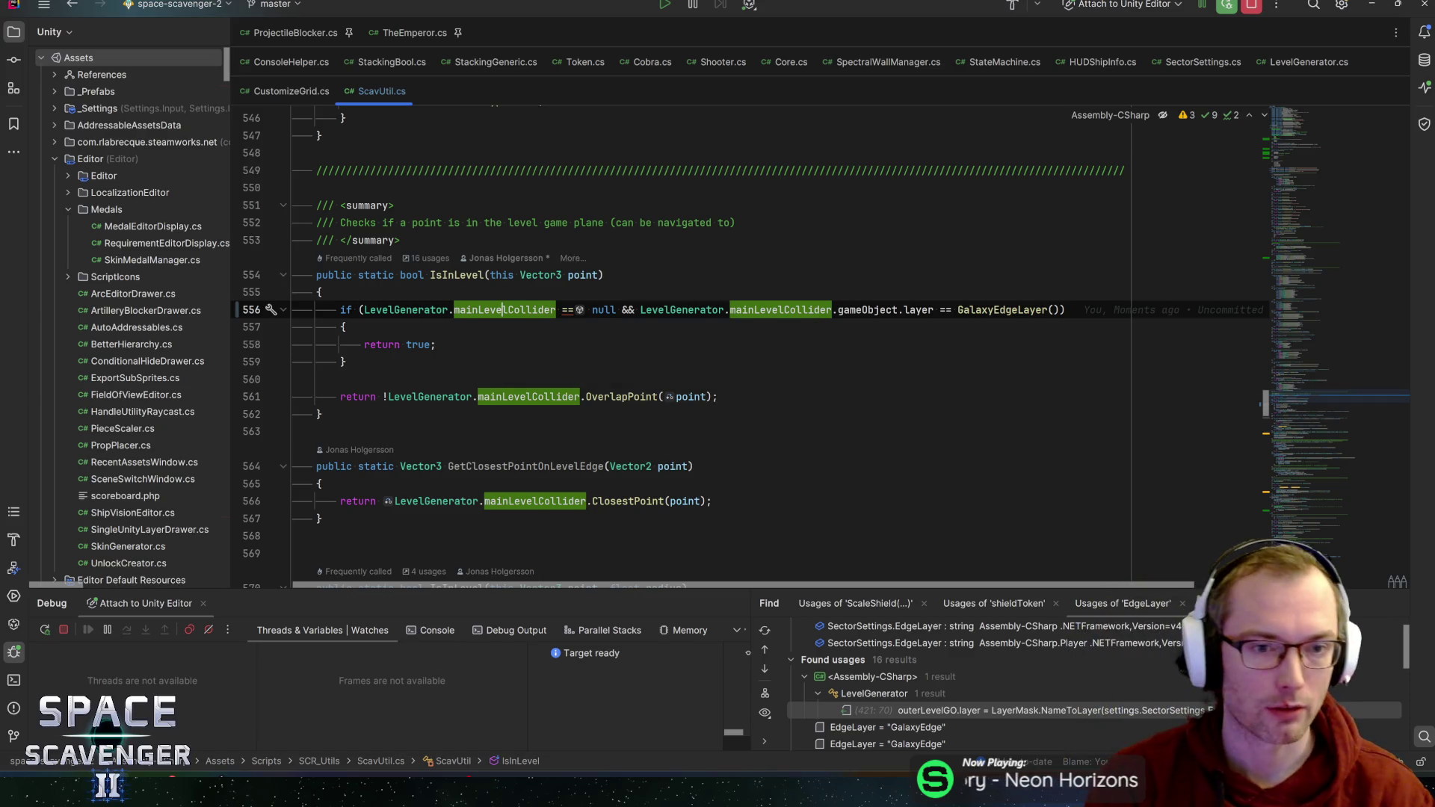
left_click(453, 275)
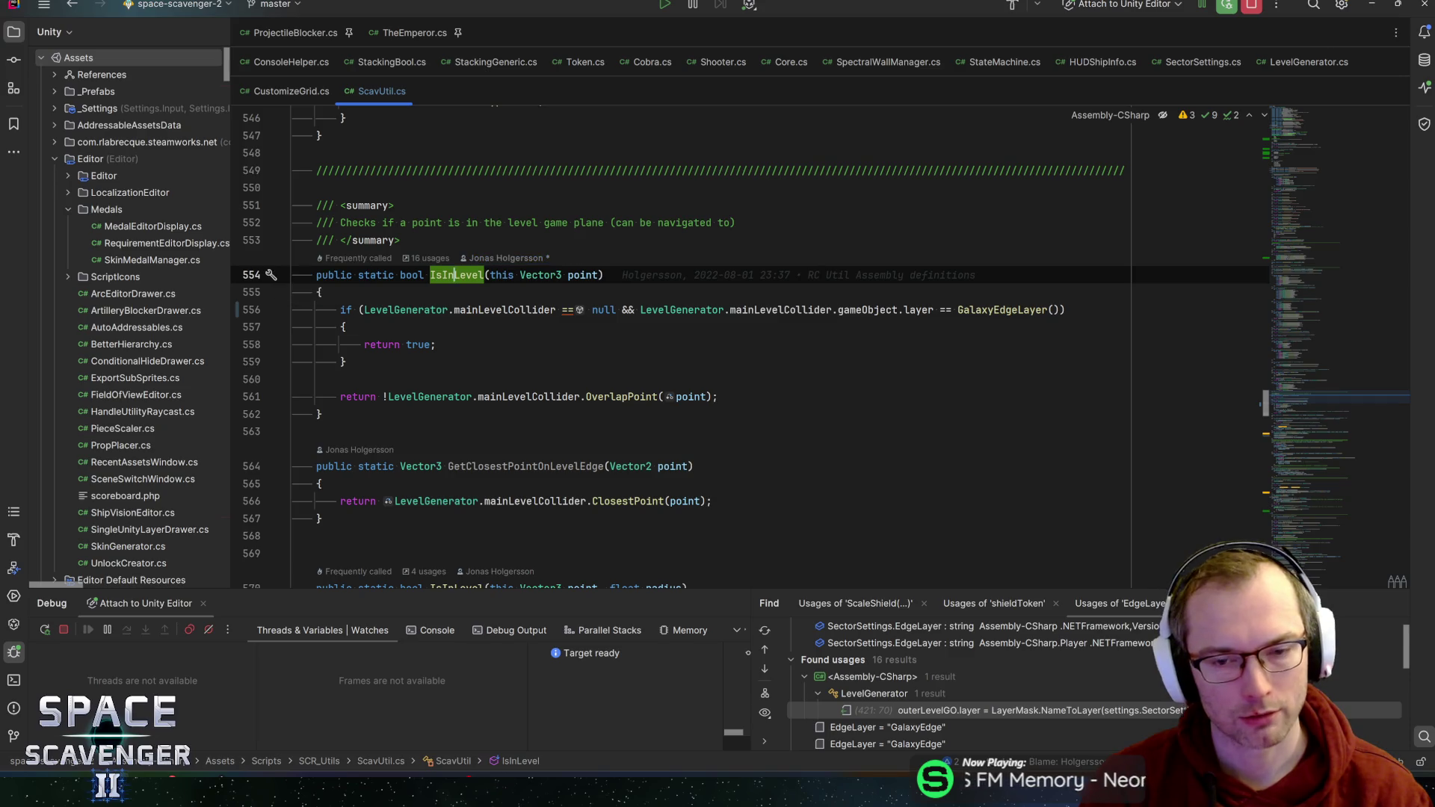
left_click_drag(1065, 309, 622, 310)
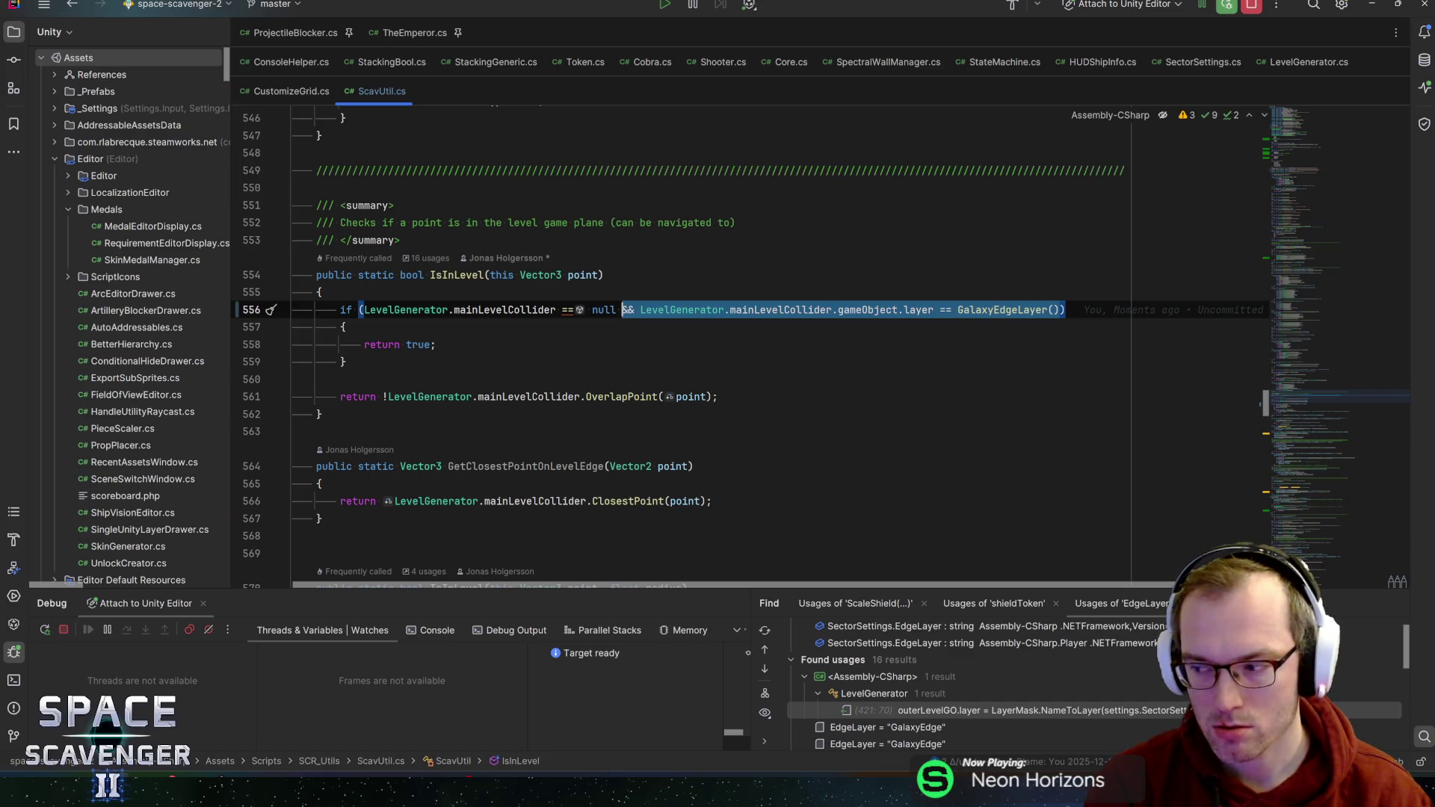
- Delete the selected GalaxyEdgeLayer() comparison and save ScavUtil.cs
key("BackSpace")
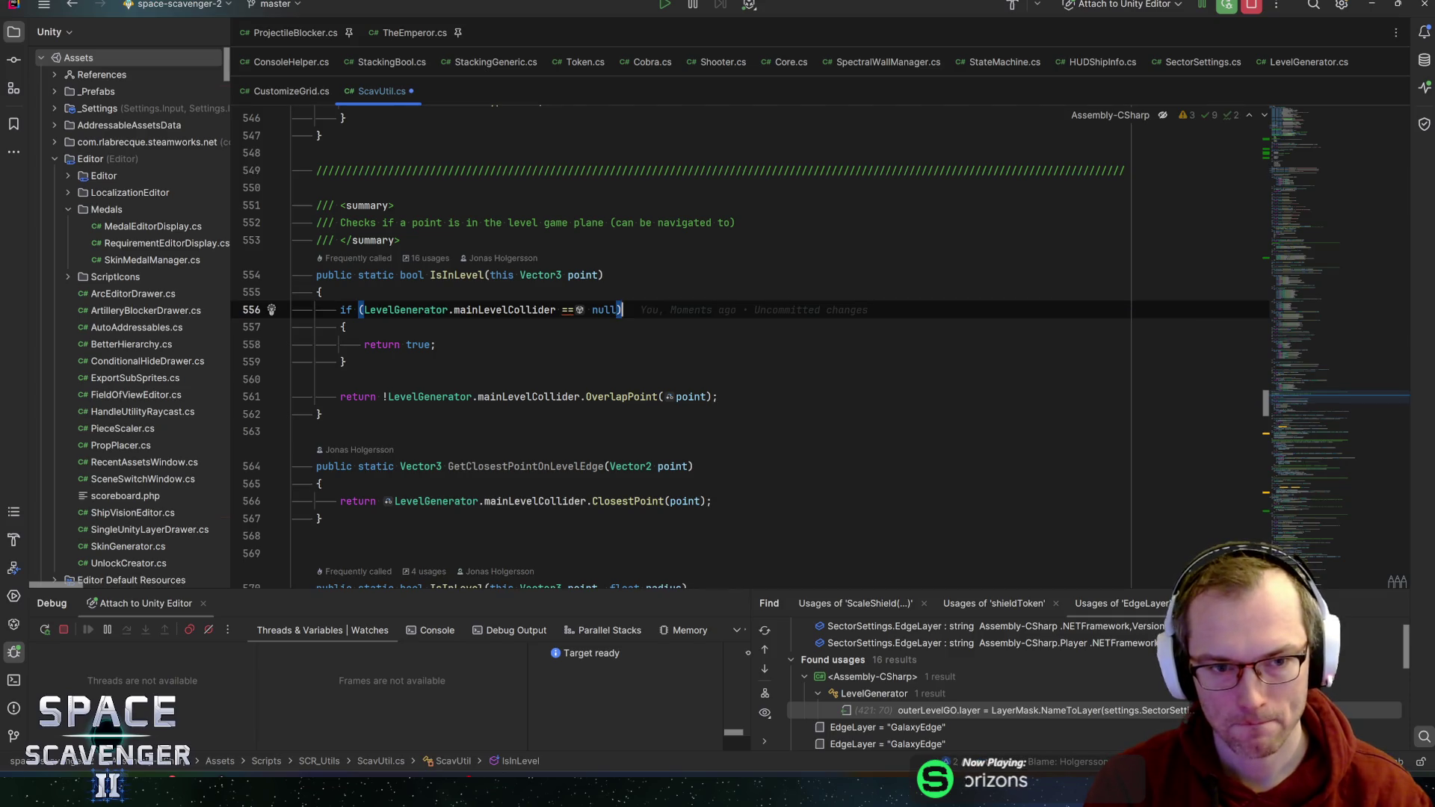
key("ctrl+s")
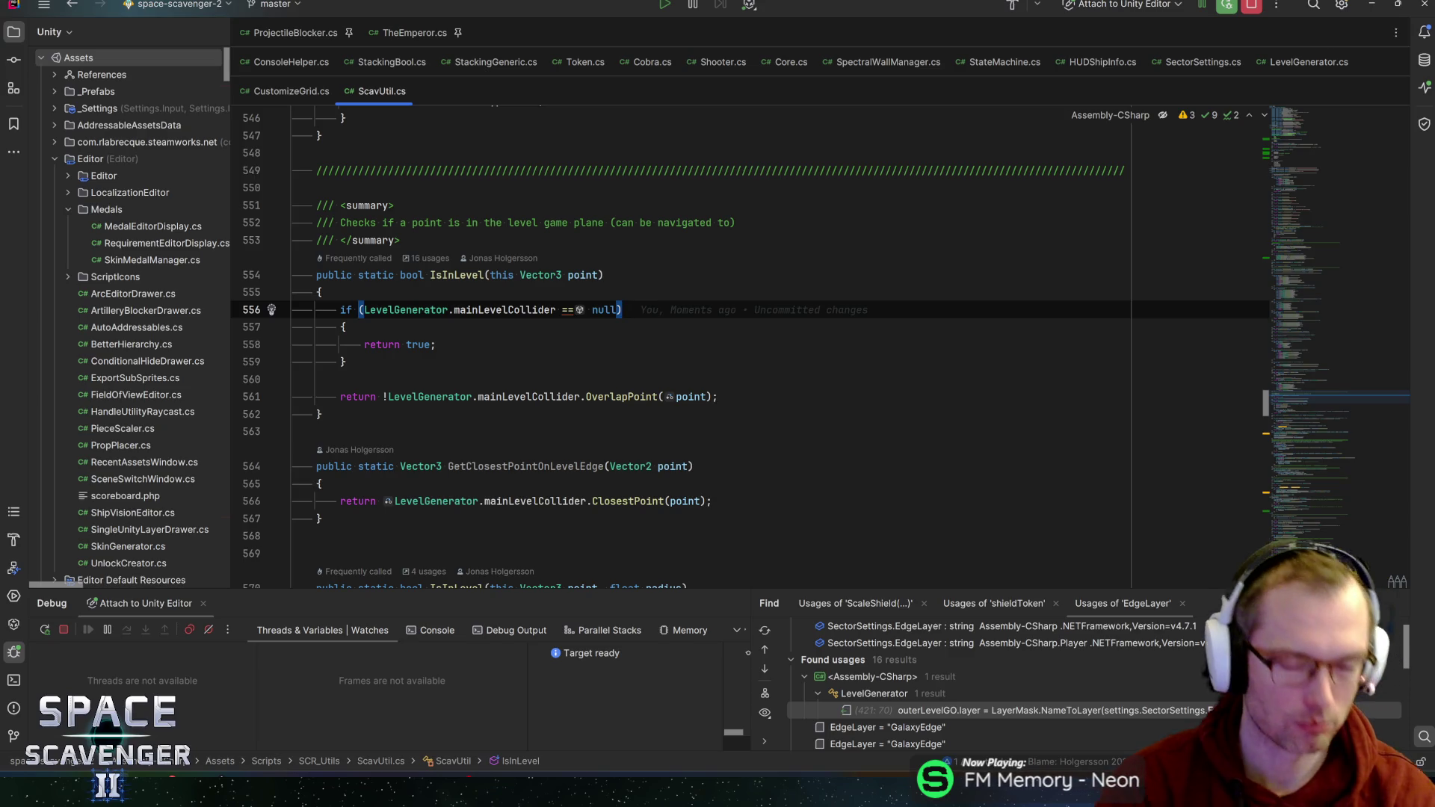
- Find all usages of IsInLevel and open the CustomizeGrid.cs usage at line 176
left_click(456, 275)
key("alt+F7")
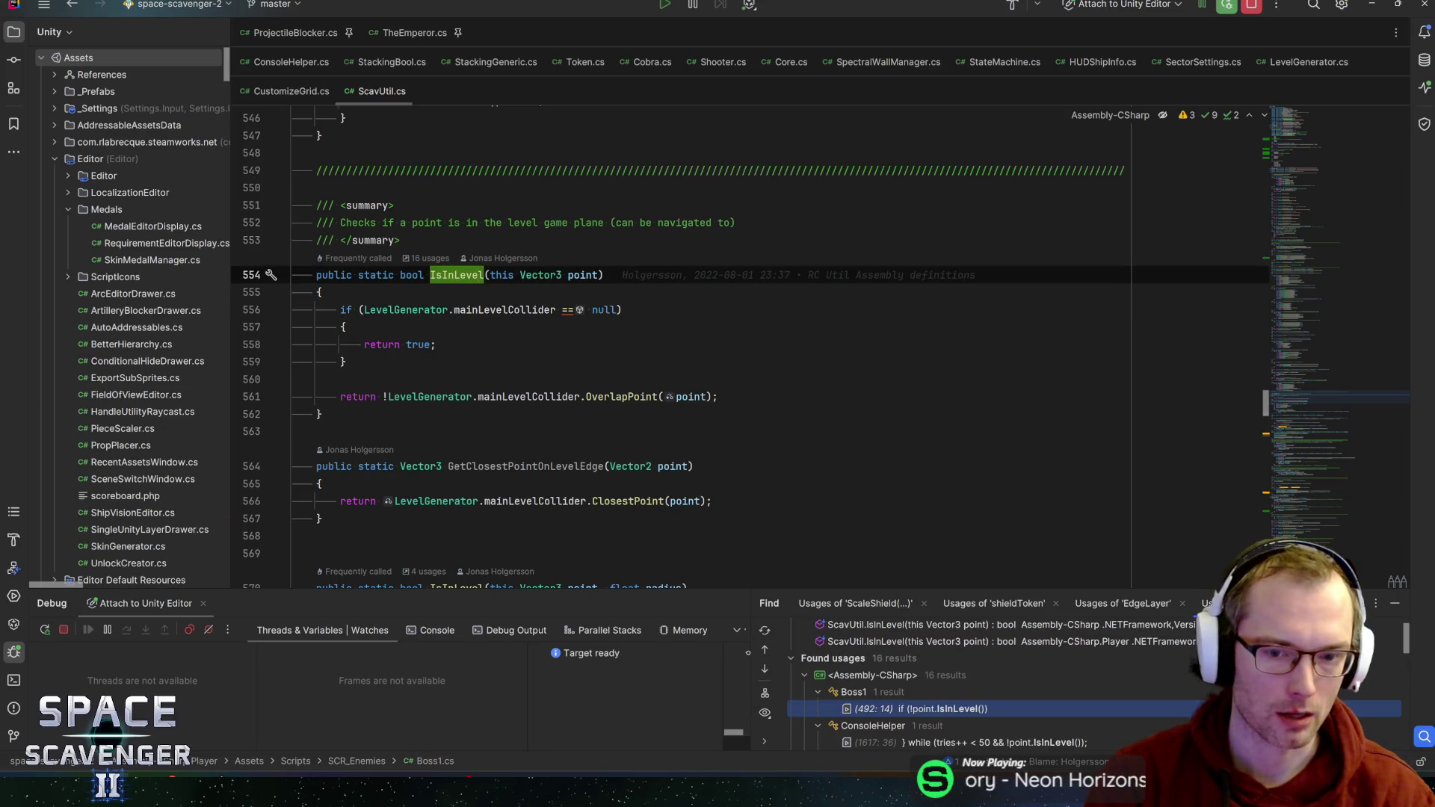
scroll(927, 717, "down", 3)
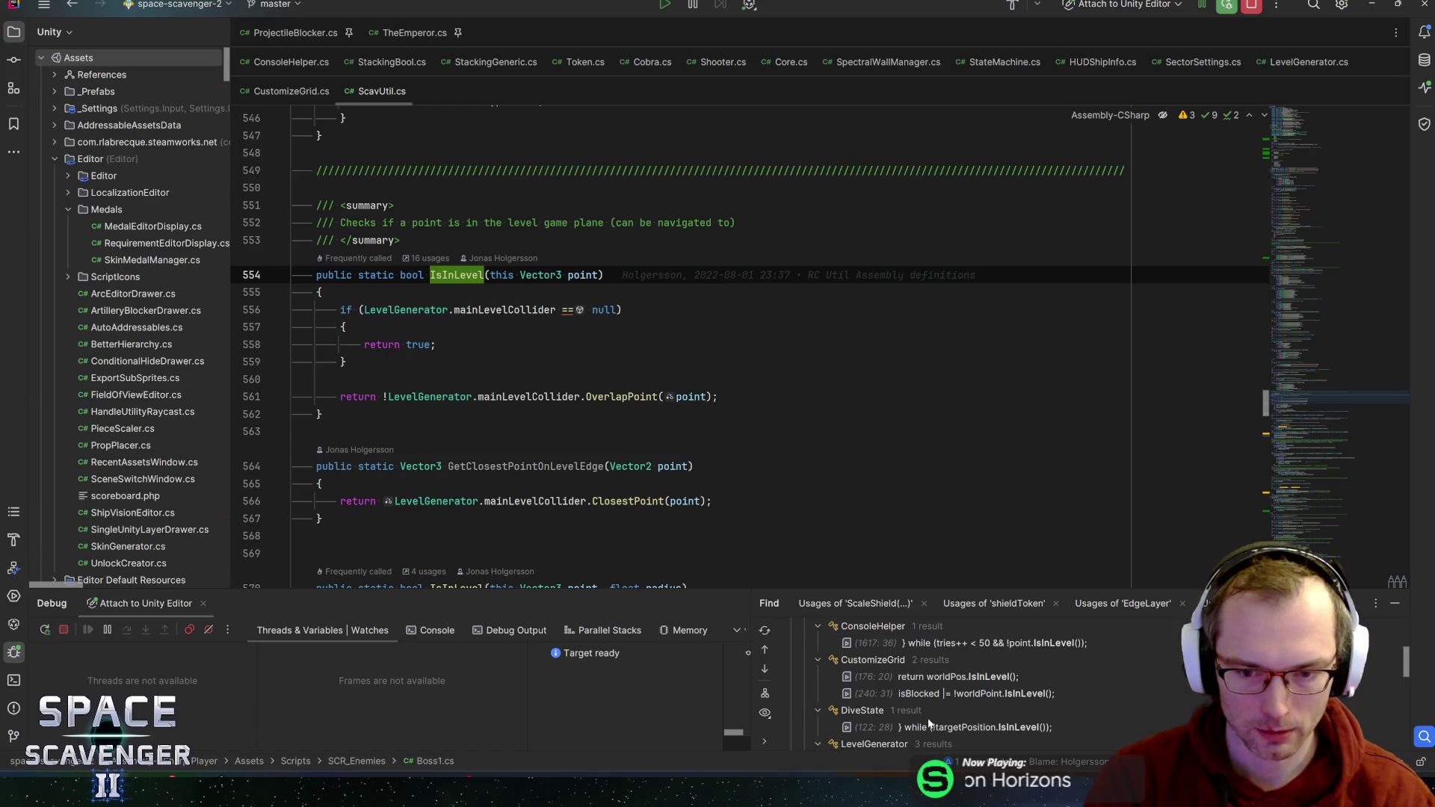
double_click(964, 677)
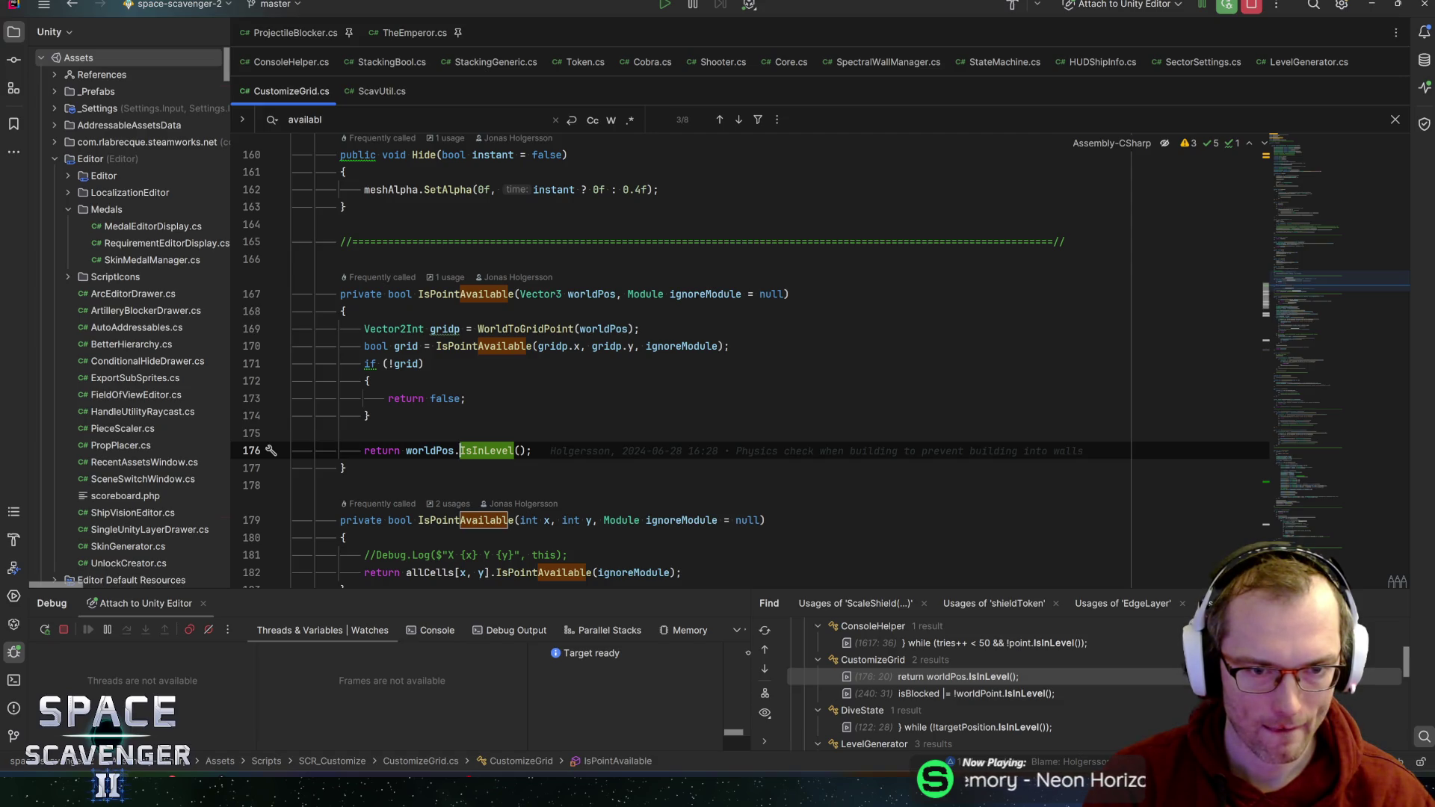
left_click(293, 433)
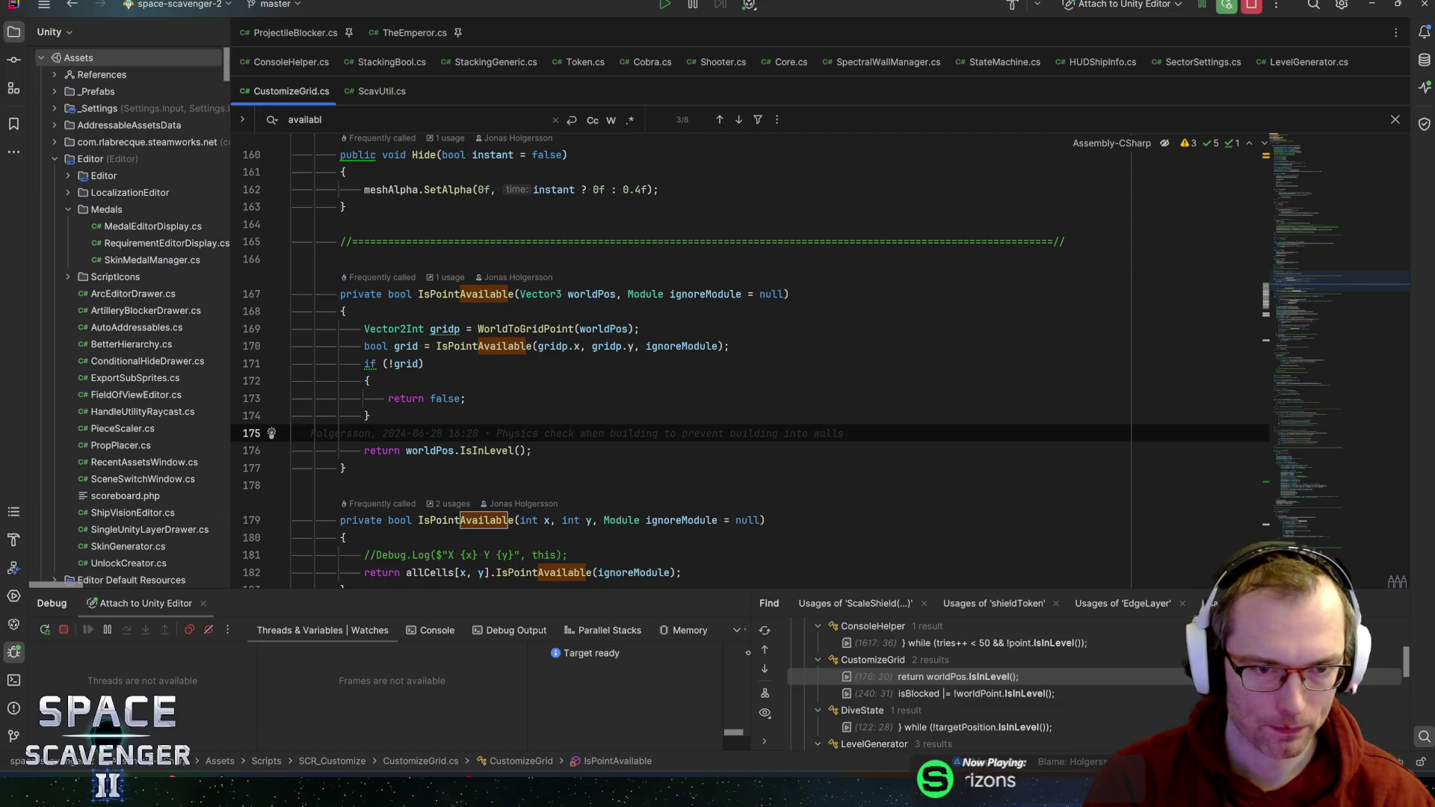
left_click(479, 346)
key("Up")
key("Down")
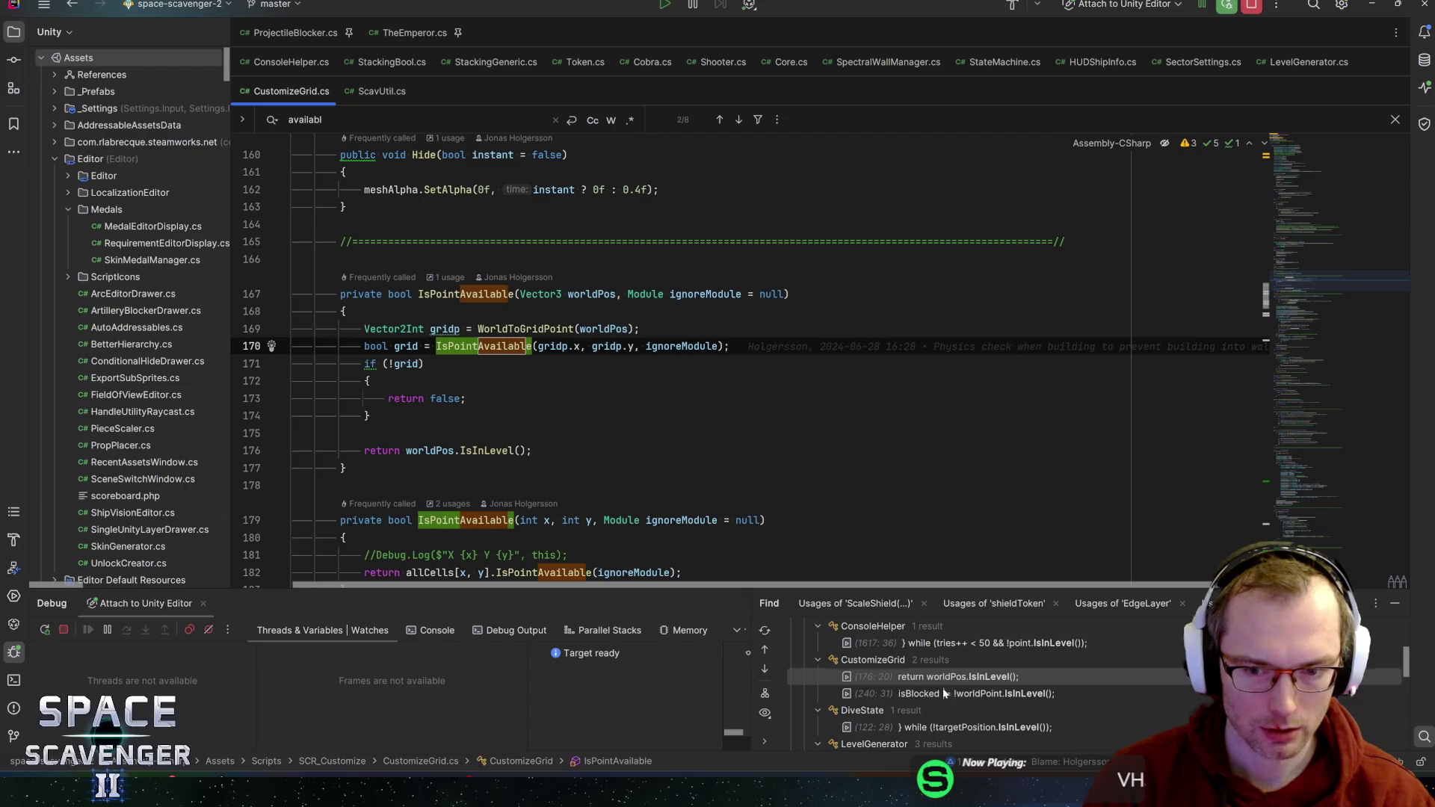
- Open the line 240 usage and inspect the IsInLevel call in CheckIfModuleFits
left_click(943, 692)
scroll(747, 359, "up", 4)
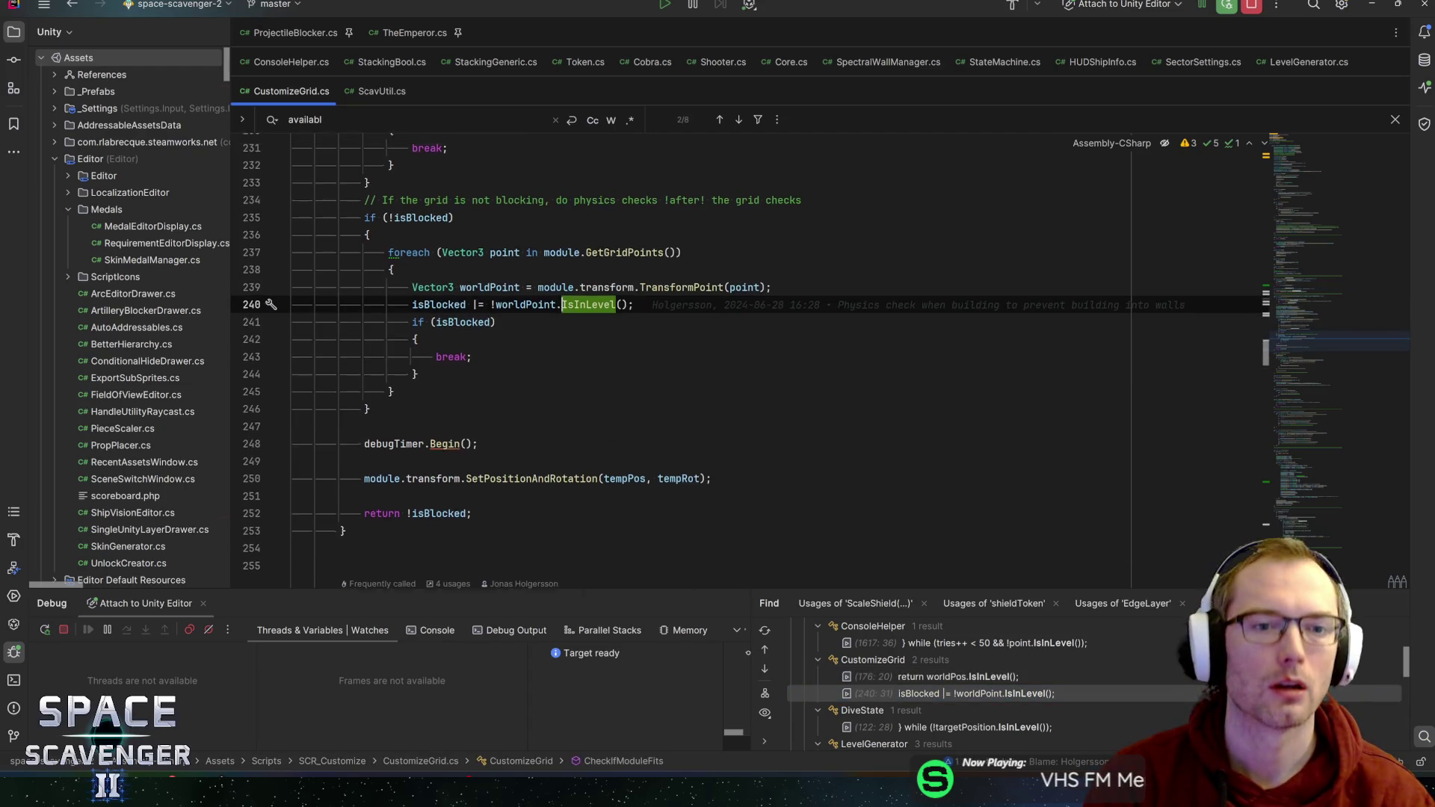
scroll(748, 358, "up", 6)
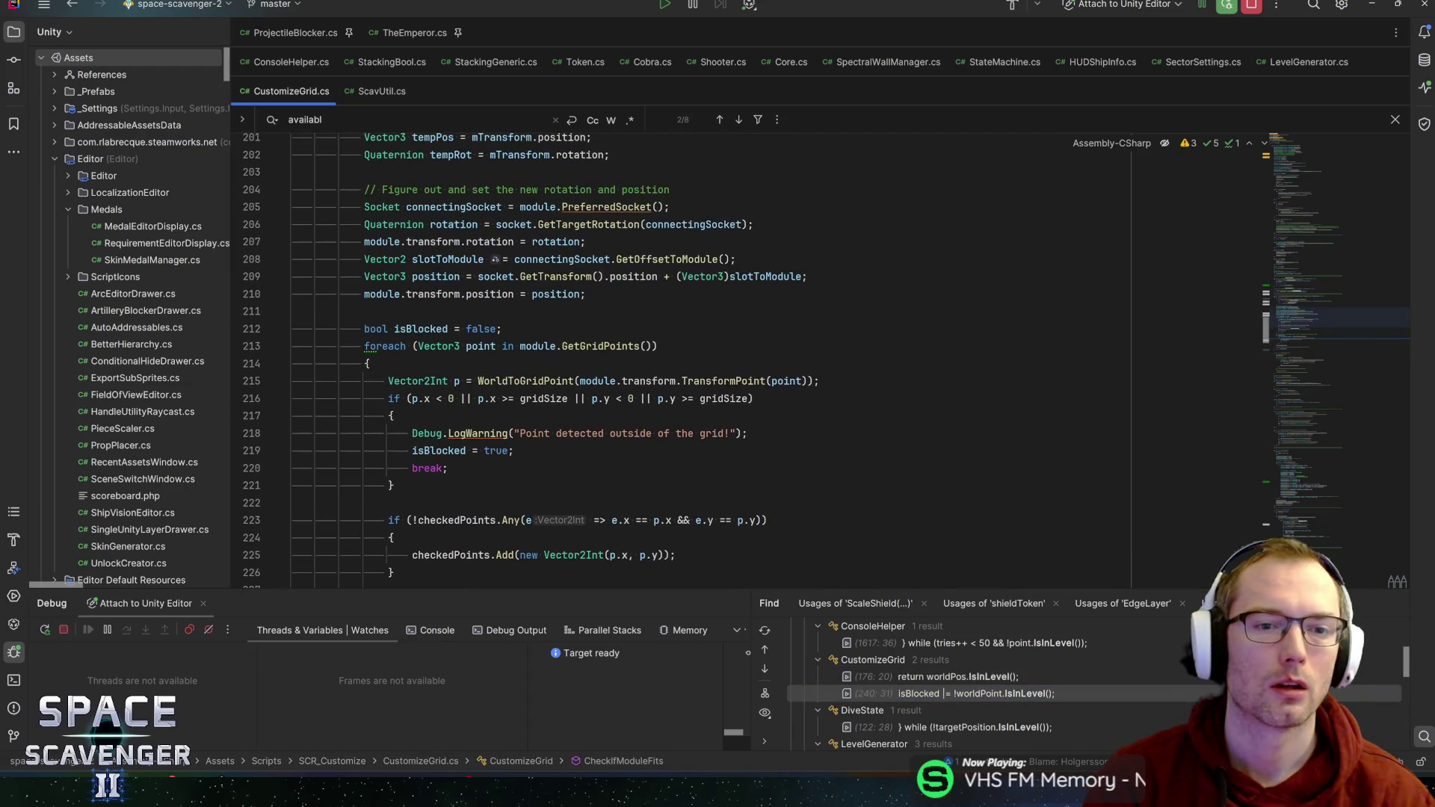
scroll(747, 359, "up", 8)
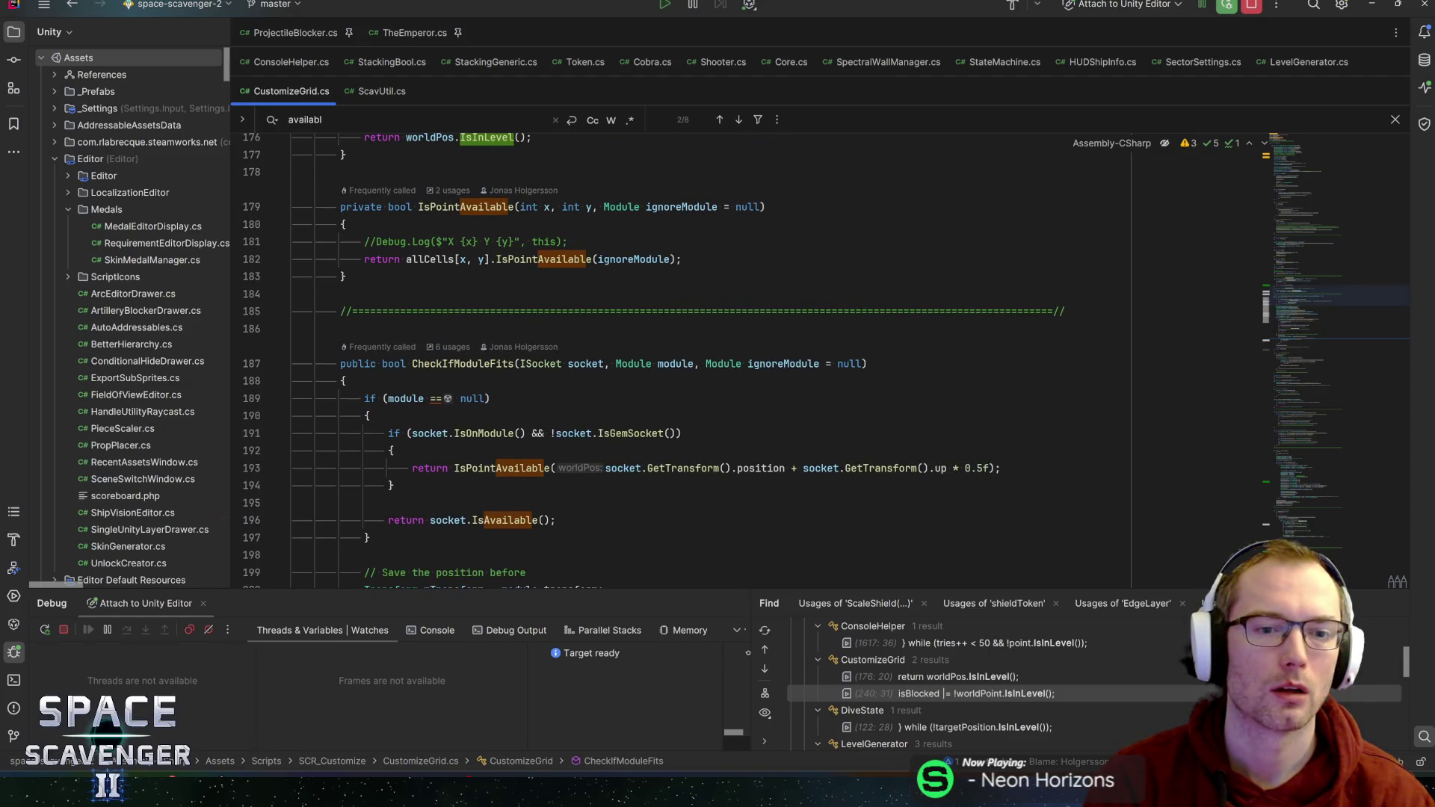
scroll(748, 359, "down", 13)
scroll(747, 359, "down", 5)
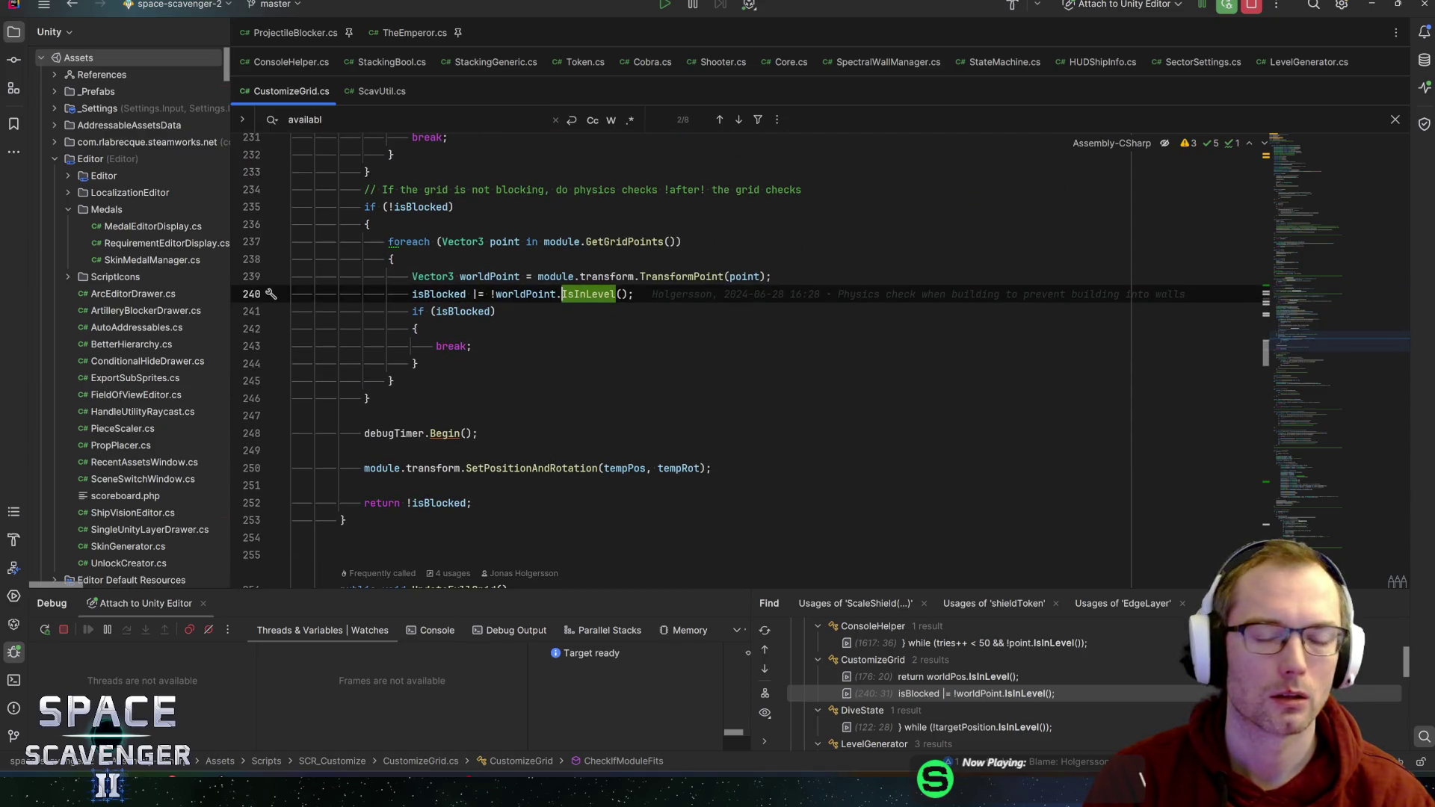
left_click(620, 294)
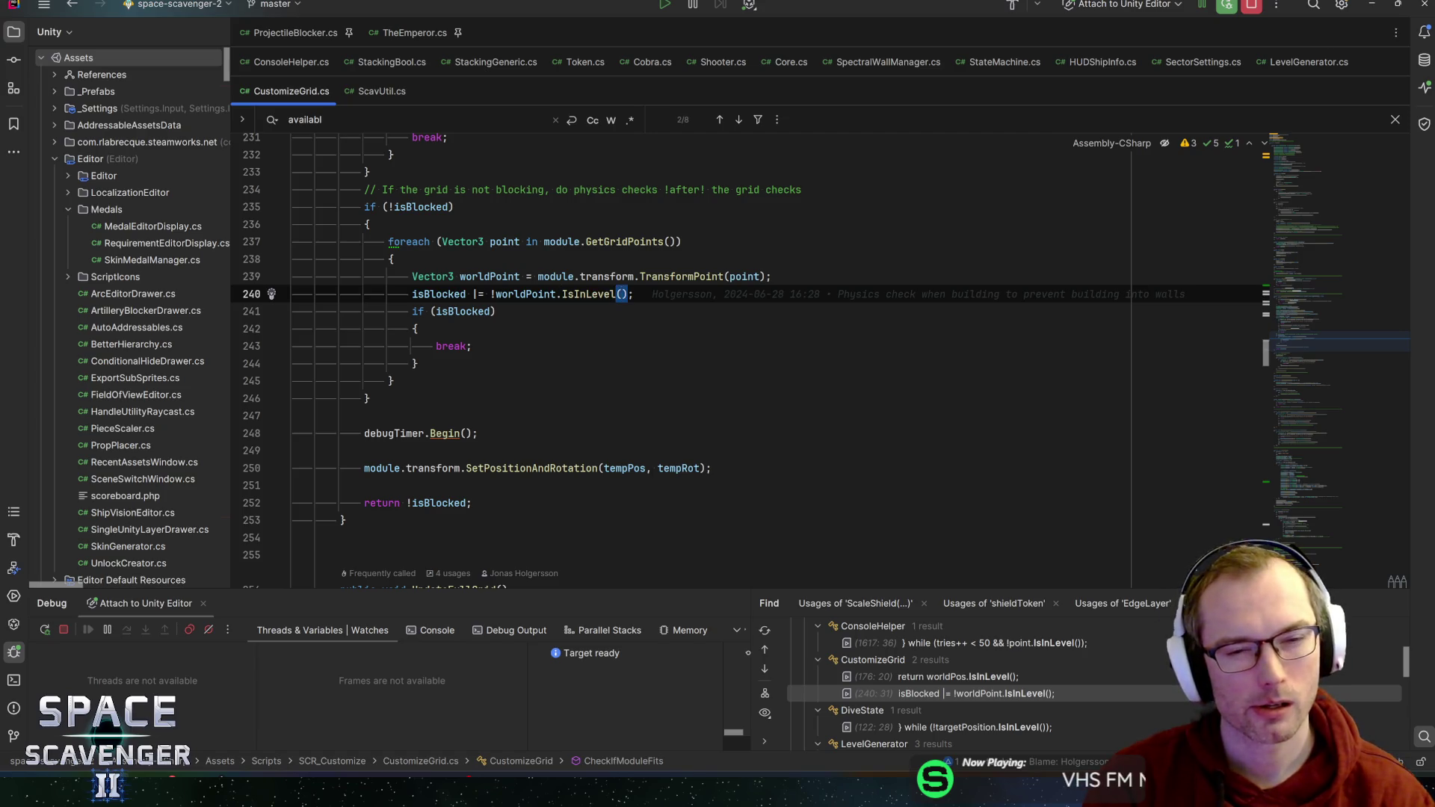
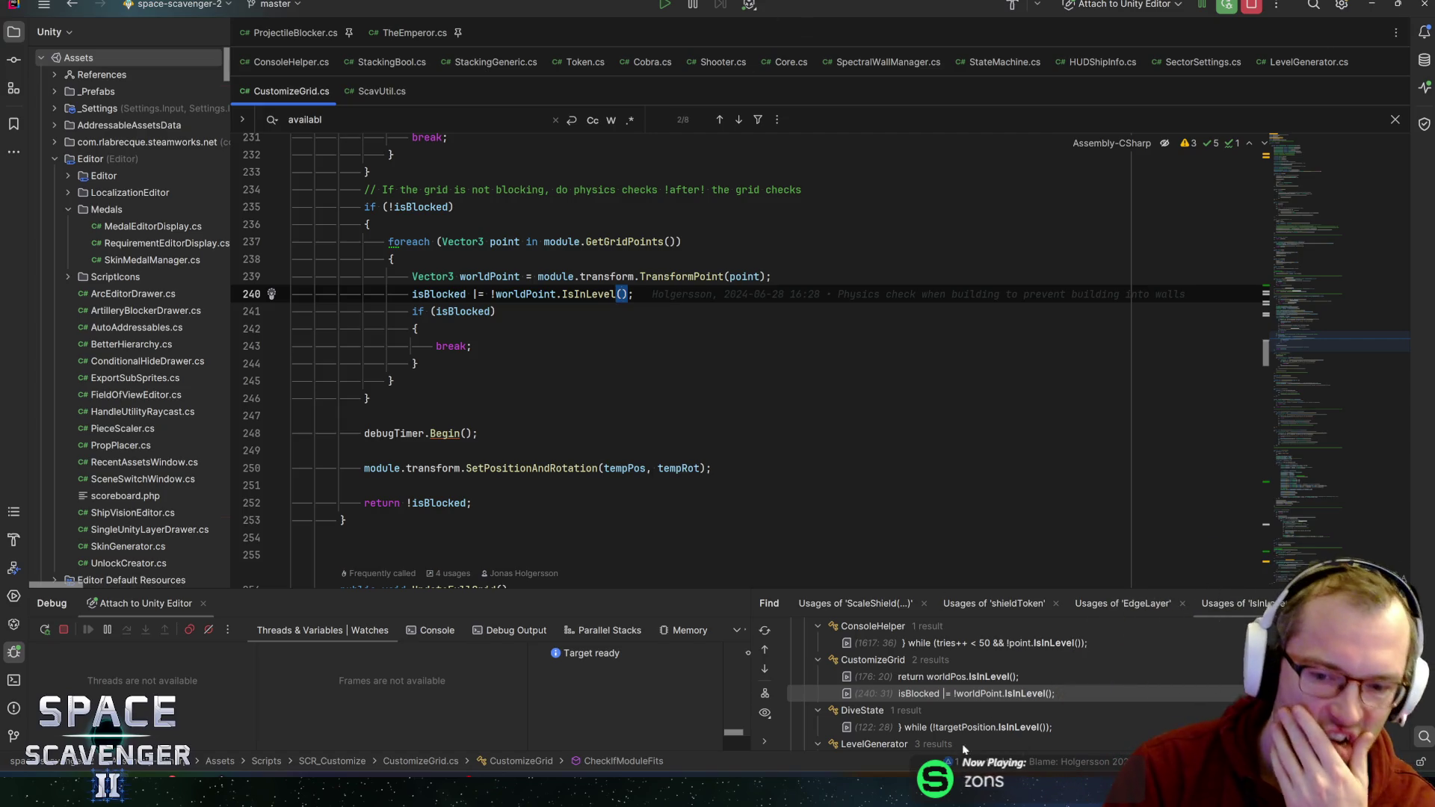
- Enlarge the IsInLevel usages list and select the IsInLevel call on line 240 of CustomizeGrid.cs
left_click_drag(635, 590, 639, 544)
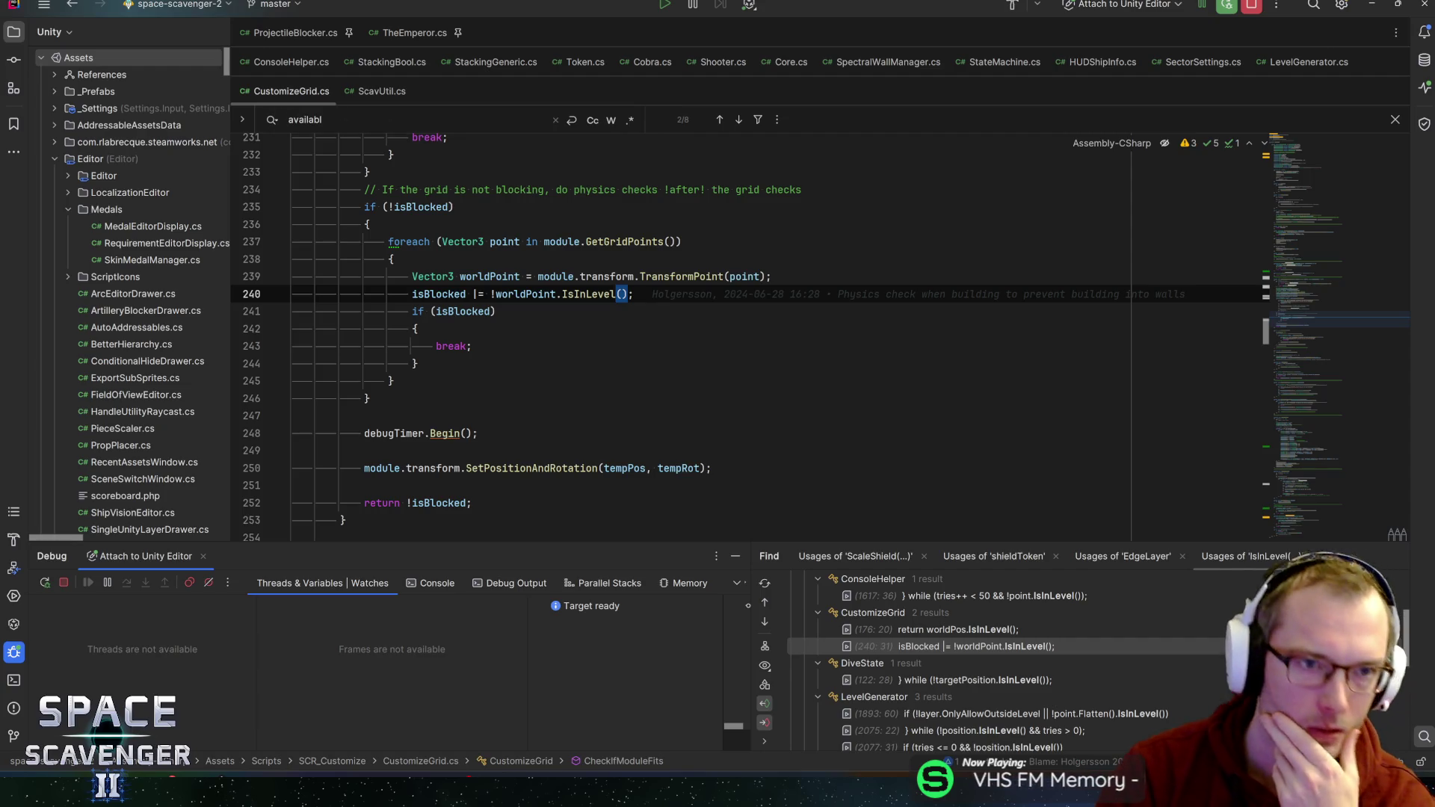
left_click(499, 293)
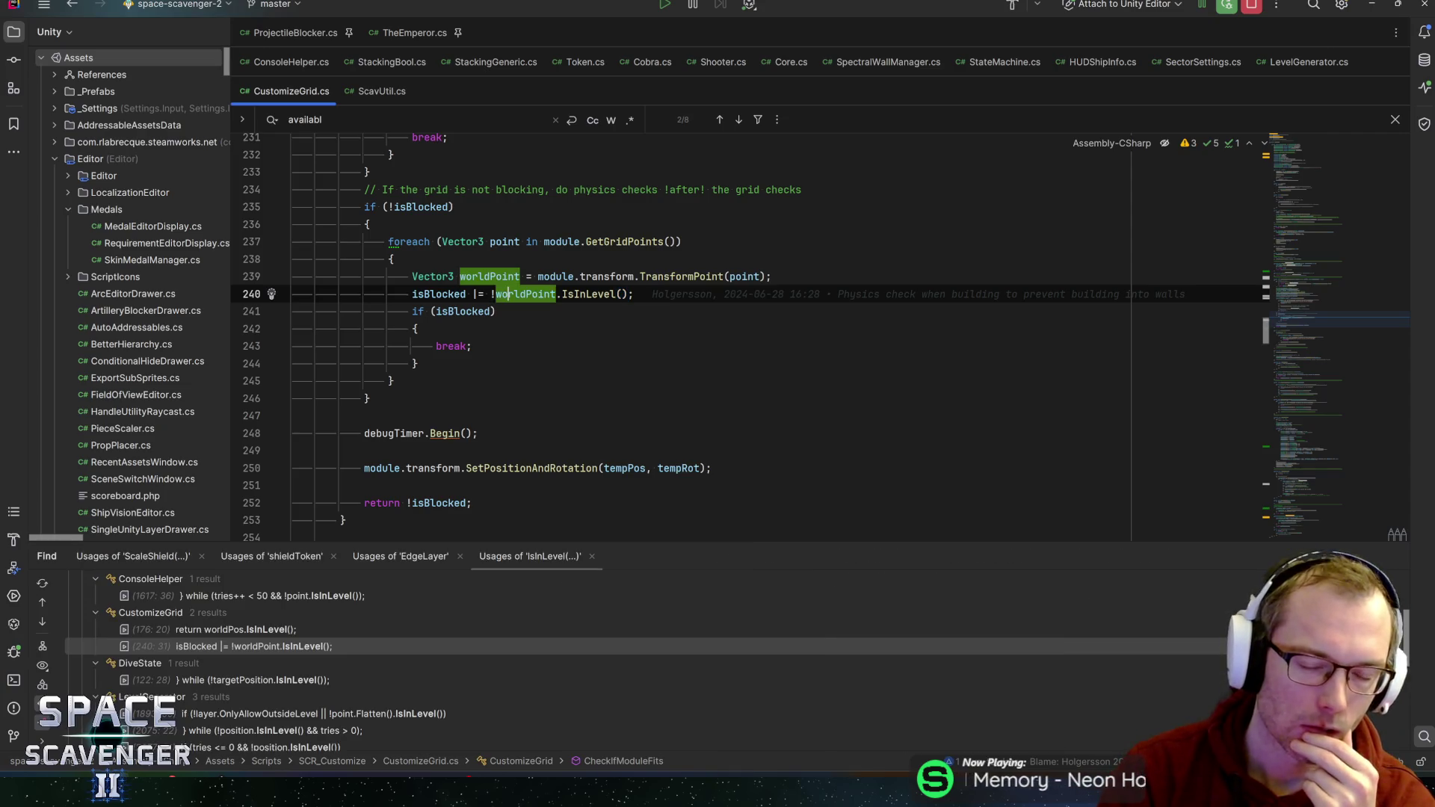
left_click(590, 294)
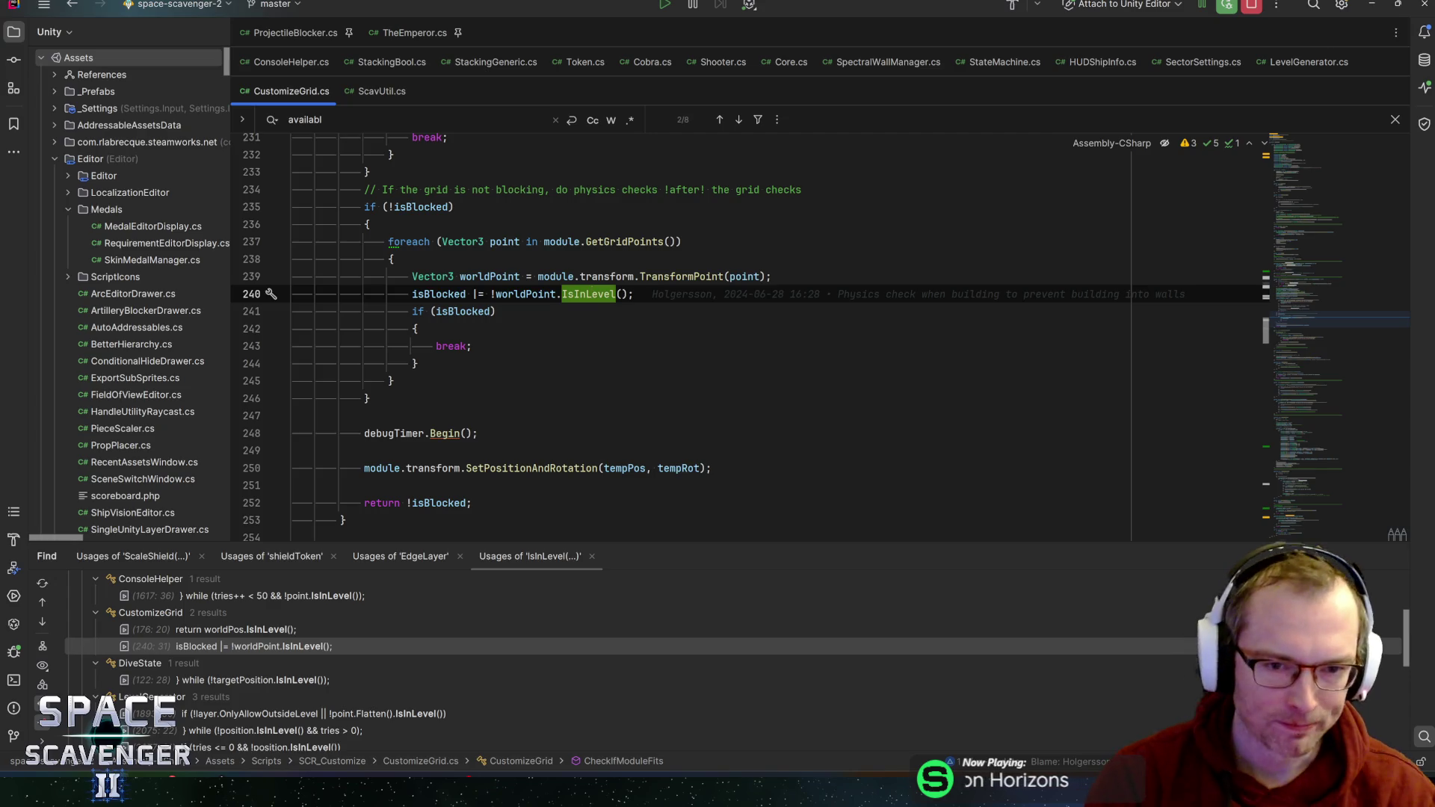
- Add an optional 'bool onlyEdgeLayer = false' parameter to the IsInLevel declaration in ScavUtil.cs
key("F12")
left_click(602, 276)
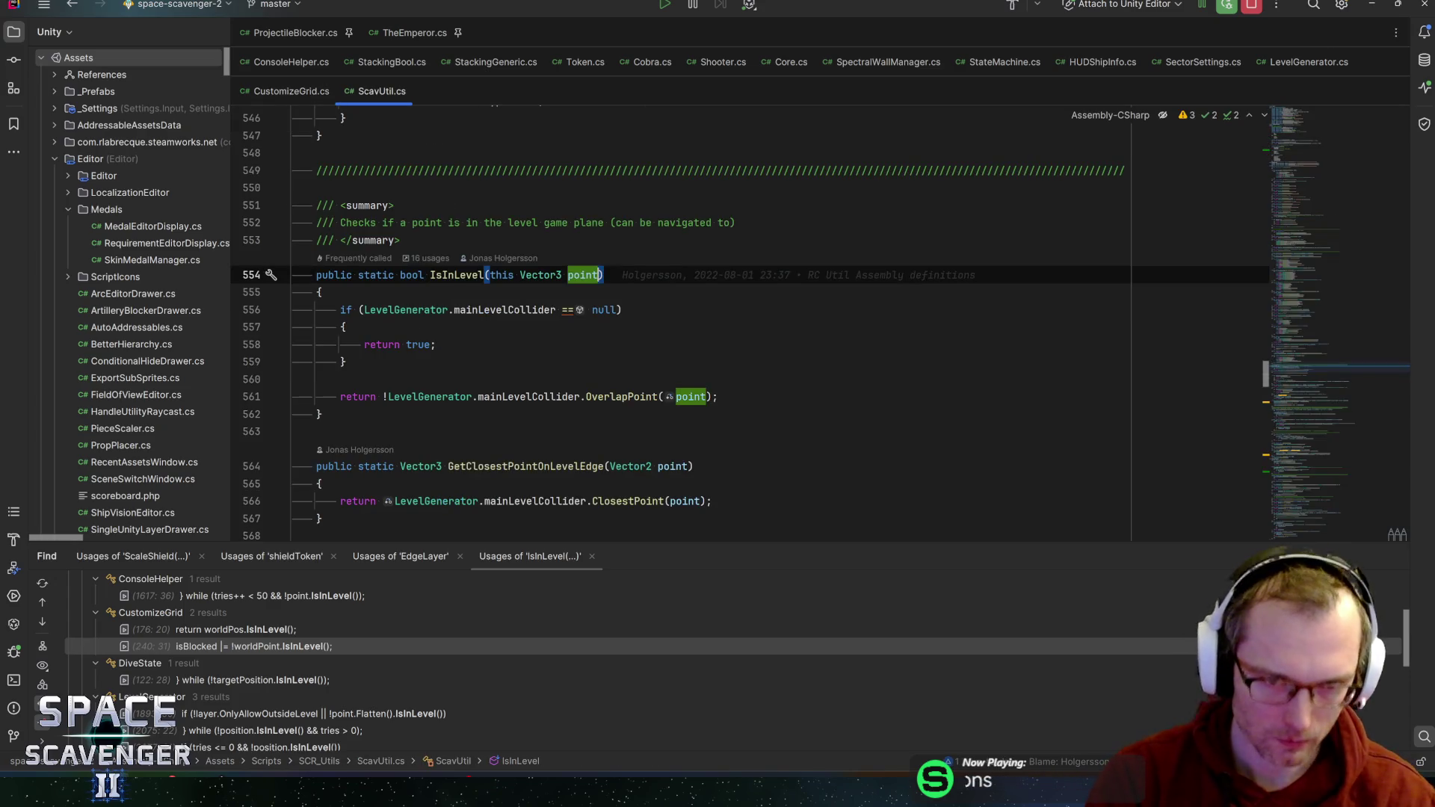
type(", bool ")
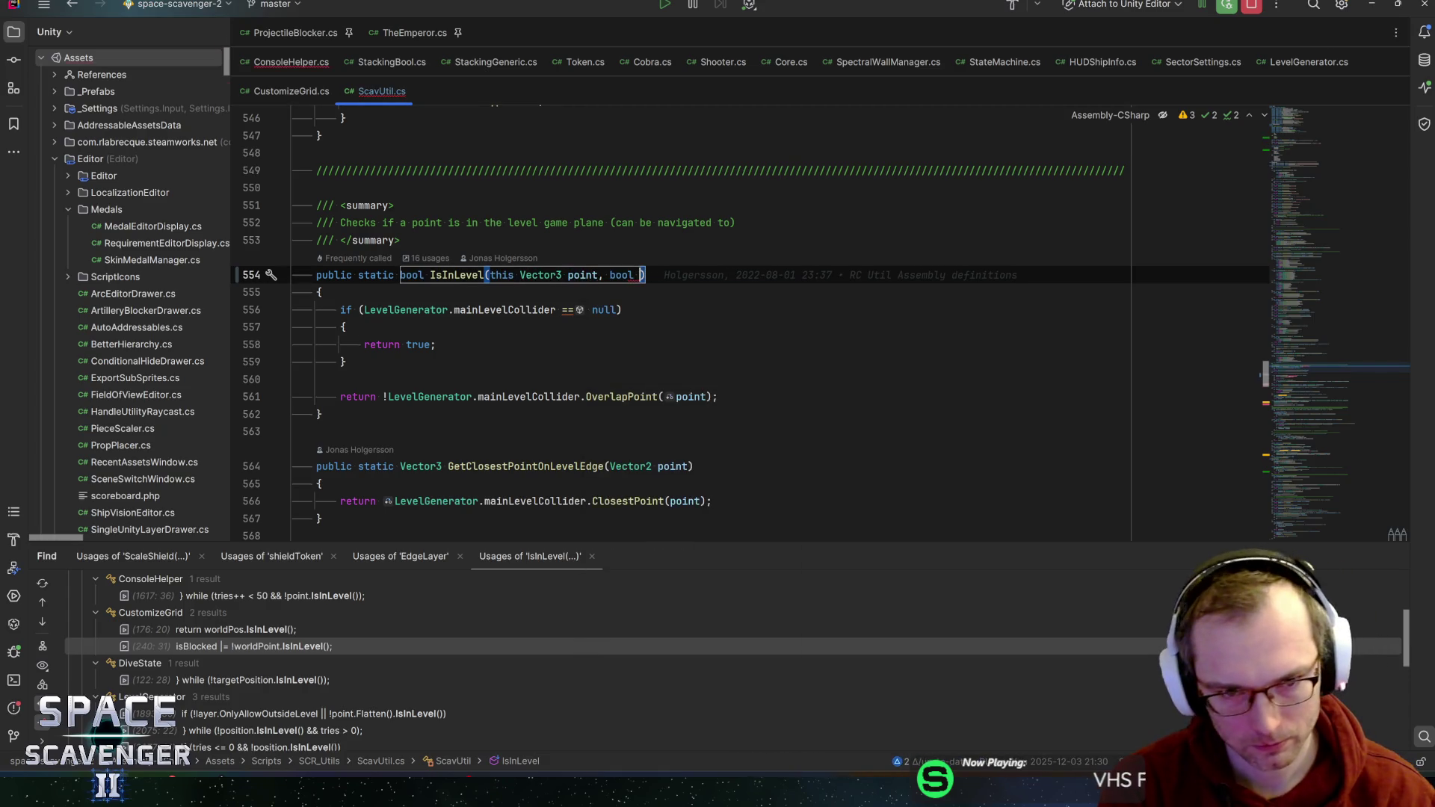
type("only")
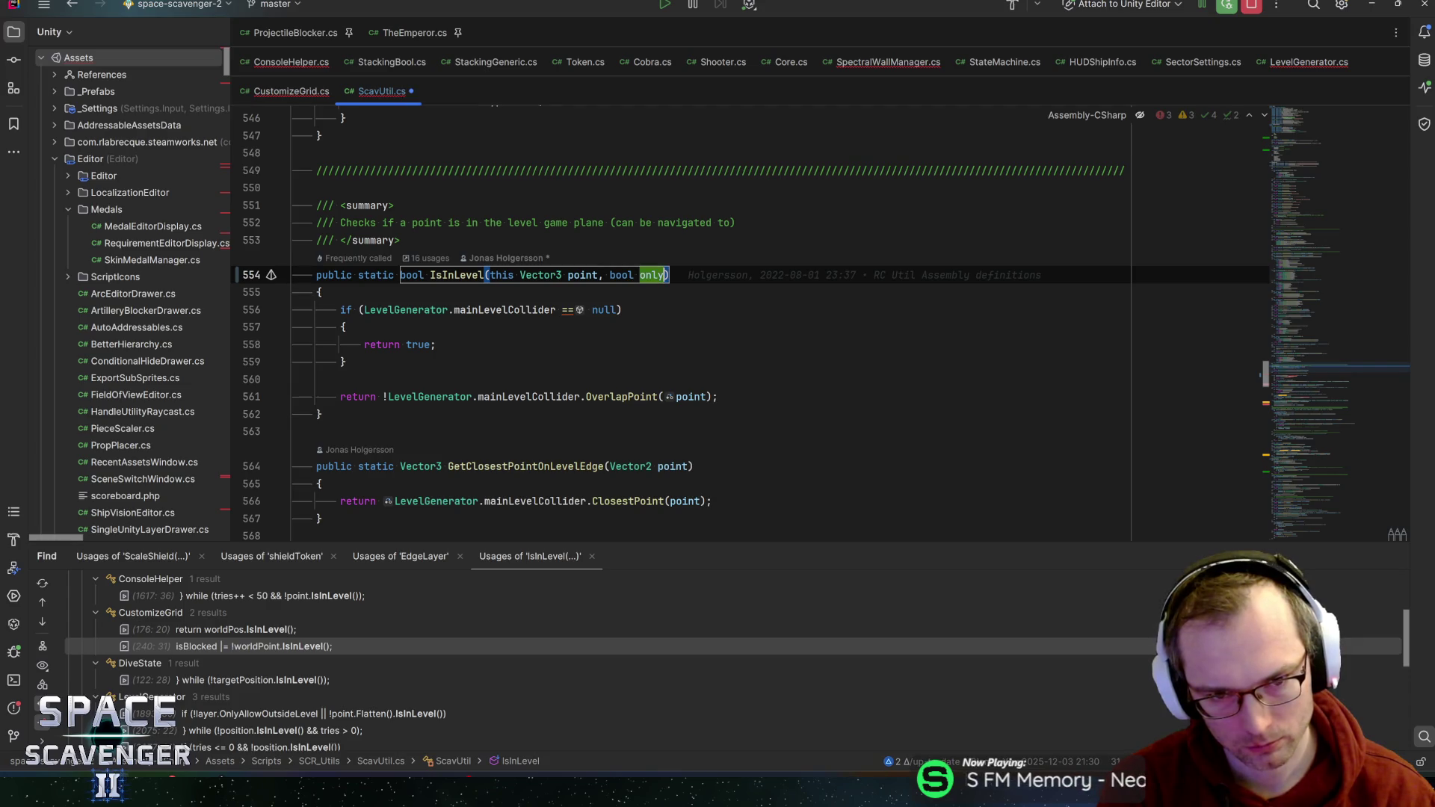
key("BackSpace")
key("BackSpace")
key("BackSpace")
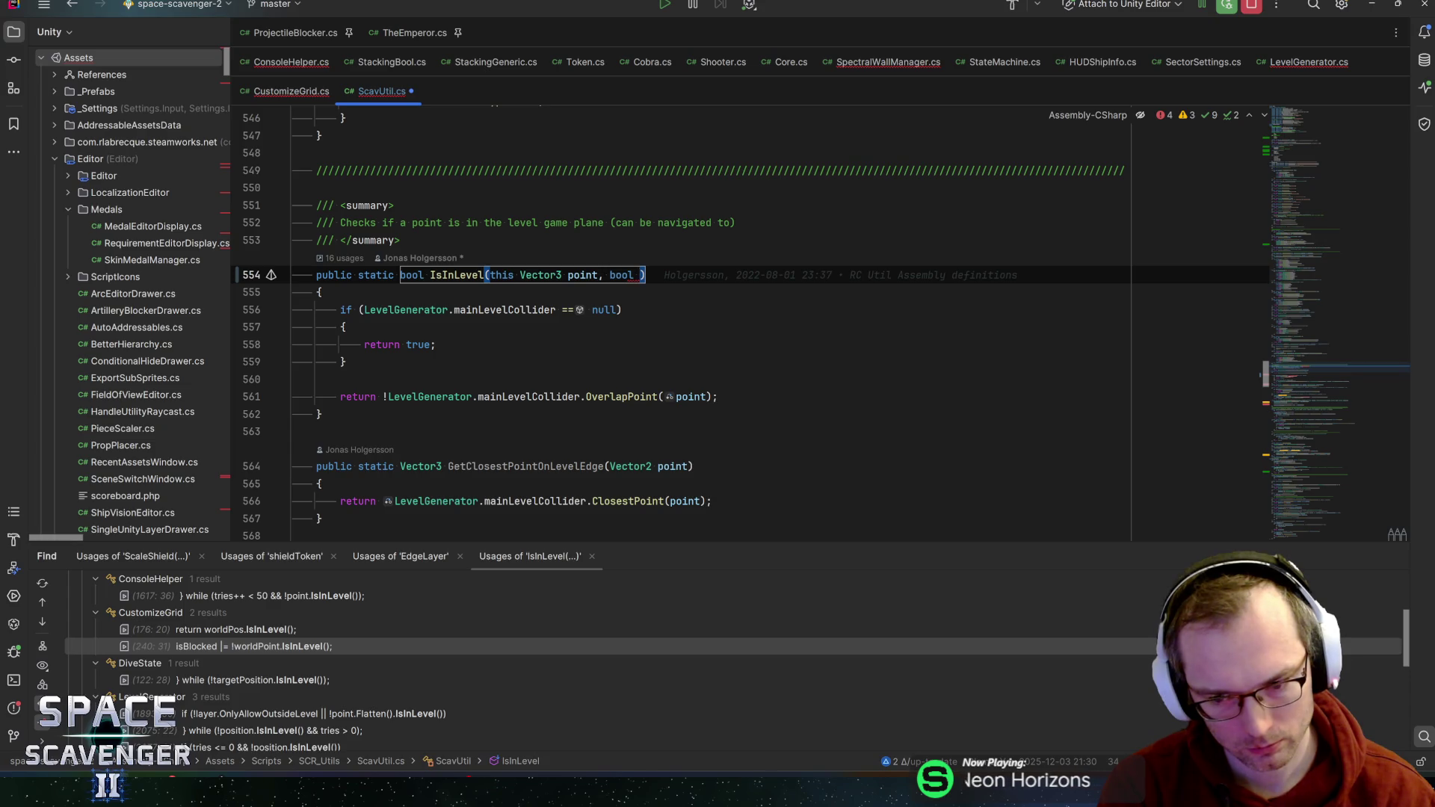
type("onlyEdge")
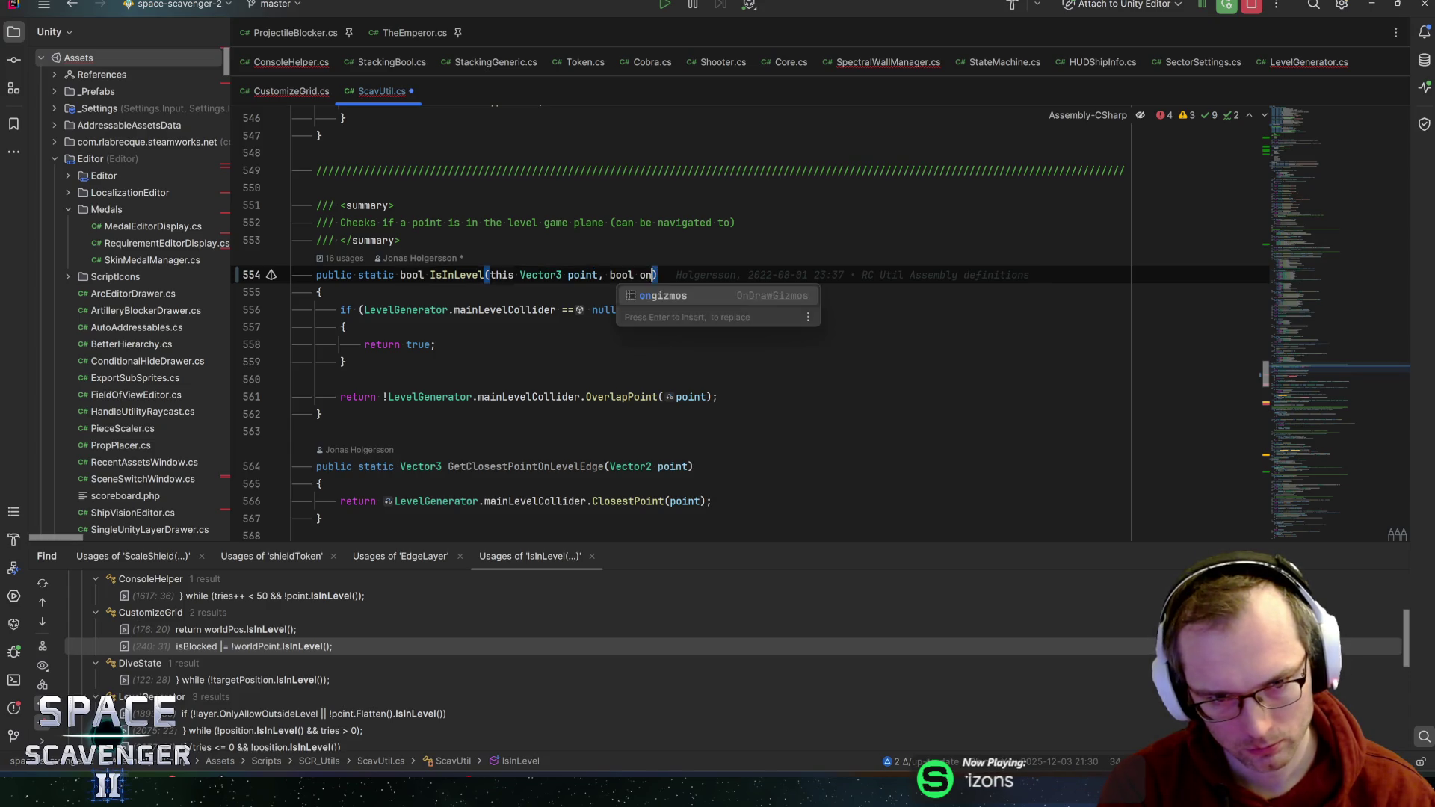
type("Layer = fal")
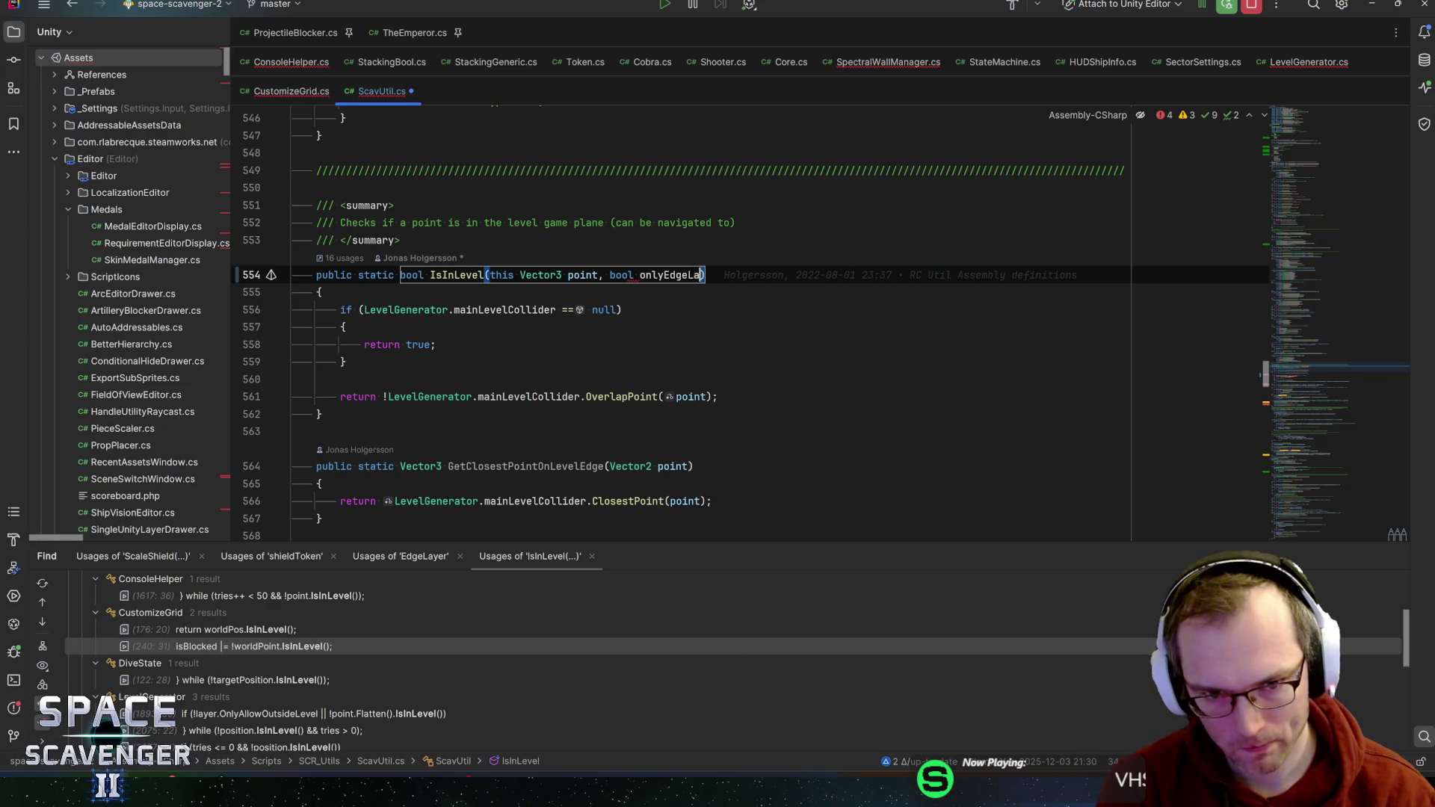
type("se")
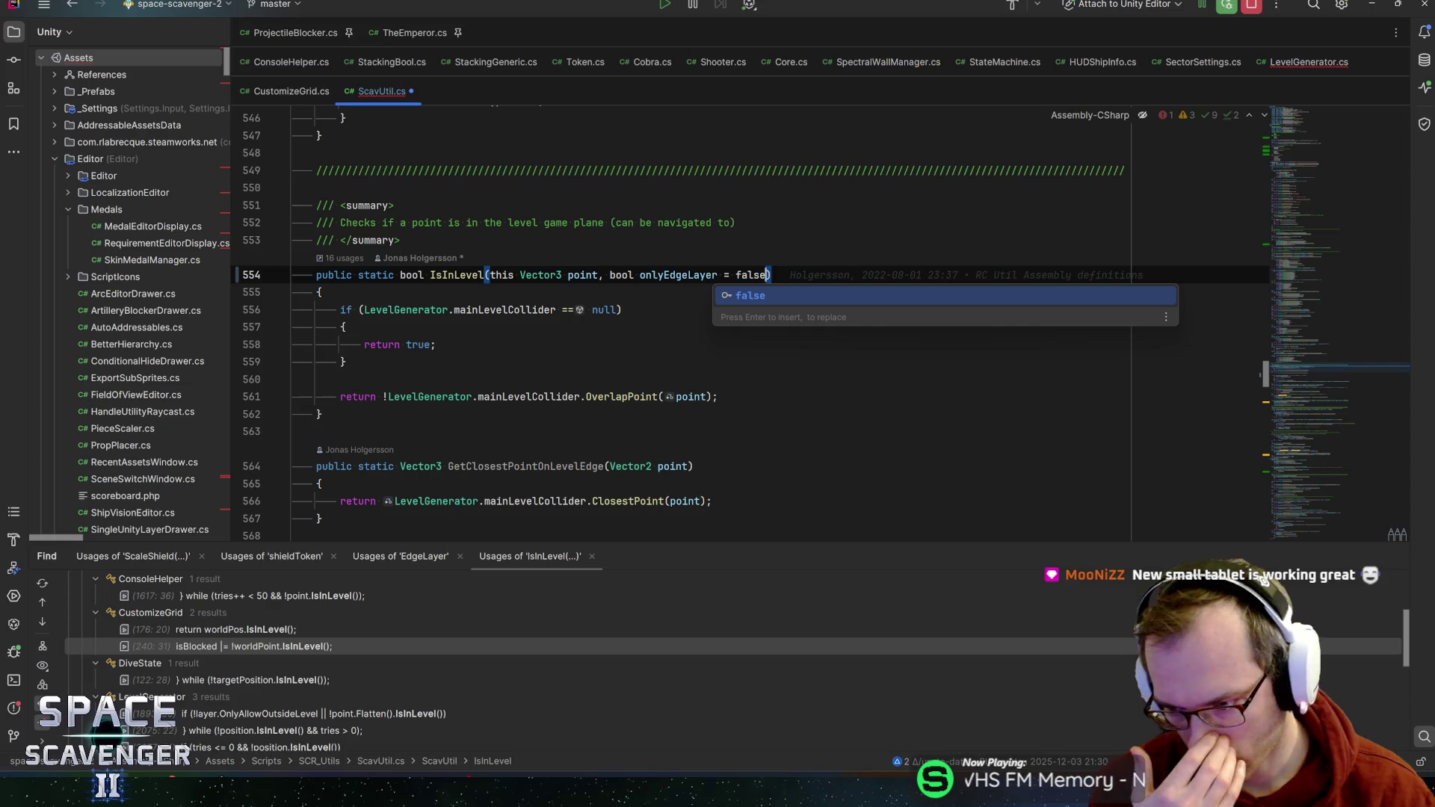
left_click(718, 275)
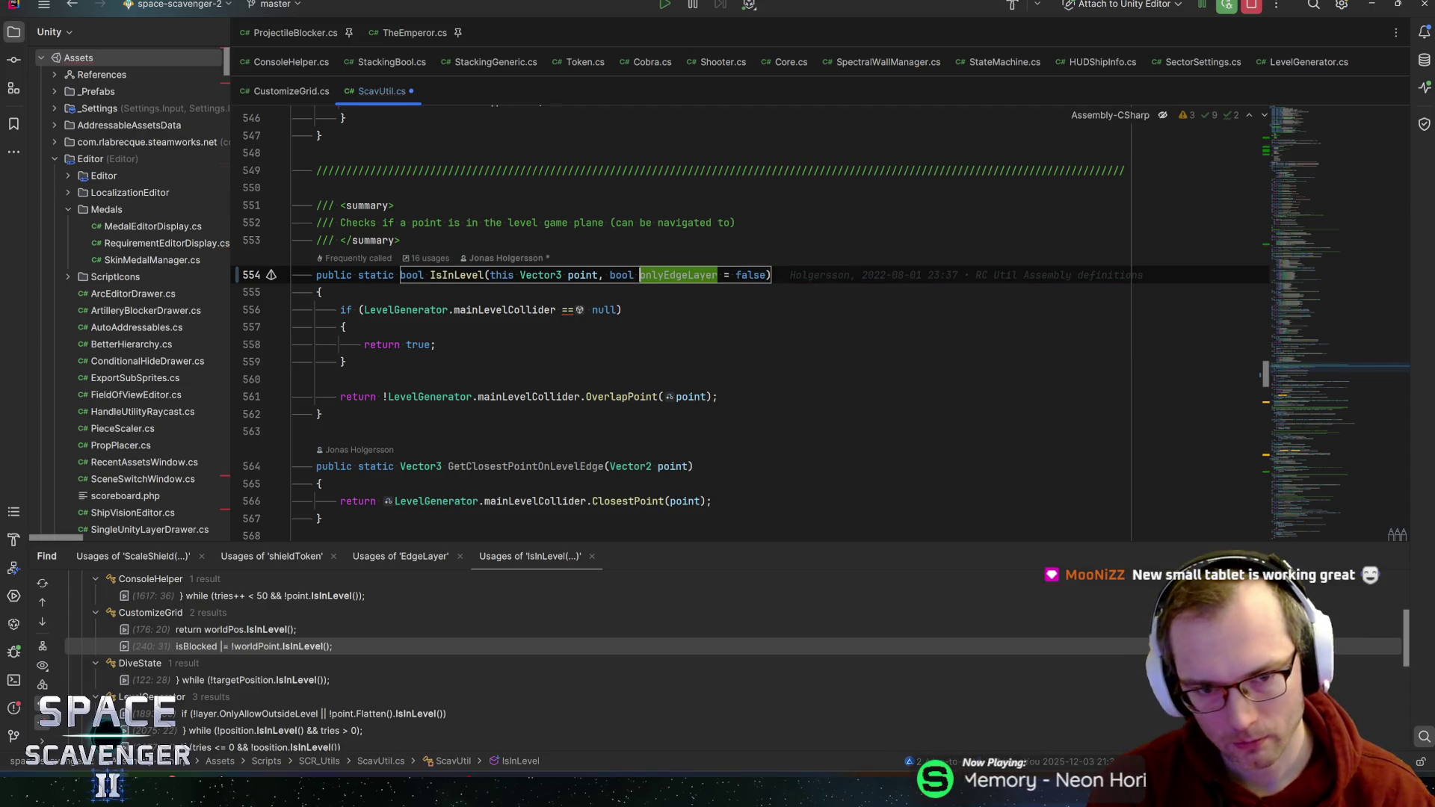
key("ctrl+shift+Left")
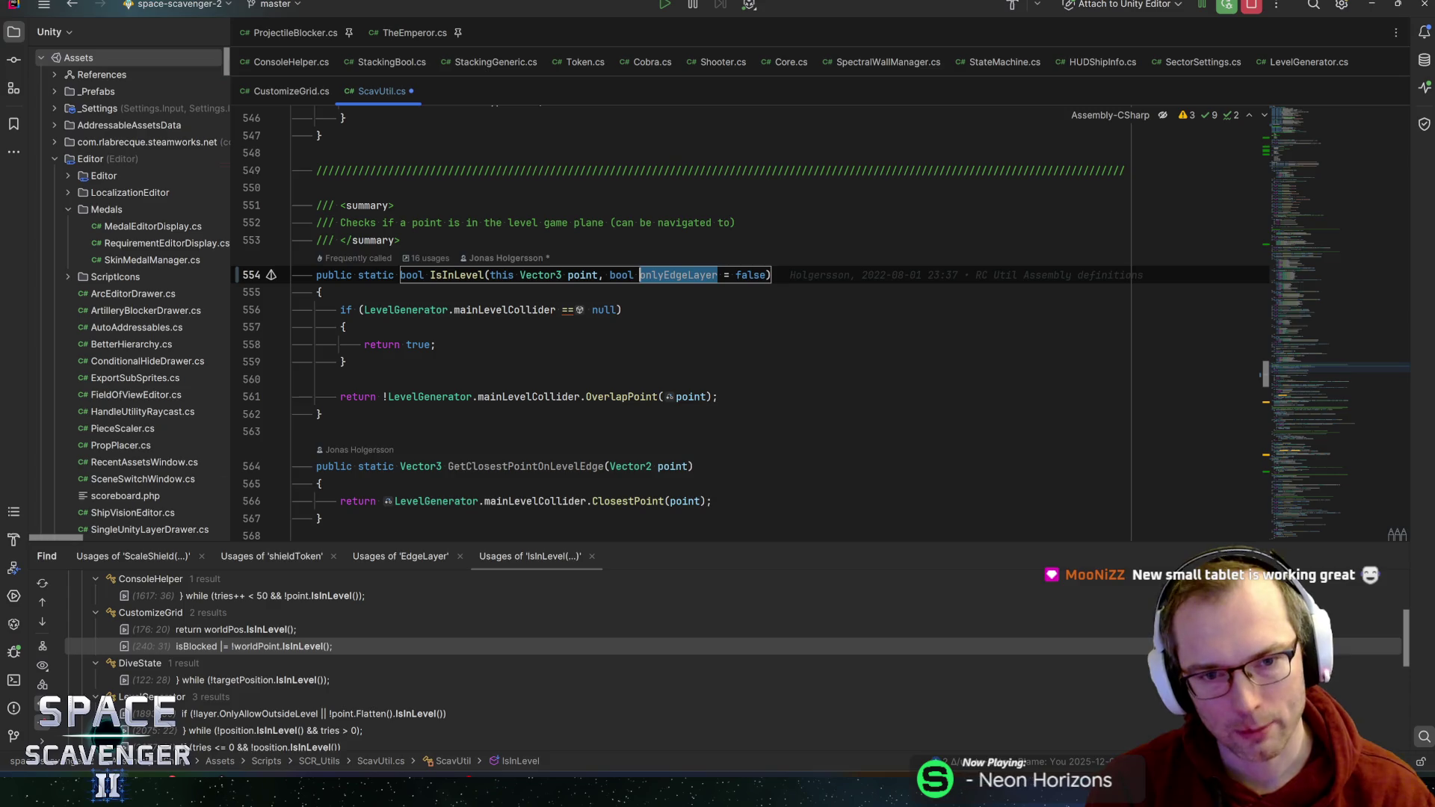
key("End")
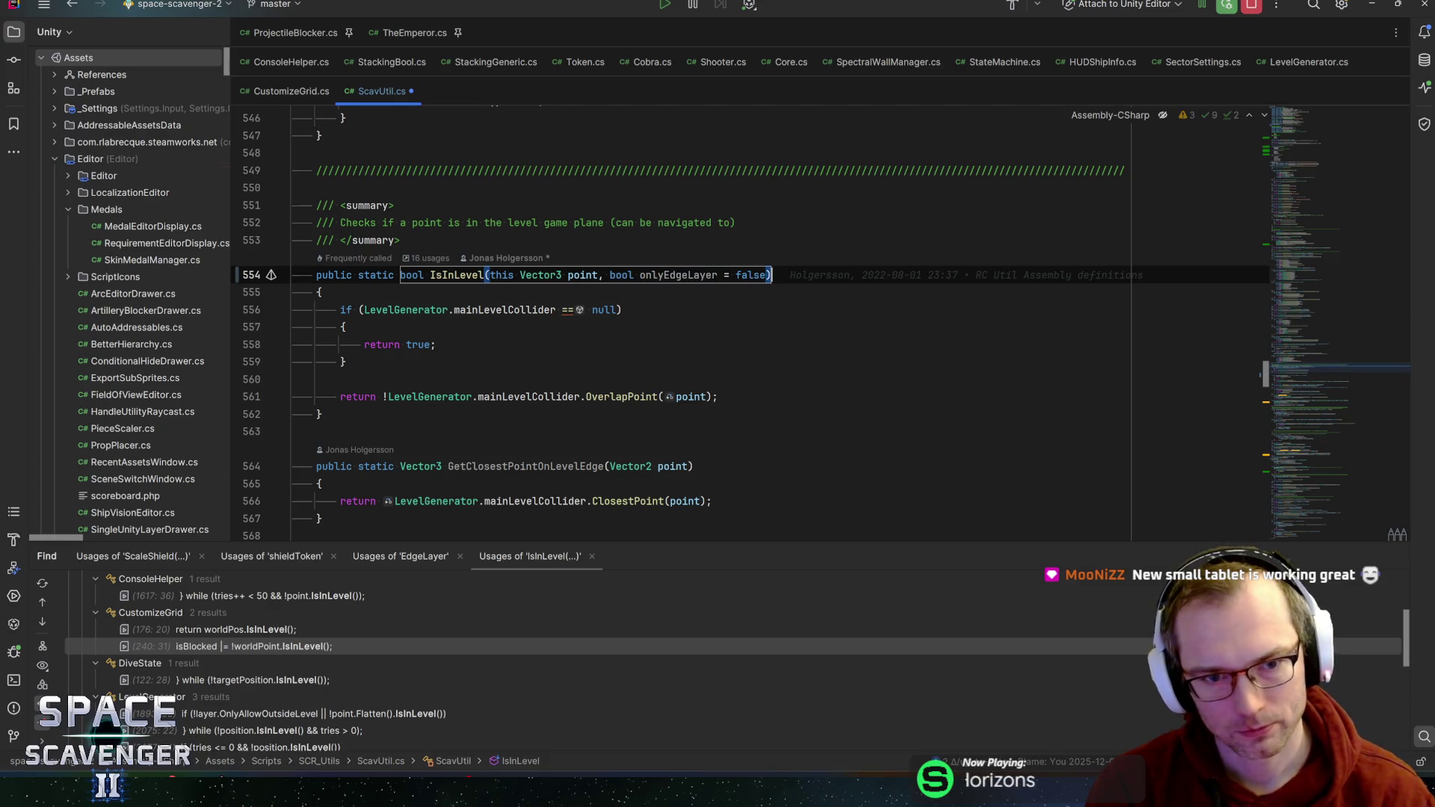
key("Down")
key("Down")
key("Down")
key("Down")
key("Down")
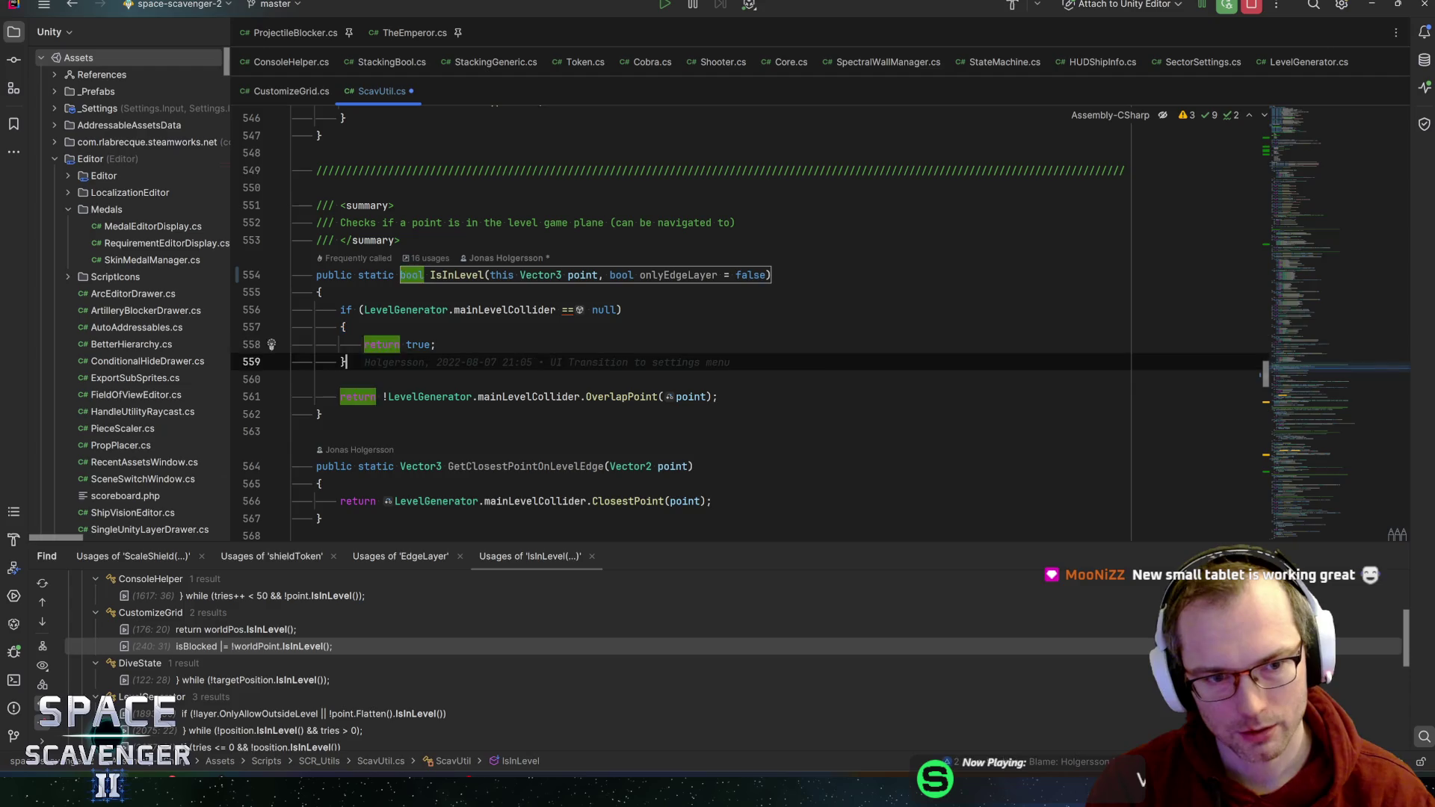
- Start a new if condition below the null check that tests !onlyEdgeLayer
key("Return")
type("if (")
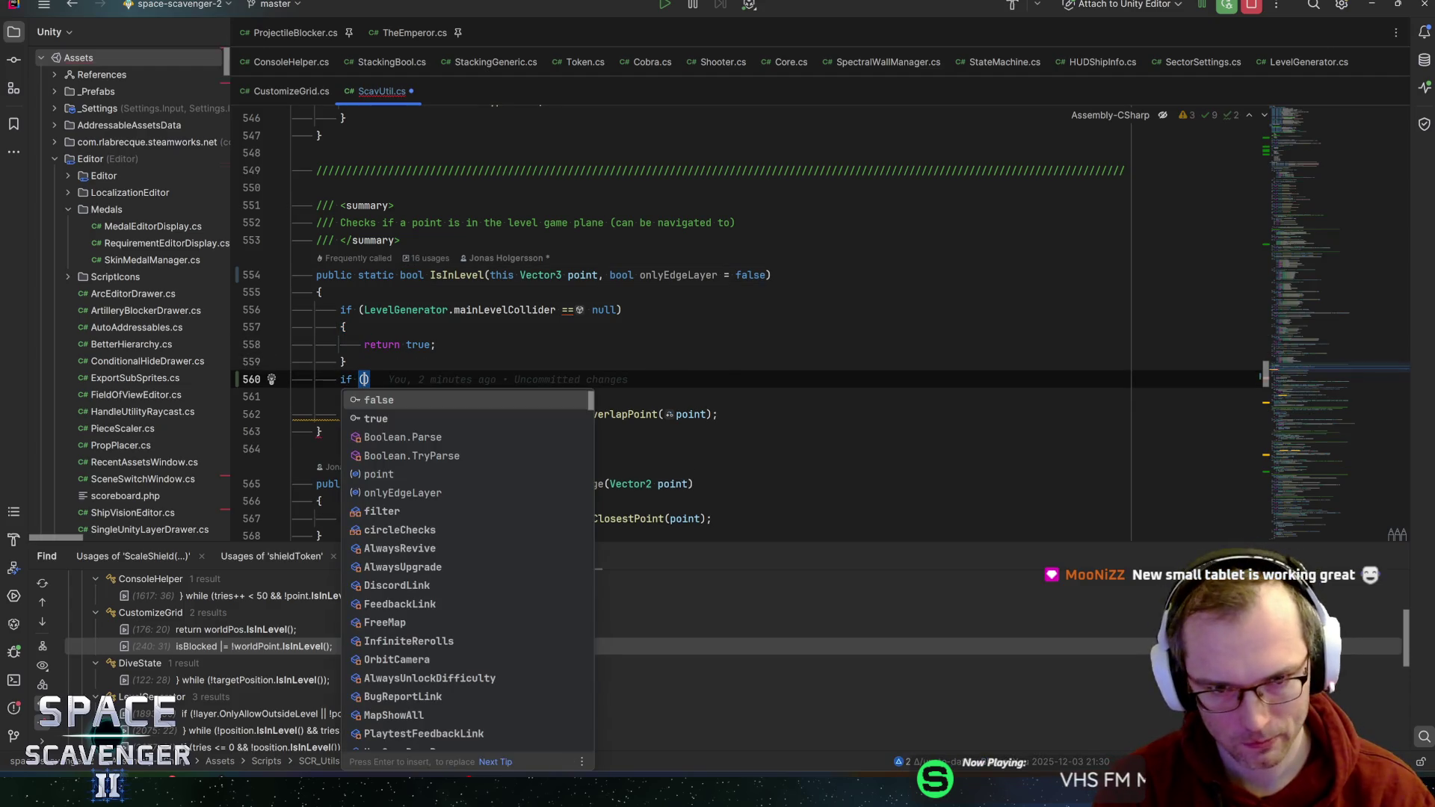
type("onlyE")
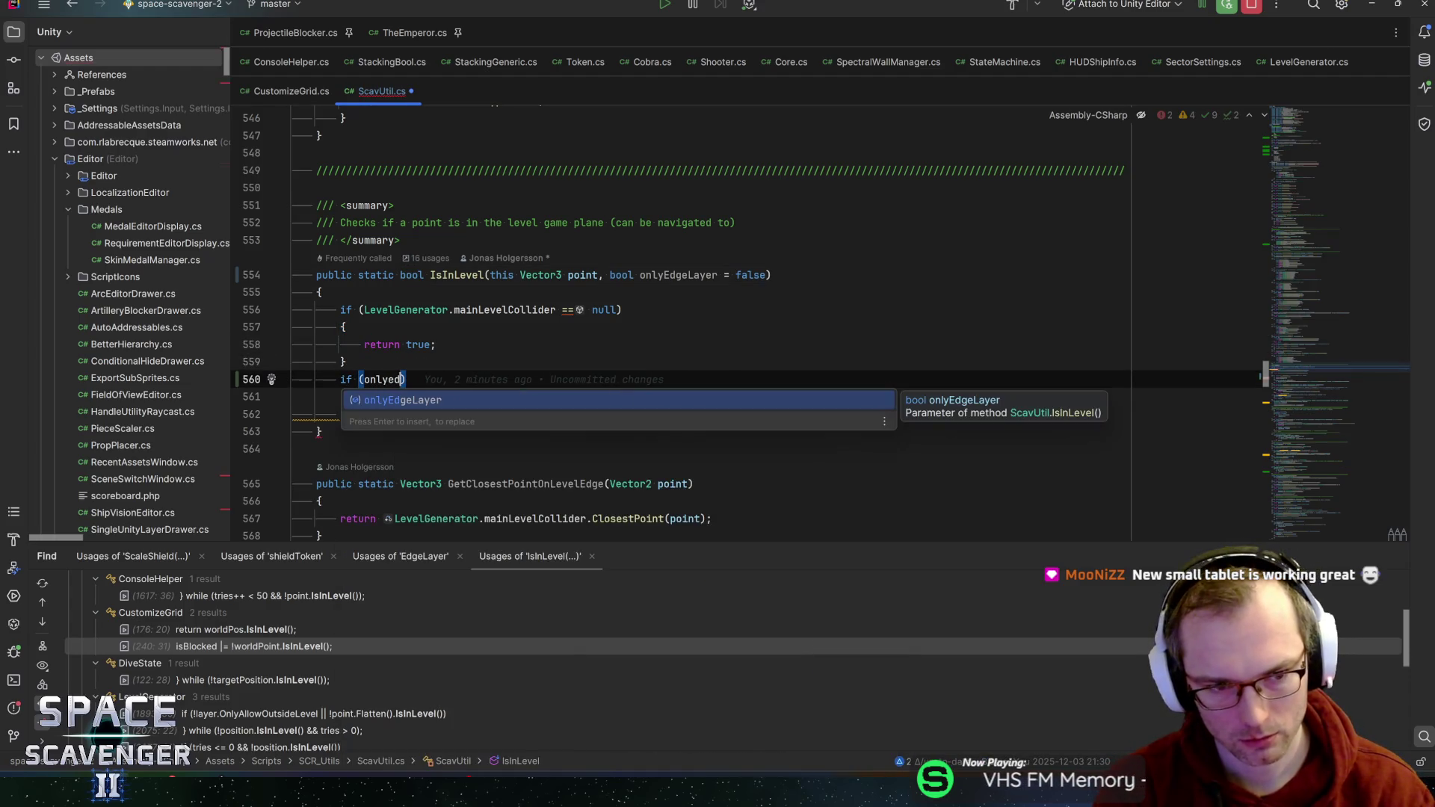
key("Return")
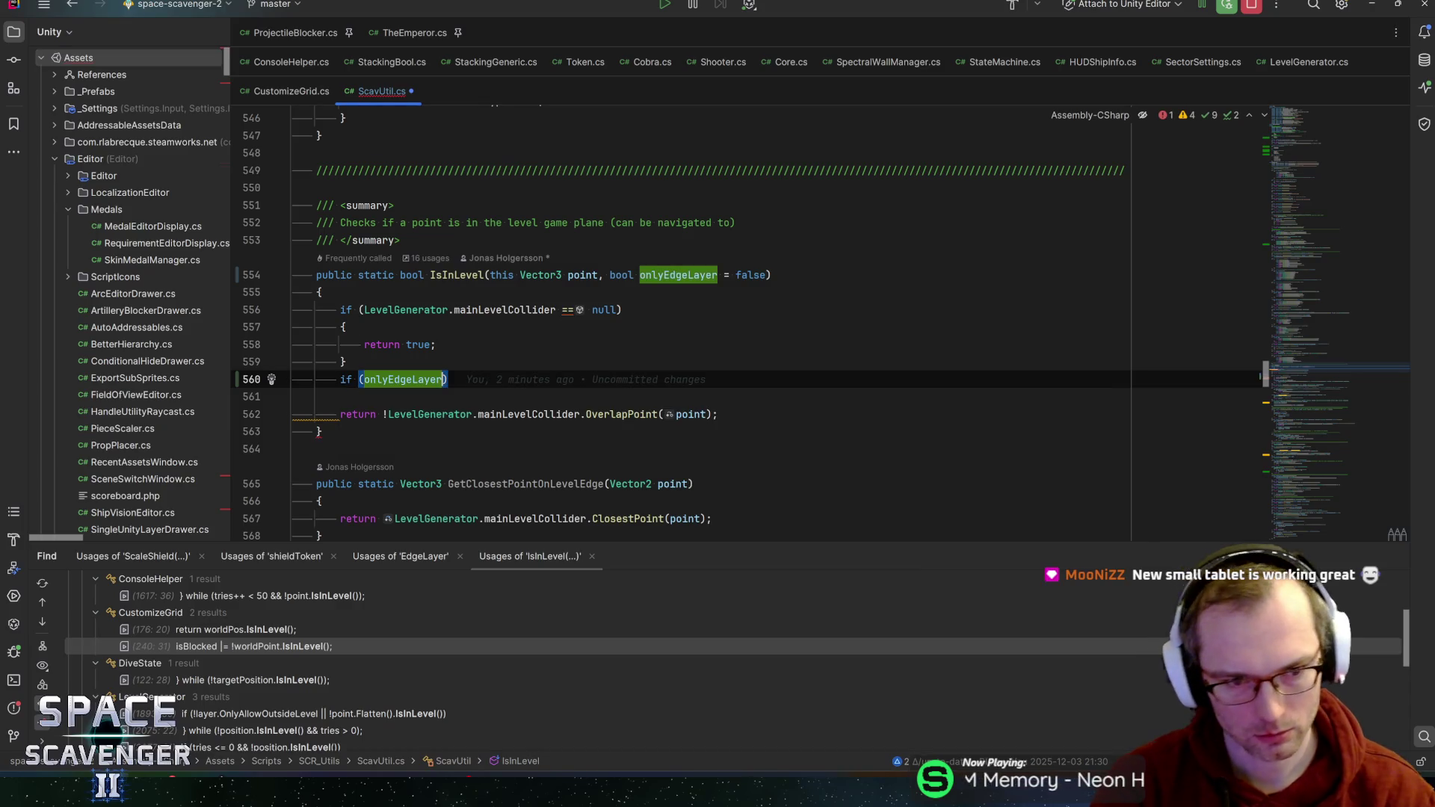
key("ctrl+Left")
type("!")
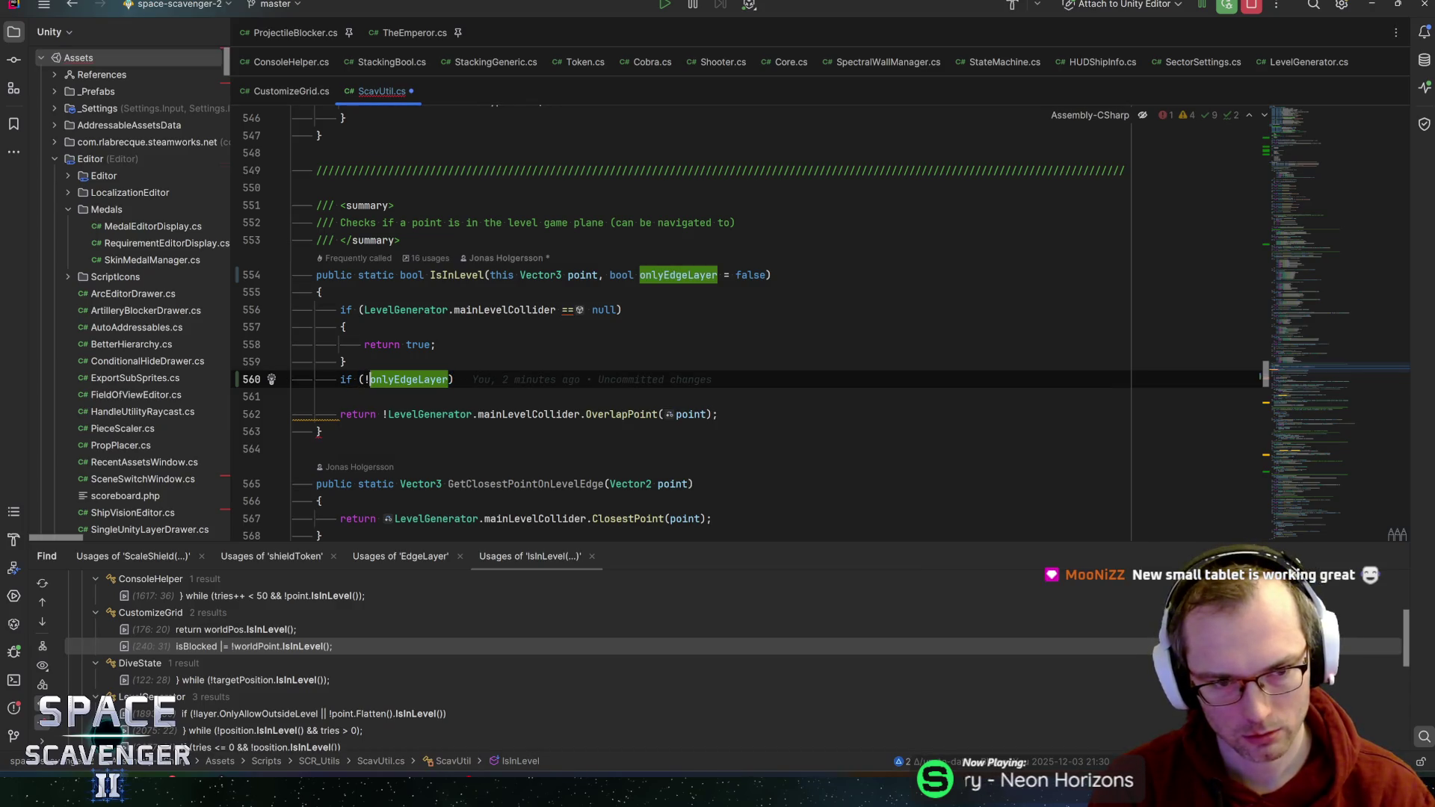
key("ctrl+Right")
- Extend it with '&& LevelGenerator.mainLevelCollider.gameObject.layer == GalaxyEdgeLayer())'
type("&& level")
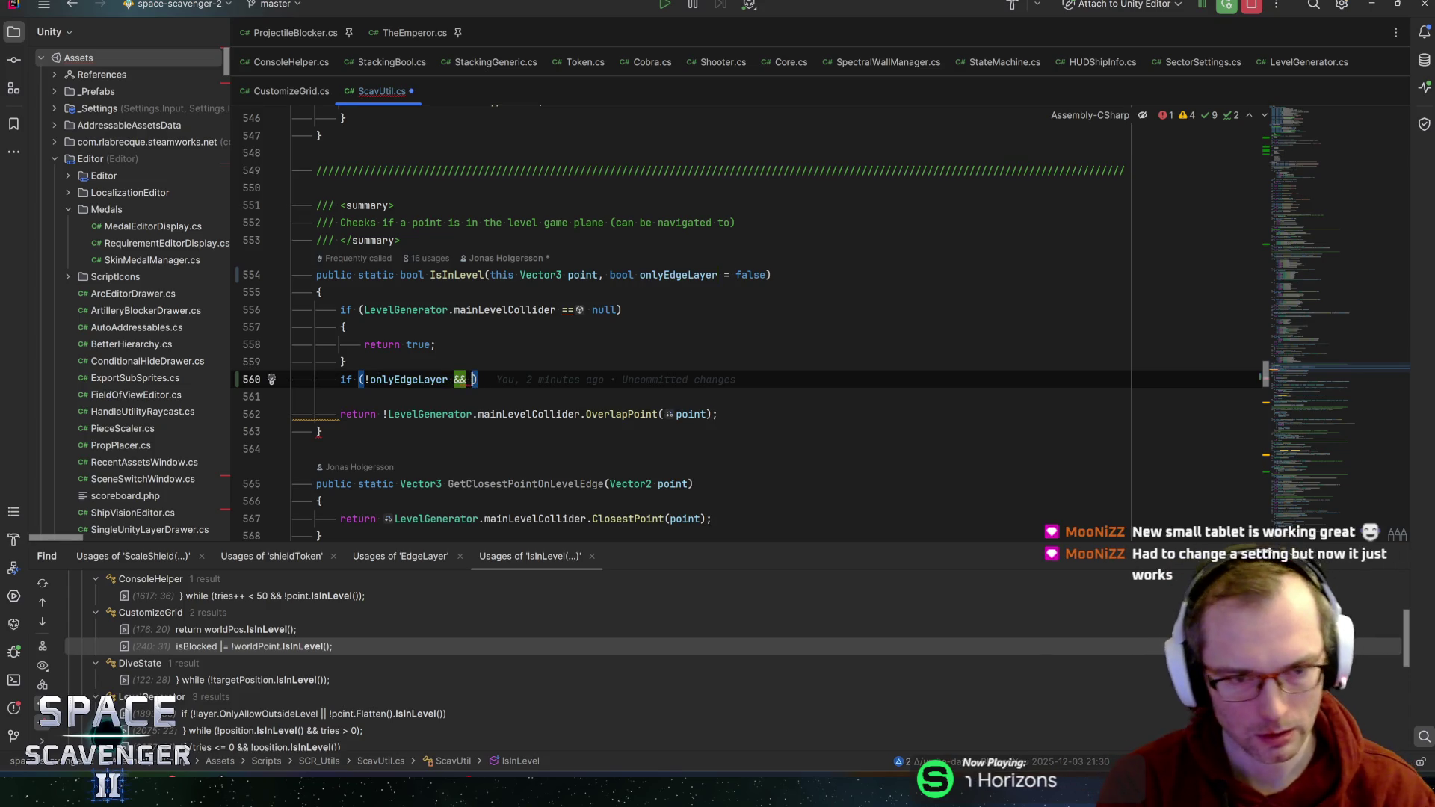
type("g")
key("Return")
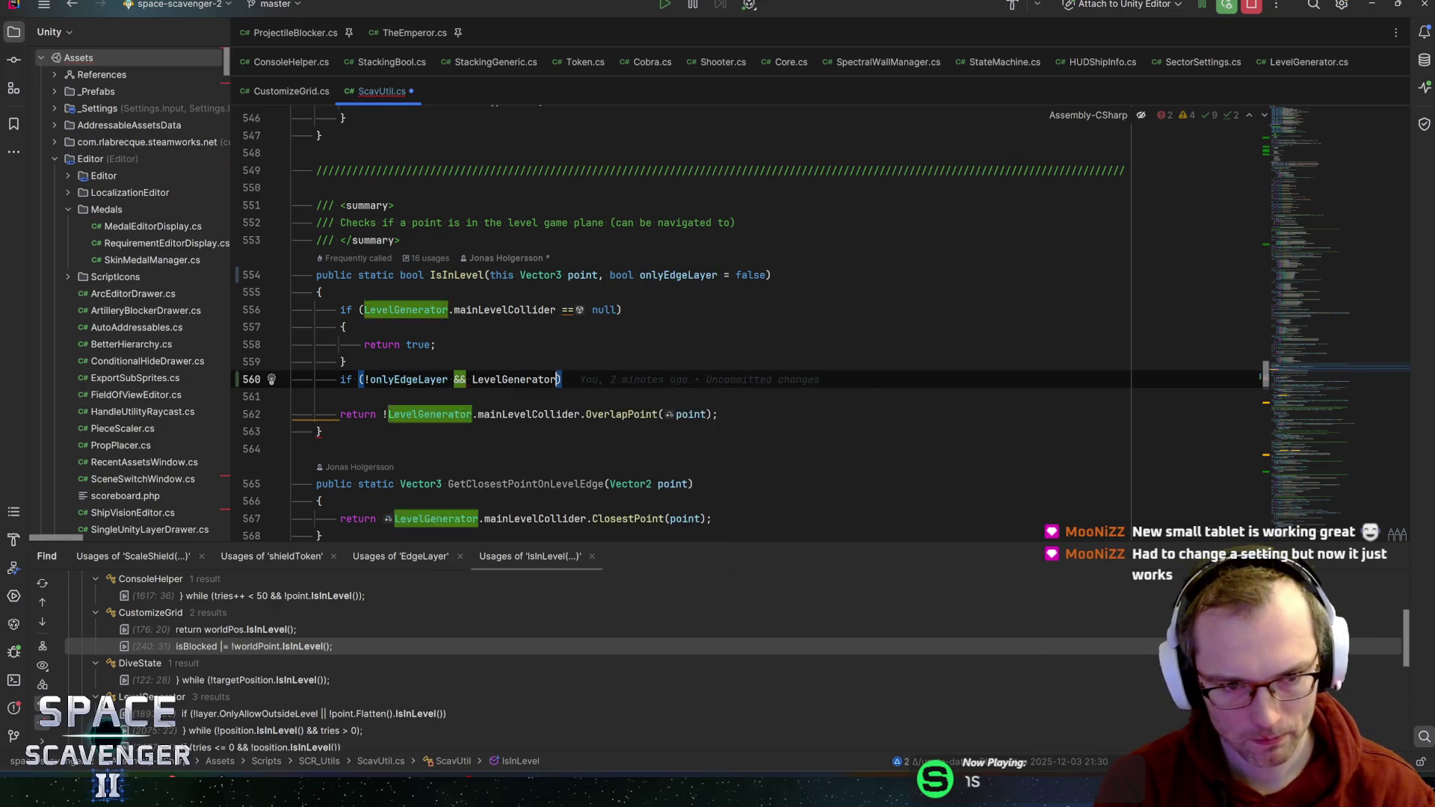
type(".mainLev")
key("Return")
type(".")
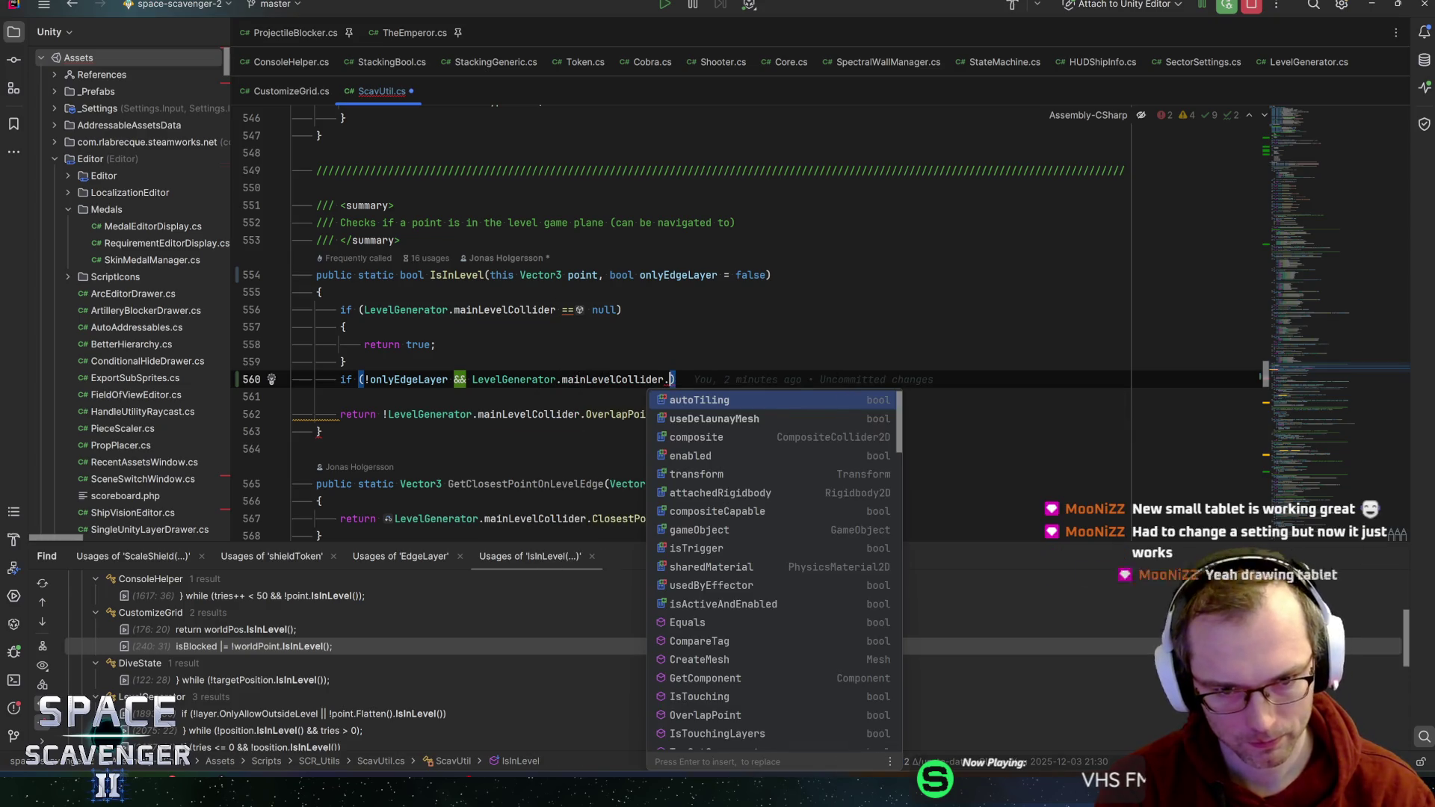
type("gameo")
key("Return")
type(".")
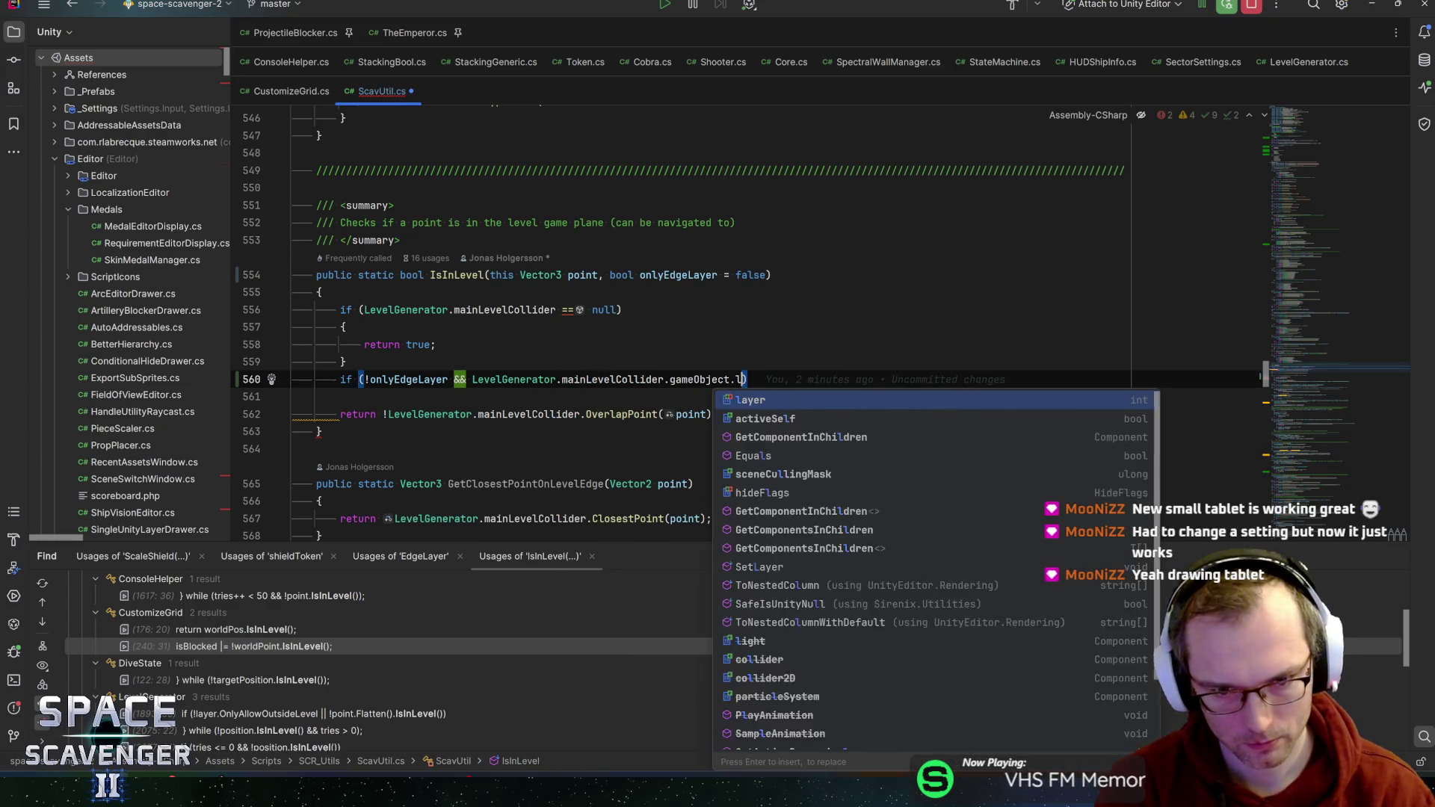
type("layer ==")
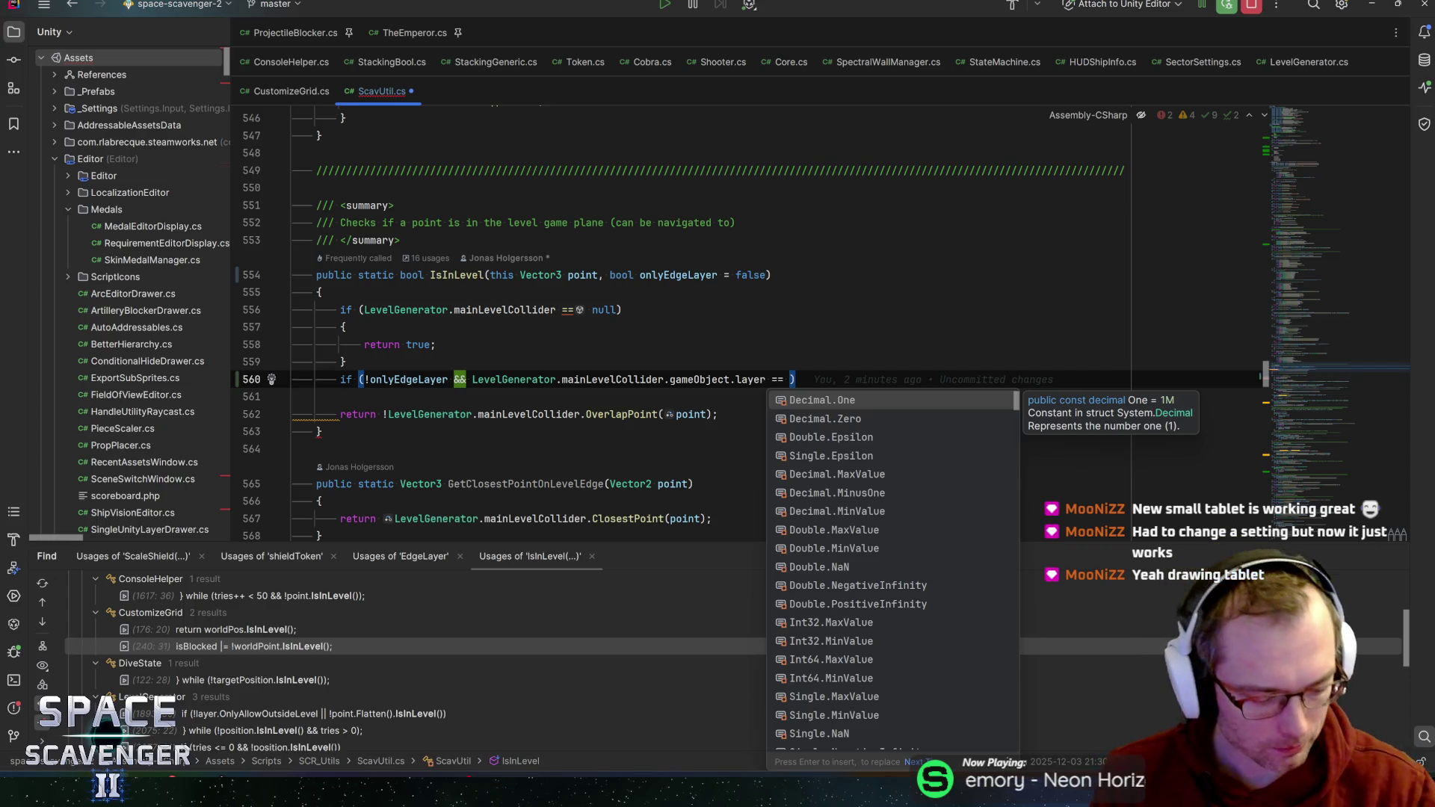
type("edge")
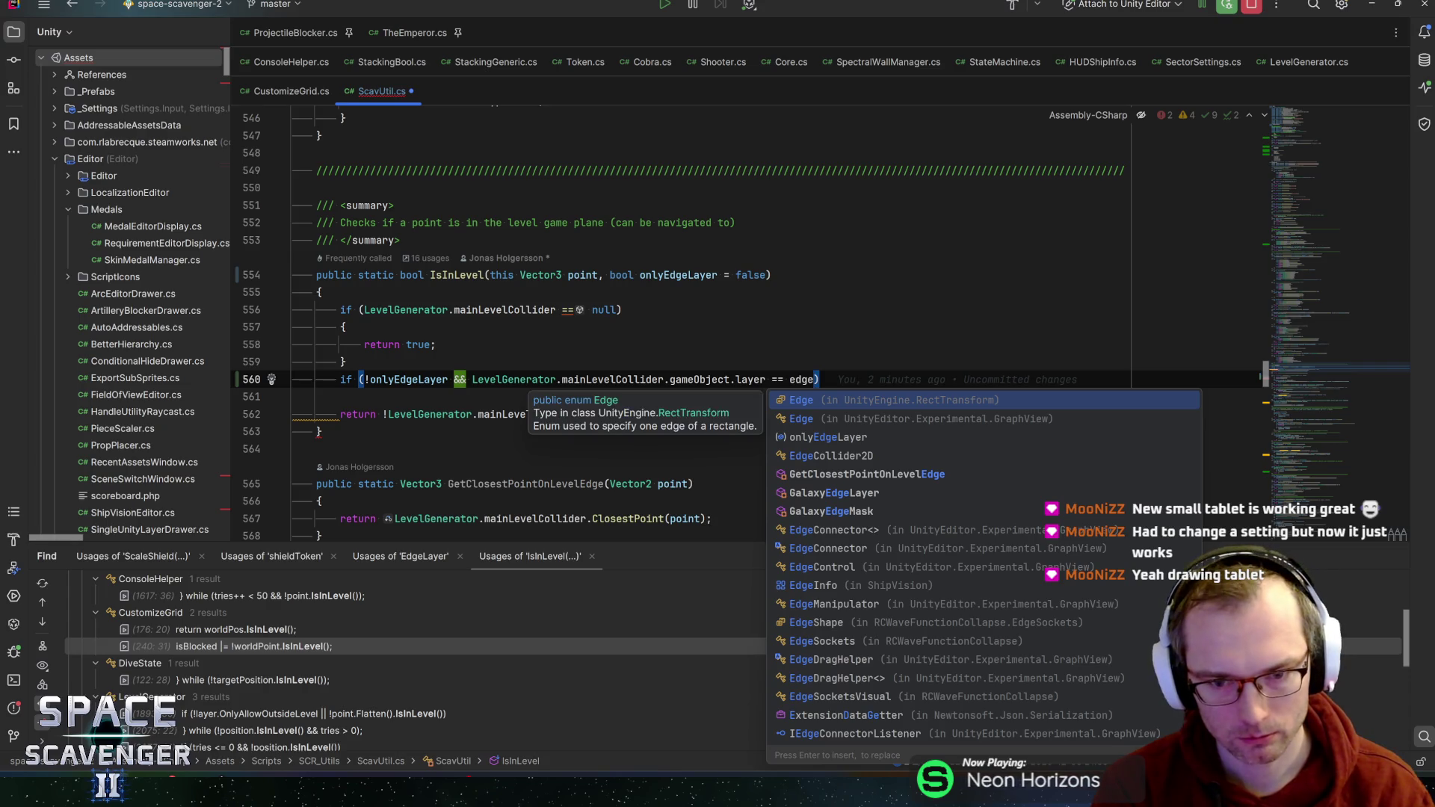
type("layer")
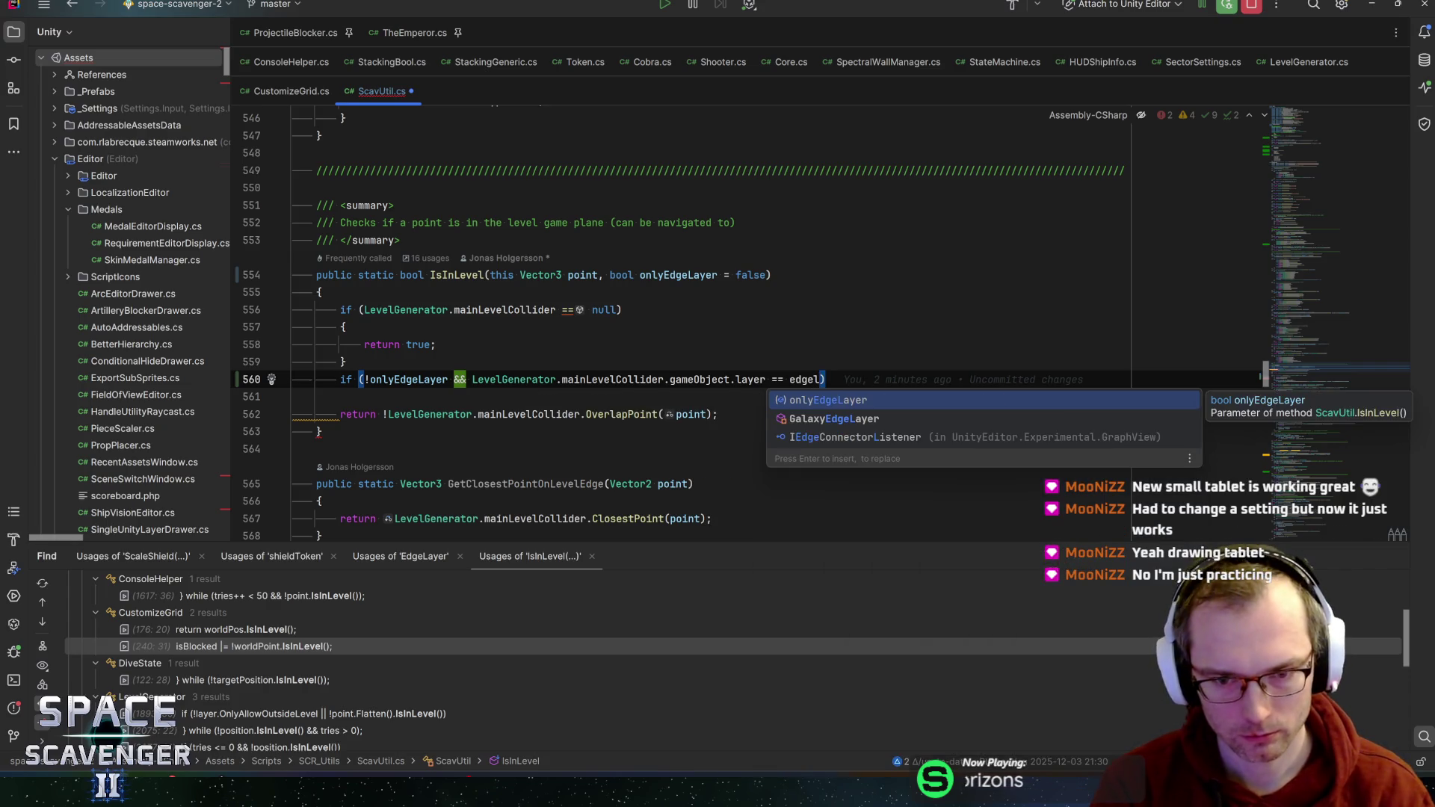
key("Down")
key("Return")
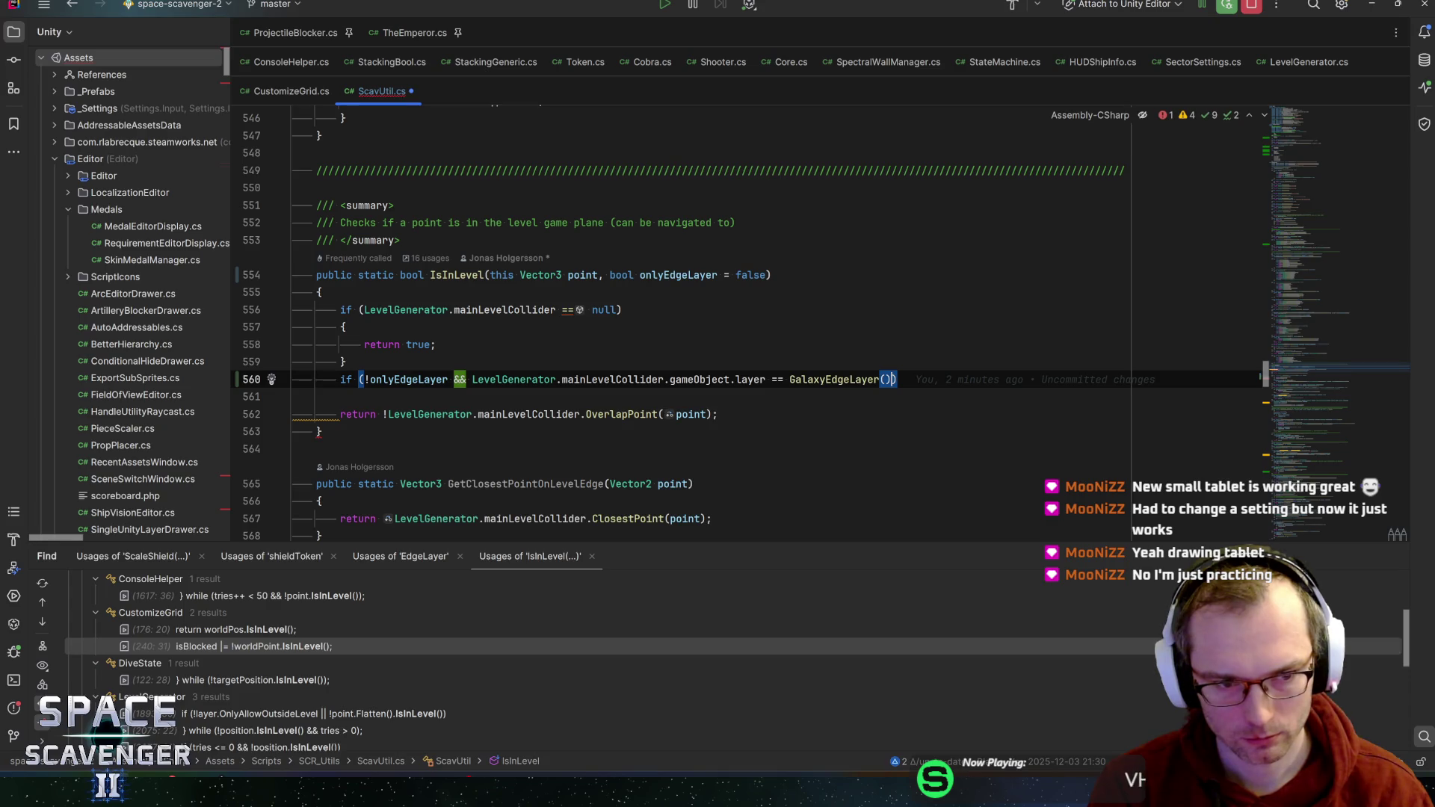
type(")")
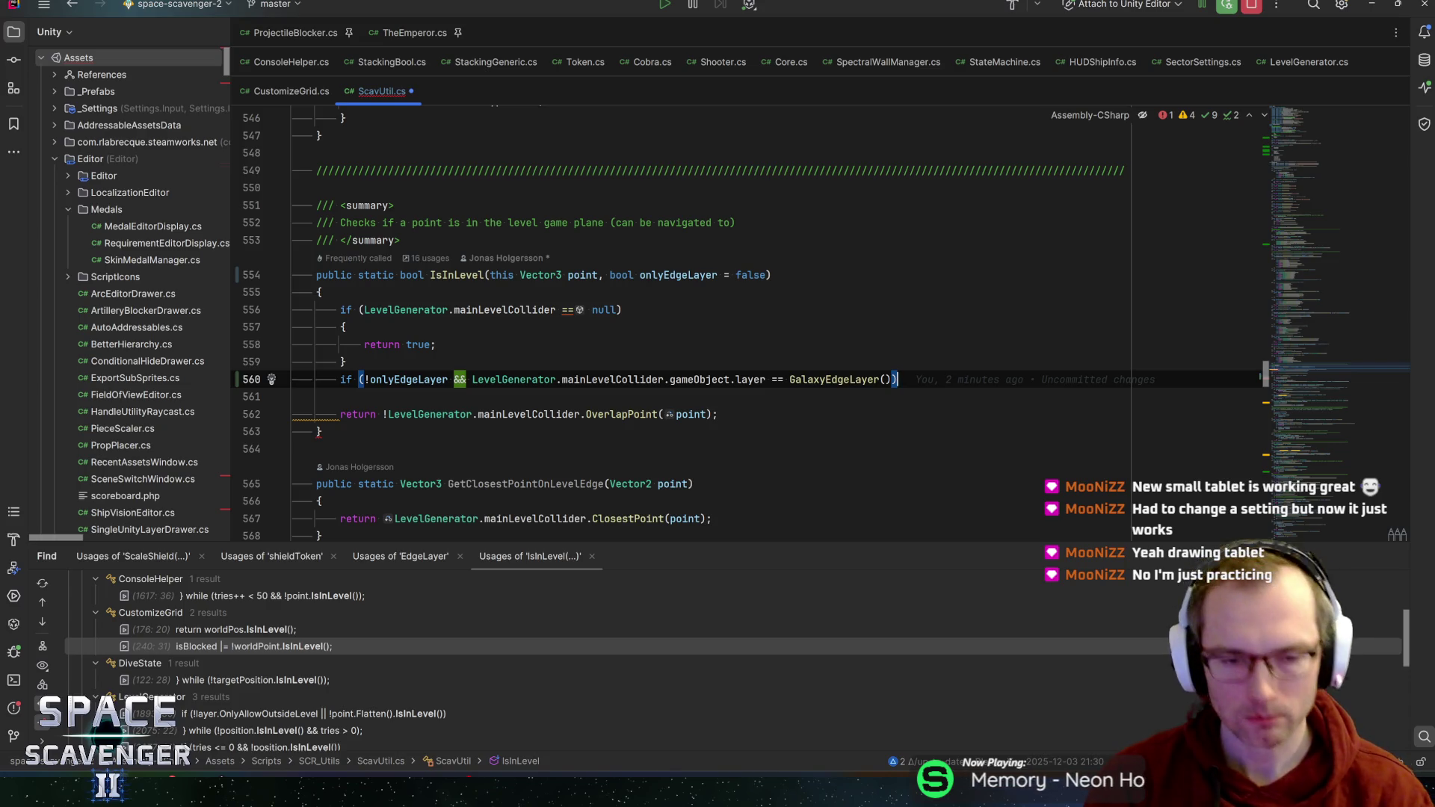
left_click(718, 275)
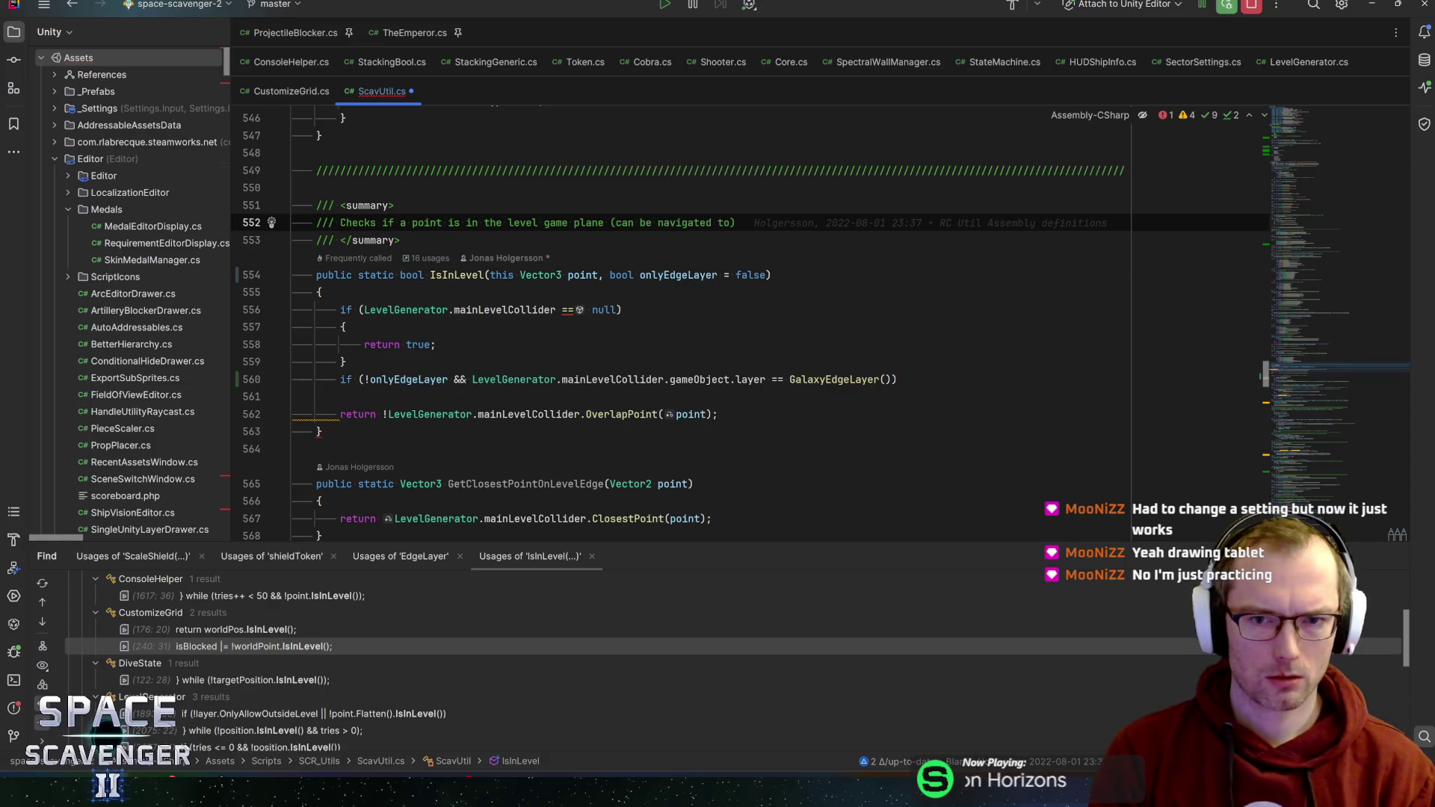
left_click(681, 275)
key("ctrl+Left")
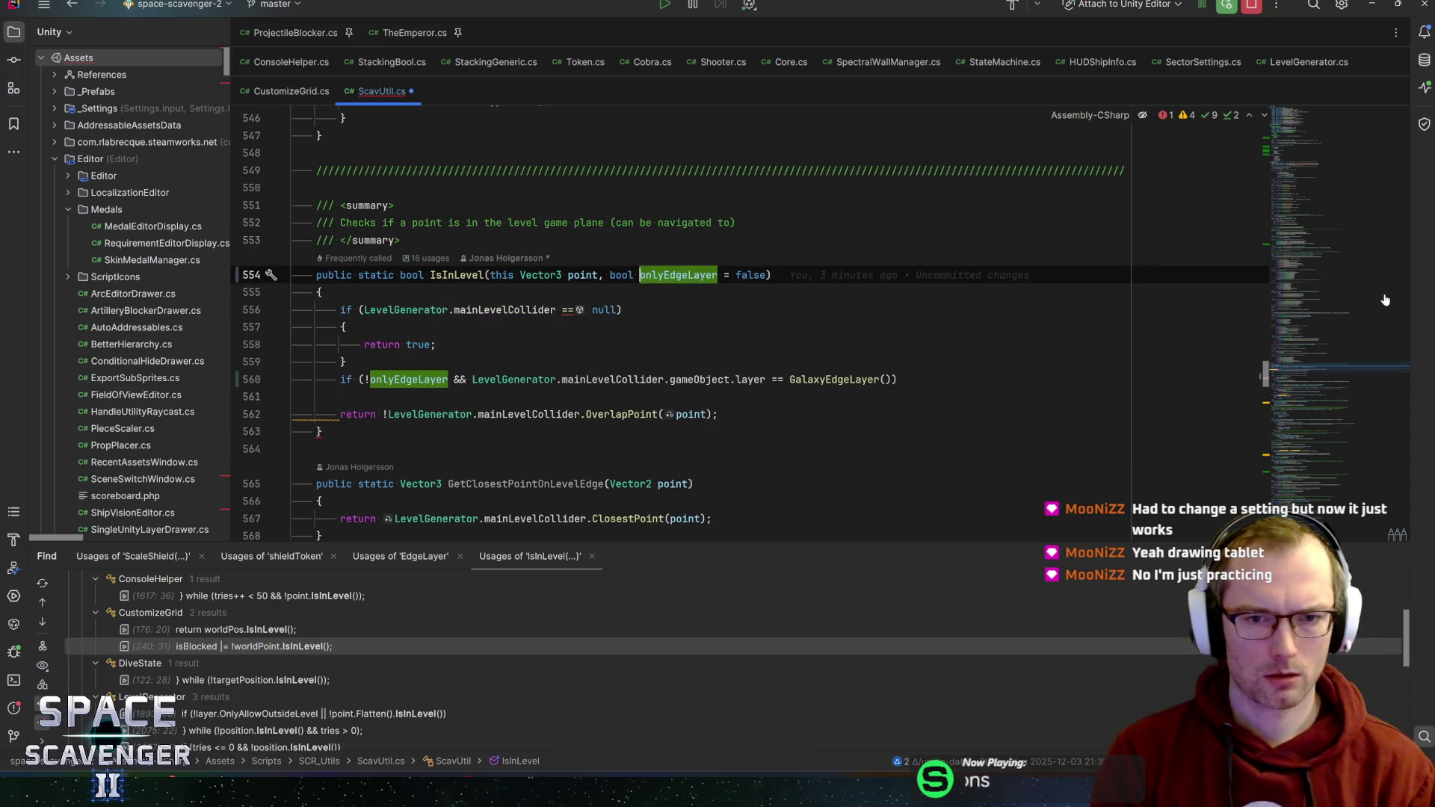
key("Left")
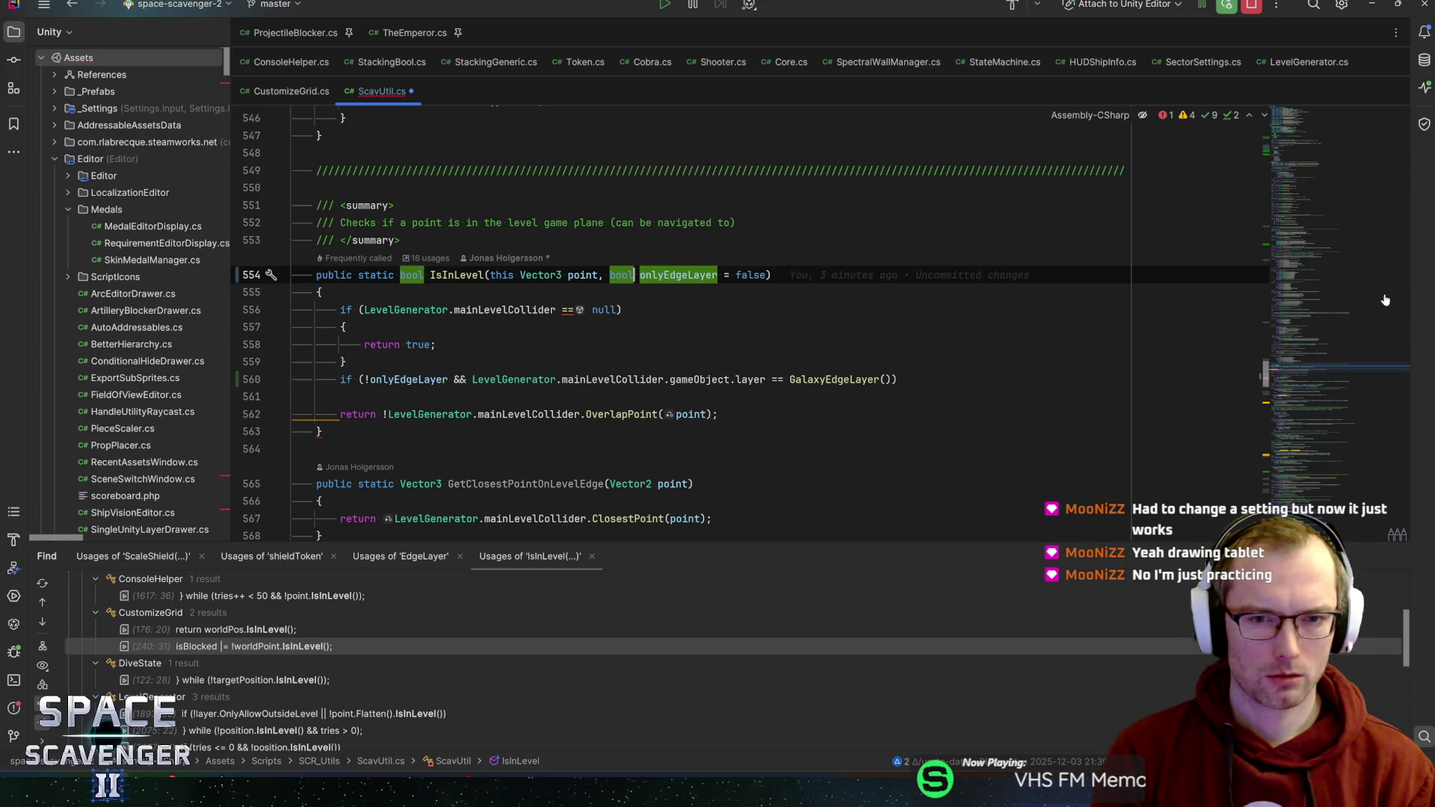
key("Right")
key("ctrl+shift+Right")
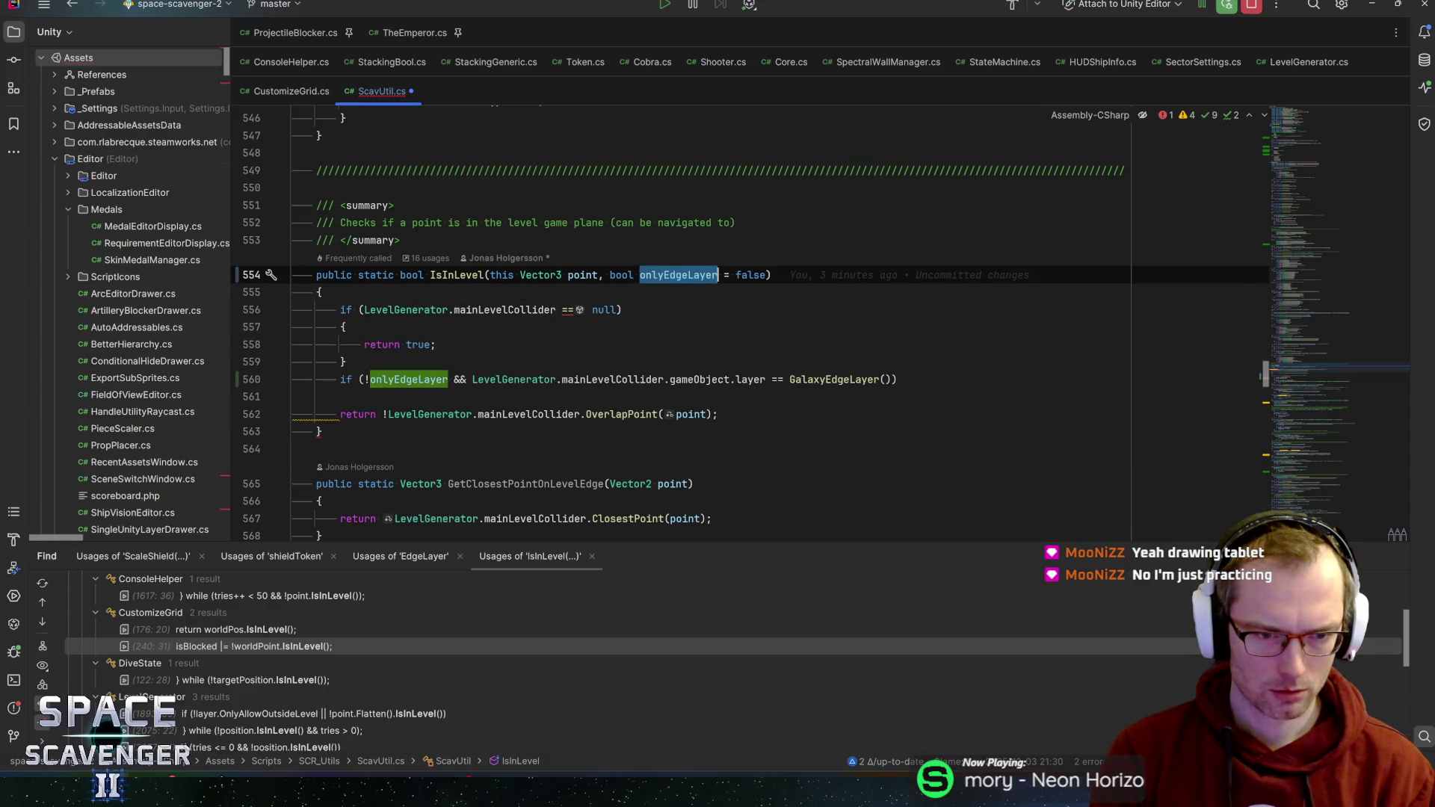
key("ctrl+b")
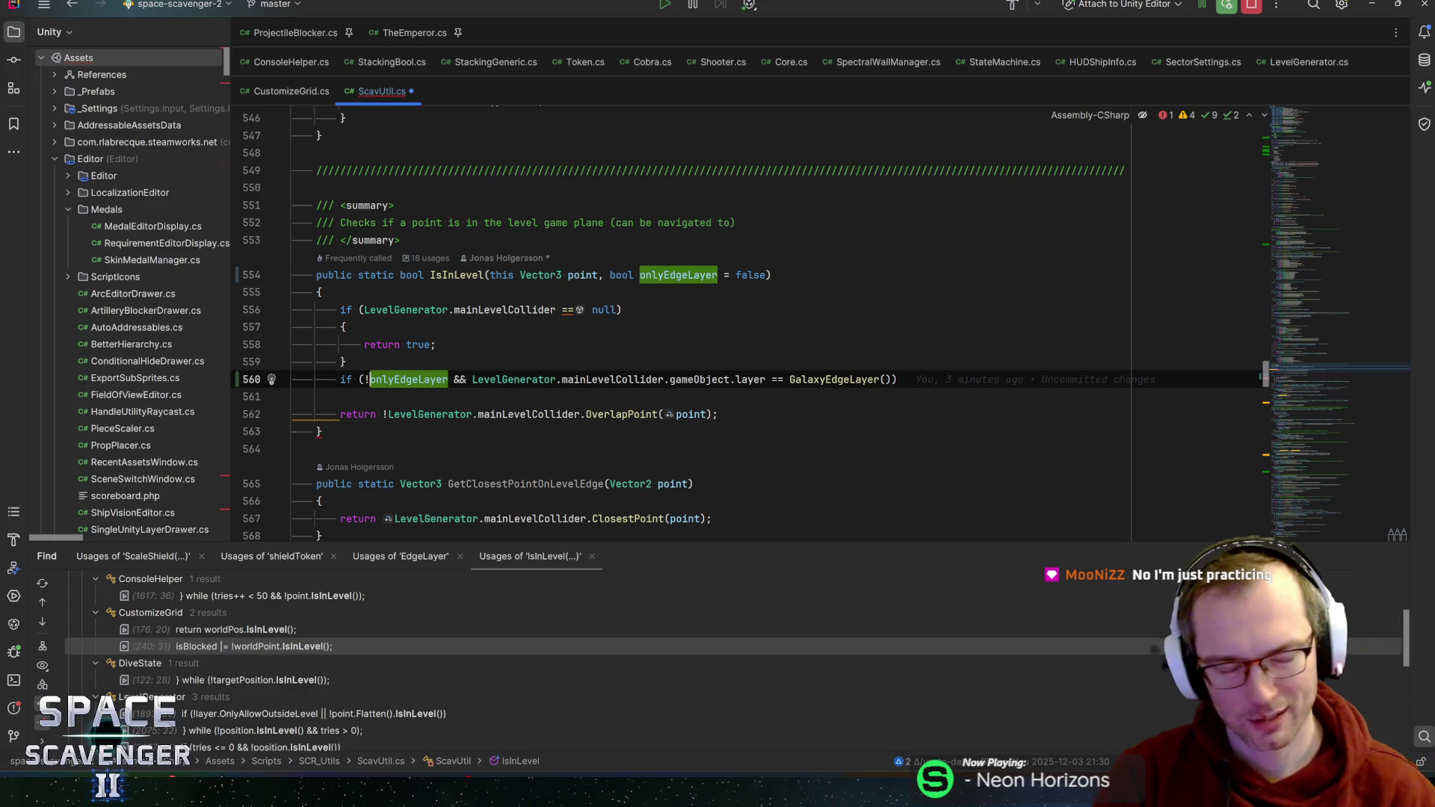
key("Down")
key("Down")
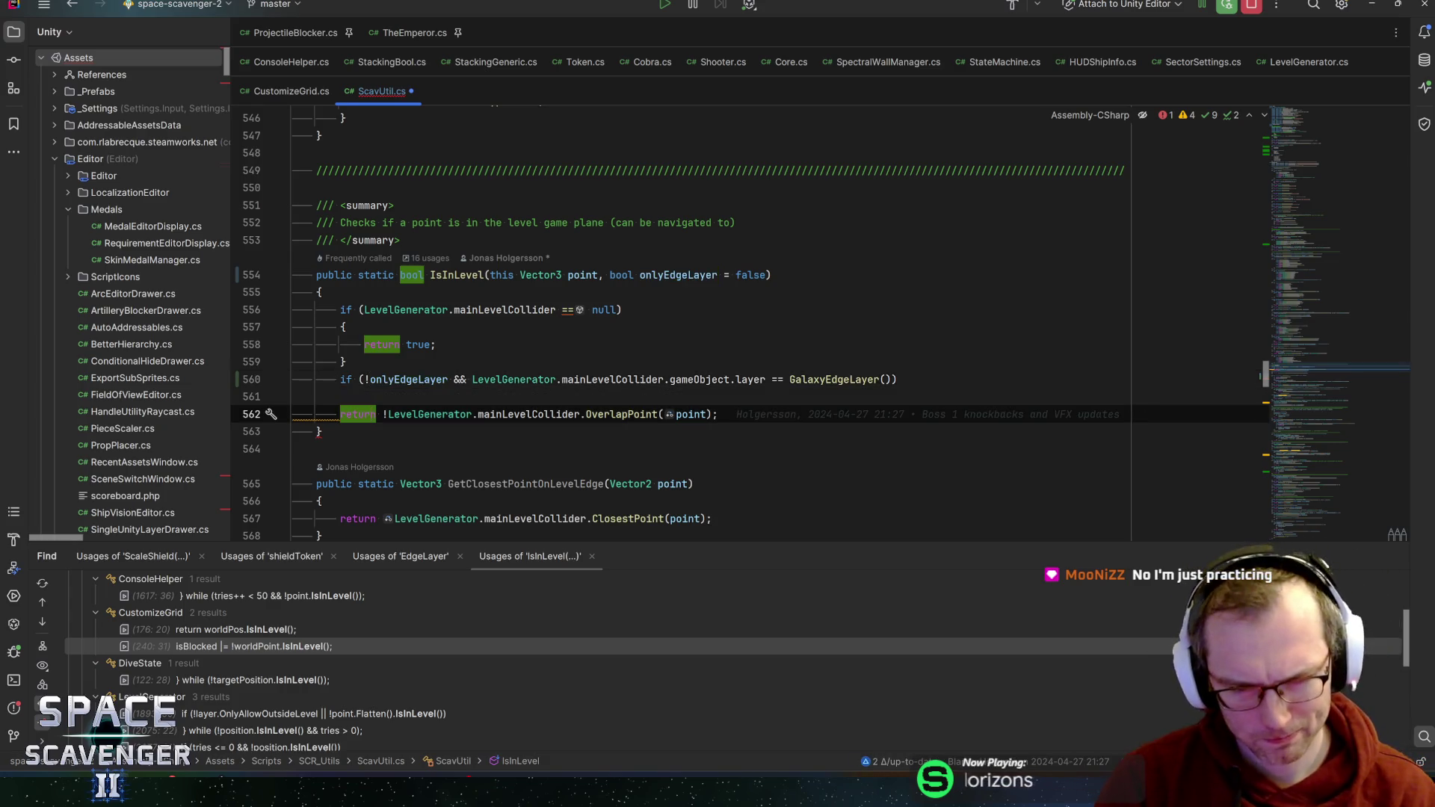
key("Up")
key("Up")
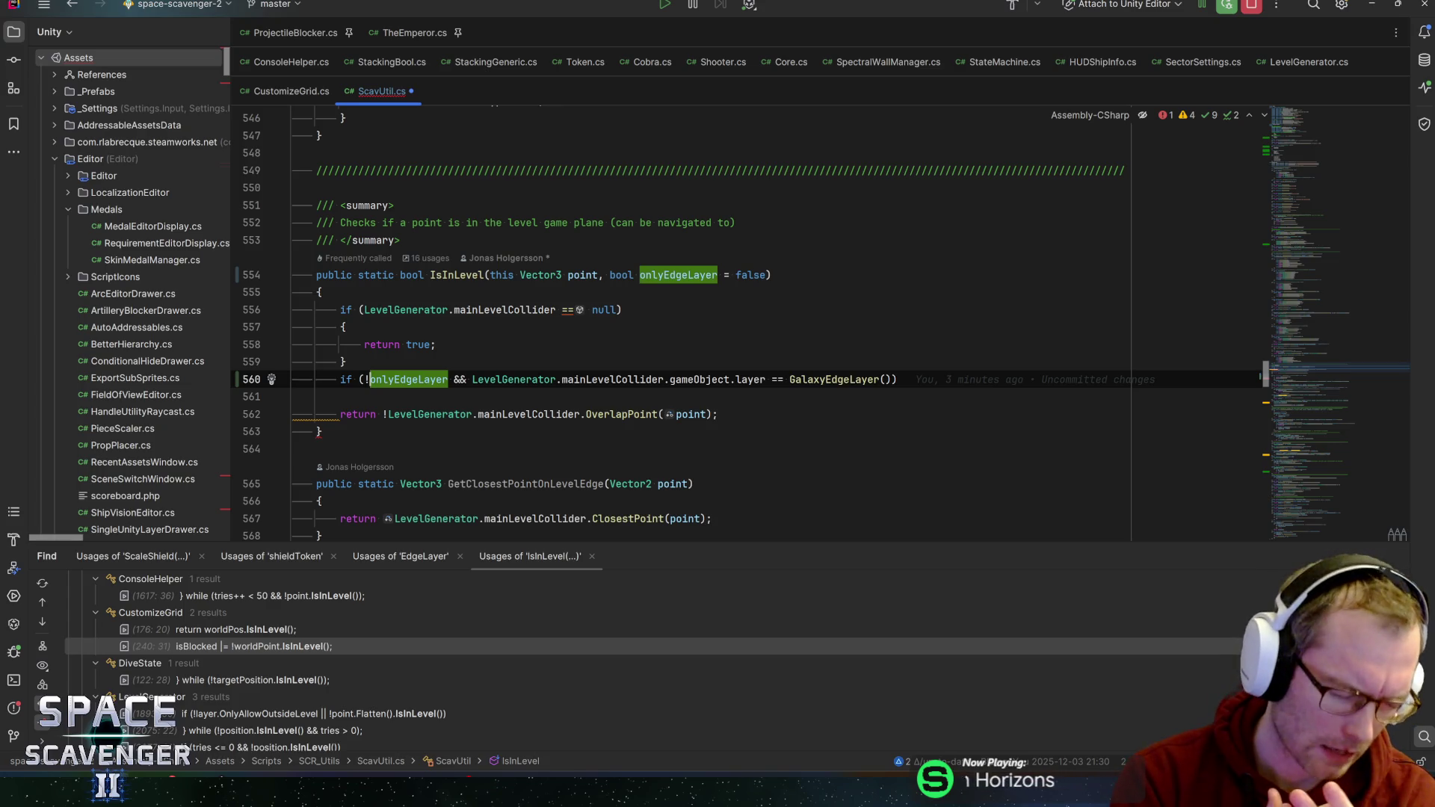
- Rename IsInLevel's onlyEdgeLayer parameter to careAboutLayer everywhere it is used
left_click(678, 274)
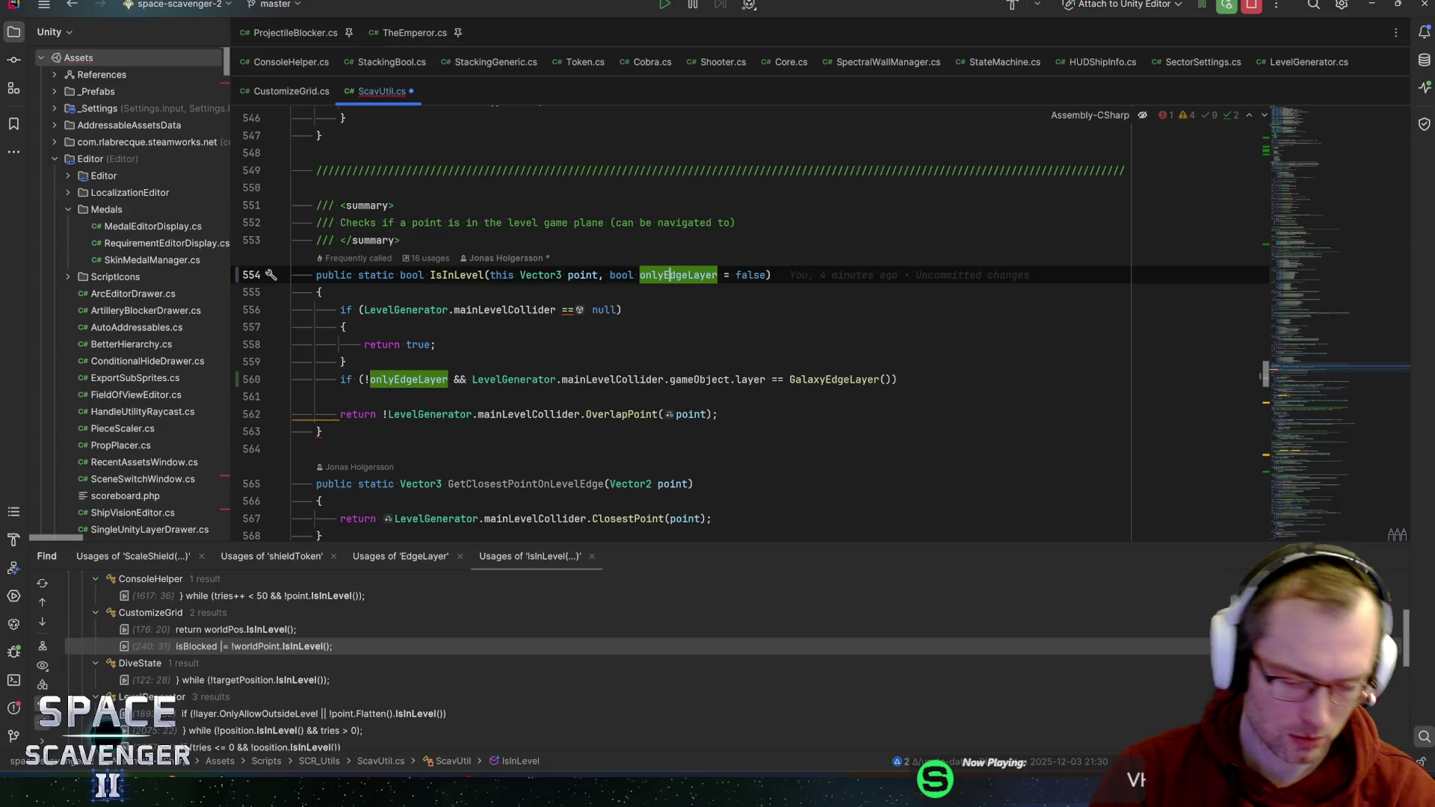
key("F2")
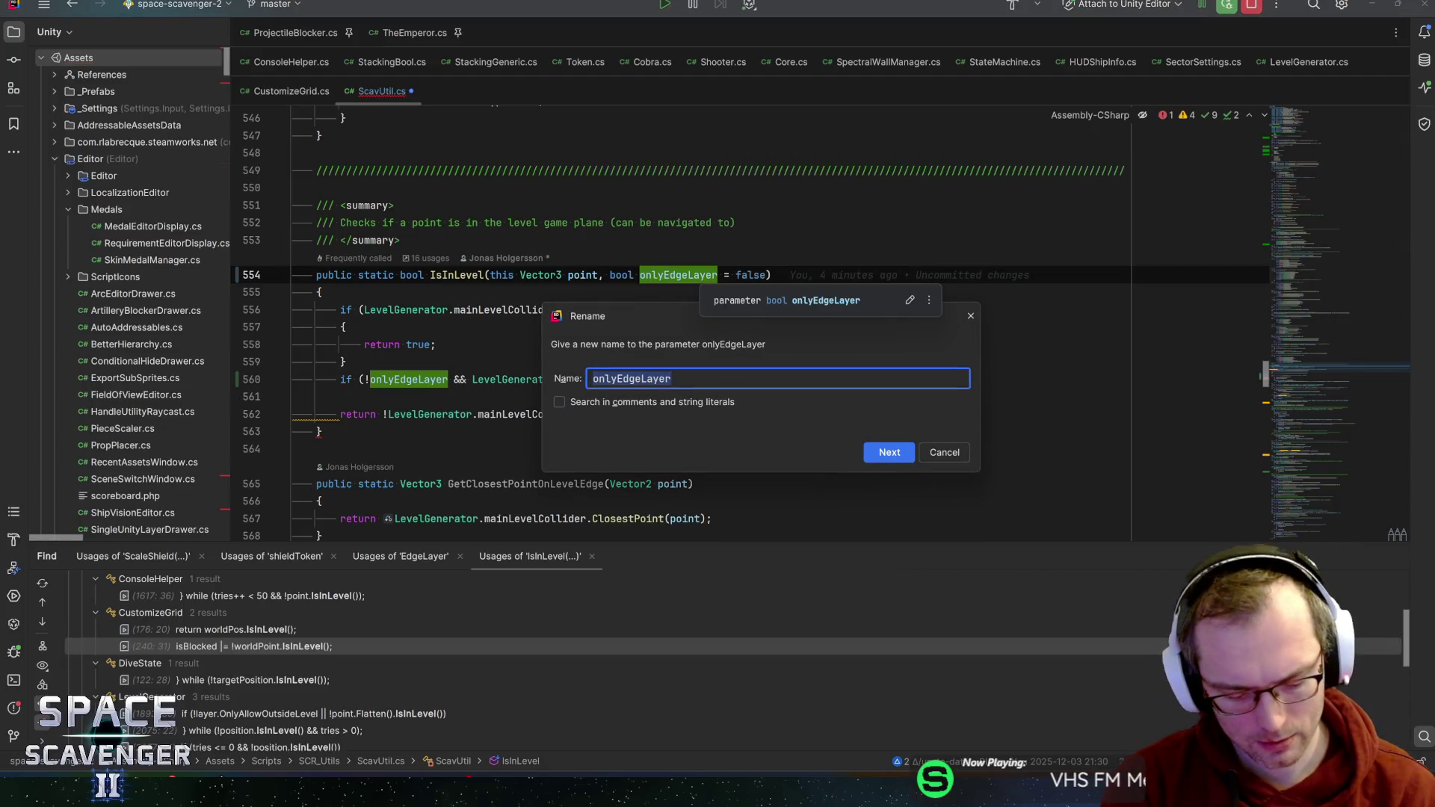
type("c")
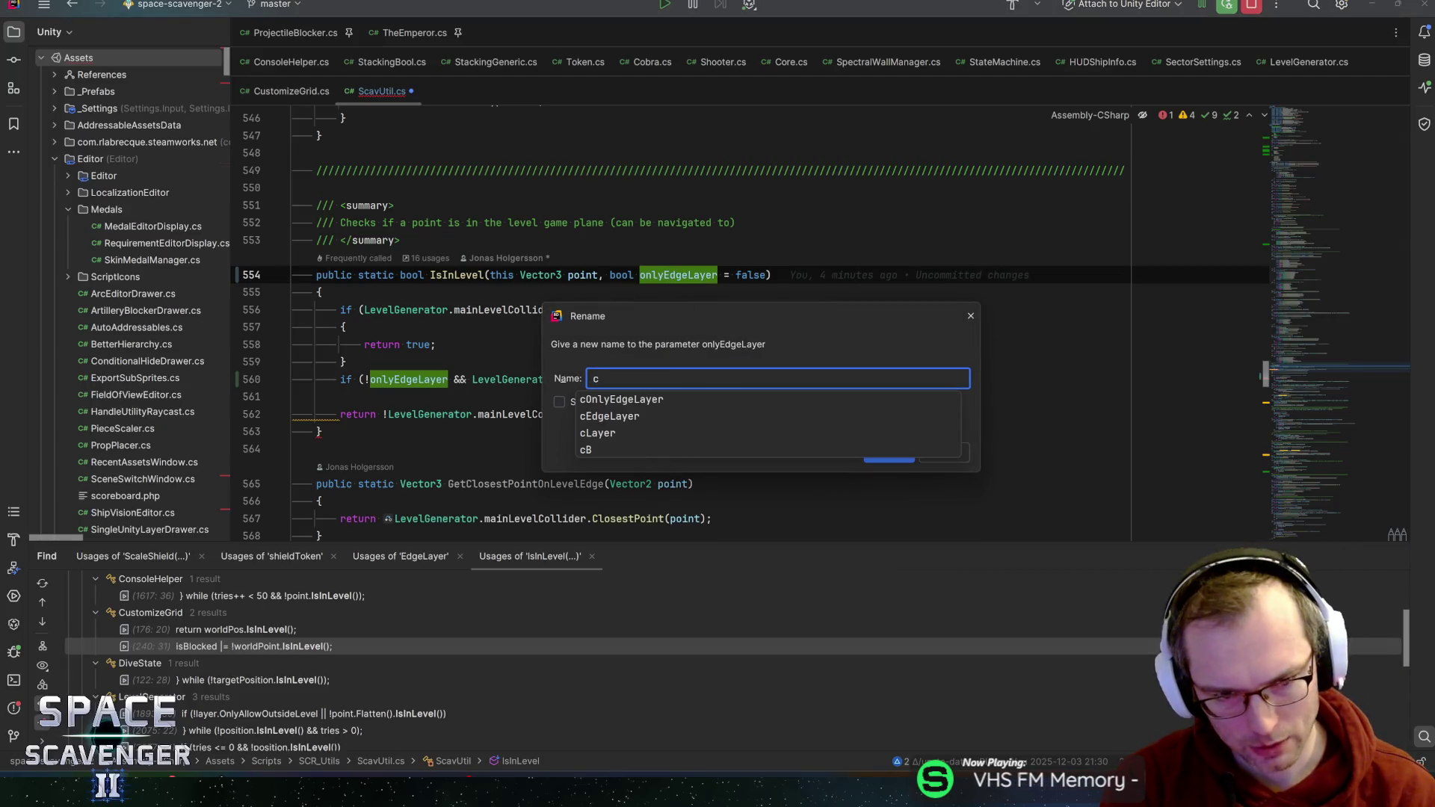
type("areAbout")
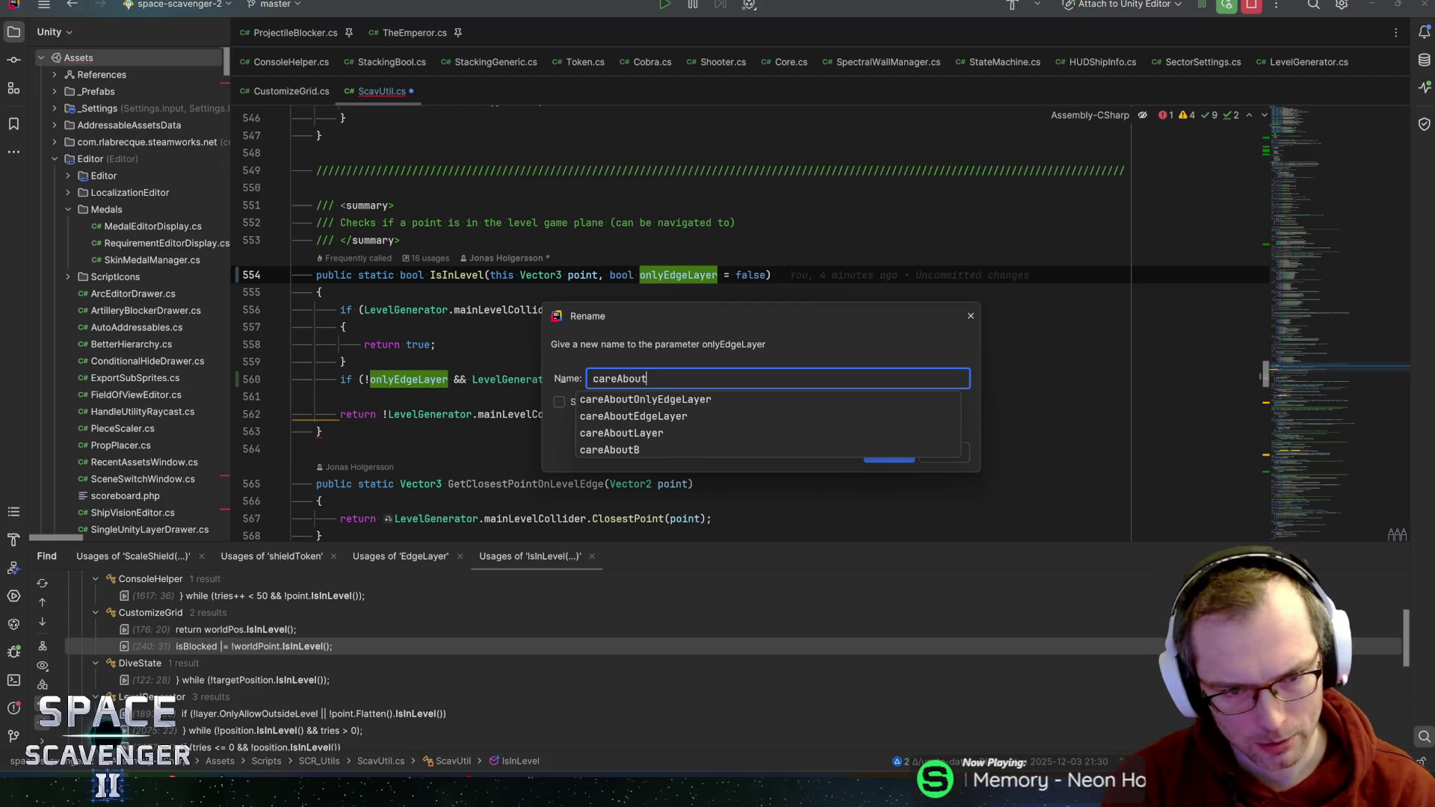
type("Layer")
key("Return")
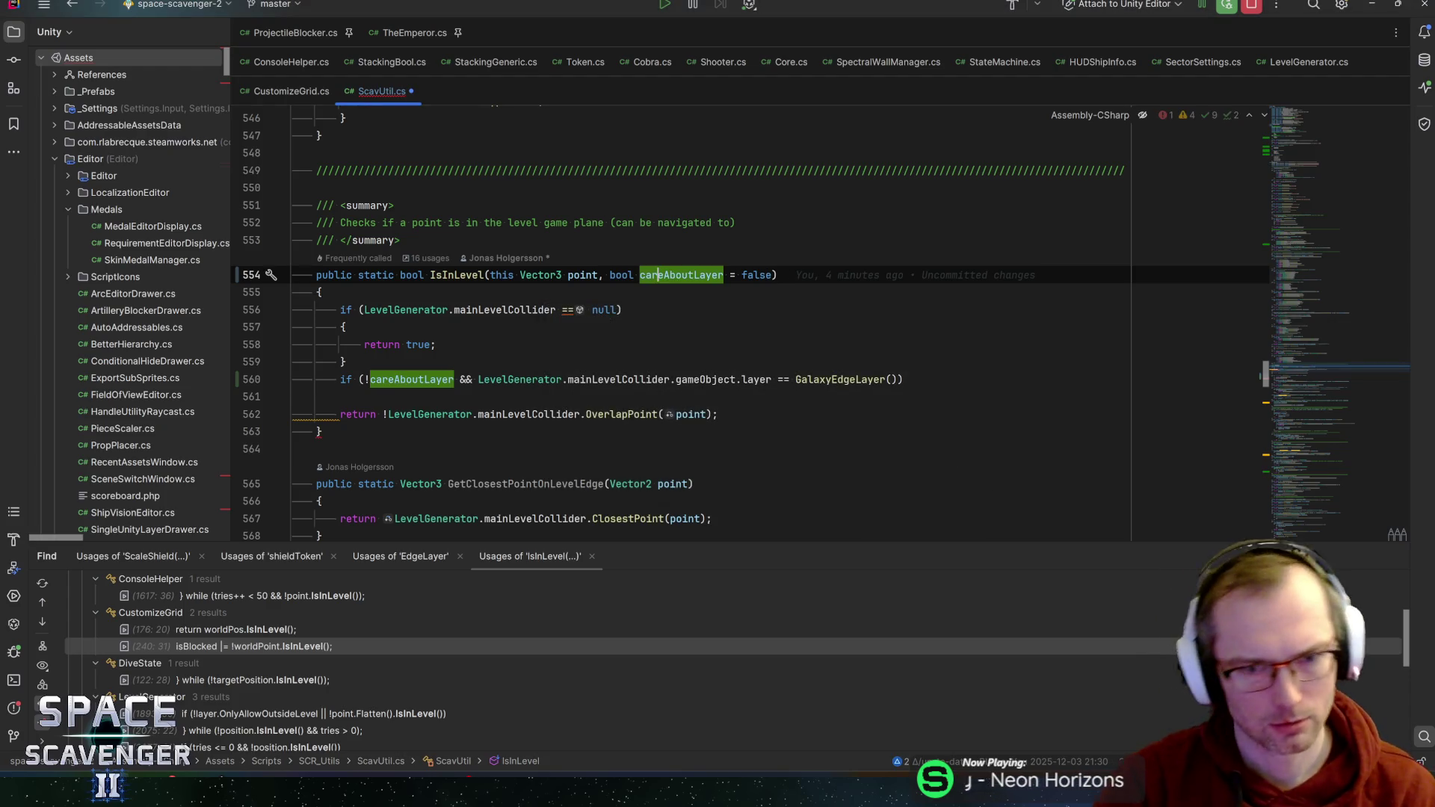
left_click(320, 292)
left_click(676, 275)
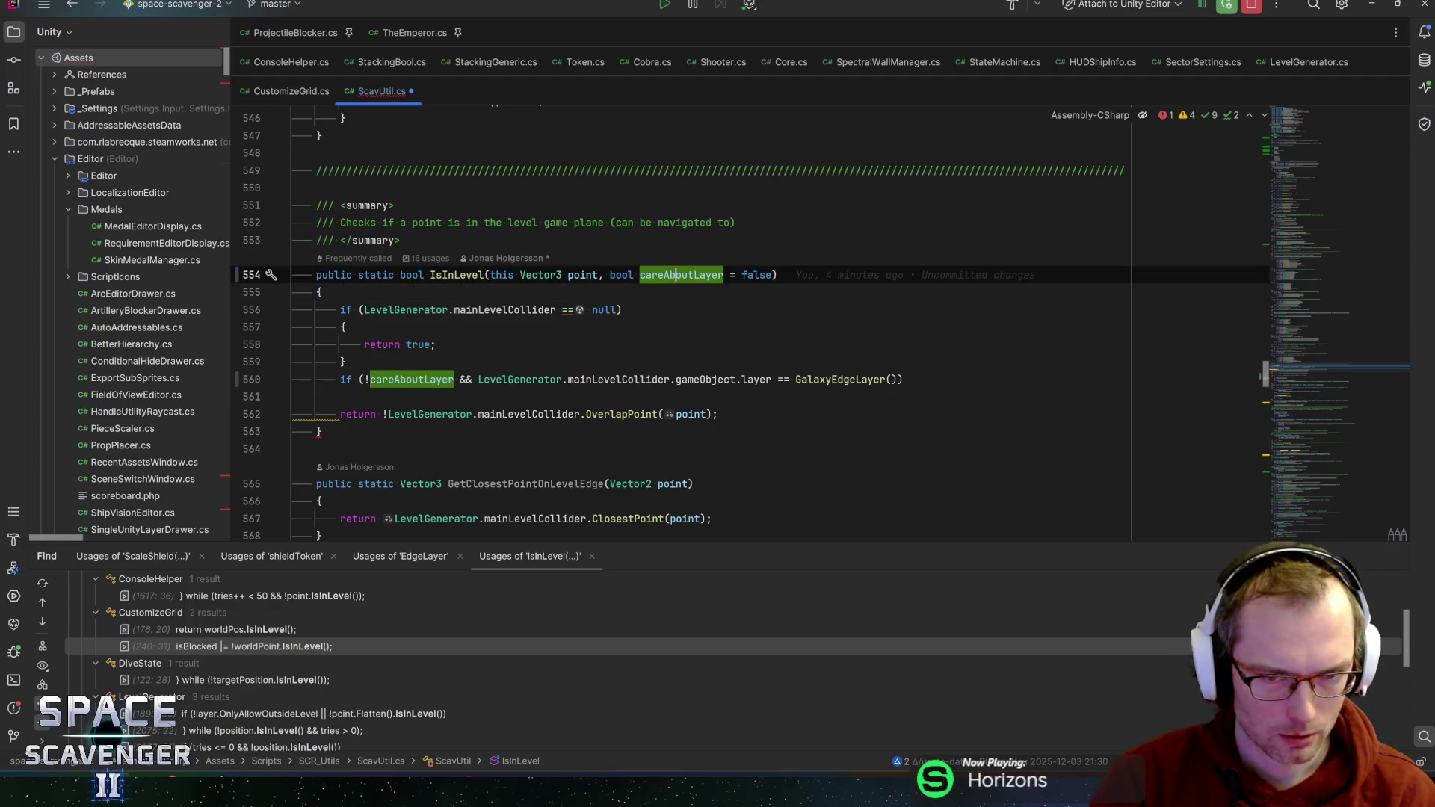
- Delete the GalaxyEdgeLayer check, leaving only !careAboutLayer in the condition
left_click(778, 275)
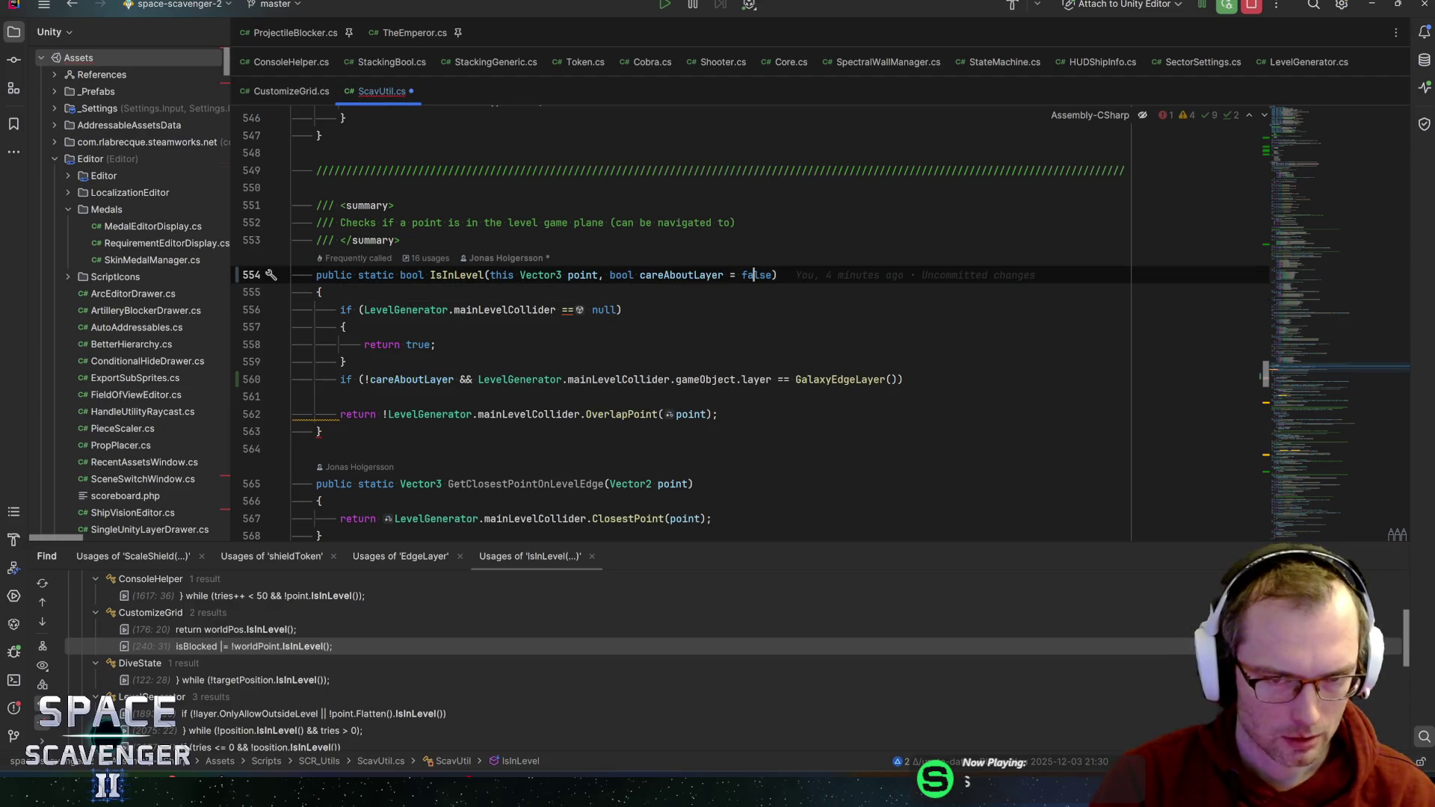
key("Down")
key("Down")
key("Down")
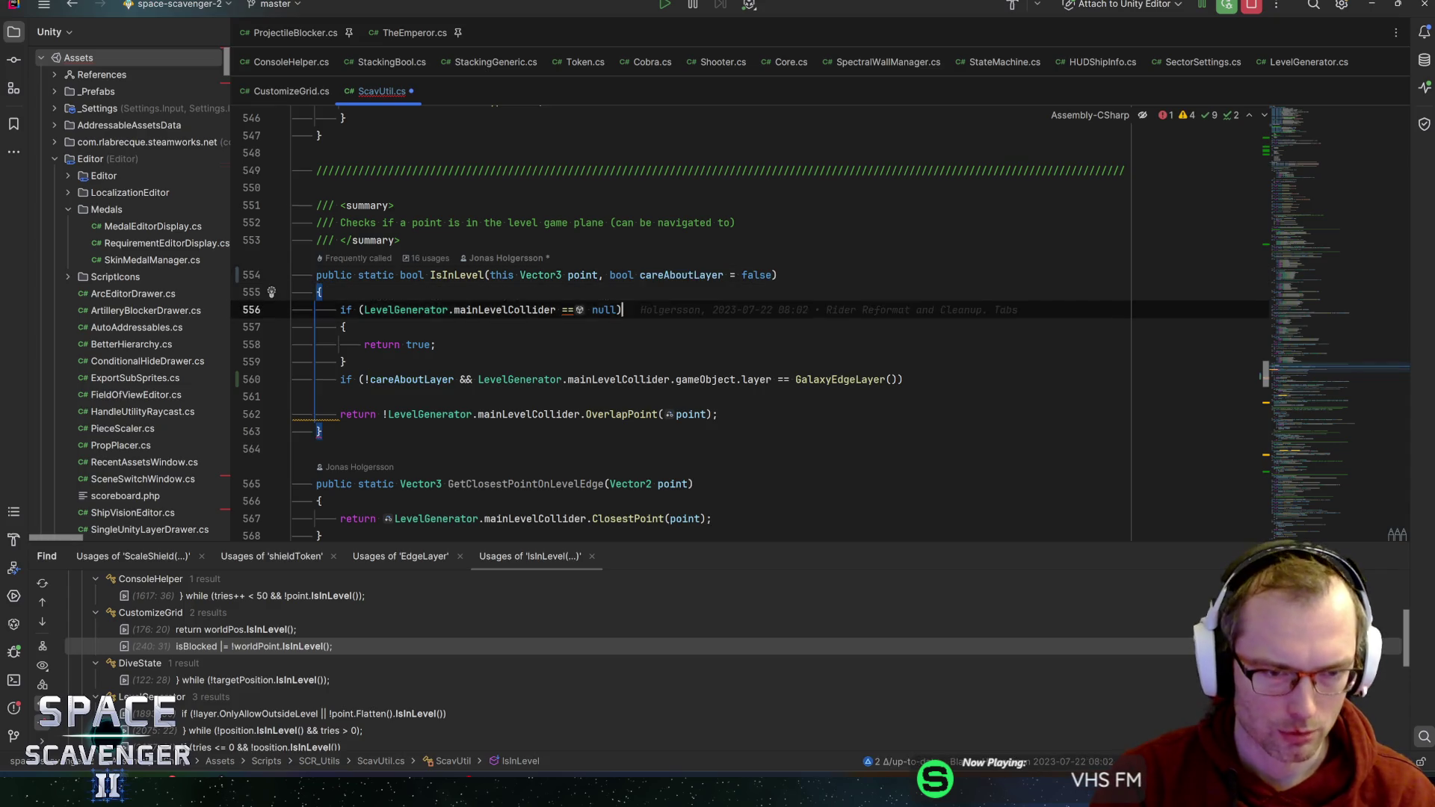
key("ctrl+Left")
key("ctrl+Left")
key("ctrl+Left")
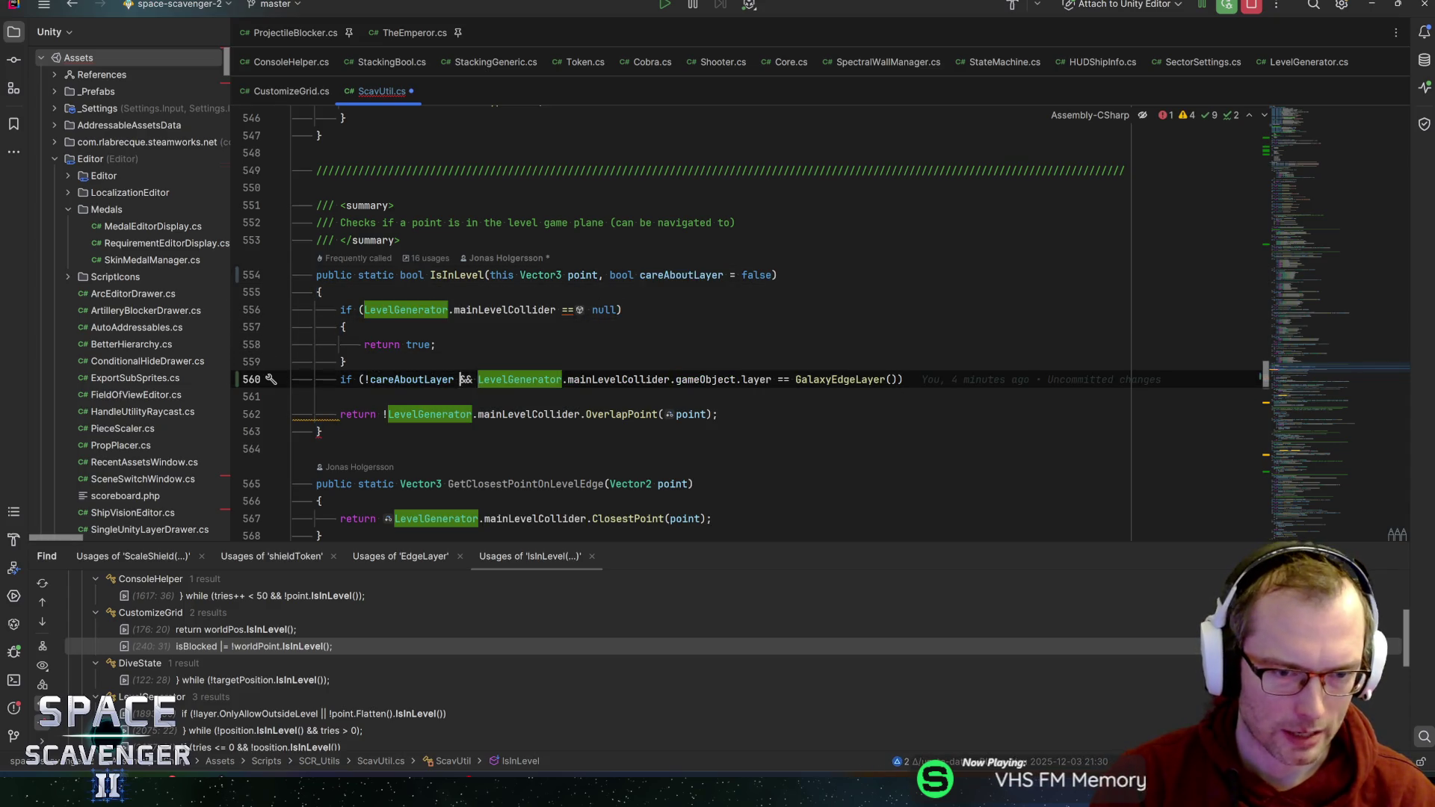
key("shift+End")
key("shift+Left")
key("Delete")
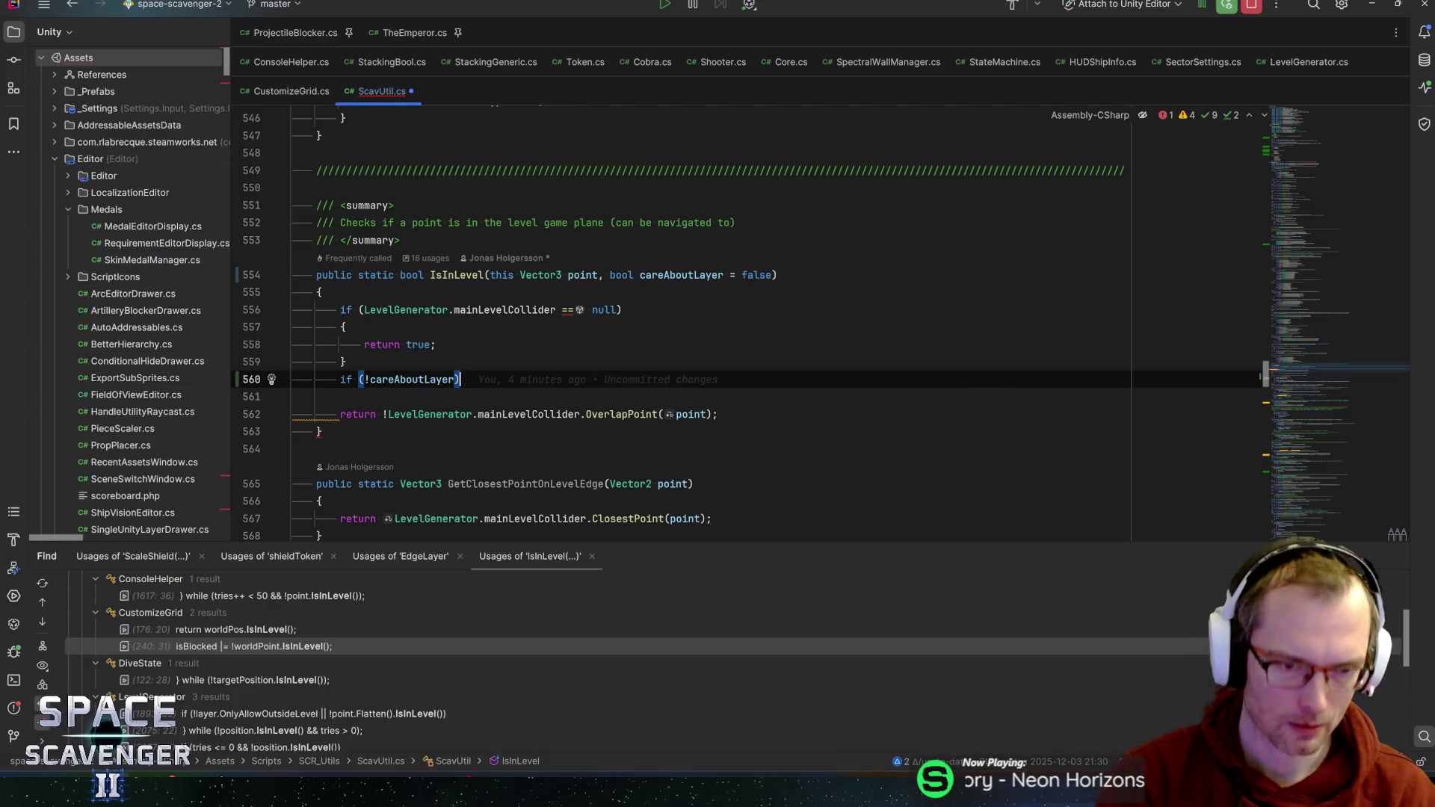
- Wrap the OverlapPoint return statement in braces under the if
key("Return")
type("{")
key("Return")
key("Down")
key("Down")
key("Down")
key("ctrl+shift+Up")
key("ctrl+shift+Up")
key("ctrl+shift+Up")
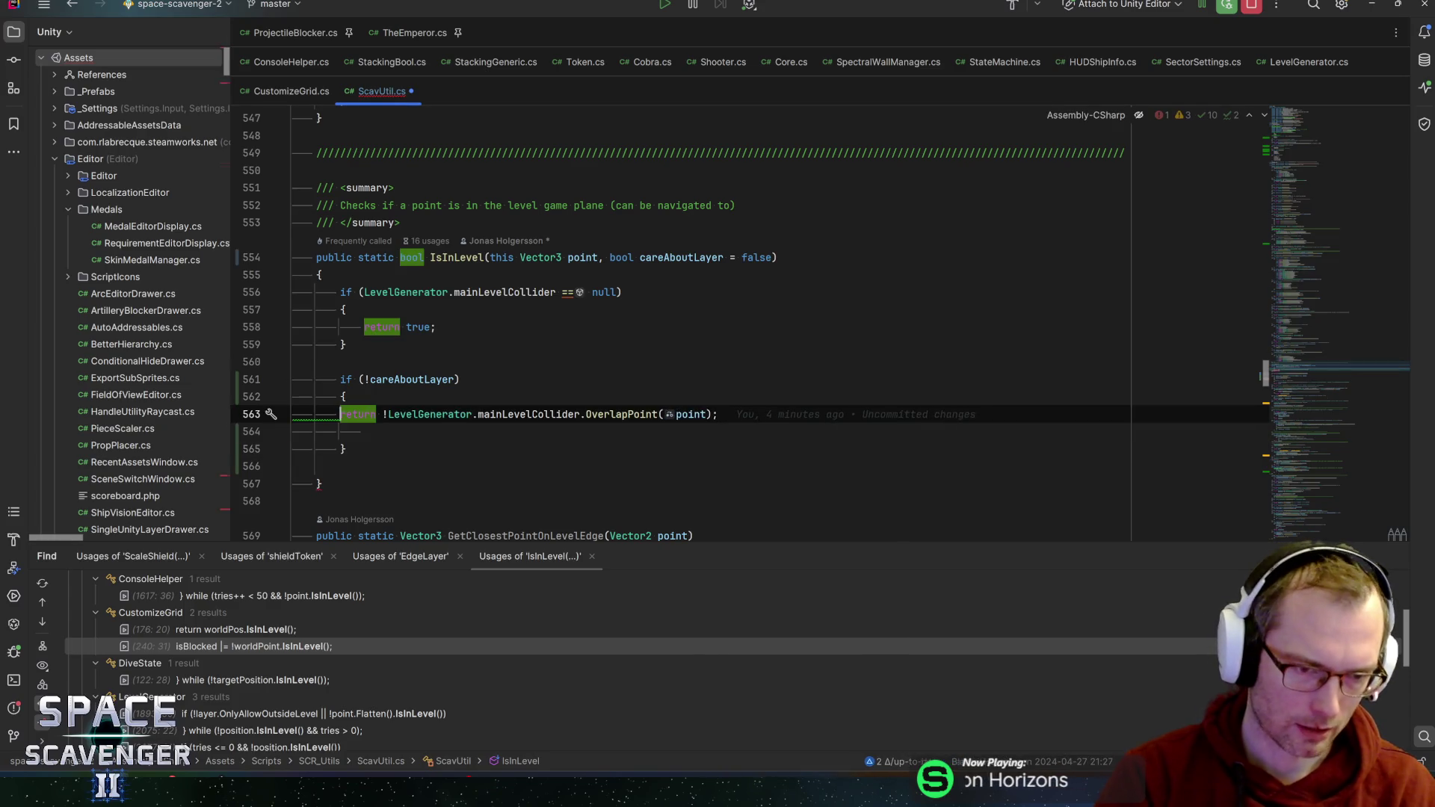
key("End")
- Add an else block containing a pasted copy of the return statement
key("Down")
key("Down")
type("else")
key("Return")
type("{")
key("Return")
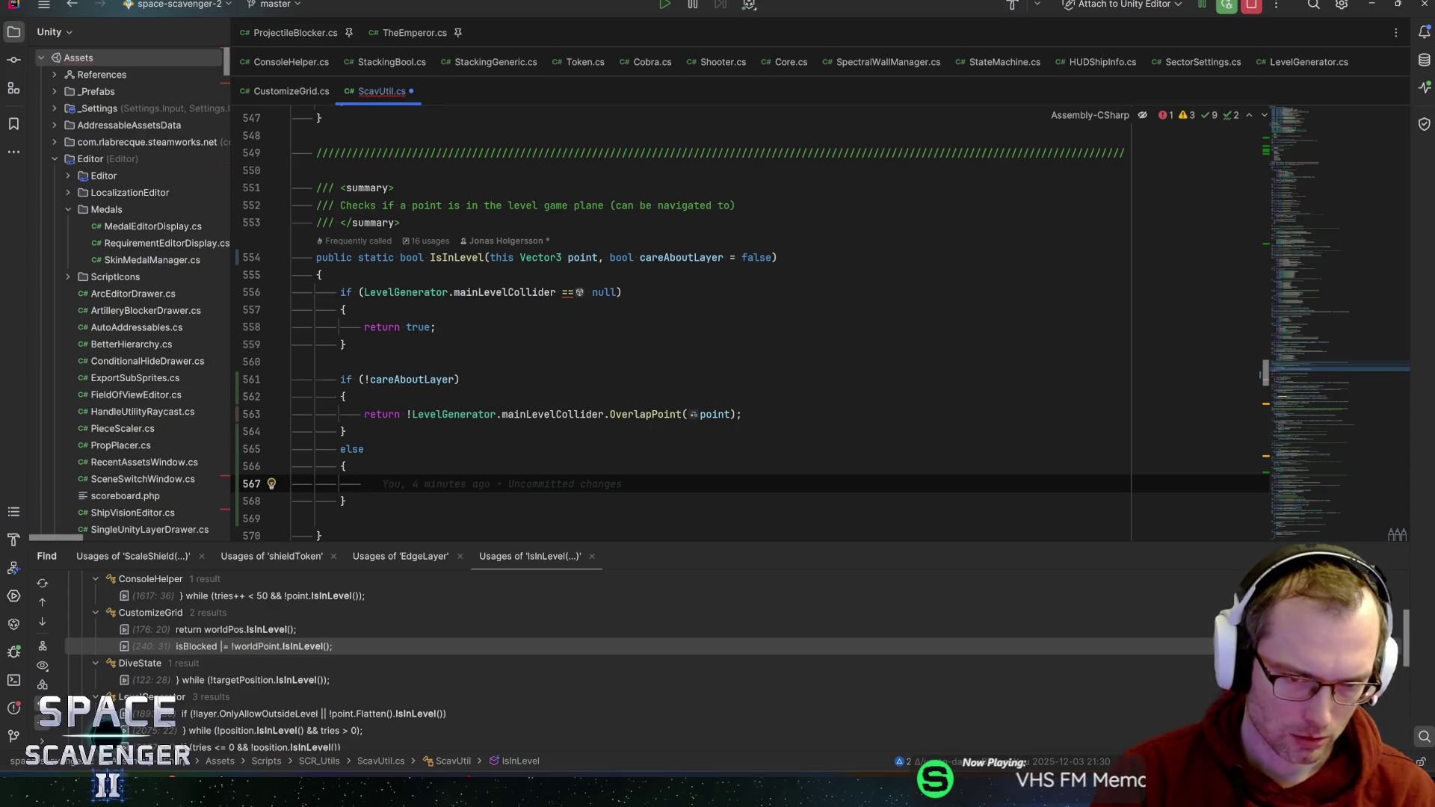
left_click(344, 467)
key("Down")
type("return !LevelGenerator.mainLevelCollider.OverlapPoint(point);")
key("BackSpace")
left_click(404, 484)
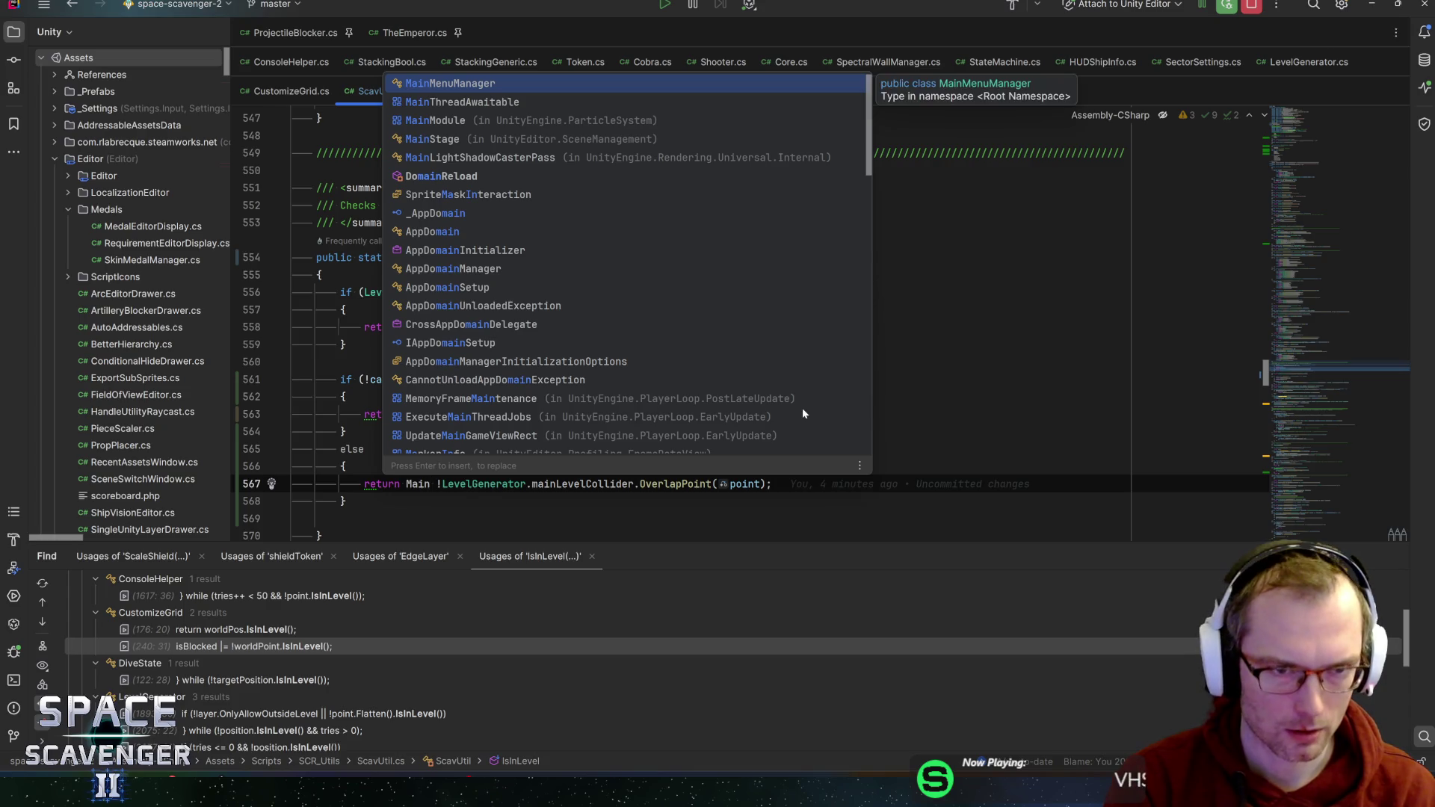
- Prefix the else return with 'LevelGenerator.mainLevelCollider.gameObject.layer == GalaxyEdgeLayer() &&'
key("Escape")
type("LevelGenerator.m")
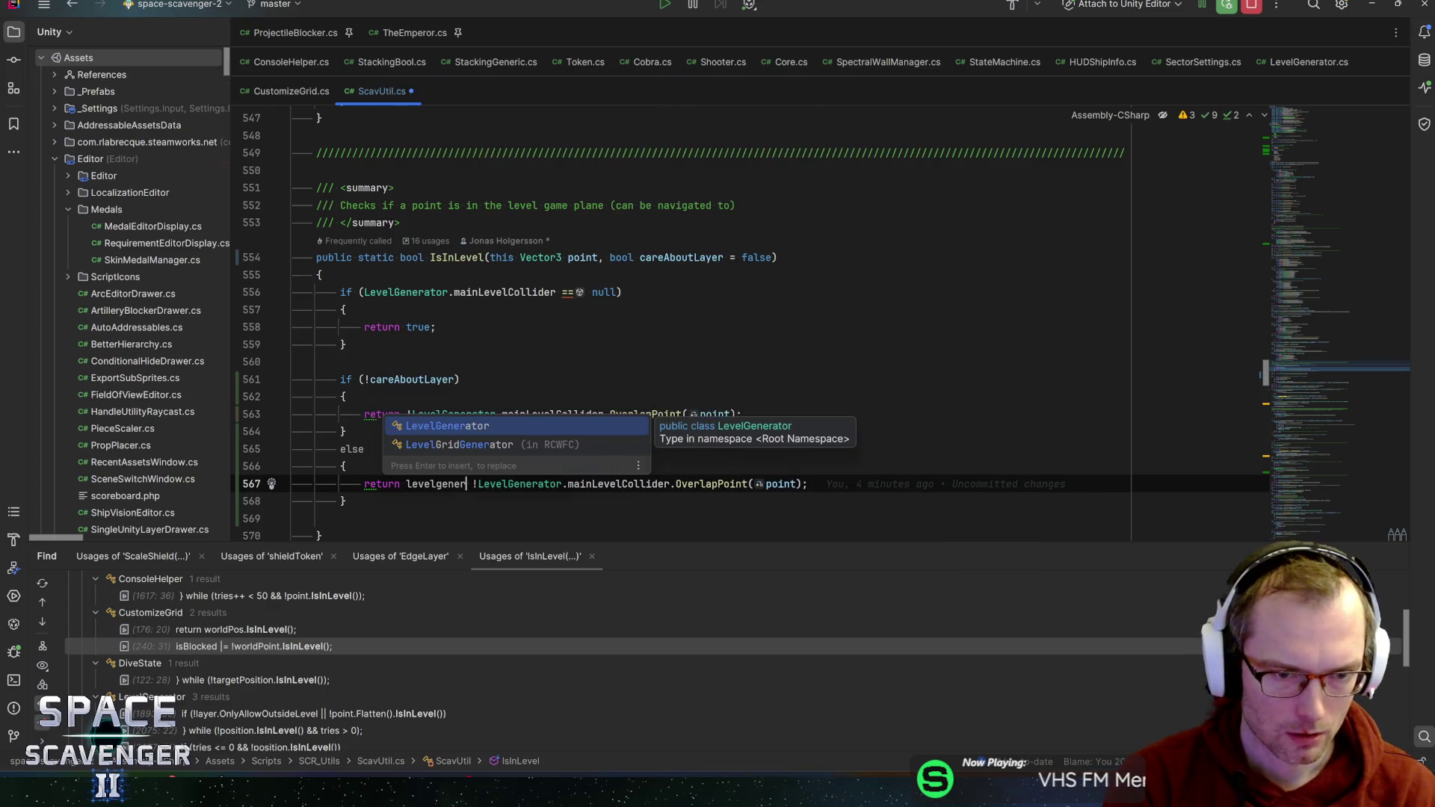
key("Return")
type(".ga")
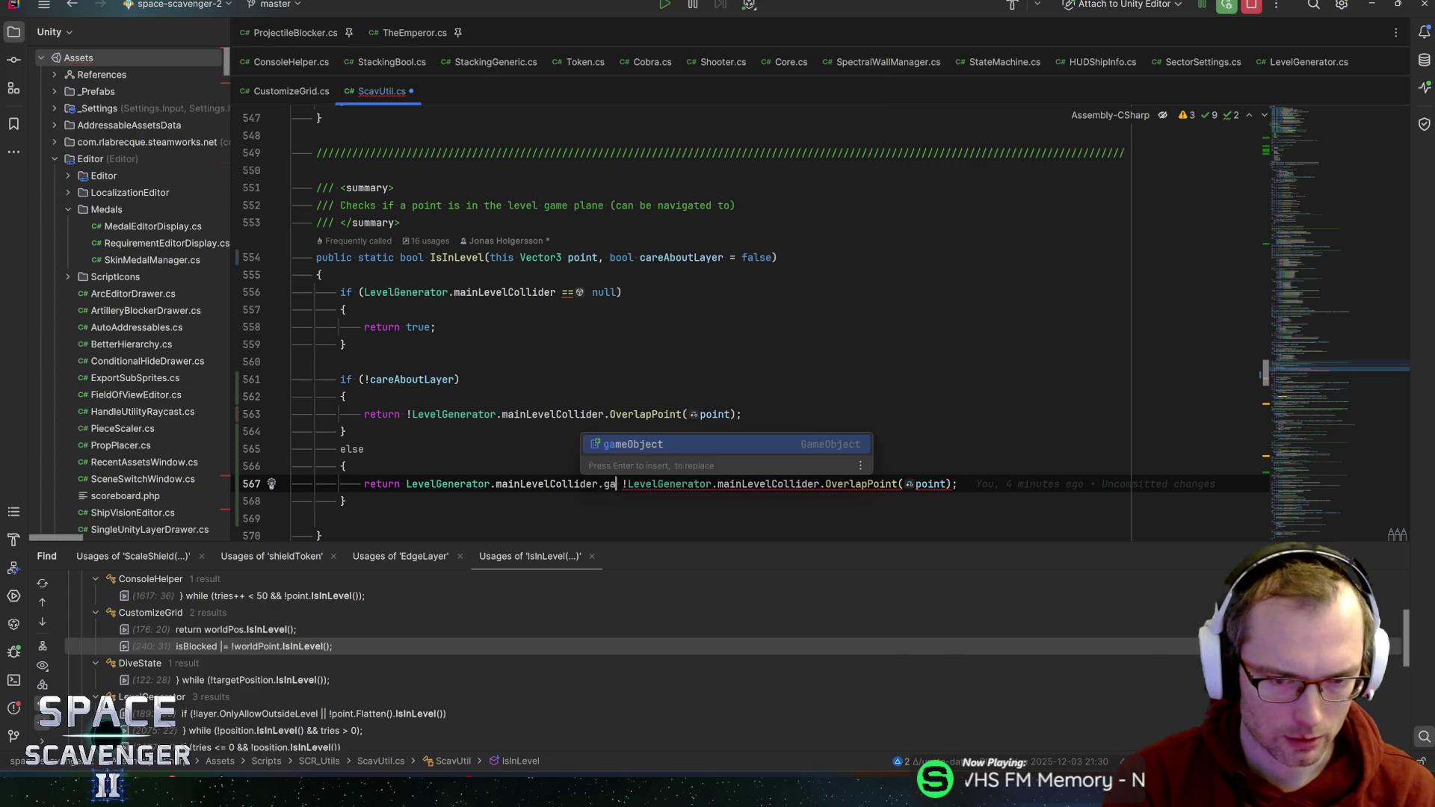
key("Return")
type(".layer== ")
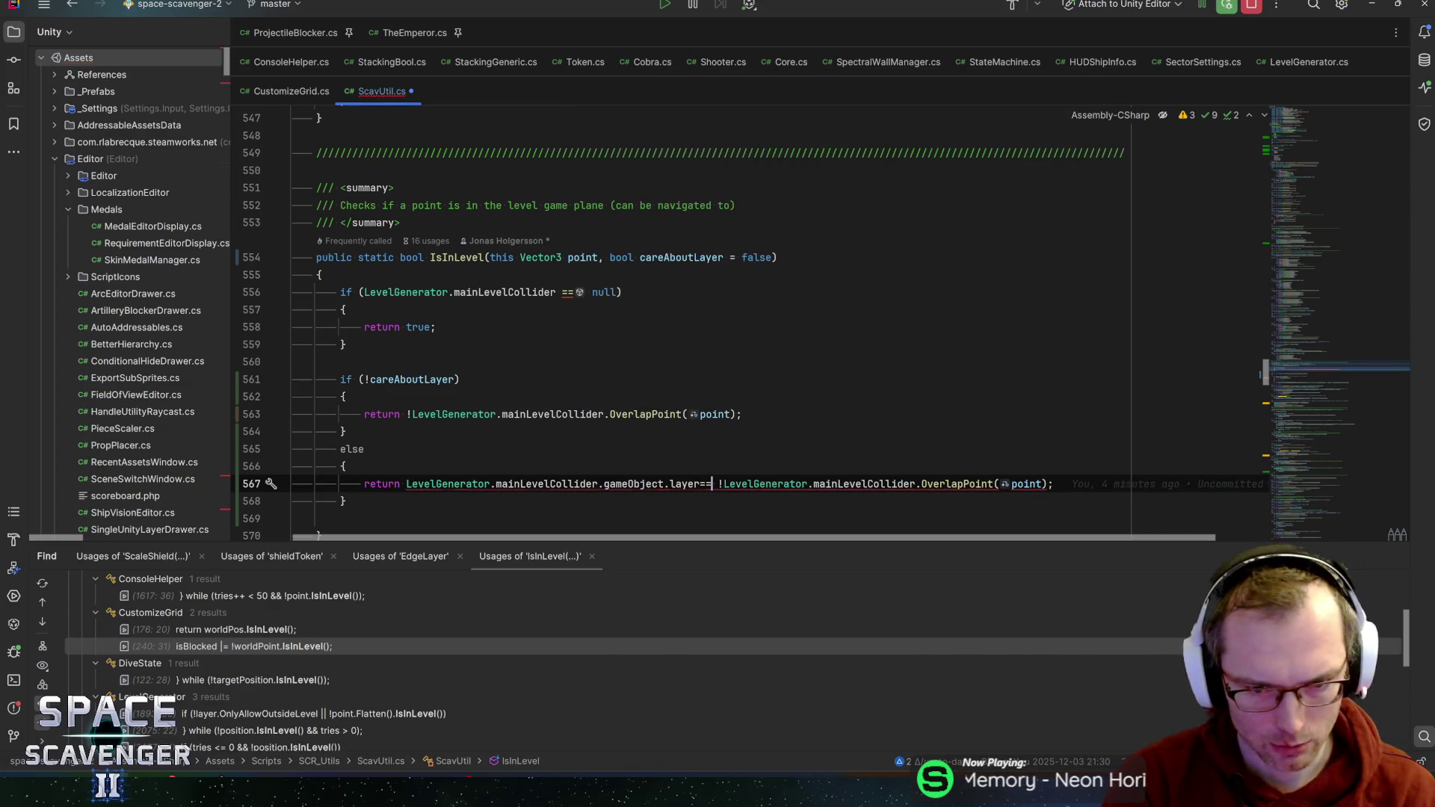
type("galaxe")
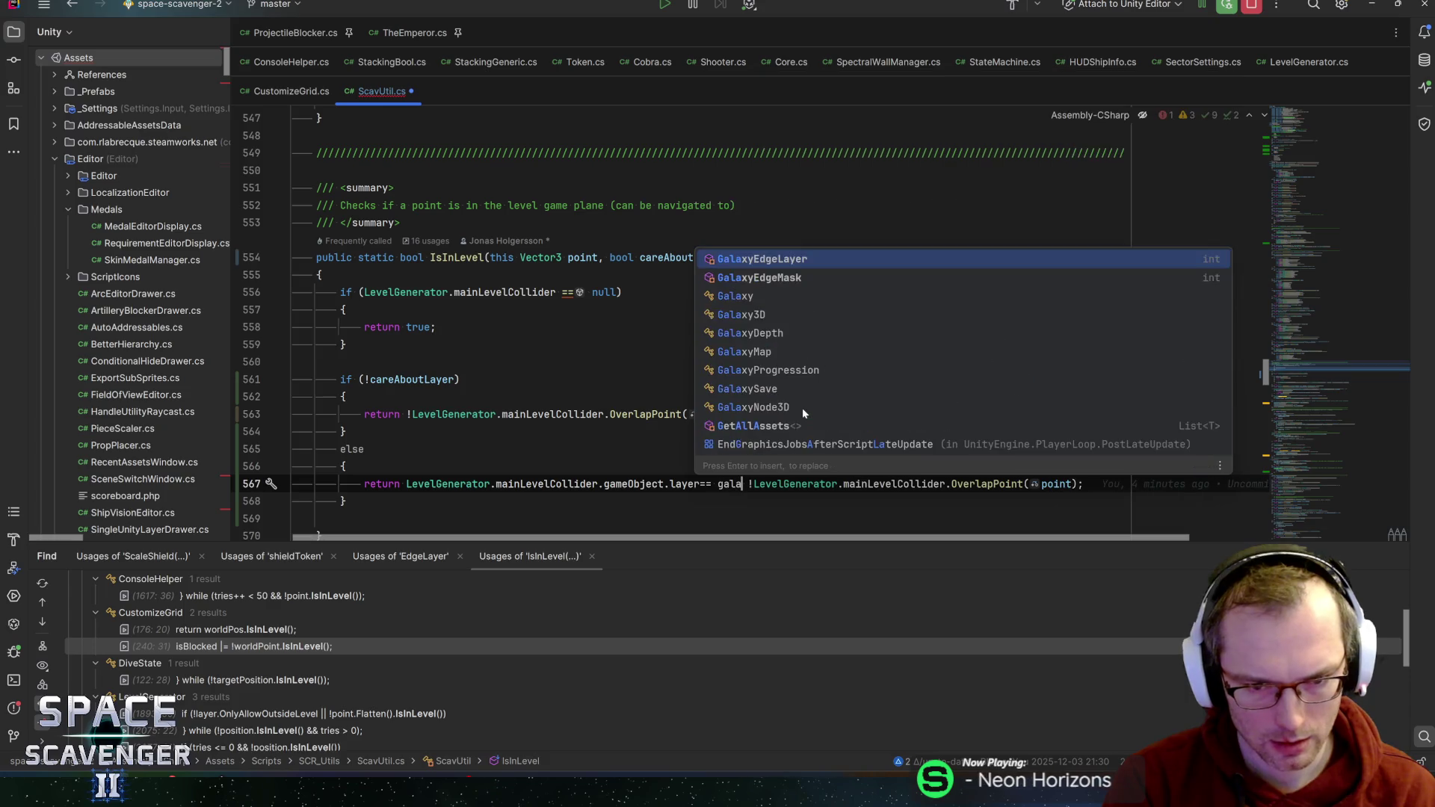
key("BackSpace")
type("yed")
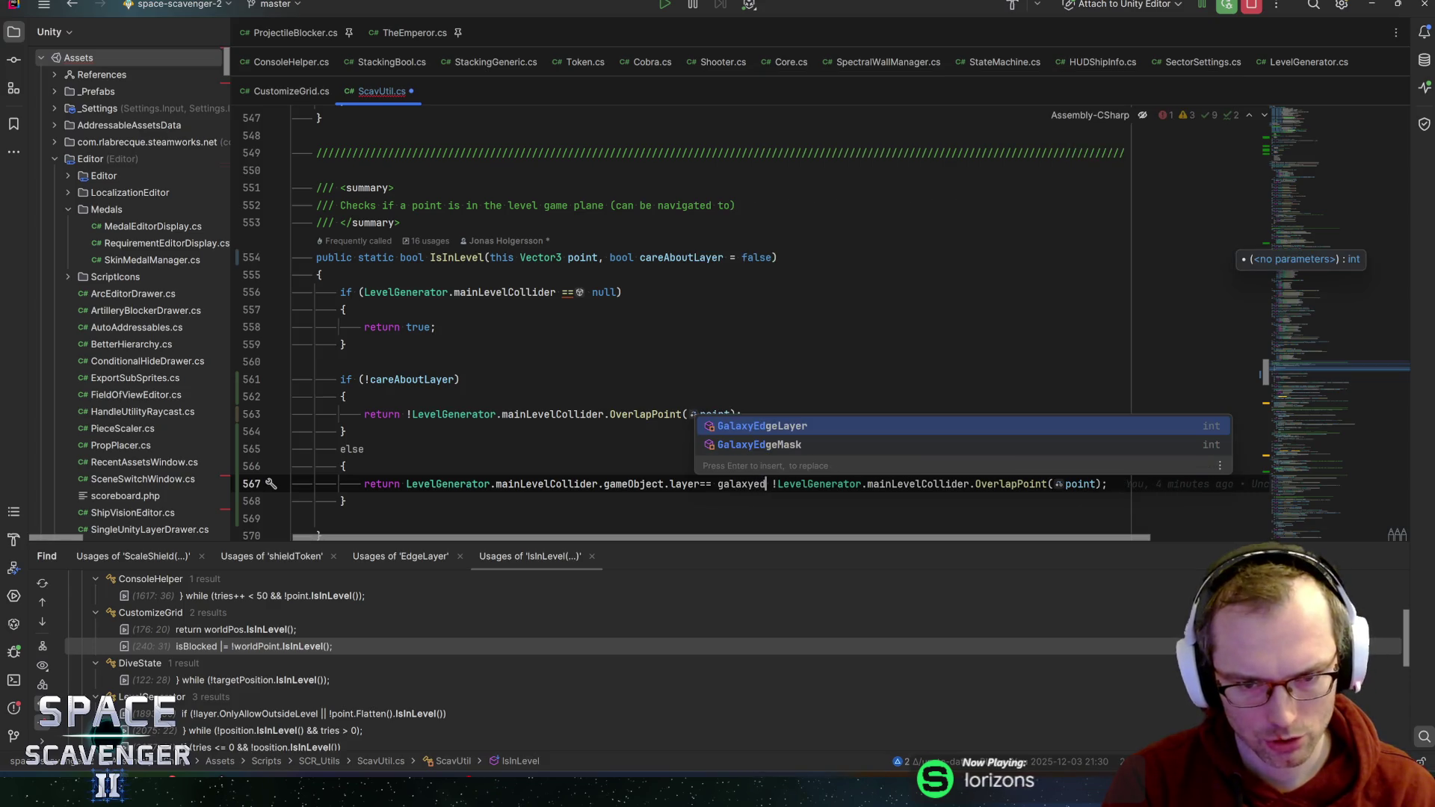
key("Return")
type("&&")
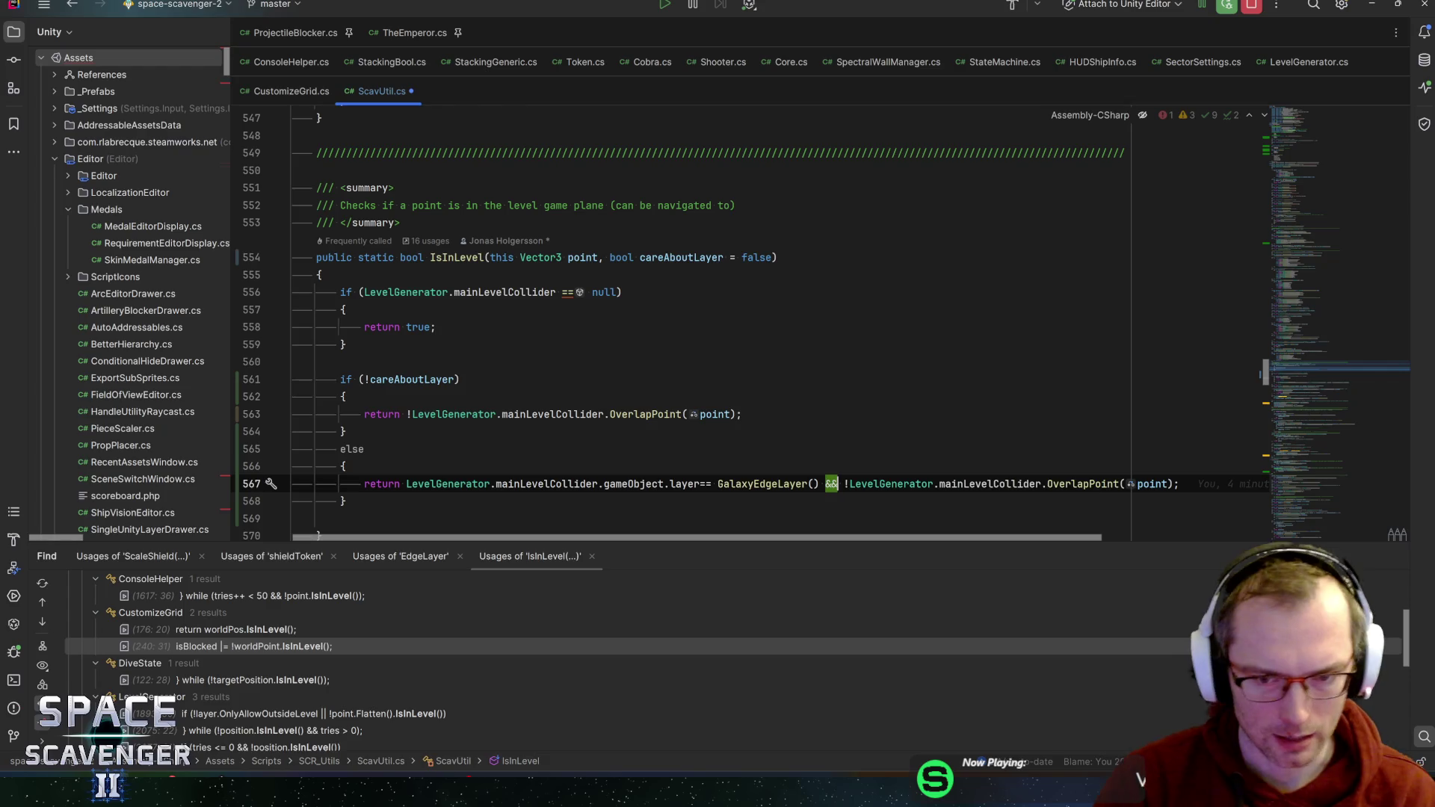
left_click(364, 483)
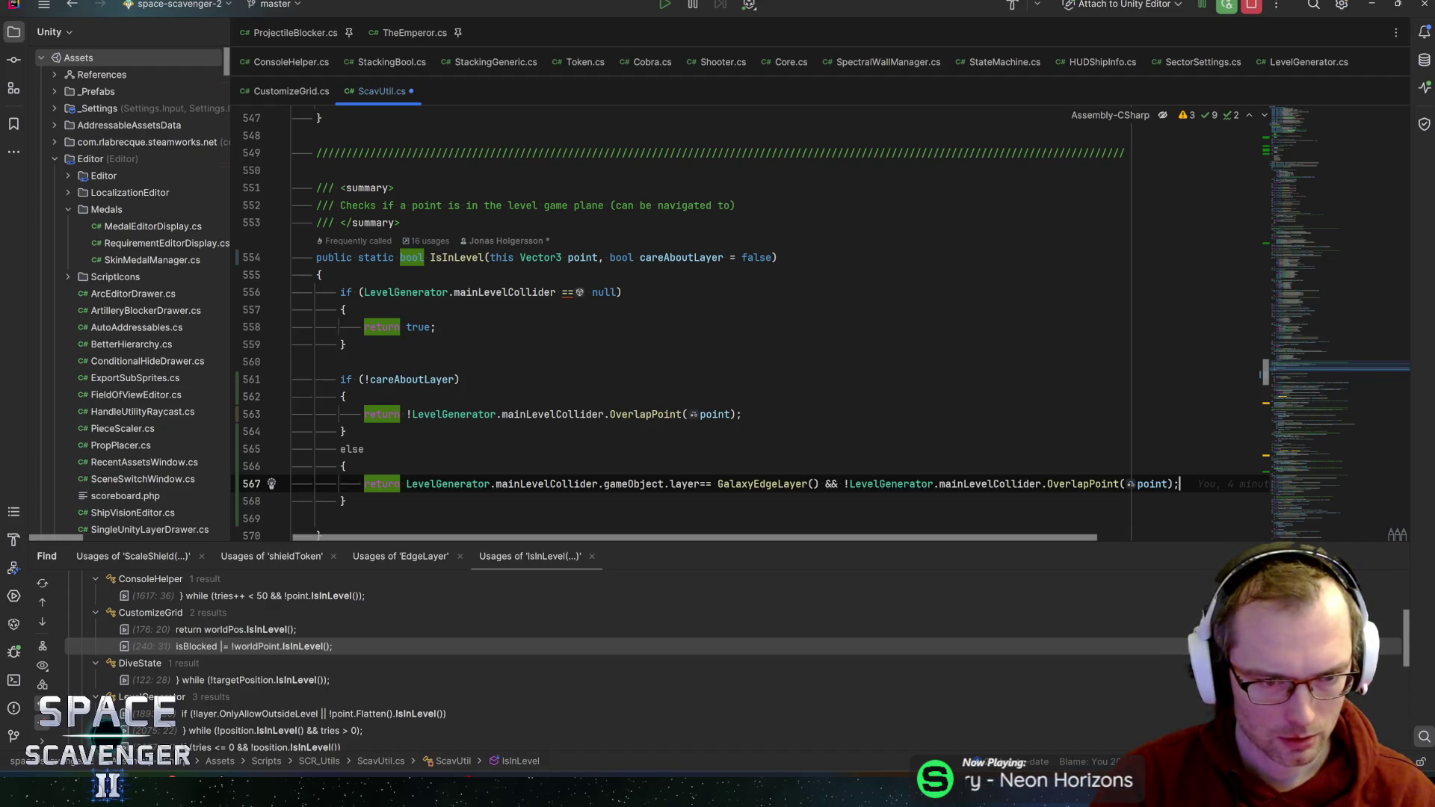
left_click(370, 379)
- Insert an empty if (careAboutLayer) block above the existing if check
key("ctrl+alt+Return")
key("ctrl+alt+Return")
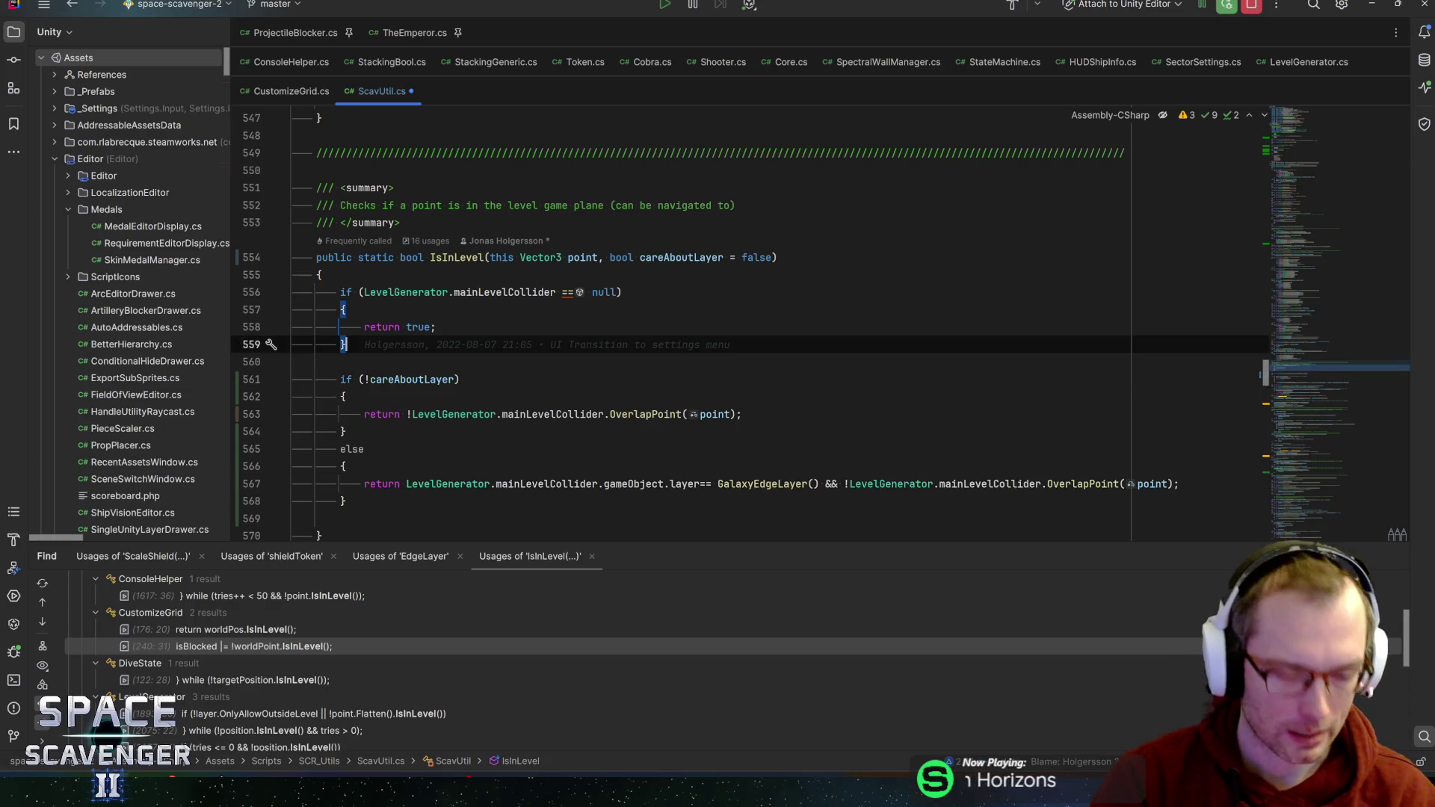
type("if (care")
key("Return")
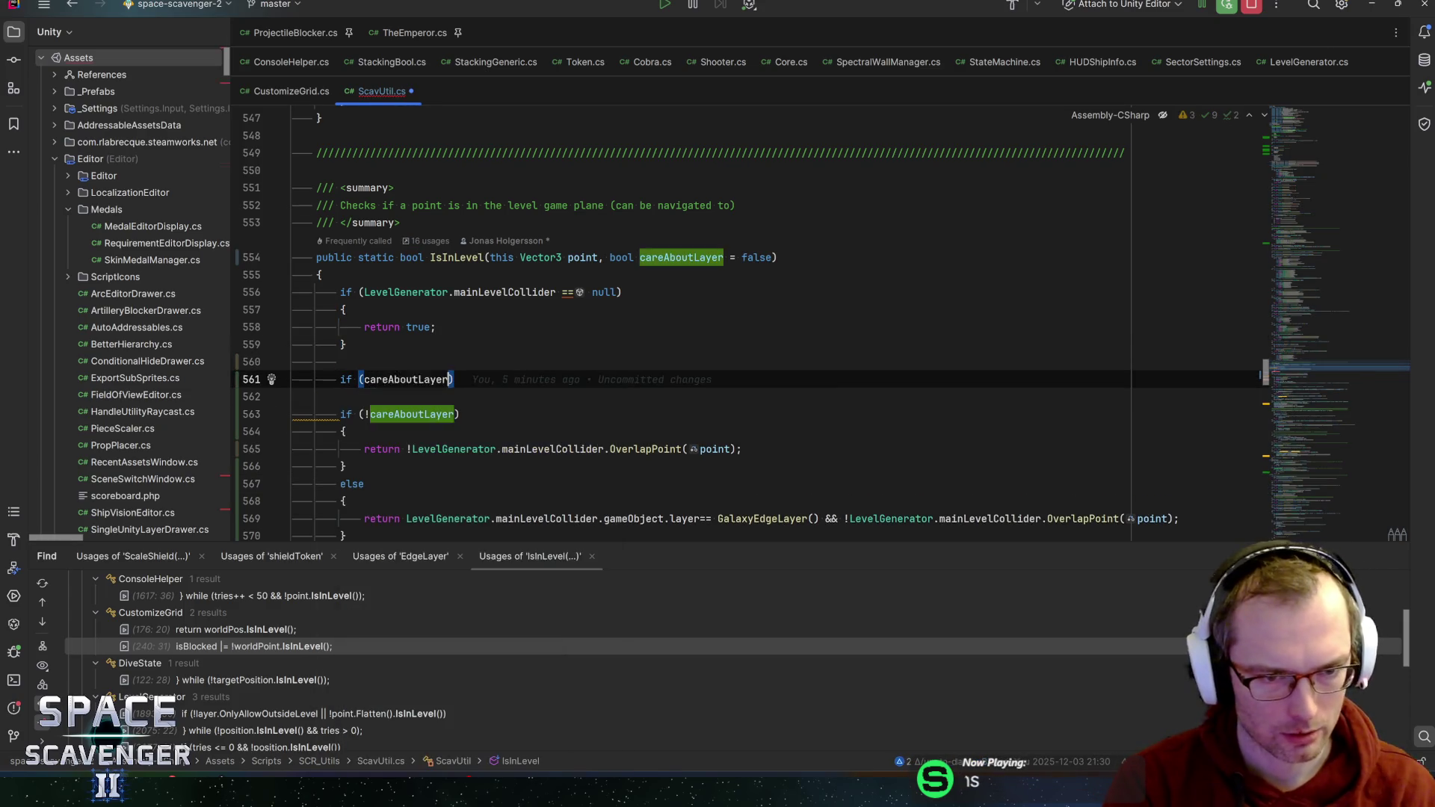
key("Return")
type("{")
key("Return")
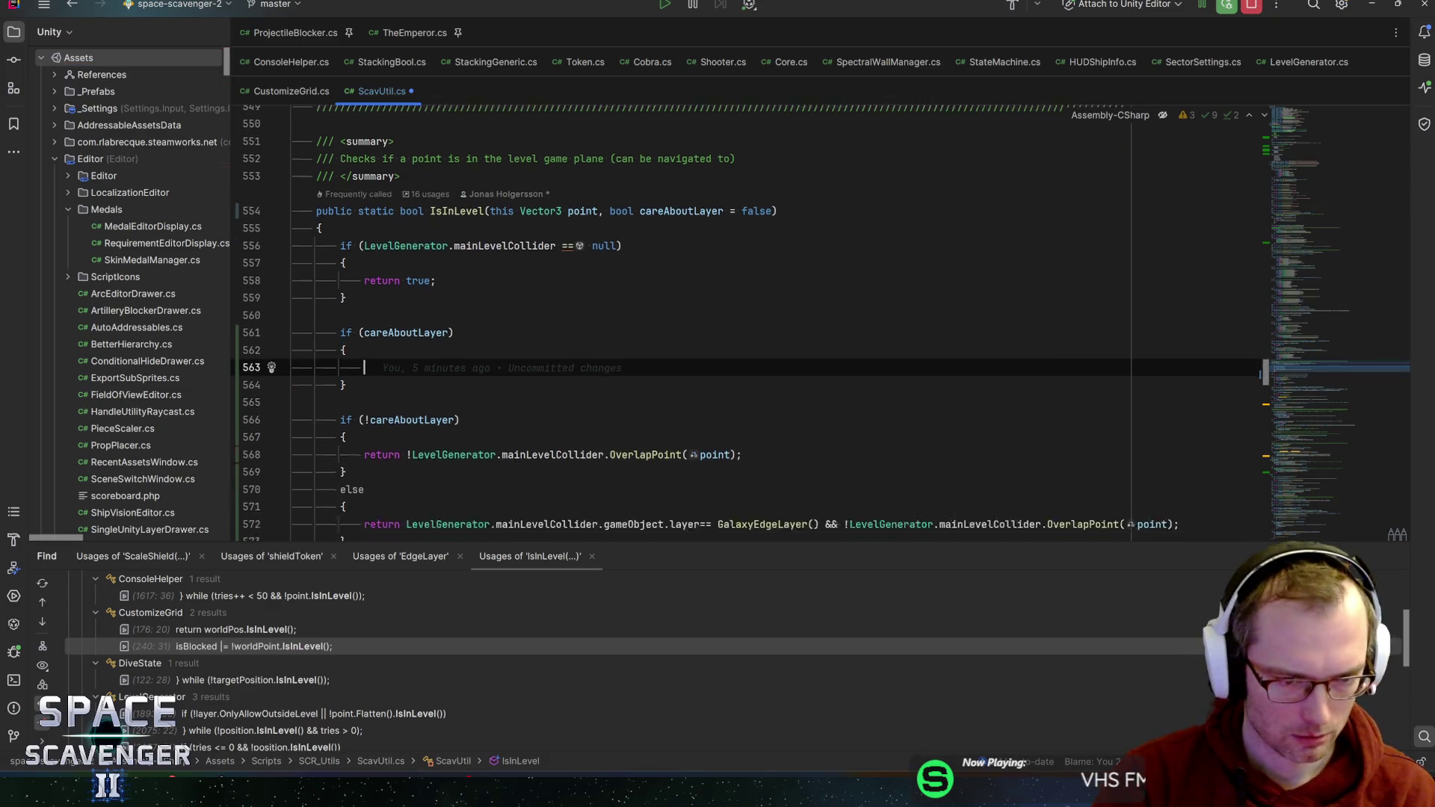
scroll(747, 328, "down", 3)
- Copy the else branch's layer-check return into the careAboutLayer block
left_click(1181, 396)
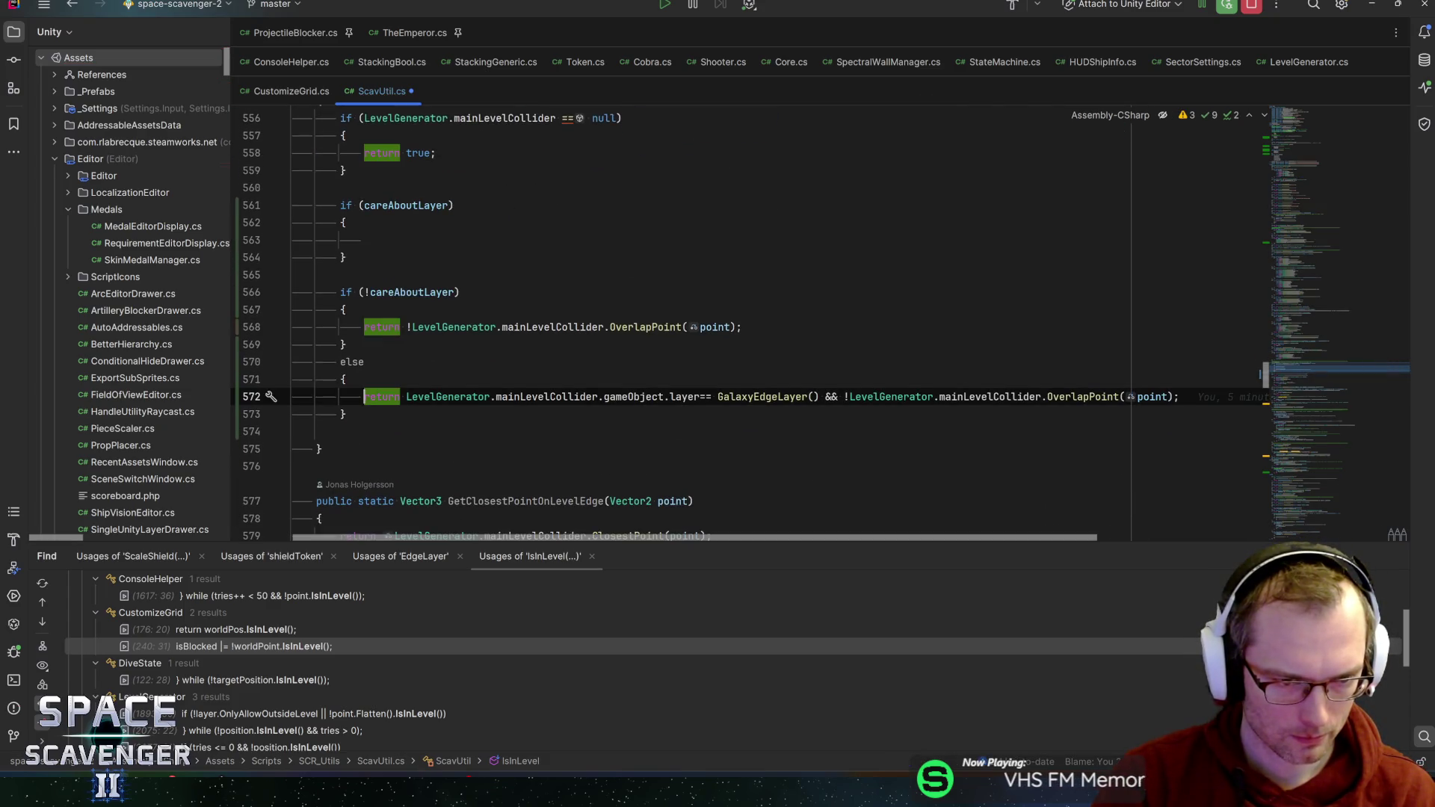
key("shift+Home")
key("ctrl+c")
left_click(364, 240)
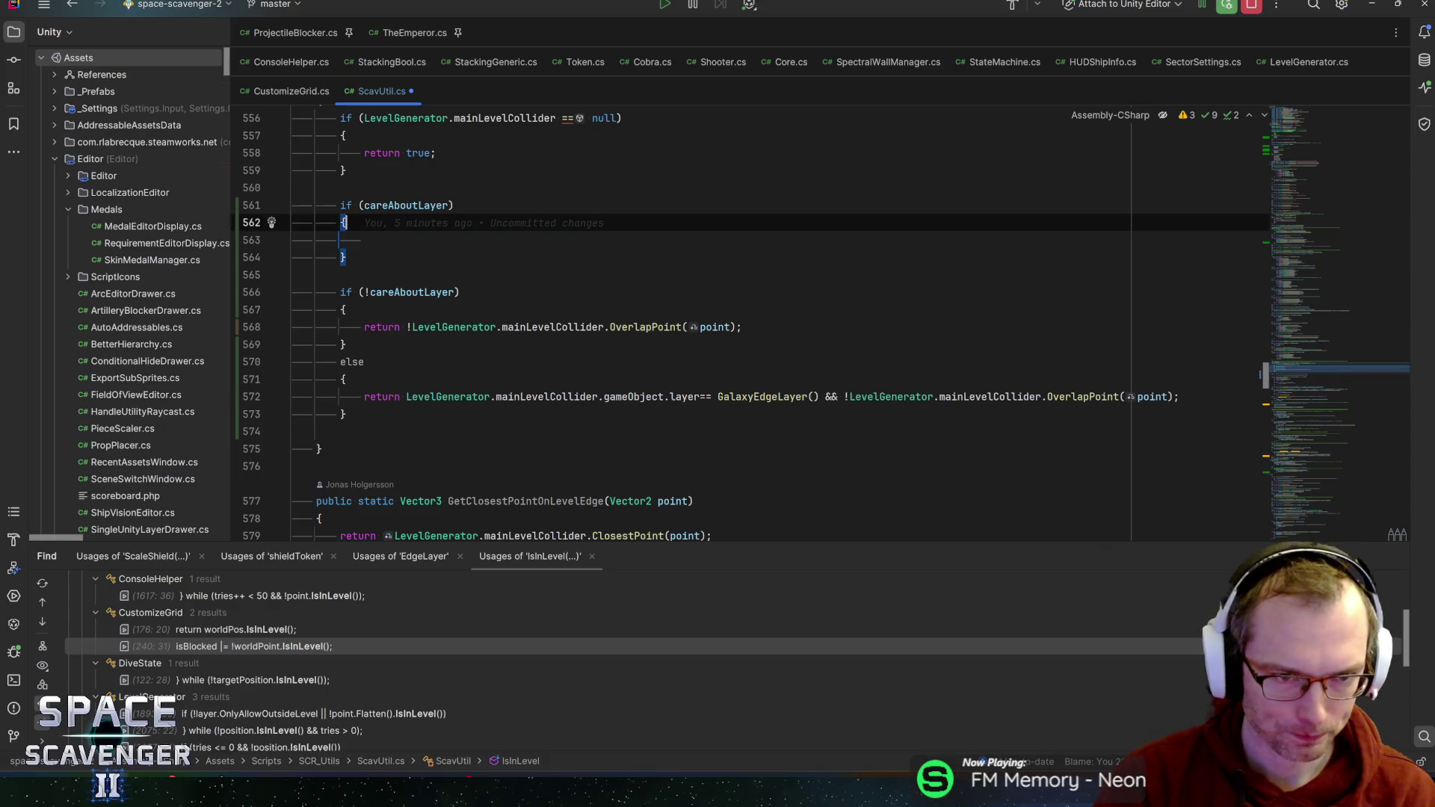
key("ctrl+v")
- Move the plain !OverlapPoint(point) return out and delete the old if/else blocks
left_click(363, 326)
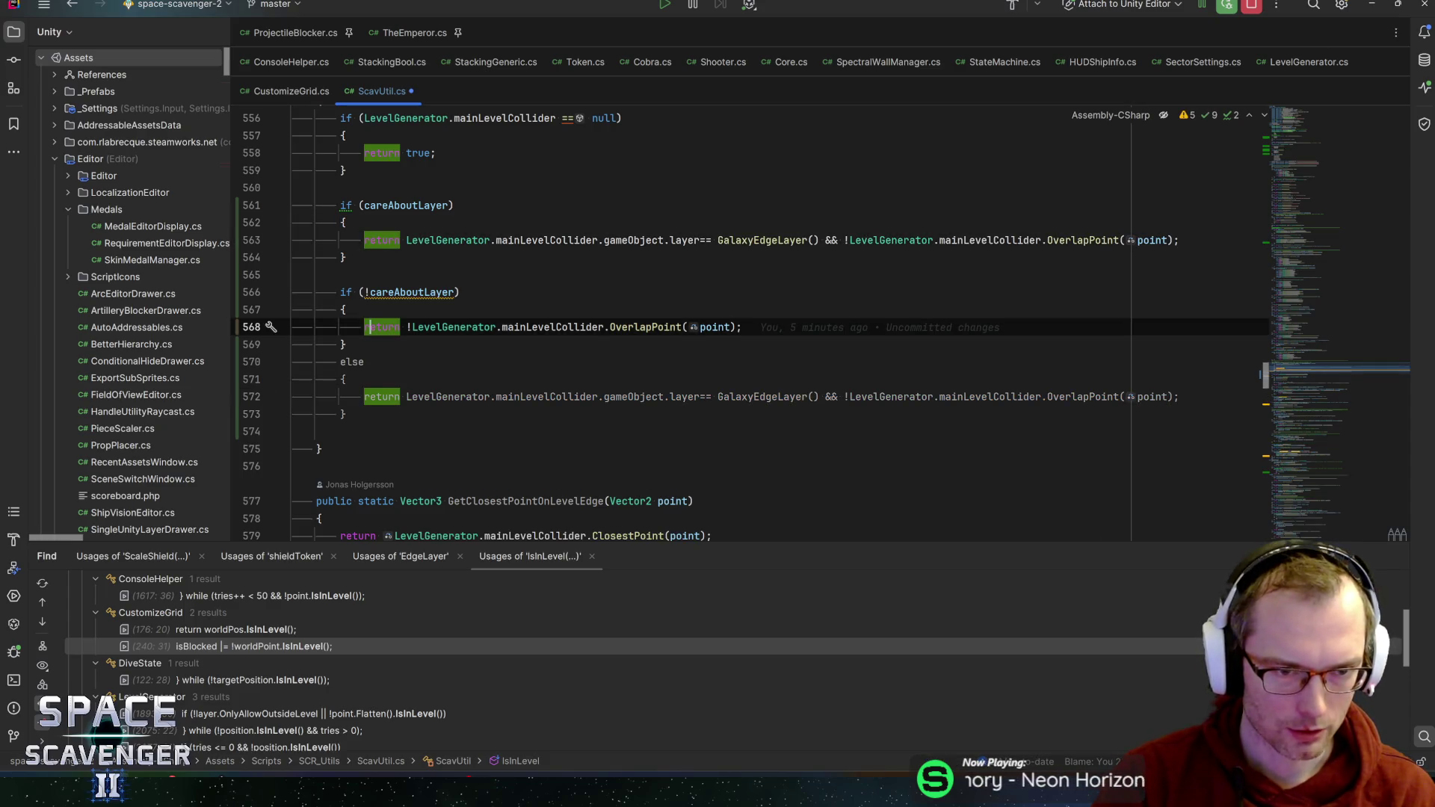
key("alt+shift+Up")
key("alt+shift+Up")
key("alt+shift+Up")
key("Down")
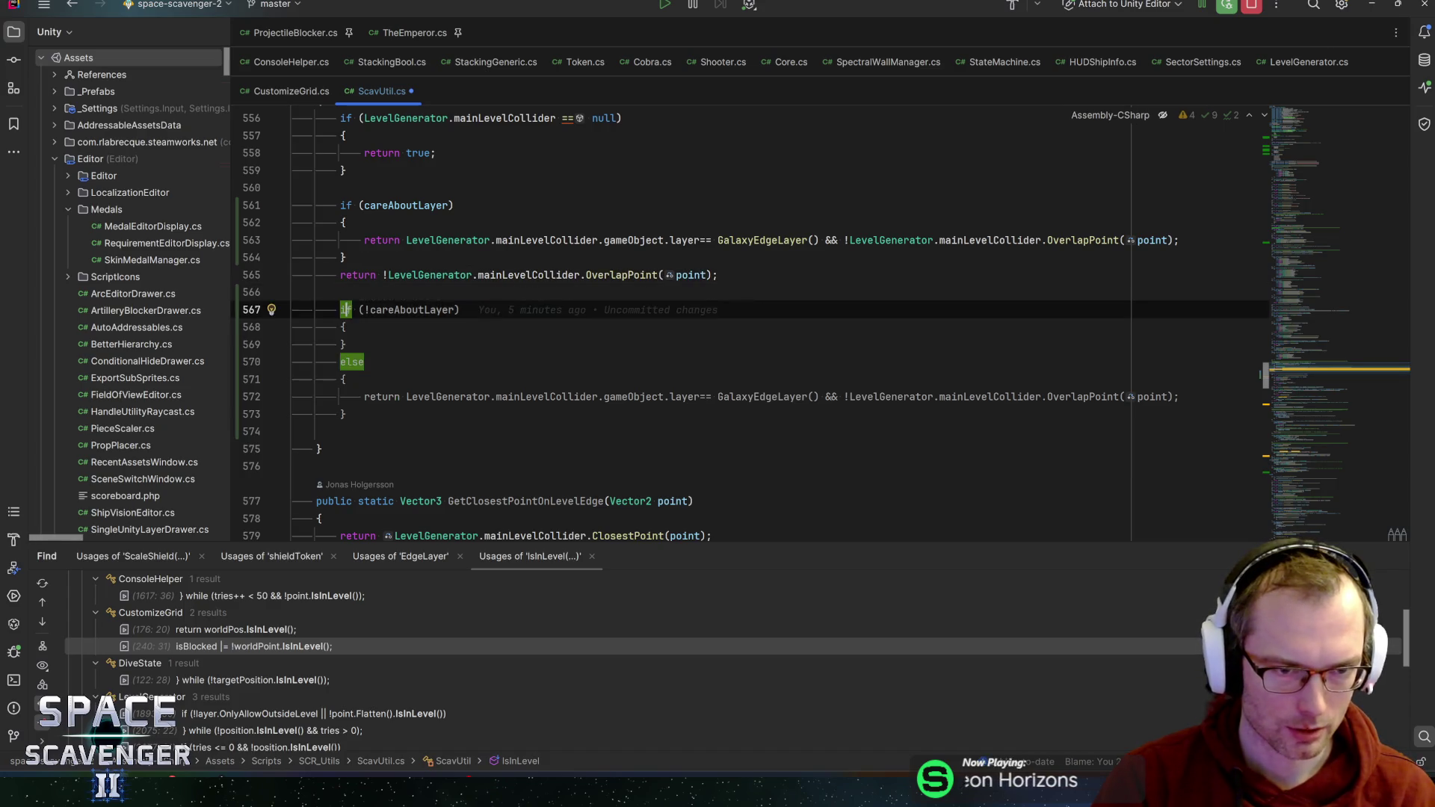
key("shift+Down")
key("shift+Down")
key("shift+Down")
key("Delete")
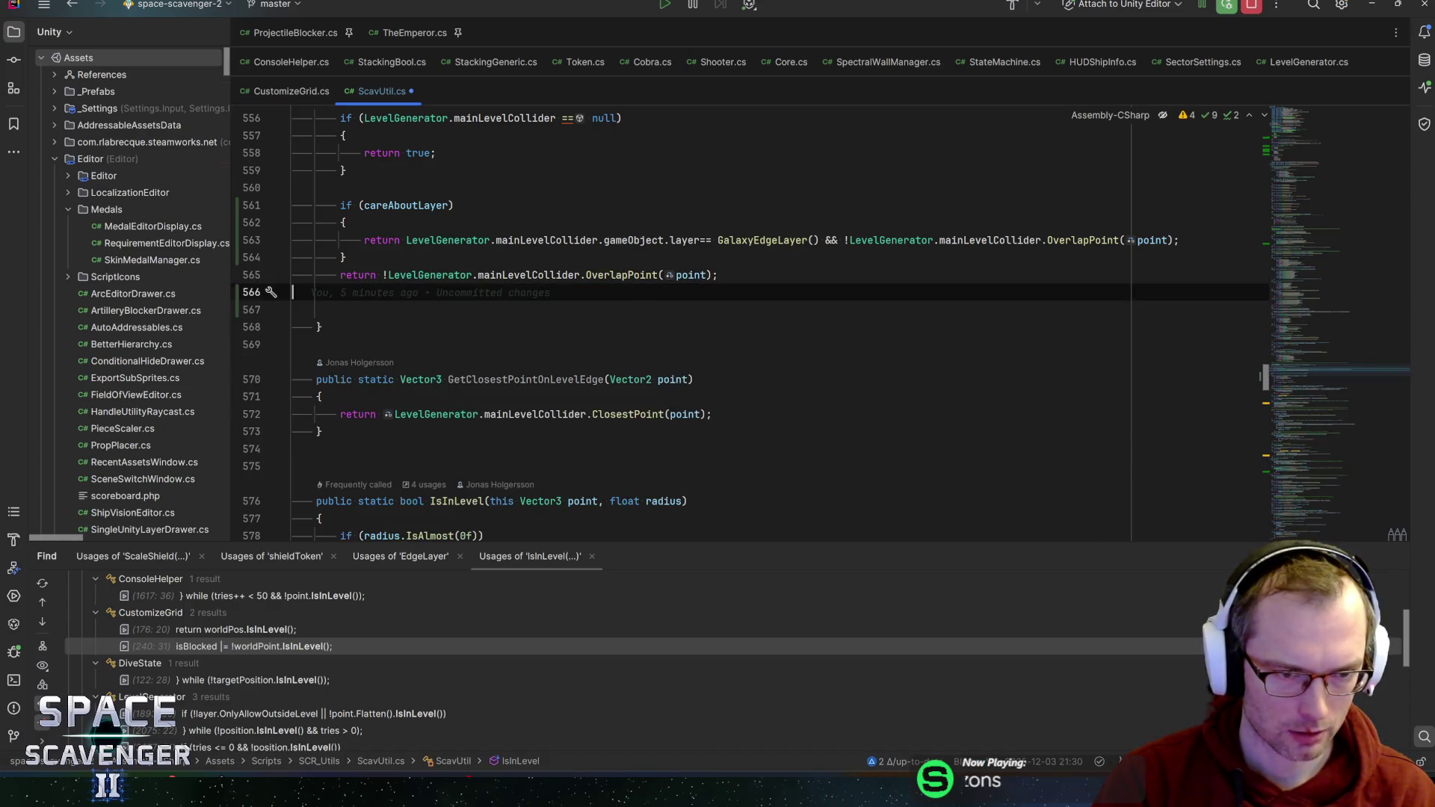
key("Delete")
key("BackSpace")
scroll(747, 326, "up", 1)
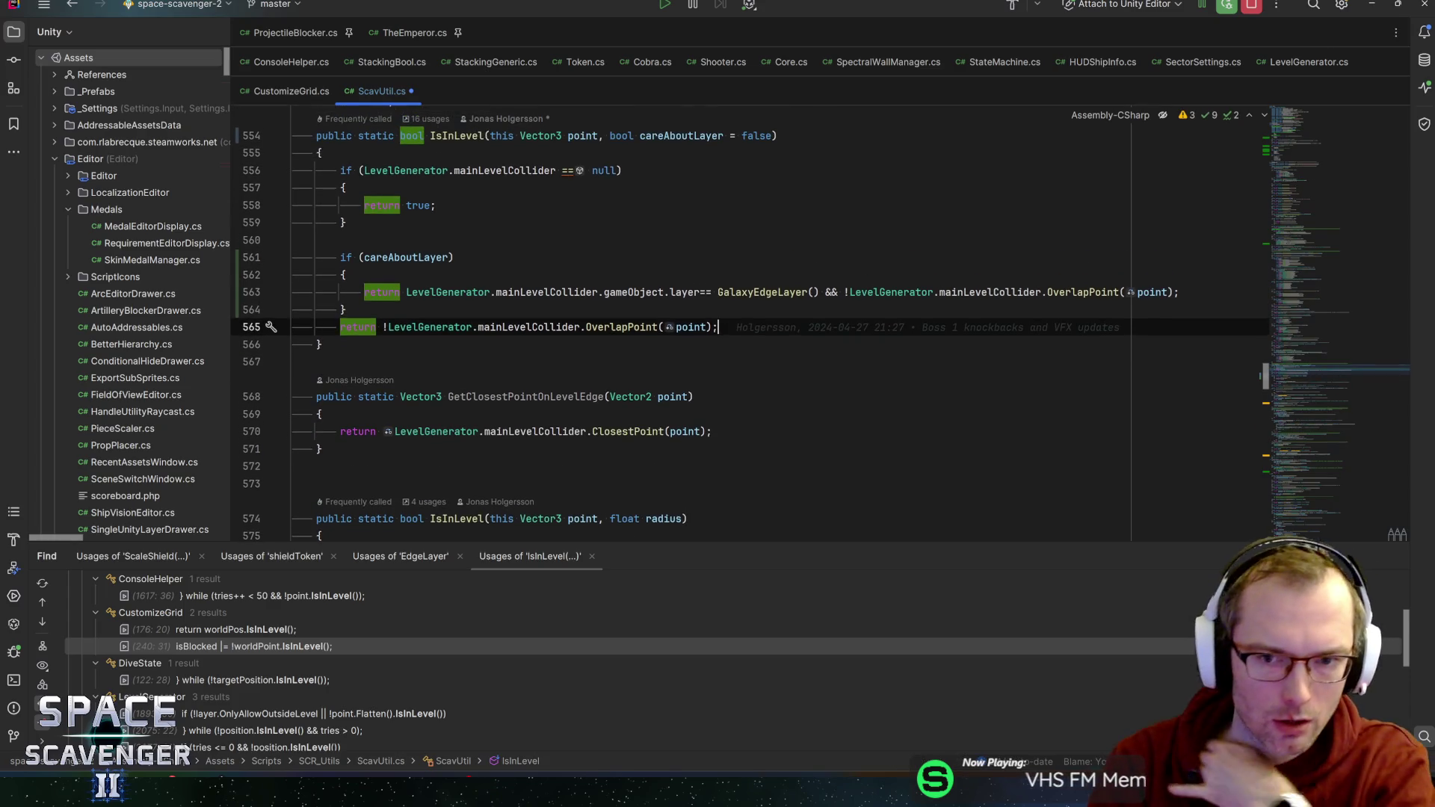
- Fix the spacing before == on line 563 and save ScavUtil.cs
left_click_drag(849, 292, 1180, 293)
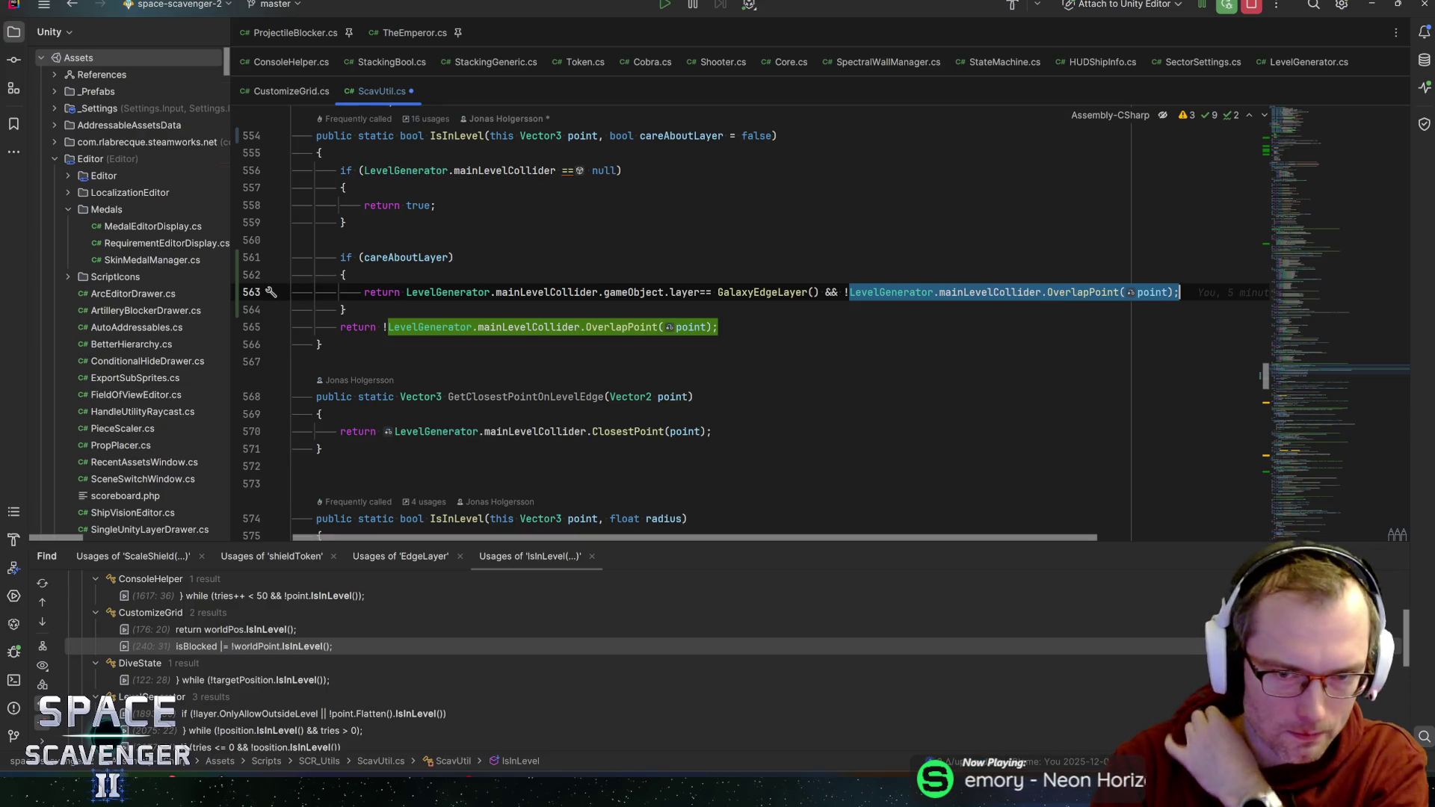
left_click(701, 292)
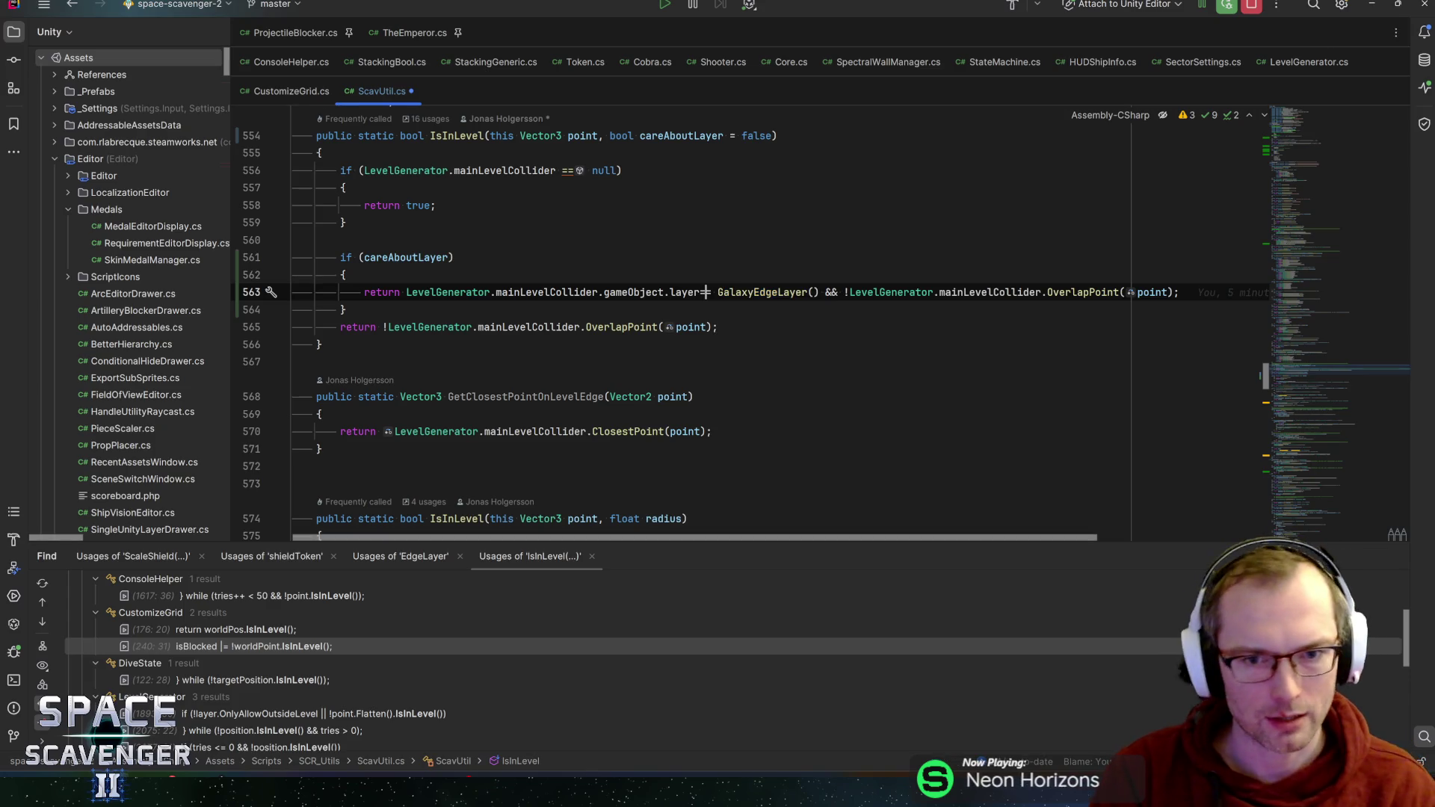
type("=")
left_click(374, 292)
key("ctrl+s")
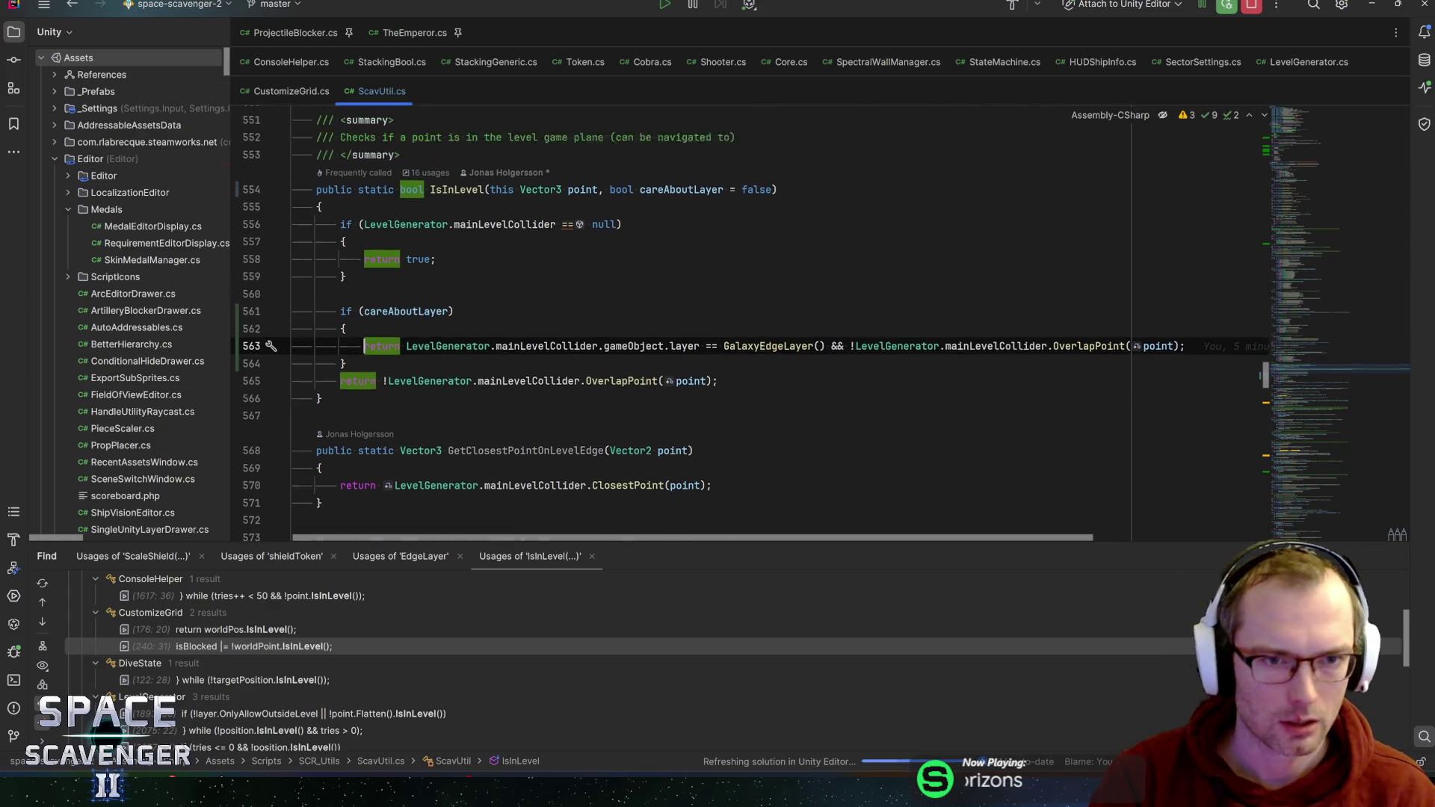
scroll(710, 321, "up", 2)
left_click(448, 239)
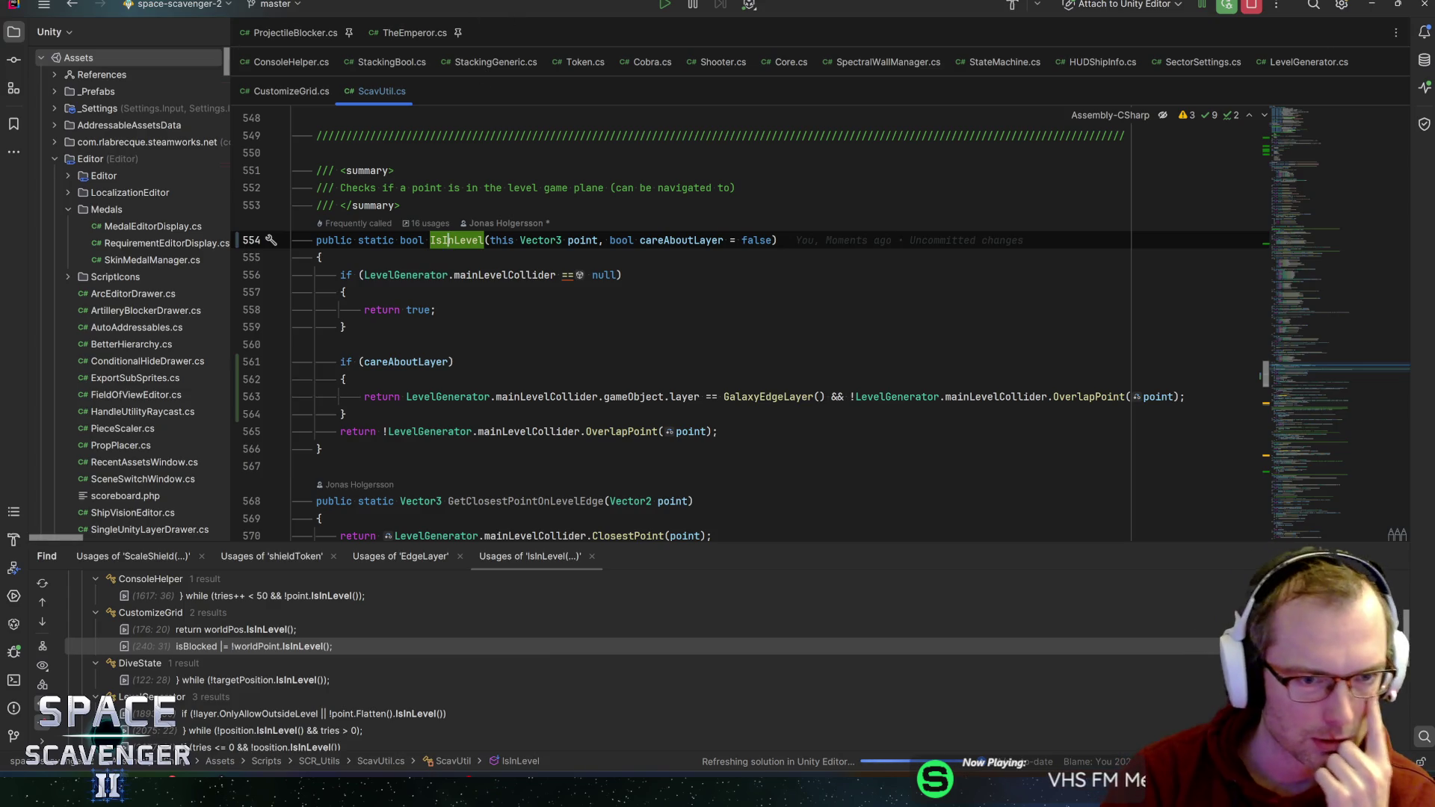
left_click(345, 379)
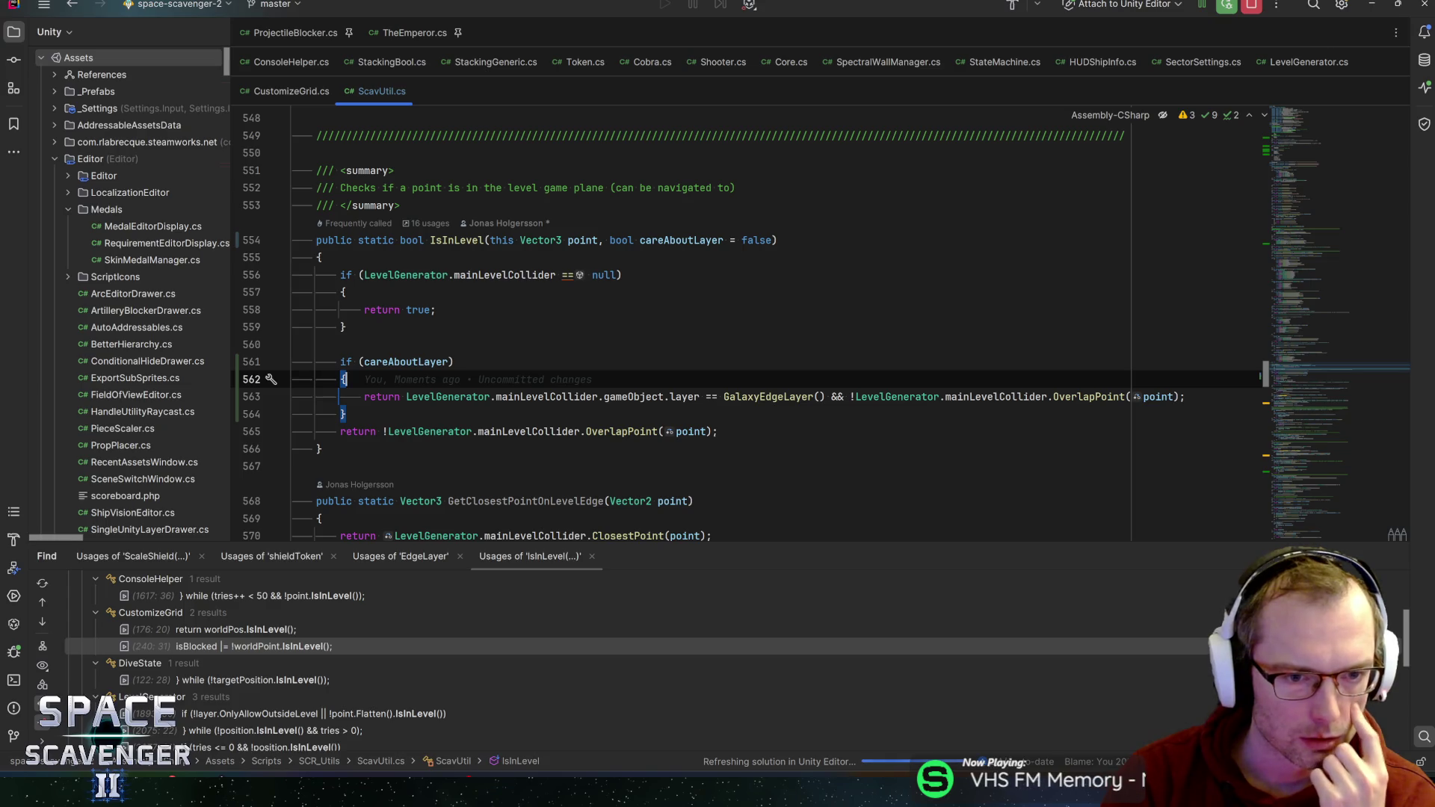
- Move the layer == GalaxyEdgeLayer() comparison from line 563's return into the if condition after 'careAboutLayer &&'
left_click(406, 396)
left_click_drag(406, 396, 826, 397)
key("ctrl+c")
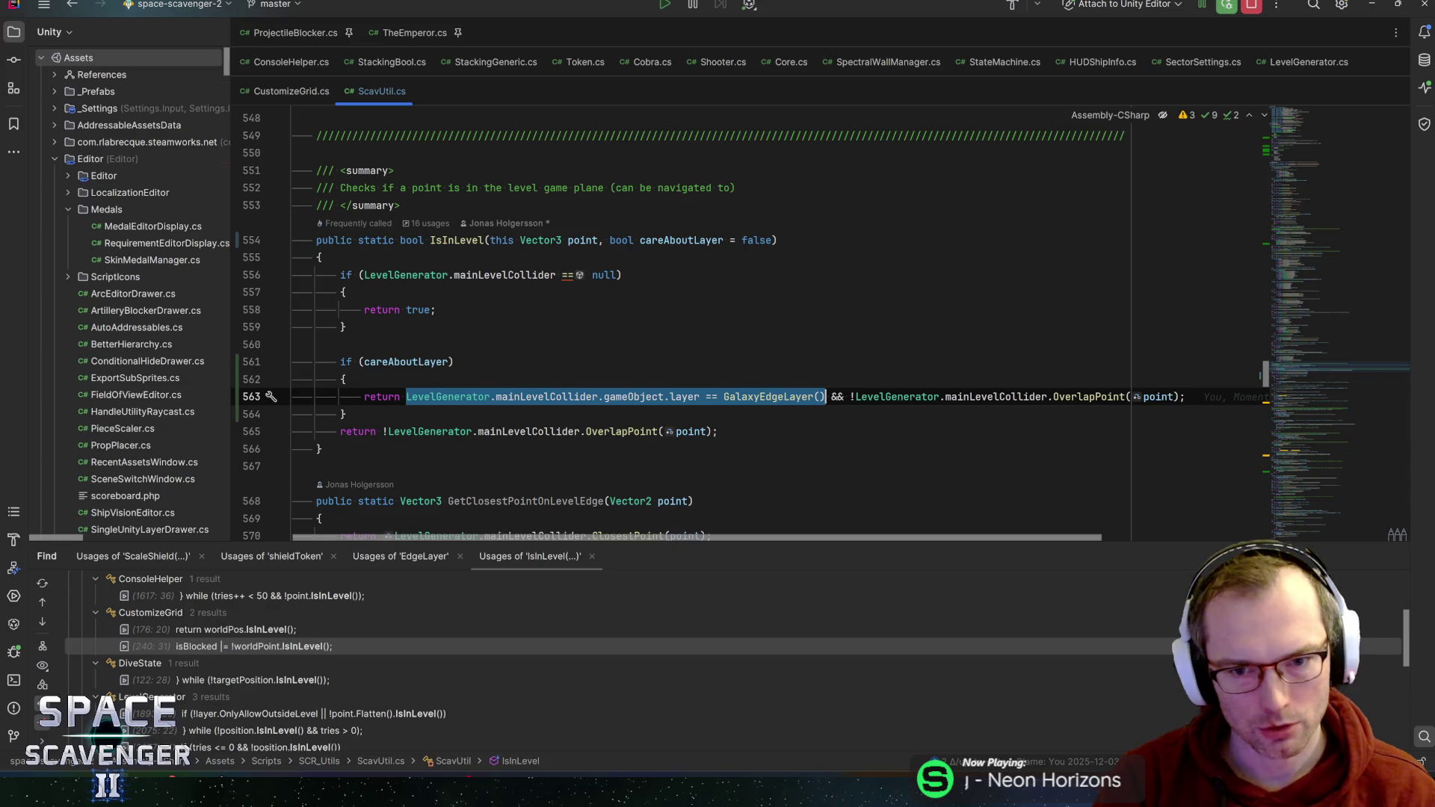
key("BackSpace")
left_click(449, 362)
type("&&")
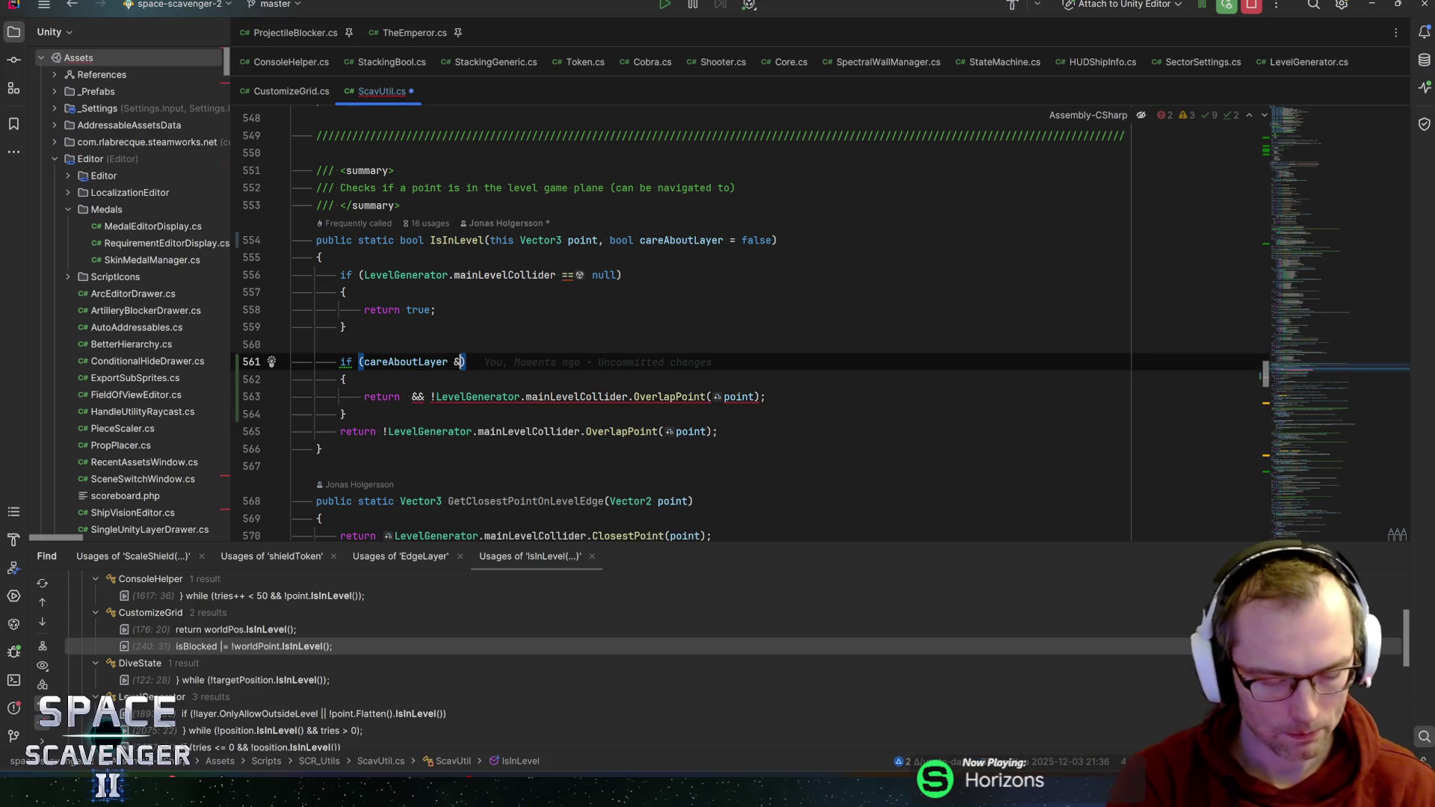
key("ctrl+v")
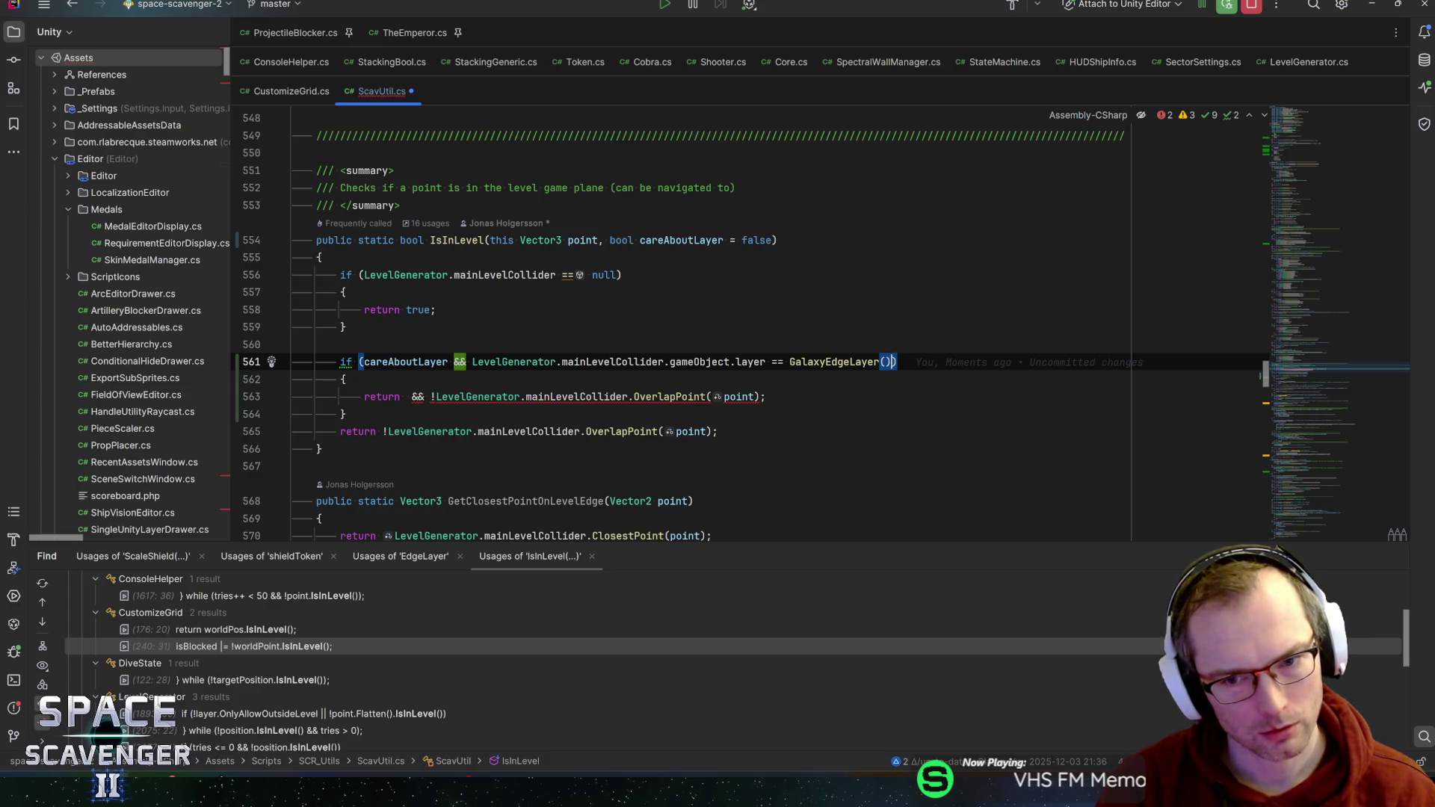
- Append '|| !careAboutLayer' to the condition and remove the leftover && from the return
type("||")
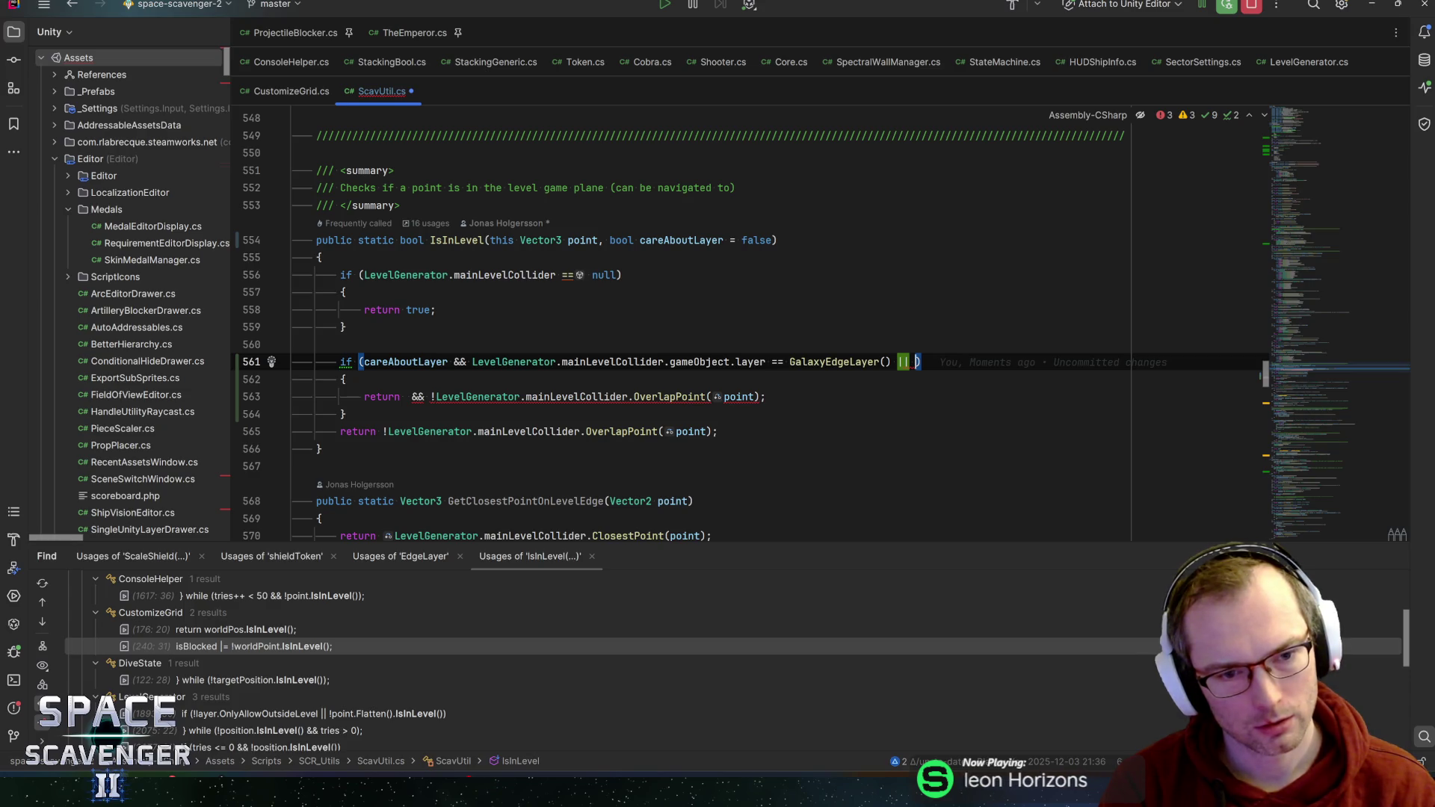
type("! care")
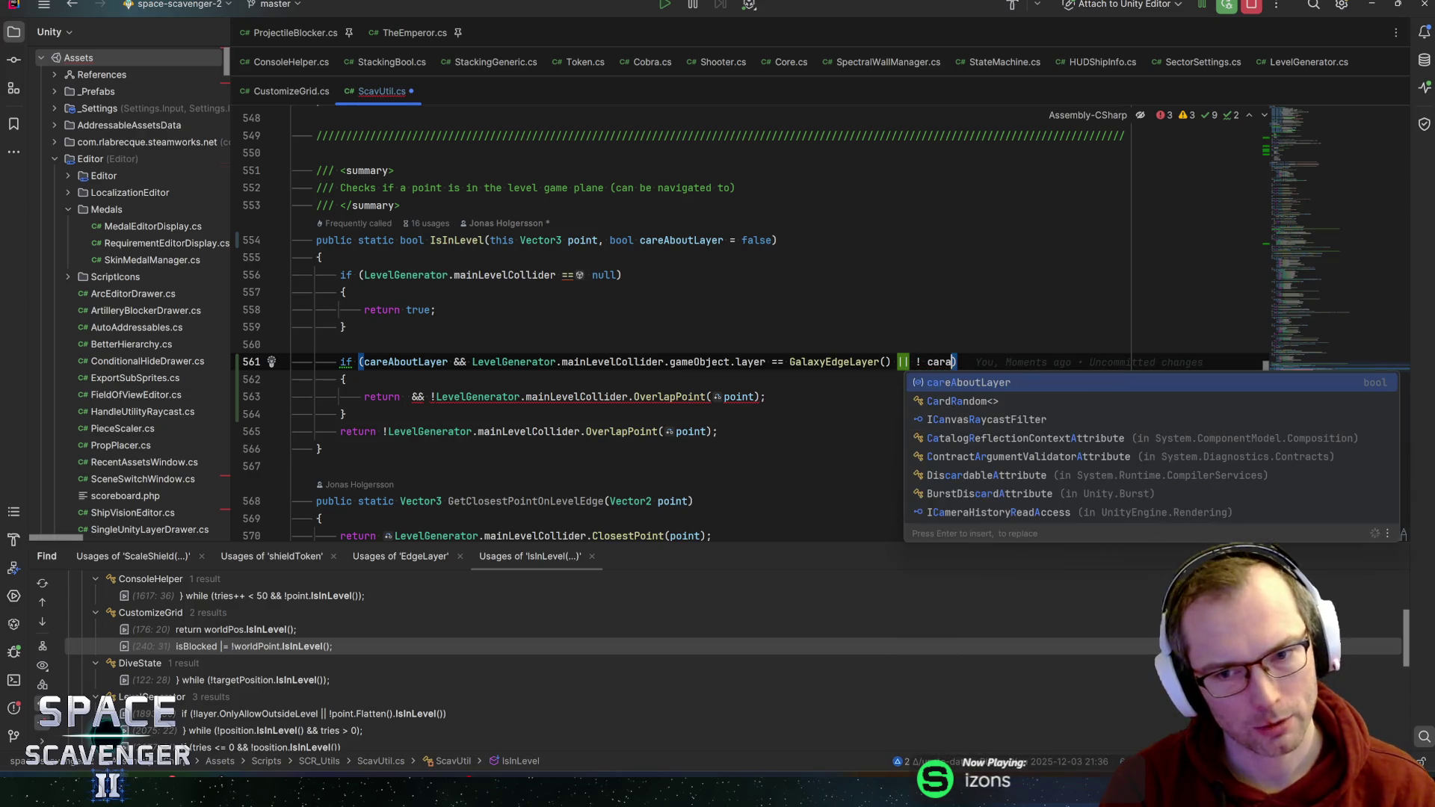
key("Return")
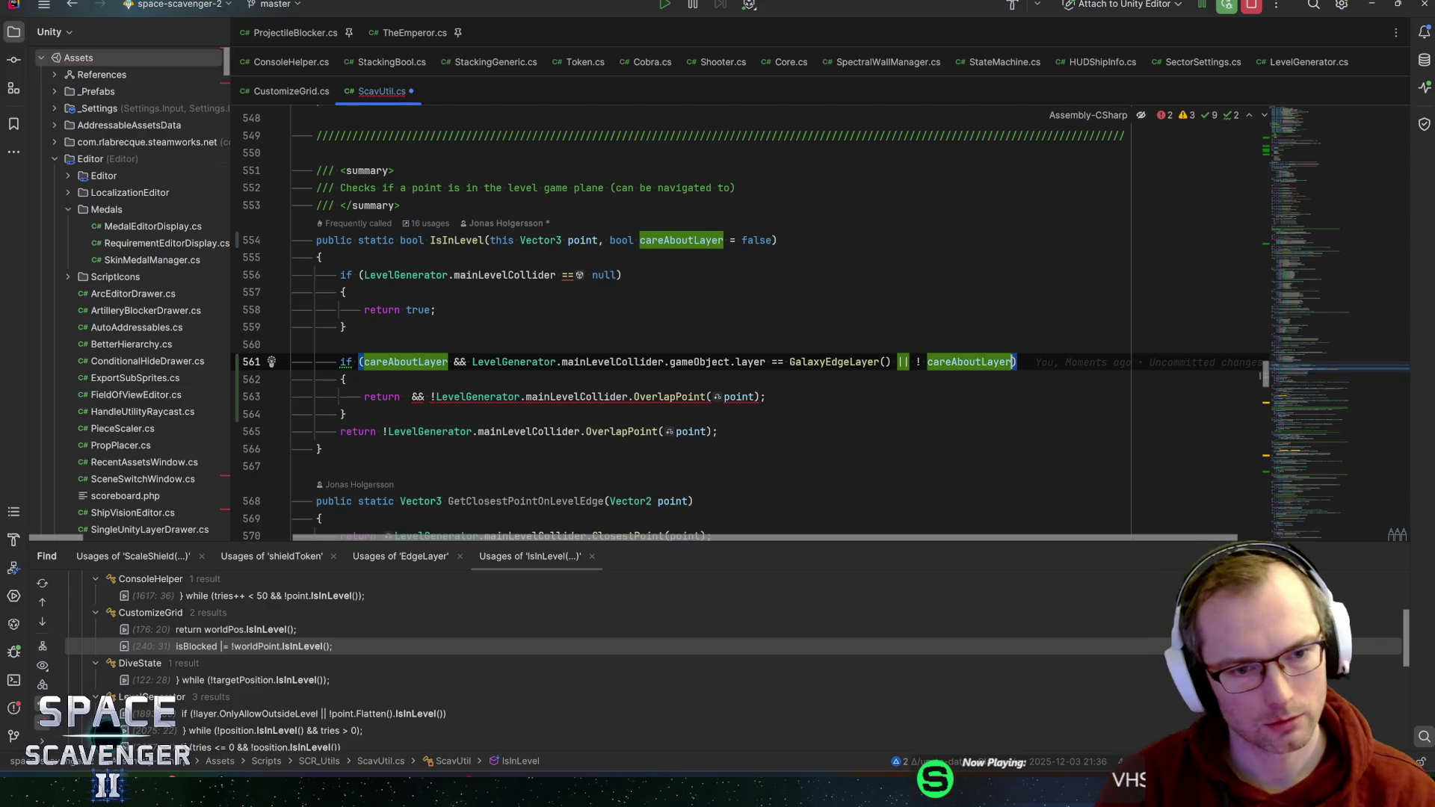
key("Down")
key("Down")
key("Down")
left_click(718, 431)
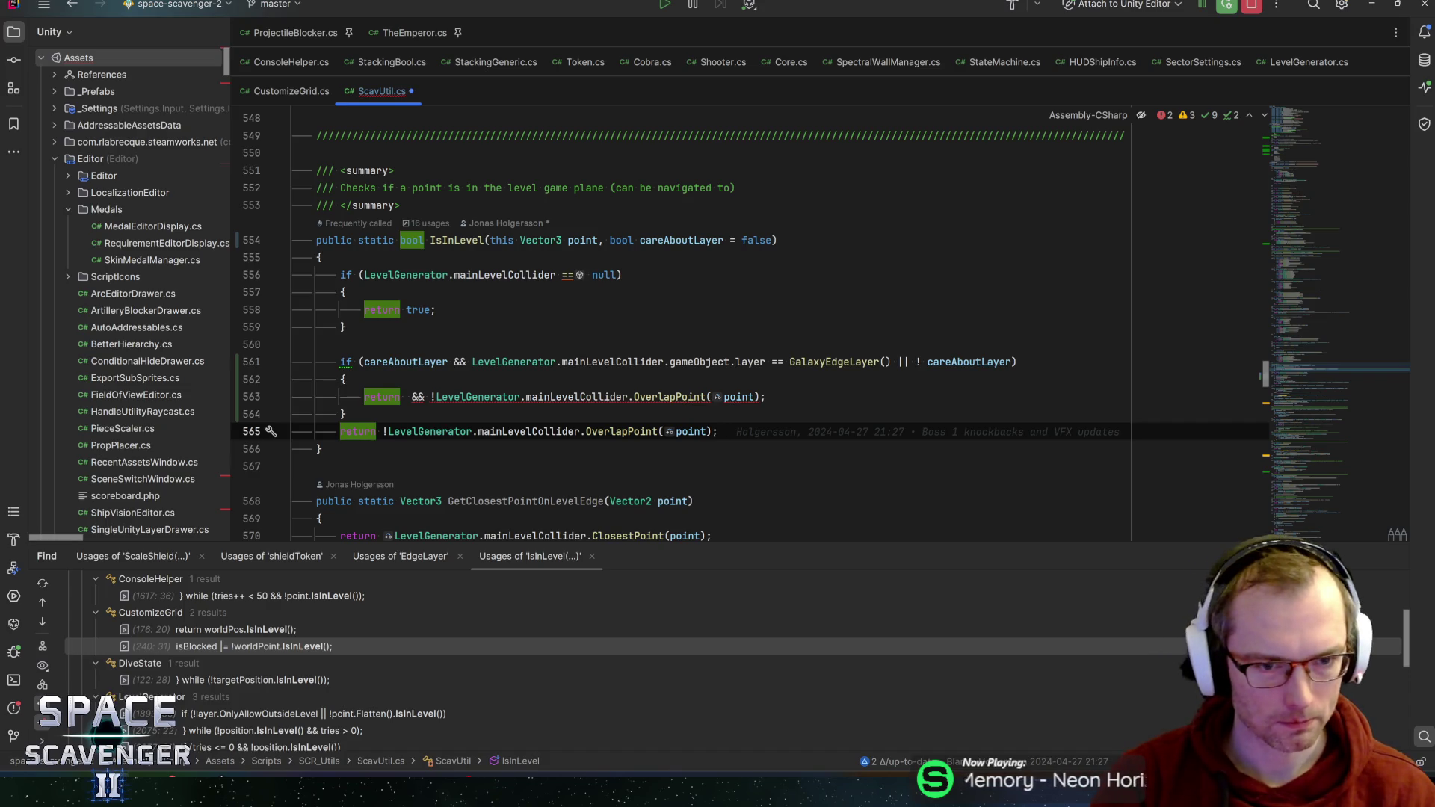
left_click(471, 361)
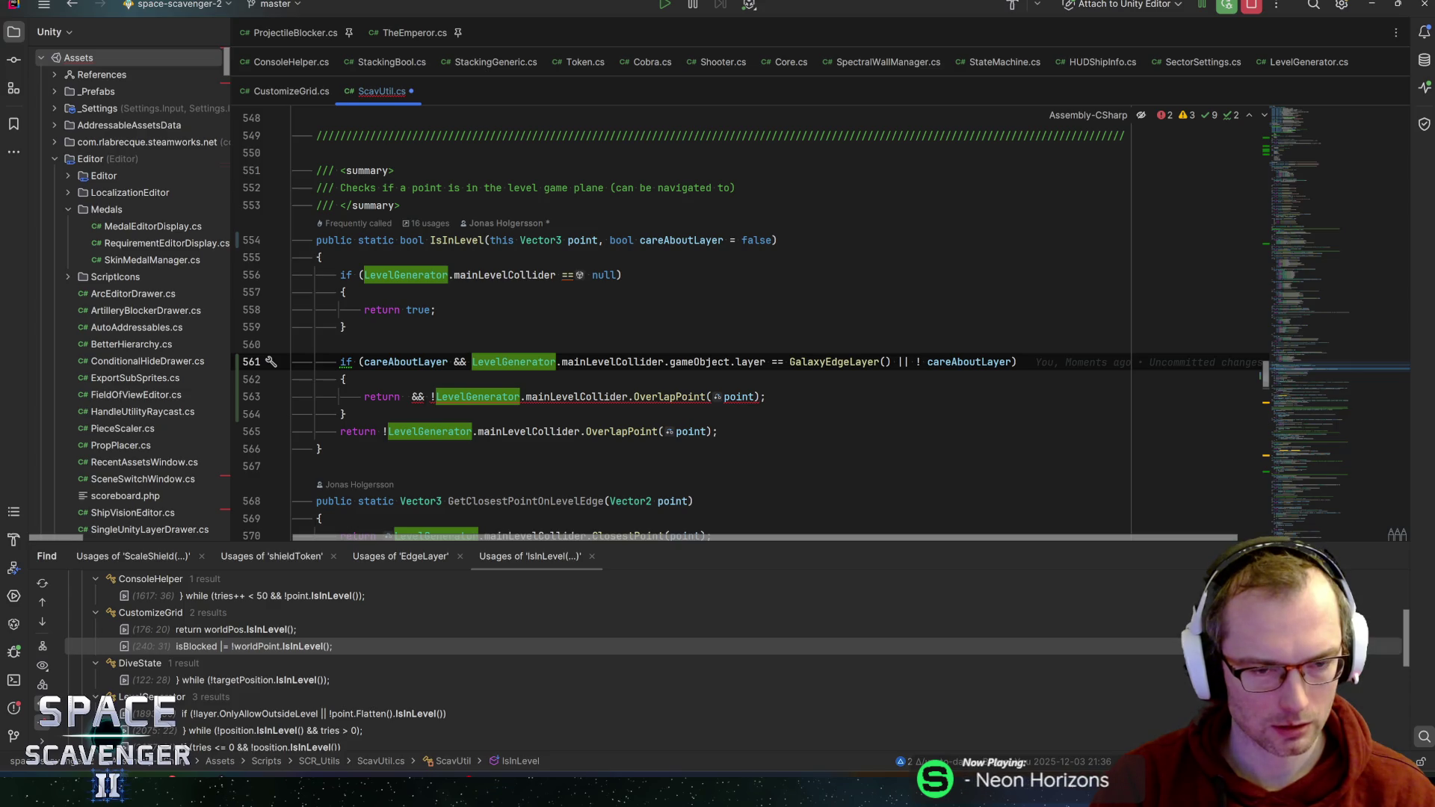
key("ctrl+z")
key("ctrl+z")
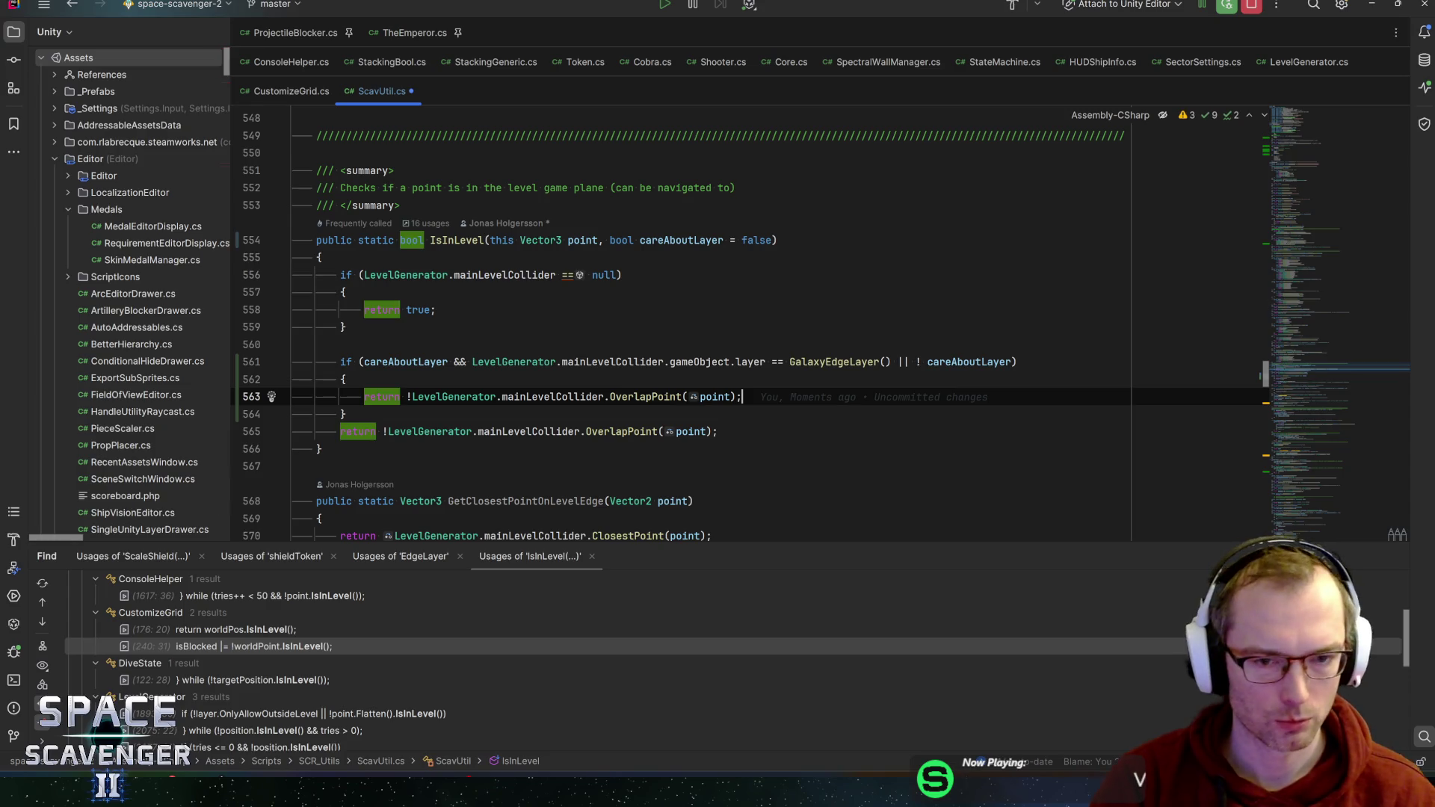
key("Down")
key("Down")
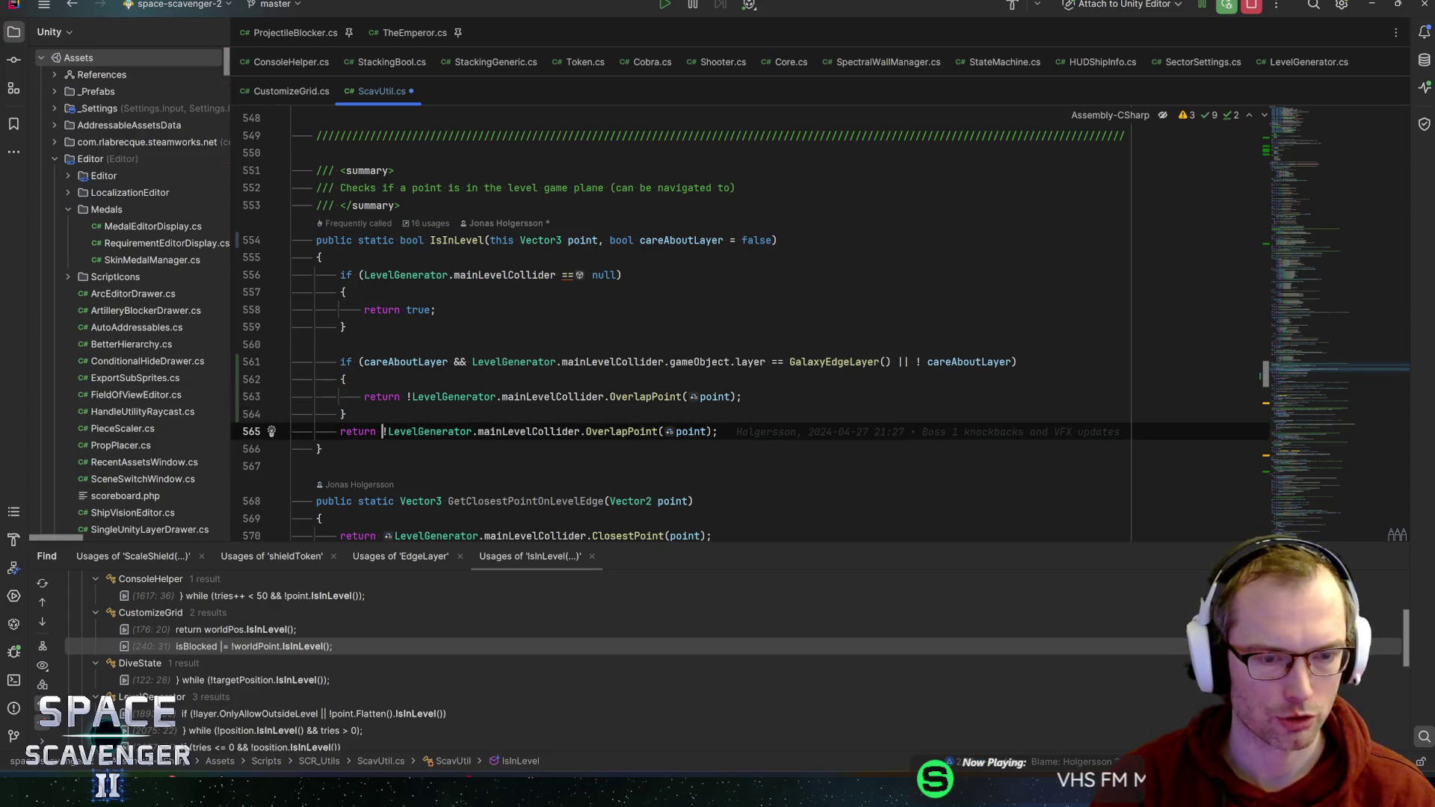
left_click(382, 432, "shift")
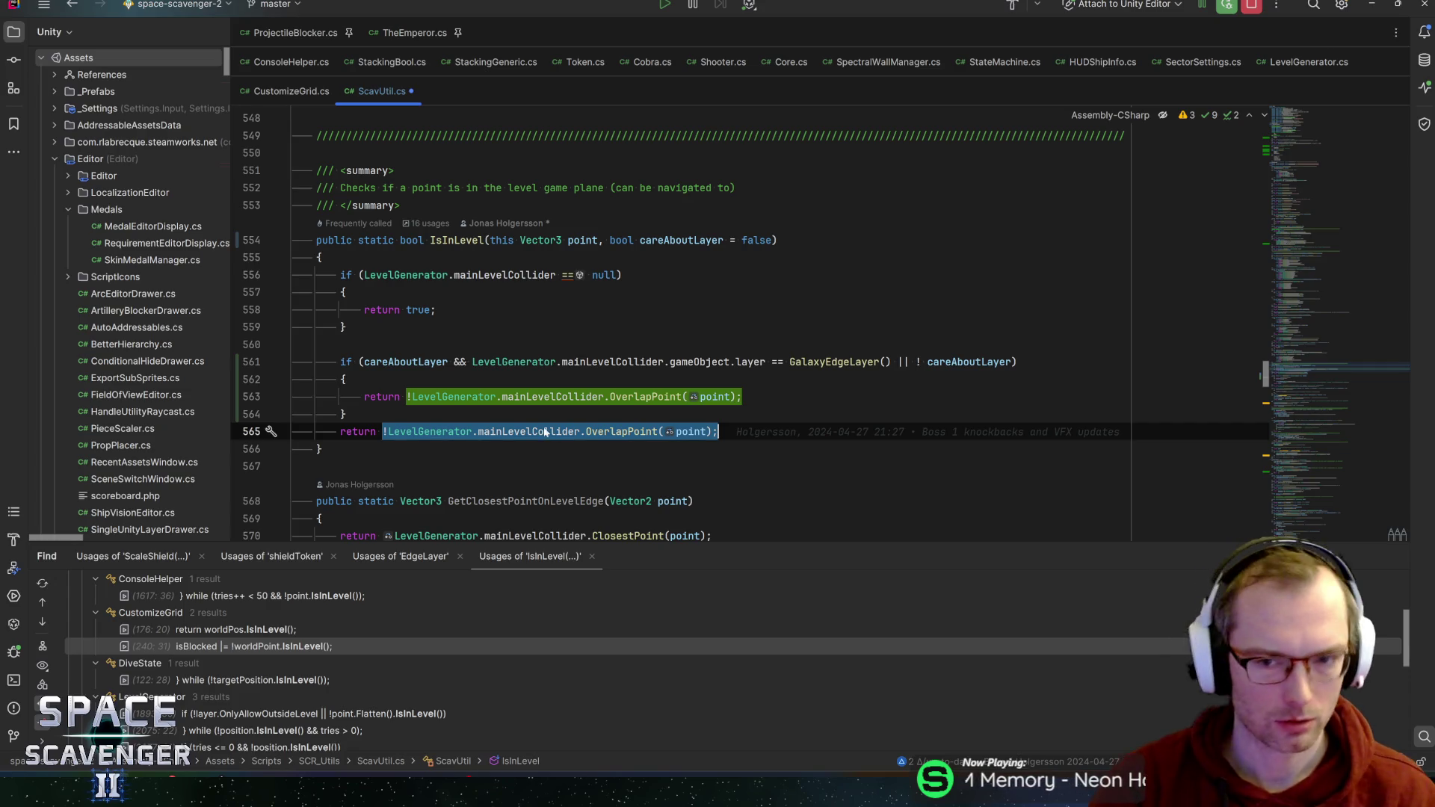
- Group 'careAboutLayer && layer == GalaxyEdgeLayer()' in parentheses and tidy spacing around !careAboutLayer
left_click(927, 362)
key("BackSpace")
key("End")
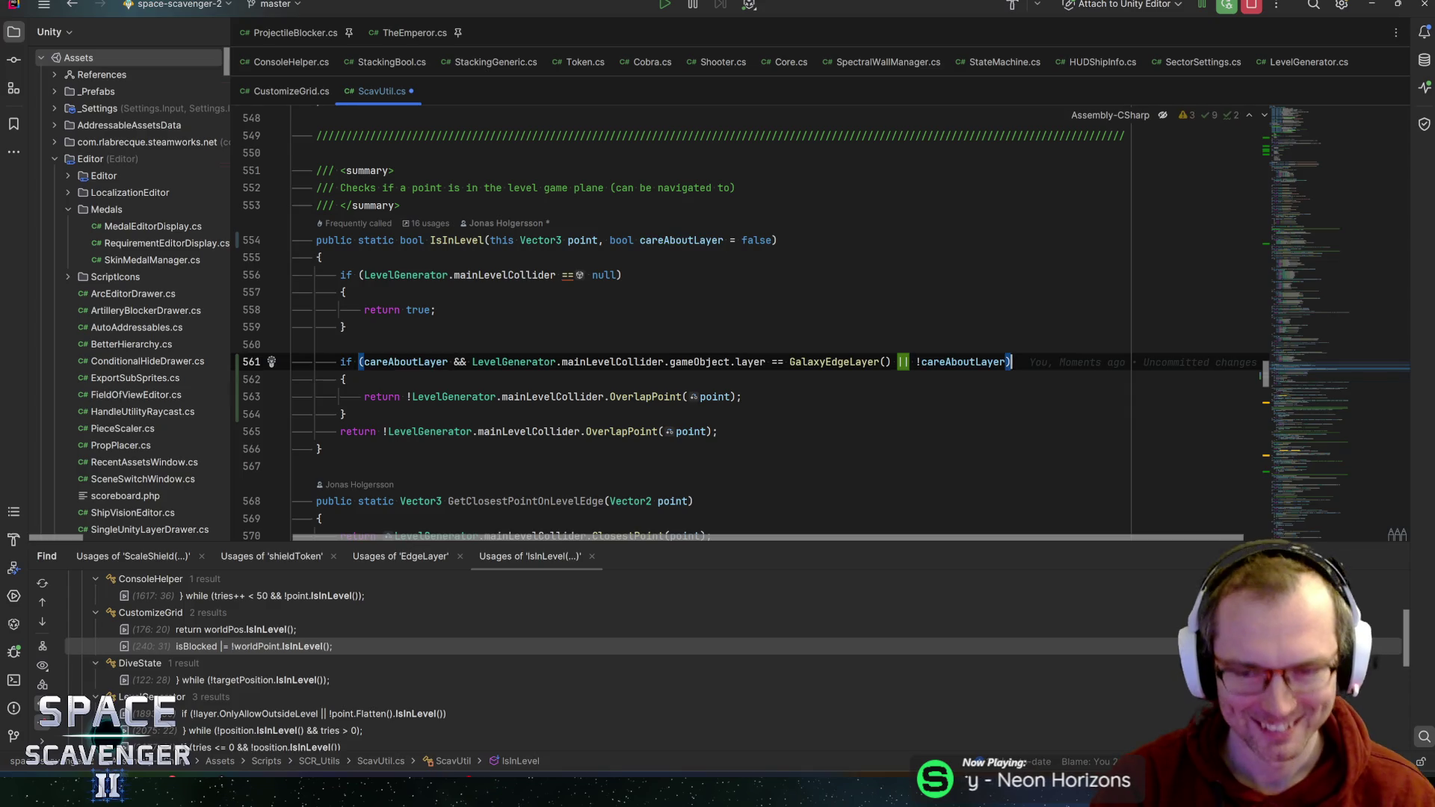
left_click(424, 361)
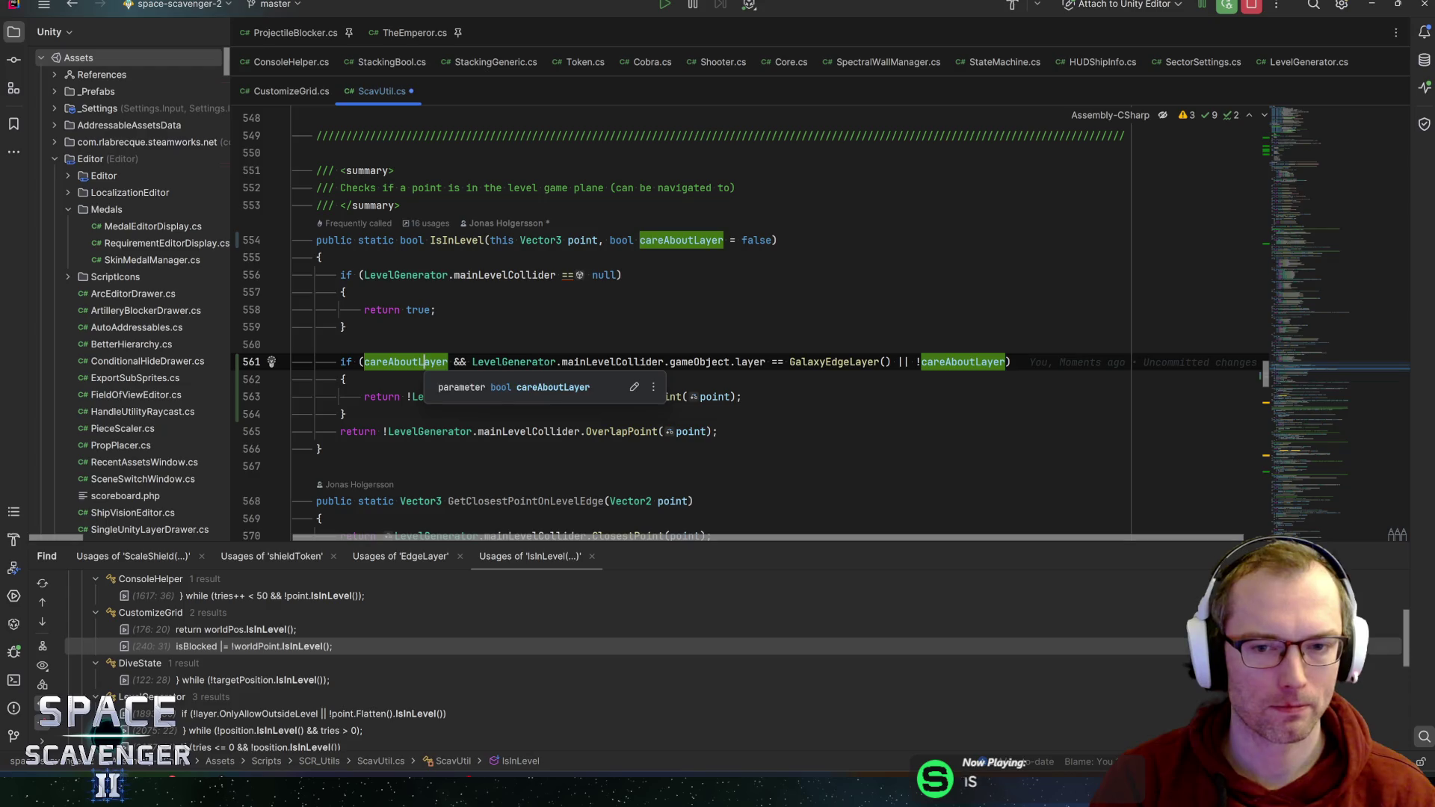
left_click(894, 362)
type(")")
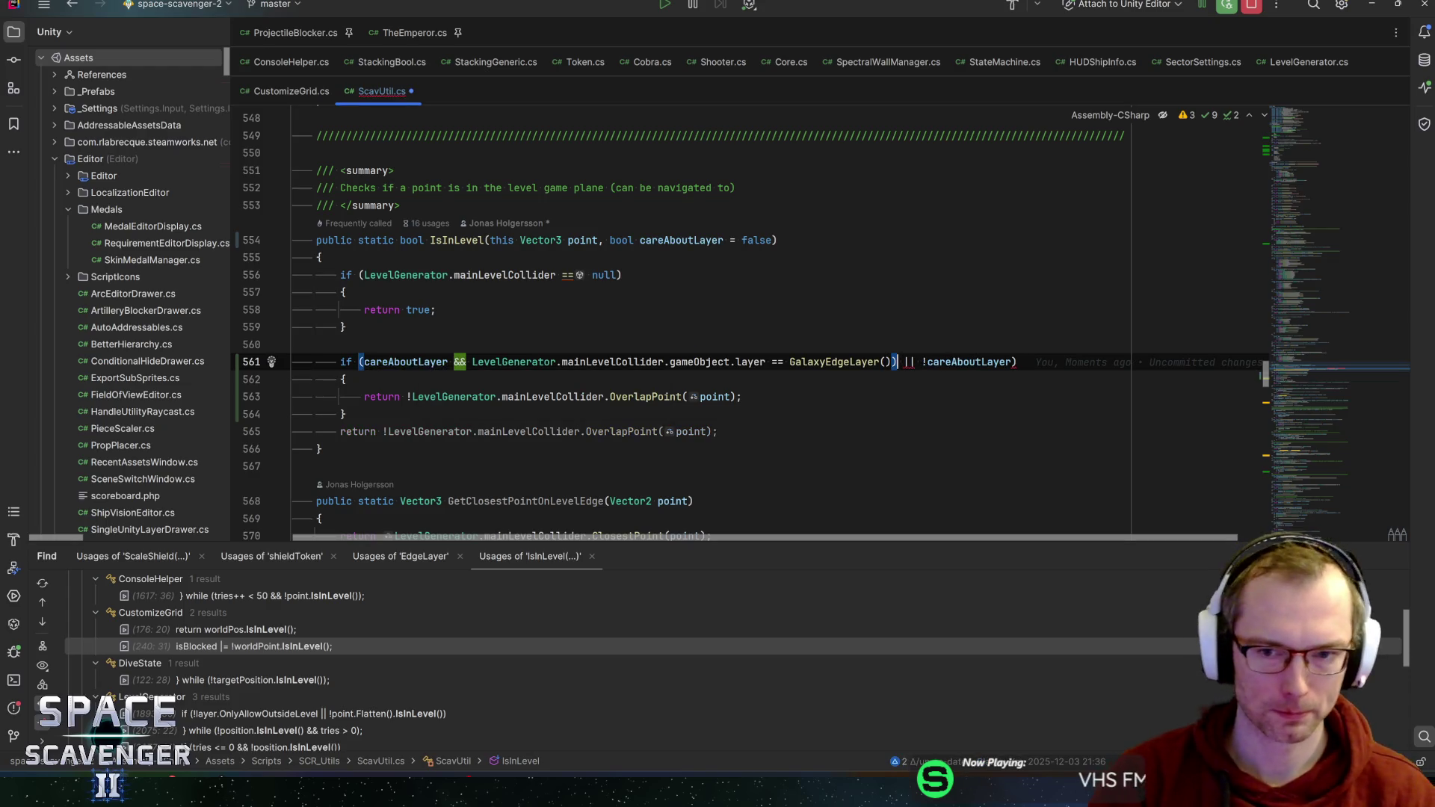
left_click(364, 362)
type("(")
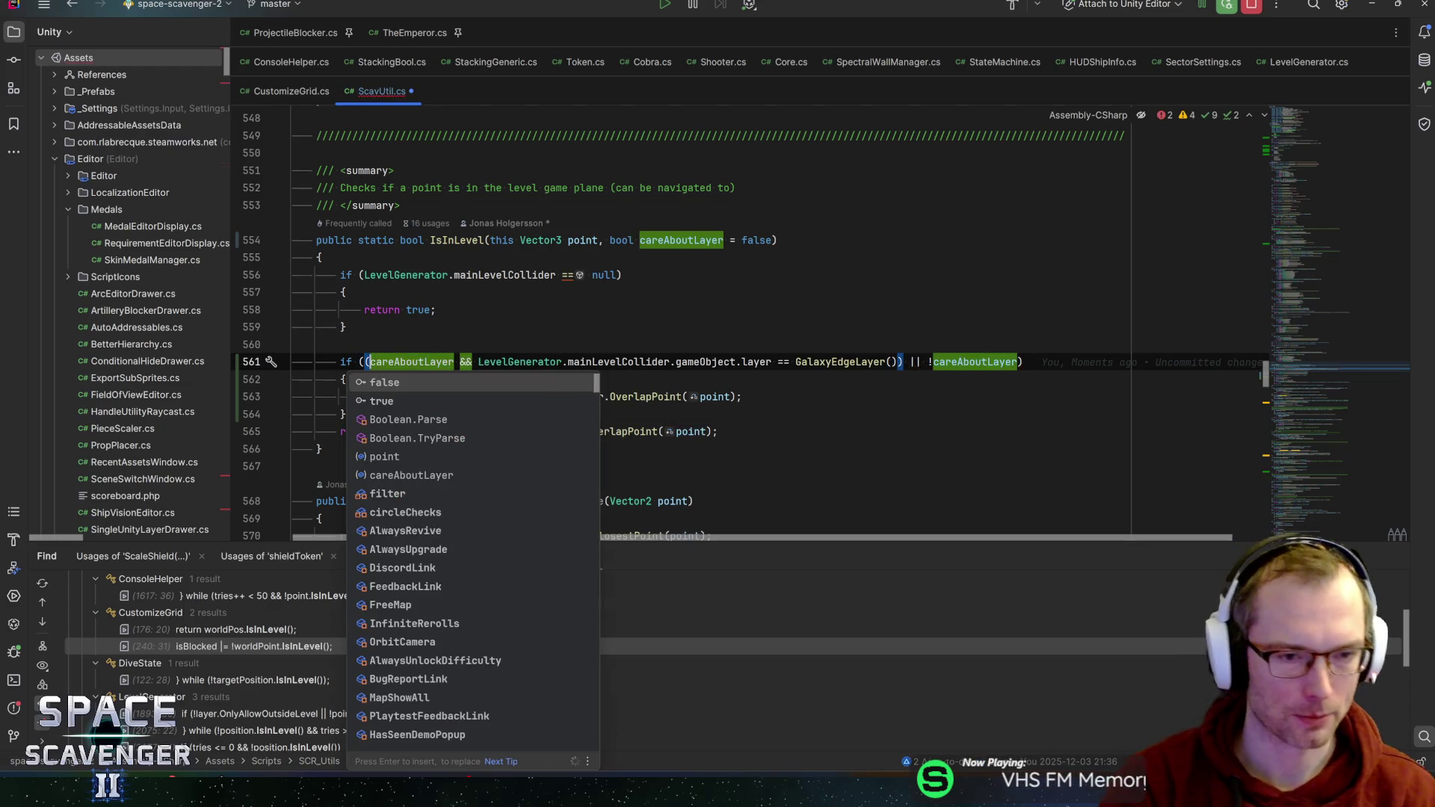
key("End")
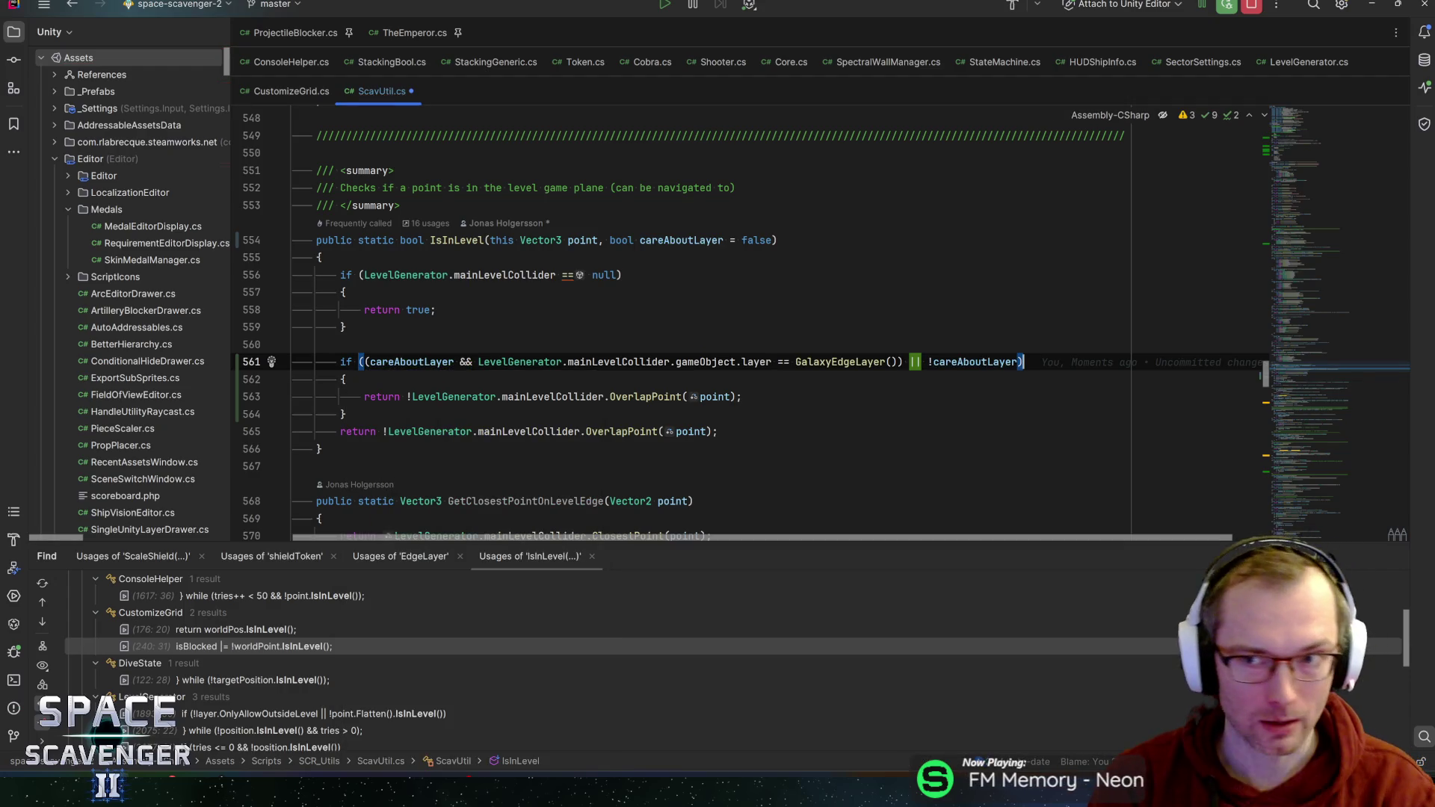
left_click(342, 362)
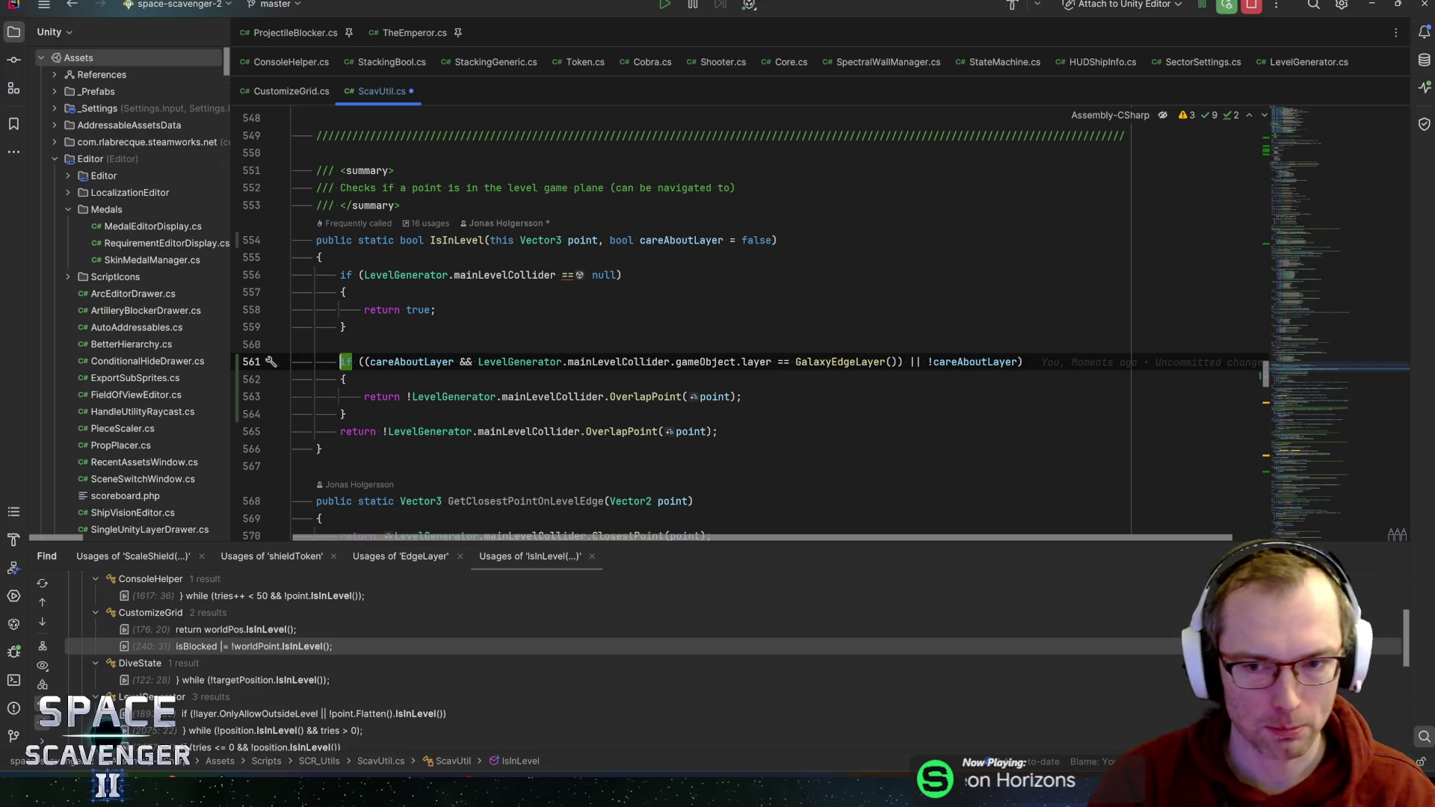
left_click(914, 362)
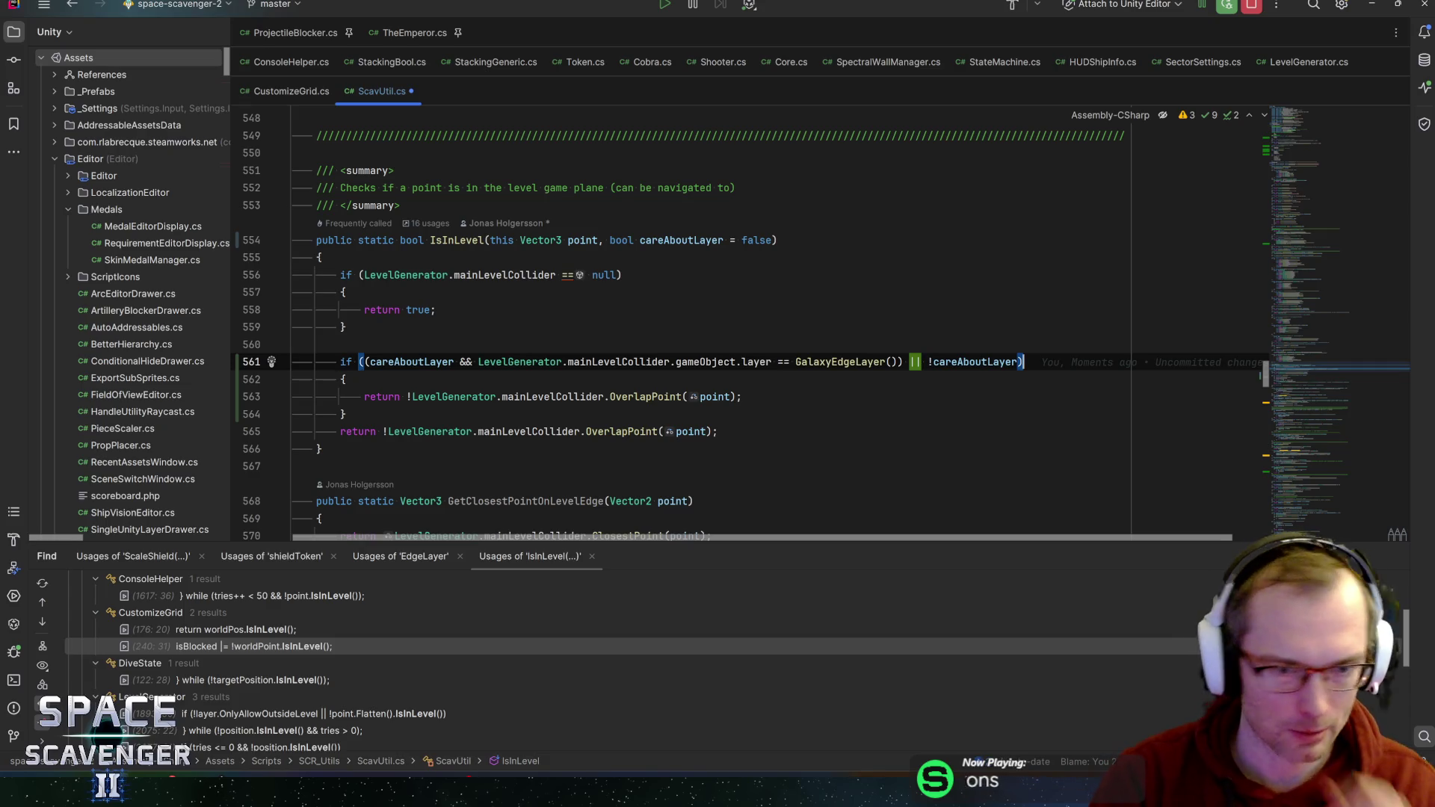
left_click(743, 397)
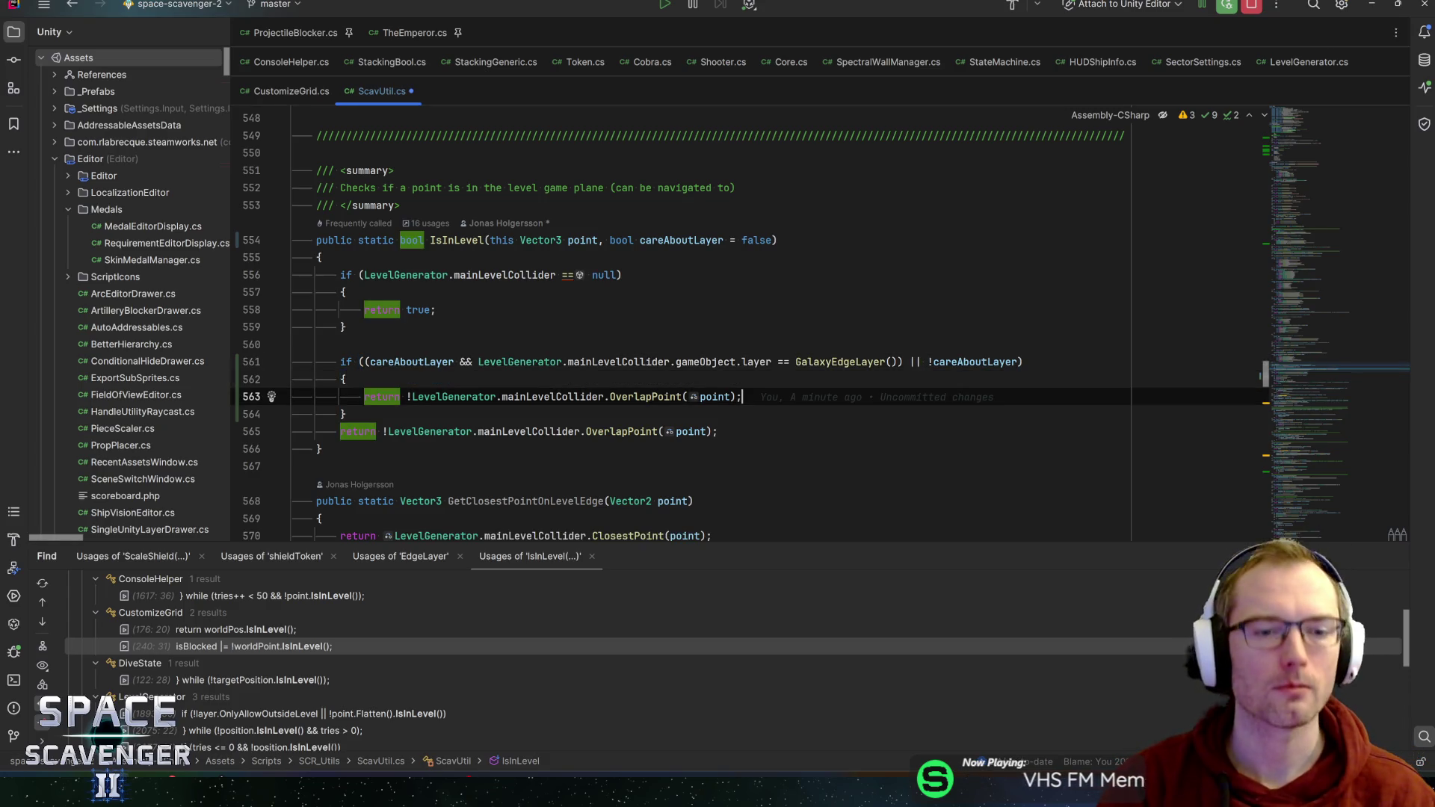
left_click(718, 431)
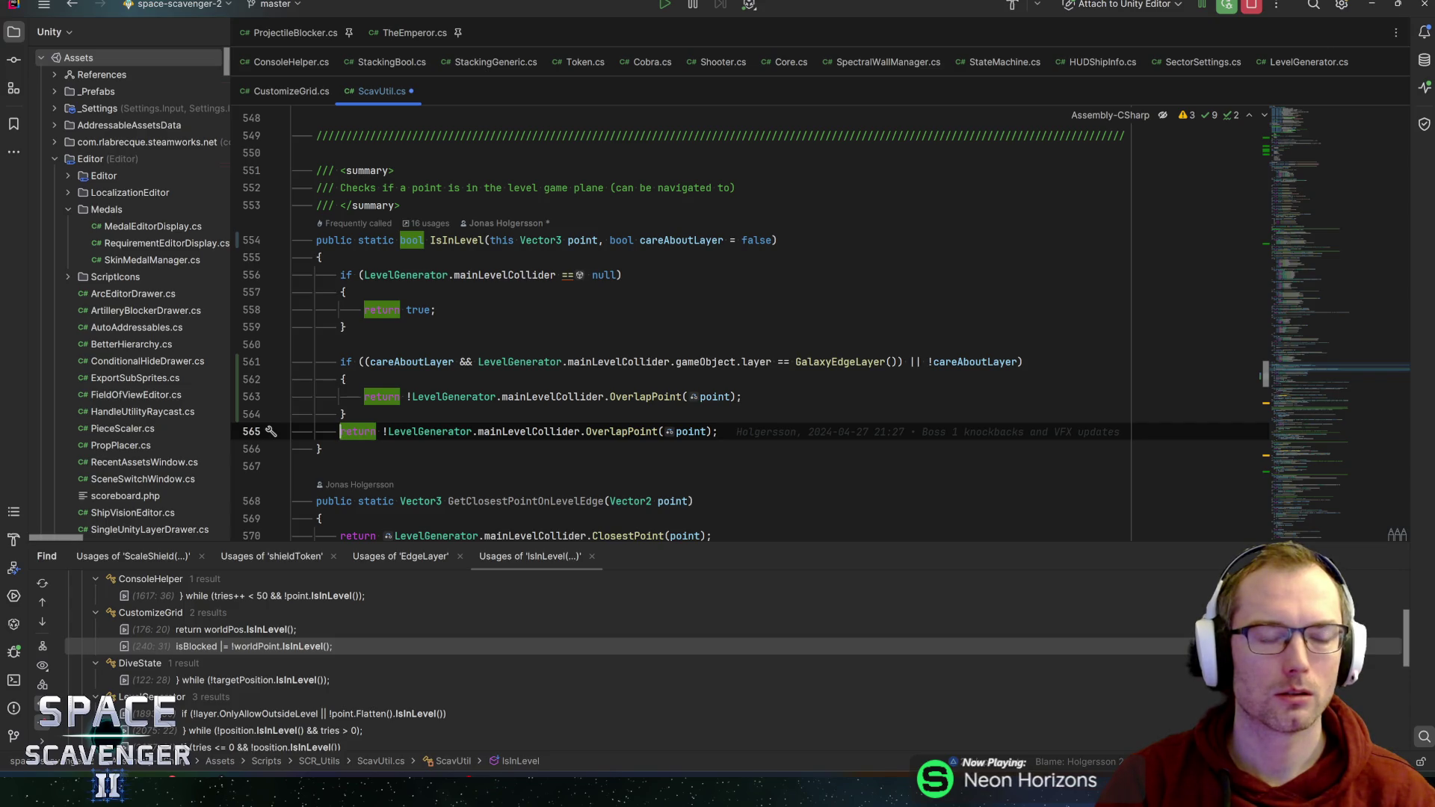
- Review the careAboutLayer and GalaxyEdgeLayer parts of the condition on line 561
left_click_drag(928, 361, 1021, 362)
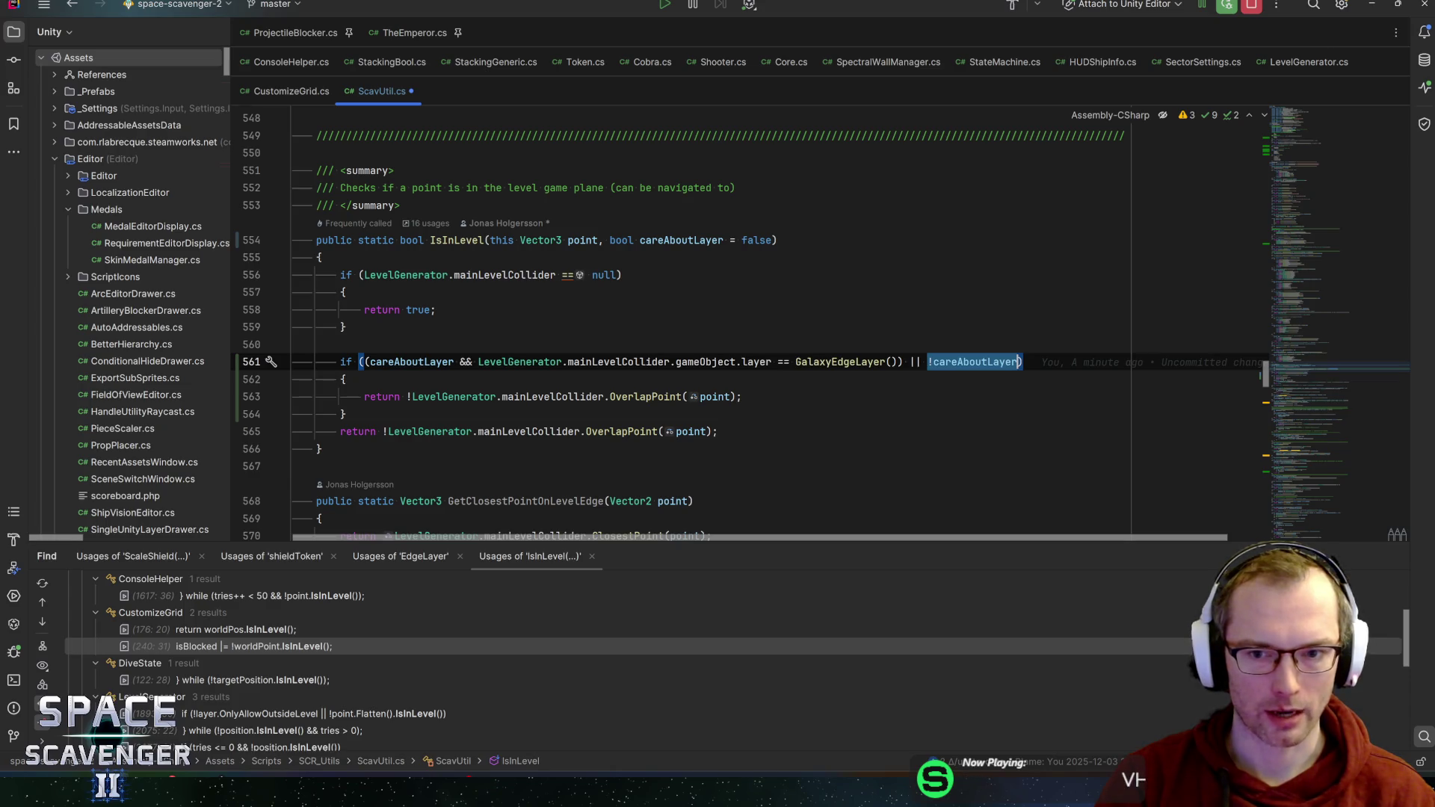
left_click_drag(742, 397, 364, 397)
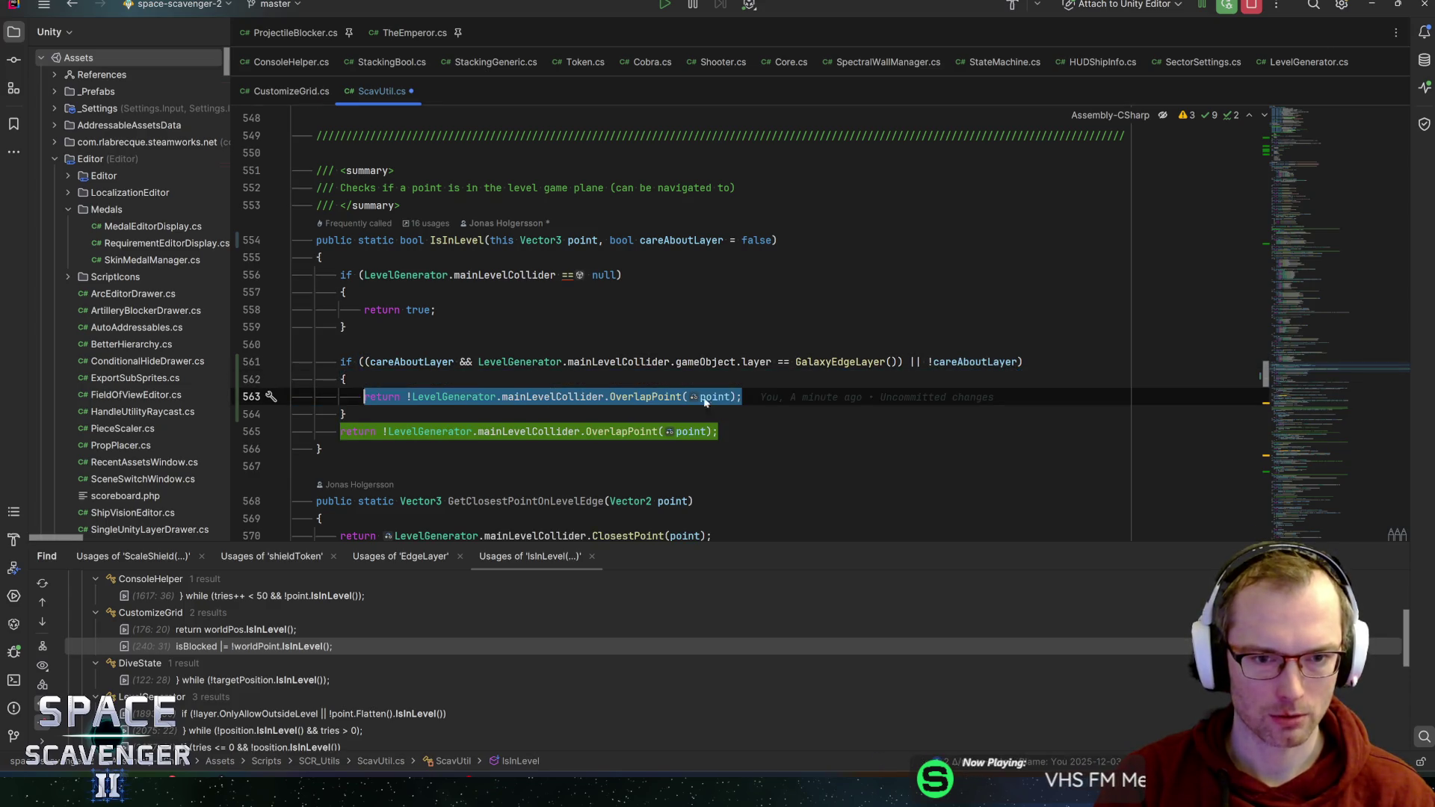
left_click(425, 362)
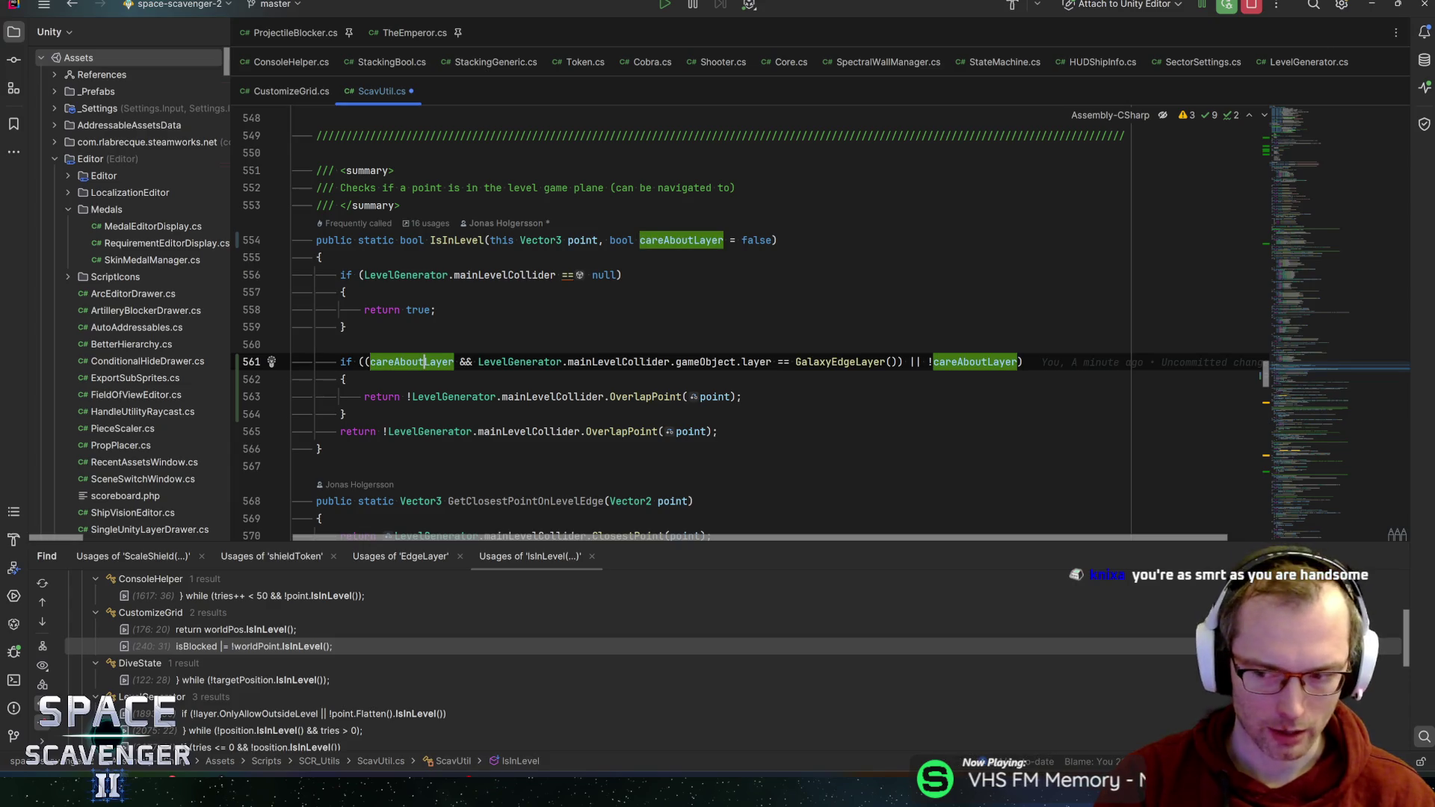
left_click_drag(479, 361, 580, 362)
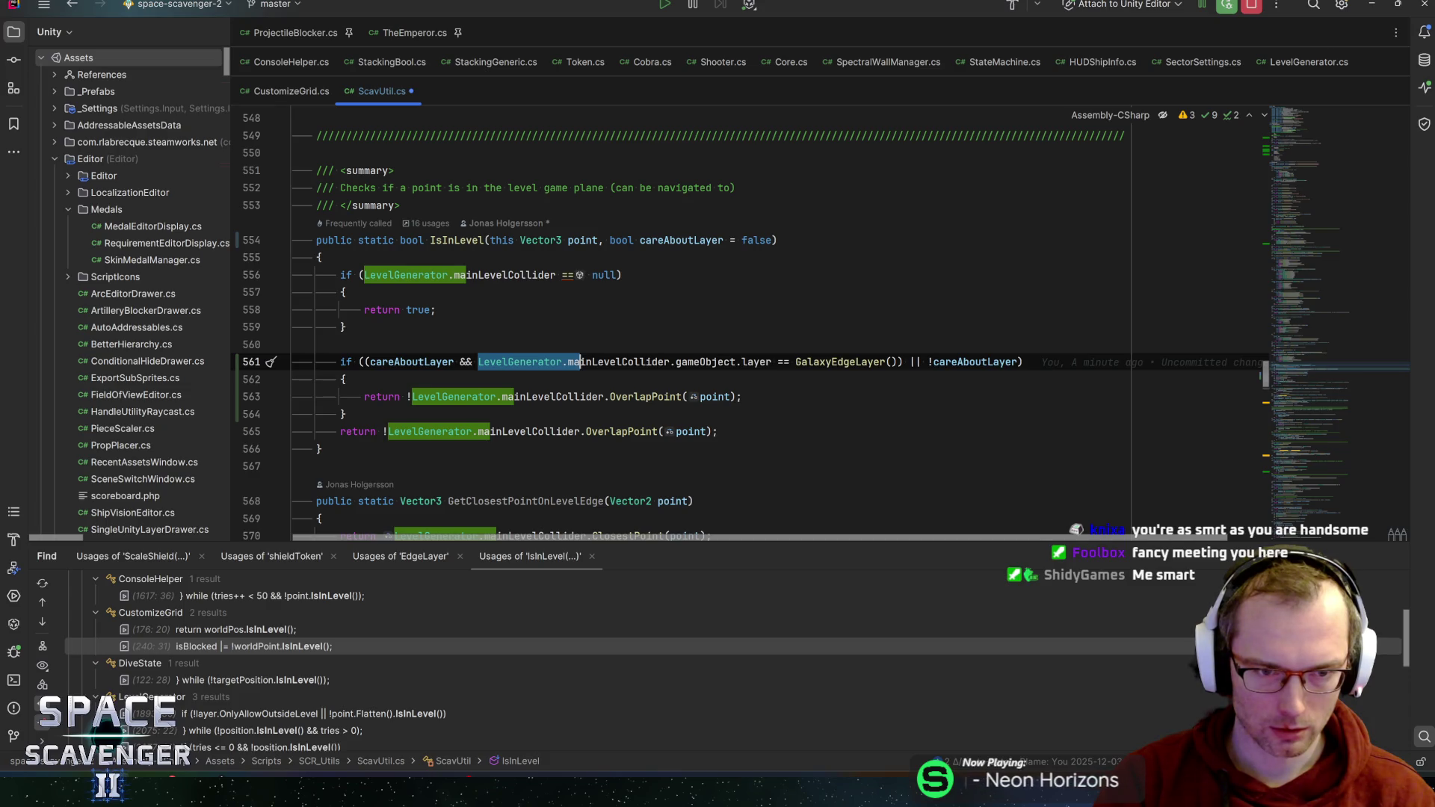
left_click_drag(580, 362, 900, 361)
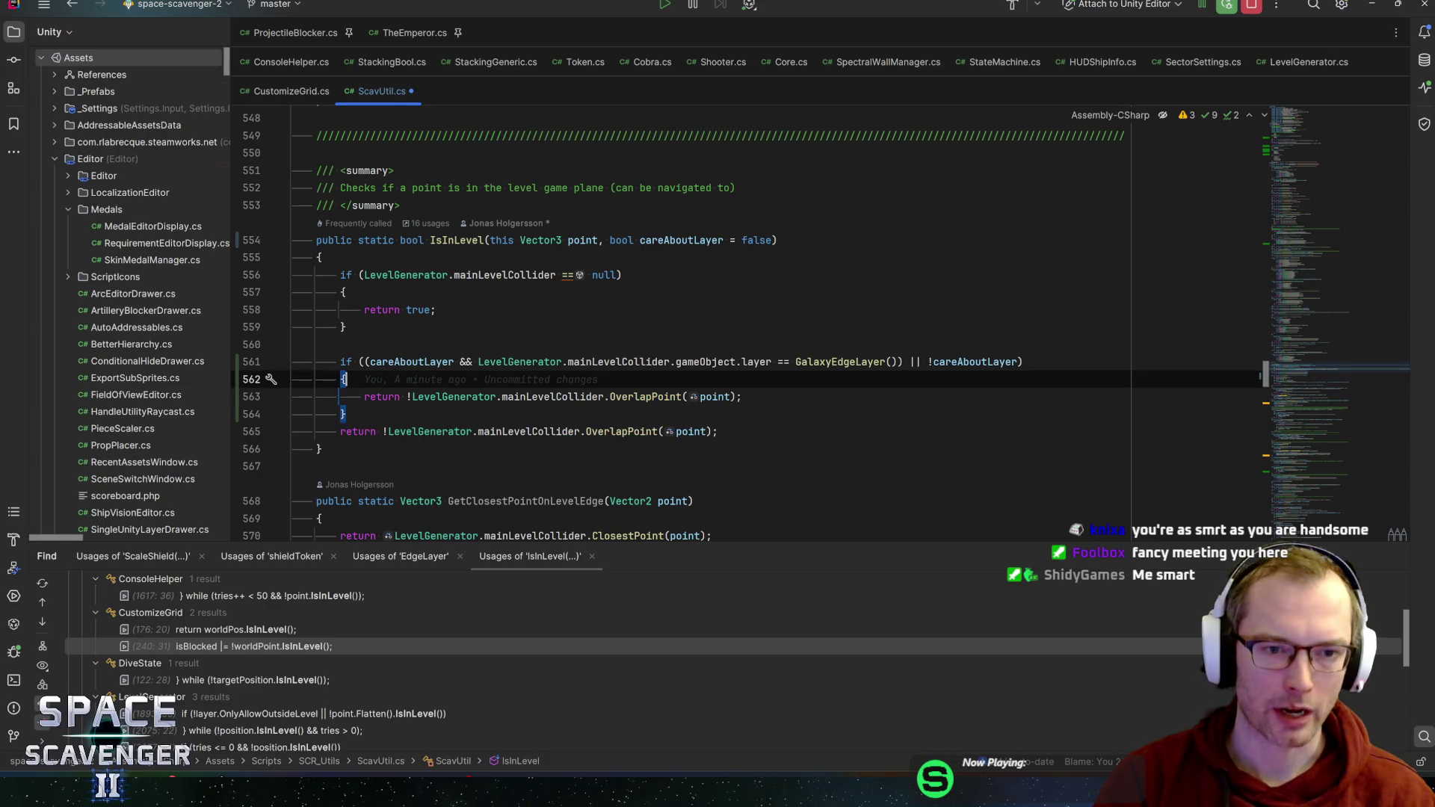
left_click(412, 362)
mouse_move(482, 361)
left_mouse_down()
mouse_move(351, 379)
mouse_move(893, 362)
left_mouse_up()
- Replace the fallback OverlapPoint return on line 565 with 'return false;'
left_click(382, 431)
key("shift+End")
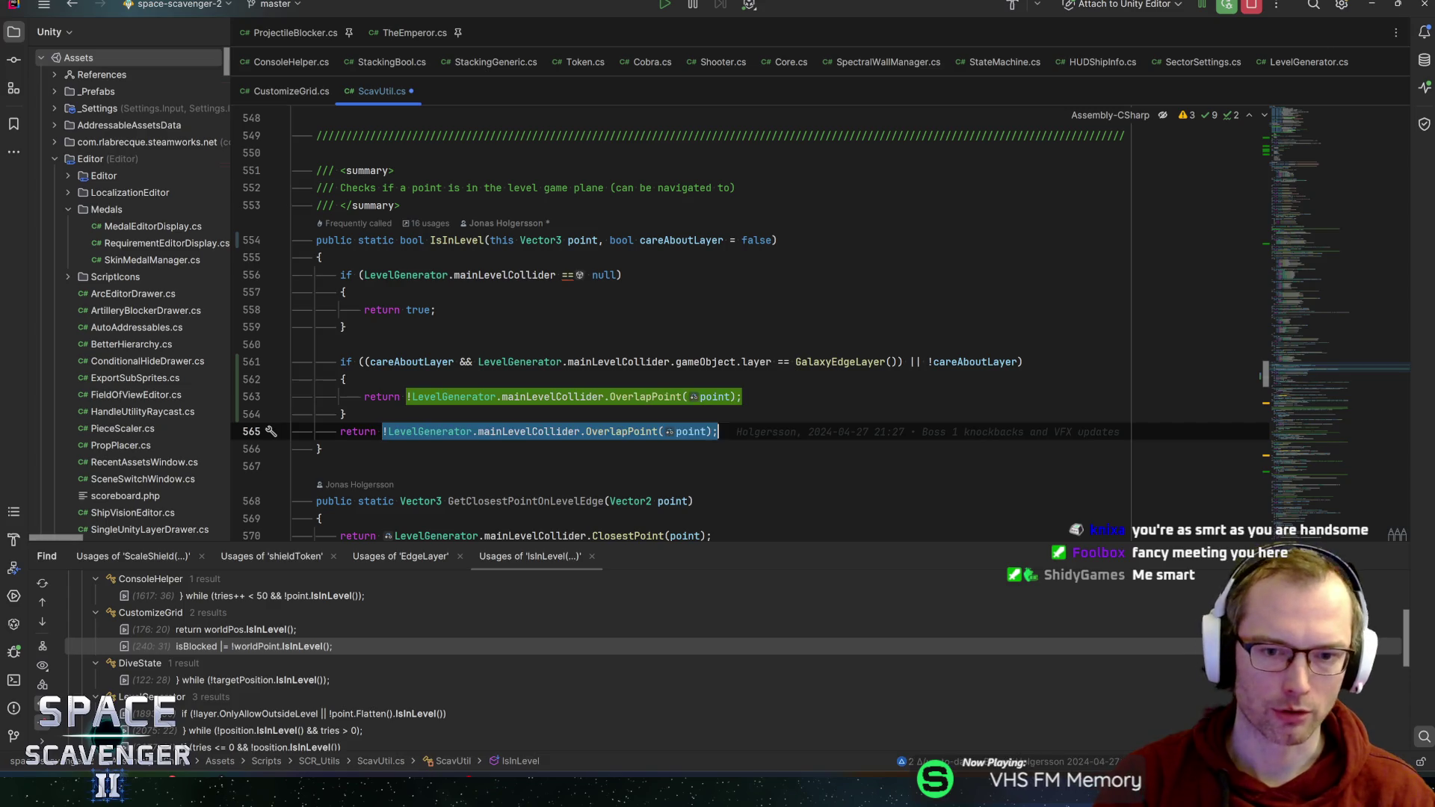
type("false;")
key("Home")
key("Return")
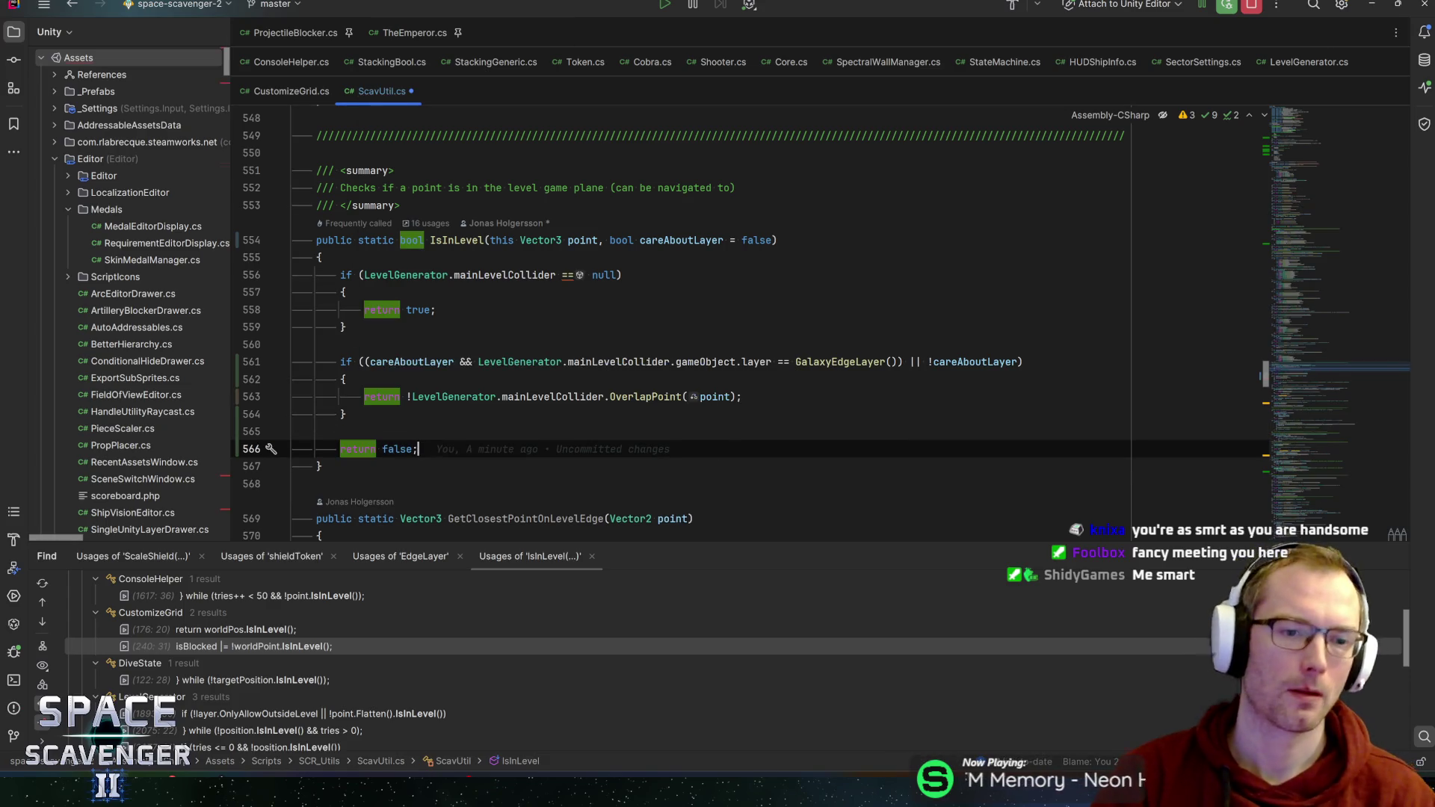
left_click(394, 449)
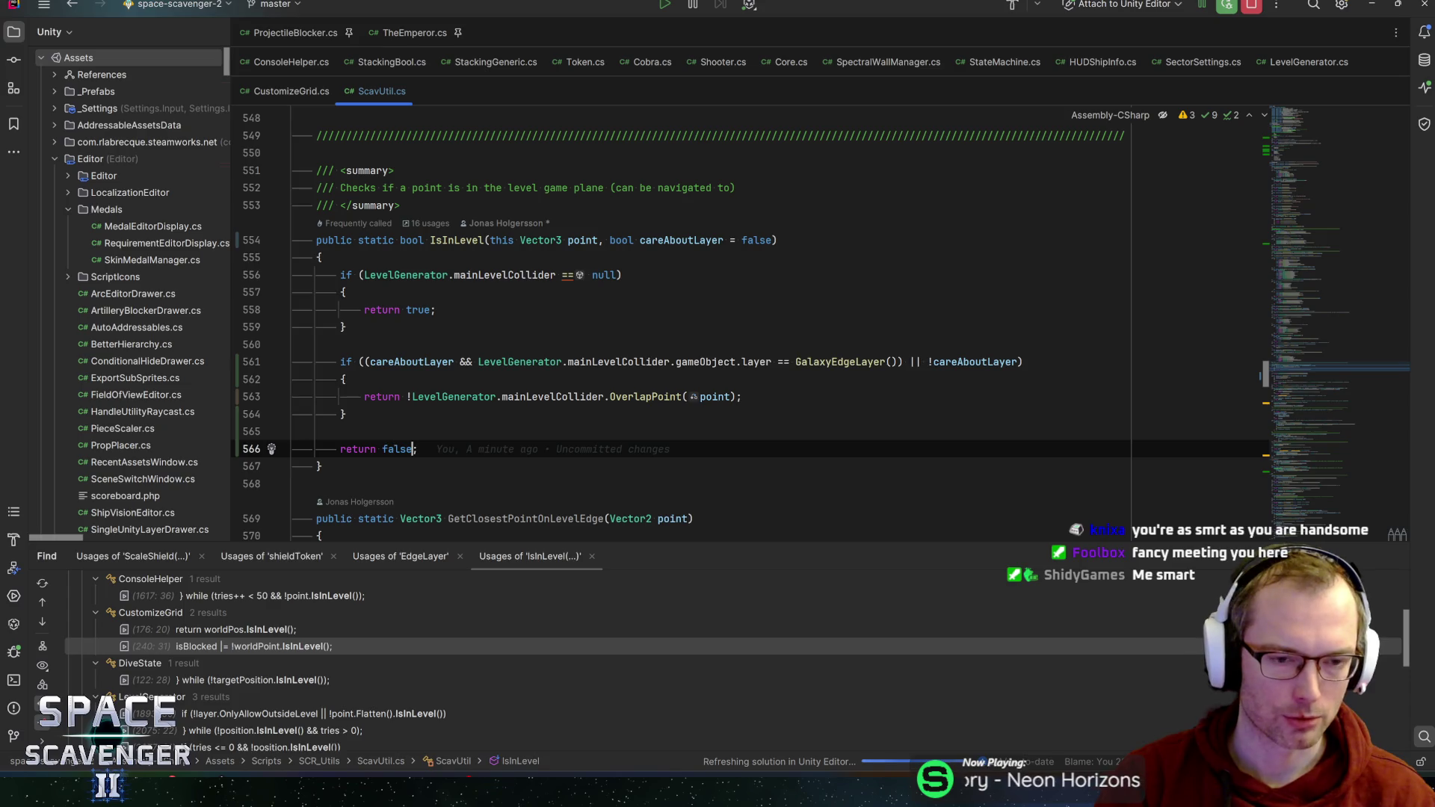
type(";")
left_click(418, 449)
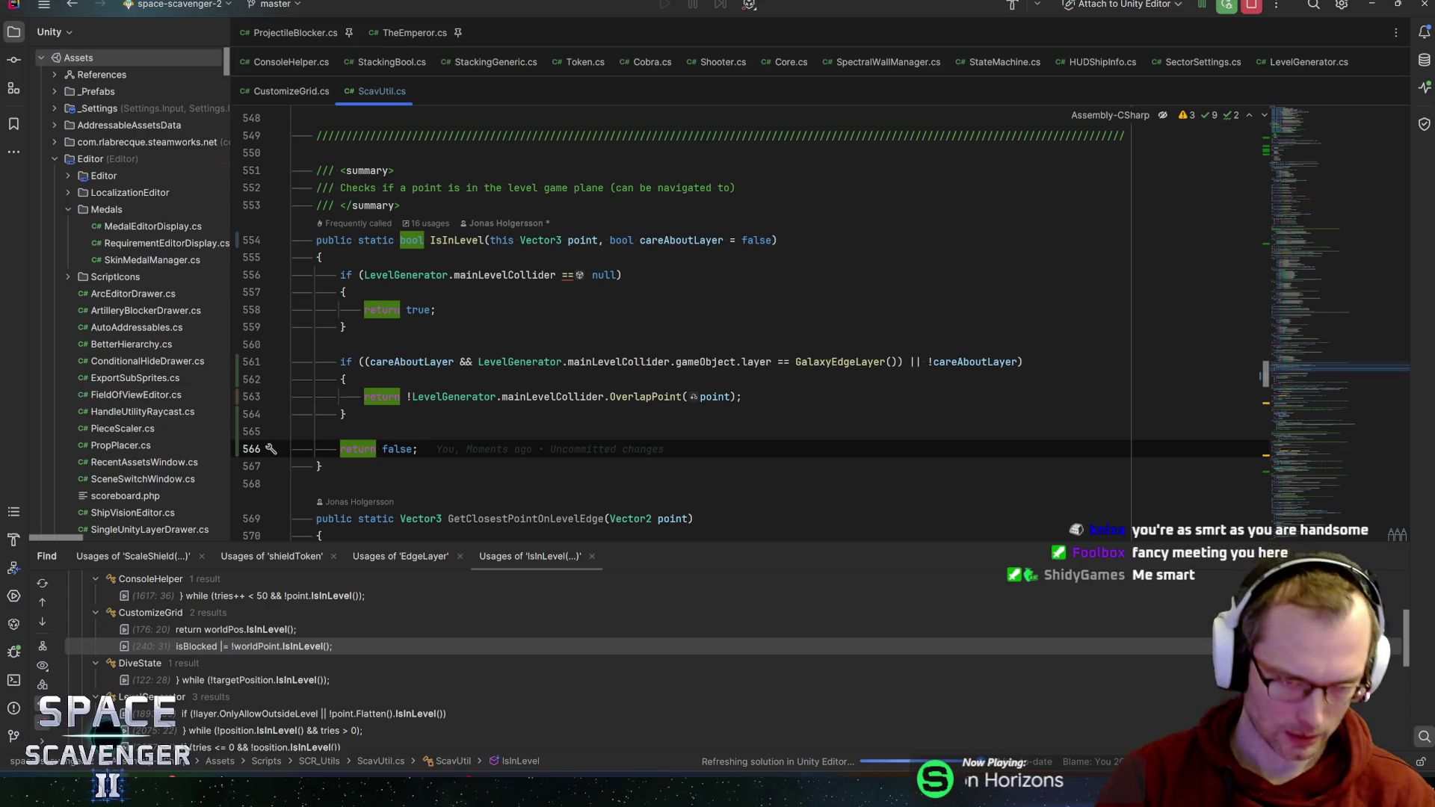
left_click(367, 362)
- Review the GalaxyEdgeLayer condition and delete the blank line above IsInLevel's final return false
left_click_drag(478, 362, 902, 362)
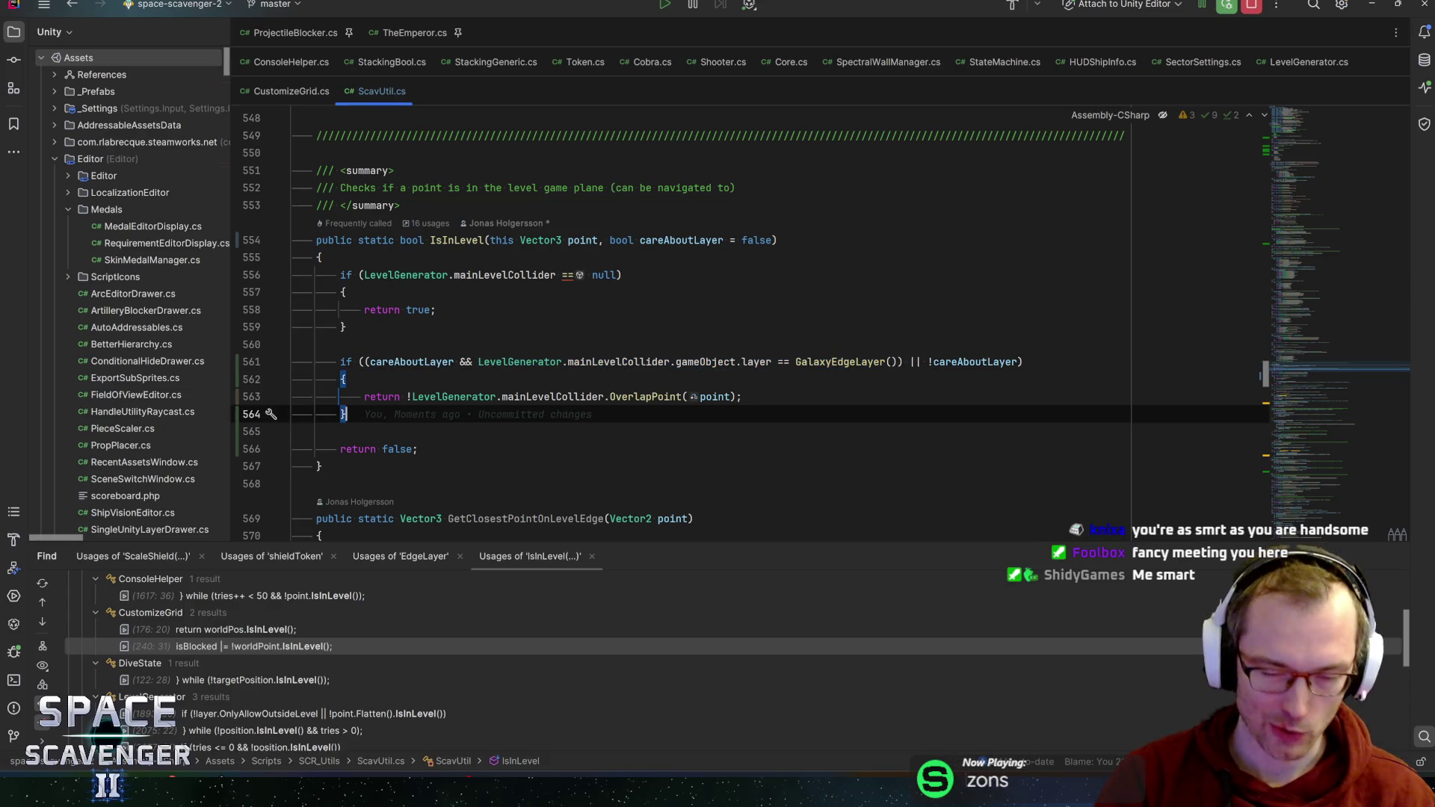
left_click(742, 397)
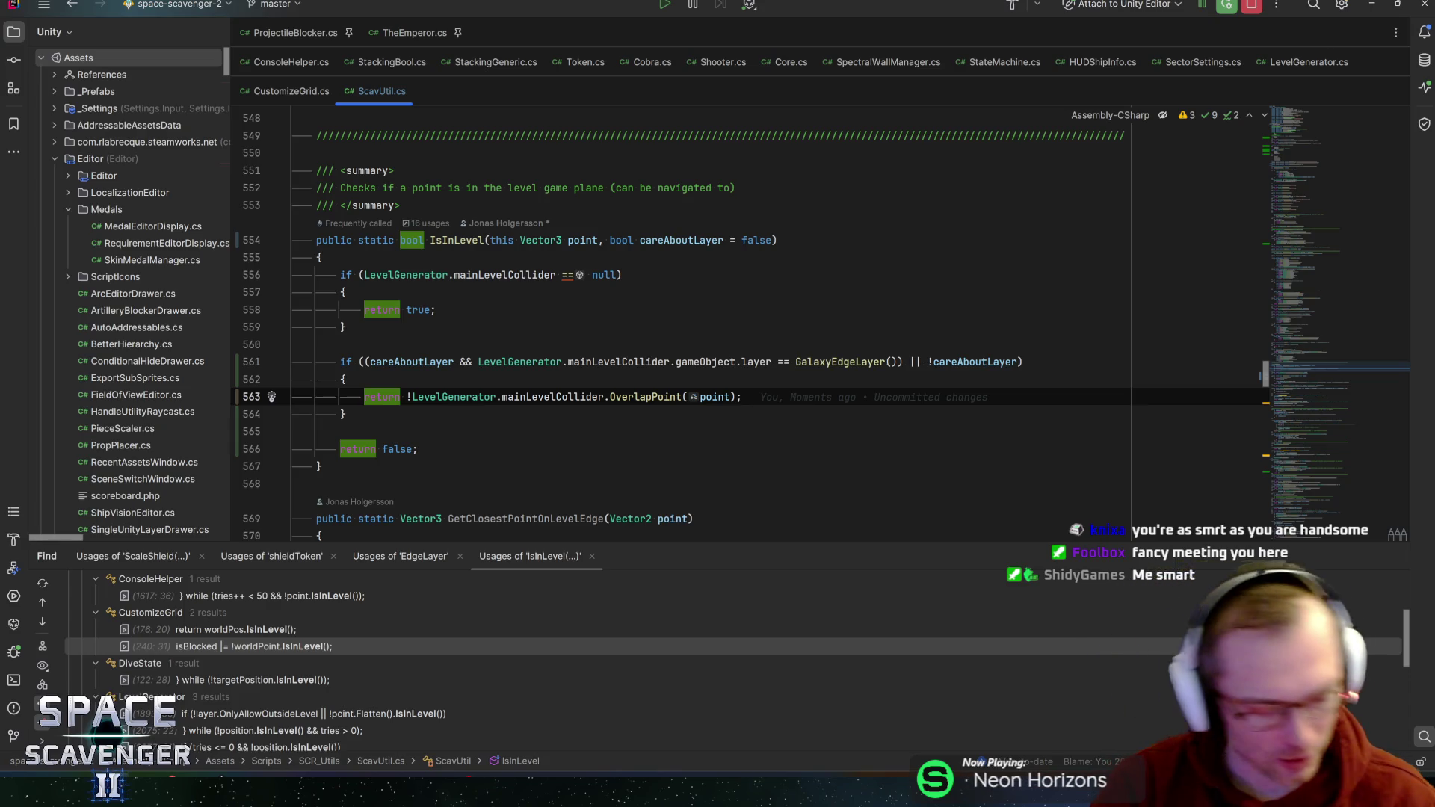
left_click(346, 414)
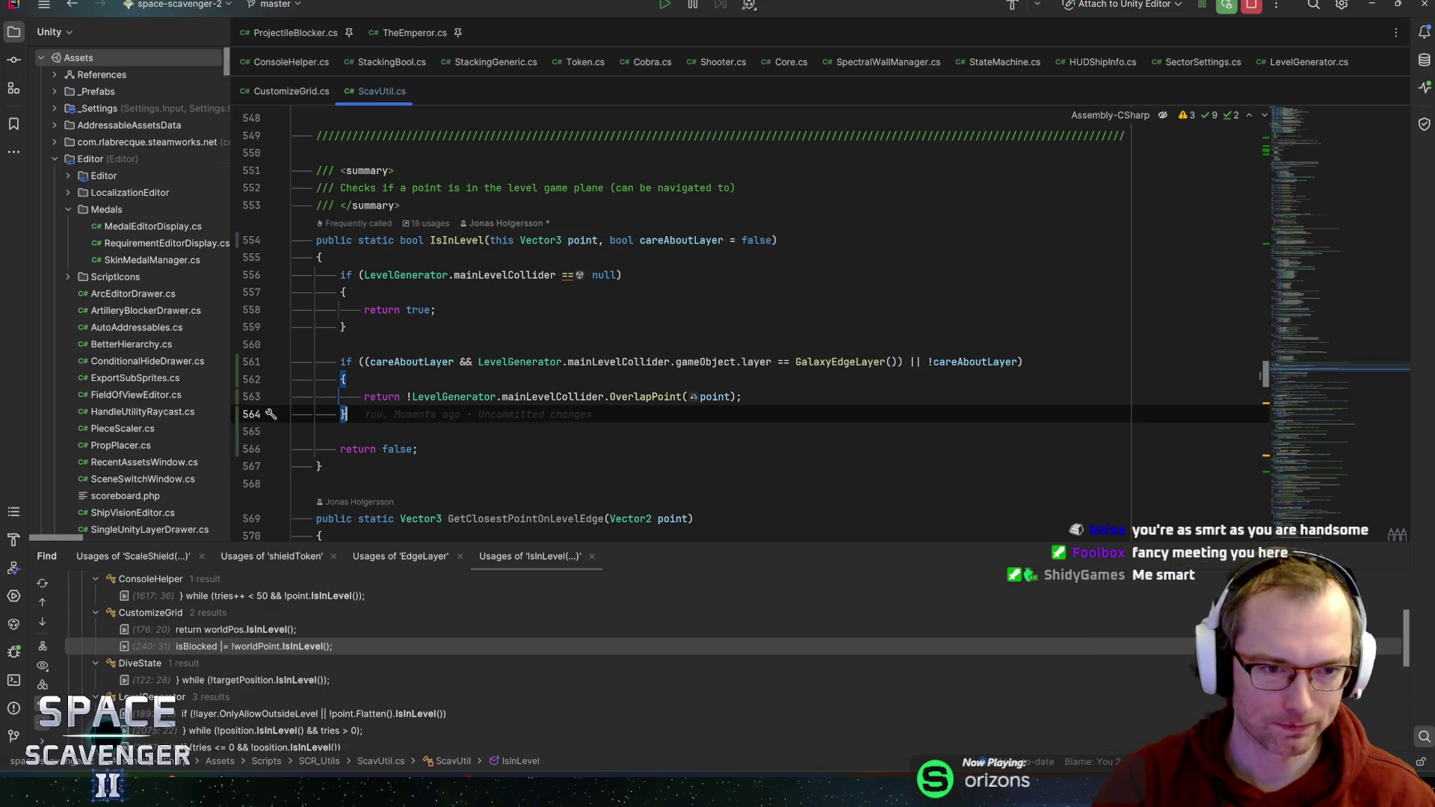
key("Delete")
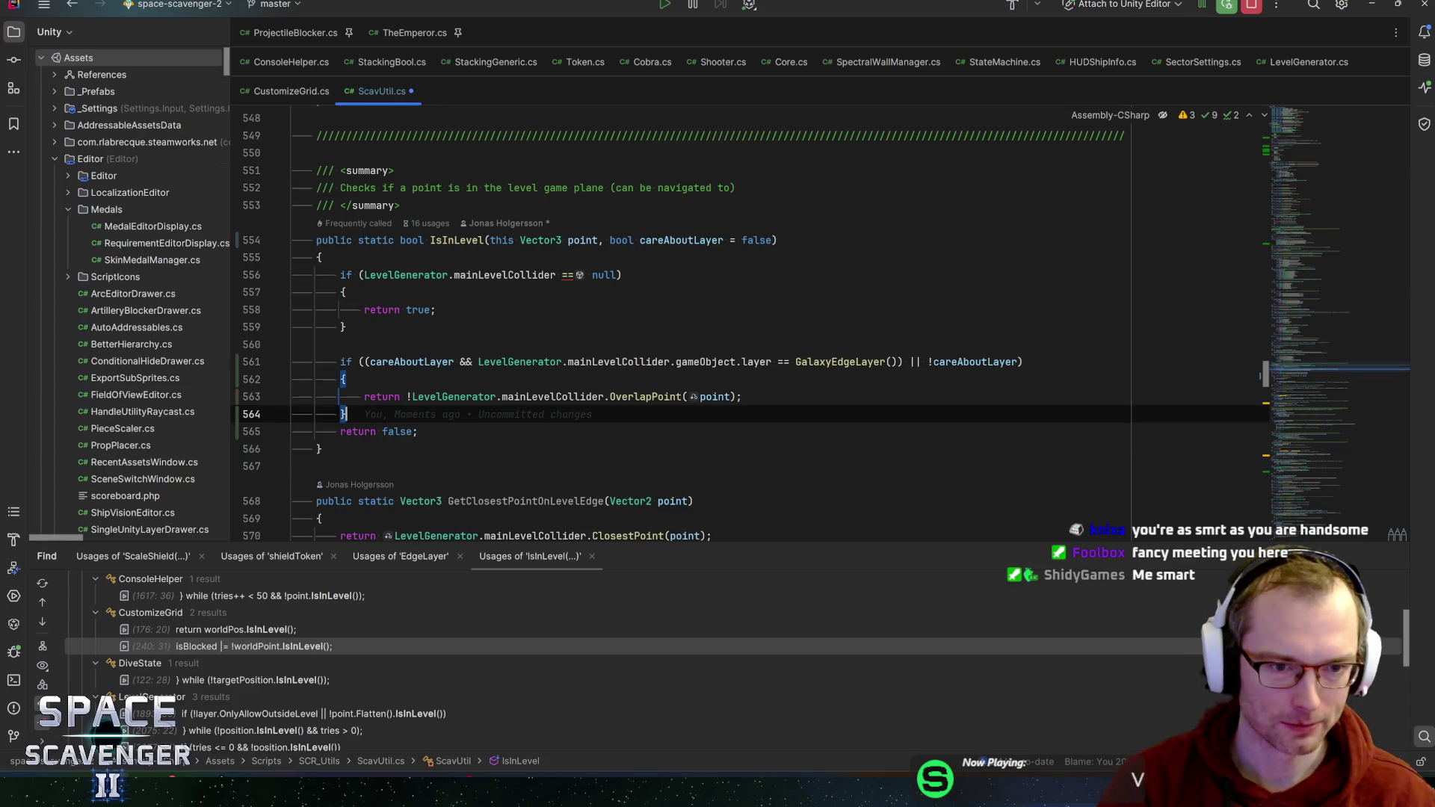
left_click(743, 397)
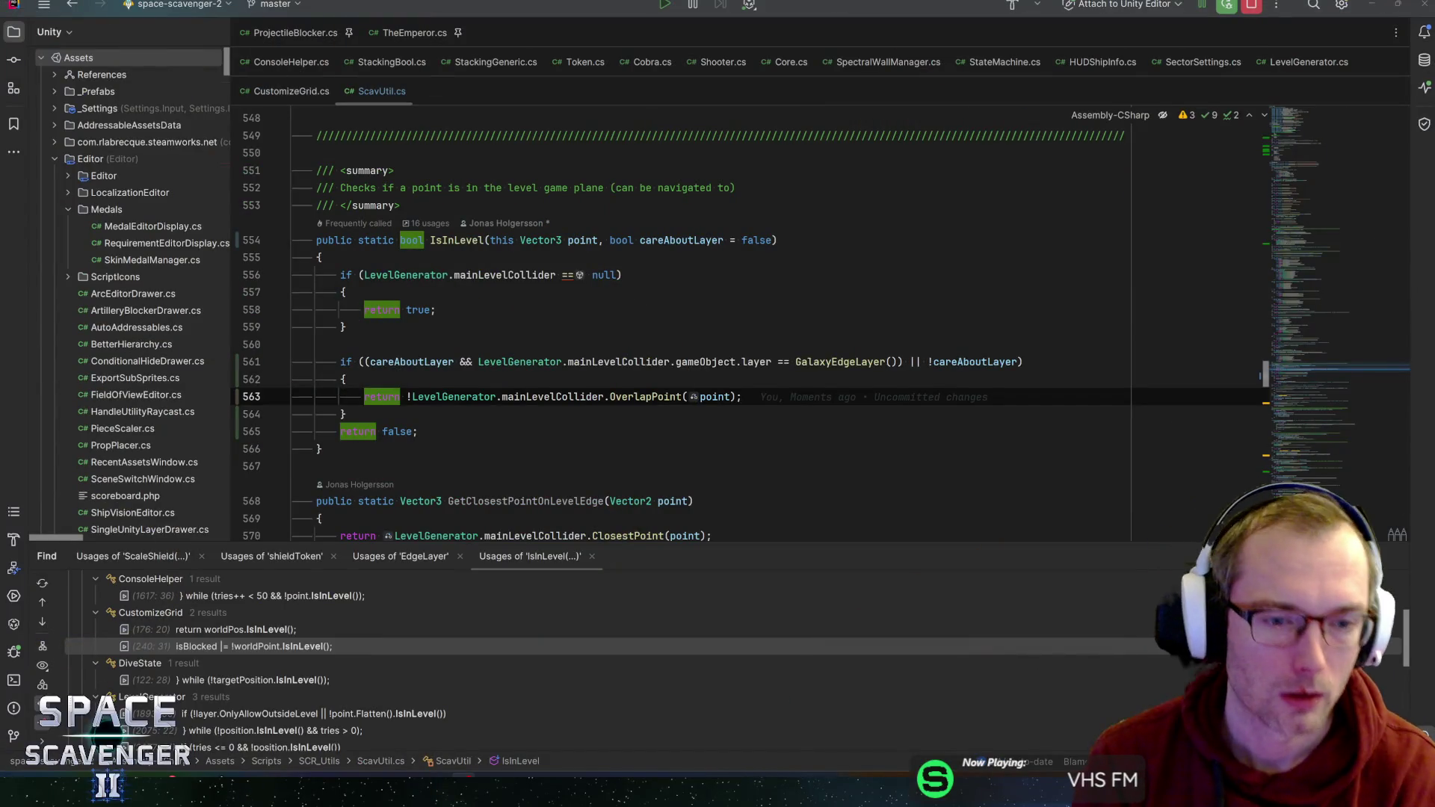
- Find usages of IsInLevel and pass true as careAboutLayer in the CustomizeGrid.cs line 240 call
left_click(420, 431)
double_click(456, 240)
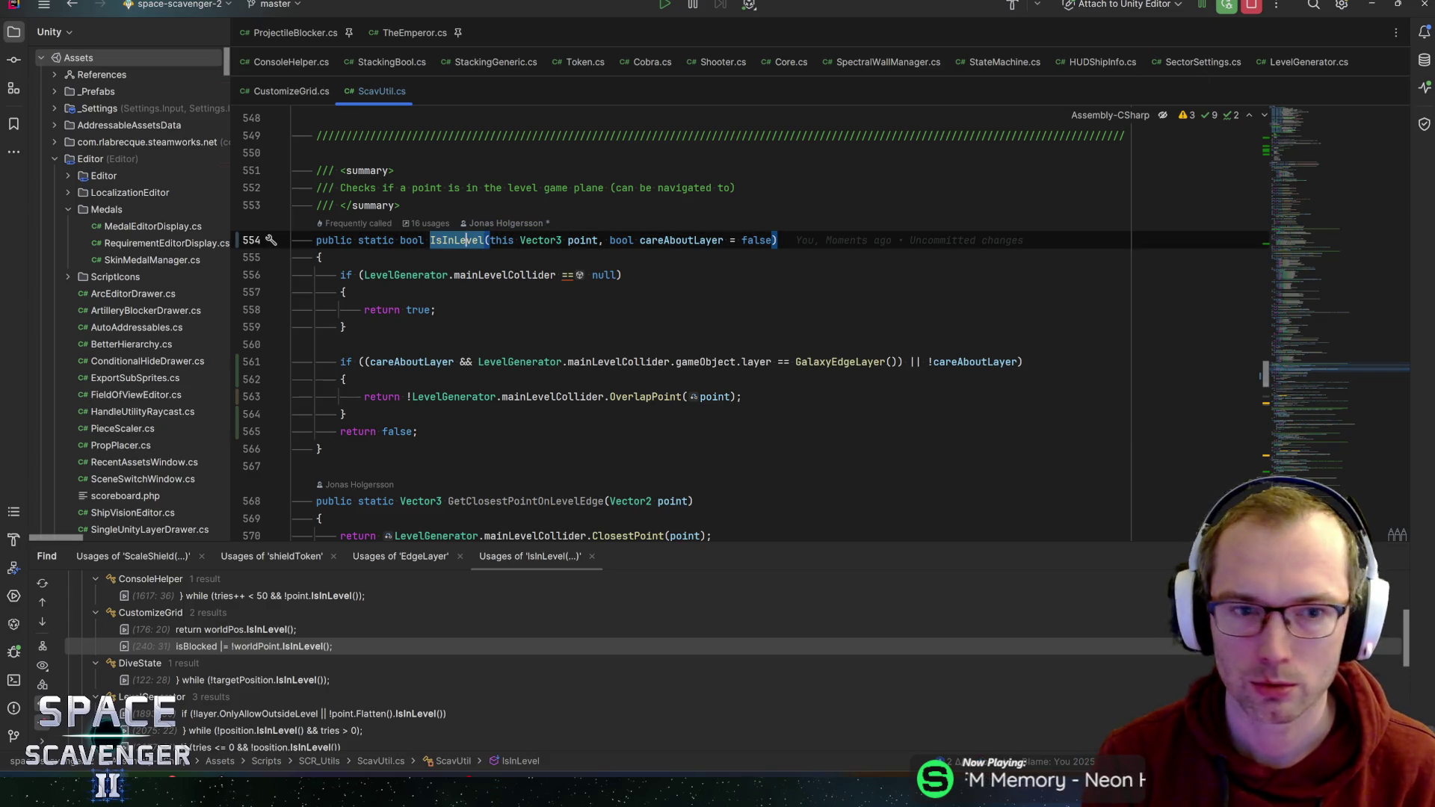
key("alt+F7")
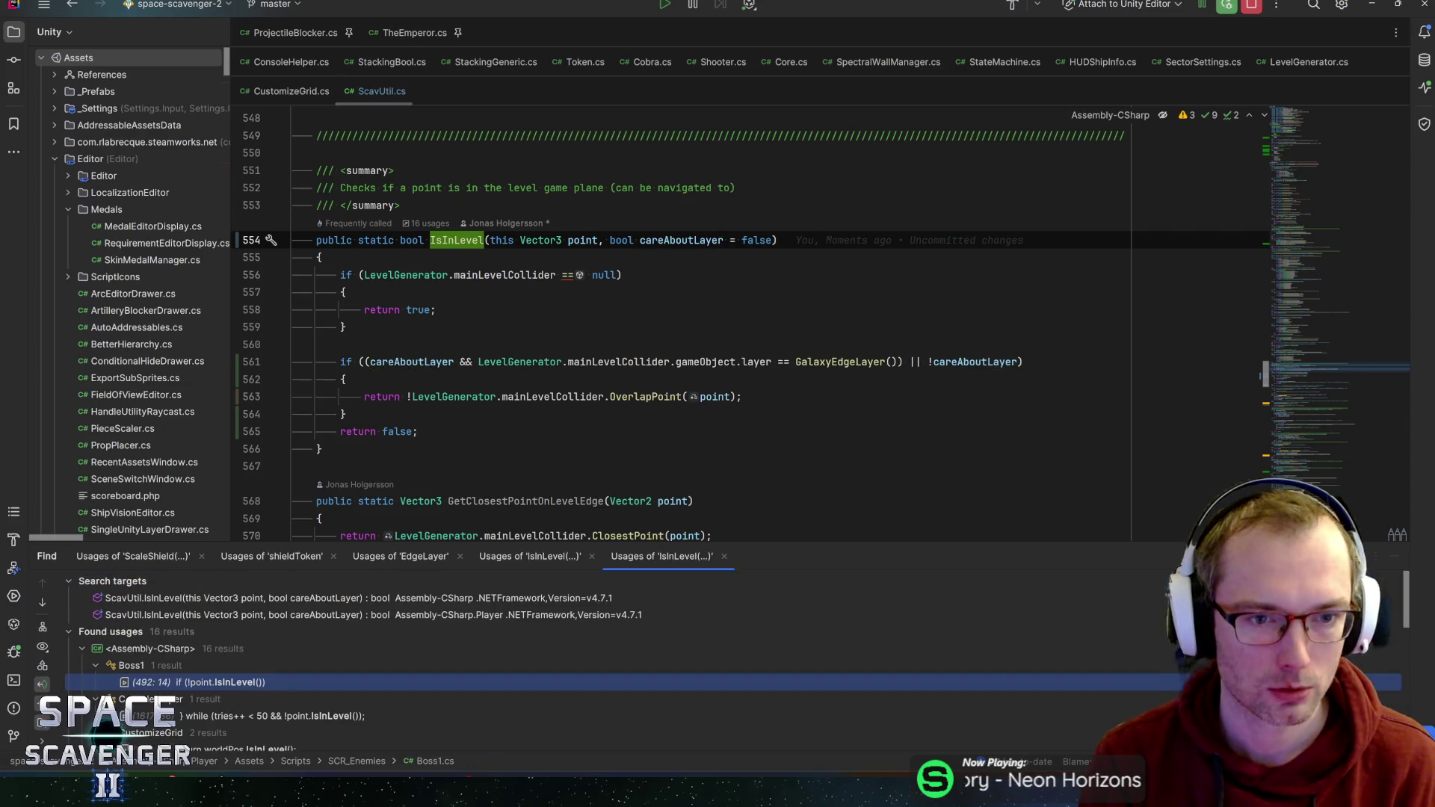
scroll(326, 671, "down", 3)
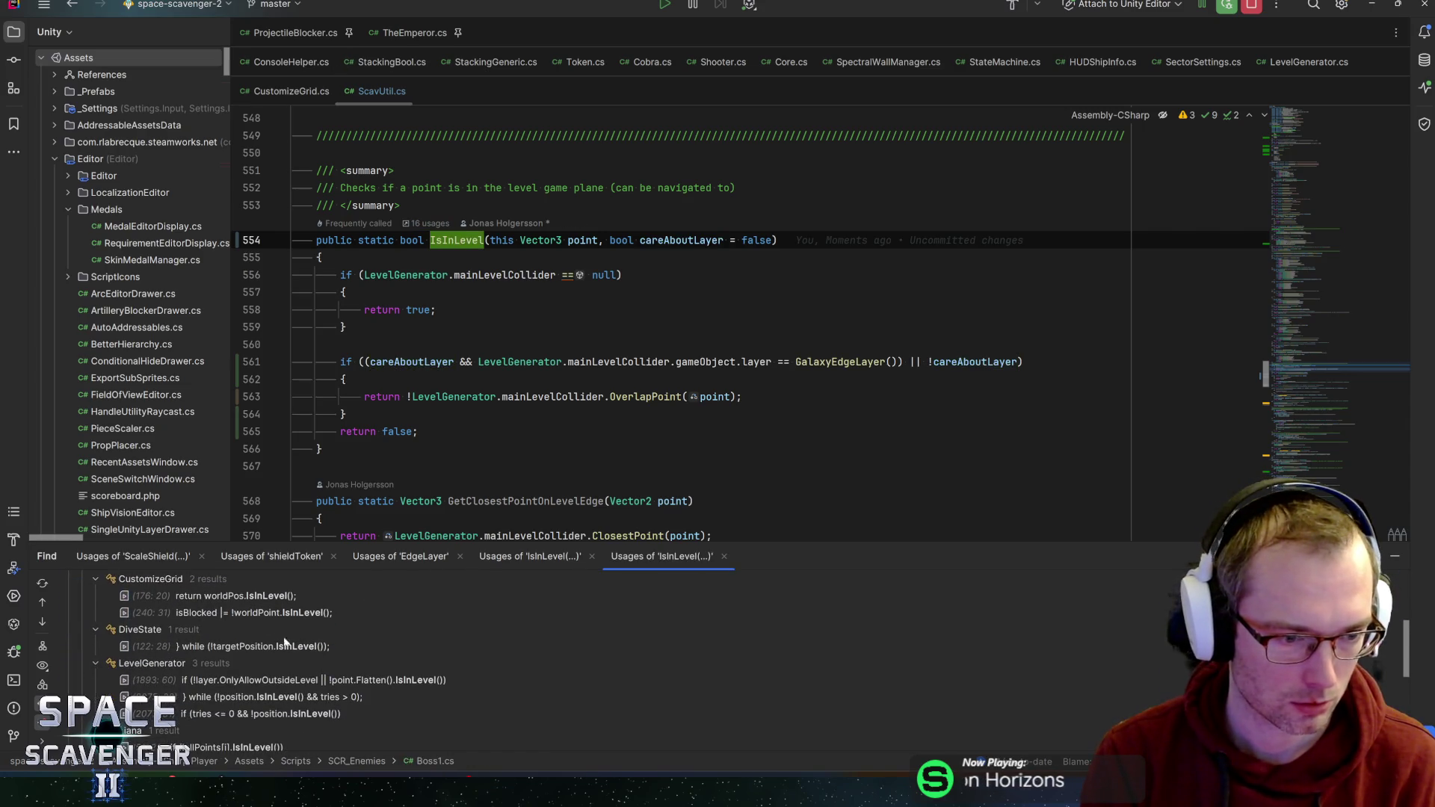
double_click(291, 612)
type("true")
key("End")
- Pass true to the line 176 IsInLevel call as well and save CustomizeGrid.cs
double_click(291, 596)
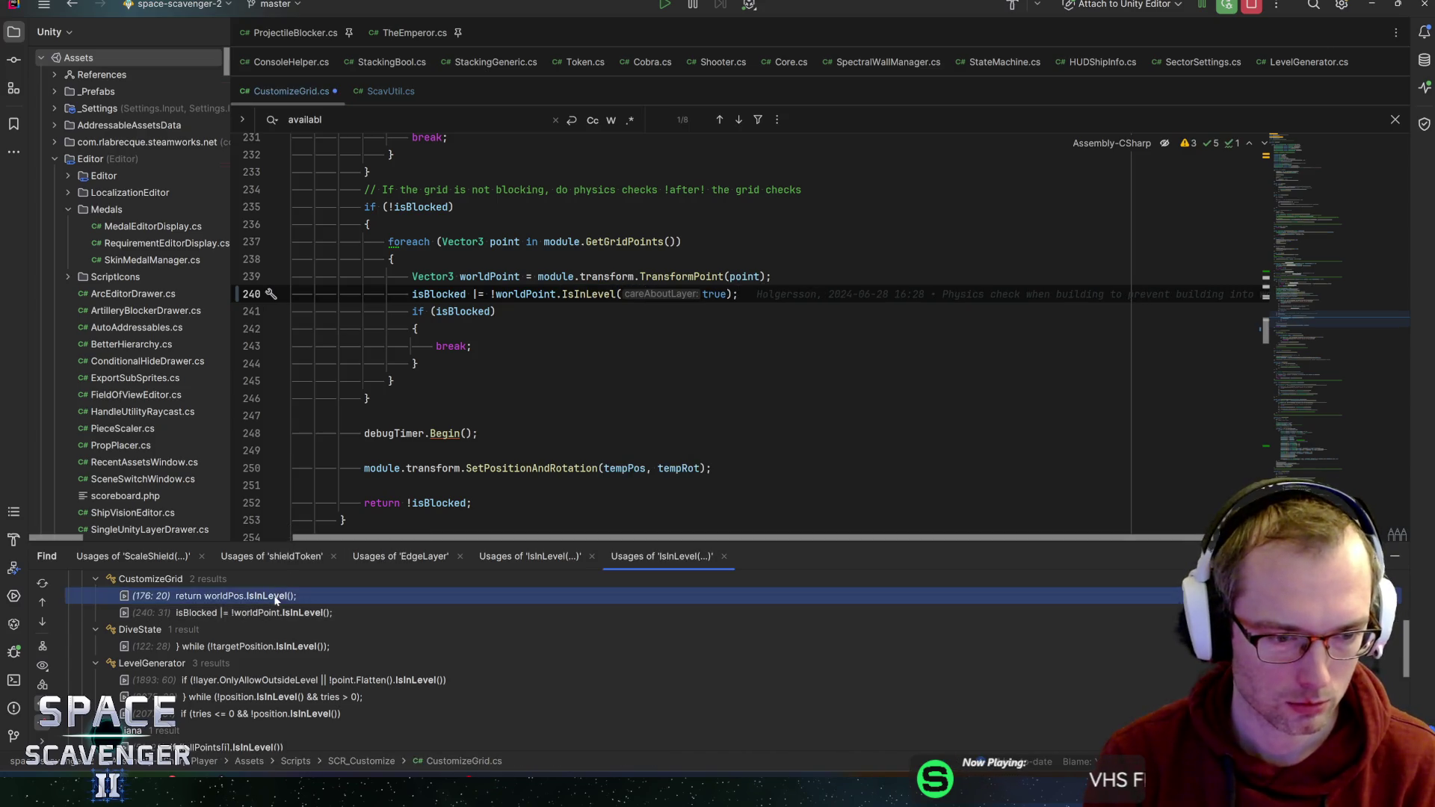
key("End")
key("Left")
key("Left")
type("true")
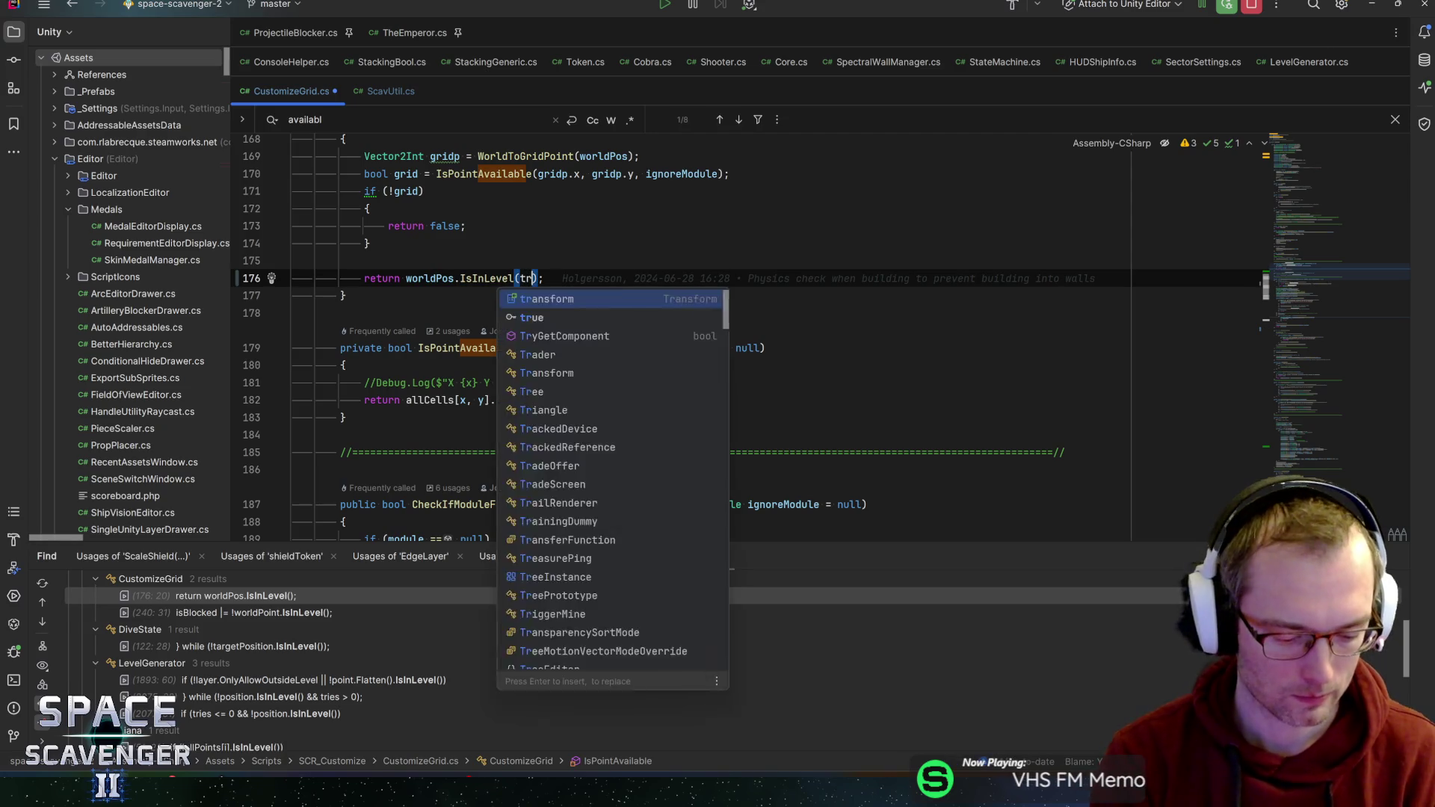
key("End")
key("ctrl+s")
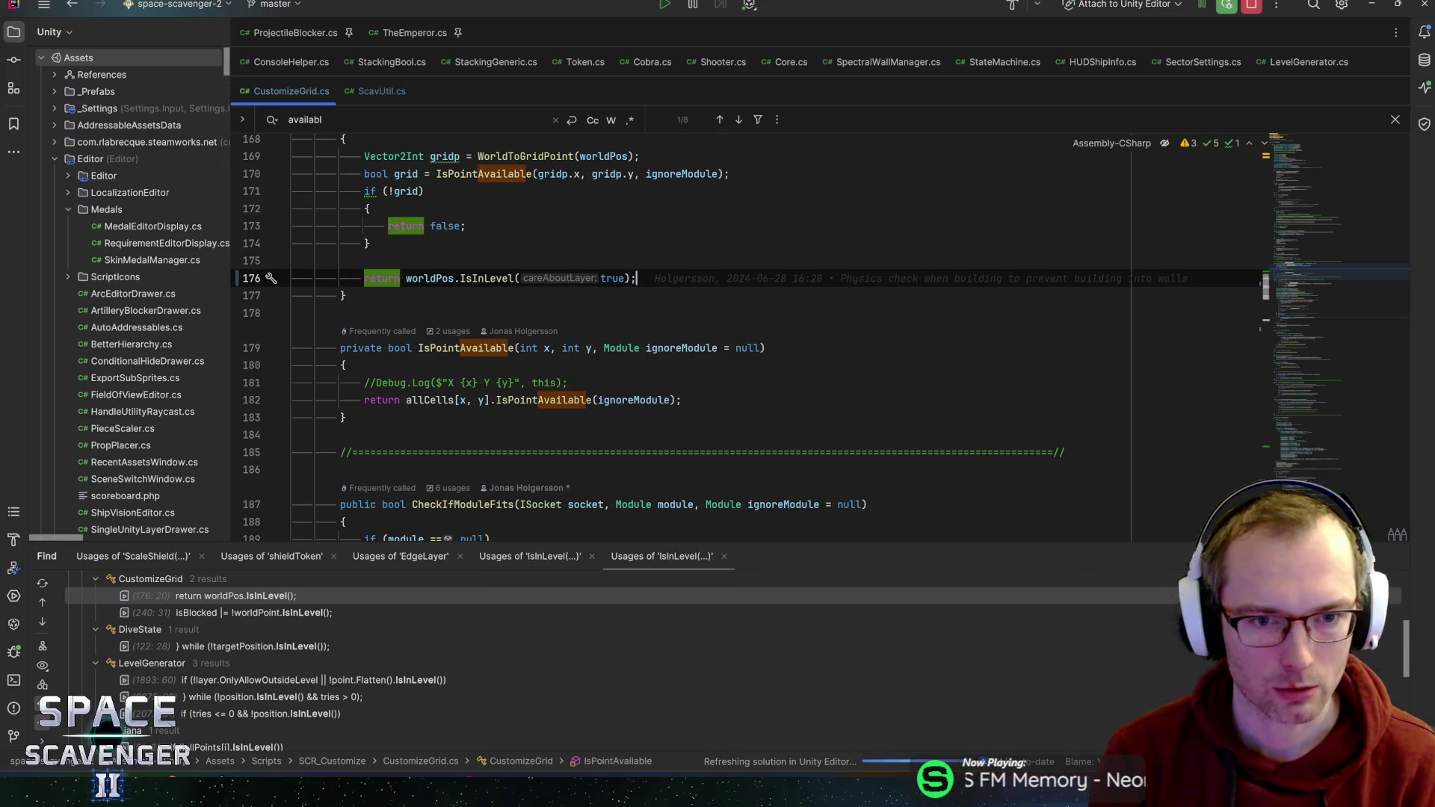
- View IsInLevel's documentation from the line 176 call, then jump to its declaration in ScavUtil.cs
left_click(612, 278)
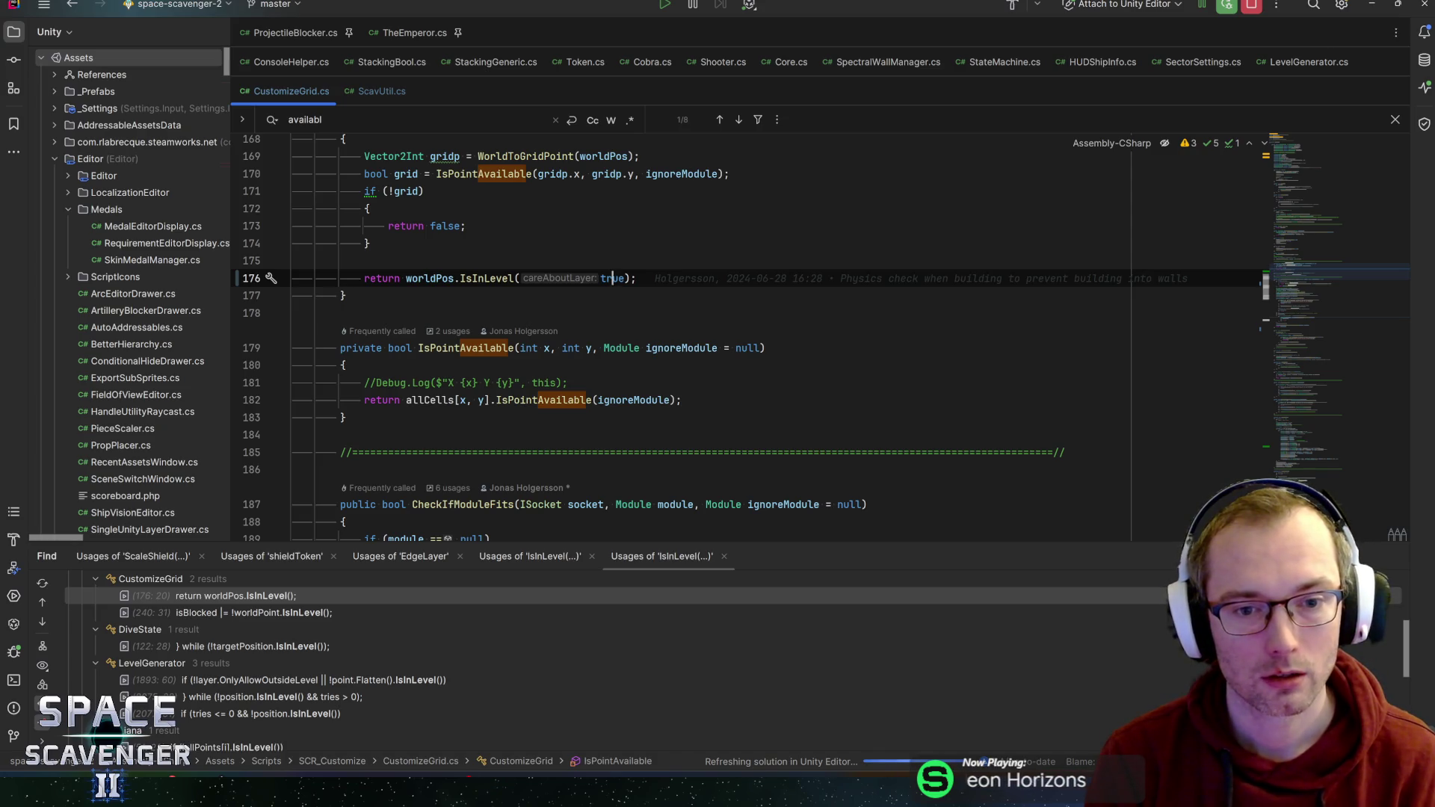
left_click(637, 278)
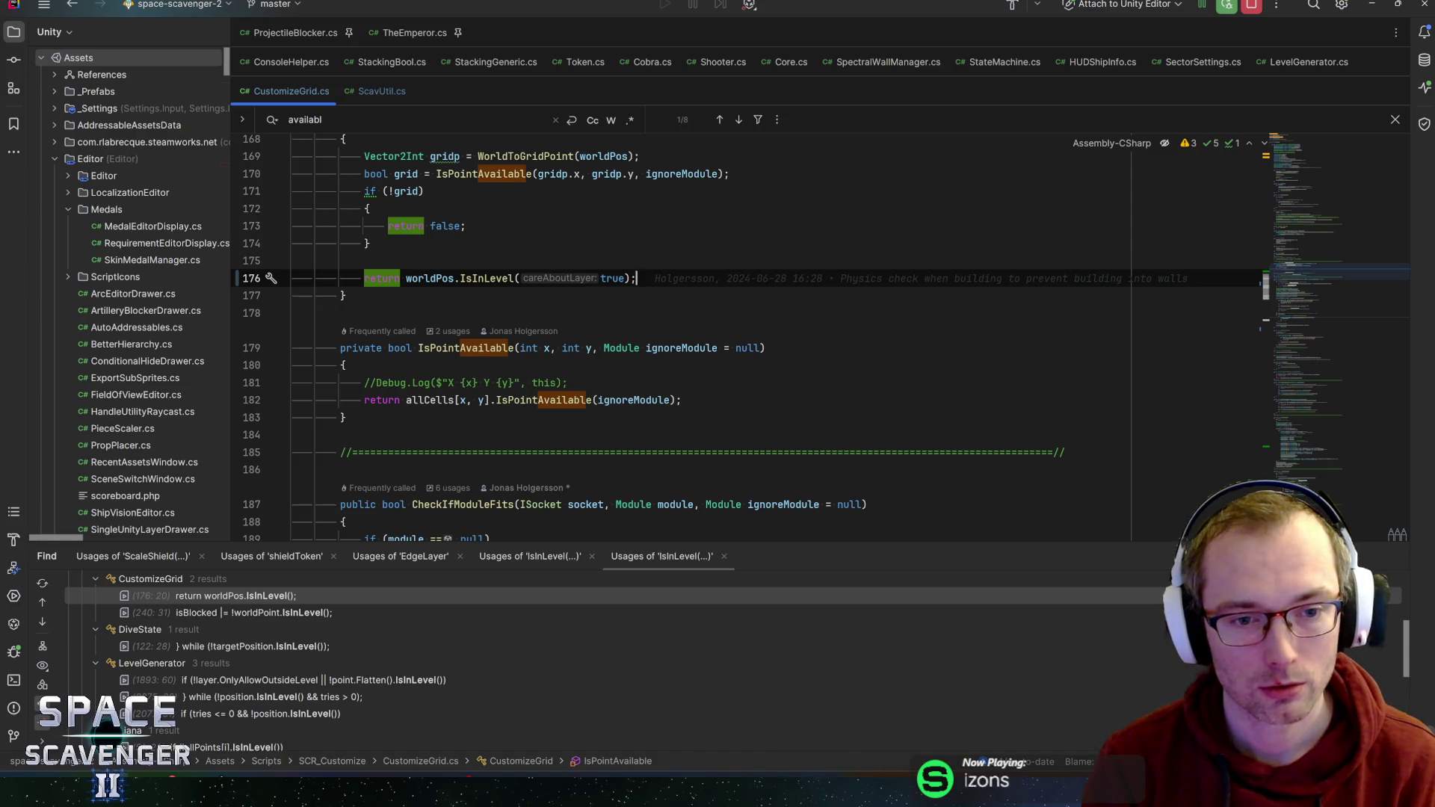
mouse_move(486, 278)
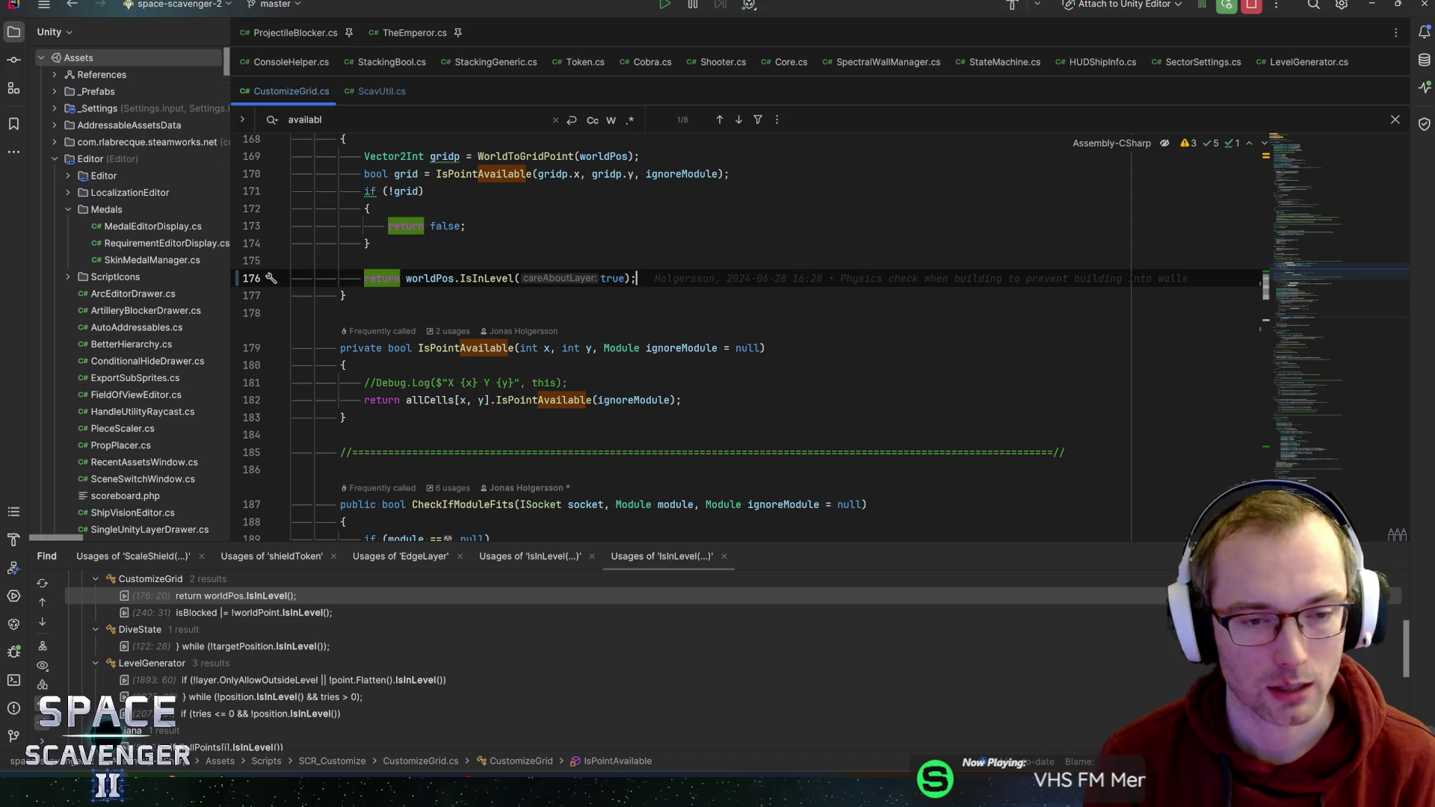
key("ctrl+q")
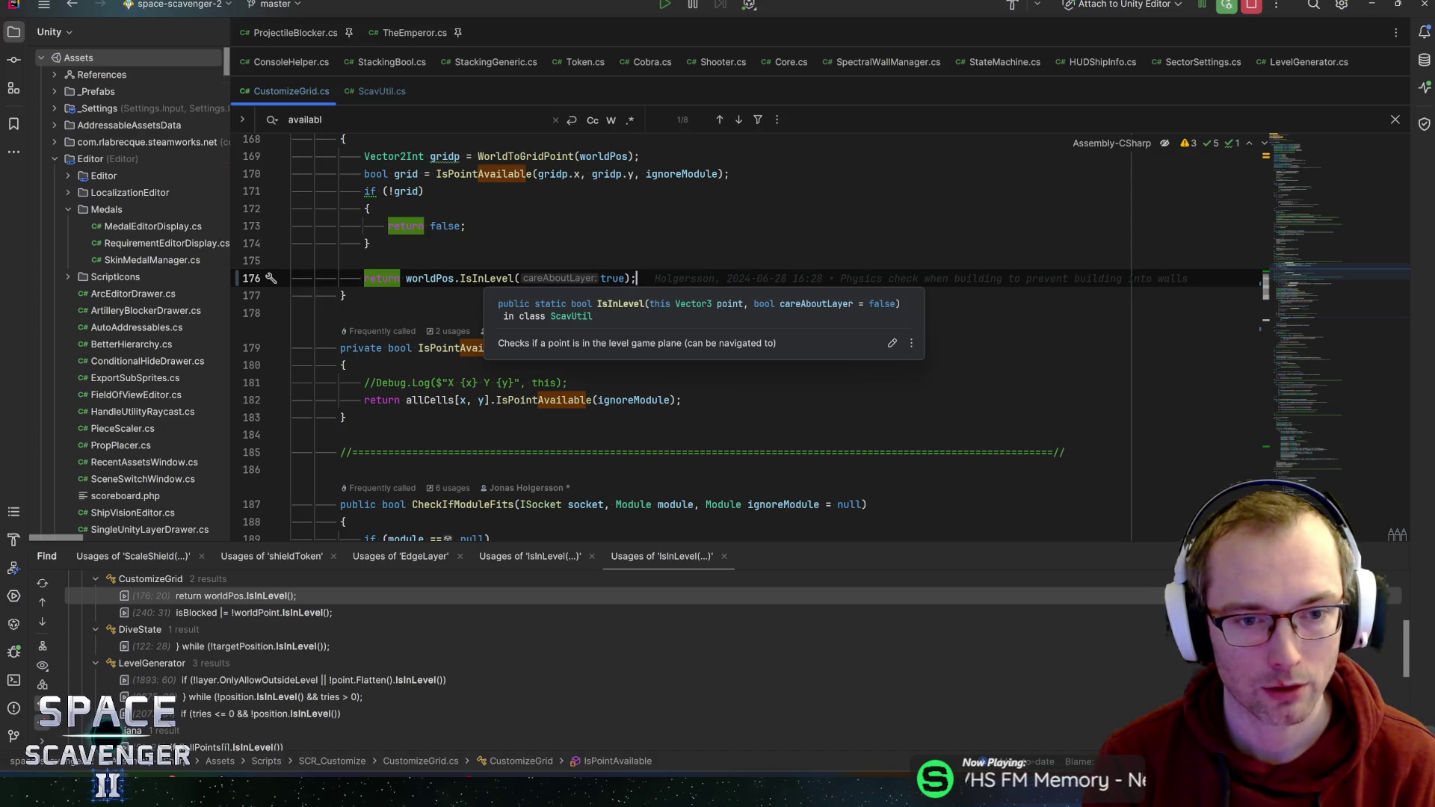
key("ctrl+b")
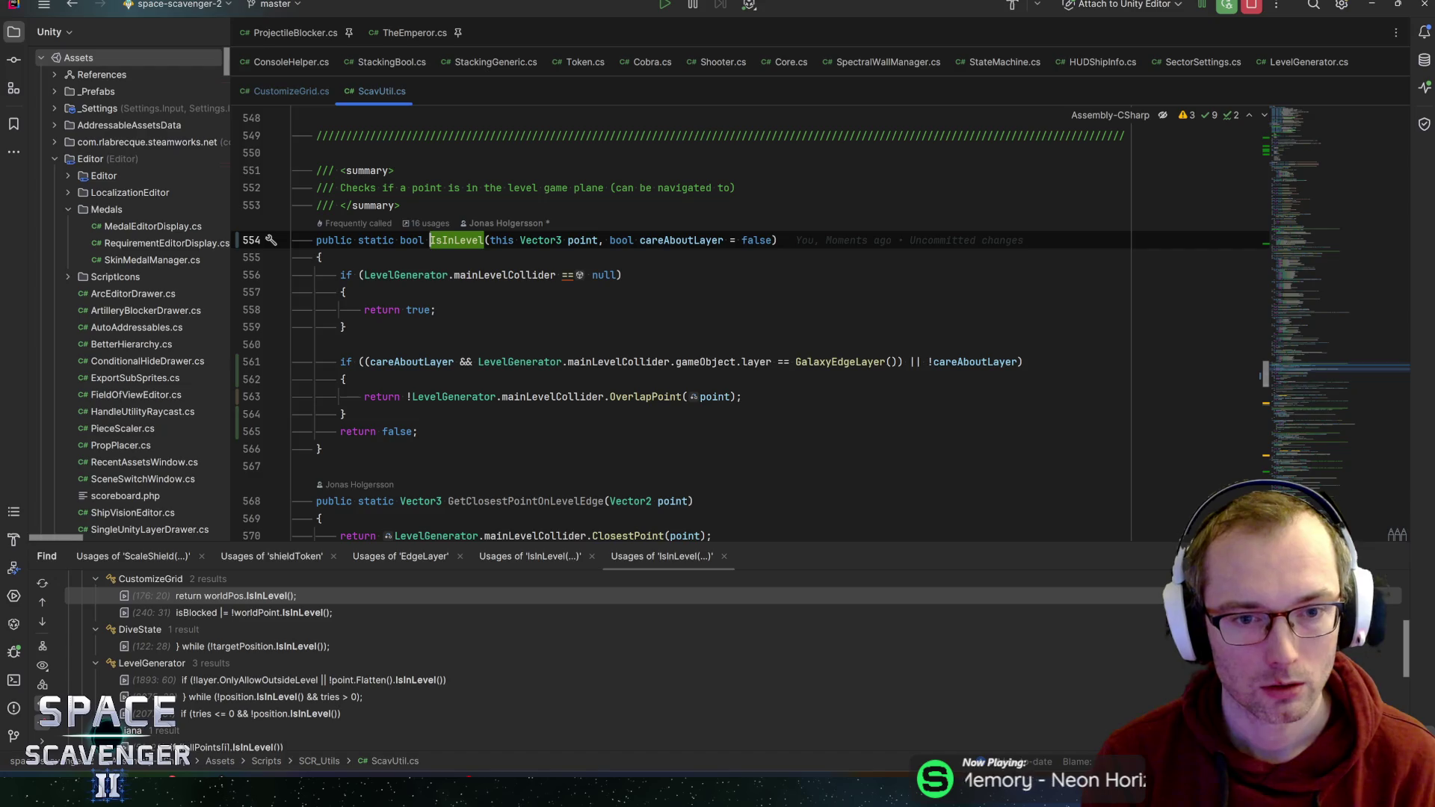
- Highlight usages of point, careAboutLayer and GalaxyEdgeLayer, then return to the IsInLevel declaration
left_click(584, 240)
left_click(695, 240)
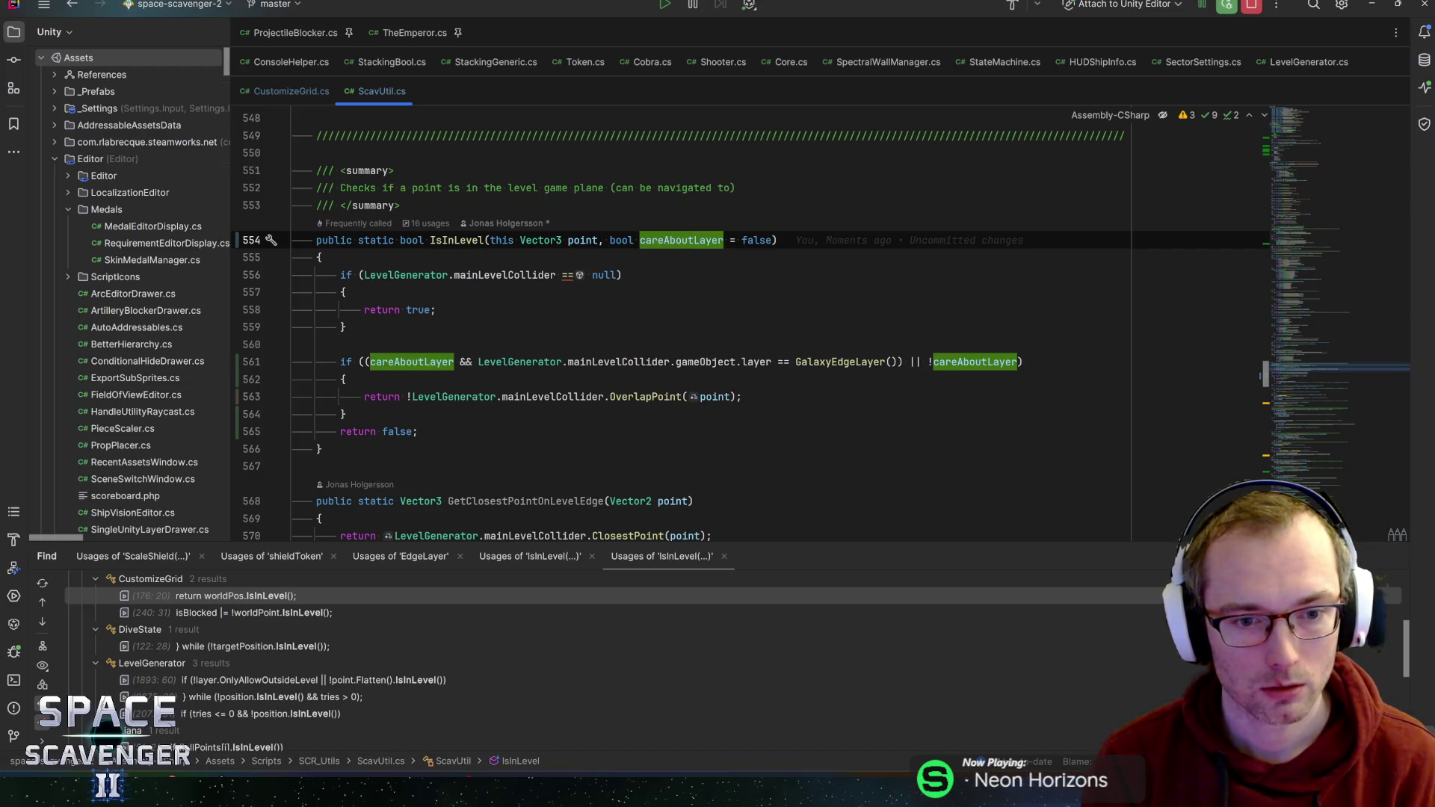
left_click(855, 361)
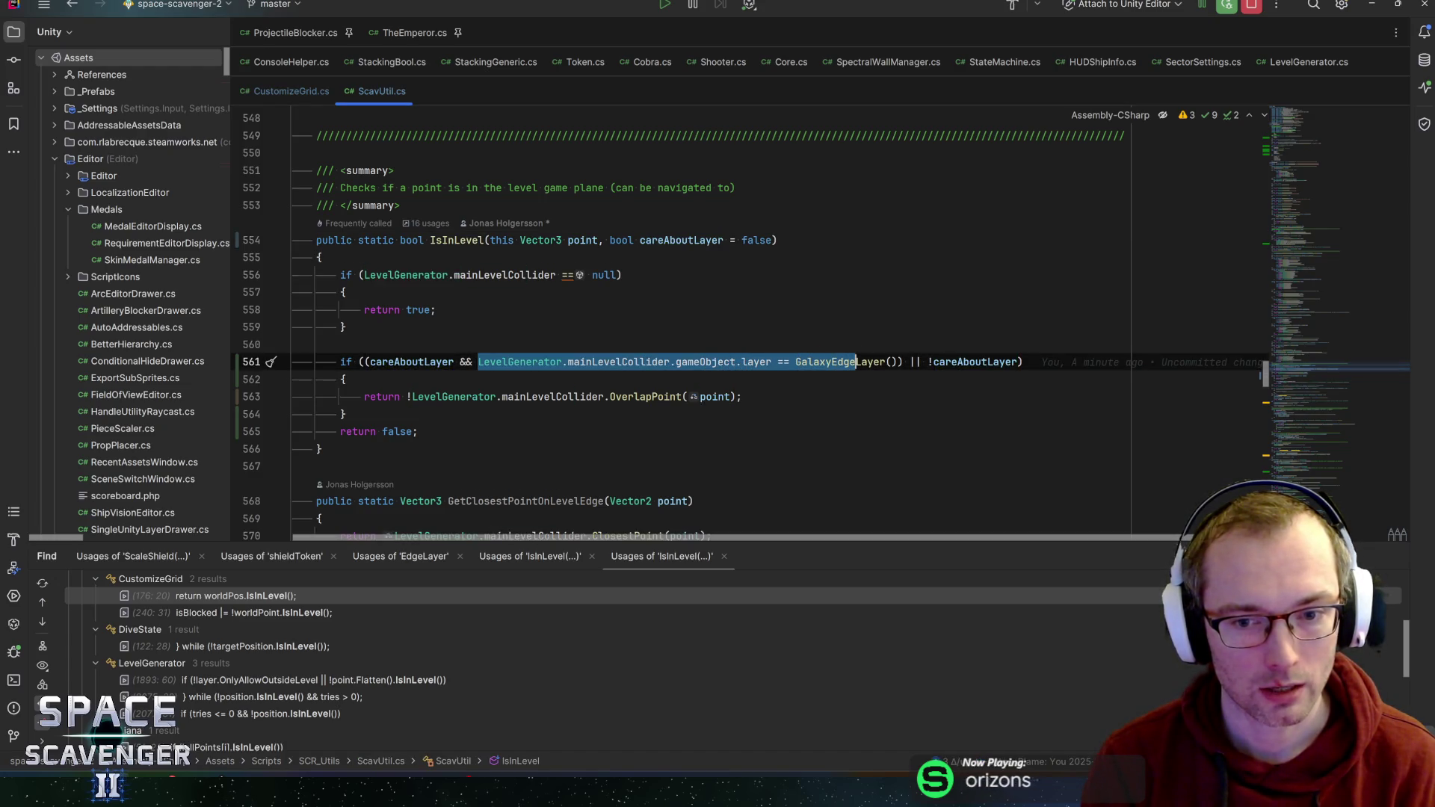
key("ctrl+alt+Left")
key("ctrl+alt+Left")
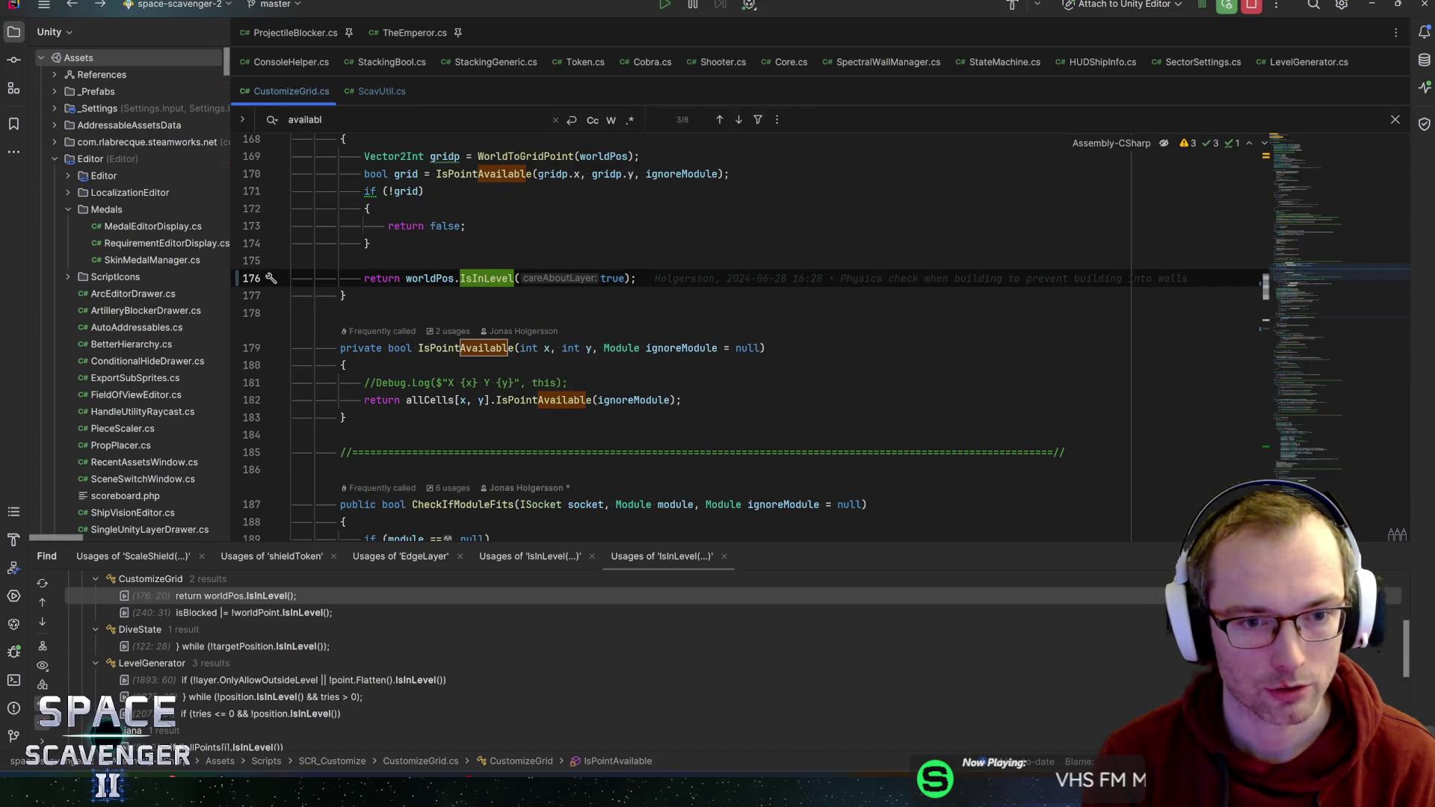
key("ctrl+b")
- Change IsInLevel's final return false to return true and switch to Unity
double_click(397, 432)
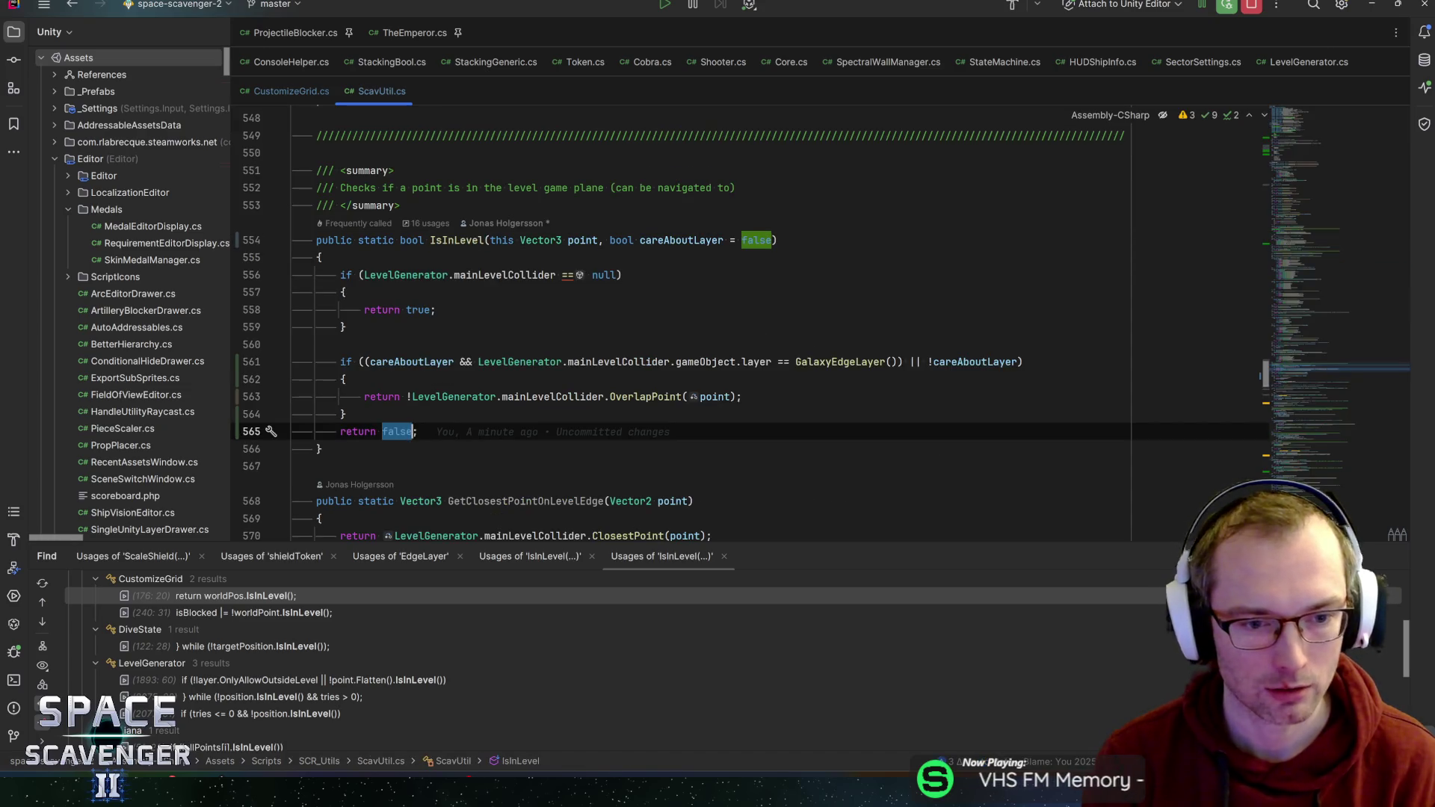
type("true")
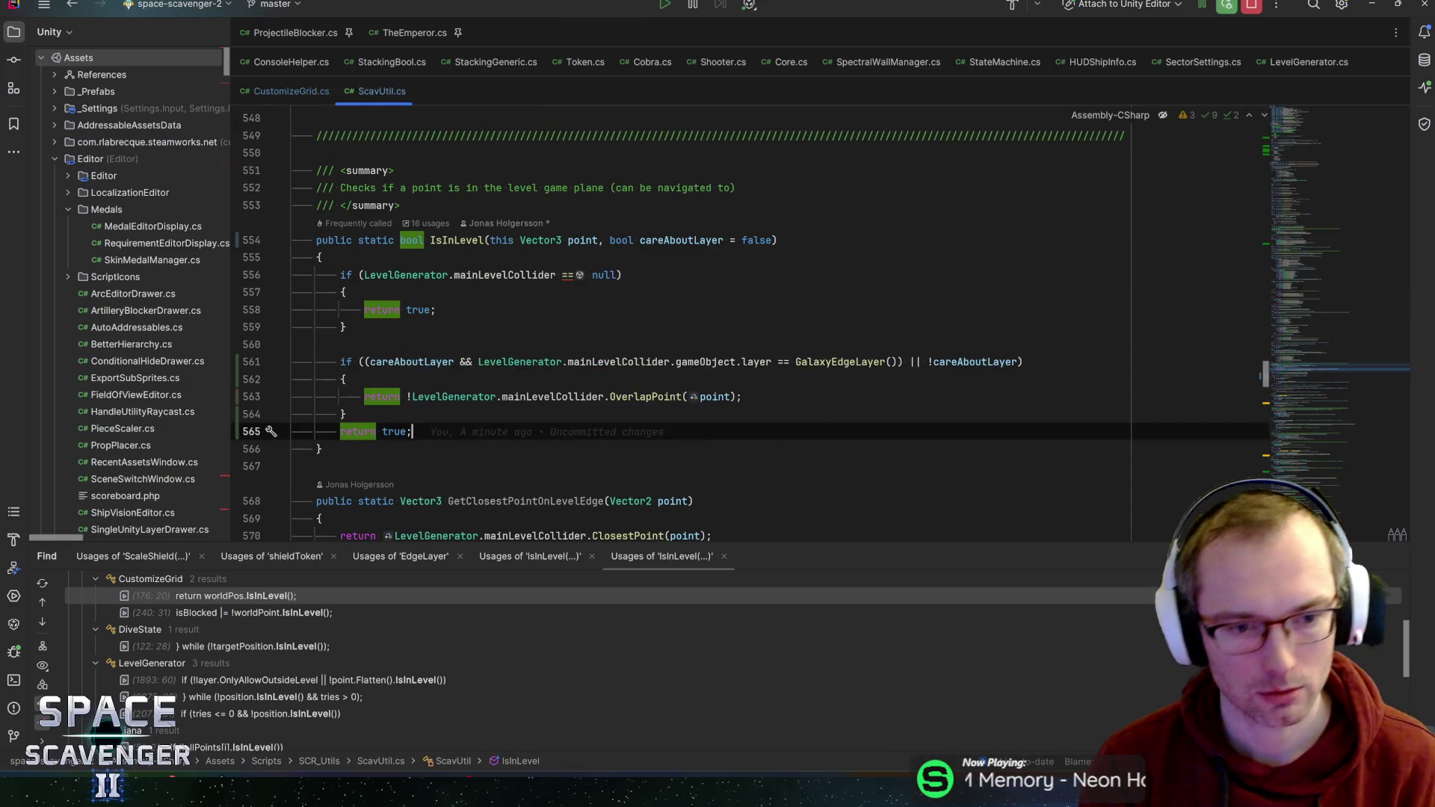
key("alt+Tab")
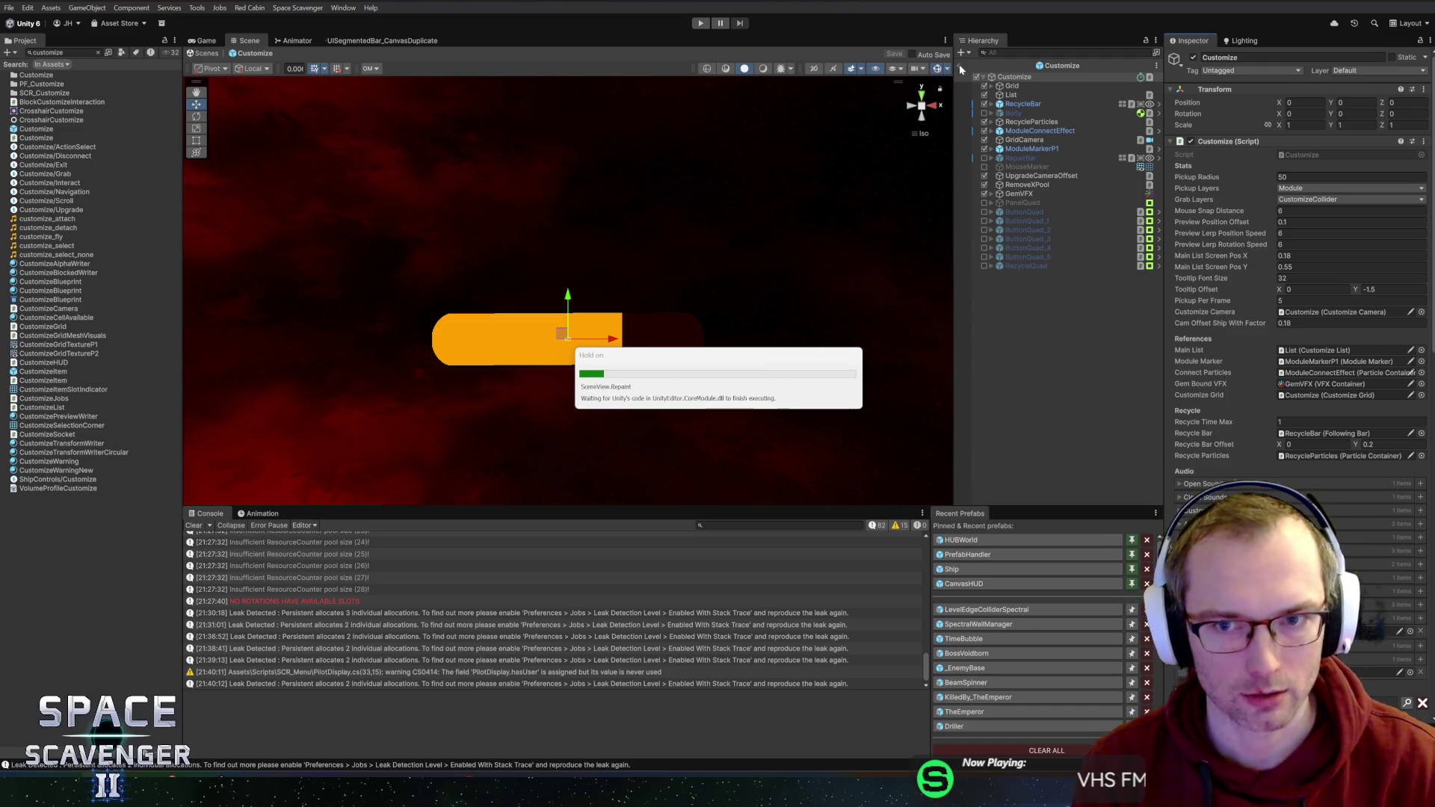
- Start Play mode from the Unity toolbar's Play button
left_click(701, 23)
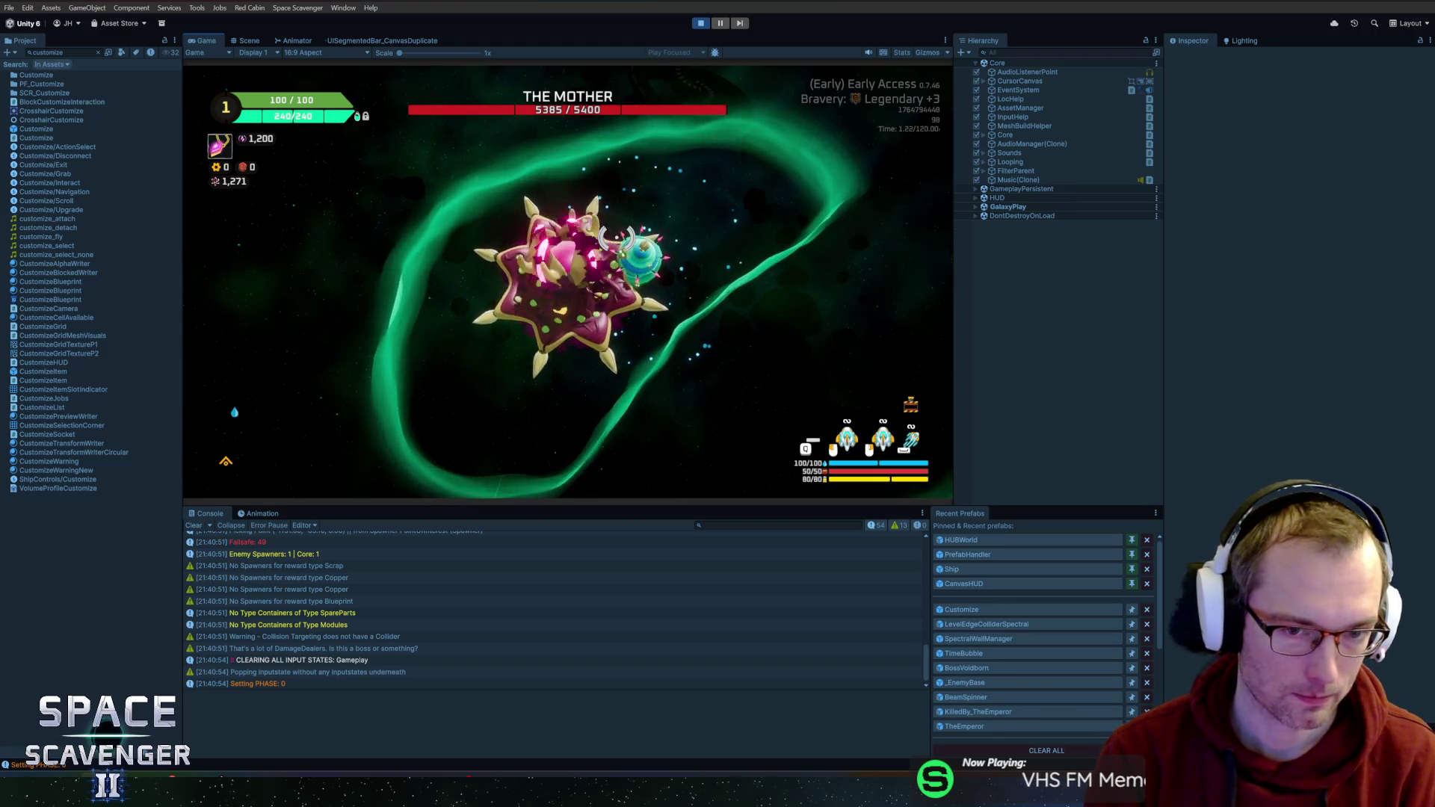
- Run 'debug nextphase' in the in-game debug console to advance the boss phase
key("grave")
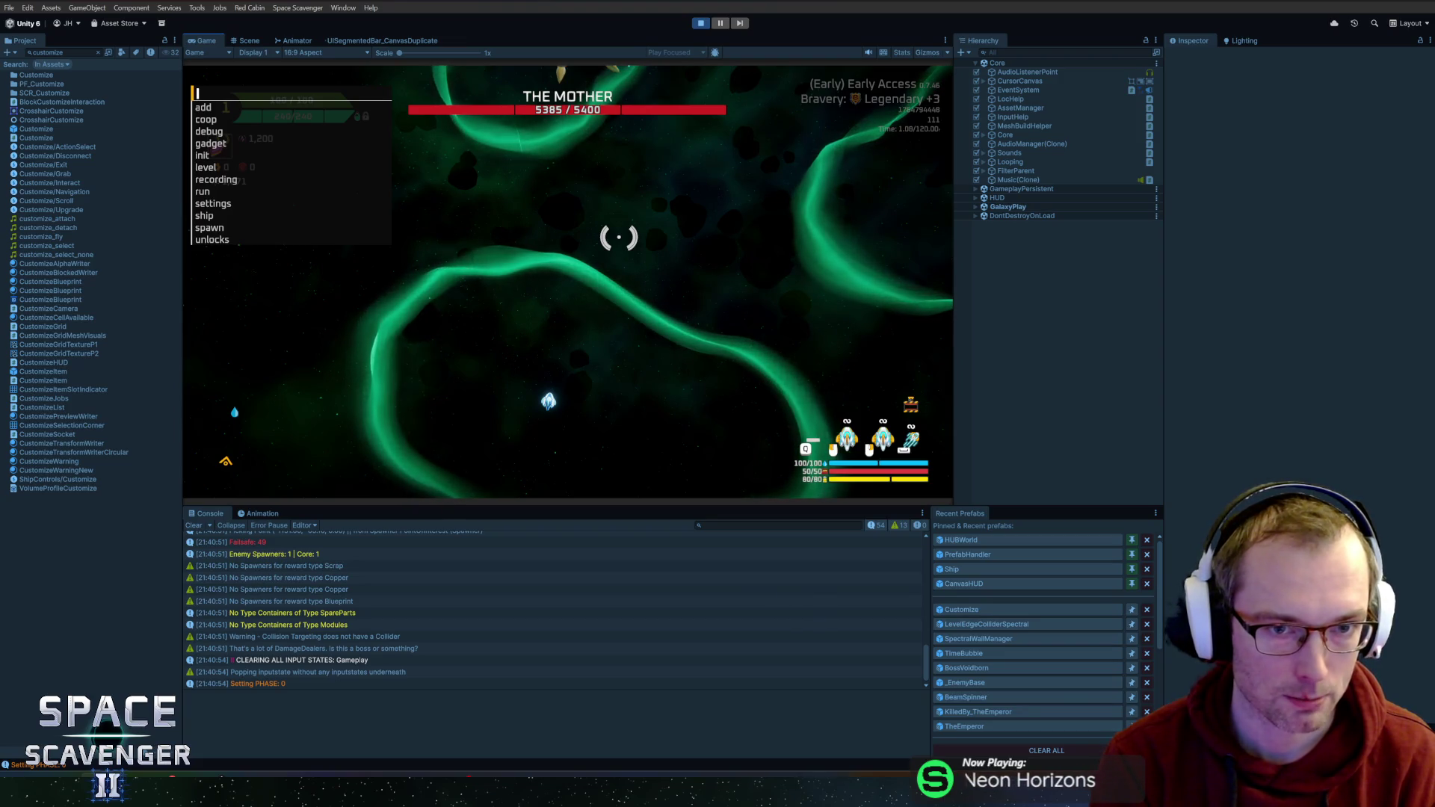
type("level")
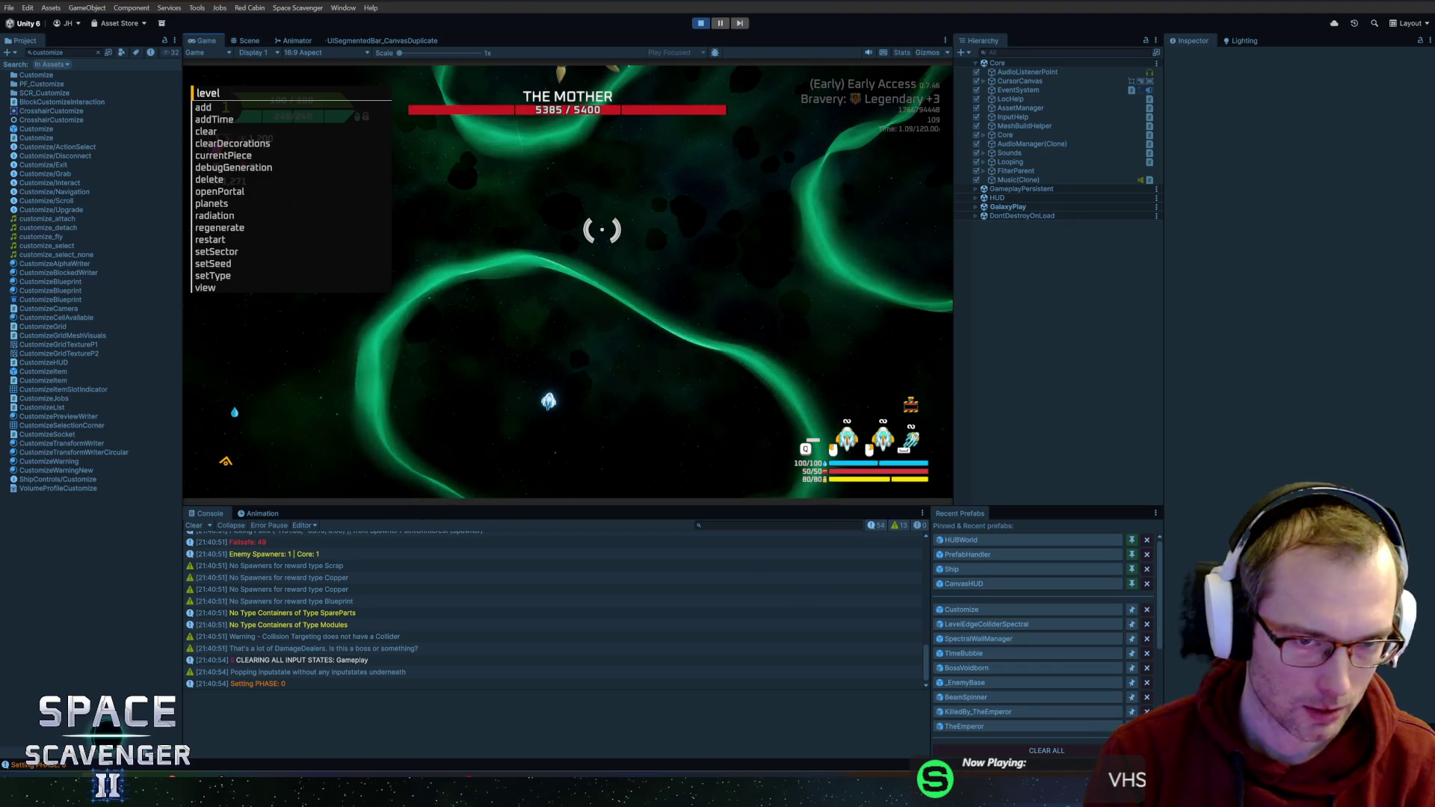
key("BackSpace")
key("BackSpace")
key("BackSpace")
type("d")
key("Tab")
type("nextphase")
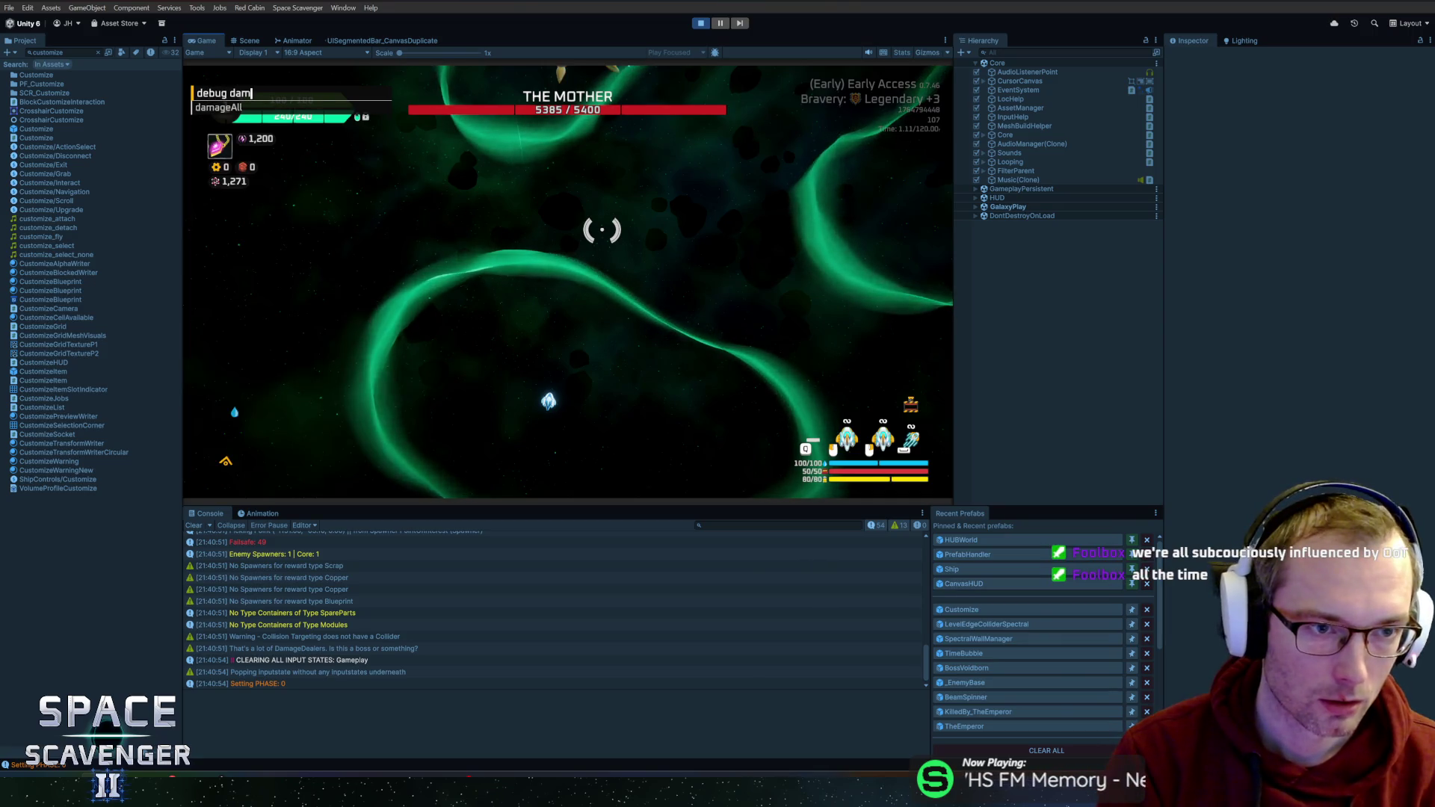
key("Return")
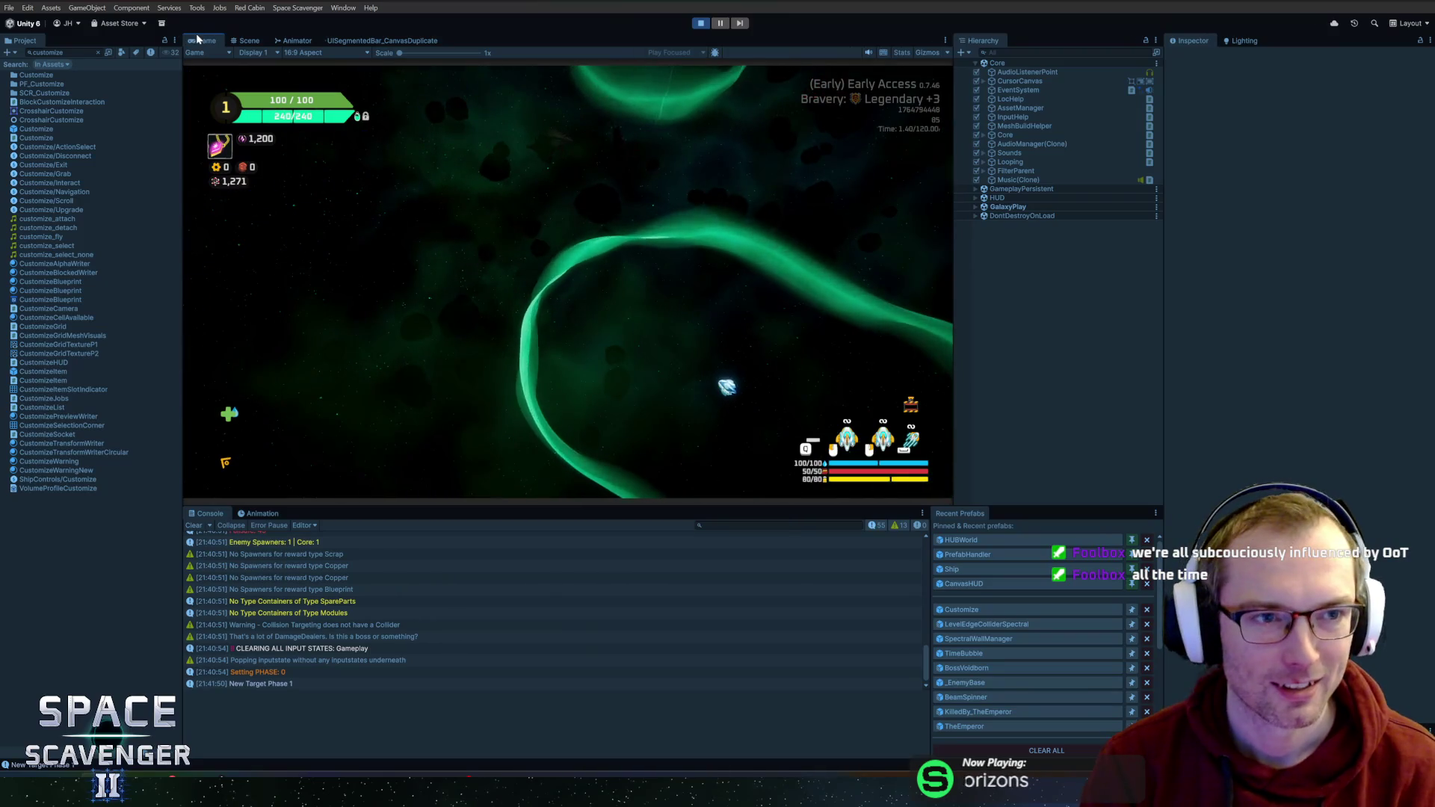
- Maximize the Game view and spawn a BodyStandard piece with the debug console
key("shift+space")
key("w")
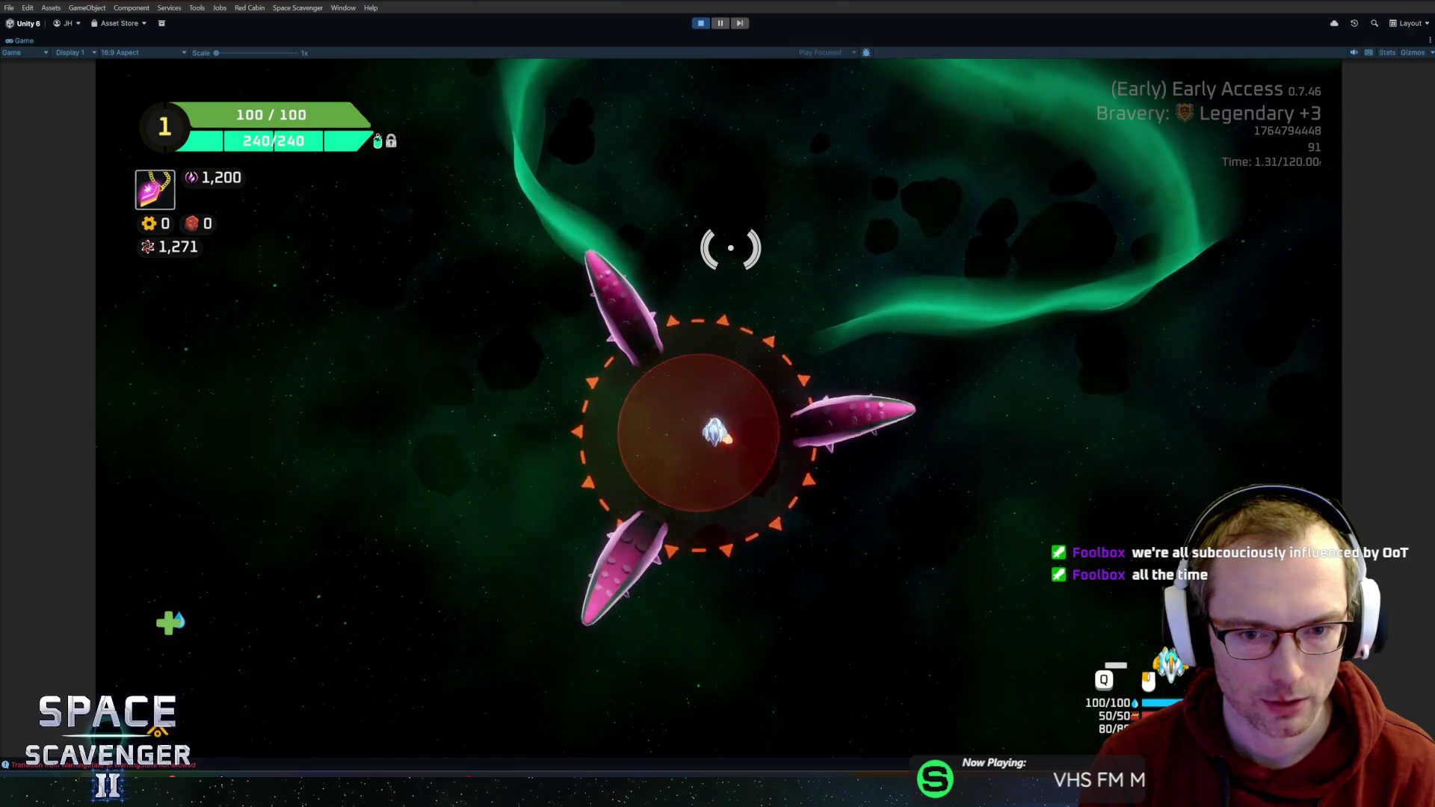
key("grave")
type("spawn")
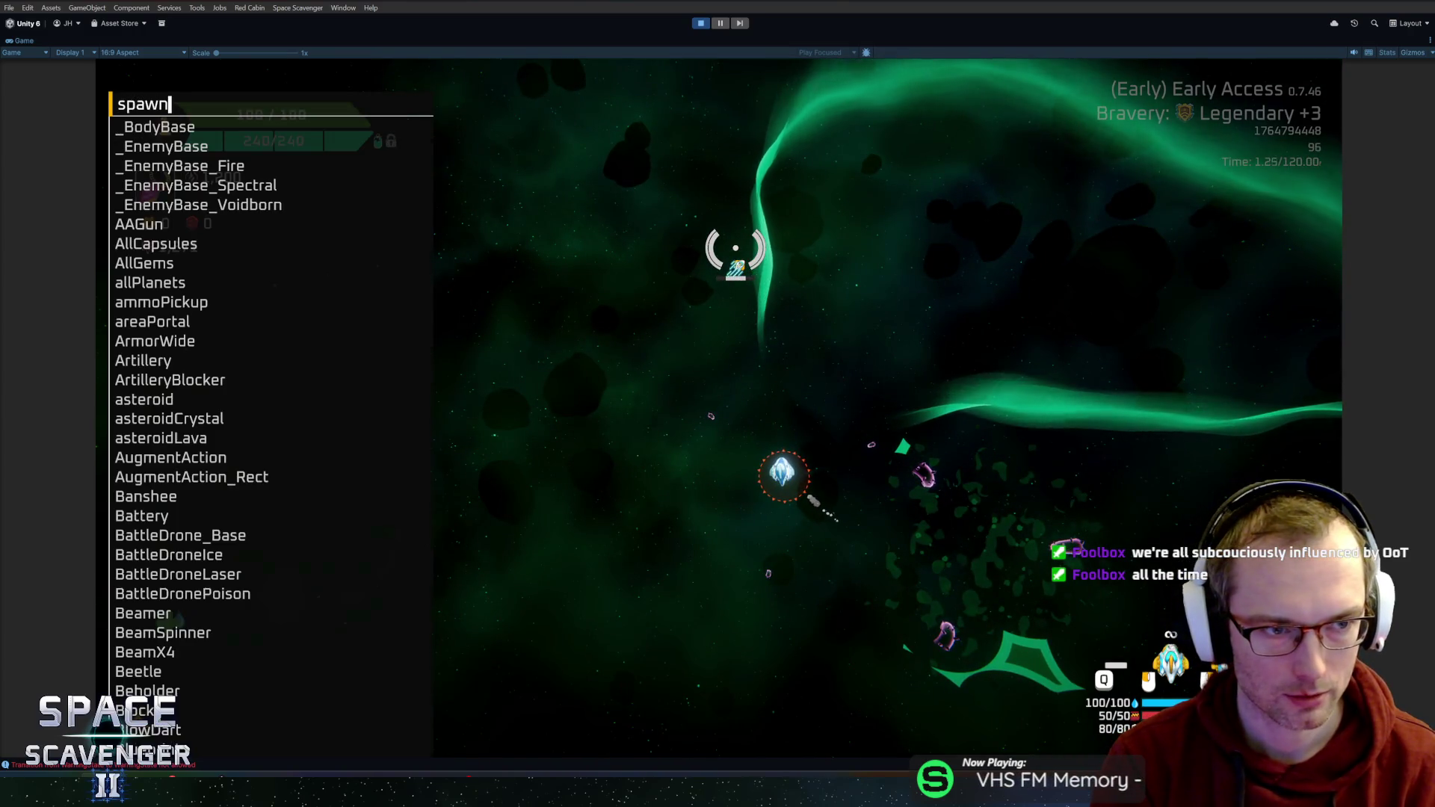
type(" bodys")
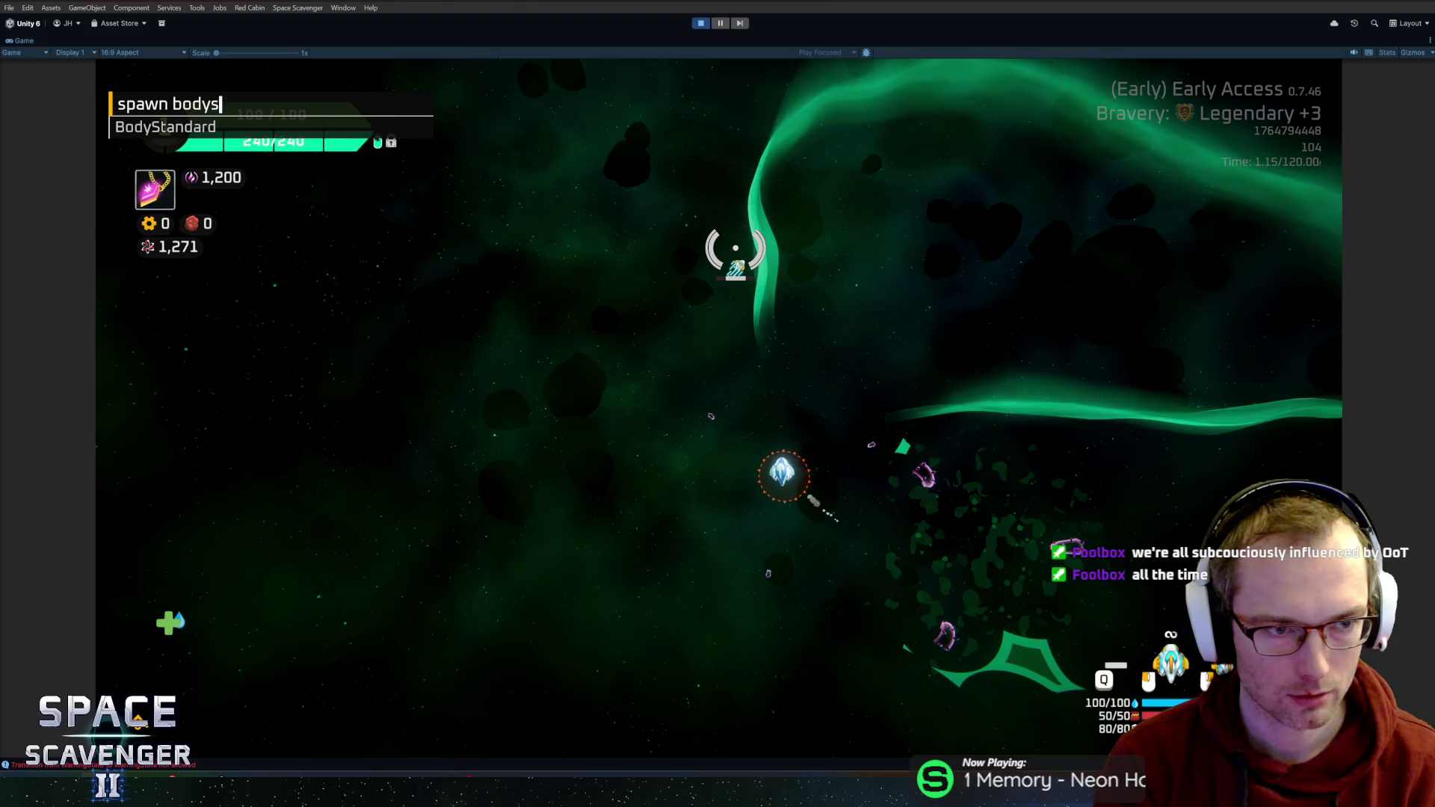
key("Tab")
key("Return")
- Attach the Body piece to the ship, fly upward, and stop Play mode
key("e")
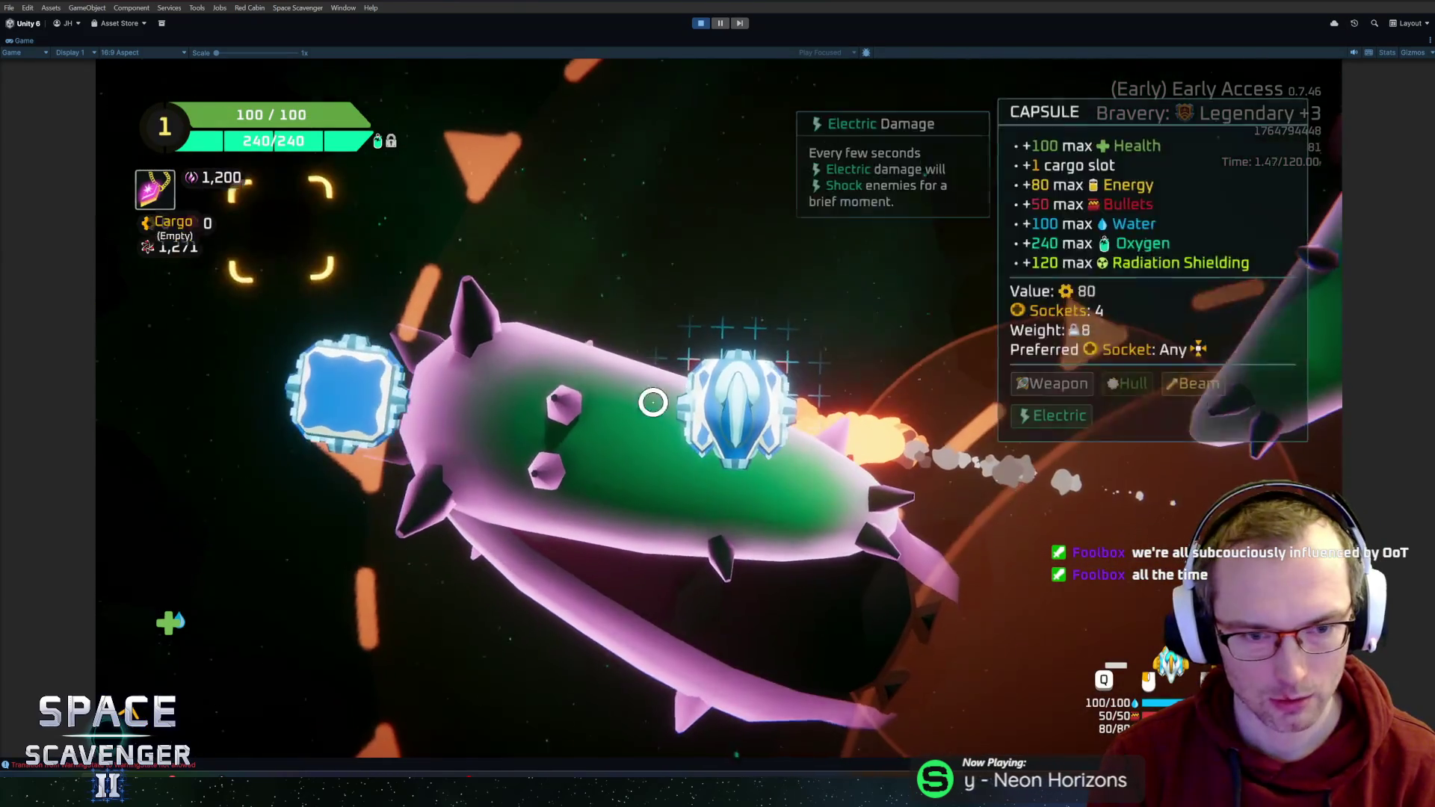
left_click(676, 469)
key("e")
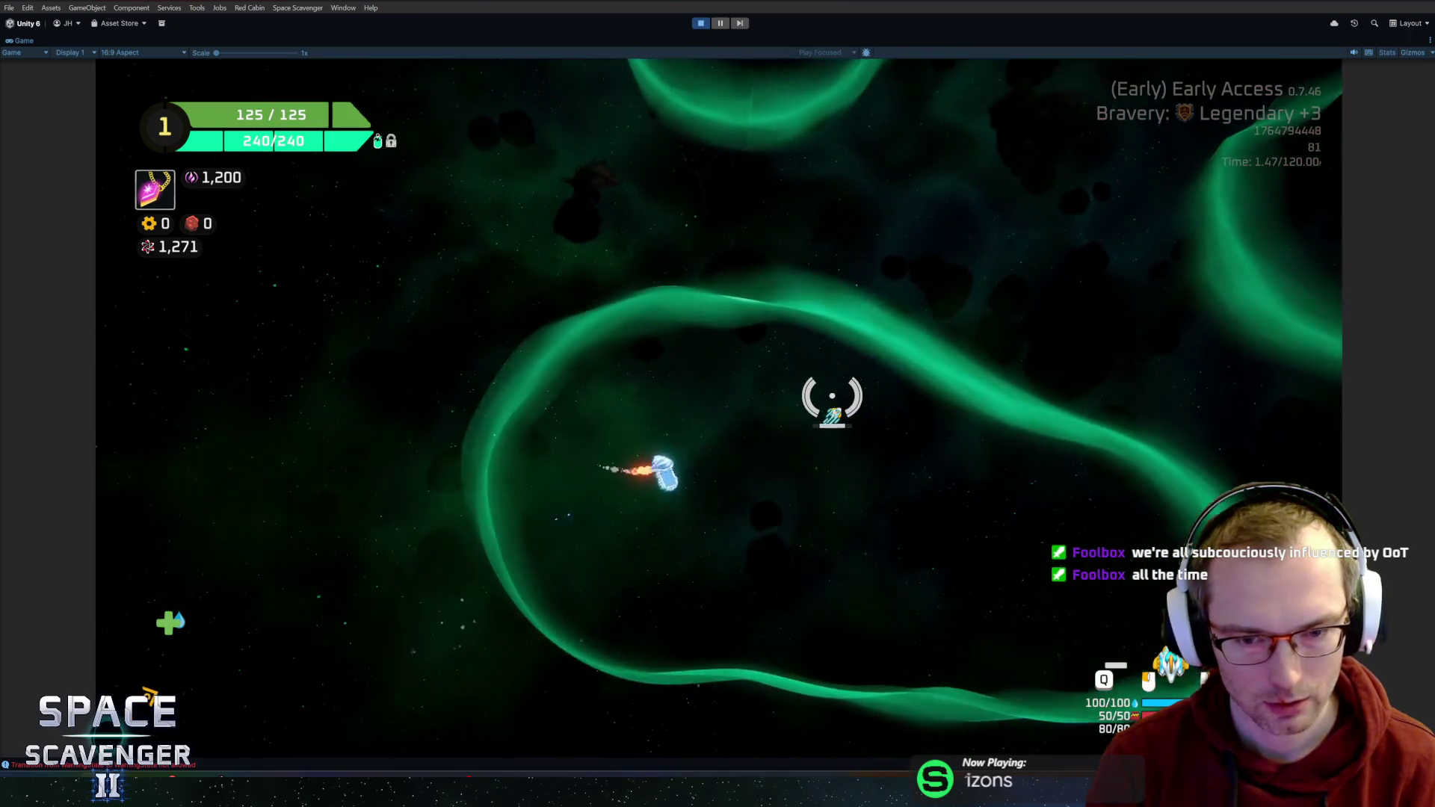
key("w")
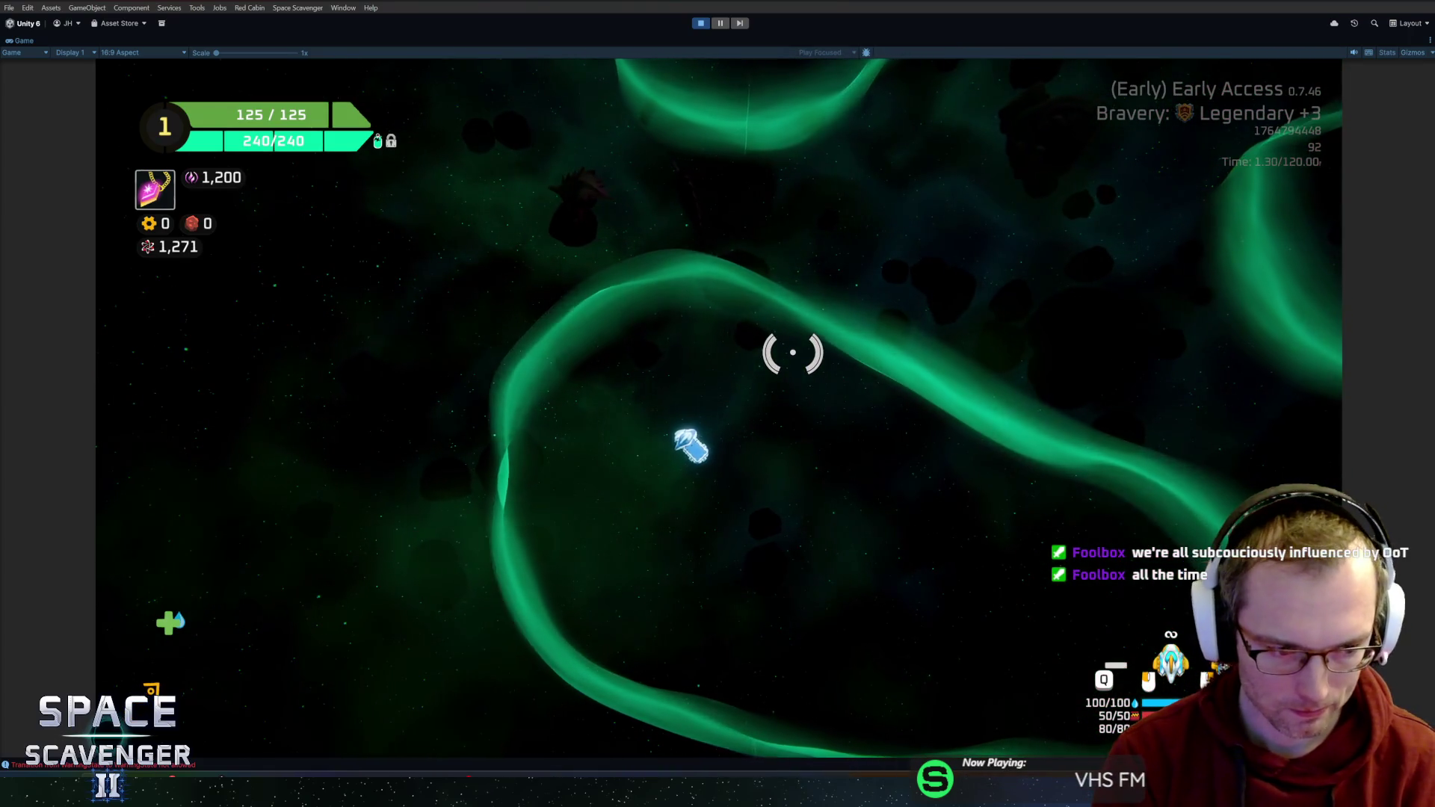
key("ctrl+p")
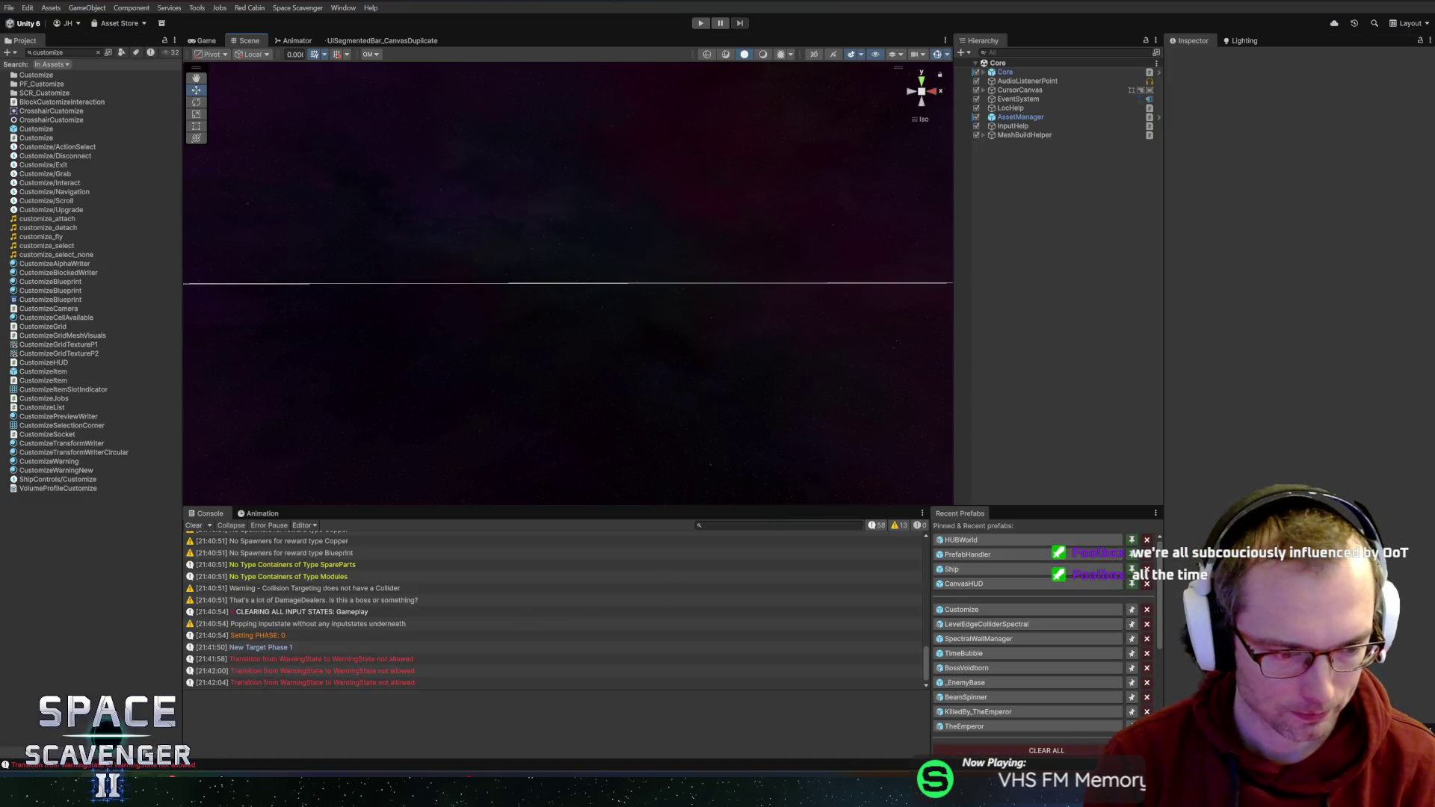
- Commit the three files to master as 'Fixed outside level check in spectral + customize building outside level'
key("alt+Tab")
type("Ficed")
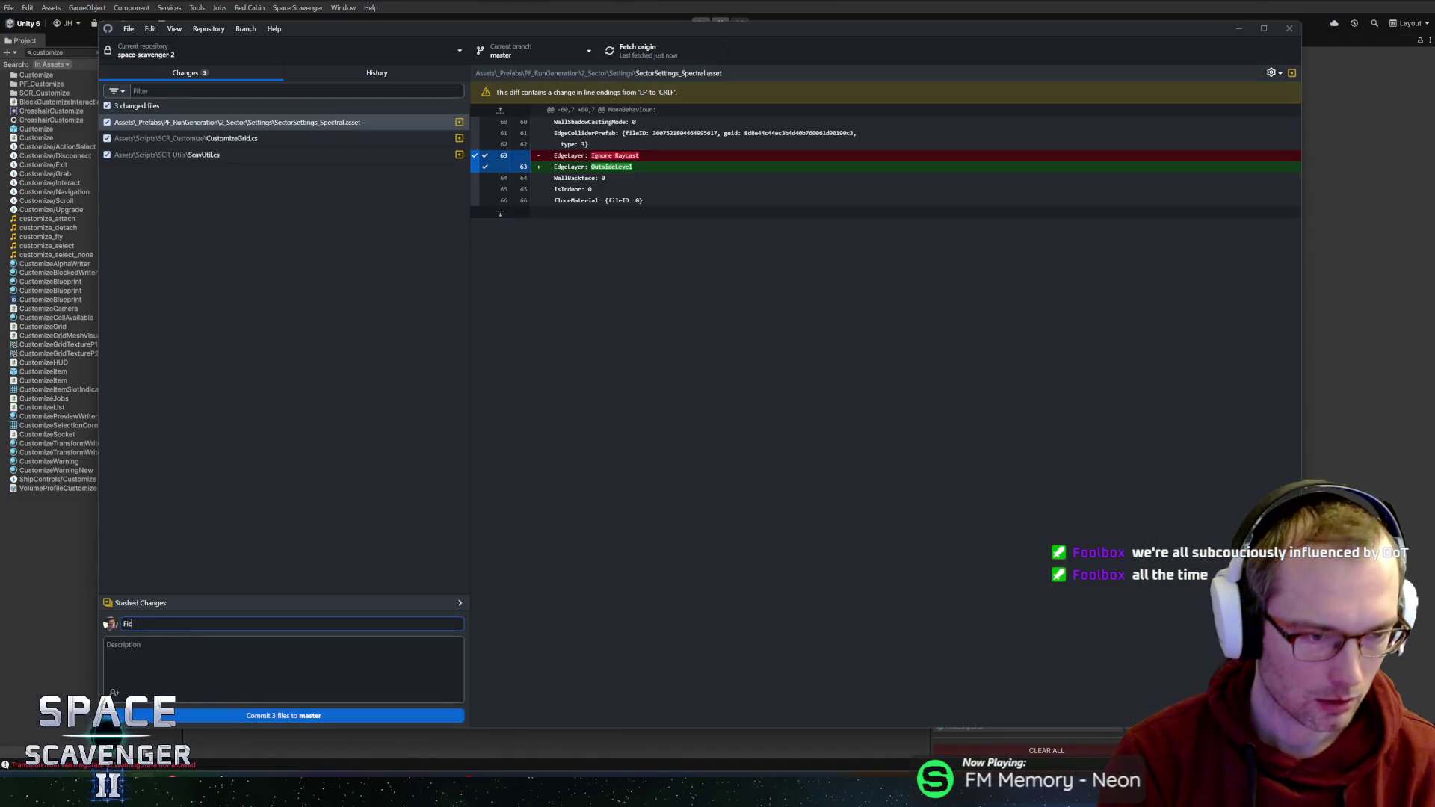
key("BackSpace")
key("BackSpace")
type("xed out")
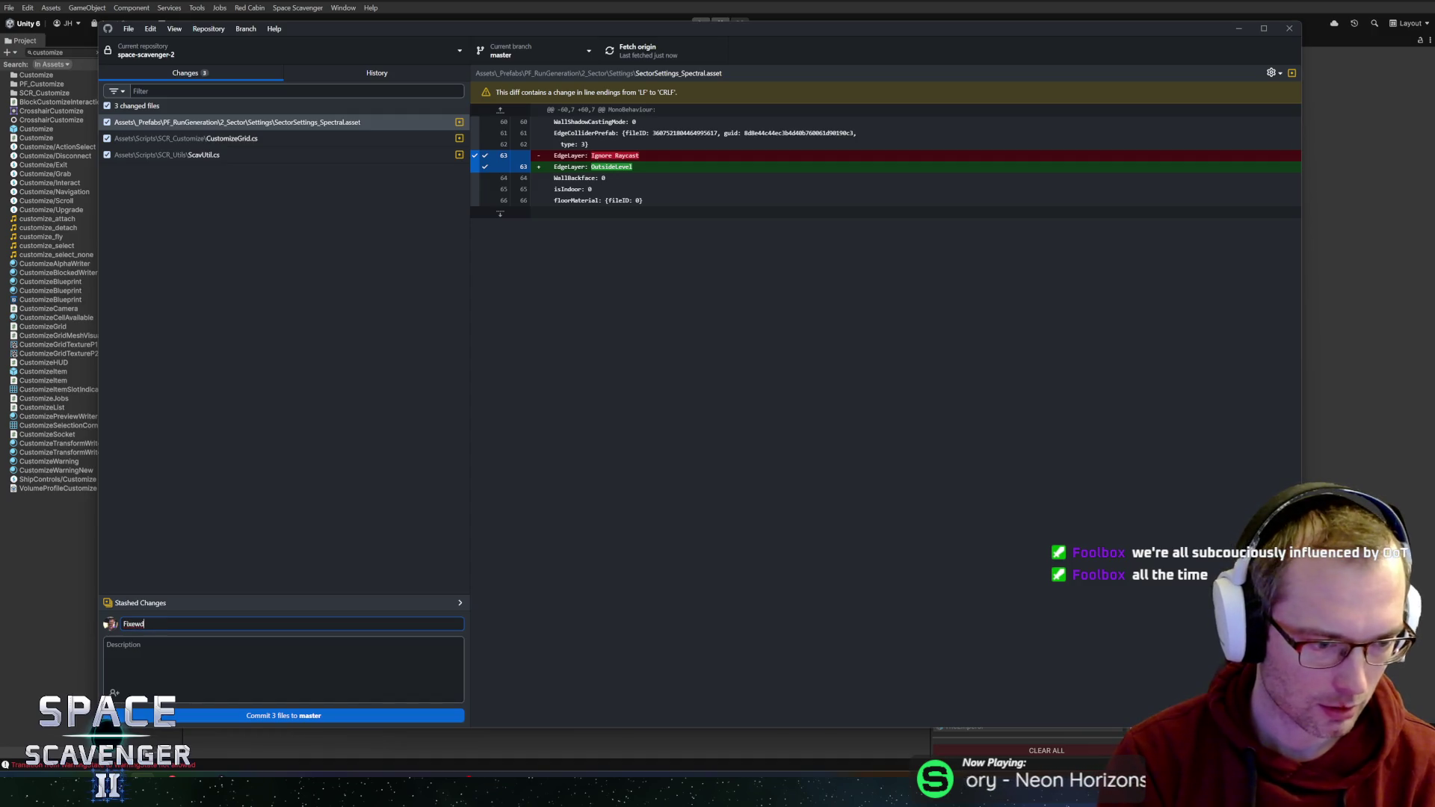
type("side level")
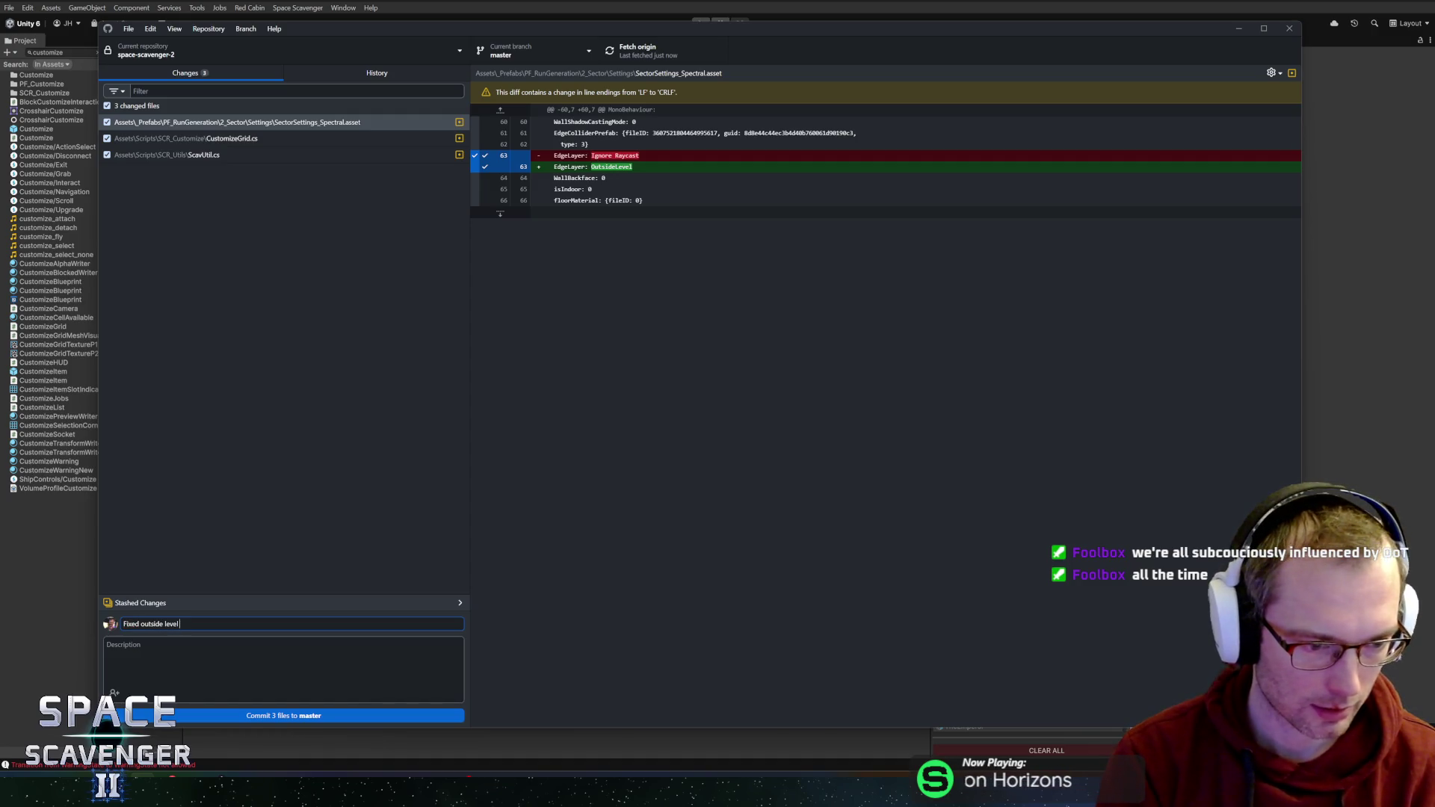
type(" check in spectral +")
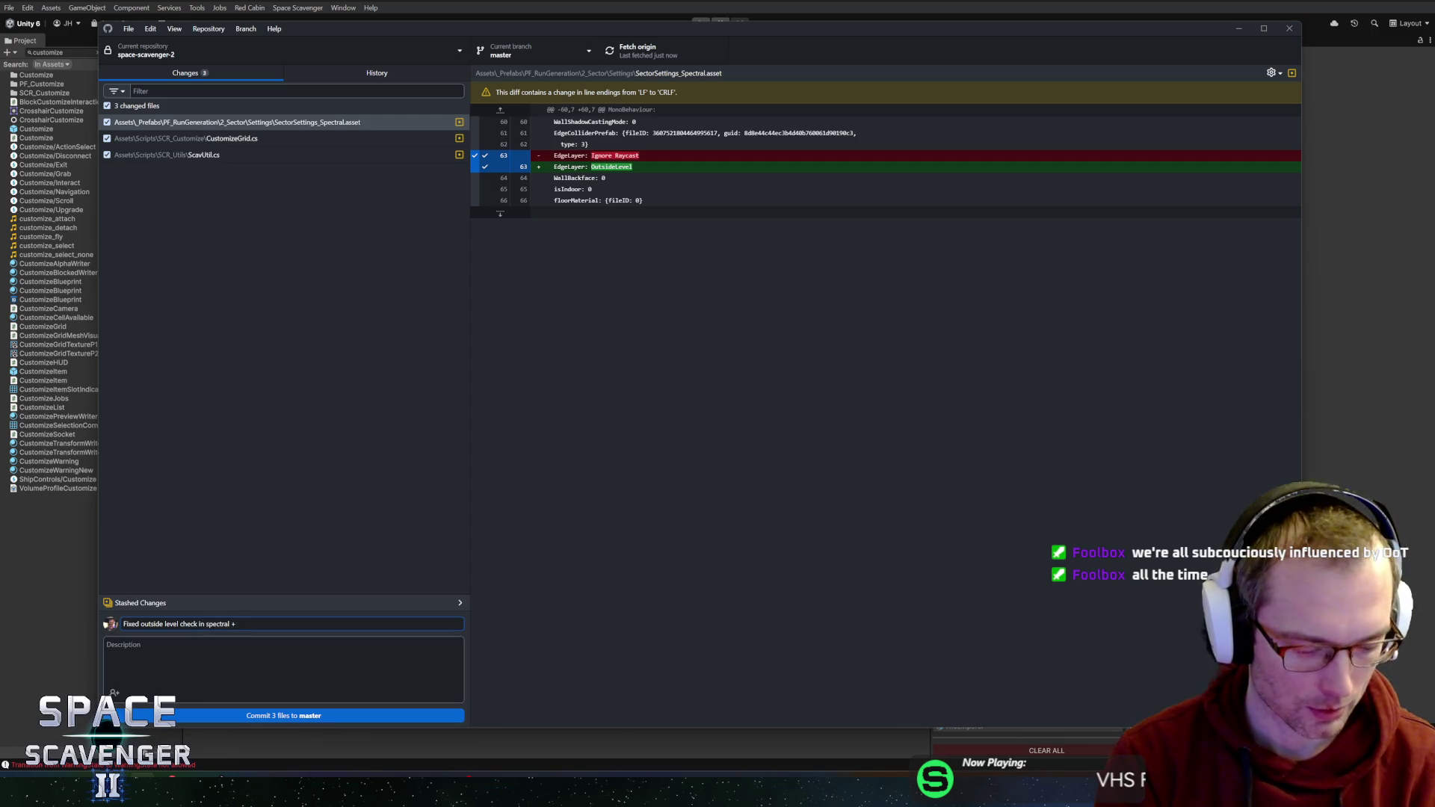
type(" customize")
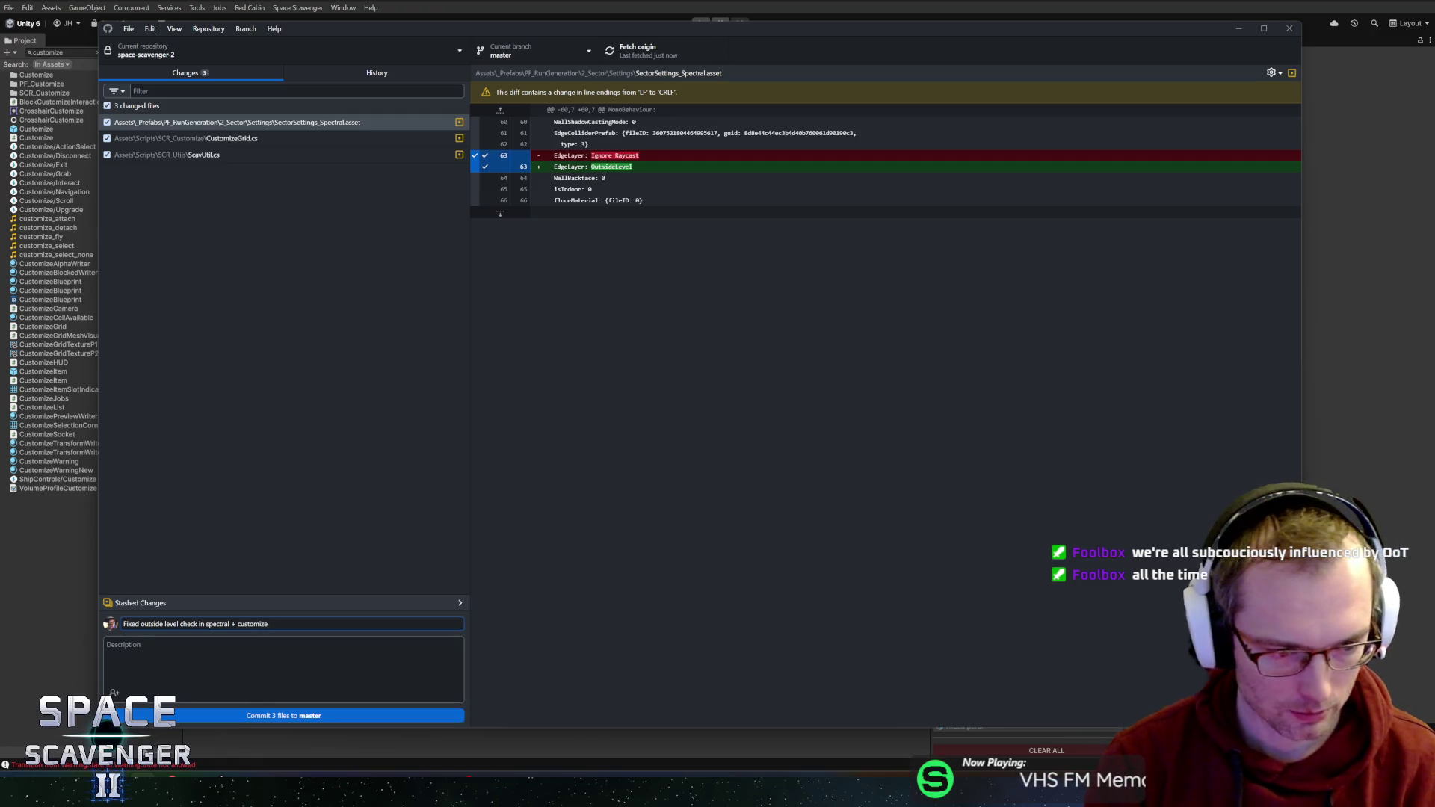
type(" building")
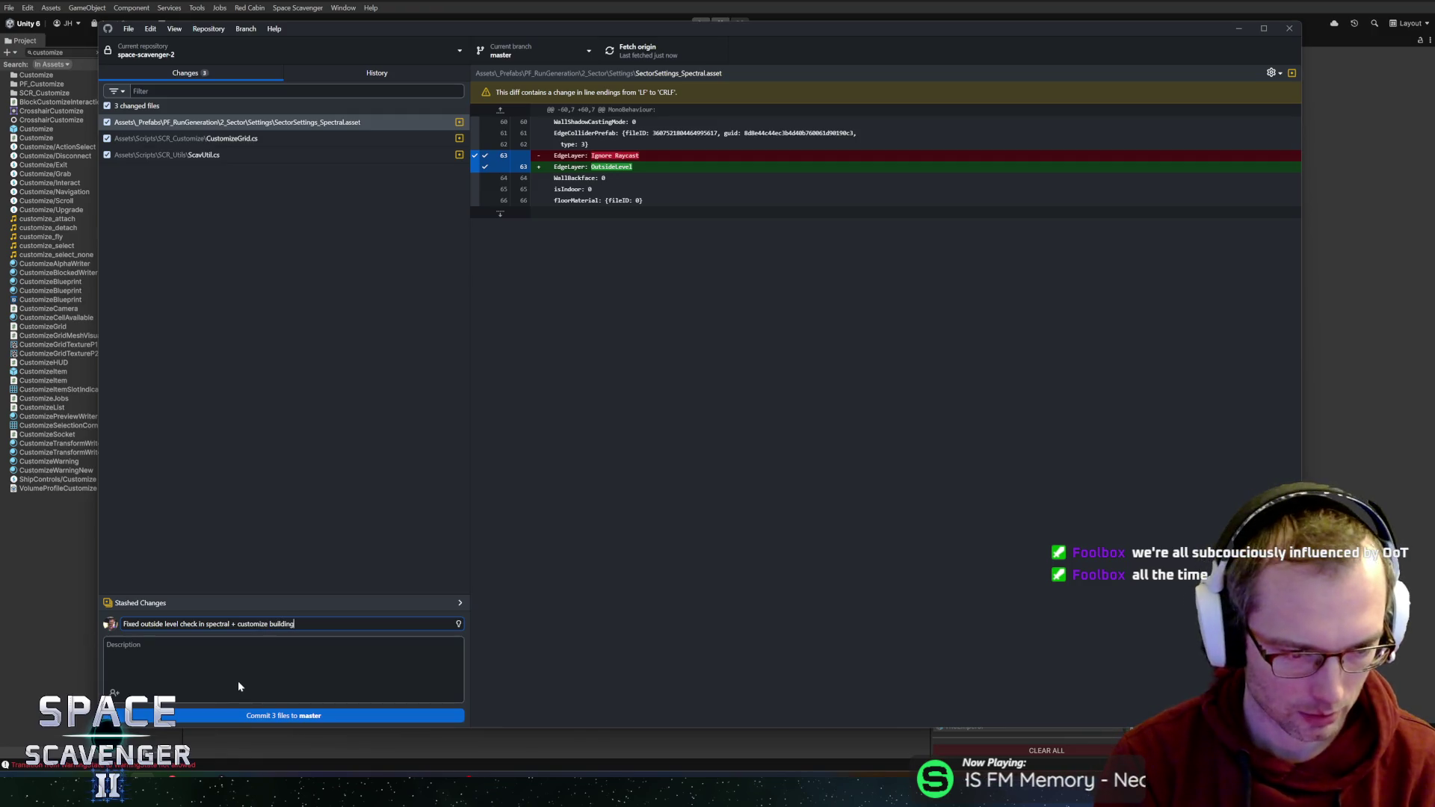
type(" outside level")
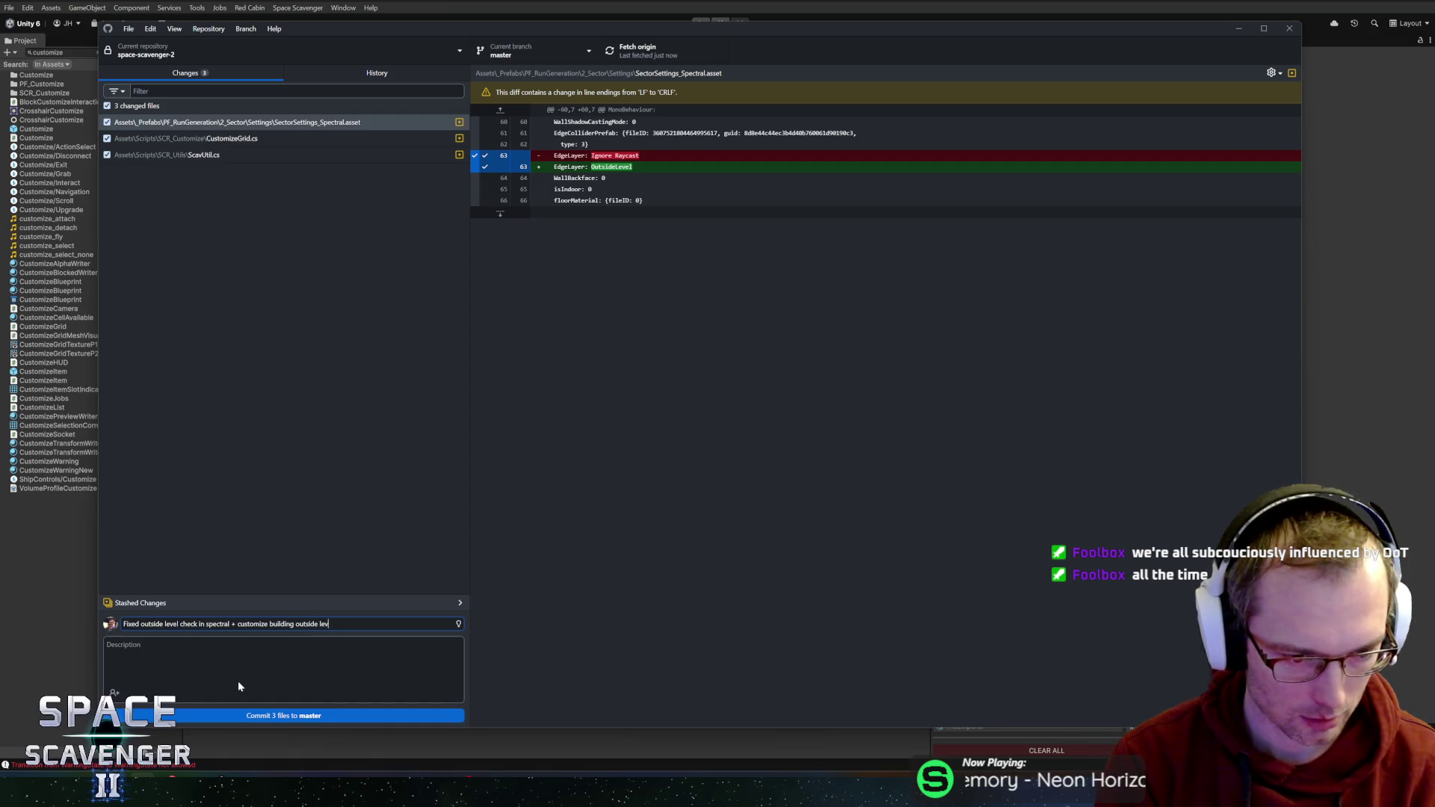
left_click(247, 716)
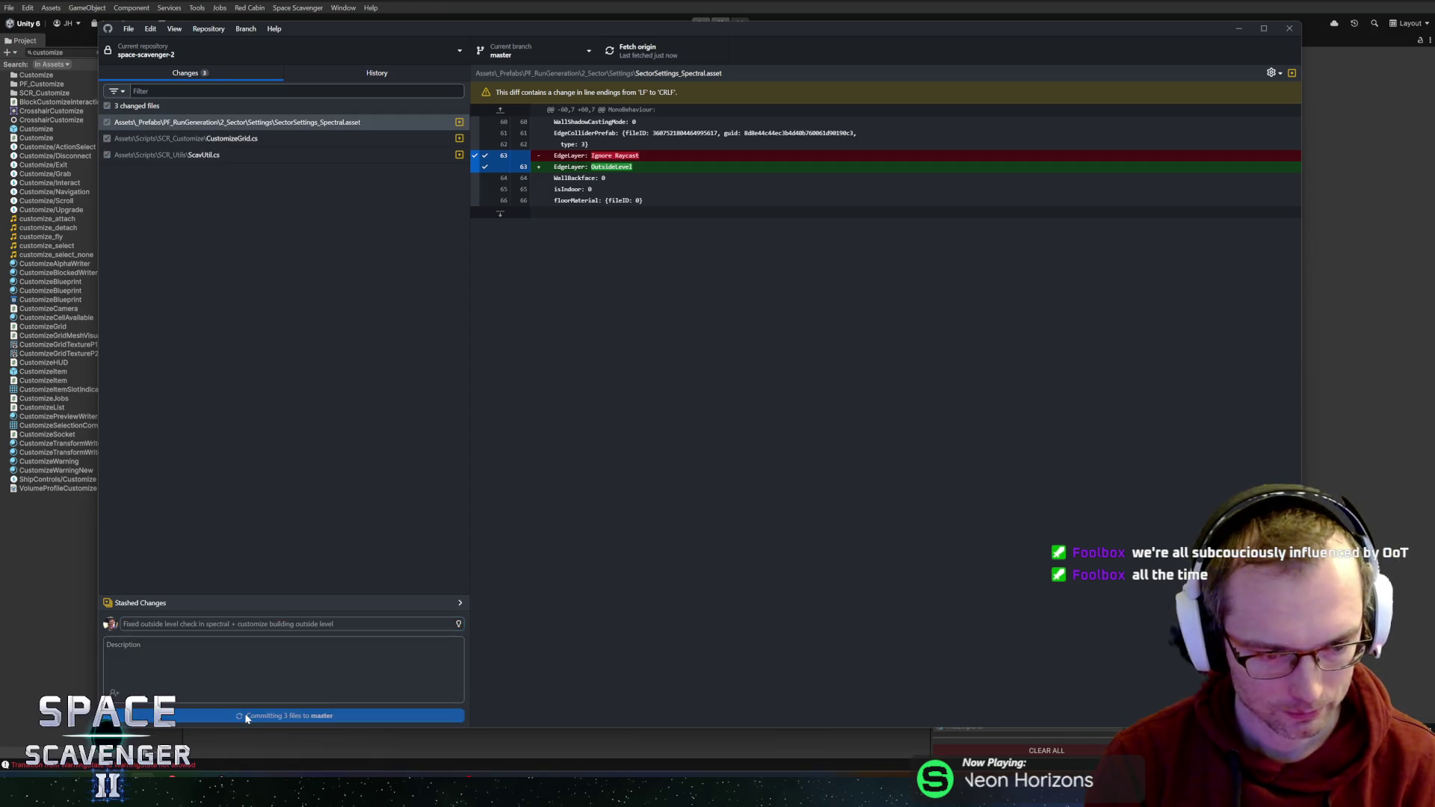
- Push the new commit to origin and cycle through the open windows
left_click(647, 54)
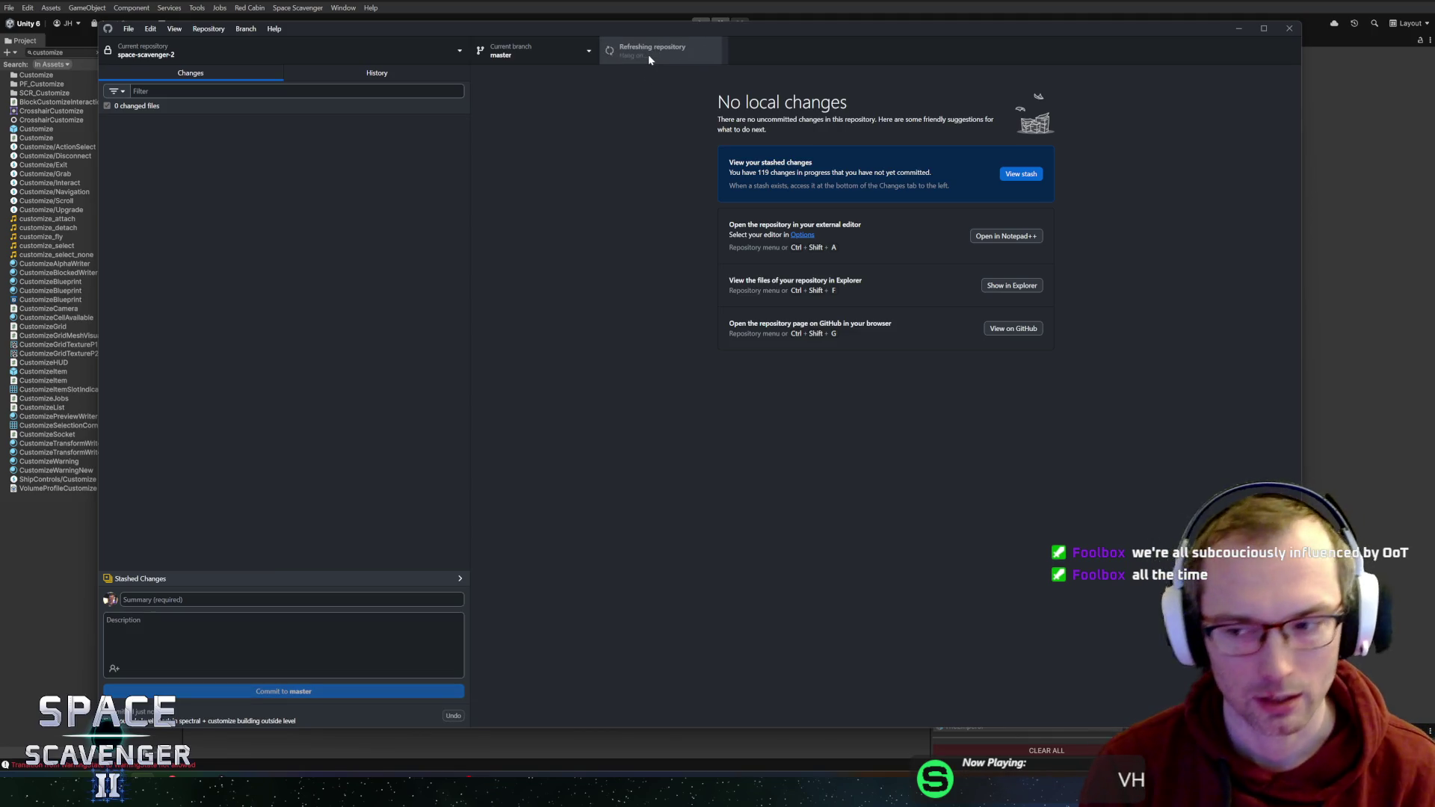
key("alt+Tab")
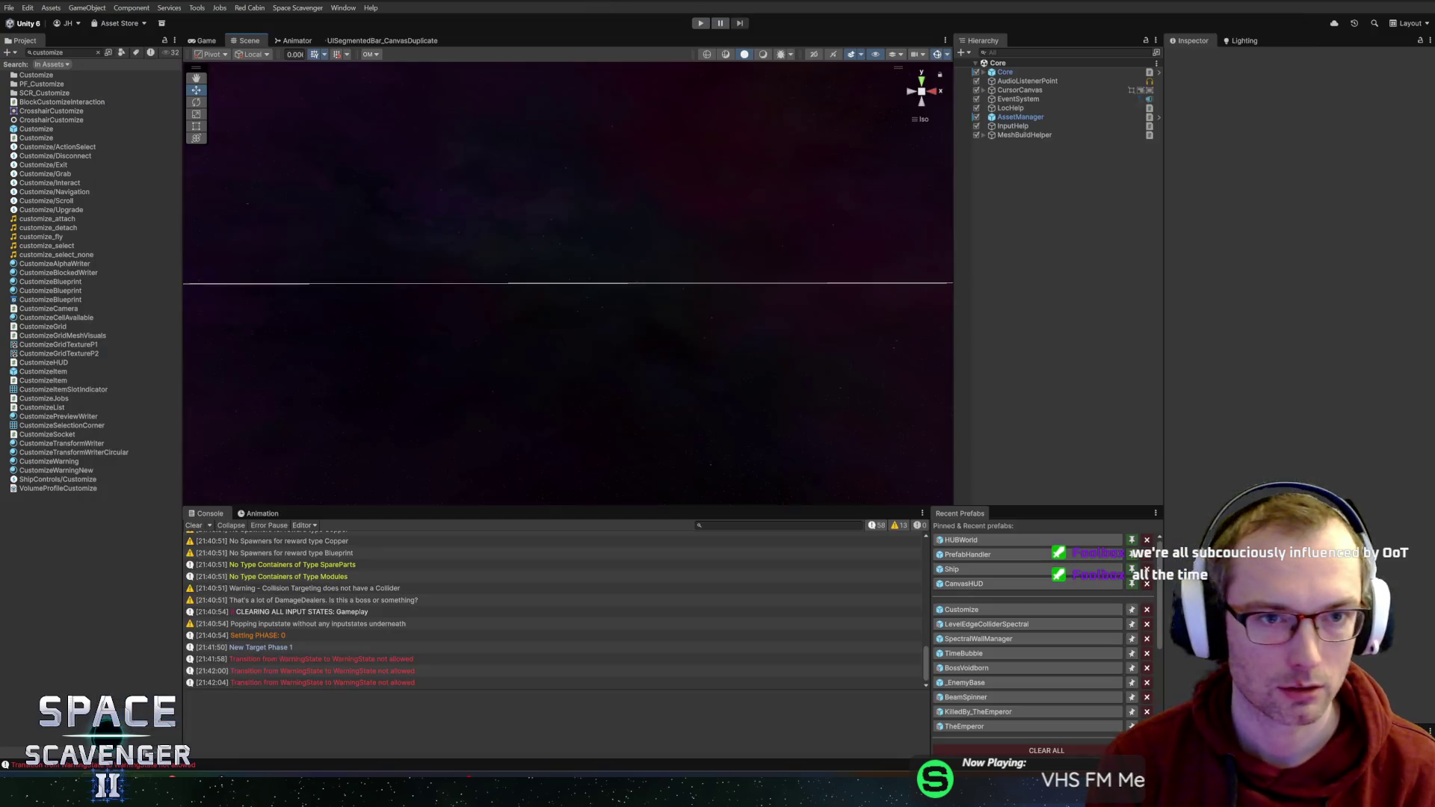
key("alt+Tab")
key("alt+Tab")
key("alt+Tab")
key("alt+Tab")
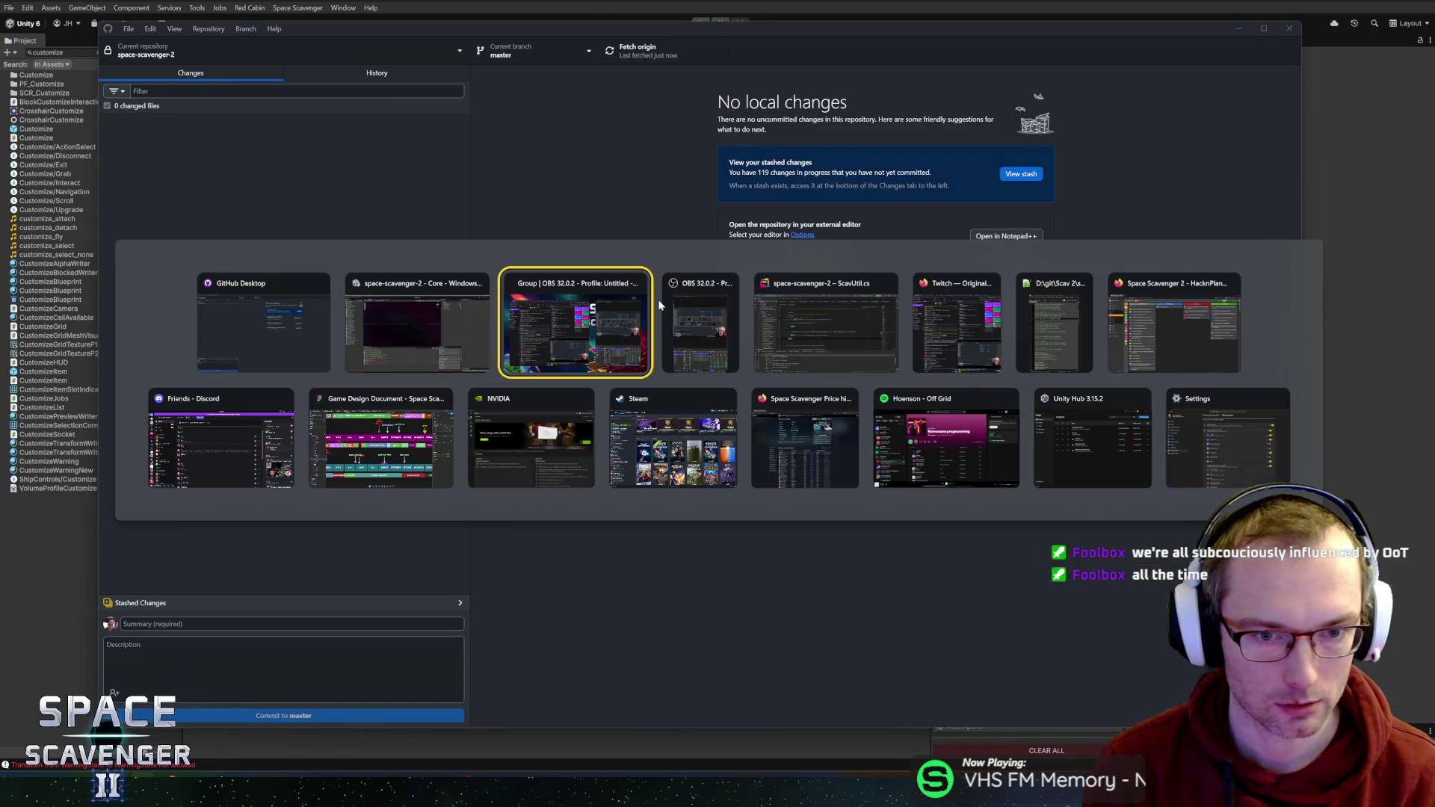
key("alt+Tab")
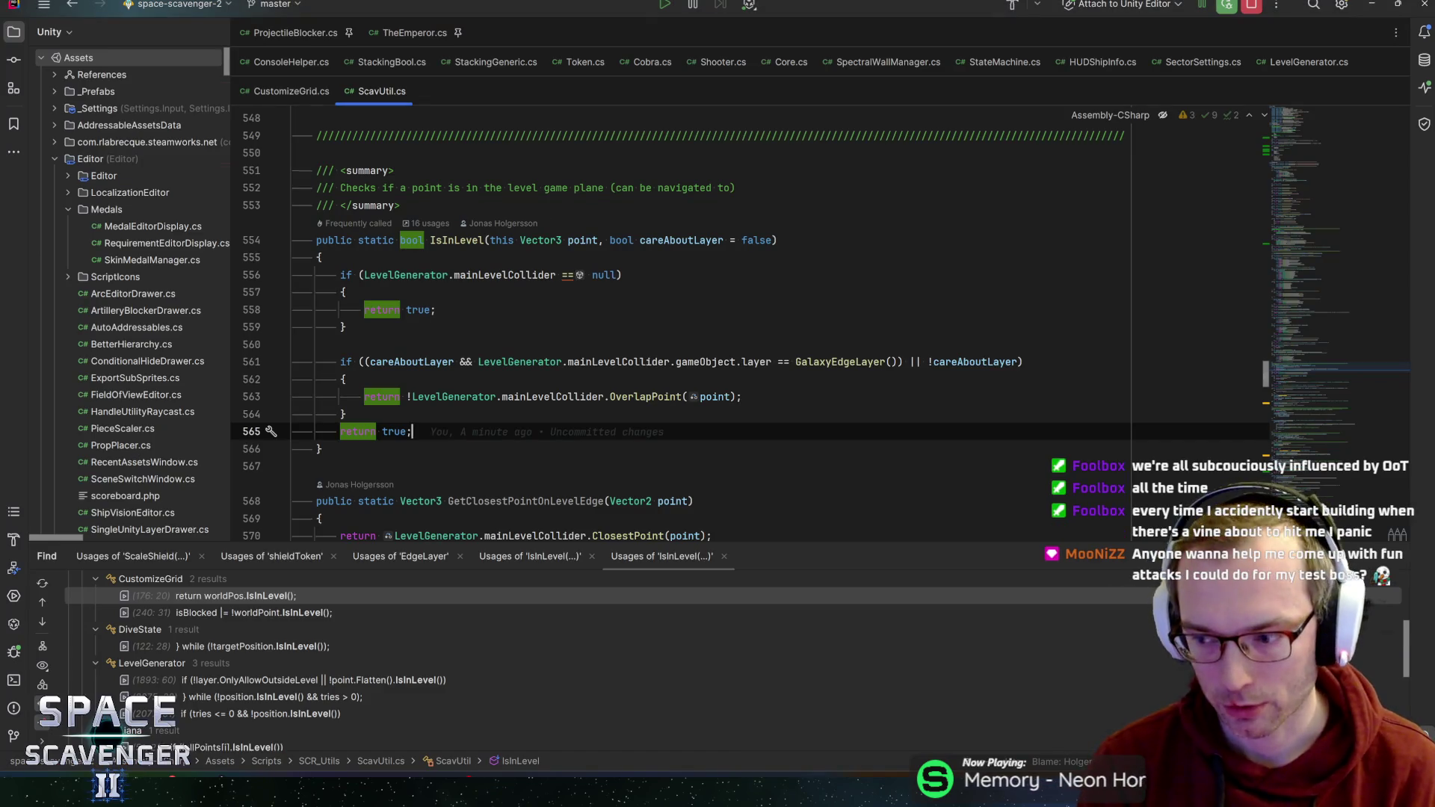
- Check IsInLevel's line 561 layer condition, closing brace and final return in ScavUtil.cs
mouse_move(568, 397)
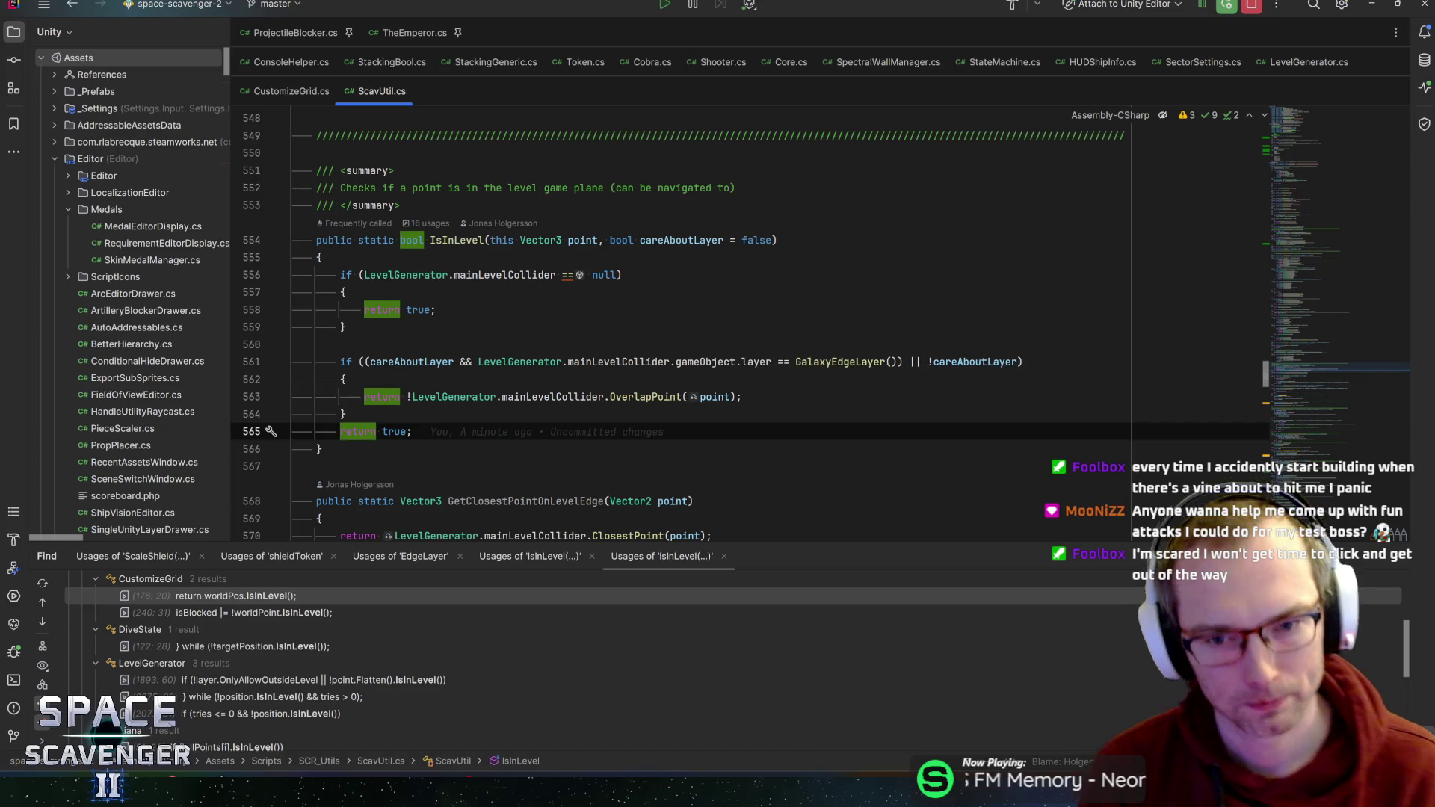
left_click(342, 361)
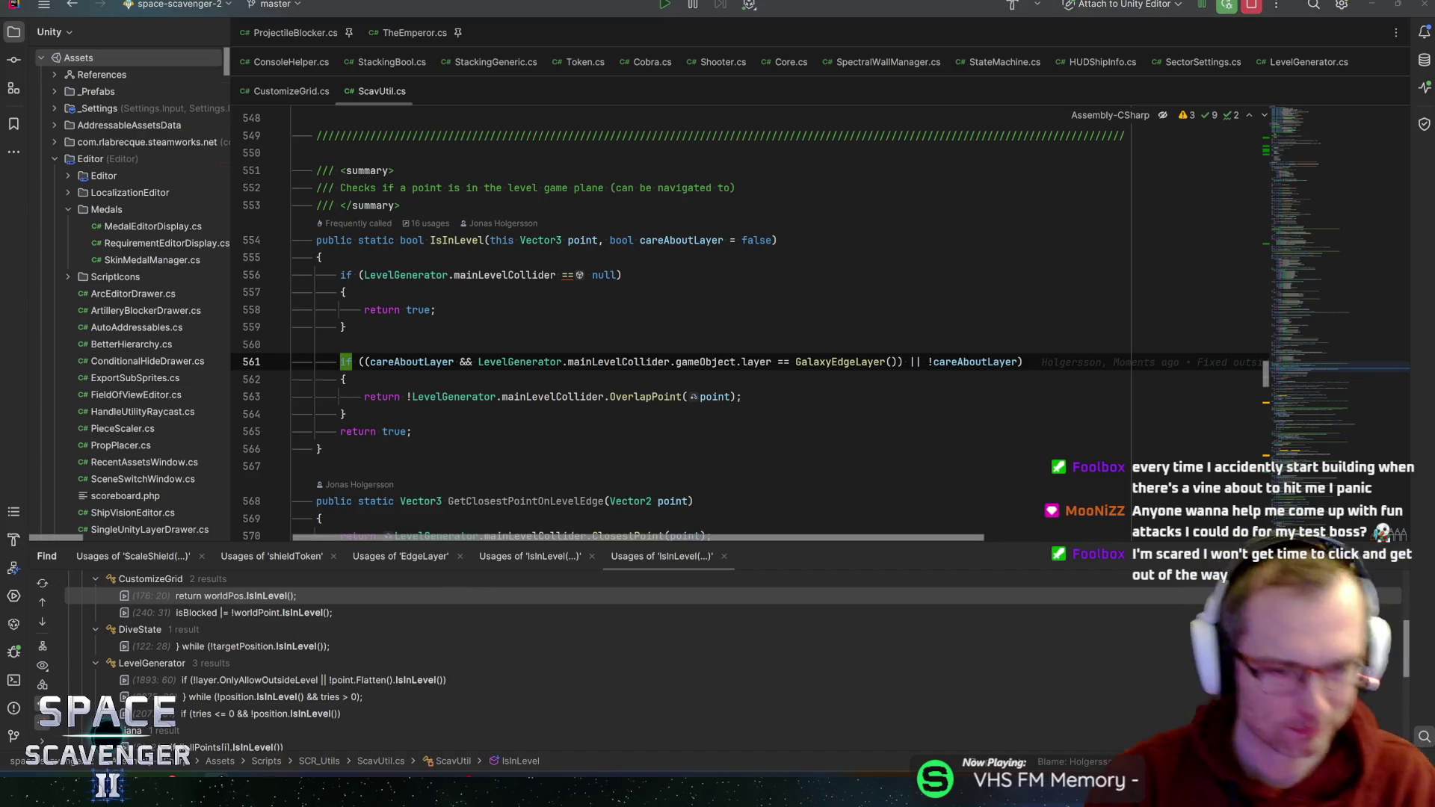
left_click(412, 432)
left_click(345, 415)
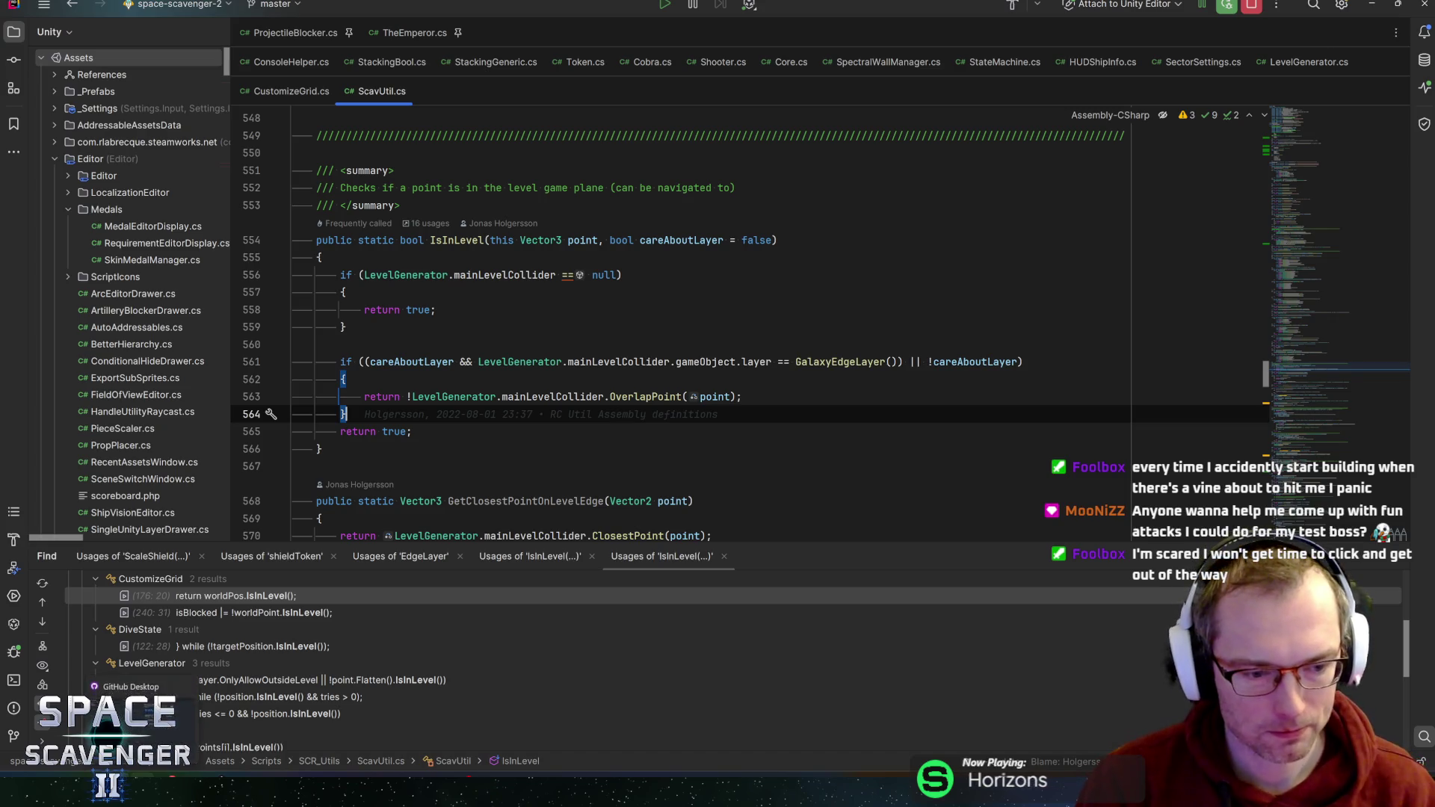
key("alt+Tab")
key("alt+Tab")
key("alt+Tab")
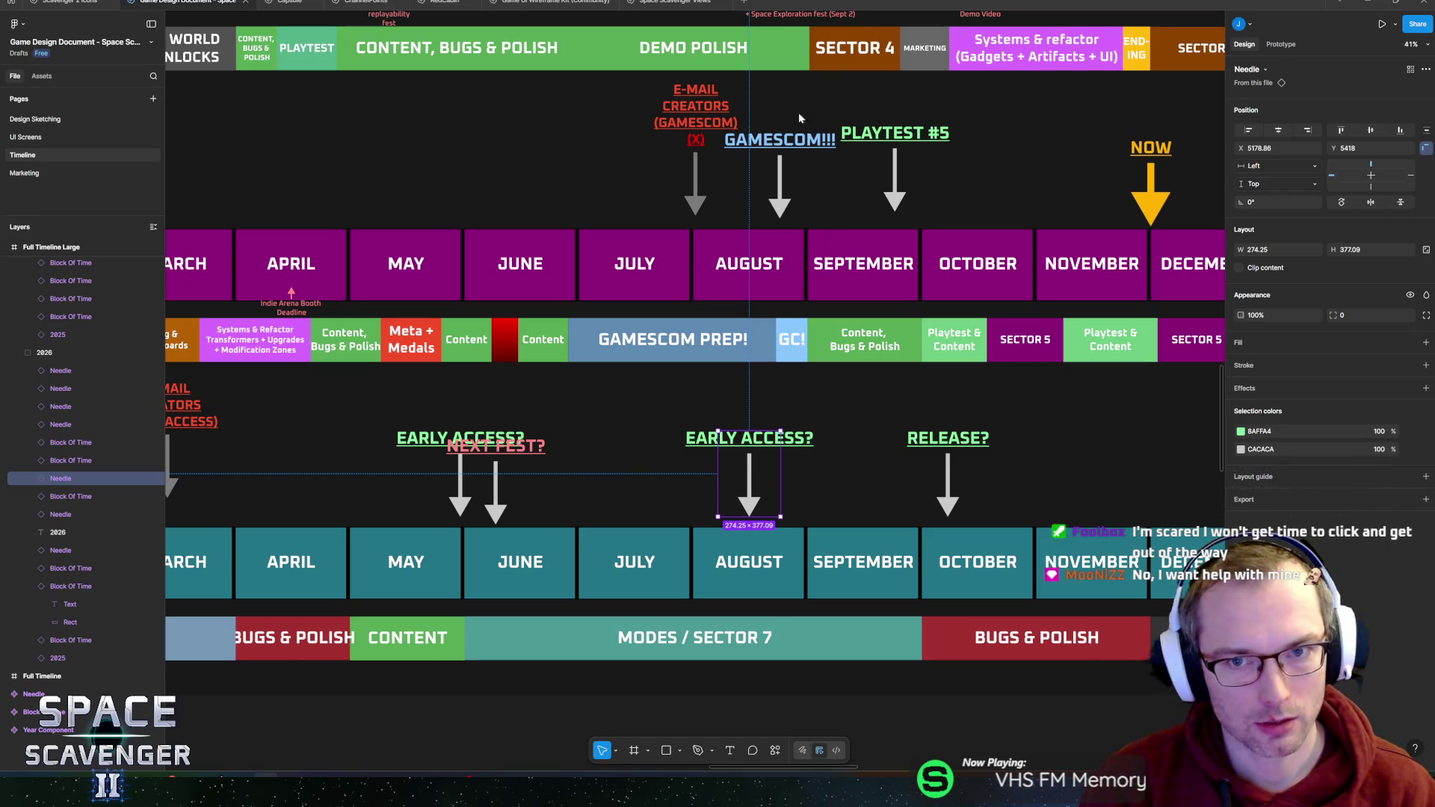
scroll(744, 276, "down", 5)
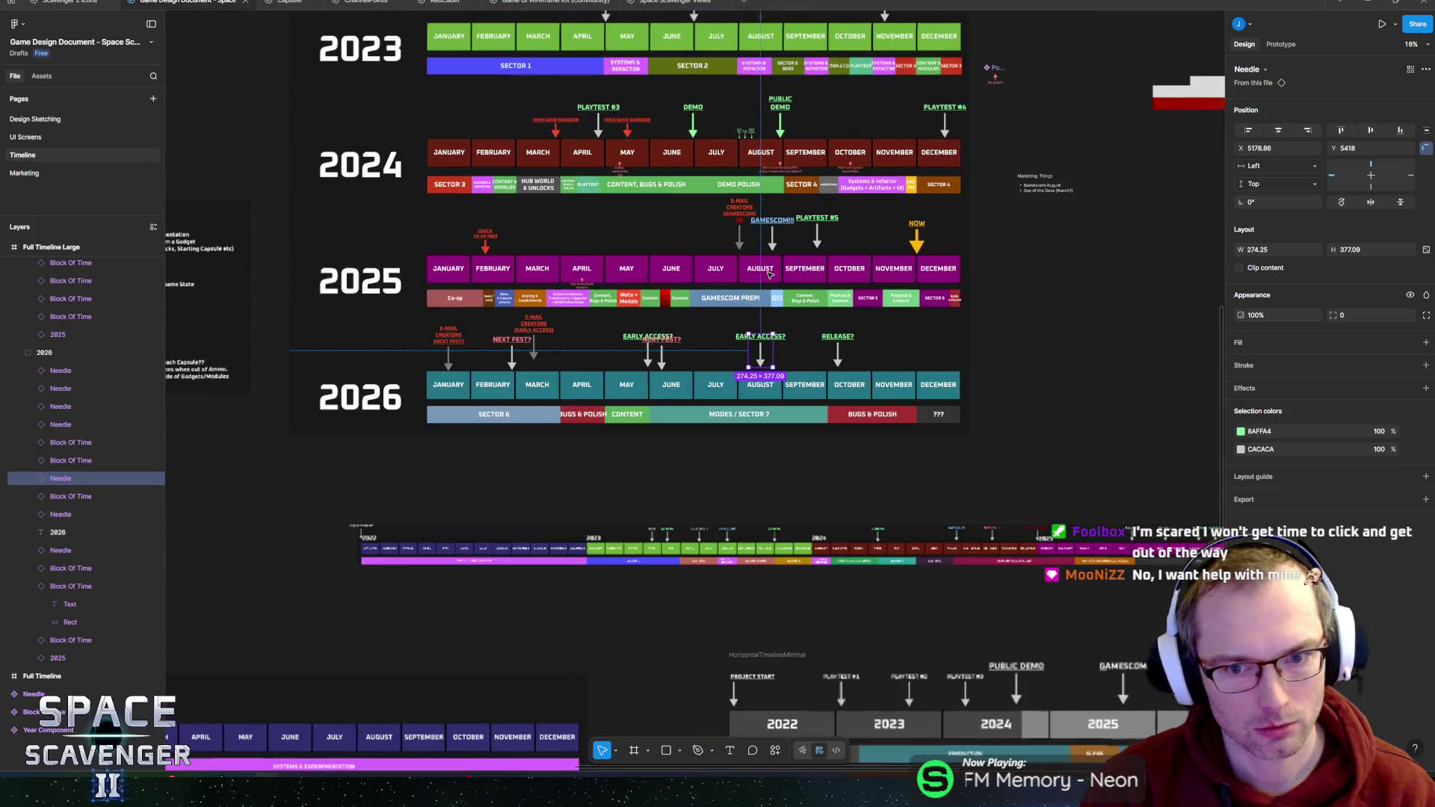
scroll(790, 243, "up", 2)
scroll(790, 243, "right", 2)
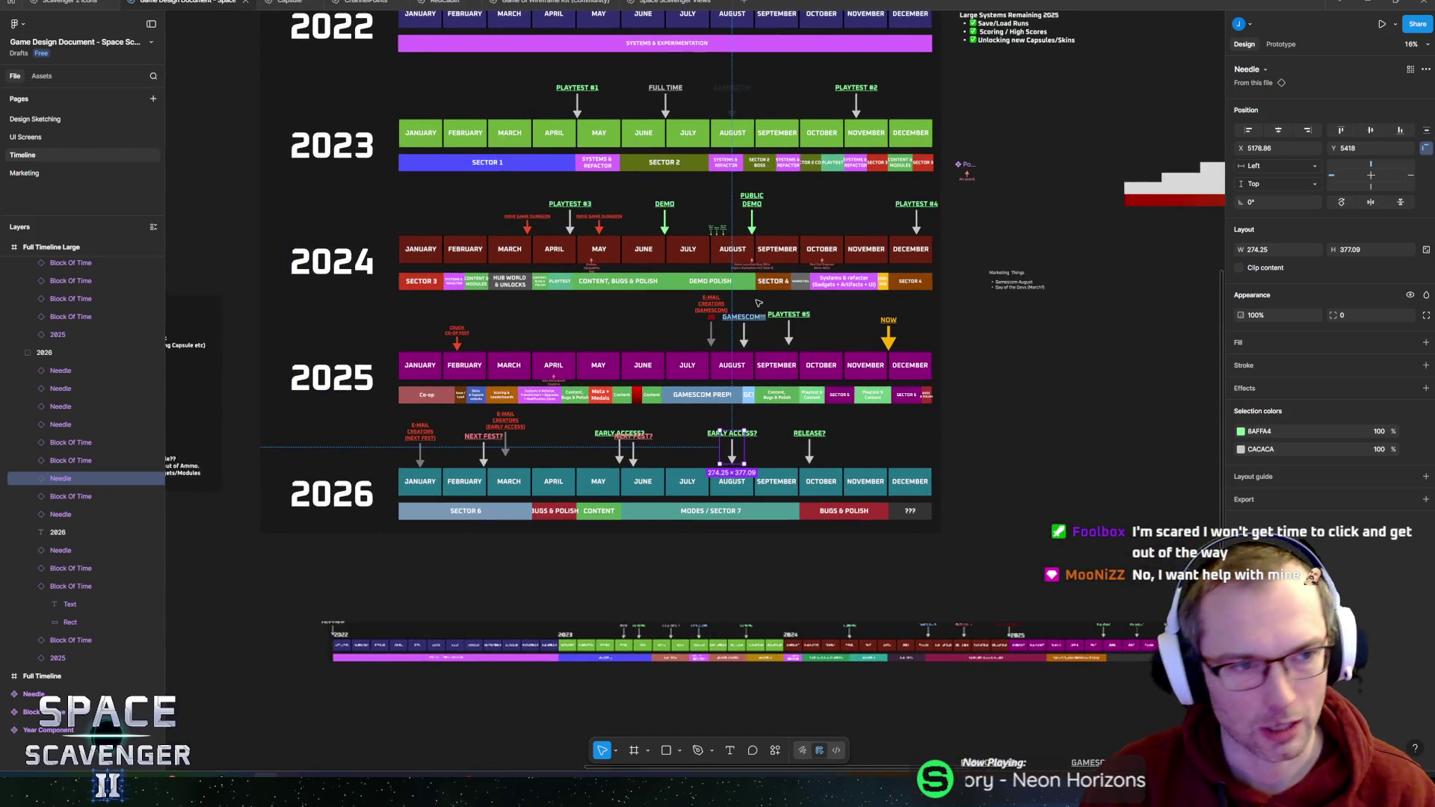
scroll(956, 260, "up", 3)
scroll(956, 260, "left", 1)
scroll(897, 284, "down", 1)
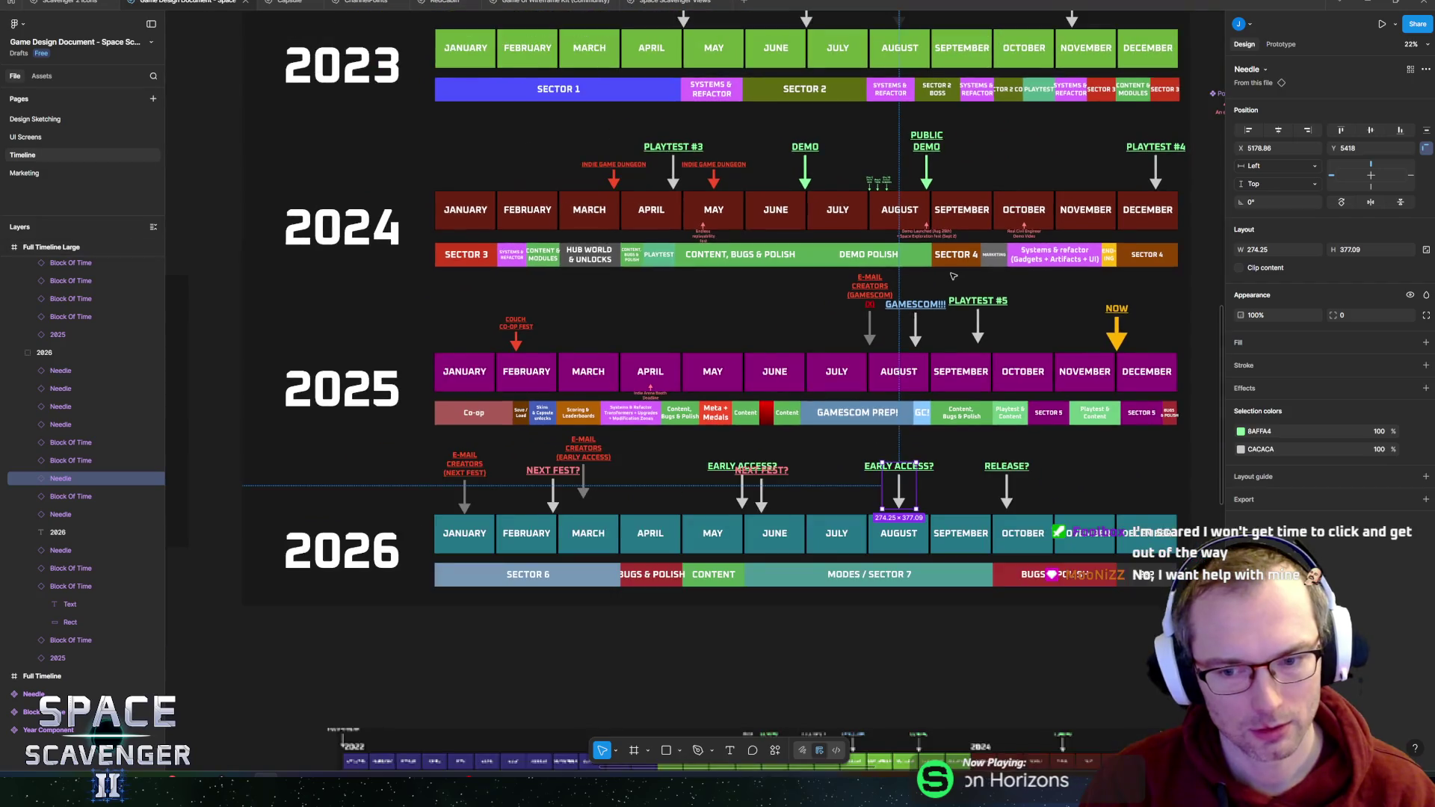
scroll(861, 311, "up", 2)
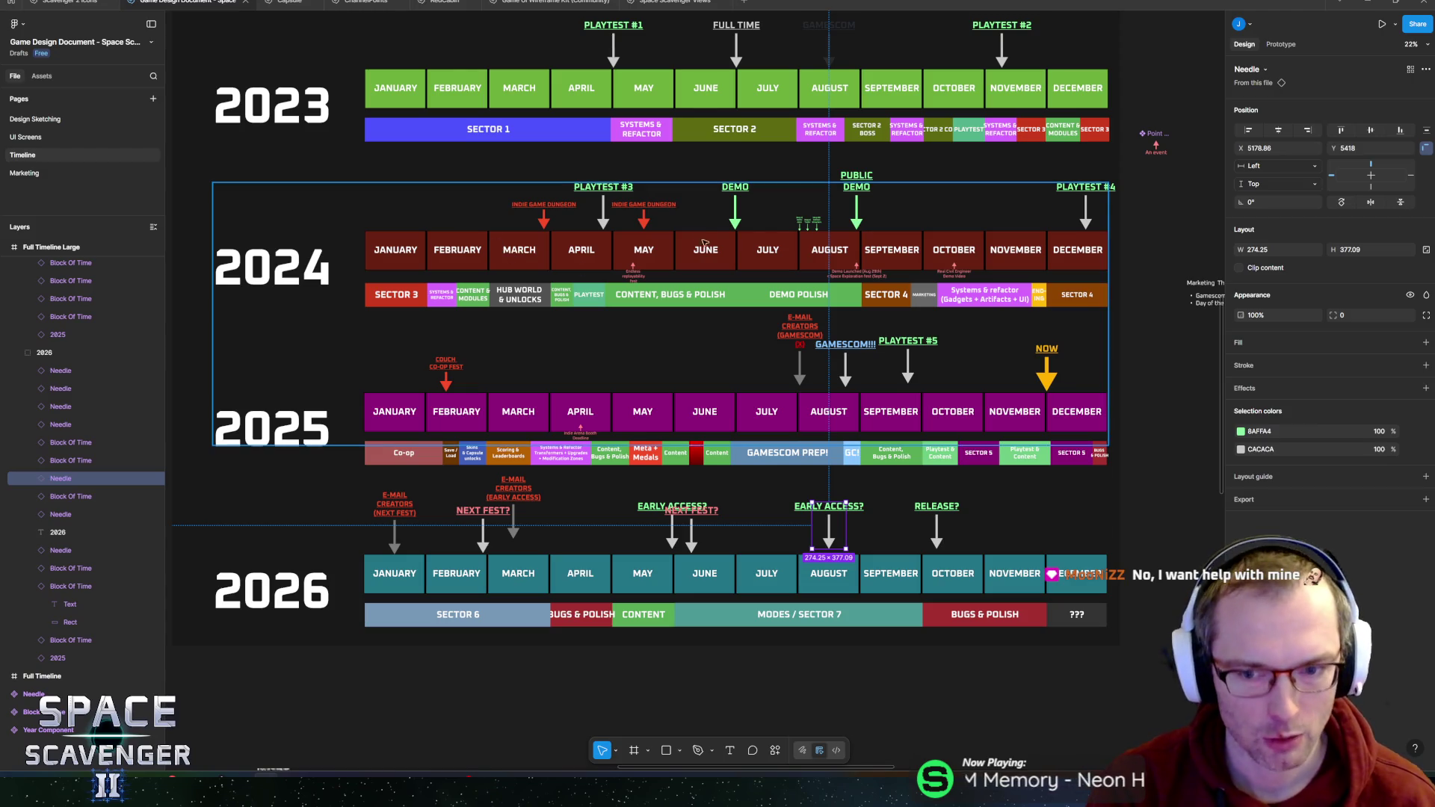
mouse_move(700, 369)
left_mouse_down()
mouse_move(653, 371)
mouse_move(713, 370)
mouse_move(411, 378)
left_mouse_up()
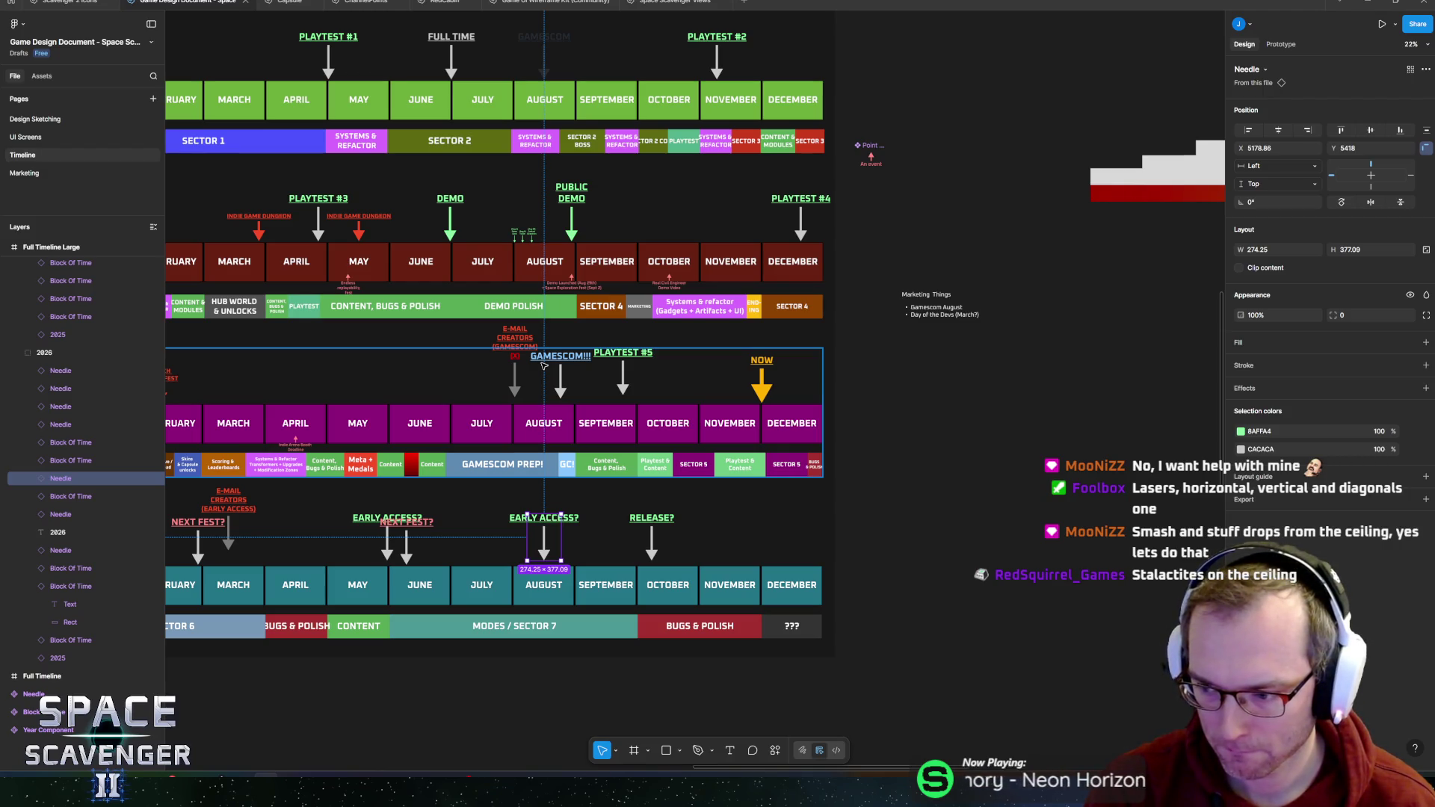
left_click_drag(818, 380, 985, 433)
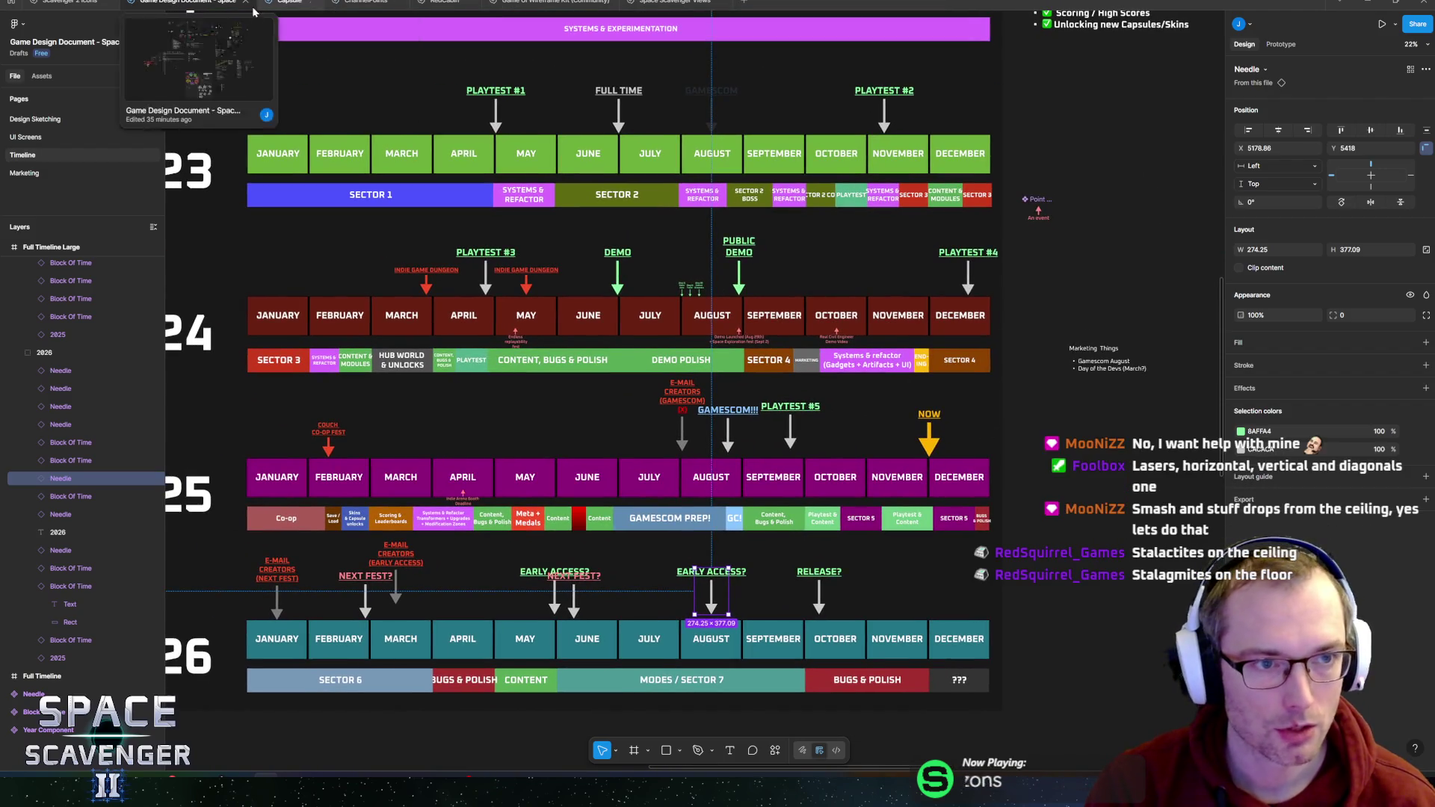
- Open the Design Sketching page and zoom out to view the whole page
left_click(34, 119)
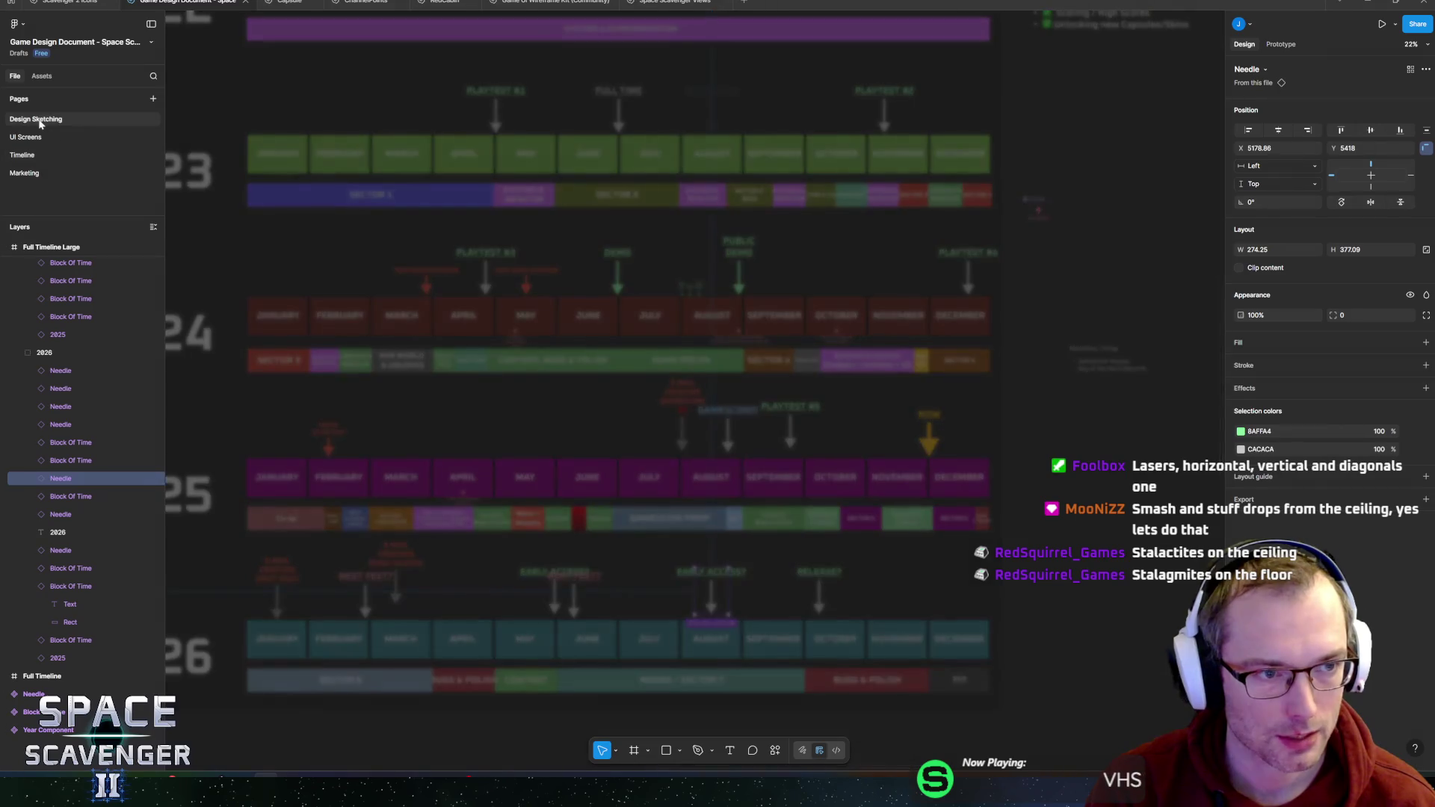
key("shift+1")
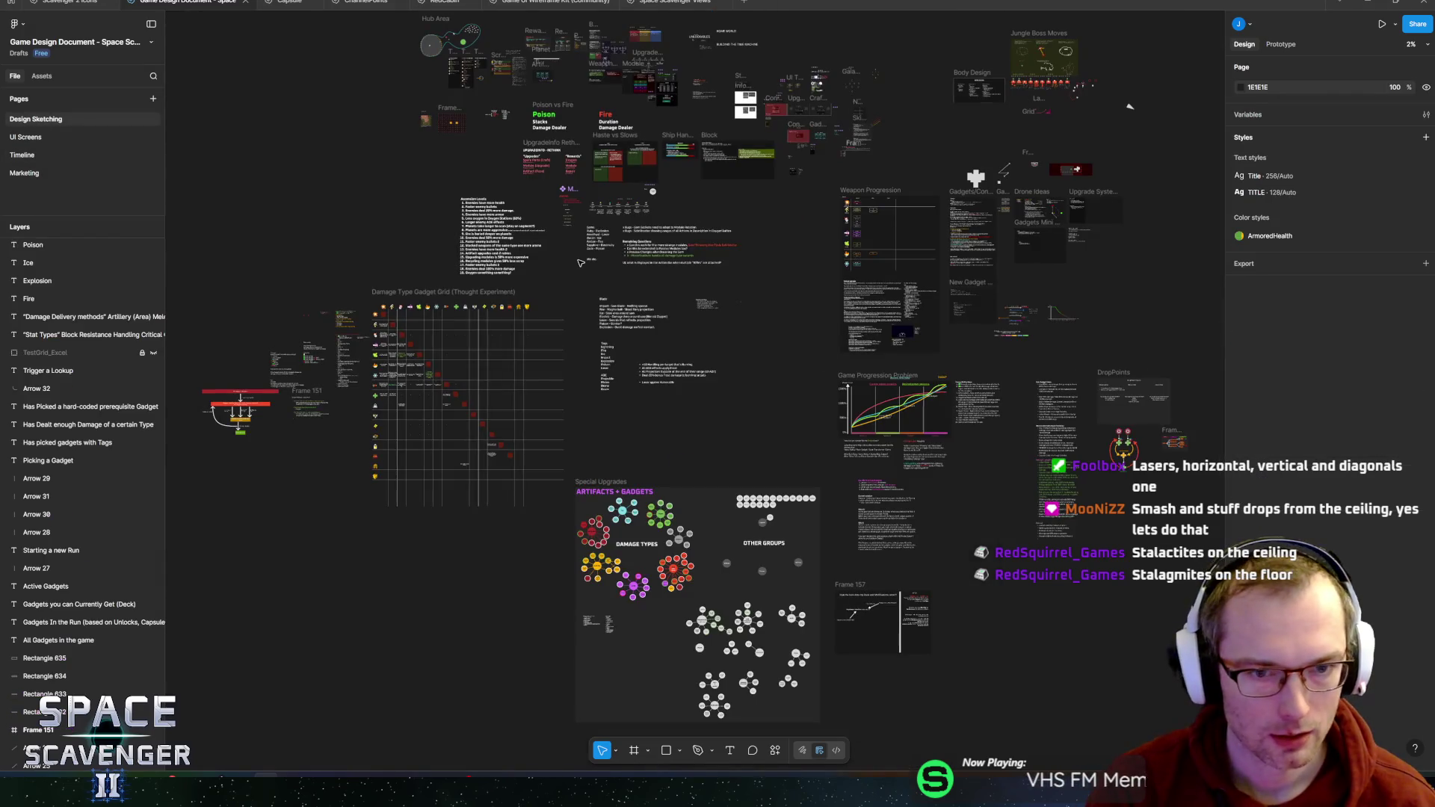
scroll(828, 392, "up", 2)
scroll(746, 343, "up", 15)
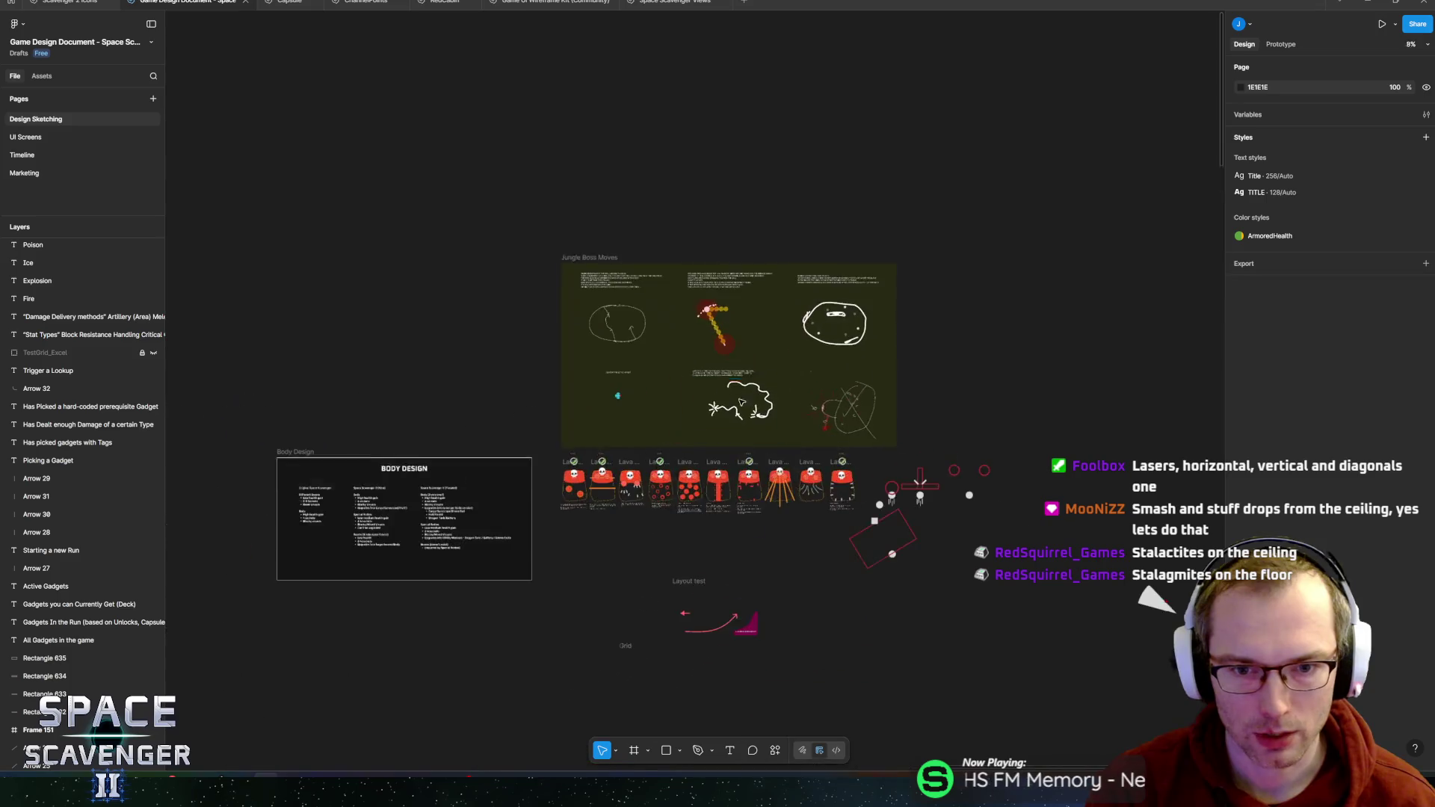
scroll(606, 487, "down", 5)
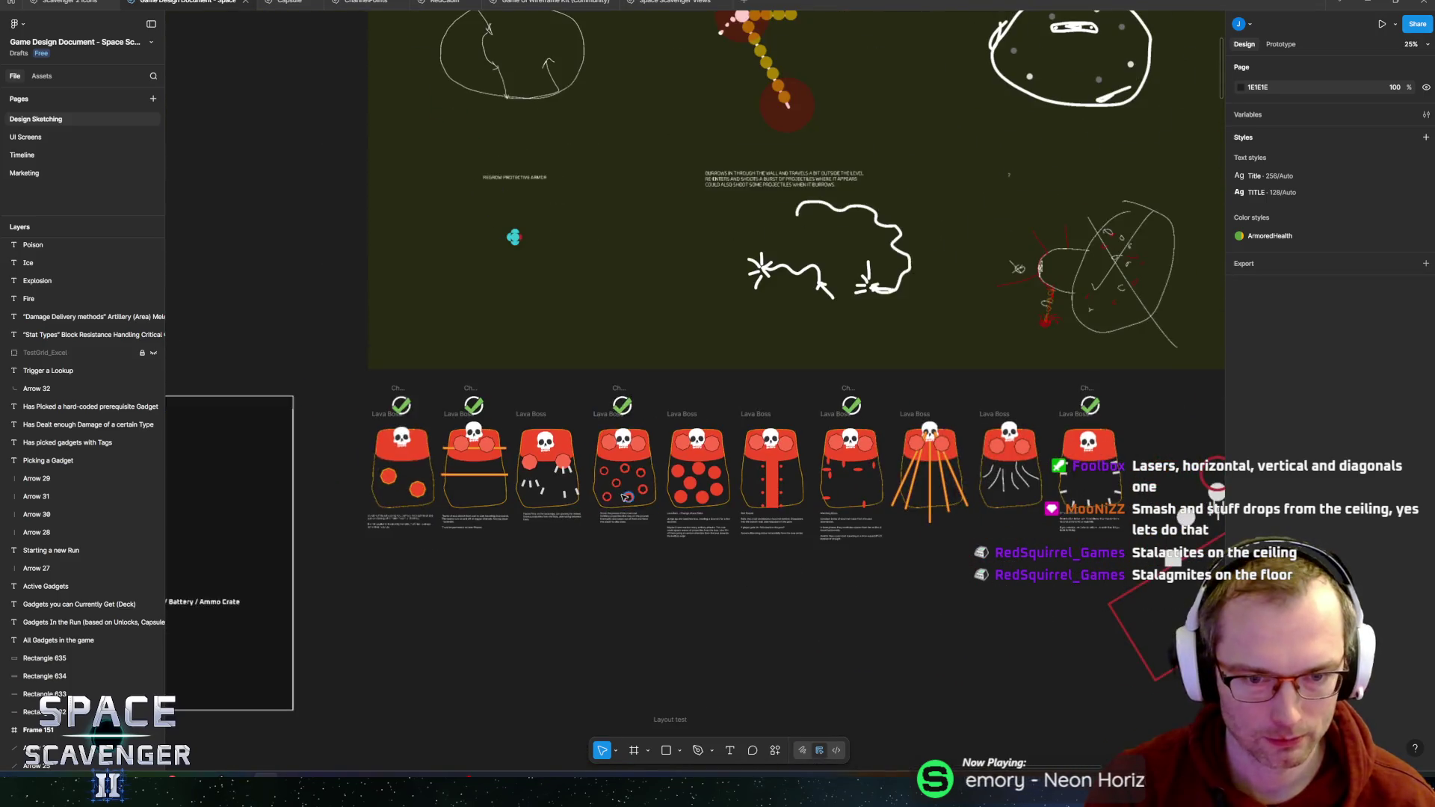
scroll(857, 476, "left", 3)
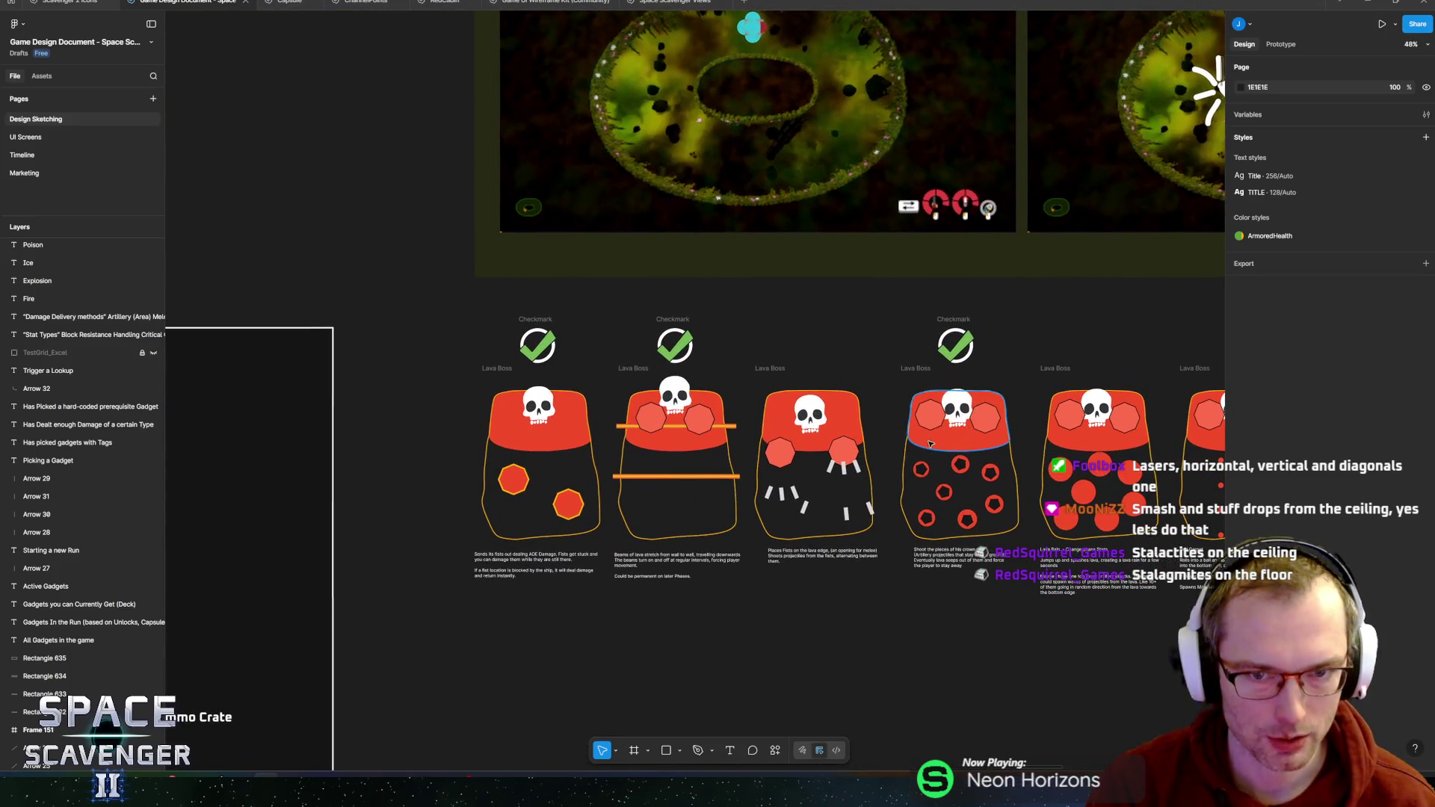
scroll(857, 477, "right", 5)
scroll(762, 462, "left", 3)
scroll(762, 462, "right", 10)
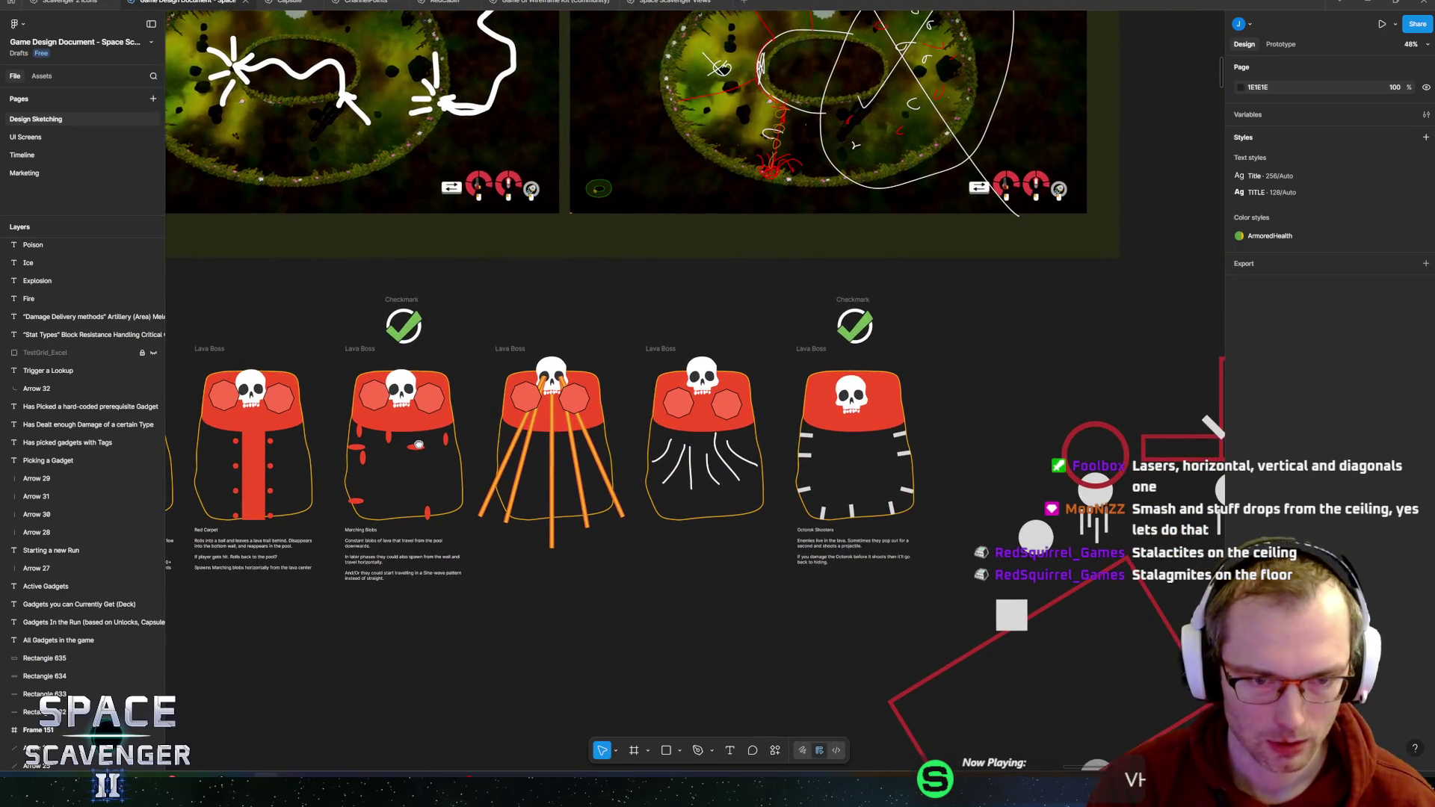
- Pan to the Lava Boss frames and select the Octorok Shooters description text
mouse_move(418, 444)
left_mouse_down()
mouse_move(403, 440)
mouse_move(1210, 466)
left_mouse_up()
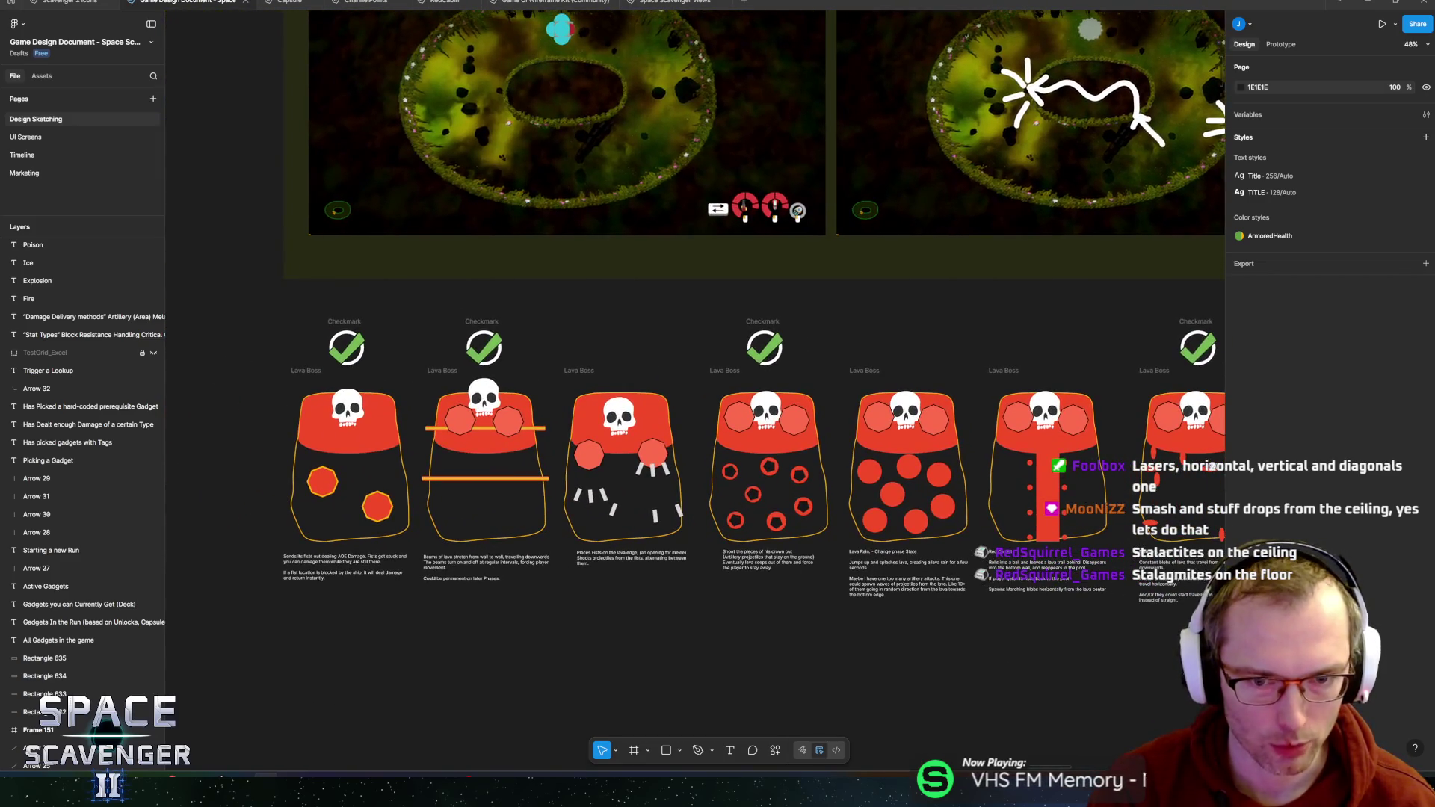
scroll(718, 448, "right", 2)
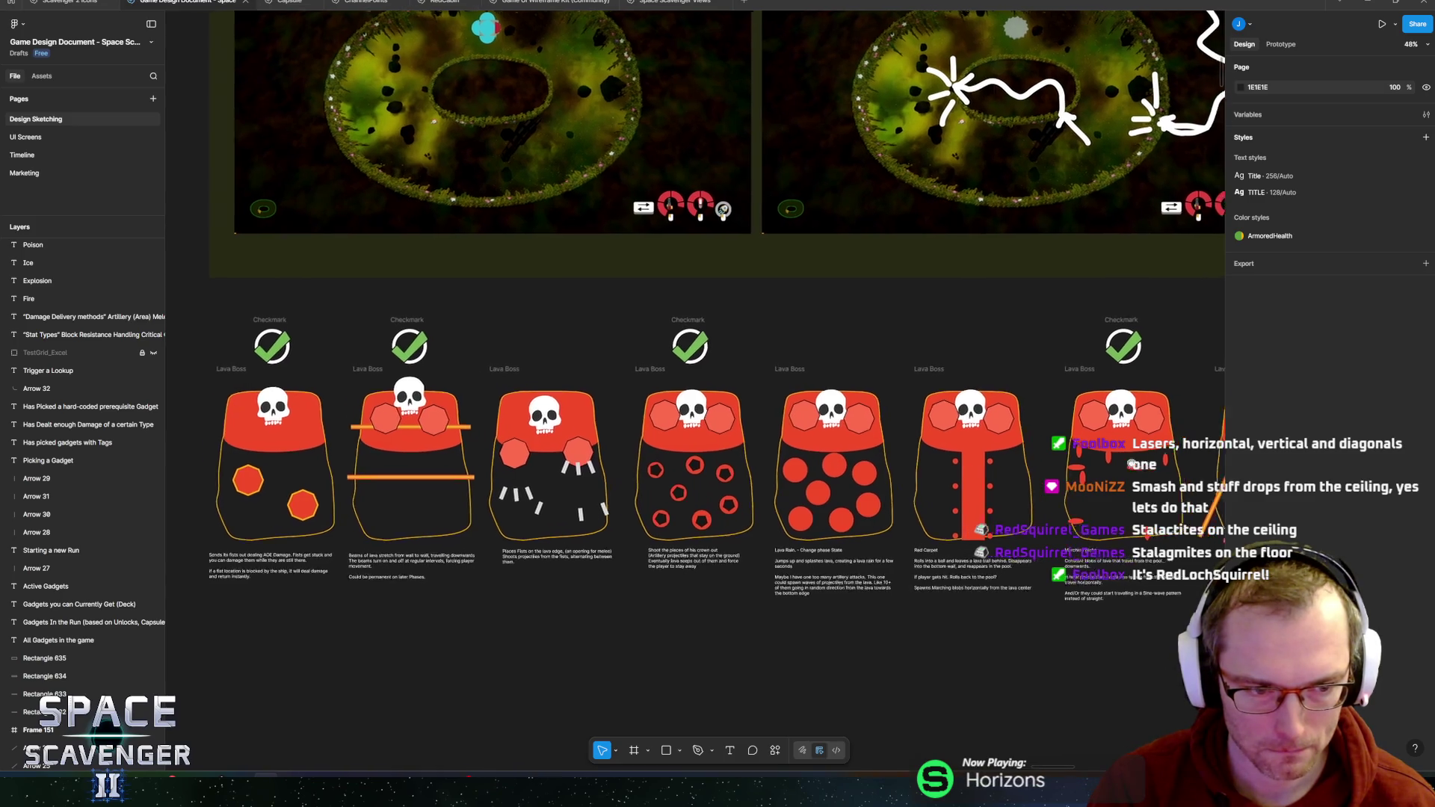
scroll(717, 449, "right", 5)
scroll(1169, 433, "left", 5)
left_click_drag(1169, 433, 599, 404)
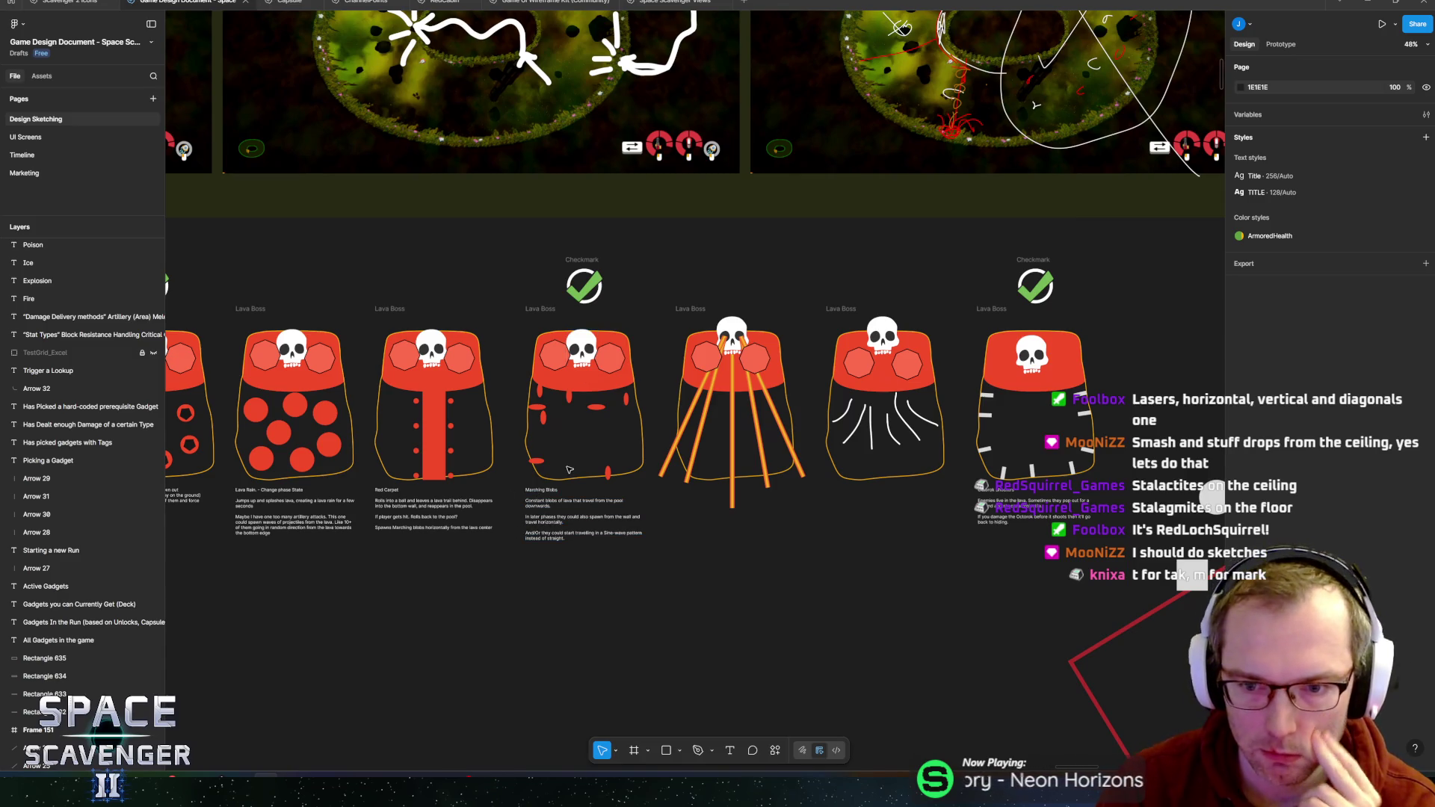
left_click(1080, 493)
left_click_drag(1080, 494, 927, 503)
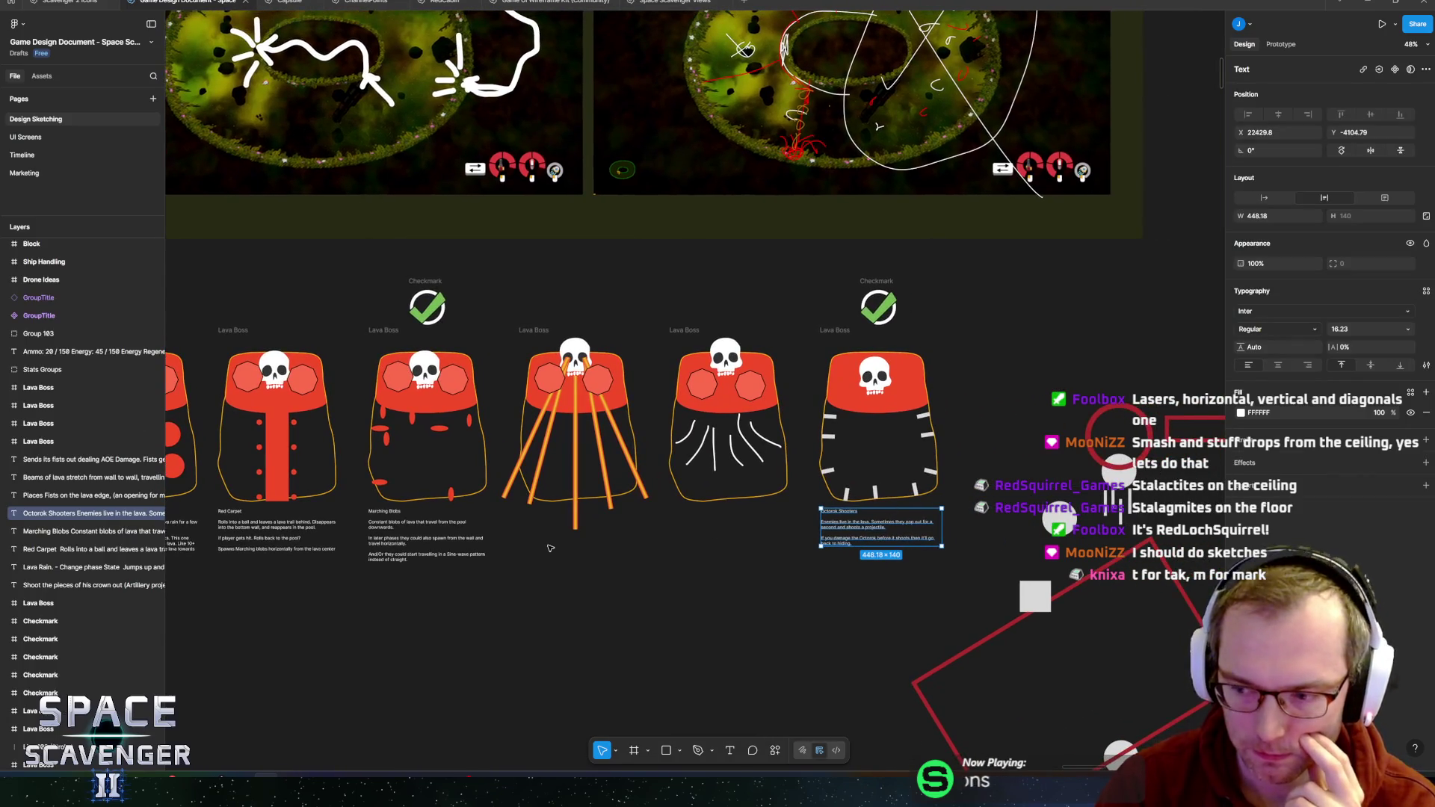
scroll(897, 506, "left", 5)
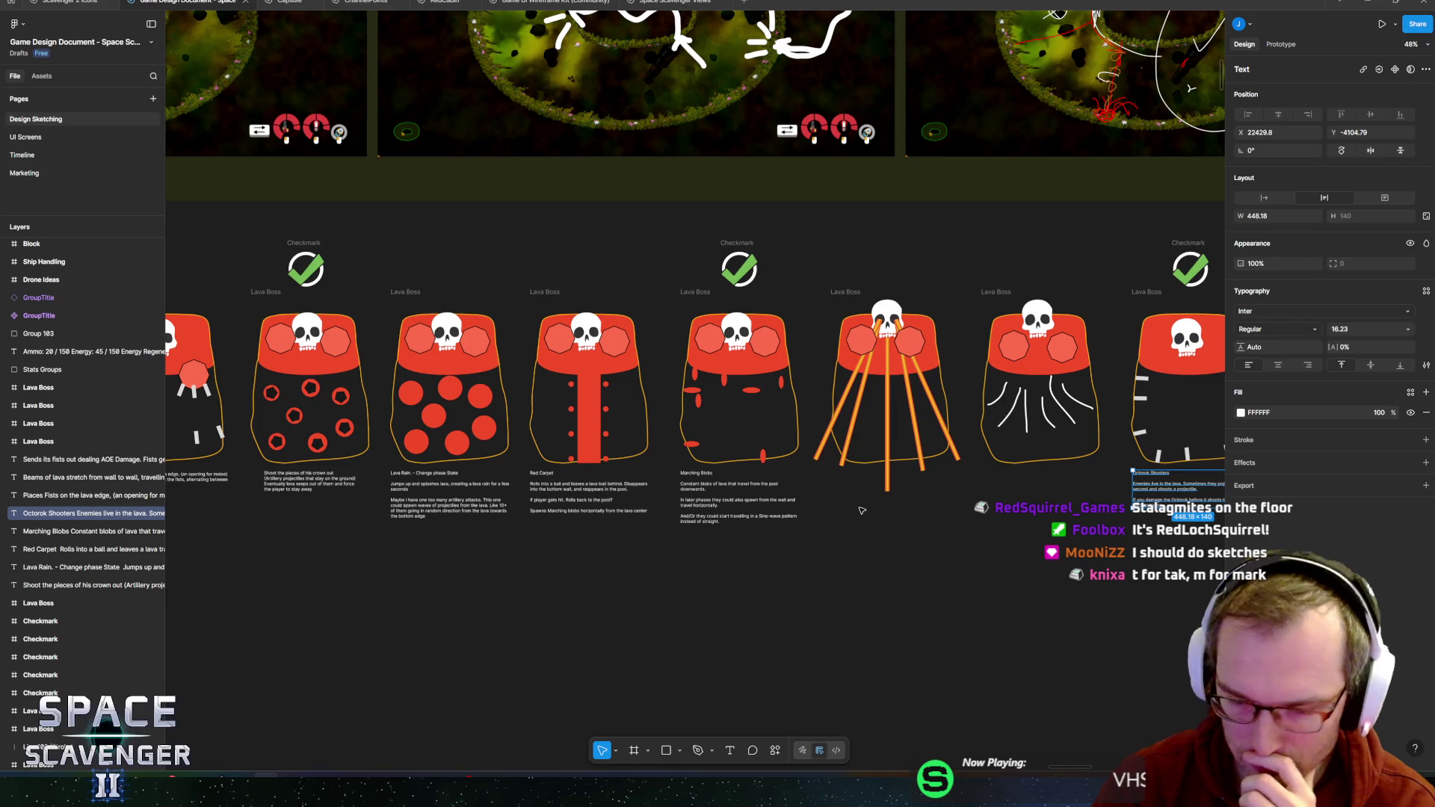
scroll(551, 534, "down", 5)
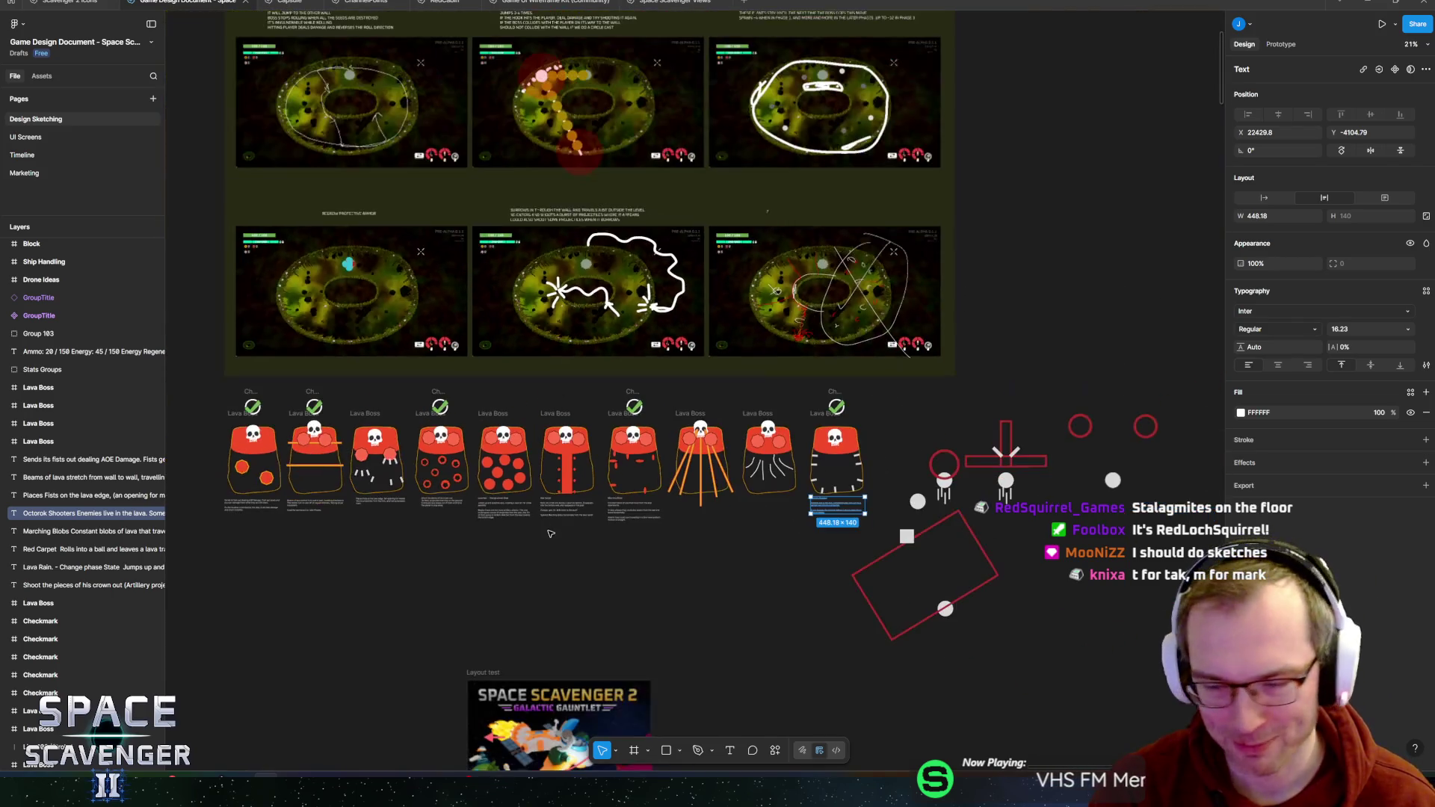
left_click_drag(493, 537, 672, 376)
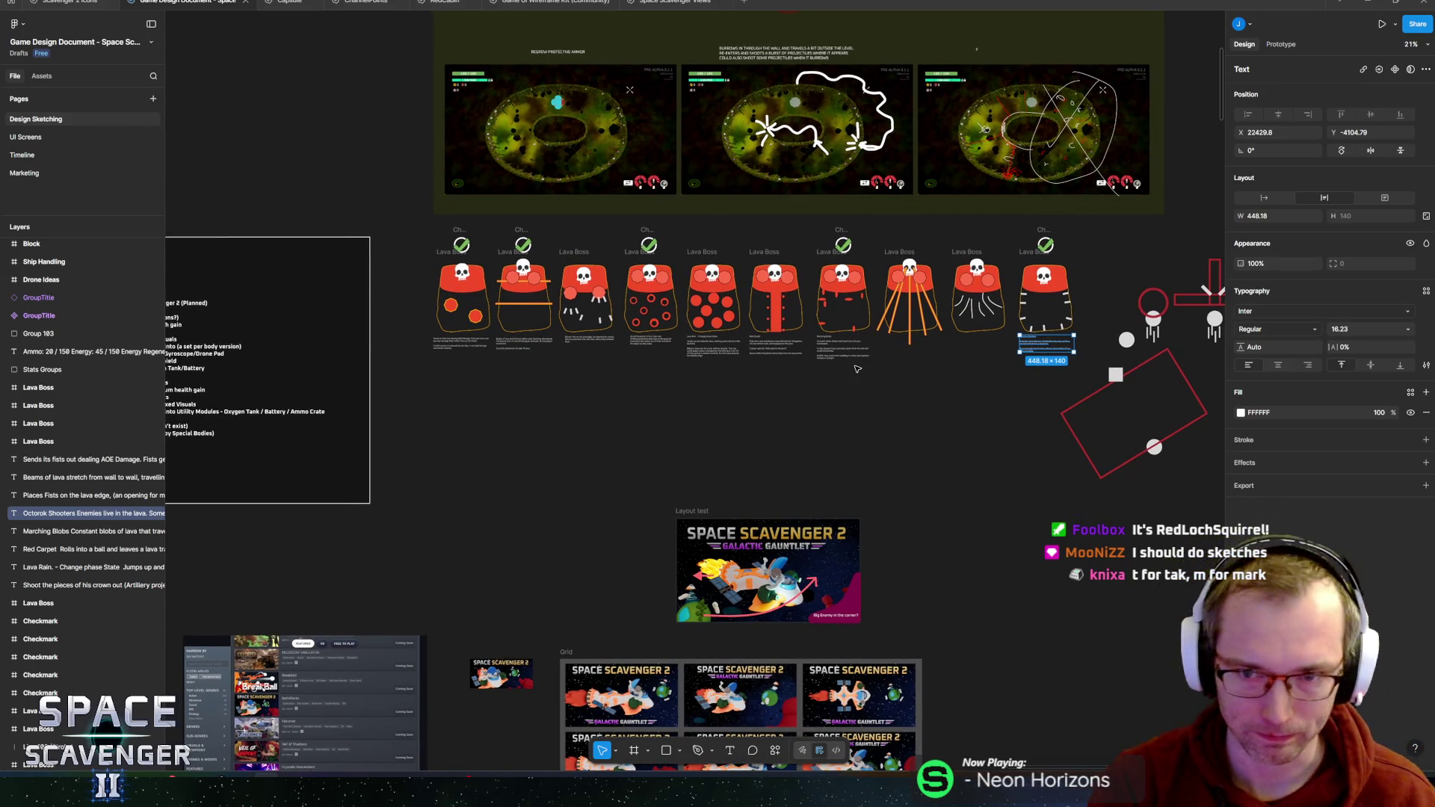
scroll(822, 210, "up", 5)
scroll(755, 242, "up", 3)
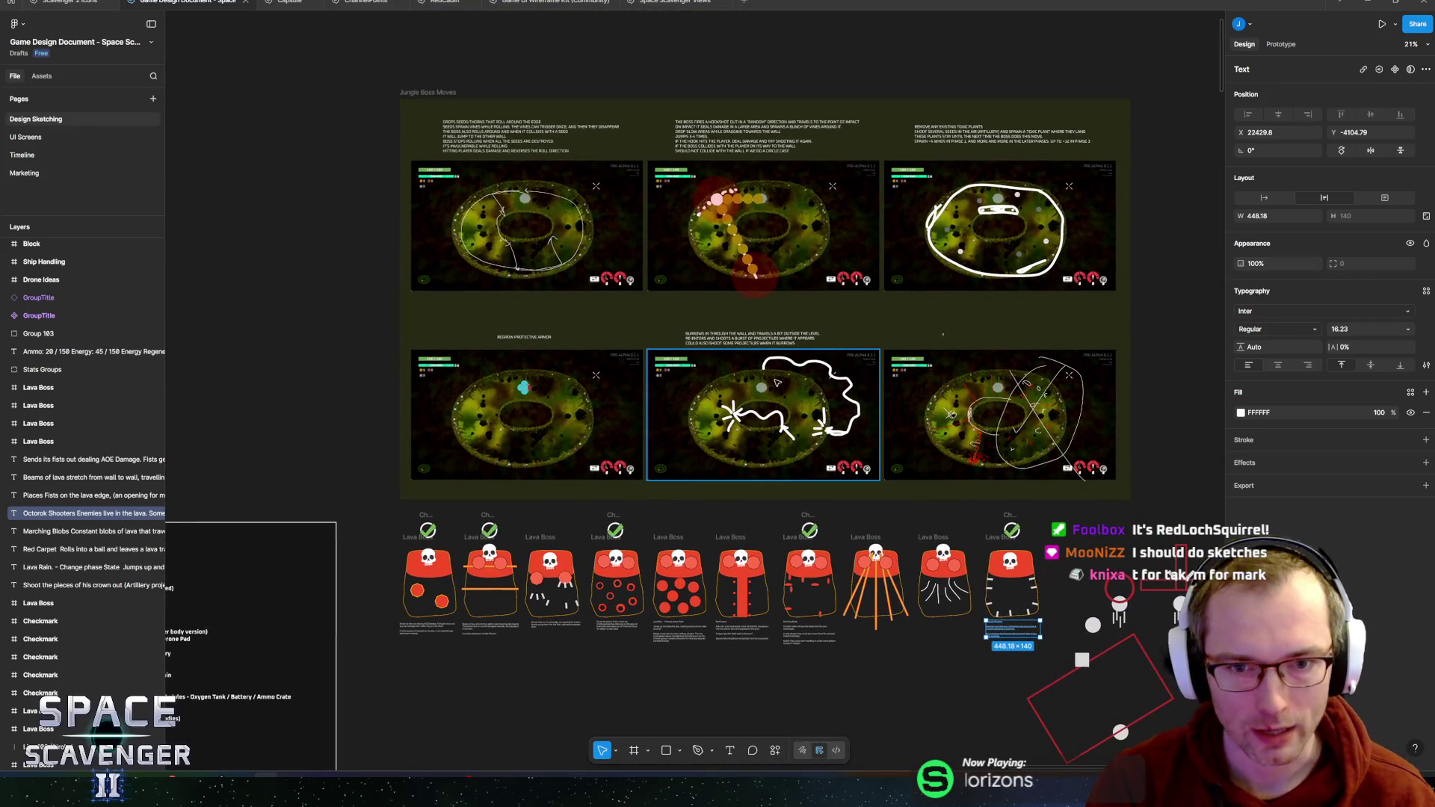
scroll(859, 359, "up", 1)
scroll(860, 359, "left", 3)
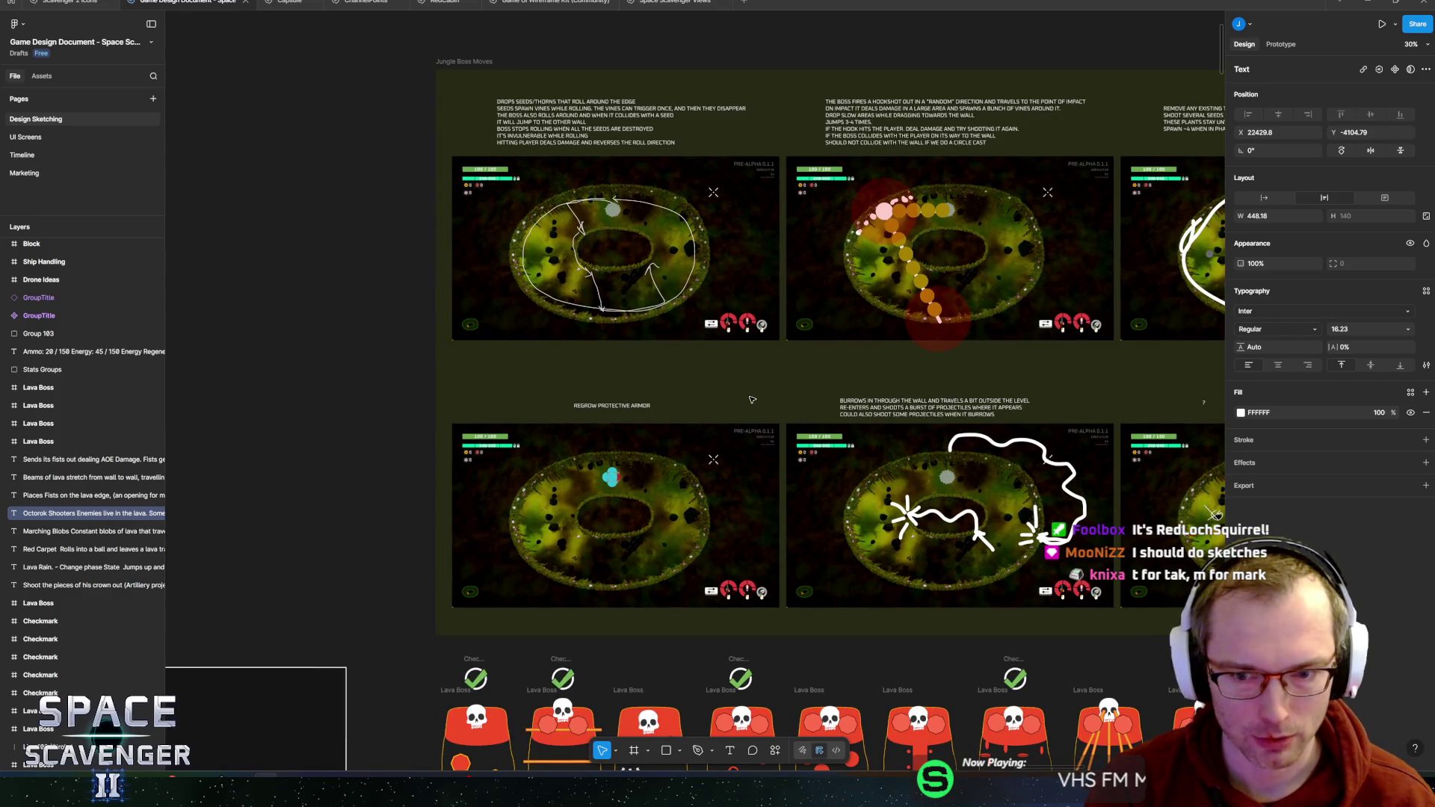
left_click_drag(805, 361, 627, 360)
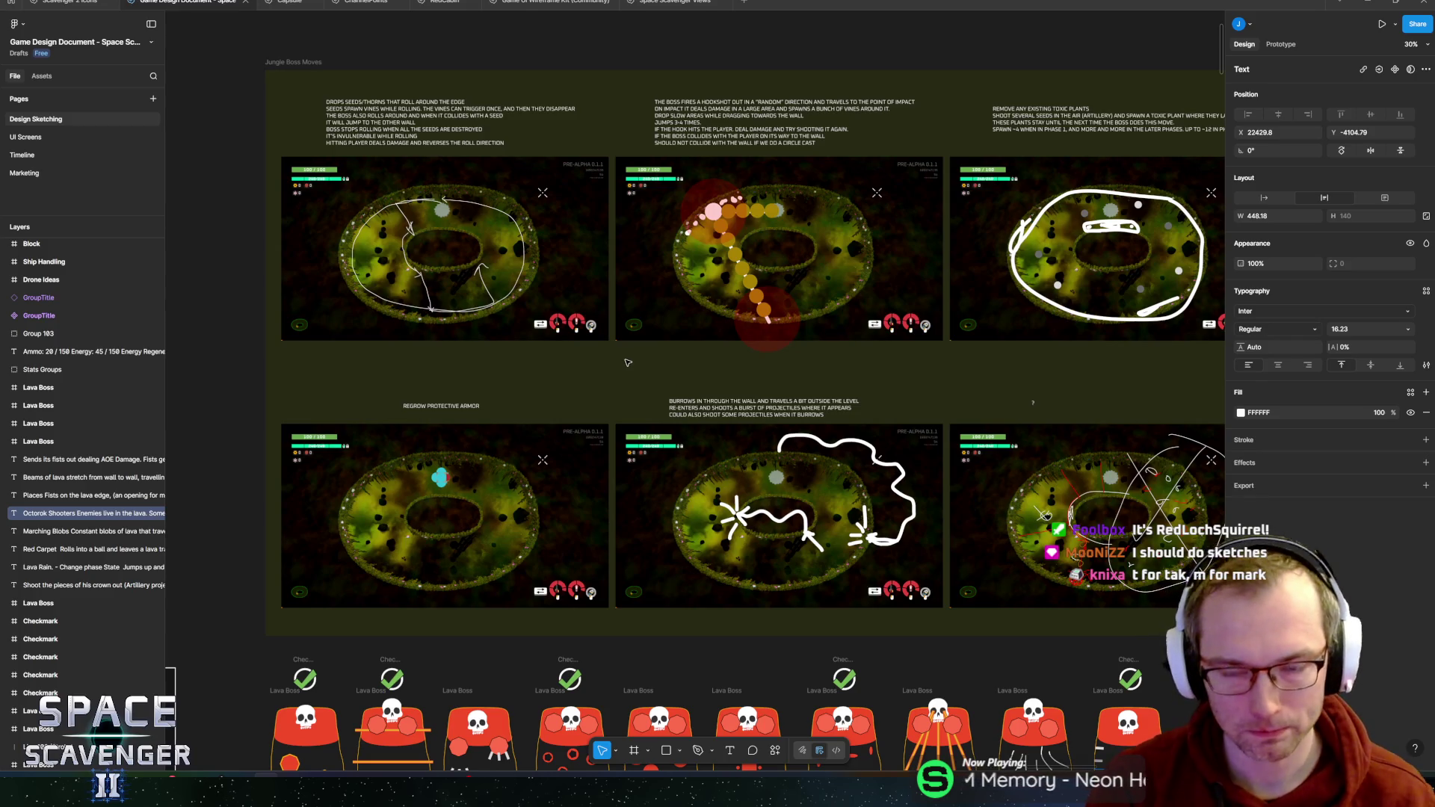
left_click_drag(798, 394, 966, 473)
scroll(727, 356, "up", 5)
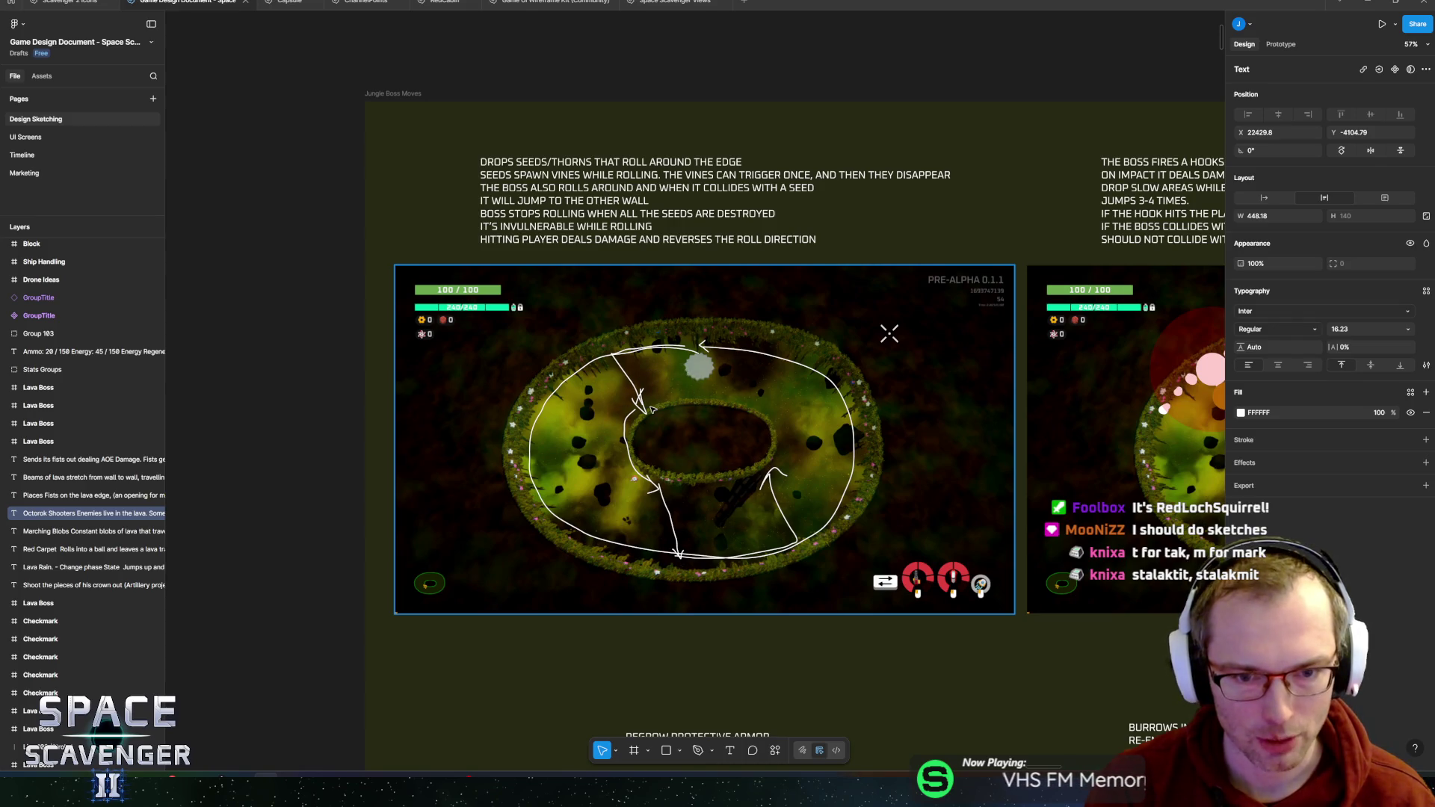
scroll(591, 393, "right", 10)
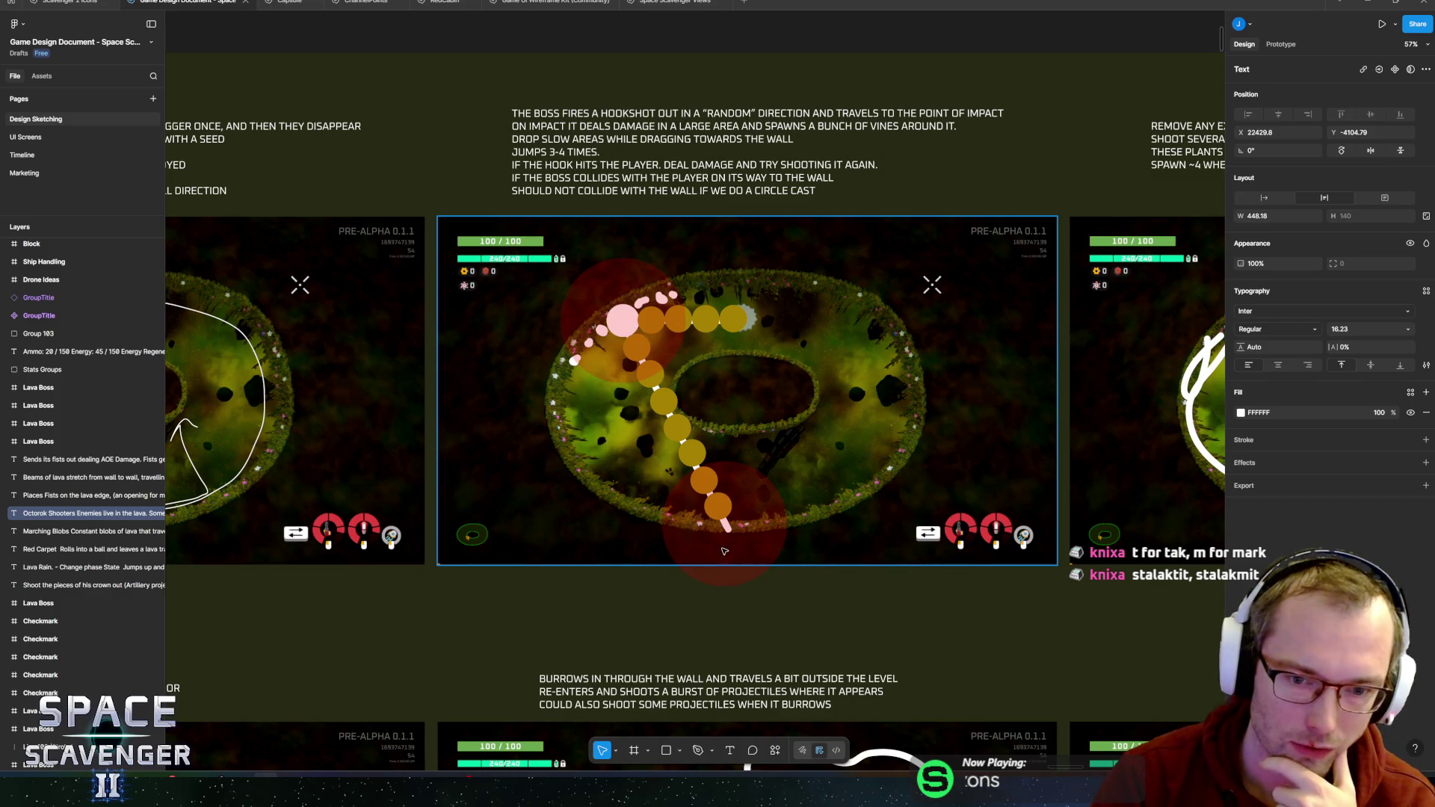
scroll(955, 390, "right", 5)
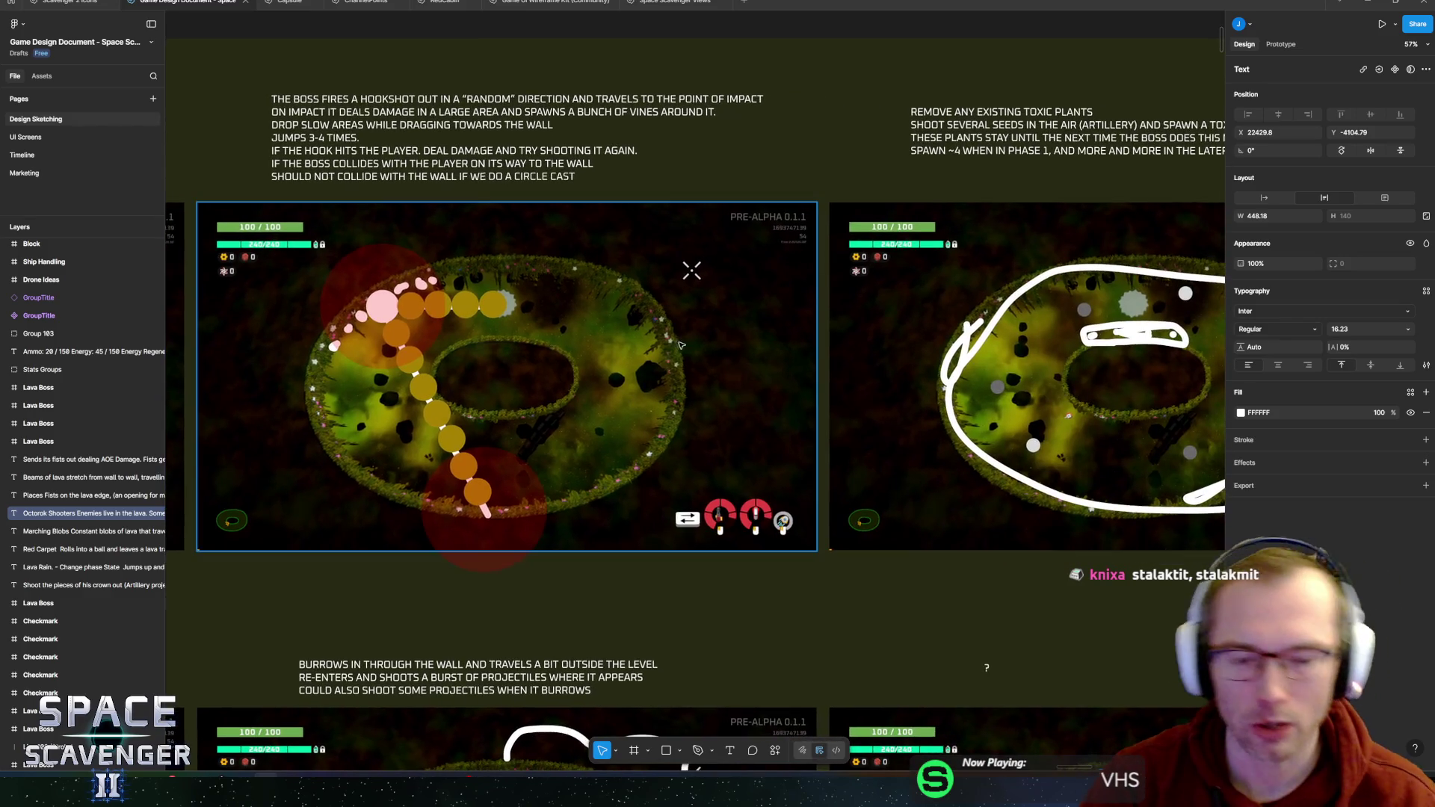
scroll(514, 371, "down", 3)
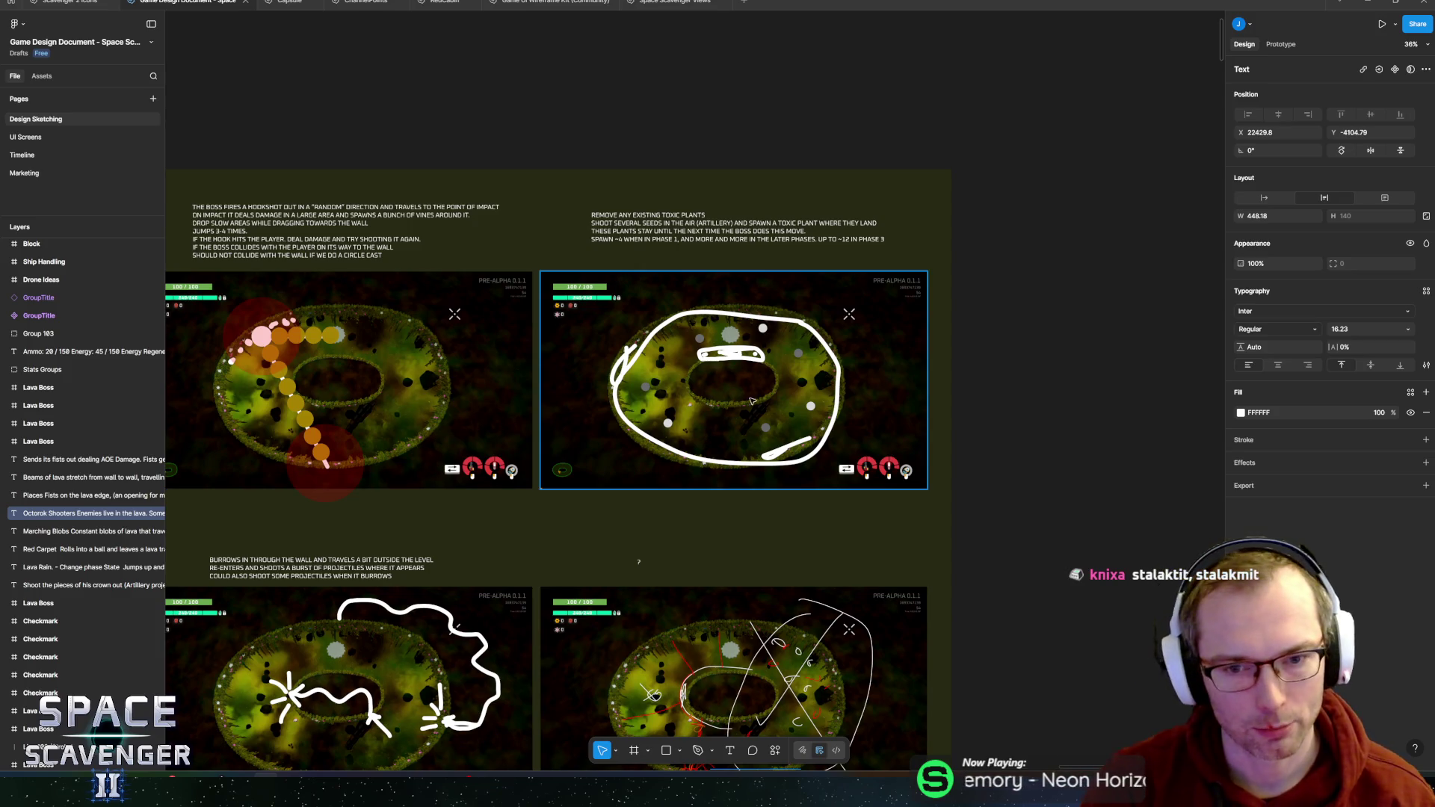
scroll(706, 496, "down", 1)
scroll(706, 496, "down", 4)
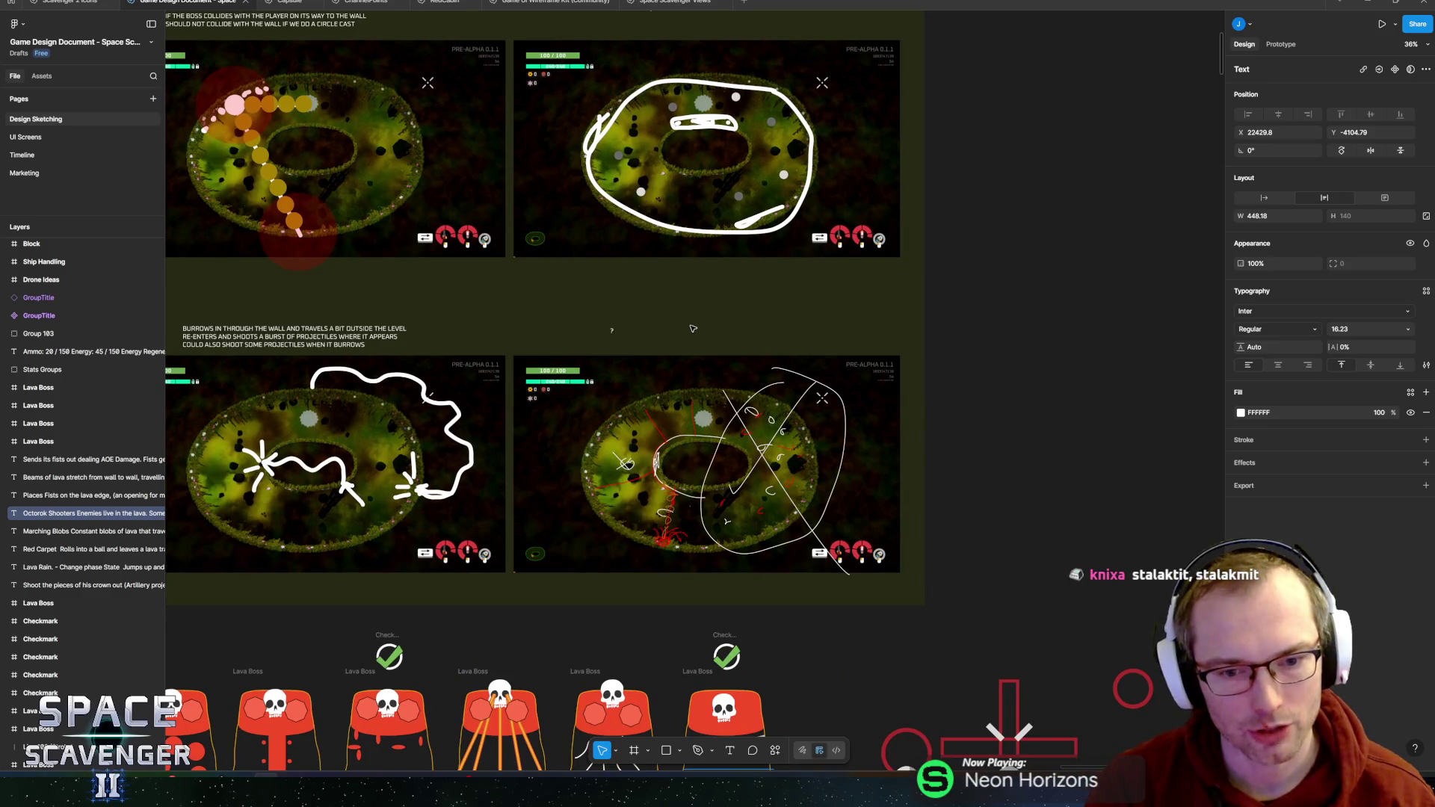
scroll(671, 508, "up", 5, "ctrl")
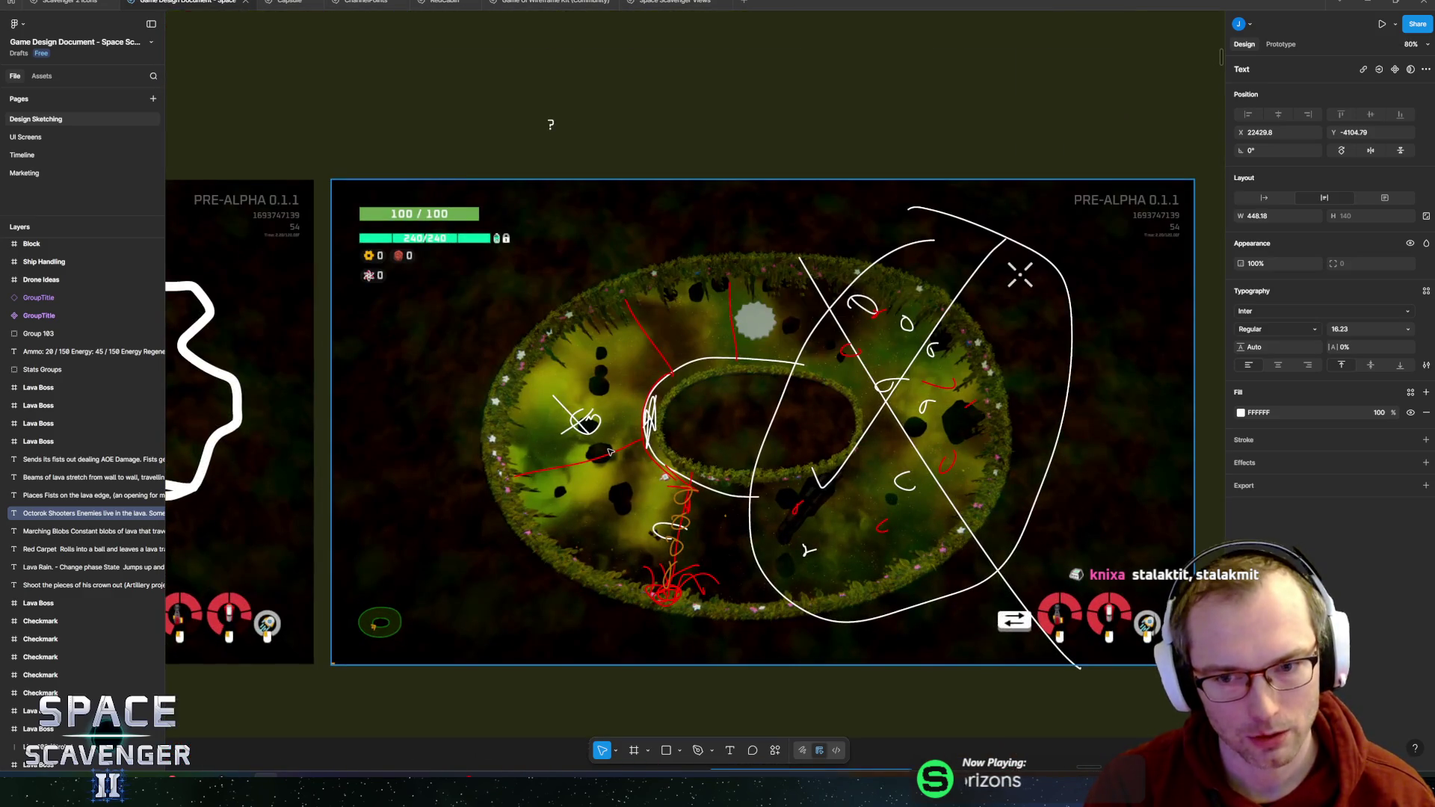
scroll(610, 449, "down", 5, "ctrl")
scroll(1110, 447, "left", 4)
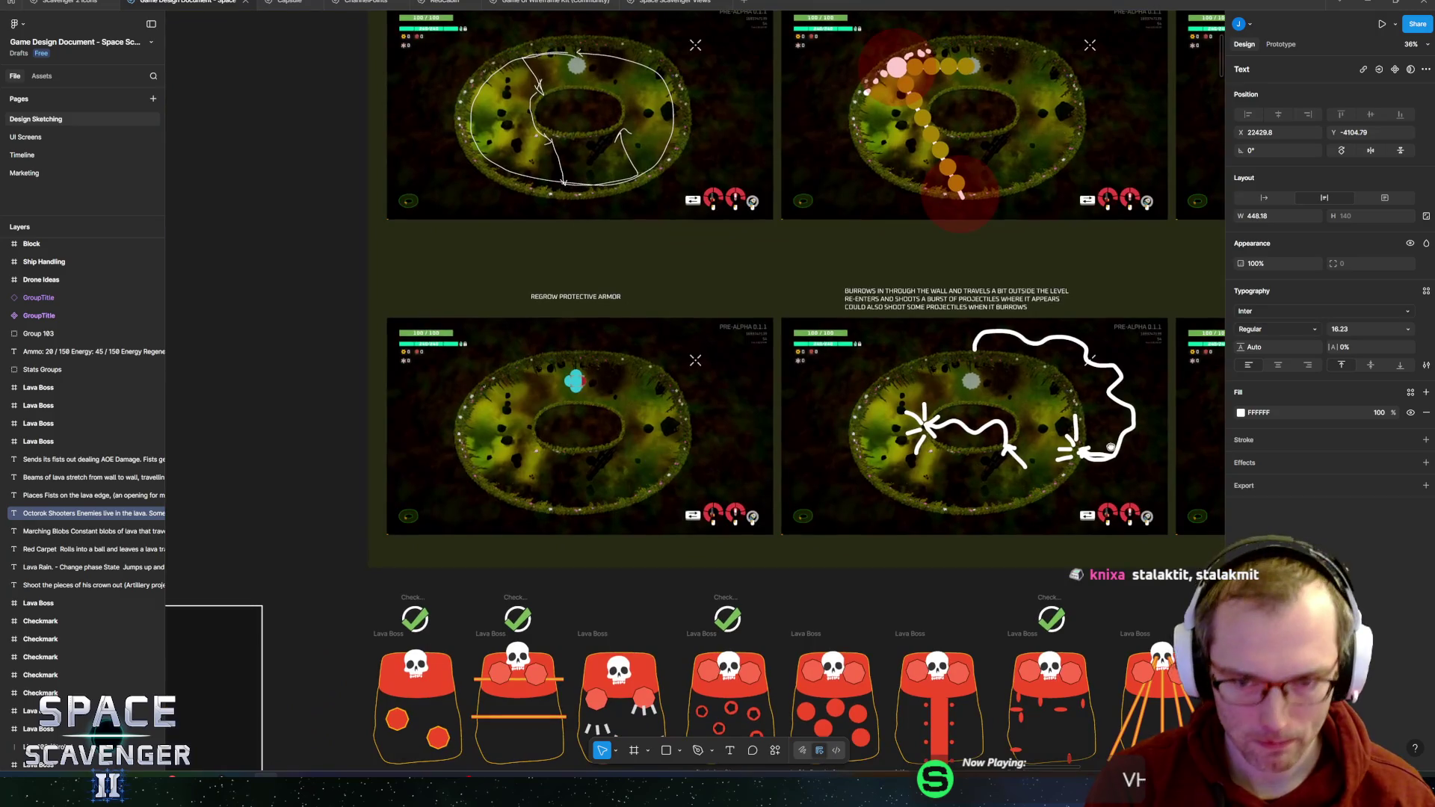
scroll(1111, 447, "up", 1)
scroll(570, 457, "up", 4, "ctrl")
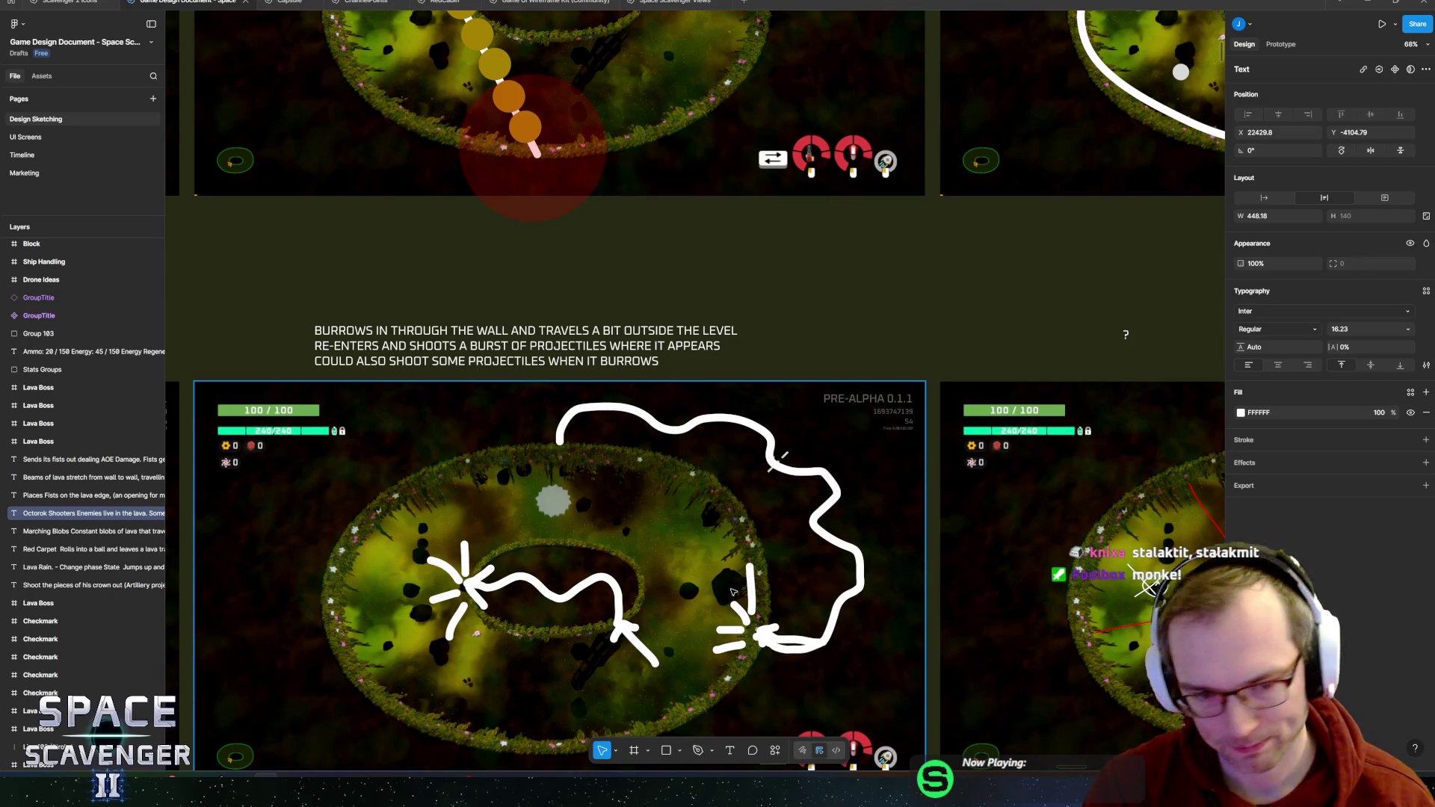
scroll(733, 592, "down", 5)
scroll(650, 433, "down", 2)
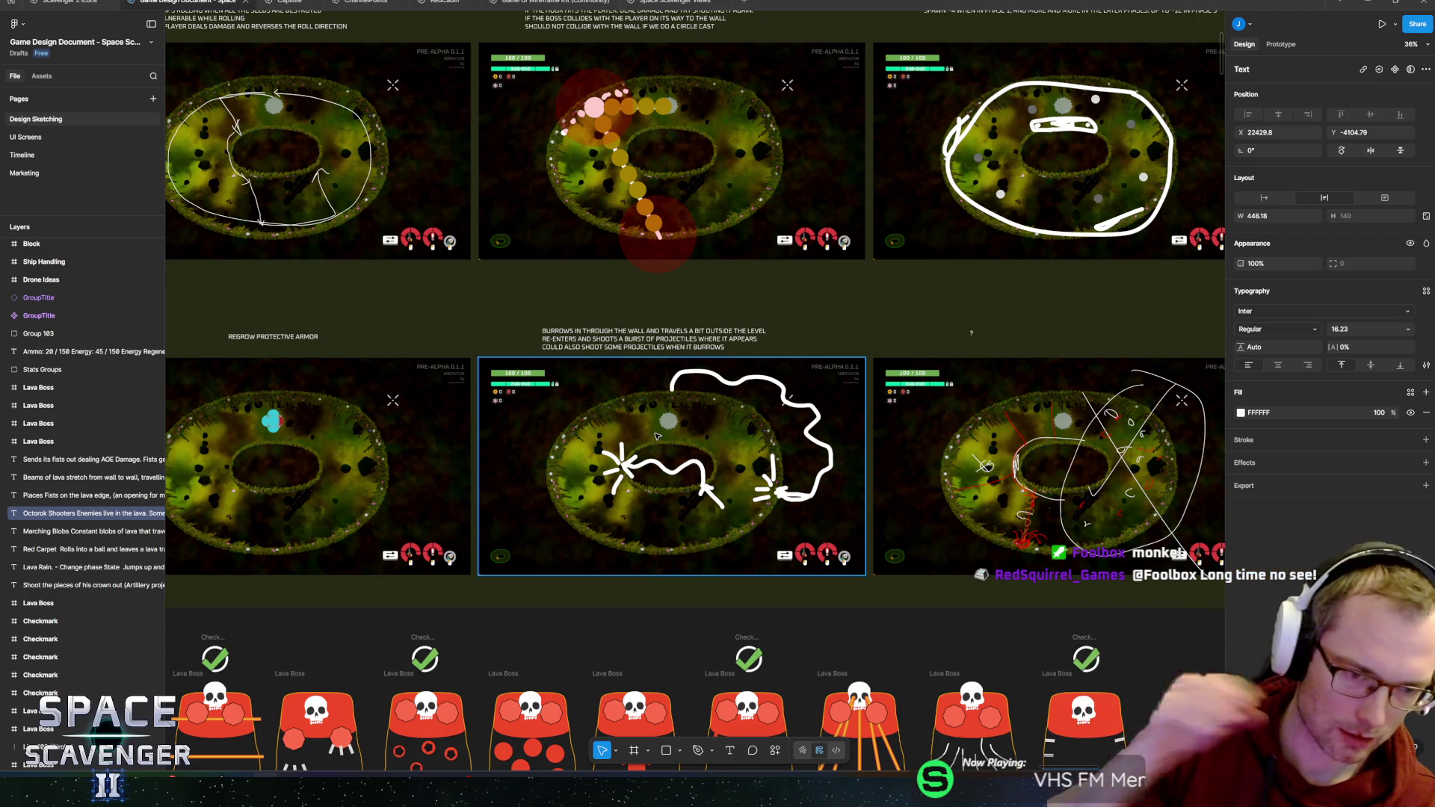
scroll(712, 484, "up", 5)
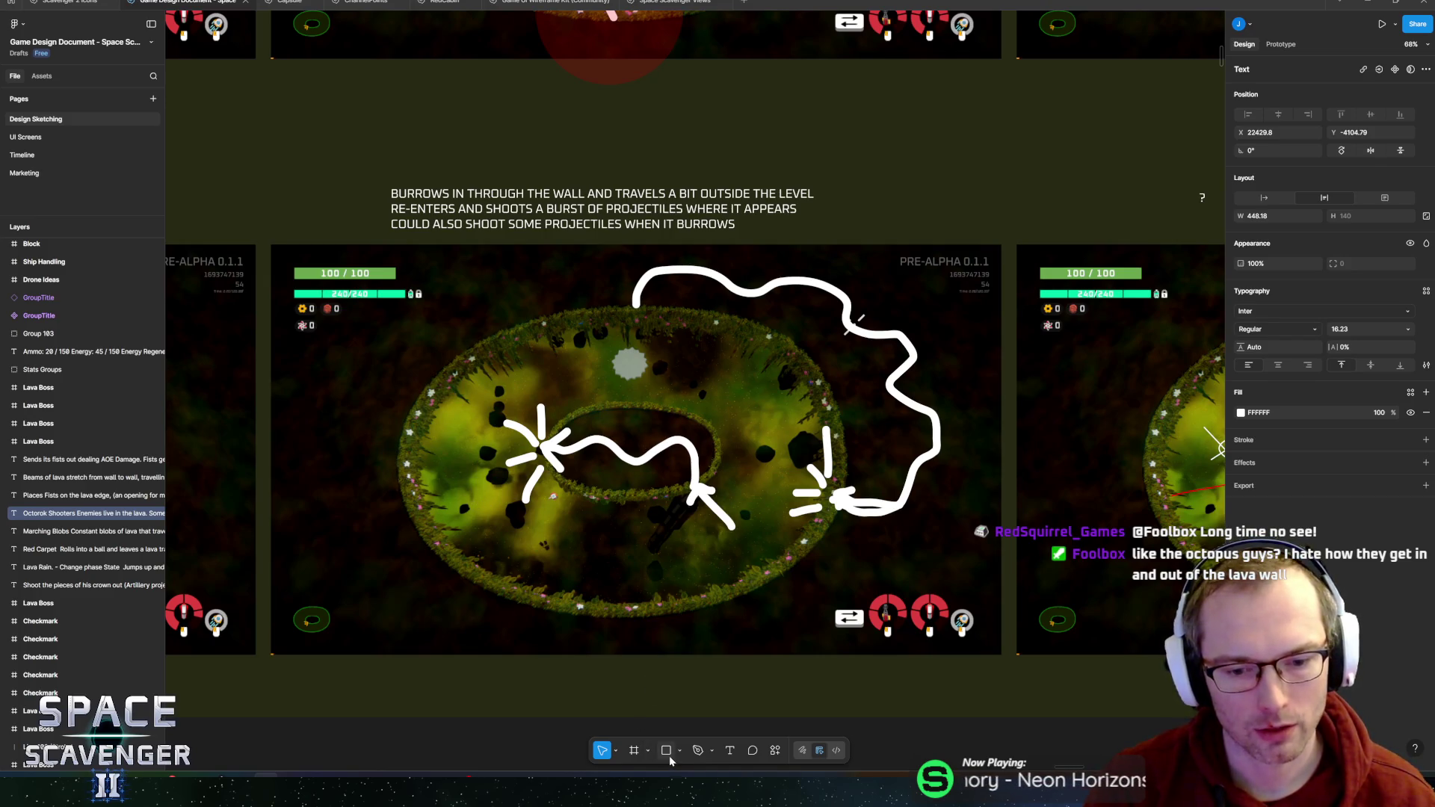
scroll(645, 536, "down", 5)
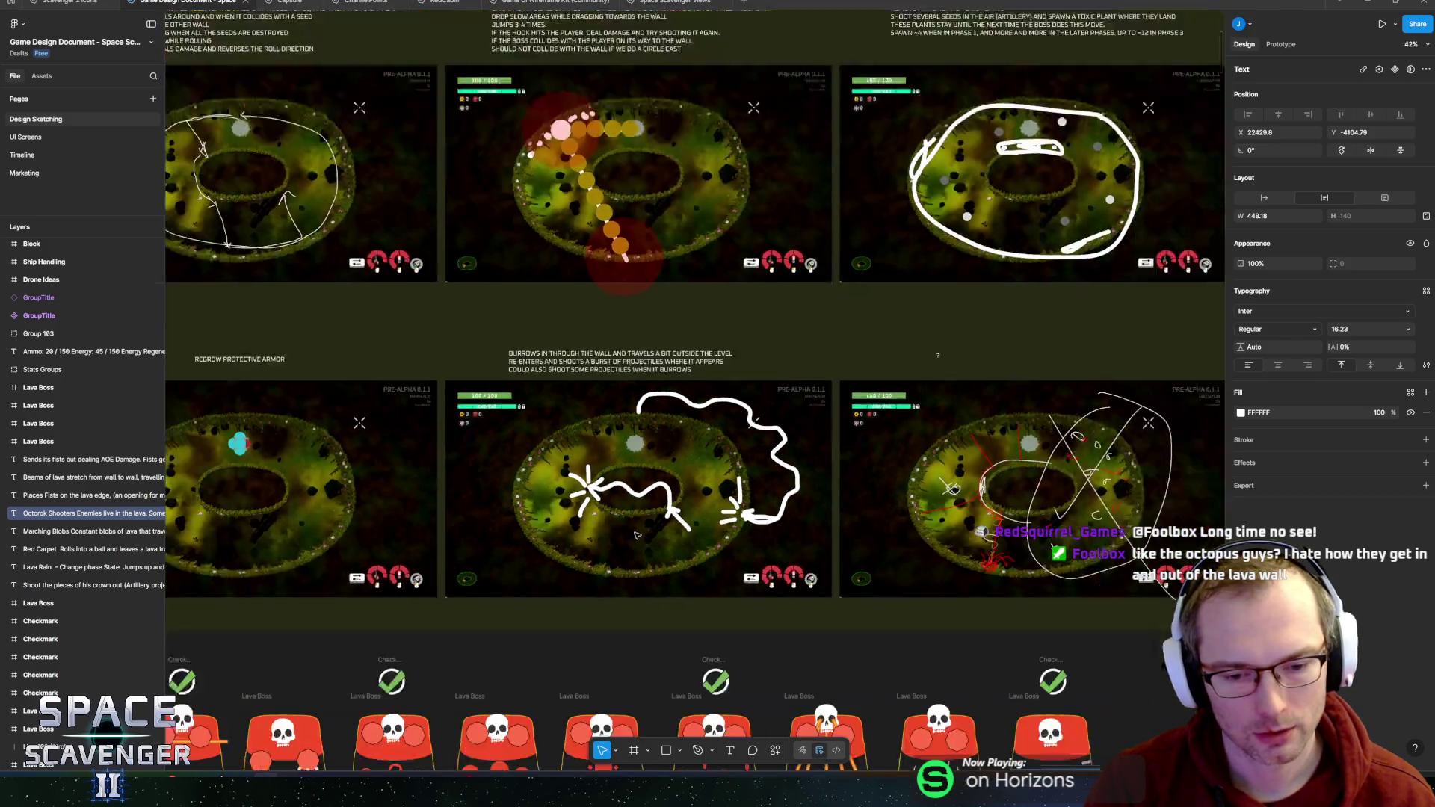
scroll(673, 635, "right", 5)
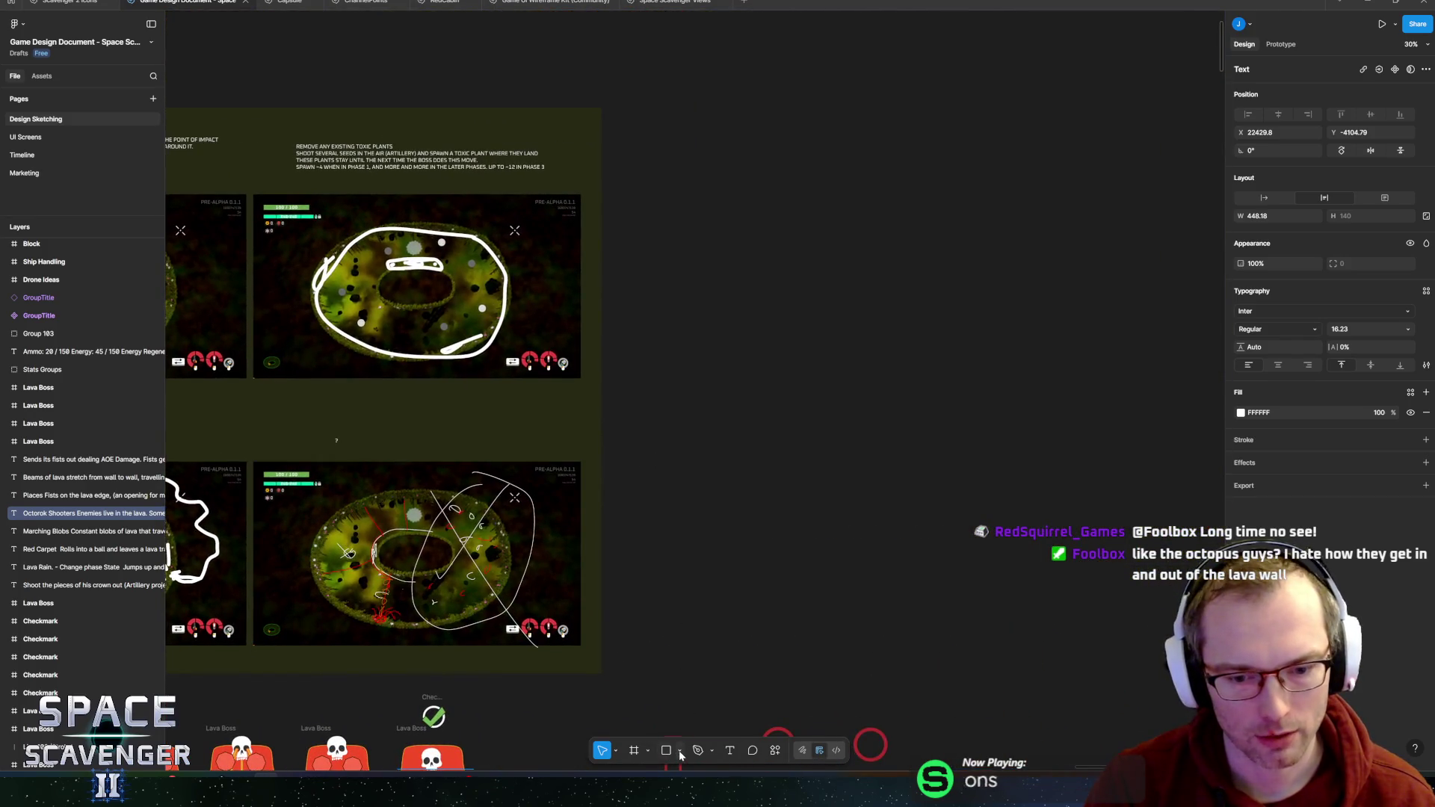
- Draw a closed eight-corner arena outline with the Pen tool
left_click(679, 751)
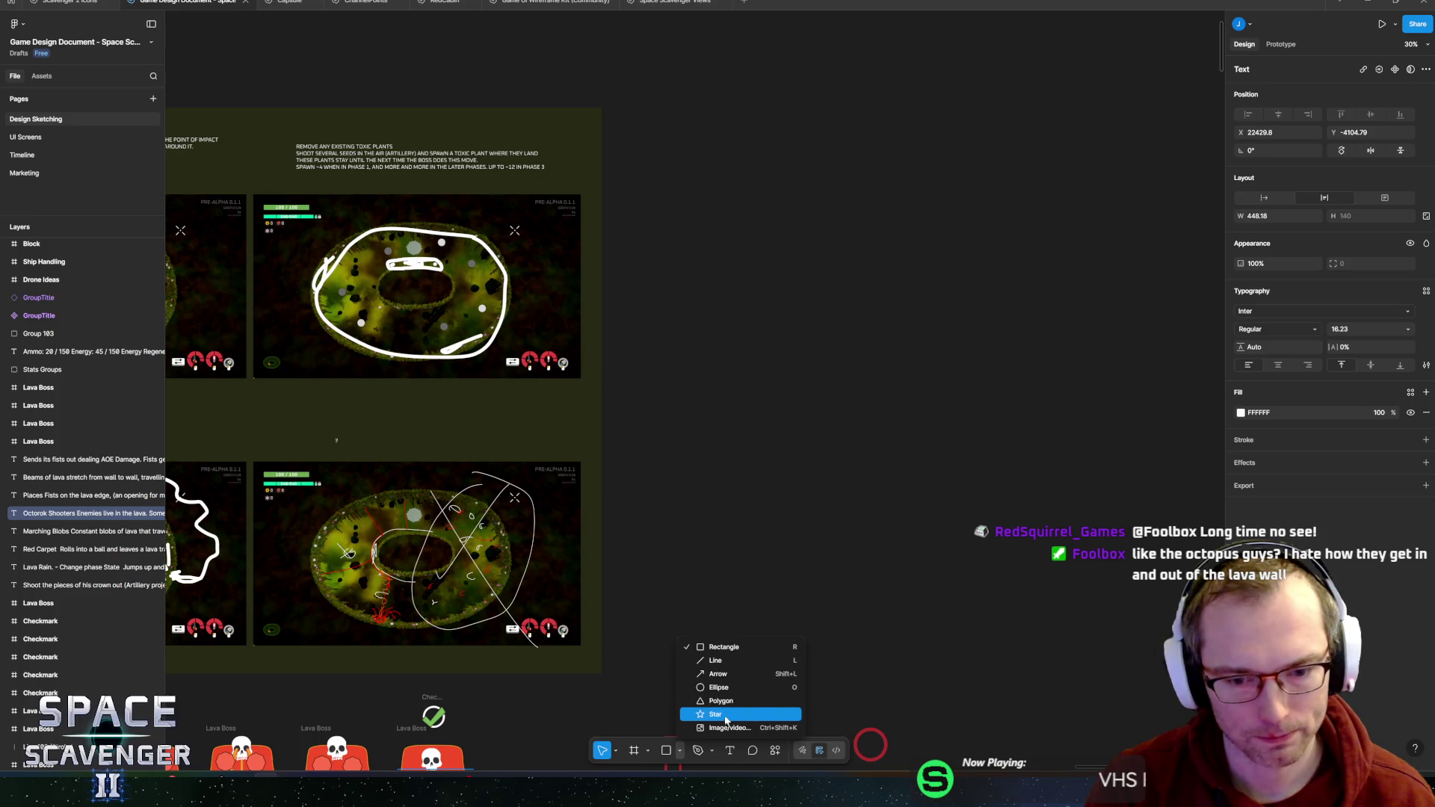
left_click(706, 752)
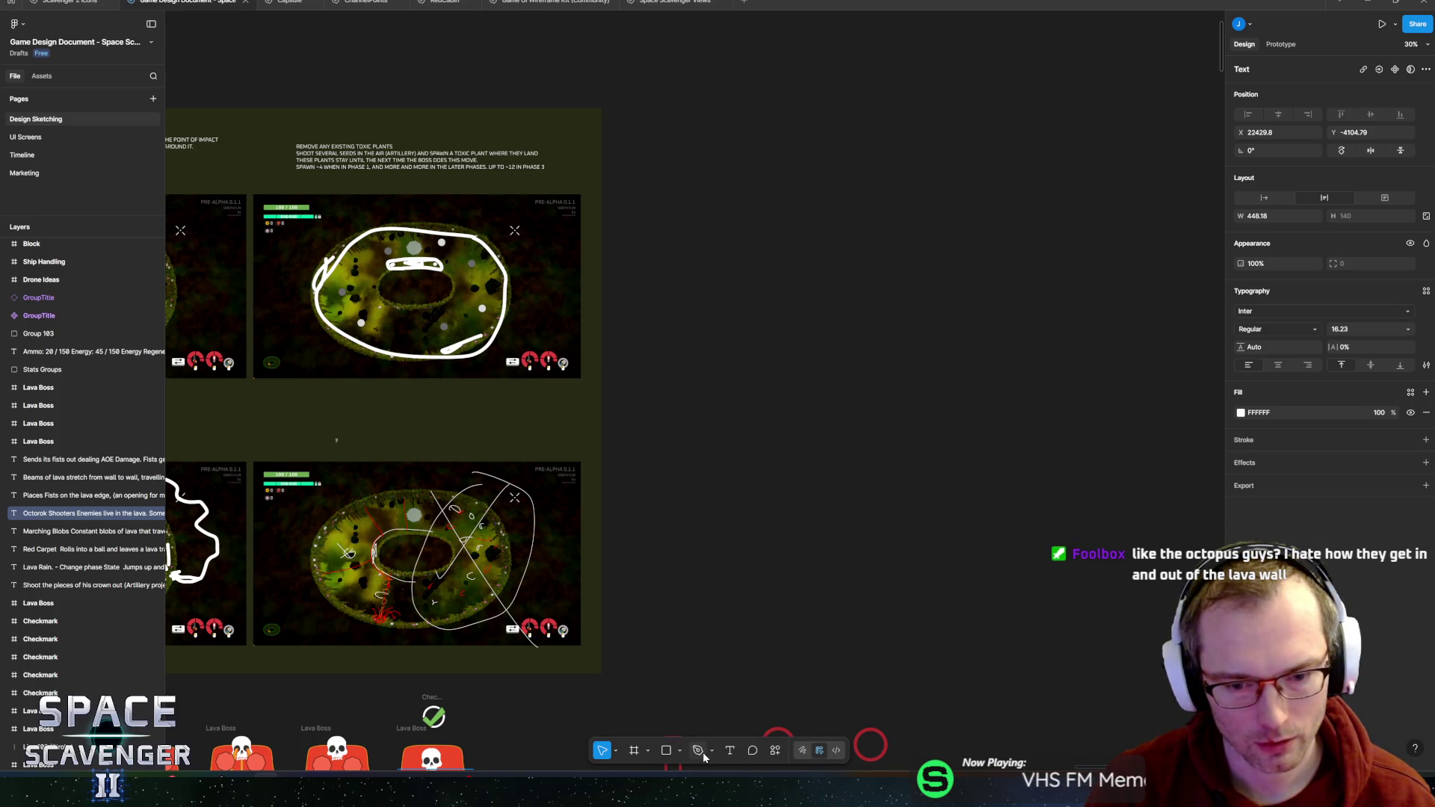
left_click(688, 340)
left_click(846, 255)
left_click(1067, 282)
left_click(1189, 406)
left_click(1099, 535)
left_click(996, 473)
left_click(770, 548)
left_click(625, 473)
left_click(689, 340)
key("Escape")
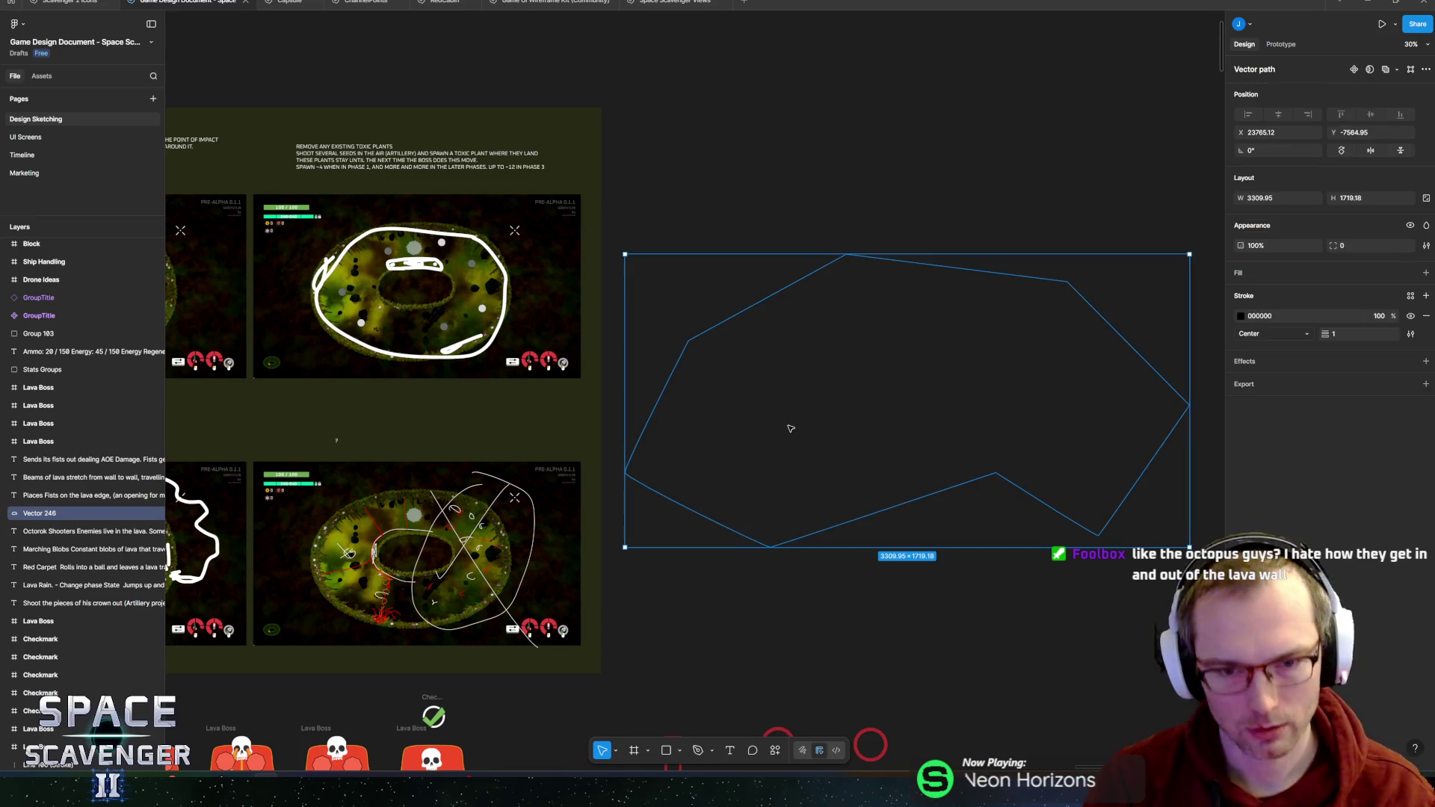
- Give the outline a 91.5 stroke weight in cyan (45CADC)
mouse_move(1324, 334)
left_mouse_down()
mouse_move(1368, 334)
mouse_move(1048, 307)
left_mouse_up()
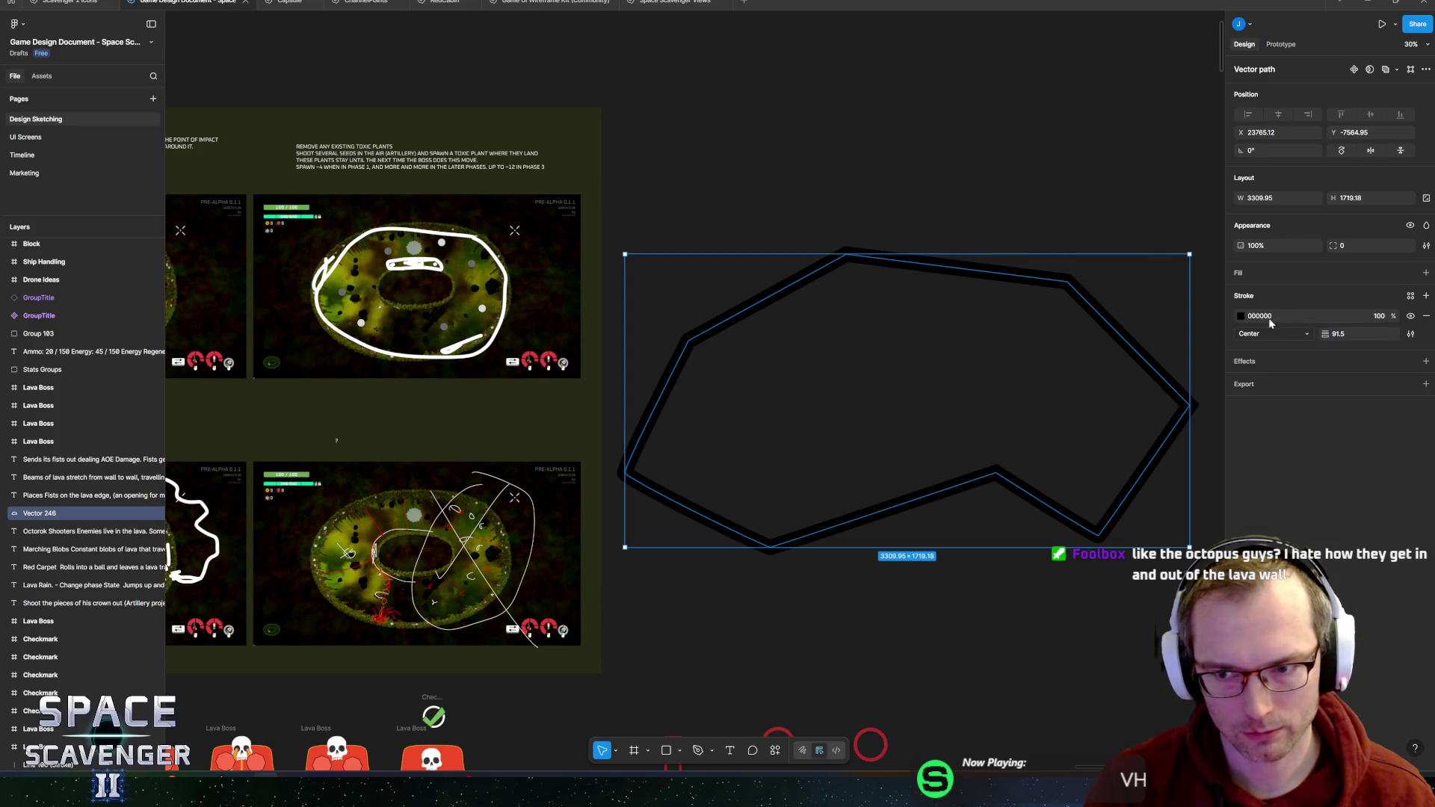
left_click(1241, 316)
left_click(1118, 595)
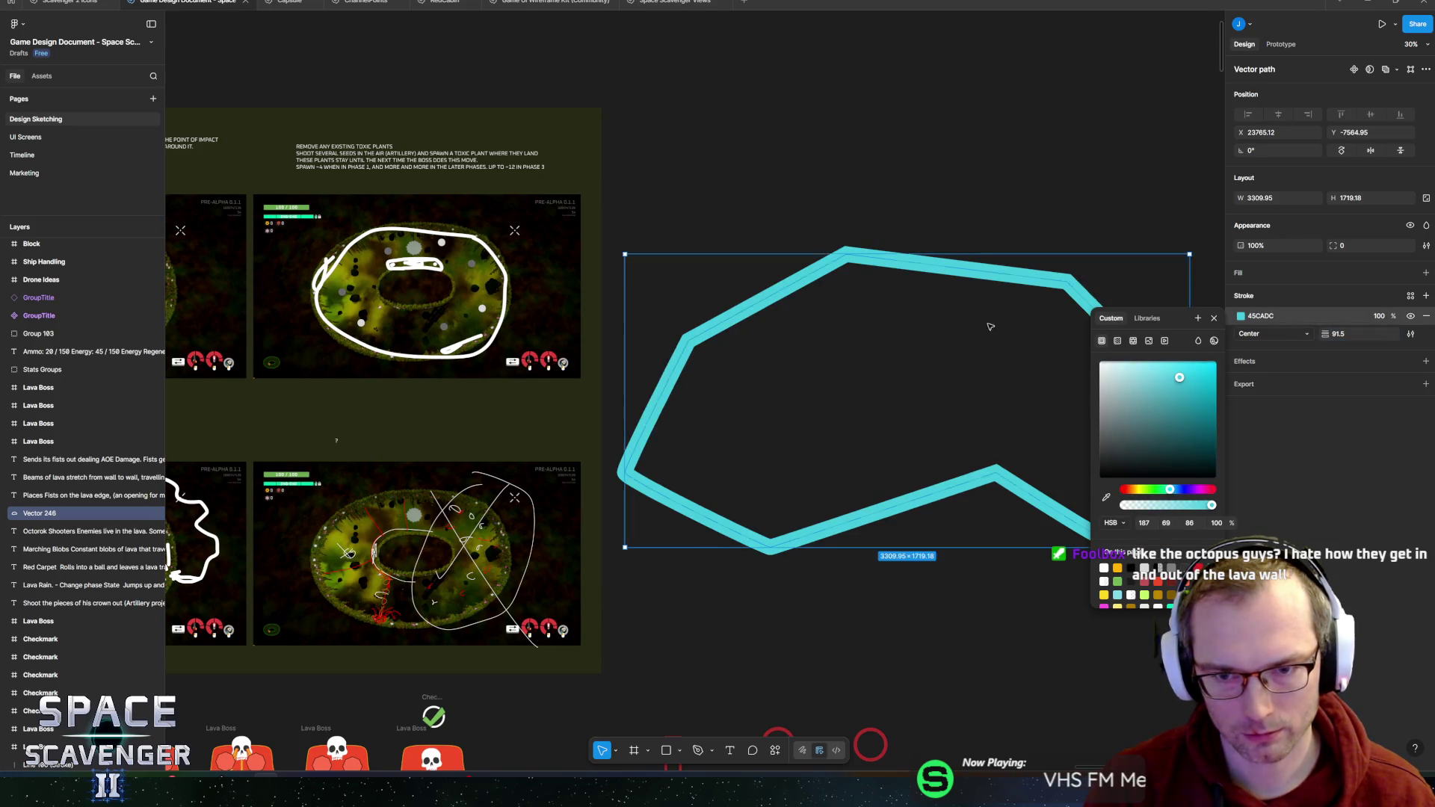
left_click(997, 340)
- Draw a grey rectangle above the cyan arena outline
scroll(997, 340, "right", 3)
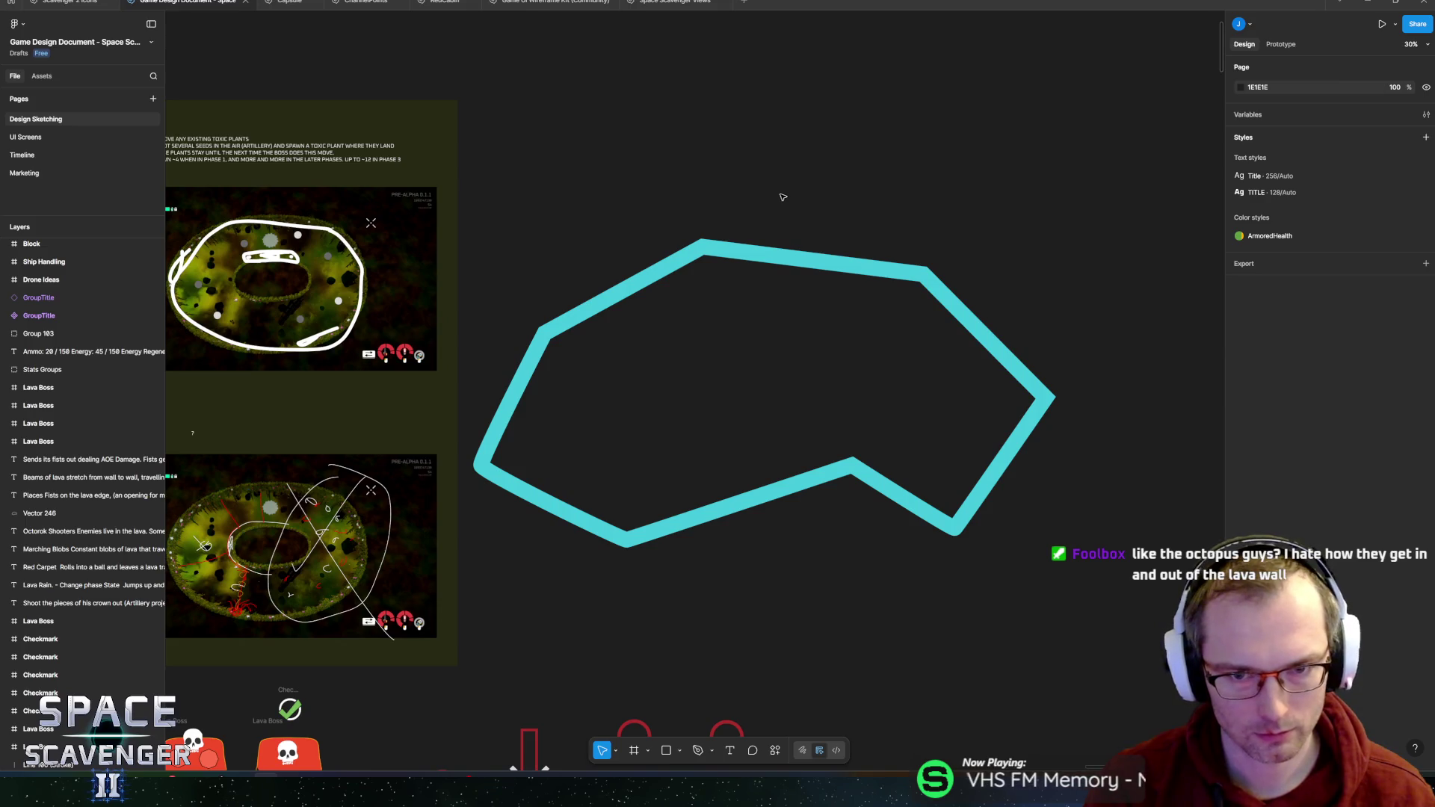
key("r")
mouse_move(758, 171)
left_mouse_down()
mouse_move(812, 199)
mouse_move(794, 289)
mouse_move(793, 269)
mouse_move(802, 330)
left_mouse_up()
- Tilt the grey rectangle about 12° clockwise, shorten it to 344.86 tall, and stack a duplicate above it
left_click_drag(819, 239, 831, 241)
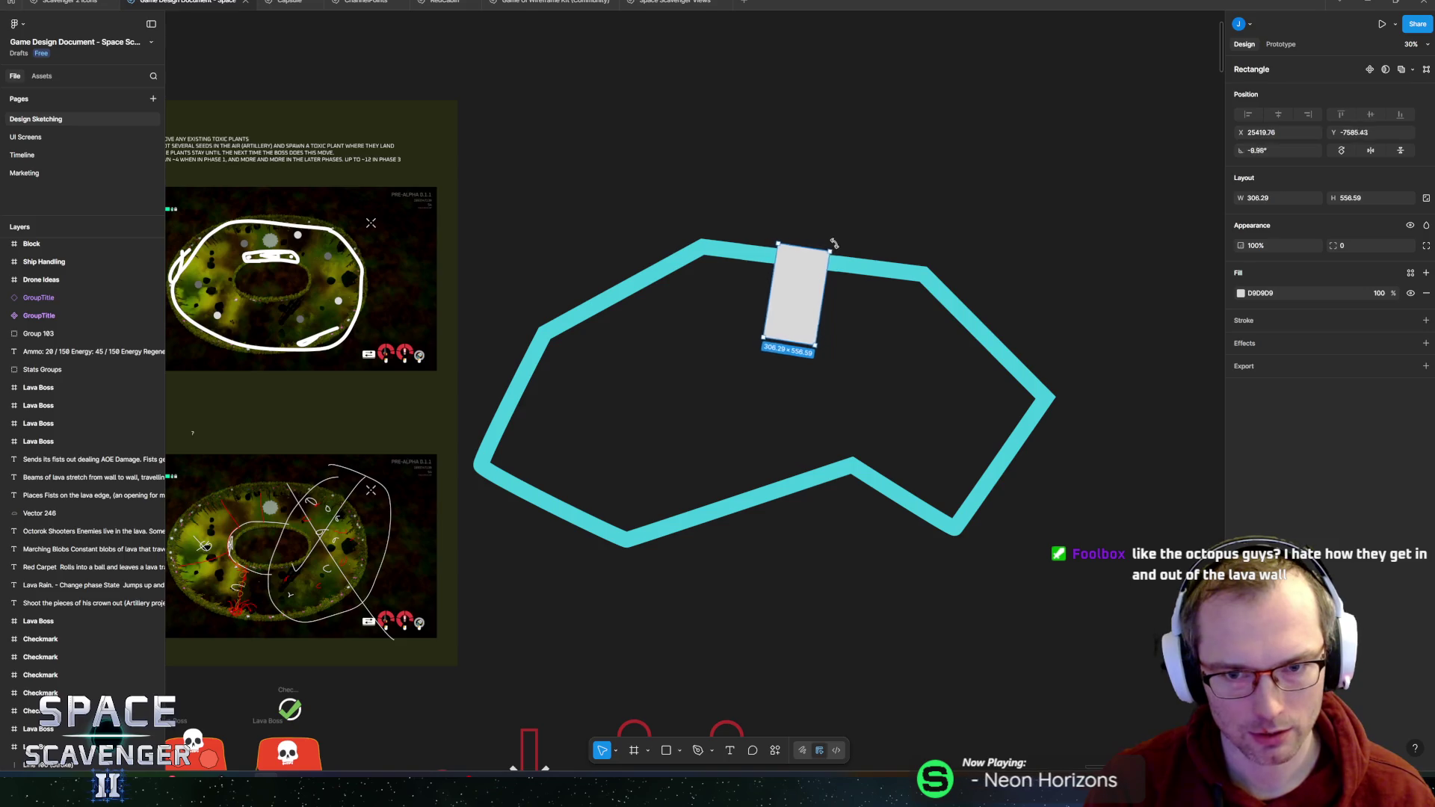
mouse_move(785, 326)
left_mouse_down()
mouse_move(791, 291)
mouse_move(808, 301)
mouse_move(821, 234)
mouse_move(814, 305)
left_mouse_up()
mouse_move(832, 245)
left_mouse_down()
mouse_move(836, 192)
mouse_move(837, 256)
left_mouse_up()
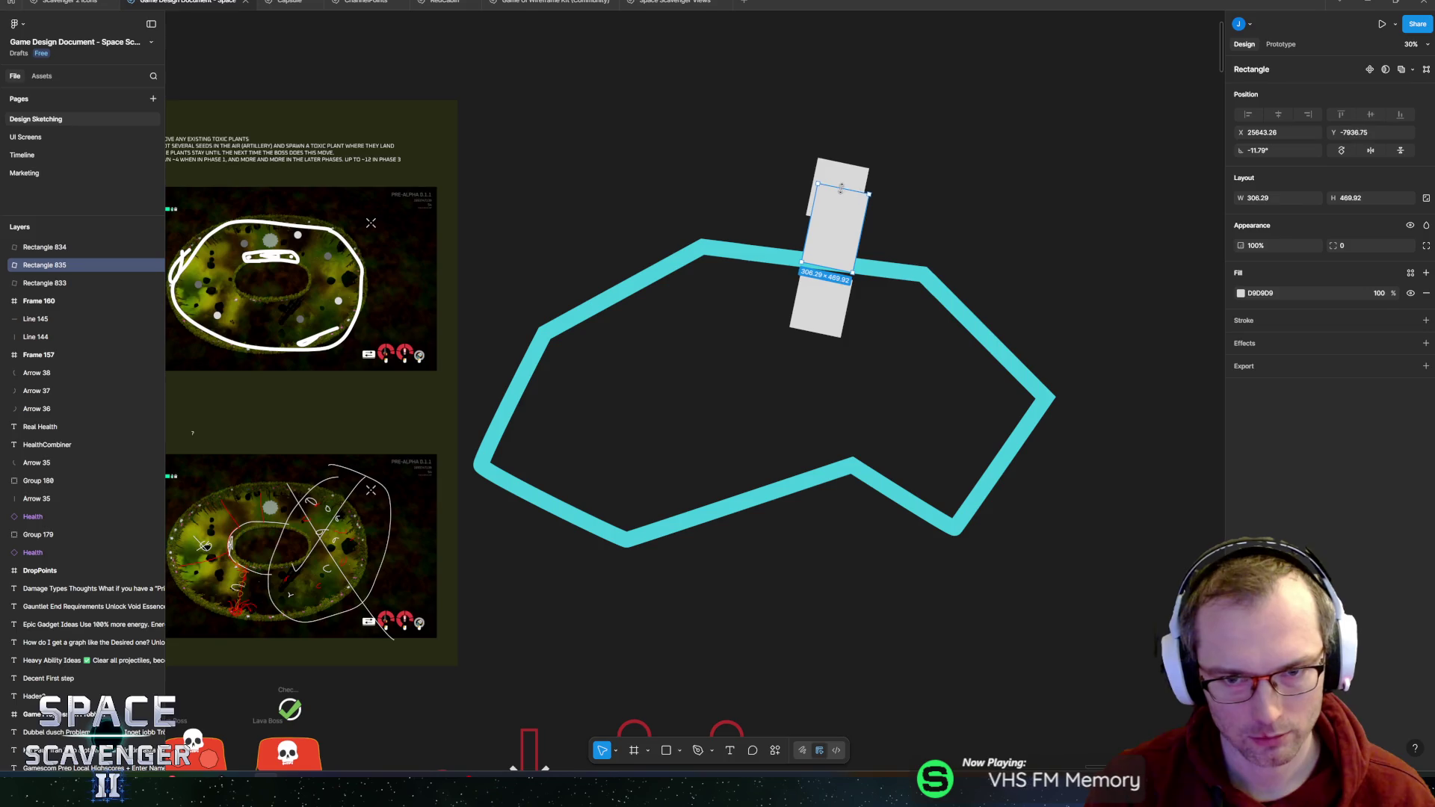
left_click_drag(834, 190, 844, 173)
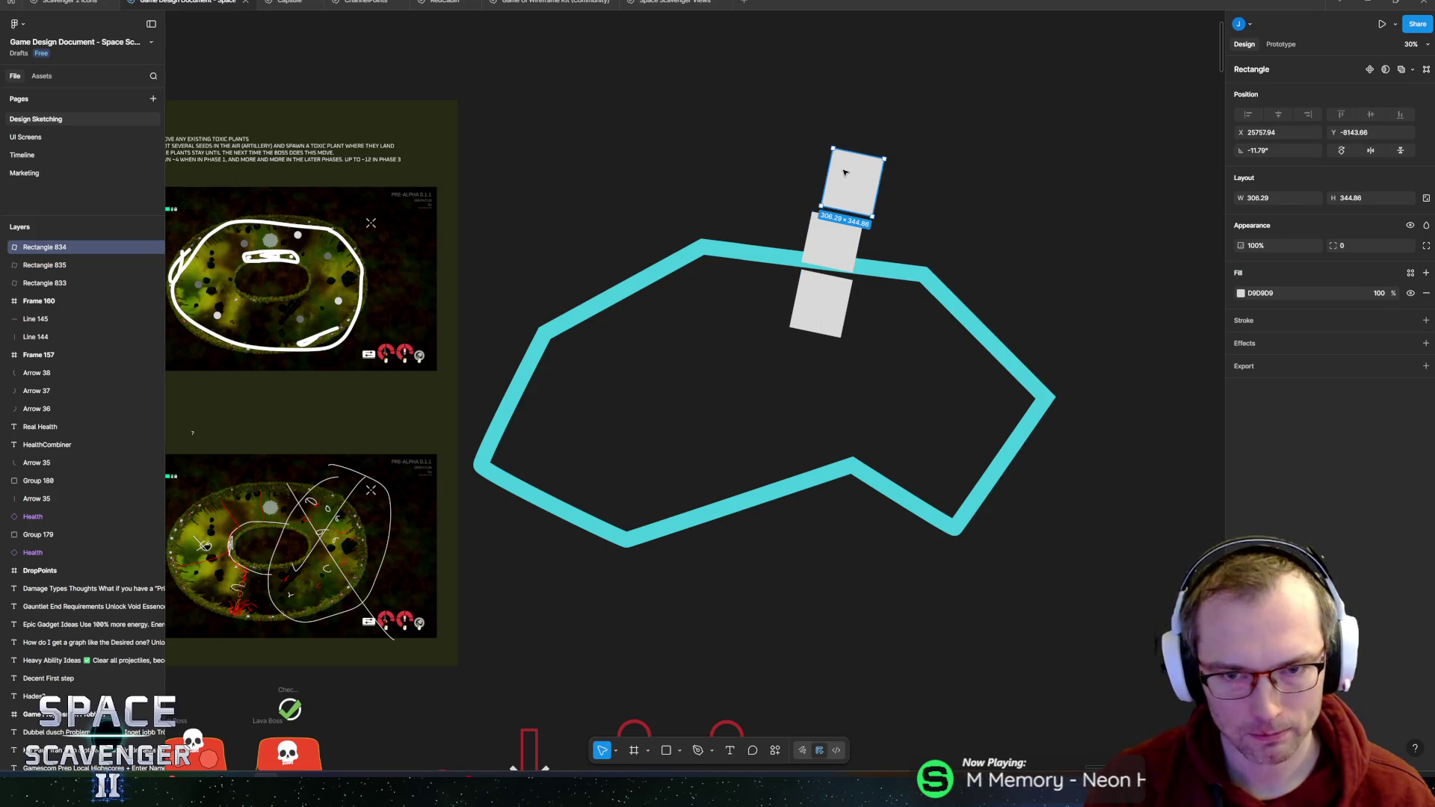
- Round the corners of the lowest grey rectangle to form the exclamation mark's dot
left_click(801, 327)
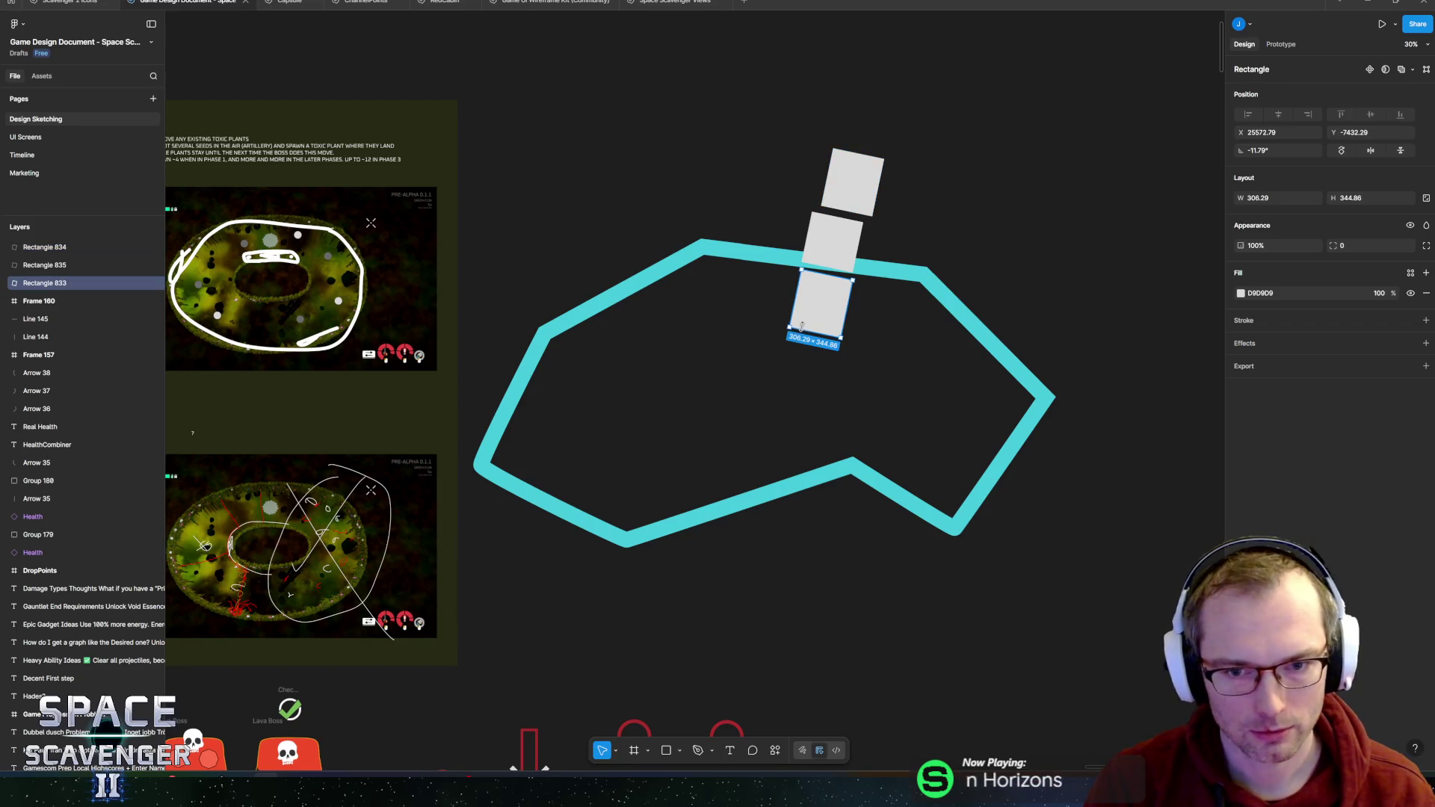
scroll(802, 323, "up", 4)
scroll(663, 538, "up", 5)
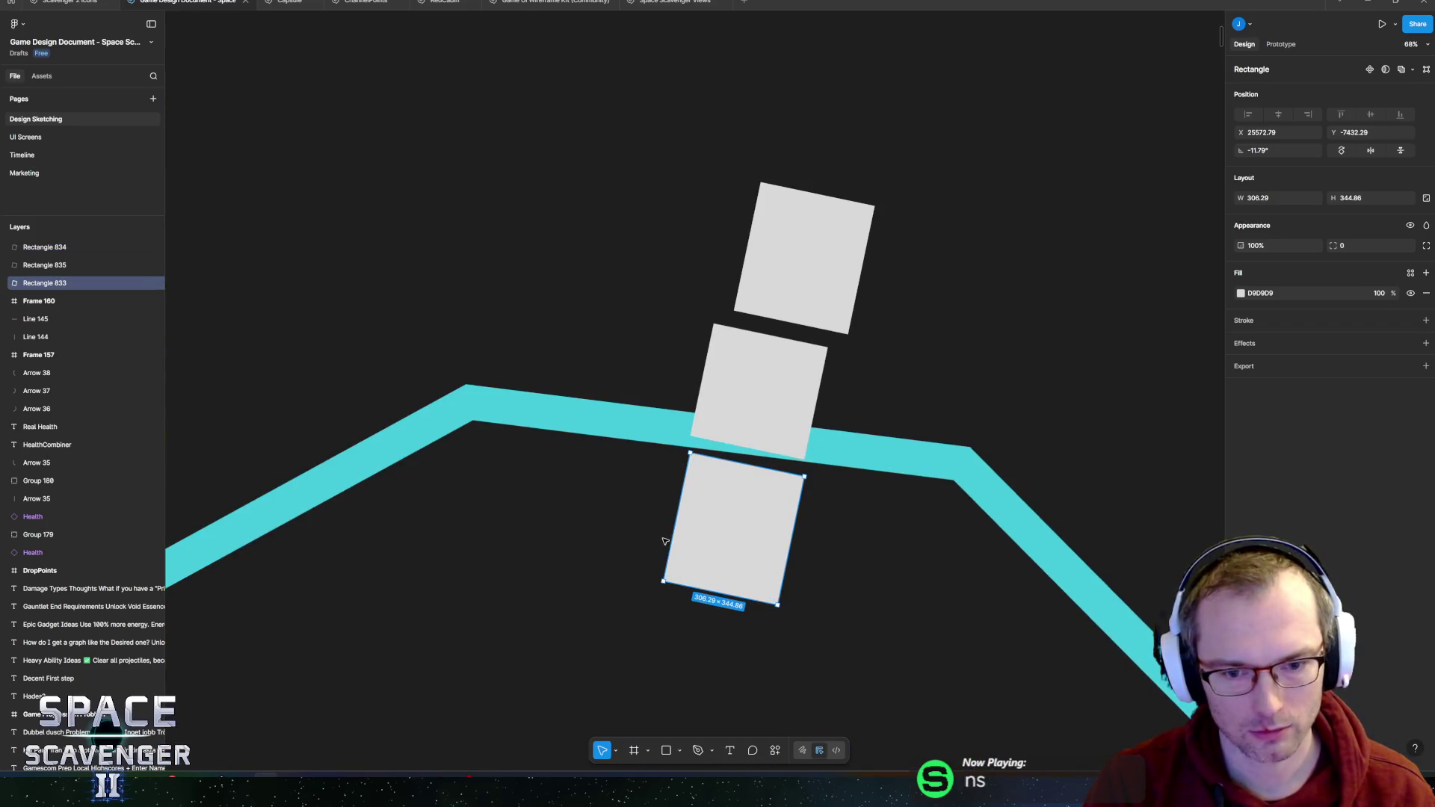
left_click_drag(677, 577, 702, 556)
scroll(702, 557, "down", 4)
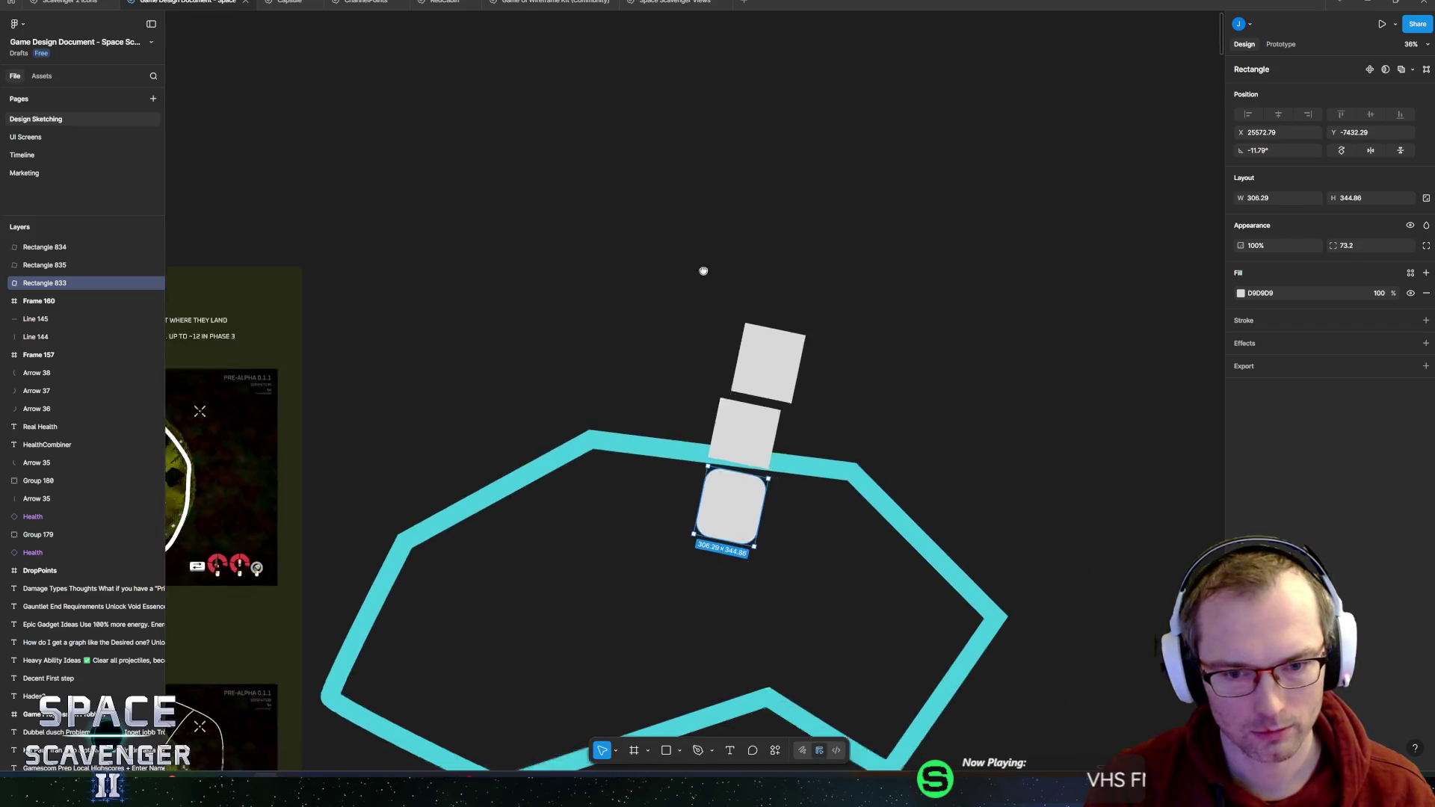
scroll(686, 298, "down", 3)
left_click(792, 338)
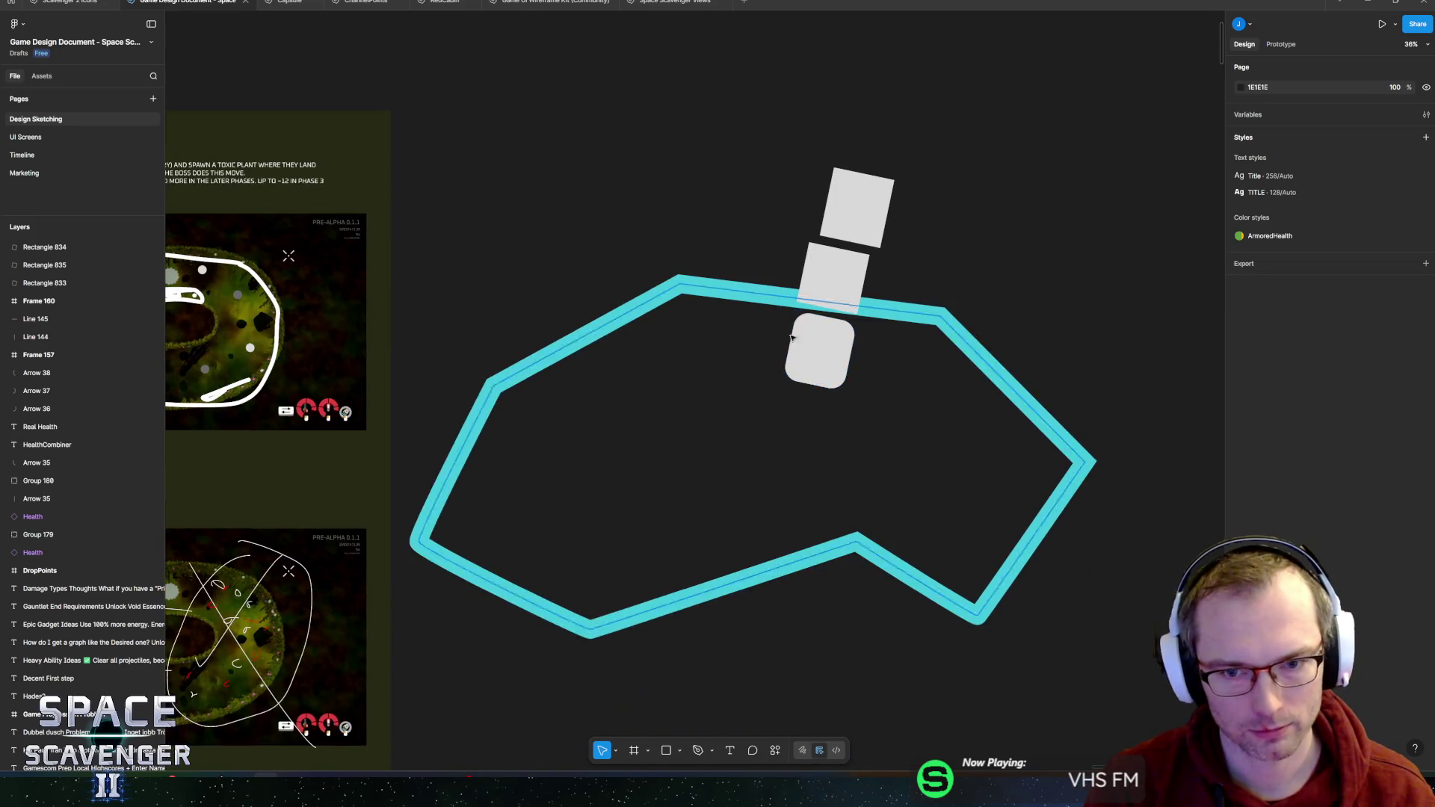
- Move the rounded dot below the stem, down onto the cyan outline's edge
left_click(819, 363)
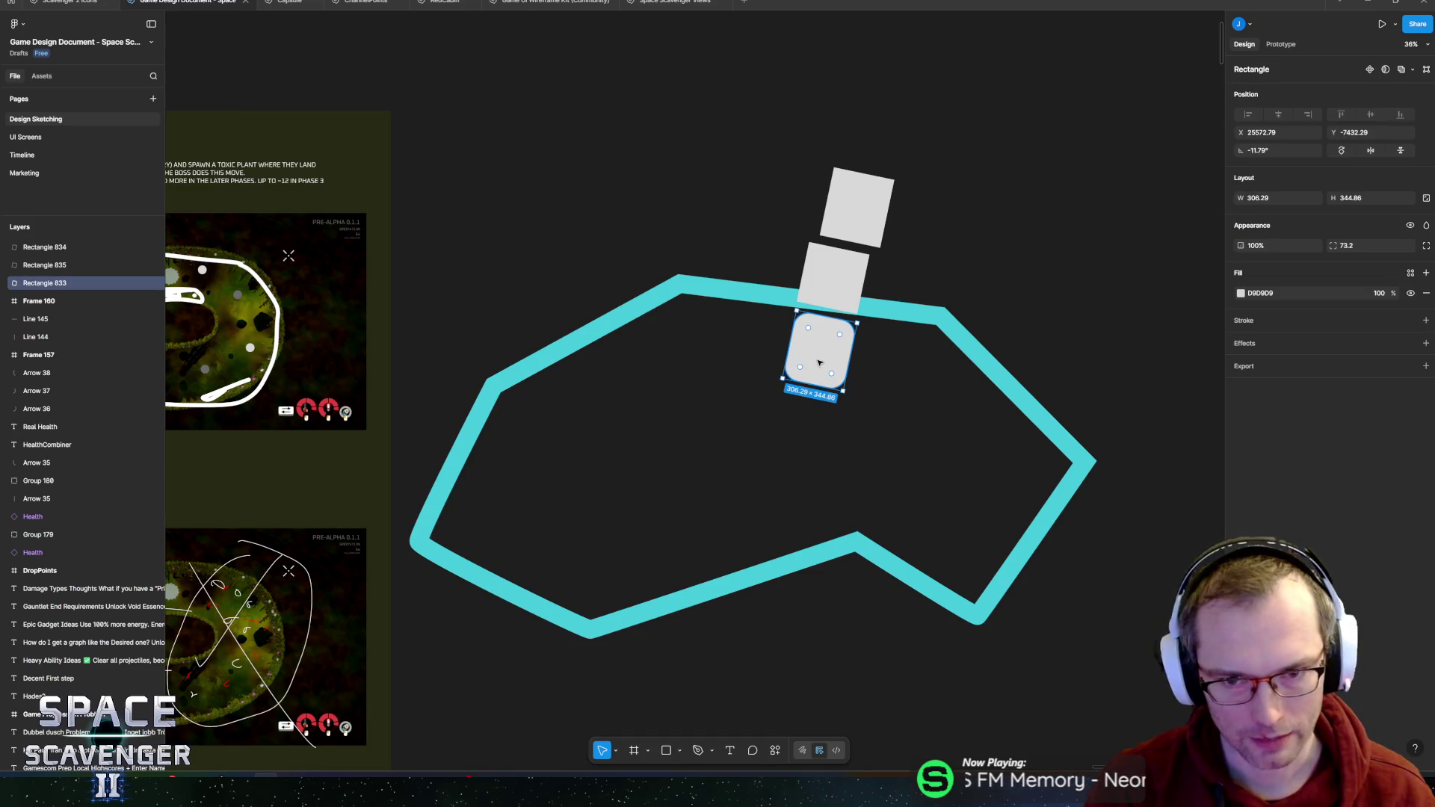
mouse_move(821, 353)
left_mouse_down()
mouse_move(839, 251)
mouse_move(798, 430)
mouse_move(807, 572)
left_mouse_up()
mouse_move(842, 276)
left_mouse_down()
mouse_move(810, 474)
mouse_move(788, 475)
left_mouse_up()
left_click(750, 506)
- Align the middle square with the stem and add another square at the stem's top
mouse_move(839, 225)
left_mouse_down()
mouse_move(825, 405)
mouse_move(836, 327)
mouse_move(890, 262)
mouse_move(870, 259)
left_mouse_up()
left_click(828, 396)
mouse_move(828, 397)
left_mouse_down()
mouse_move(848, 308)
mouse_move(843, 320)
left_mouse_up()
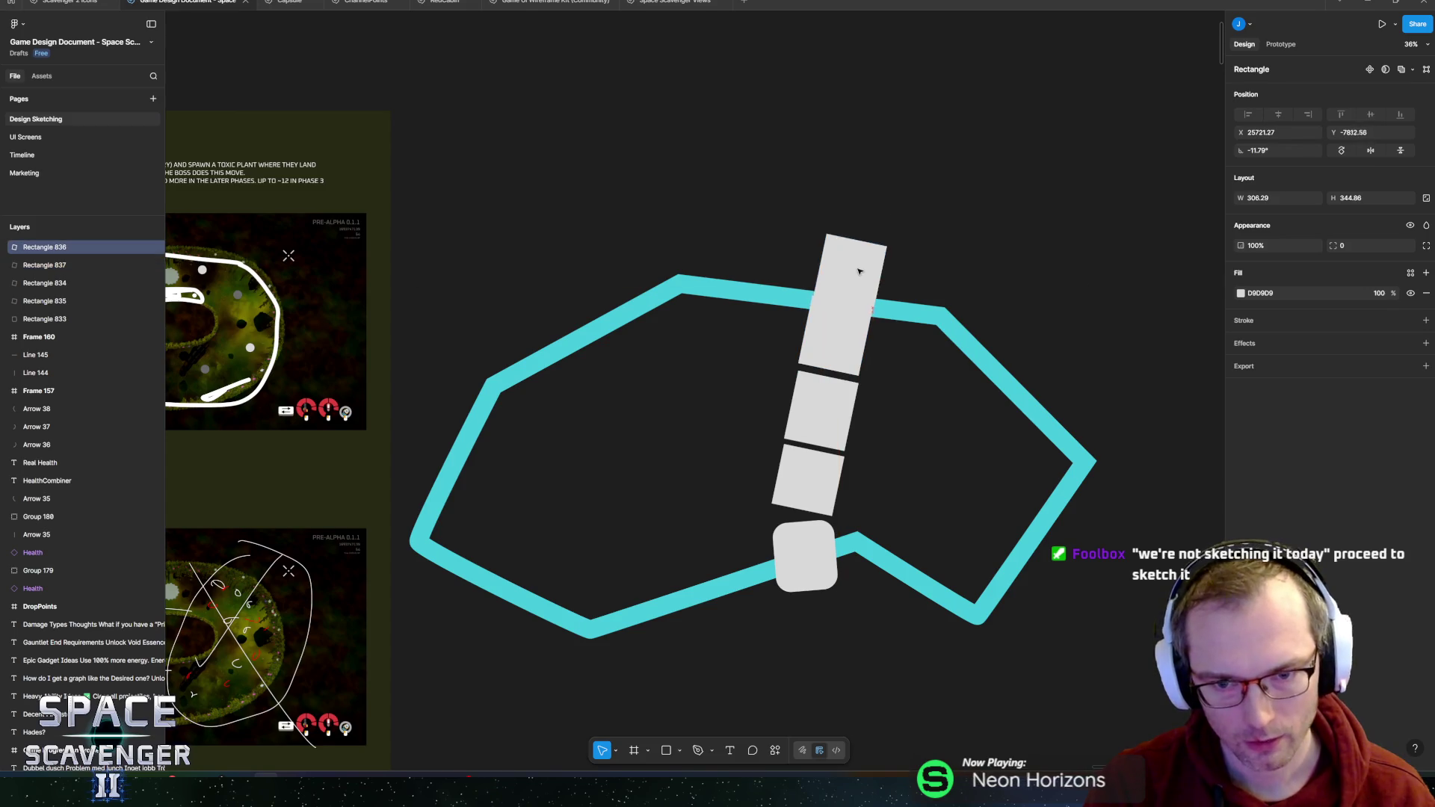